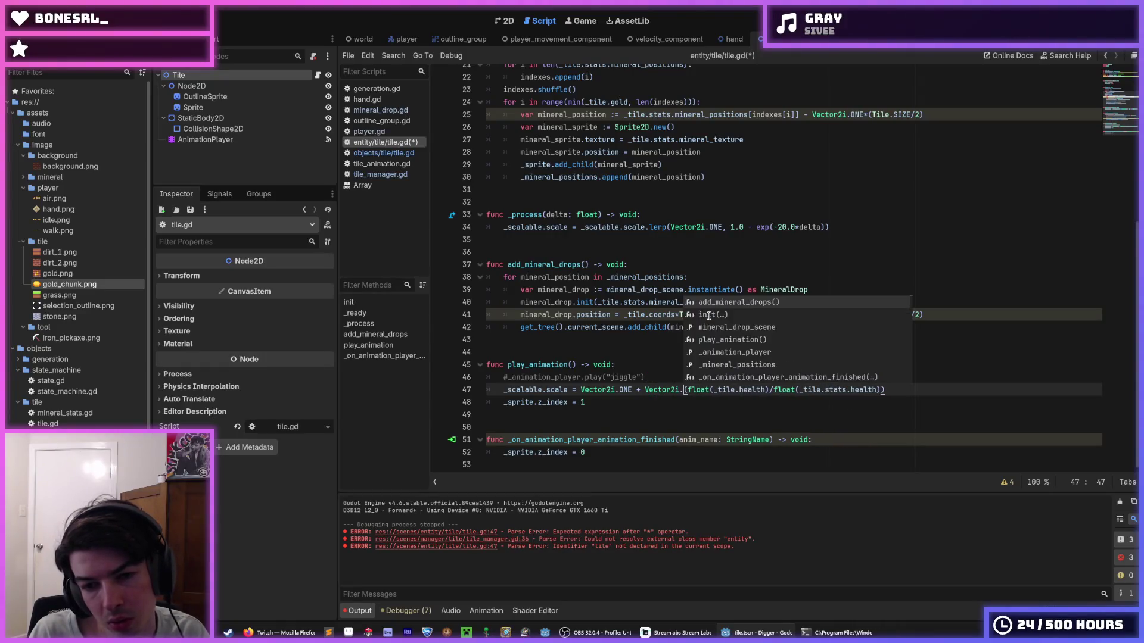
- Change line 47 to Vector2i.ONE*(1.0 + 1.0 - health ratio), save tile.gd and run the game
{"action": "key", "text": "BackSpace"}
{"action": "key", "text": "BackSpace"}
{"action": "key", "text": "BackSpace"}
{"action": "key", "text": "BackSpace"}
{"action": "key", "text": "BackSpace"}
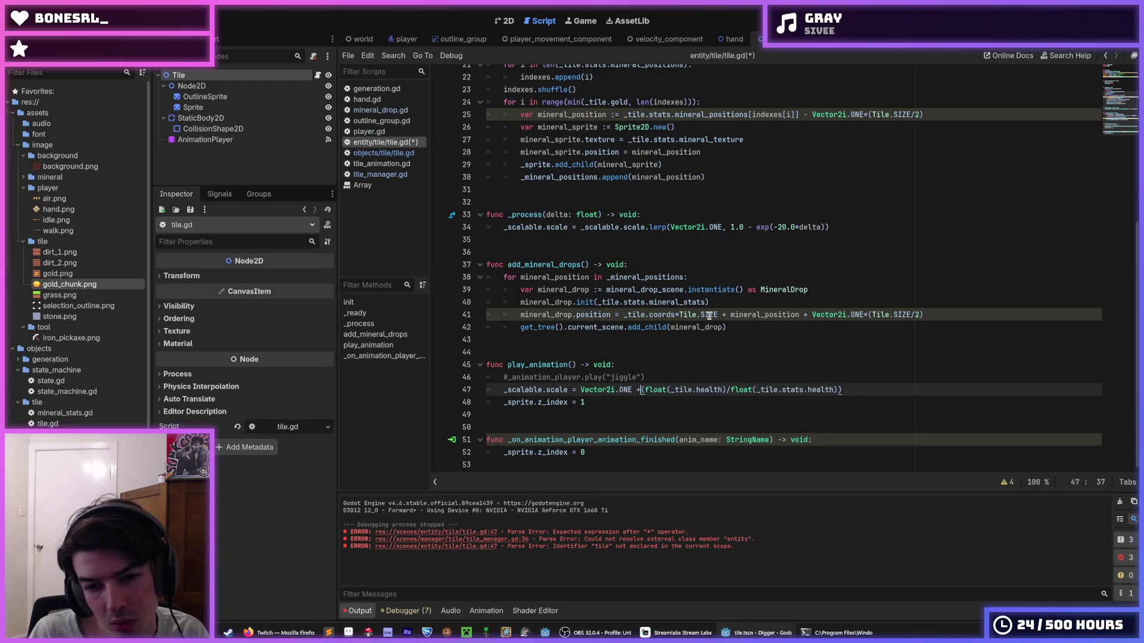
{"action": "type", "text": "*("}
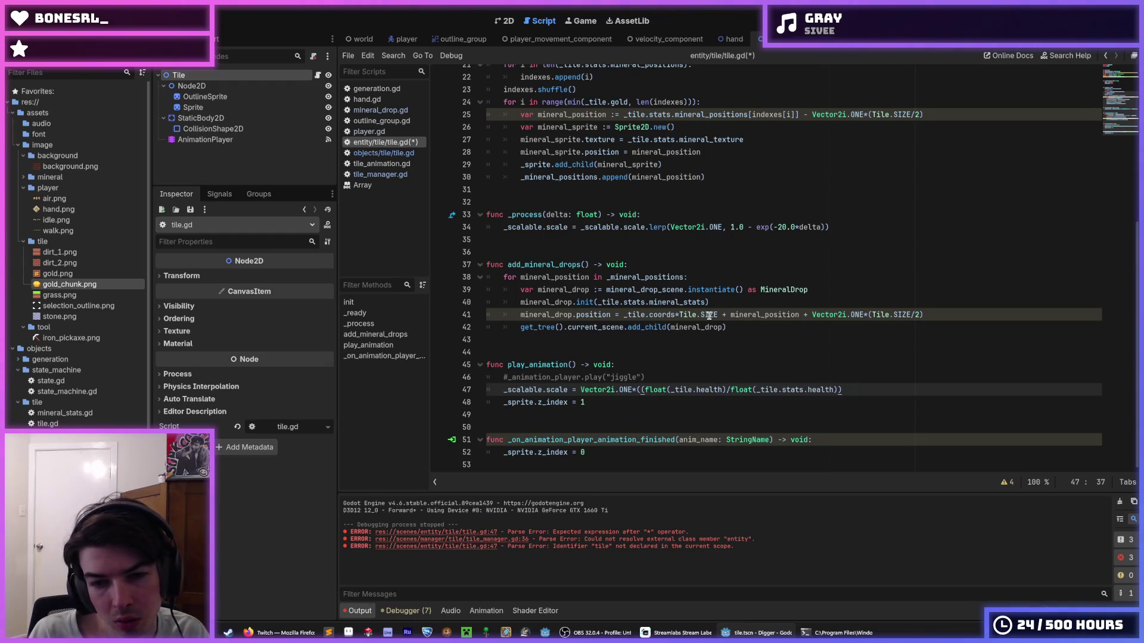
{"action": "type", "text": "1 + "}
{"action": "type", "text": ".0 +"}
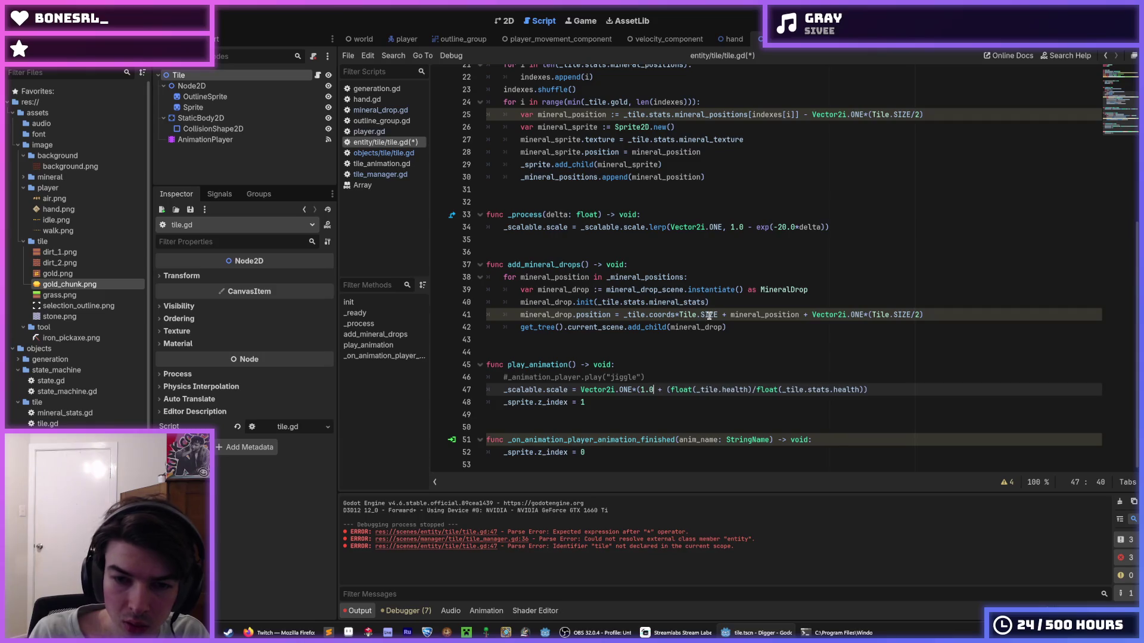
{"action": "key", "text": "End"}
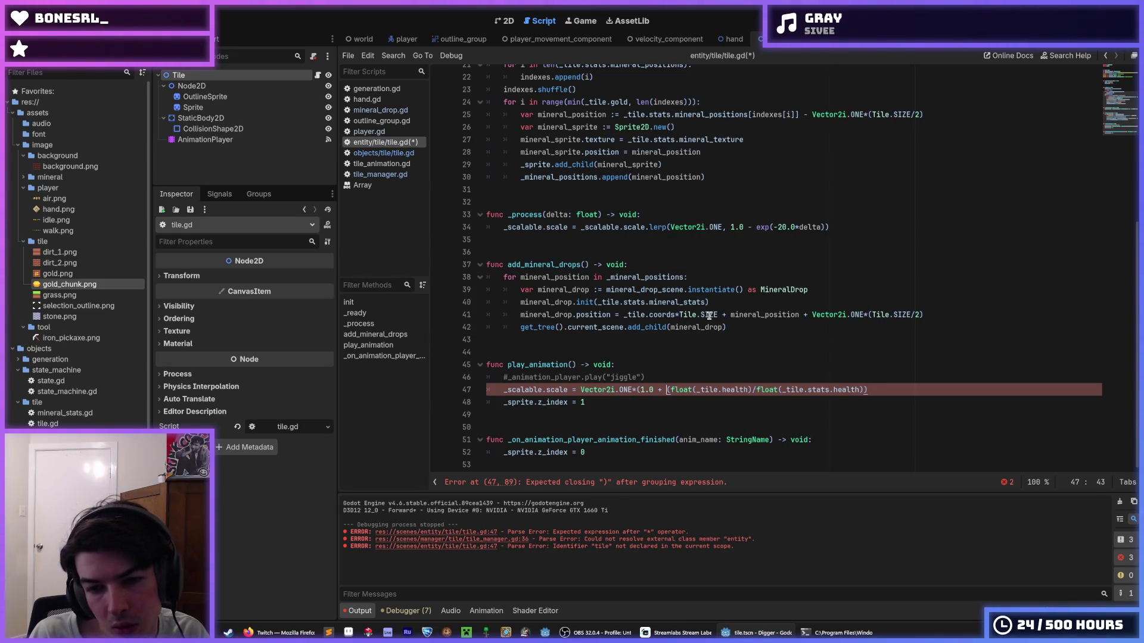
{"action": "type", "text": "1.0 -"}
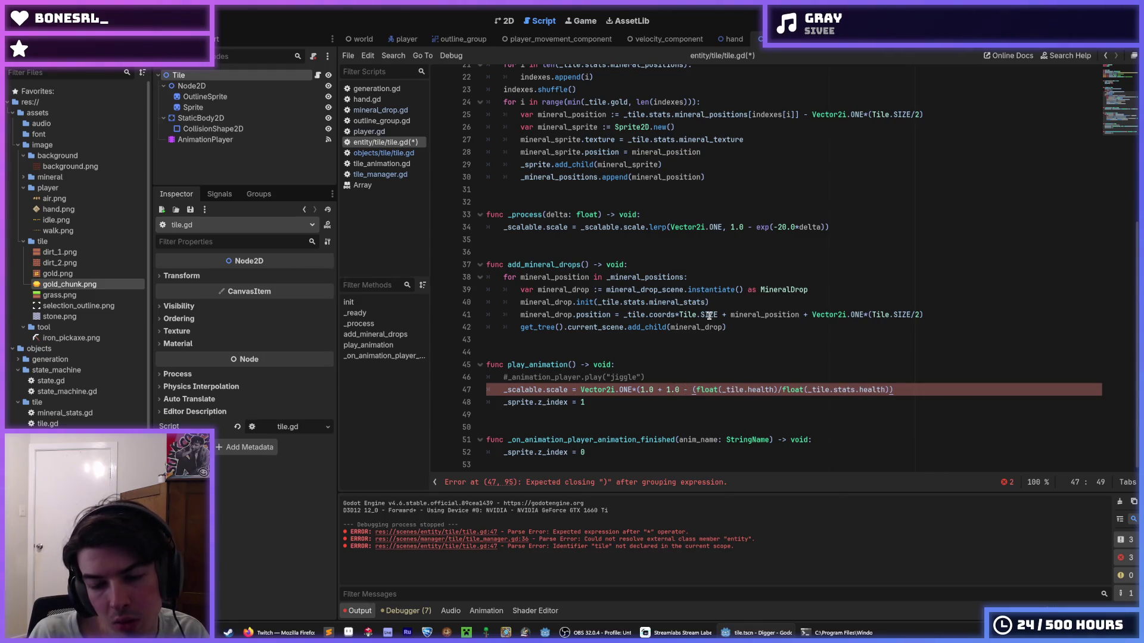
{"action": "key", "text": "ctrl+s"}
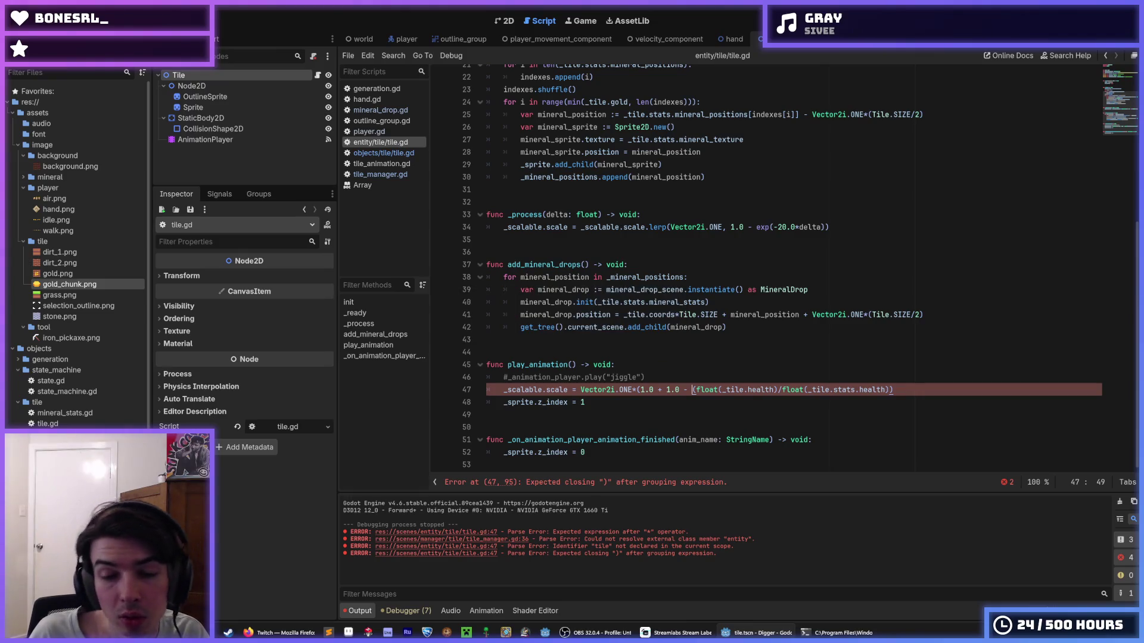
{"action": "key", "text": "F5"}
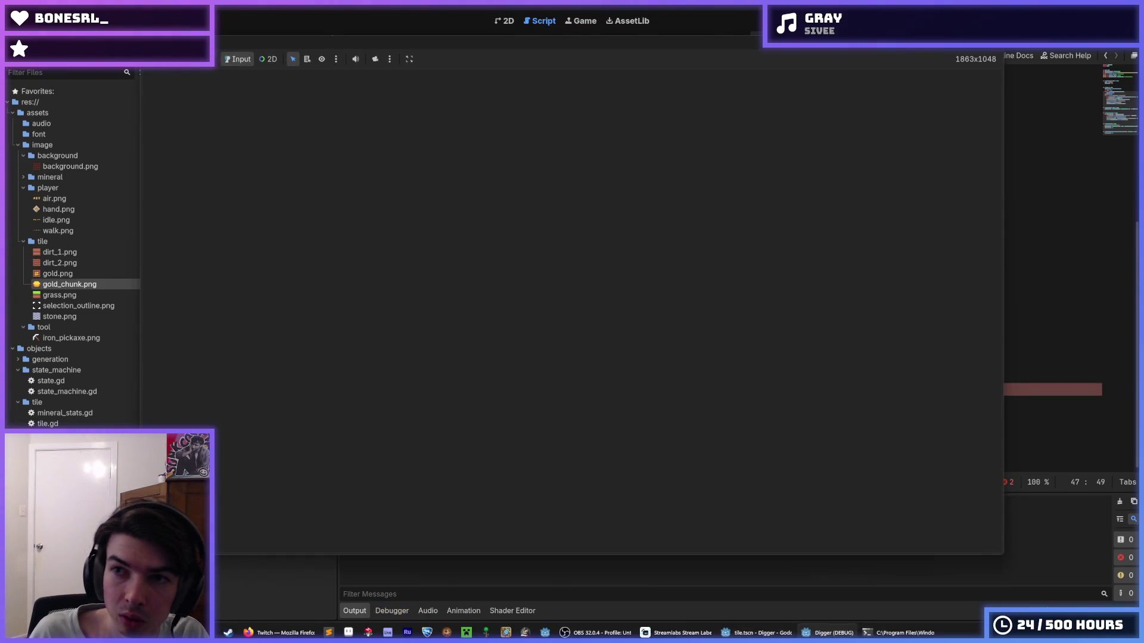
- Stop the game, add the missing closing parenthesis on line 47, and relaunch Digger
{"action": "left_click", "coordinate": [900, 27]}
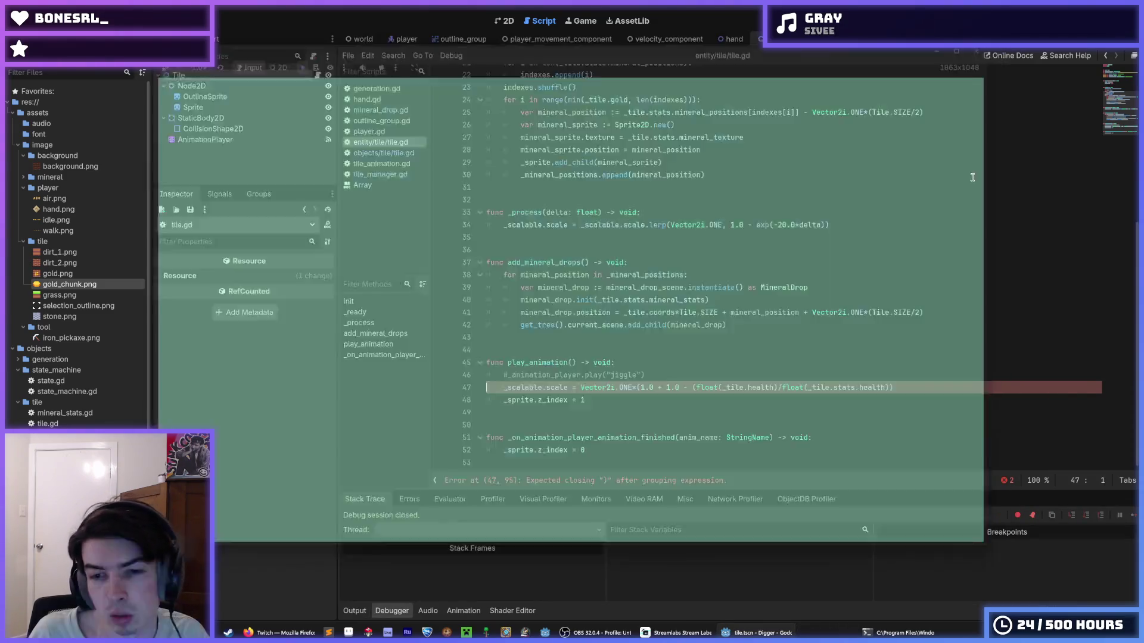
{"action": "left_click", "coordinate": [921, 388]}
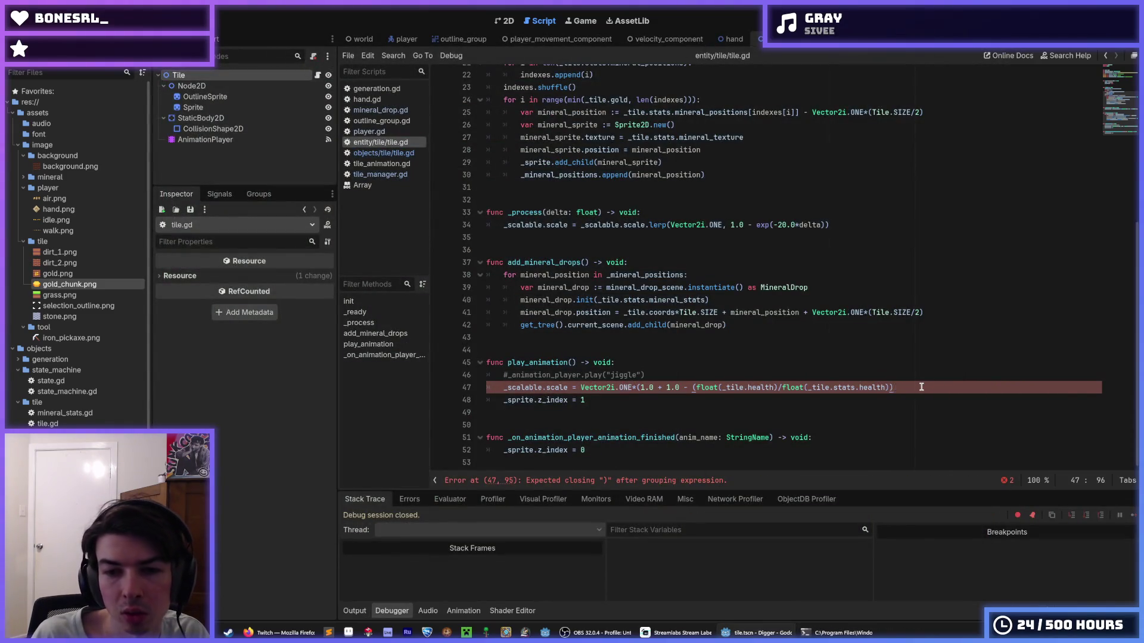
{"action": "type", "text": ")"}
{"action": "key", "text": "F5"}
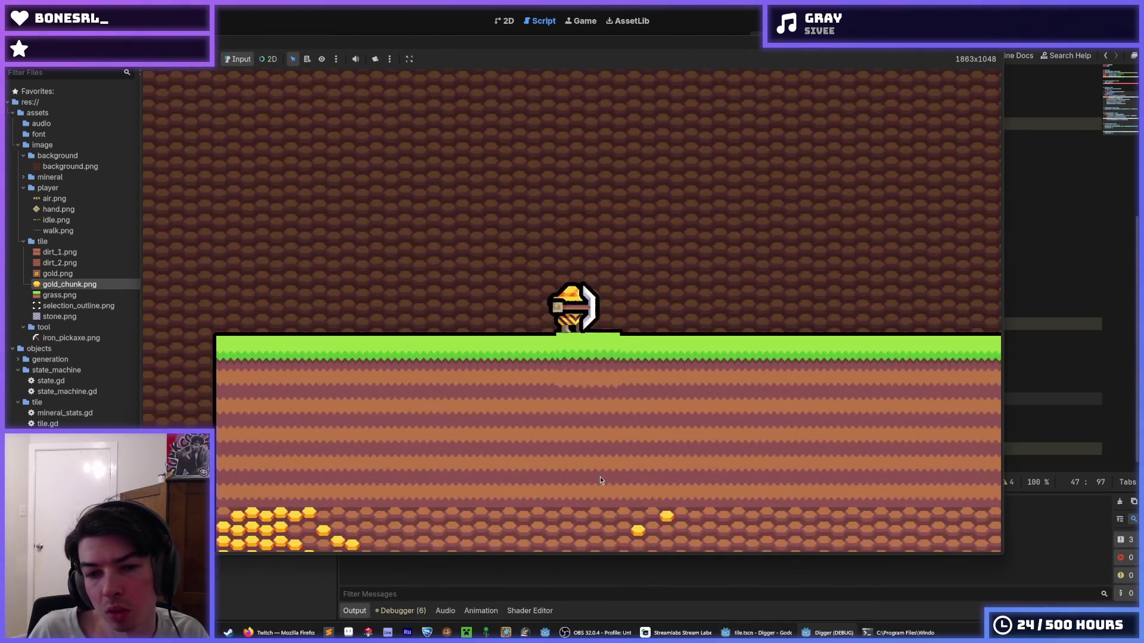
- Dig down through the dirt and strike the stone tiles below and beside the player
{"action": "left_click", "coordinate": [599, 476]}
{"action": "left_click", "coordinate": [577, 482]}
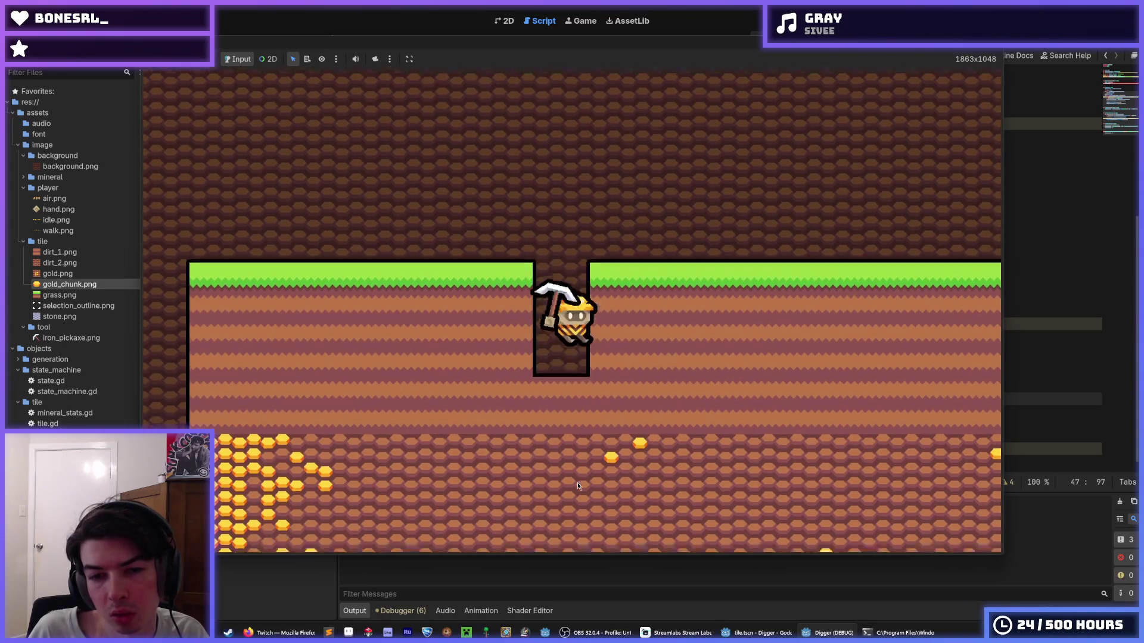
{"action": "left_click", "coordinate": [577, 482]}
{"action": "left_click", "coordinate": [578, 483]}
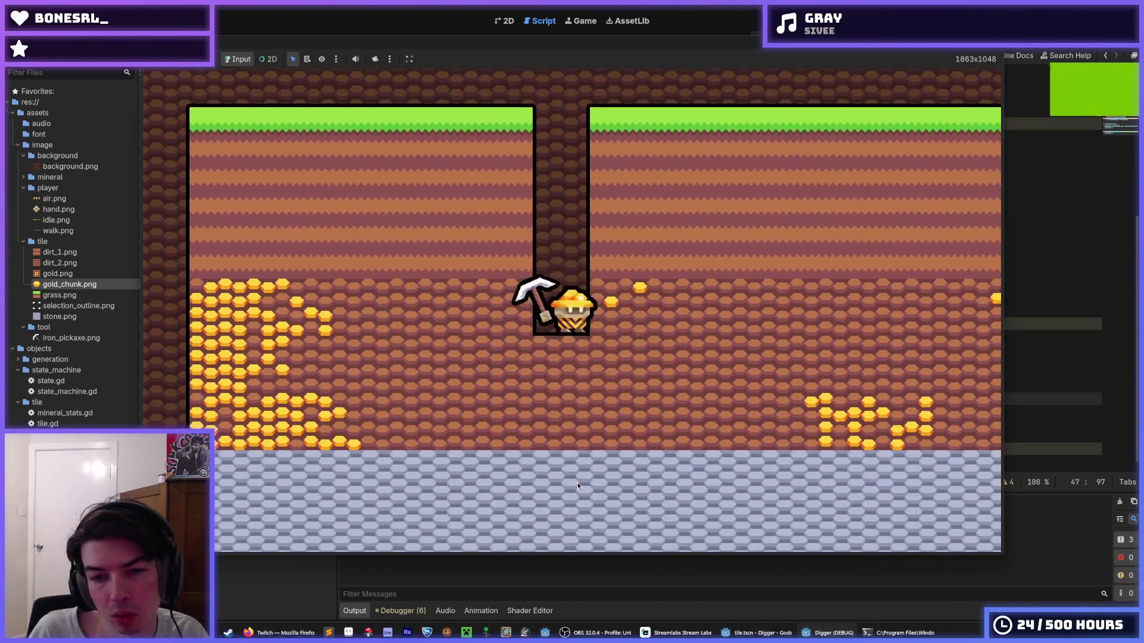
{"action": "left_click", "coordinate": [578, 482]}
{"action": "left_click", "coordinate": [578, 482]}
{"action": "left_click", "coordinate": [574, 486]}
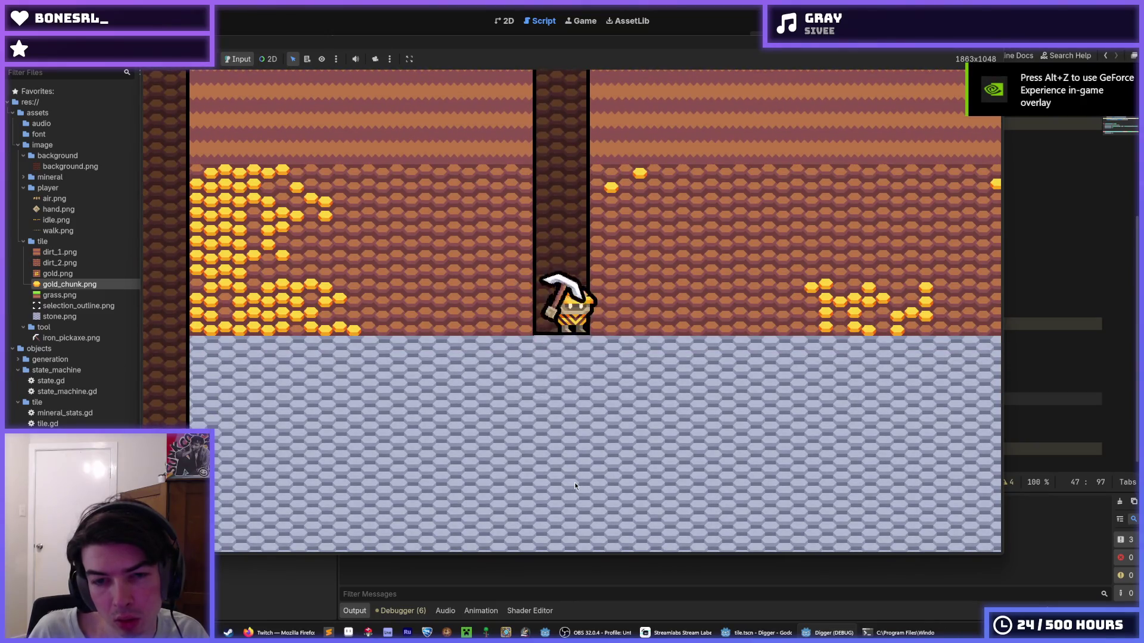
{"action": "left_click", "coordinate": [574, 486]}
{"action": "left_click", "coordinate": [571, 486]}
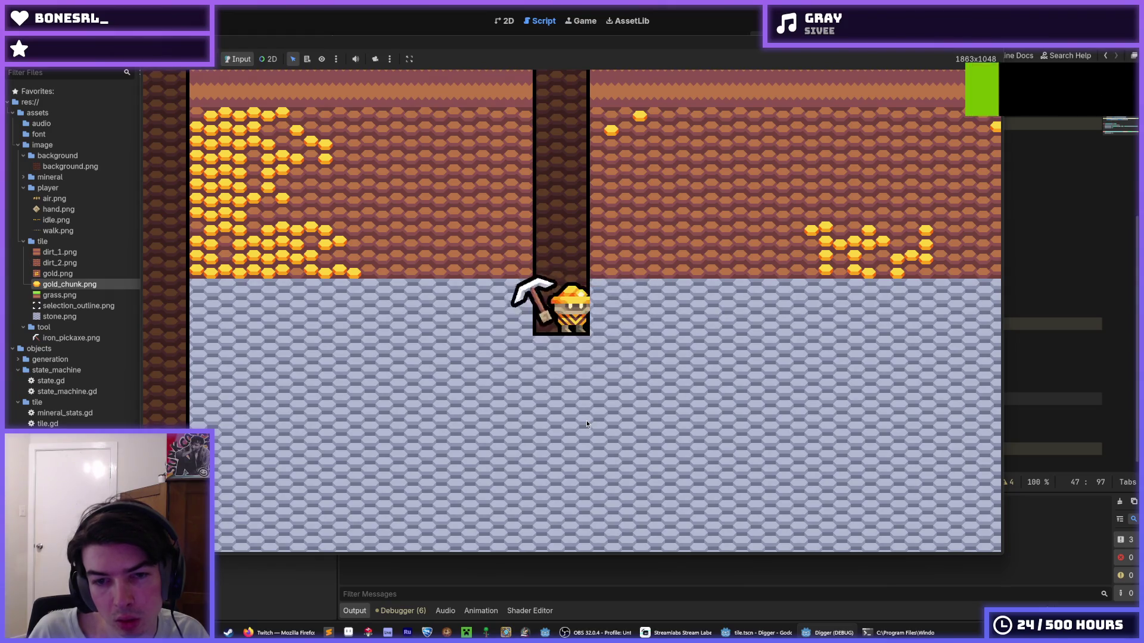
{"action": "left_click", "coordinate": [454, 343]}
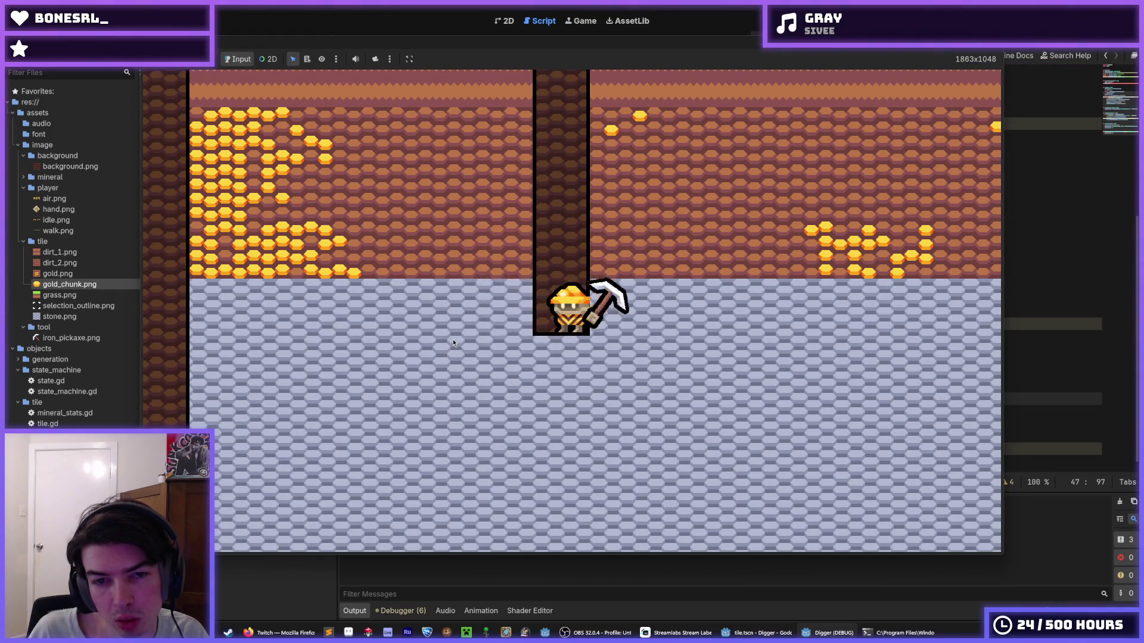
{"action": "left_click", "coordinate": [542, 417]}
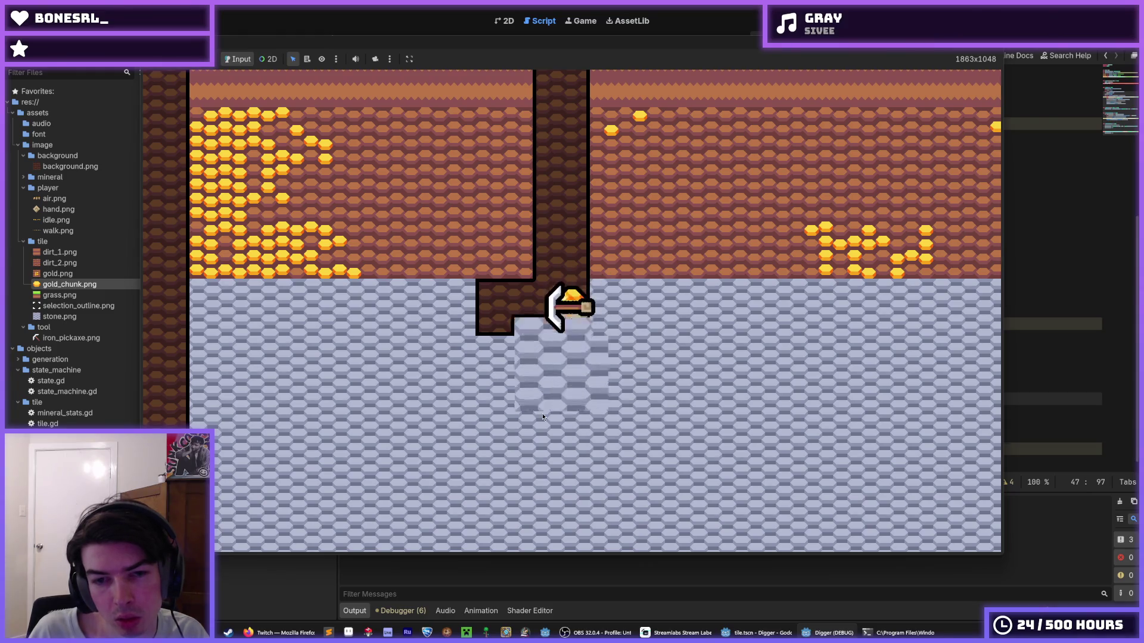
{"action": "left_click", "coordinate": [407, 326]}
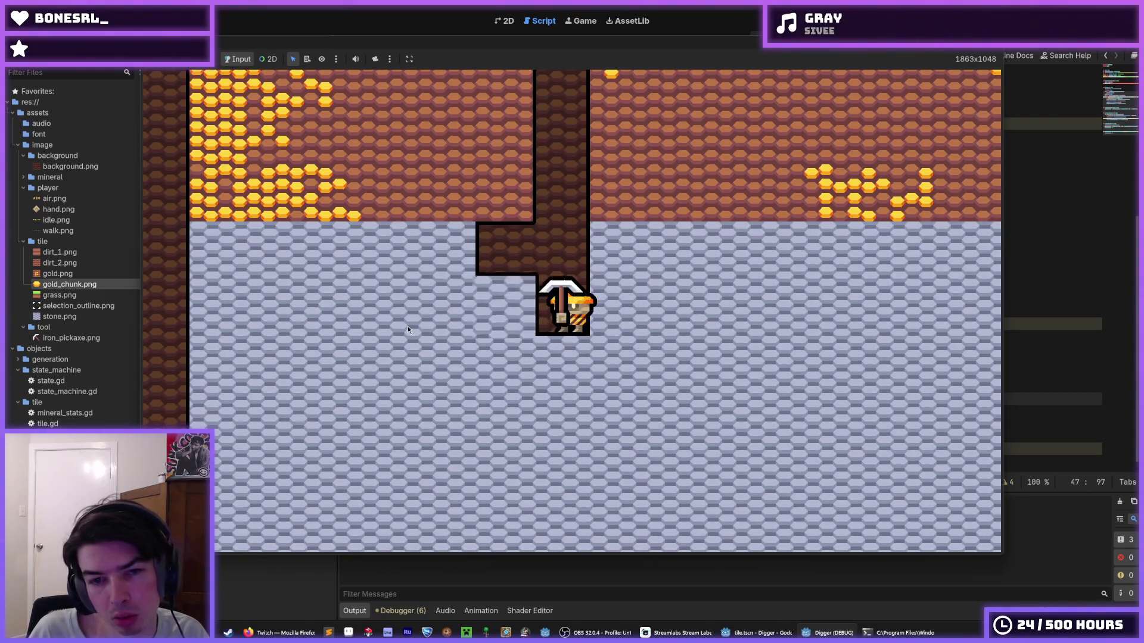
- Tunnel left through the stone, mine beneath the shaft, and close the game
{"action": "key", "text": "a"}
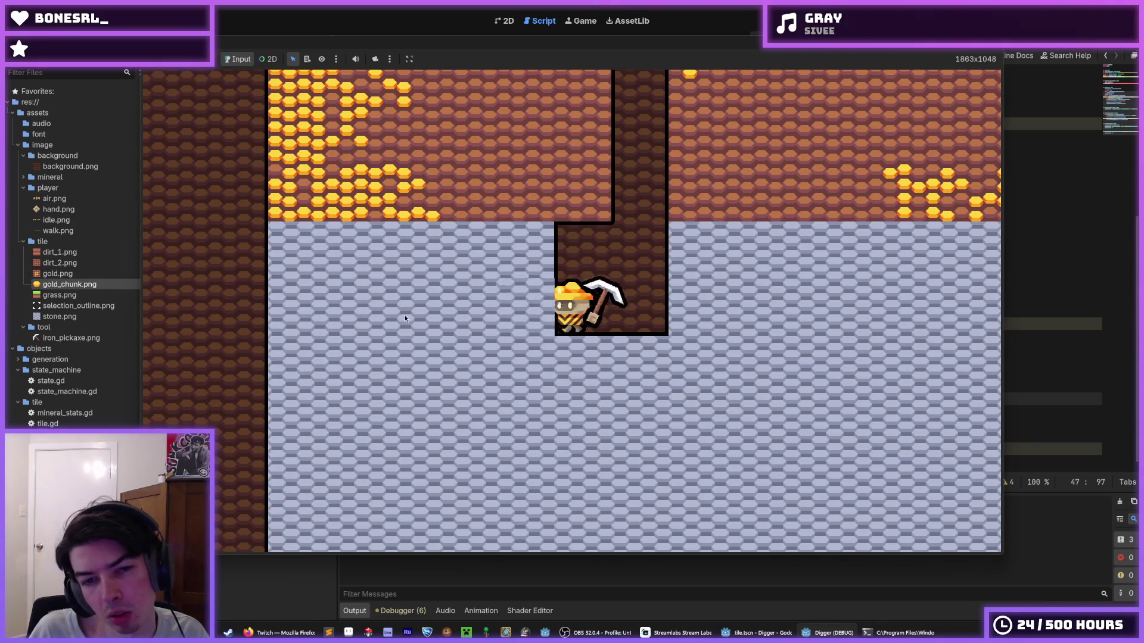
{"action": "key", "text": "a"}
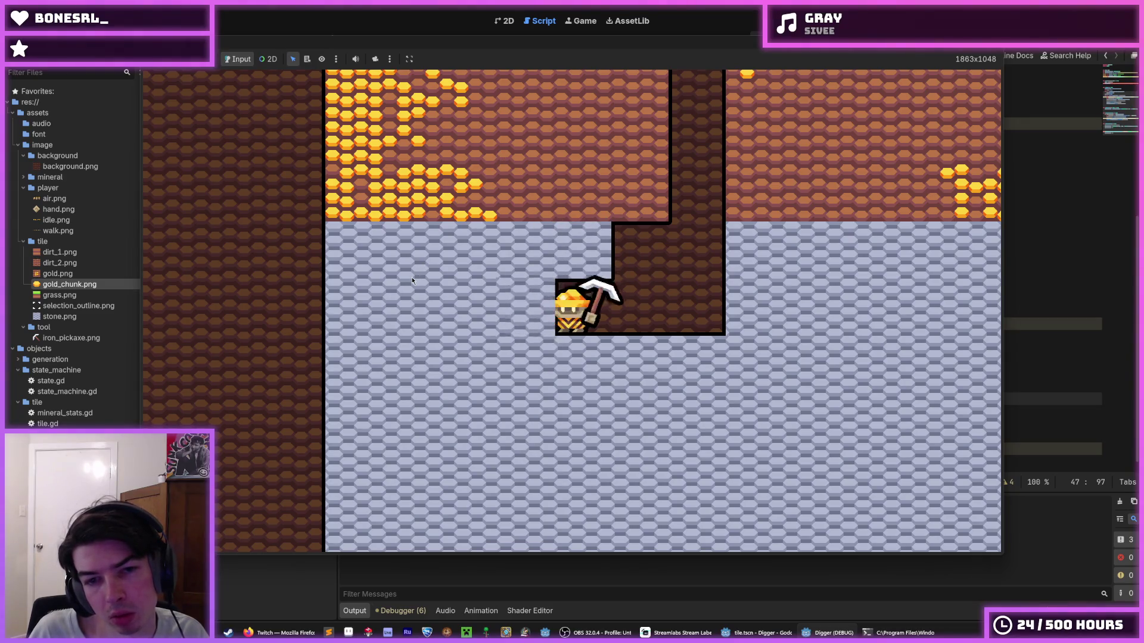
{"action": "key", "text": "a"}
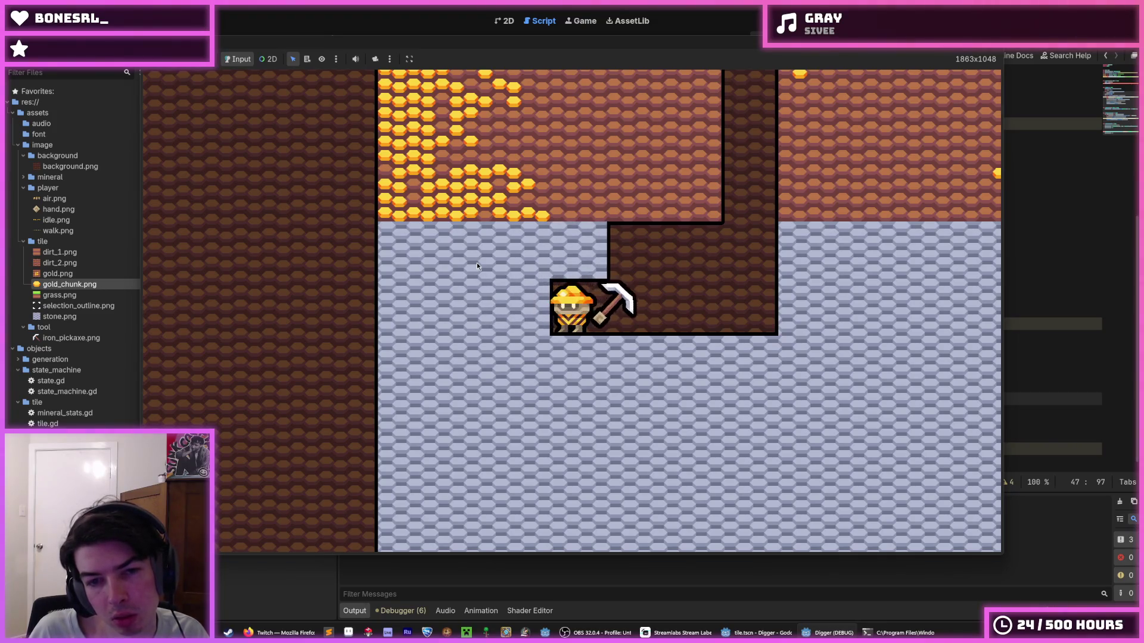
{"action": "key", "text": "a"}
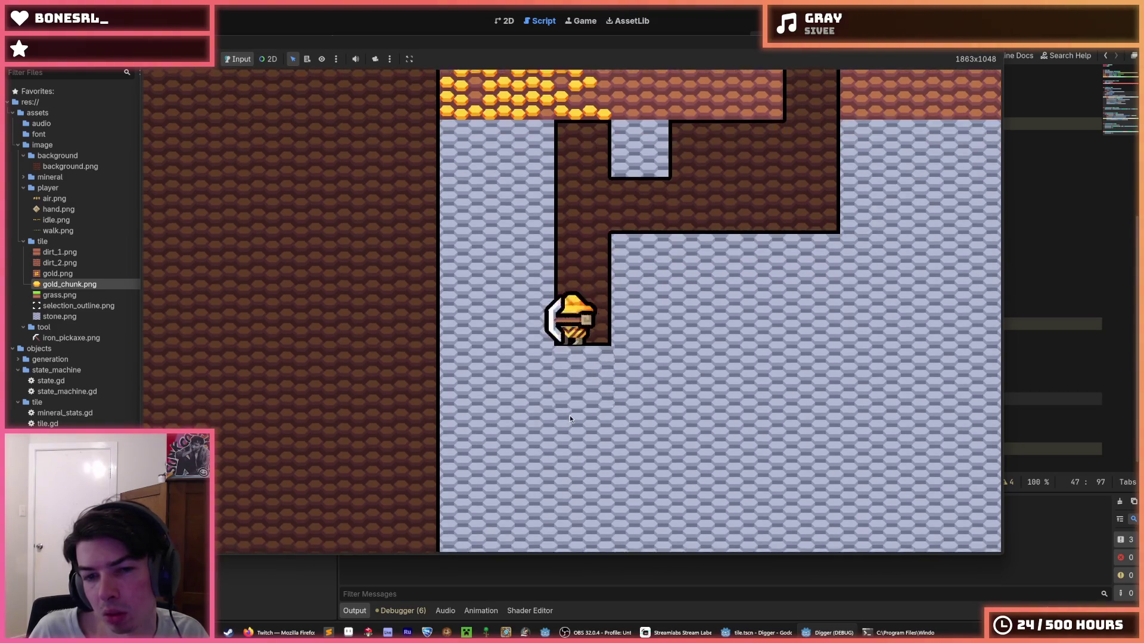
{"action": "key", "text": "a"}
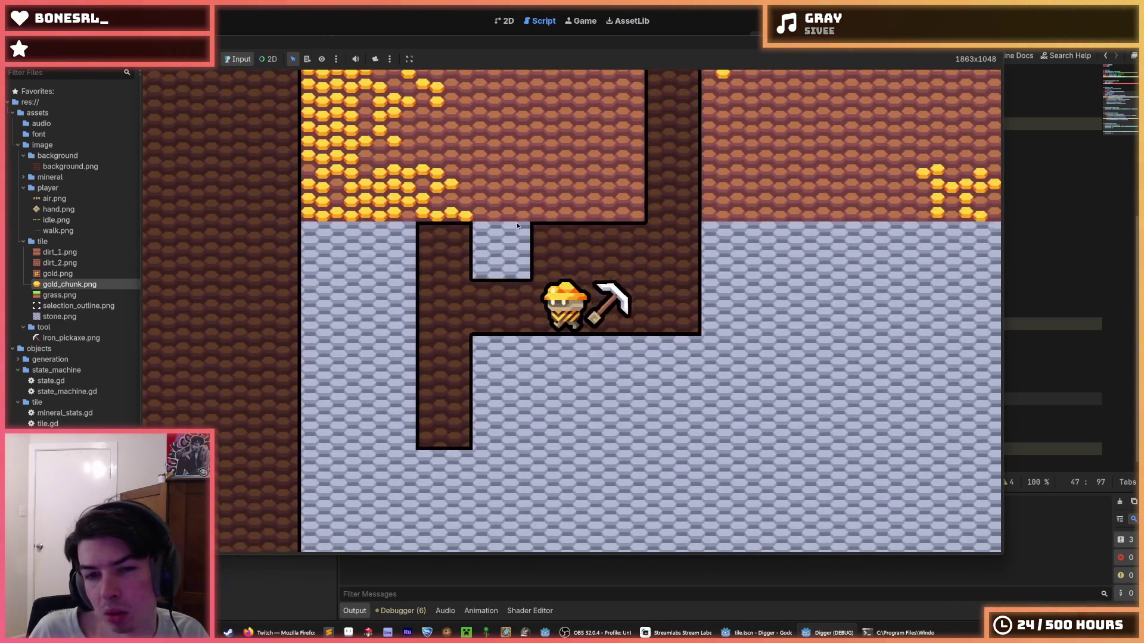
{"action": "left_click_drag", "start_coordinate": [624, 169], "coordinate": [564, 410]}
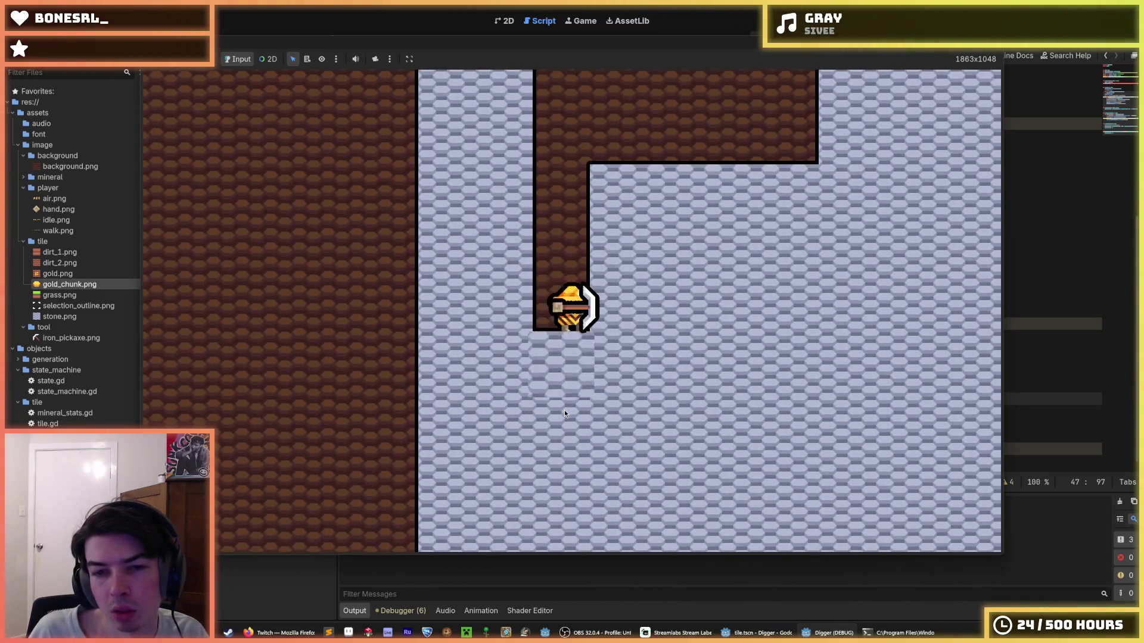
{"action": "key", "text": "F8"}
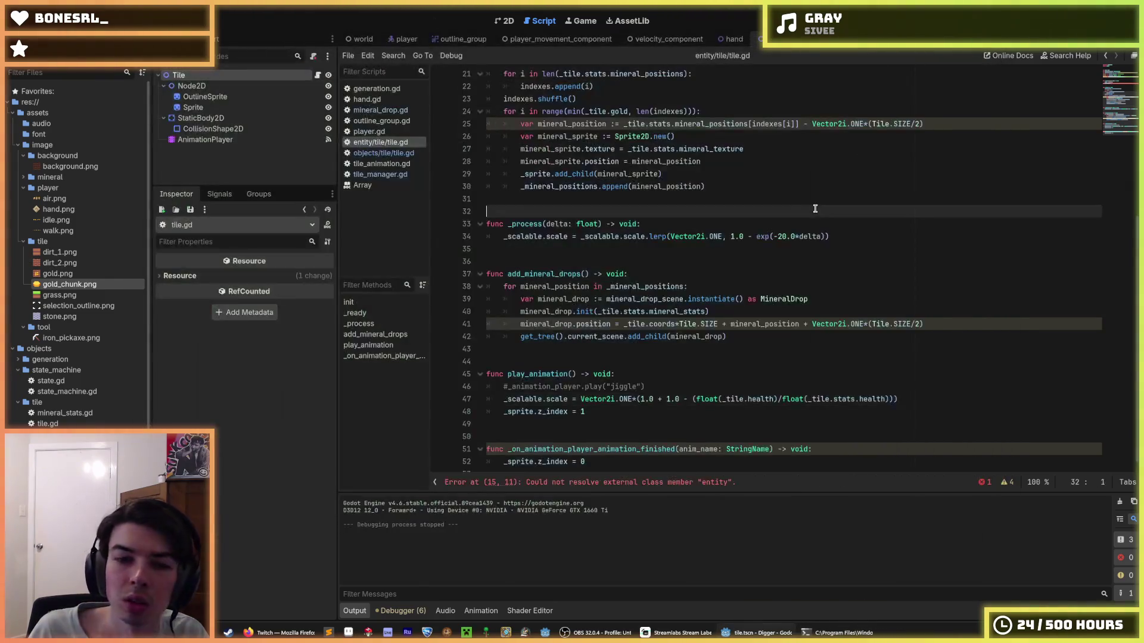
- Look through the objects tile.gd, mineral_drop.gd and tile_animation.gd scripts
{"action": "left_click", "coordinate": [379, 154]}
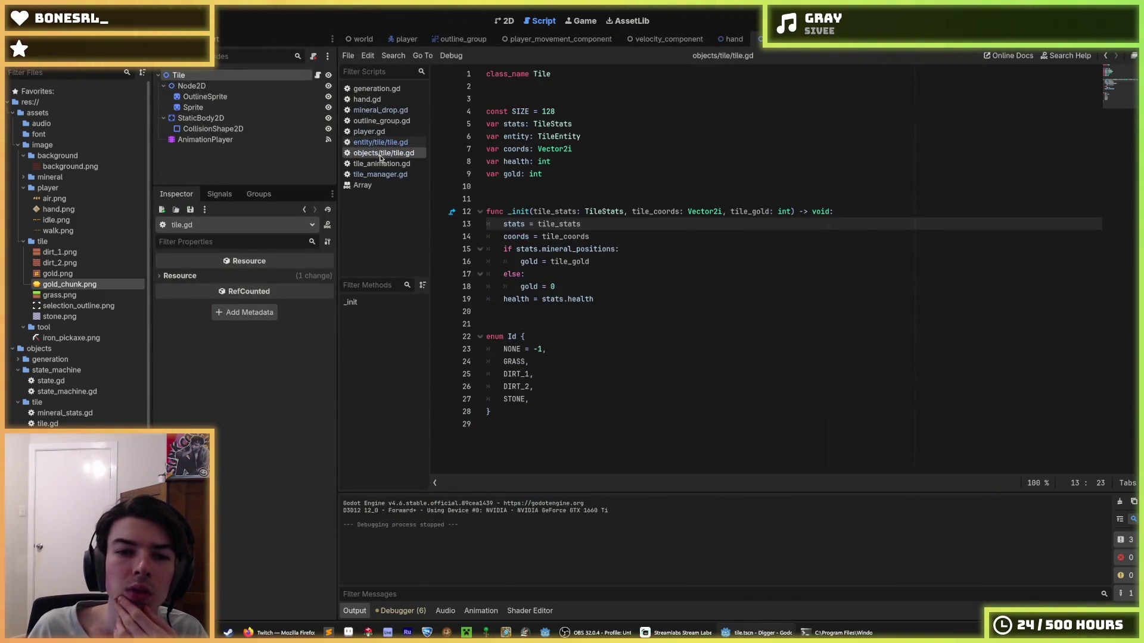
{"action": "left_click", "coordinate": [385, 111]}
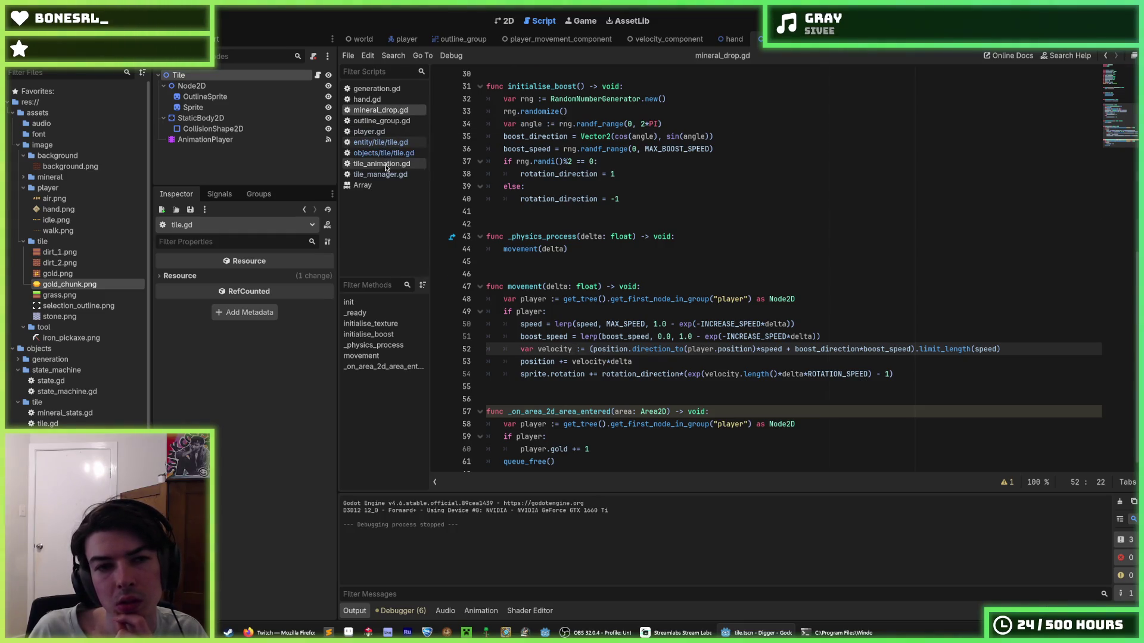
{"action": "left_click", "coordinate": [381, 164]}
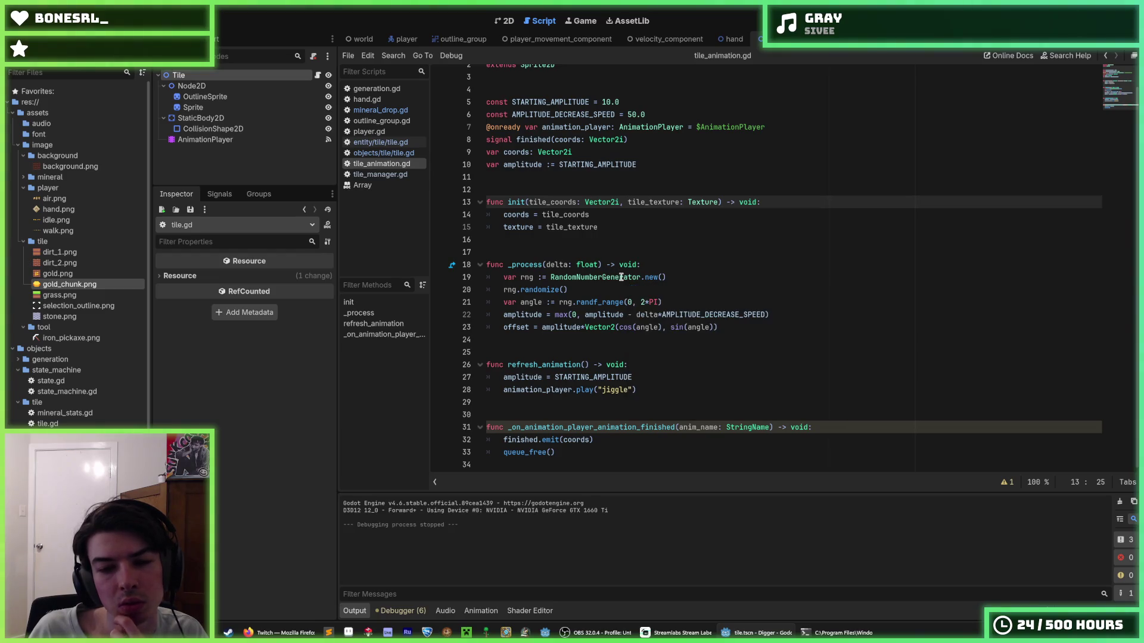
- Select lines 21–23 of _process in tile_animation.gd, then open the Tile node's script
{"action": "left_click", "coordinate": [648, 377]}
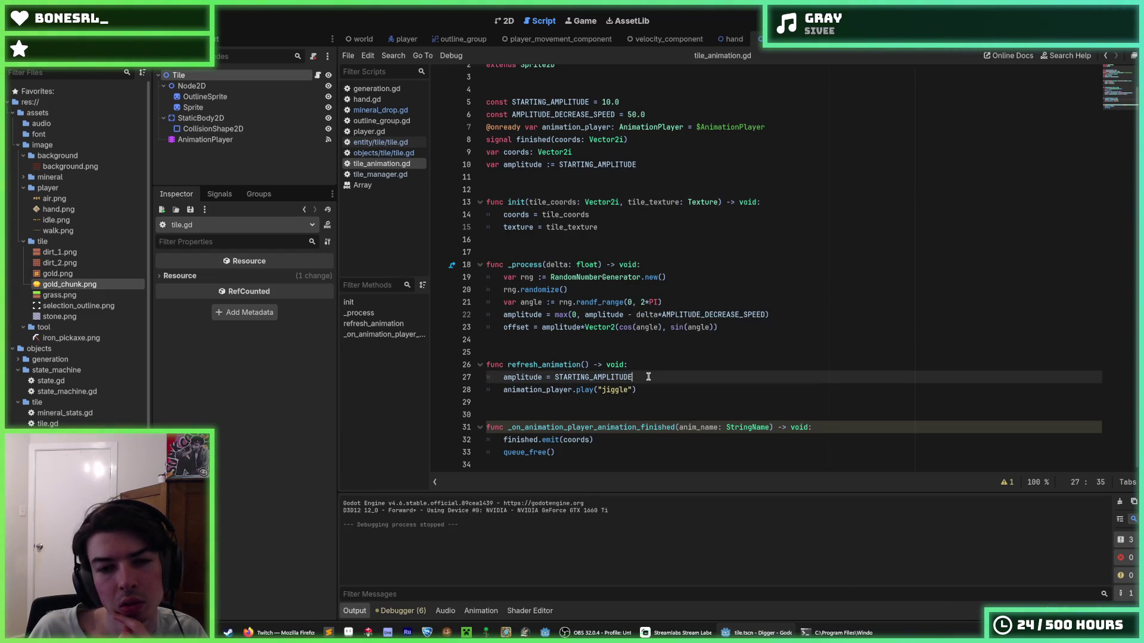
{"action": "left_click_drag", "start_coordinate": [774, 315], "coordinate": [502, 315]}
{"action": "left_click", "coordinate": [502, 314]}
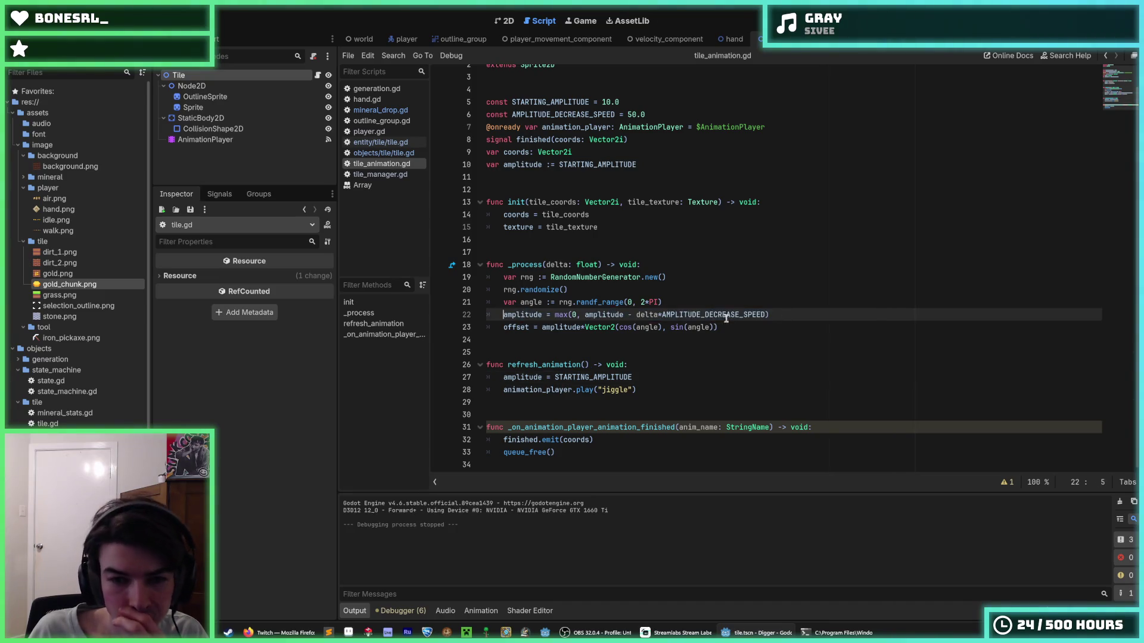
{"action": "left_click_drag", "start_coordinate": [754, 325], "coordinate": [502, 278]}
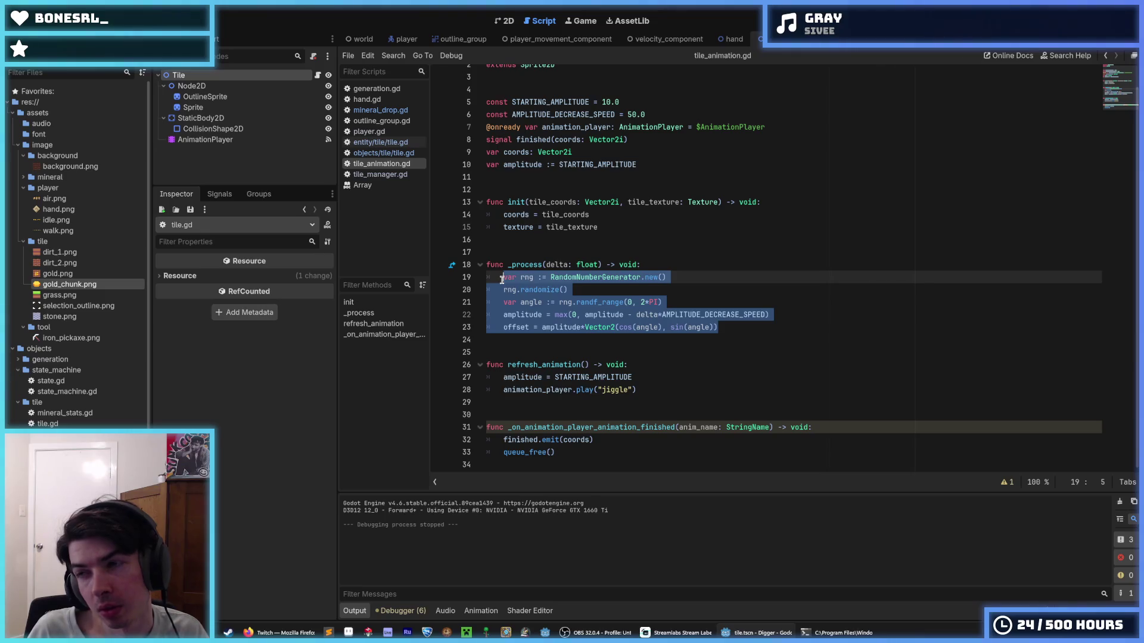
{"action": "left_click", "coordinate": [318, 76]}
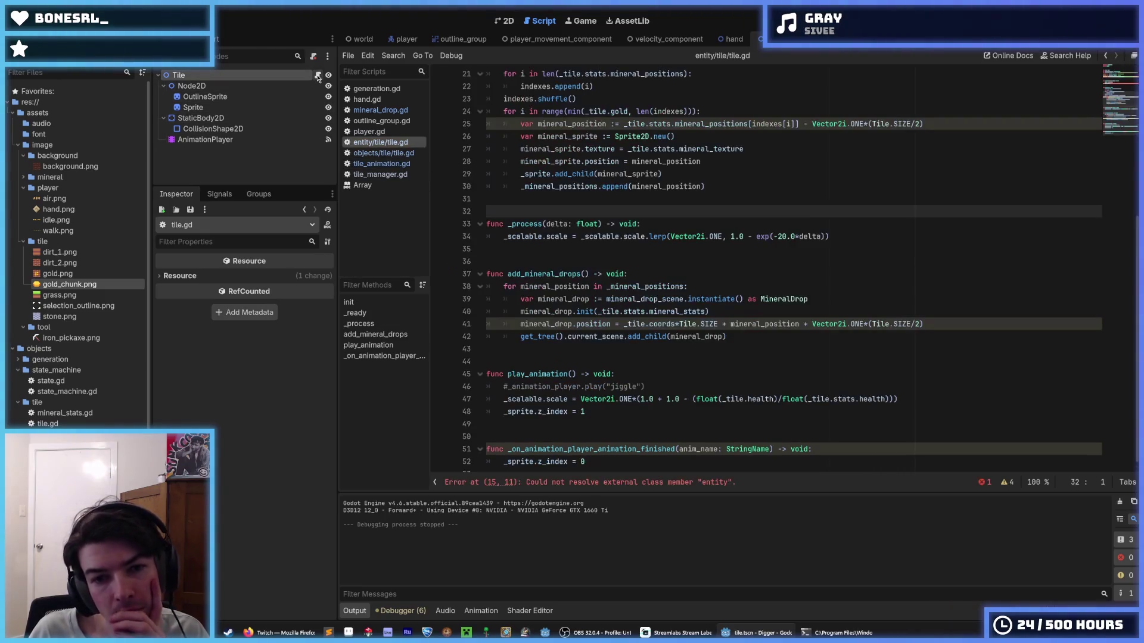
- Paste the copied rng, angle, amplitude and offset lines after the scale lerp in _process
{"action": "left_click", "coordinate": [733, 185]}
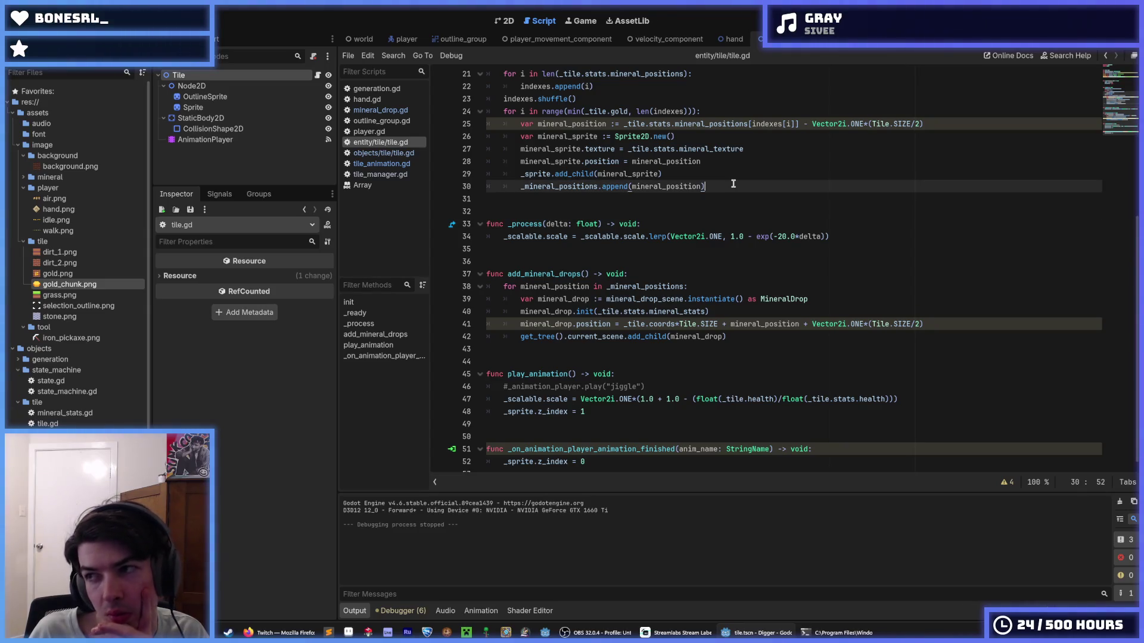
{"action": "left_click", "coordinate": [859, 233]}
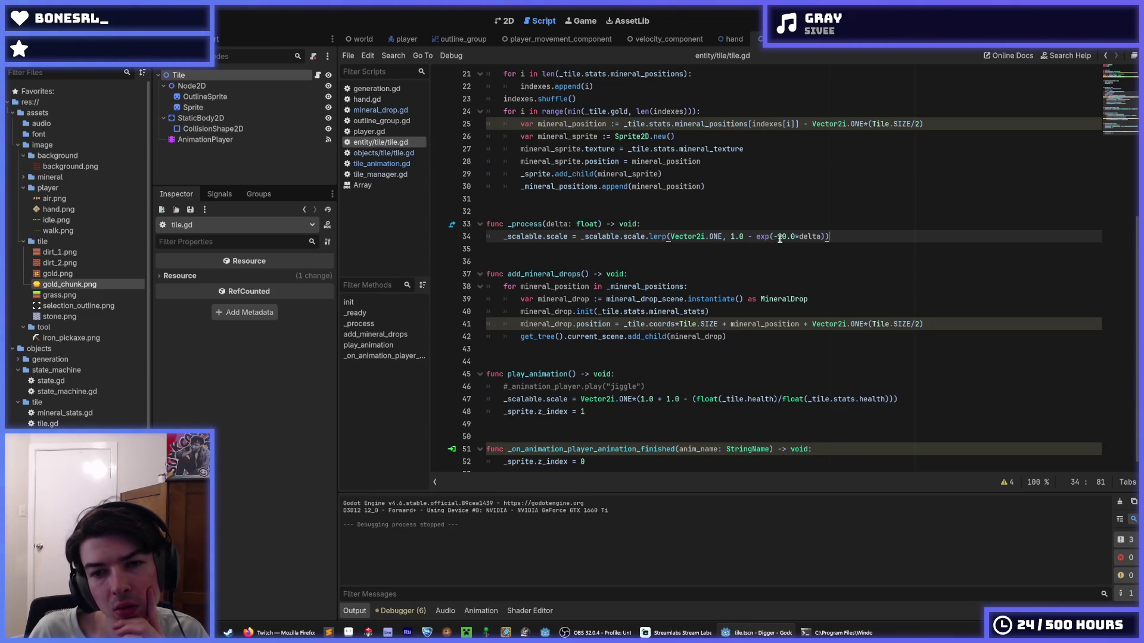
{"action": "key", "text": "Return"}
{"action": "key", "text": "ctrl+v"}
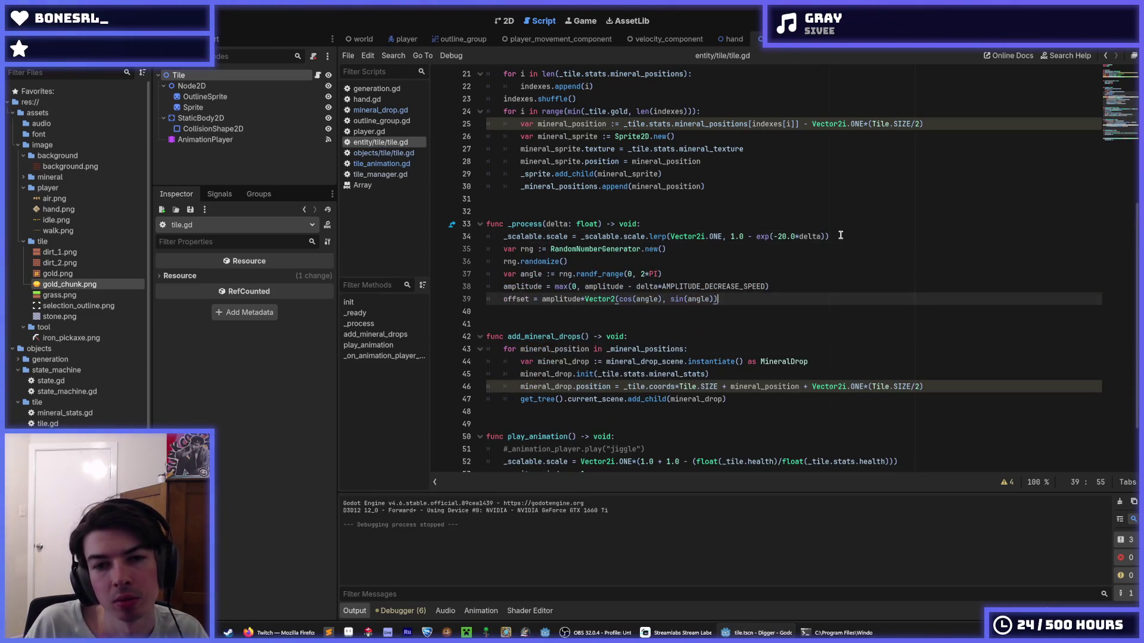
{"action": "key", "text": "Up"}
{"action": "key", "text": "Up"}
{"action": "key", "text": "Up"}
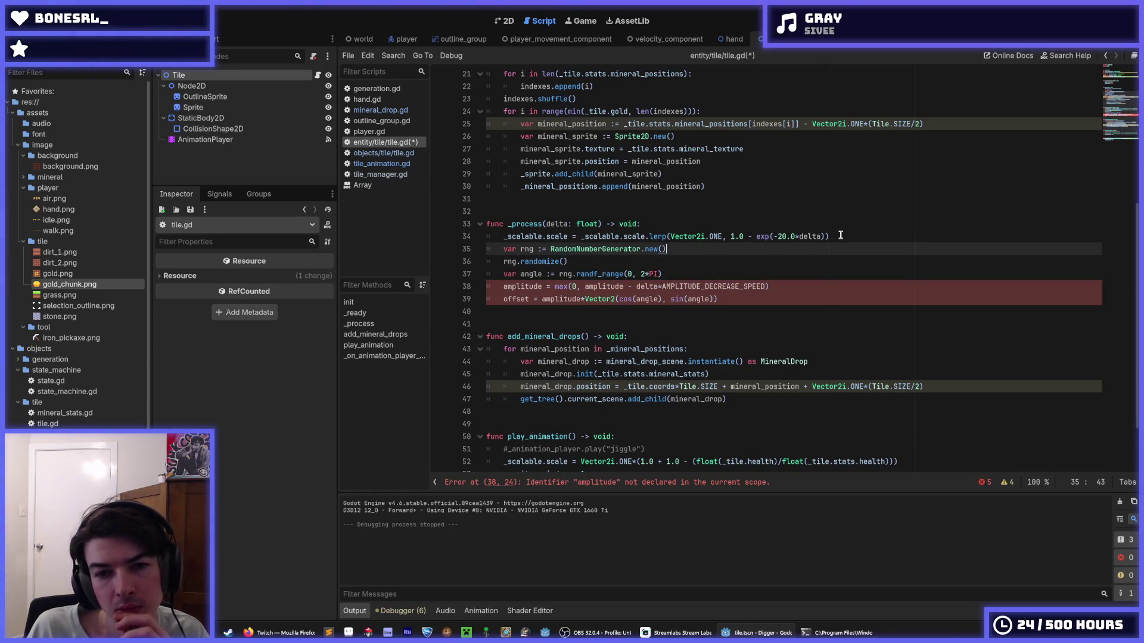
{"action": "key", "text": "Down"}
{"action": "key", "text": "Down"}
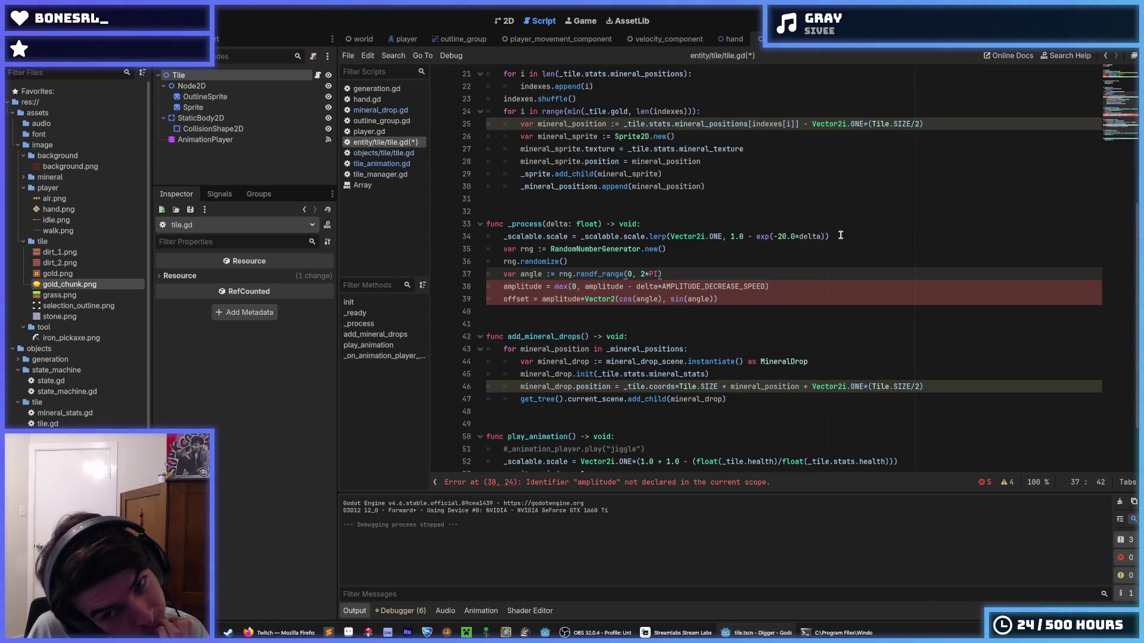
- Try deleting the angle line, then undo to restore it
{"action": "left_click_drag", "start_coordinate": [677, 274], "coordinate": [466, 274]}
{"action": "key", "text": "BackSpace"}
{"action": "key", "text": "Delete"}
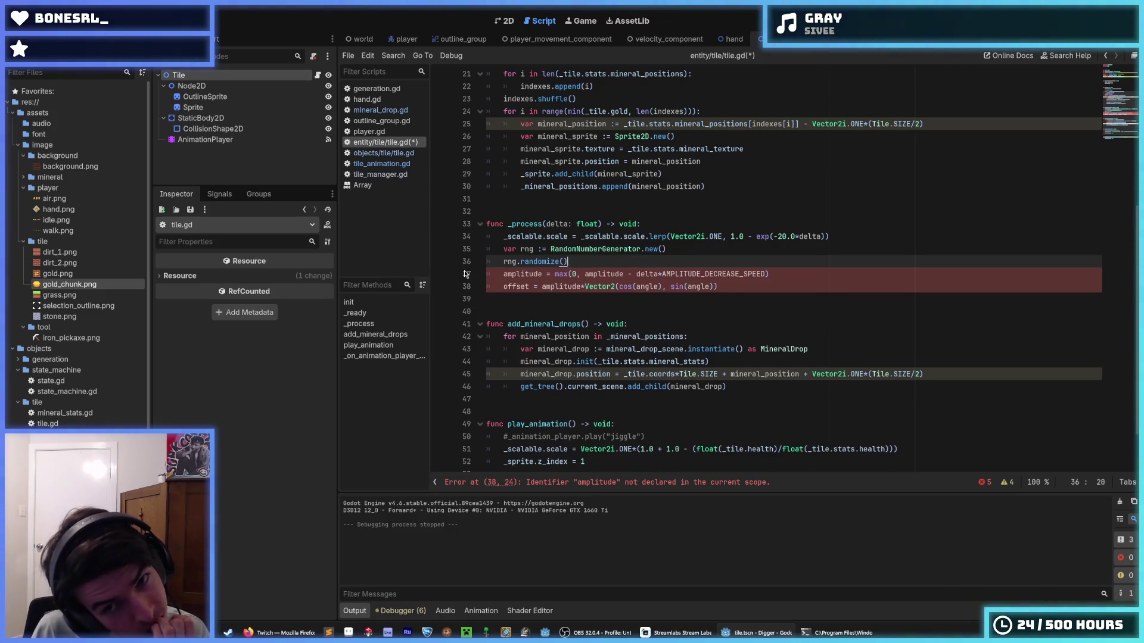
{"action": "key", "text": "Down"}
{"action": "key", "text": "End"}
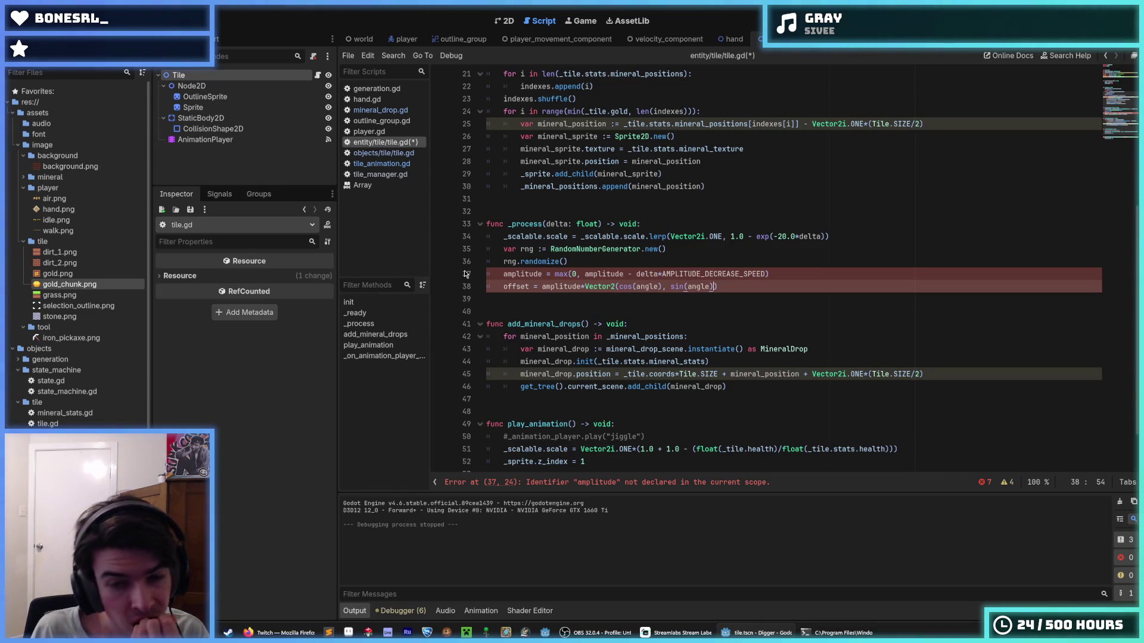
{"action": "key", "text": "Left"}
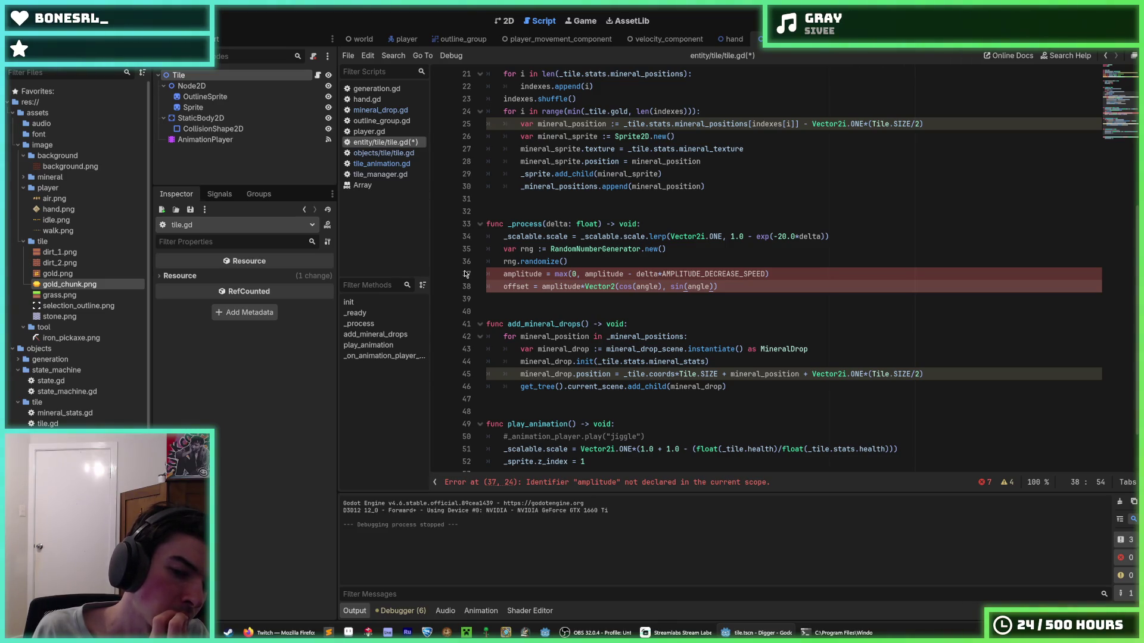
{"action": "key", "text": "ctrl+z"}
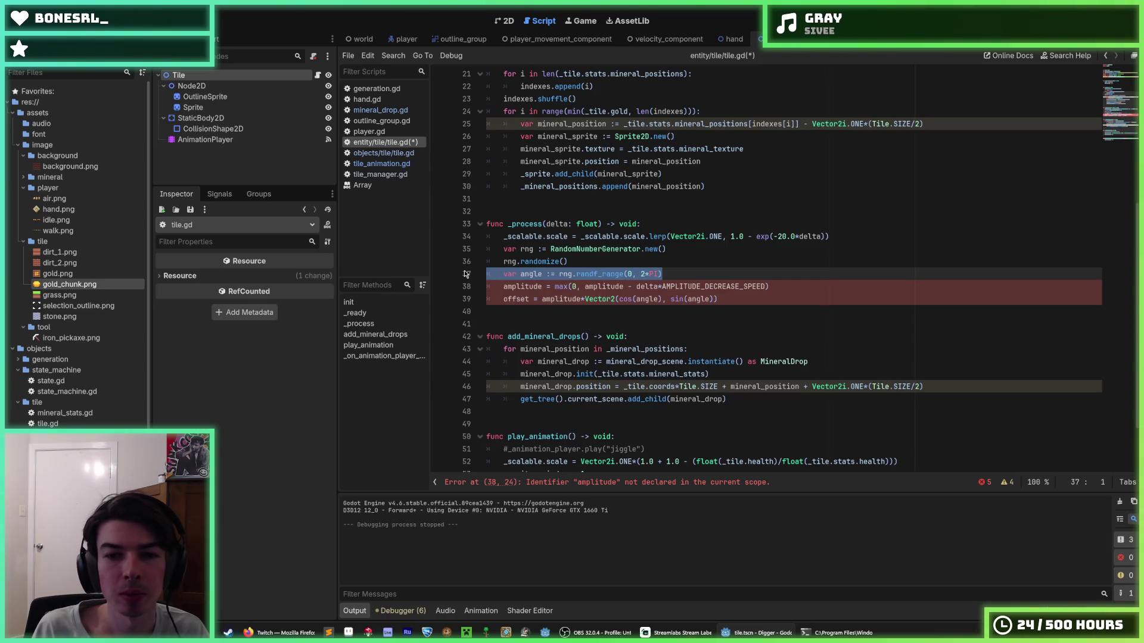
{"action": "key", "text": "Down"}
{"action": "key", "text": "Down"}
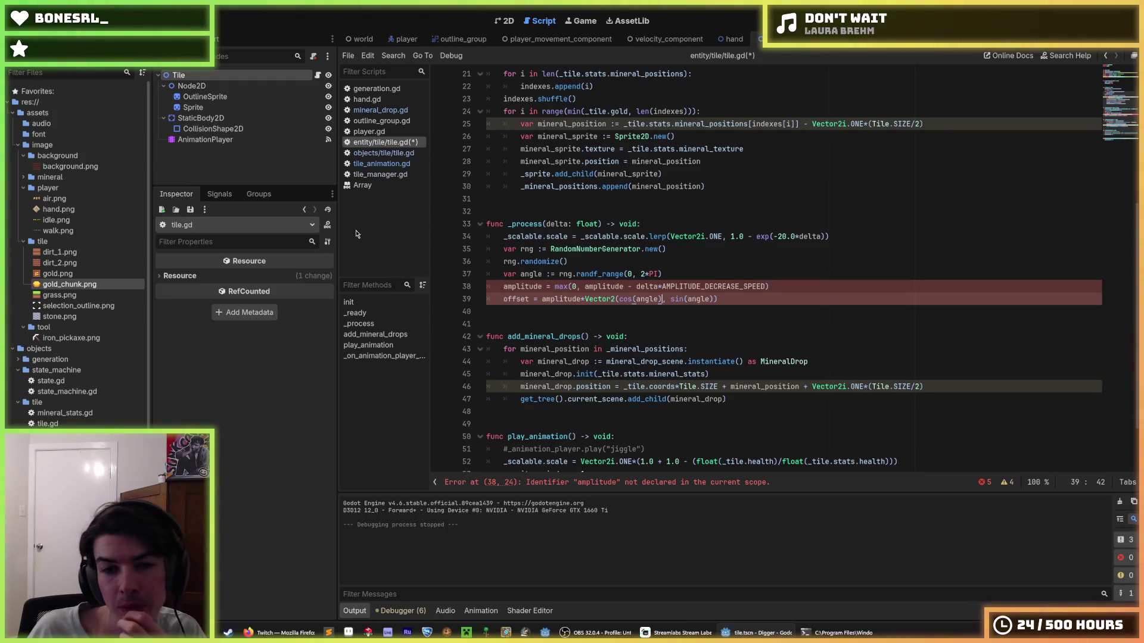
- Check the editing options for angle and amplitude on lines 37–38, then return to tile_animation.gd
{"action": "double_click", "coordinate": [536, 275]}
{"action": "right_click", "coordinate": [537, 275]}
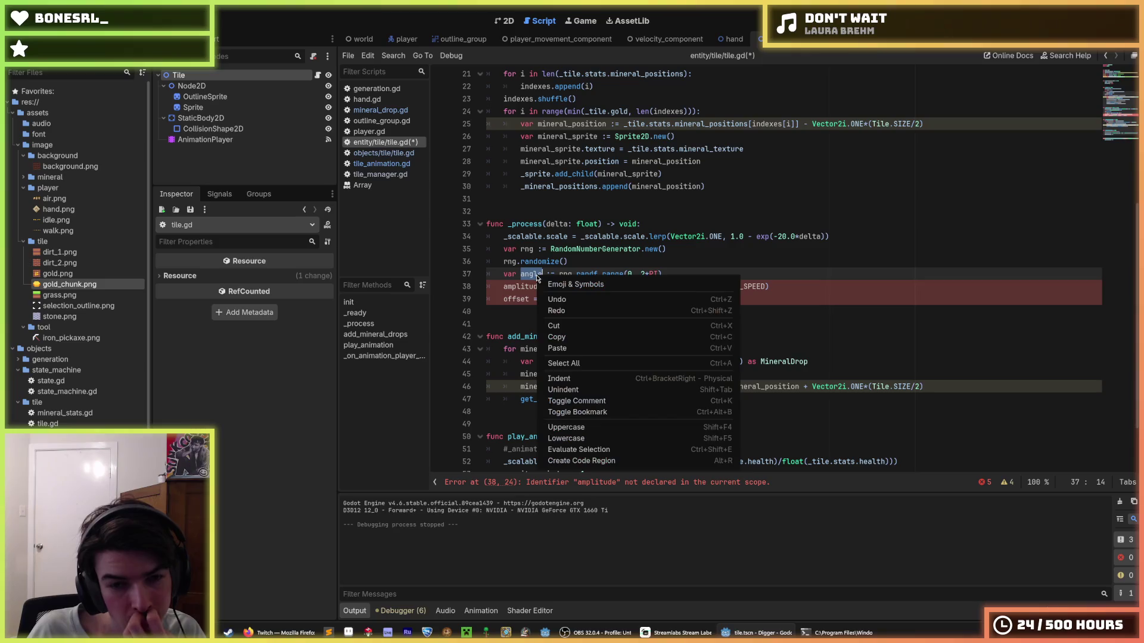
{"action": "key", "text": "Escape"}
{"action": "right_click", "coordinate": [534, 274]}
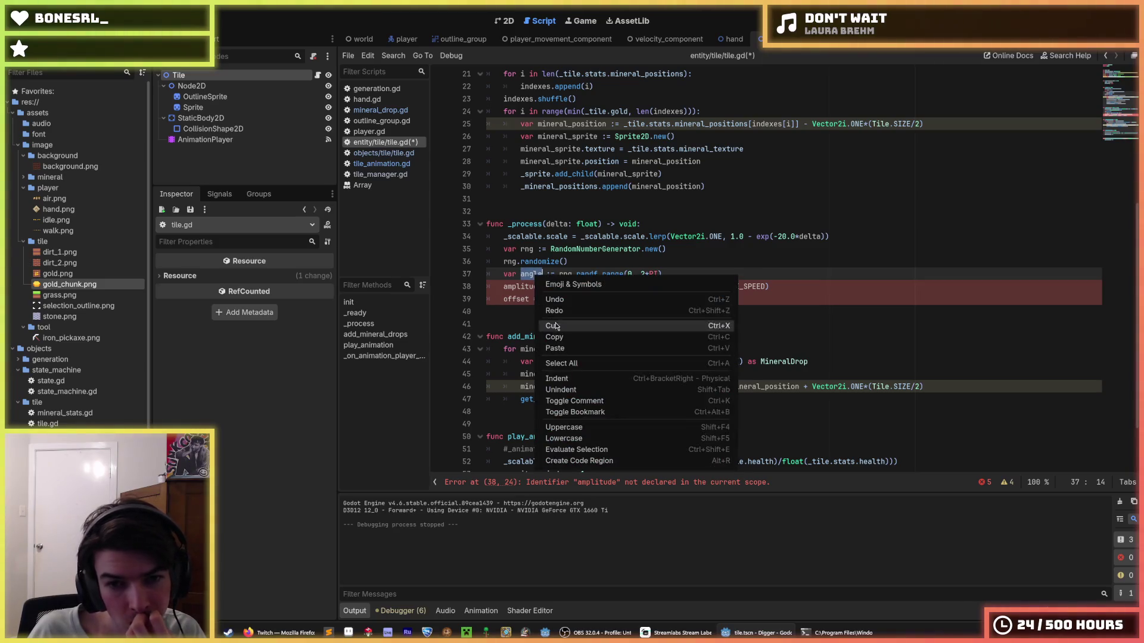
{"action": "key", "text": "Escape"}
{"action": "left_click", "coordinate": [558, 266]}
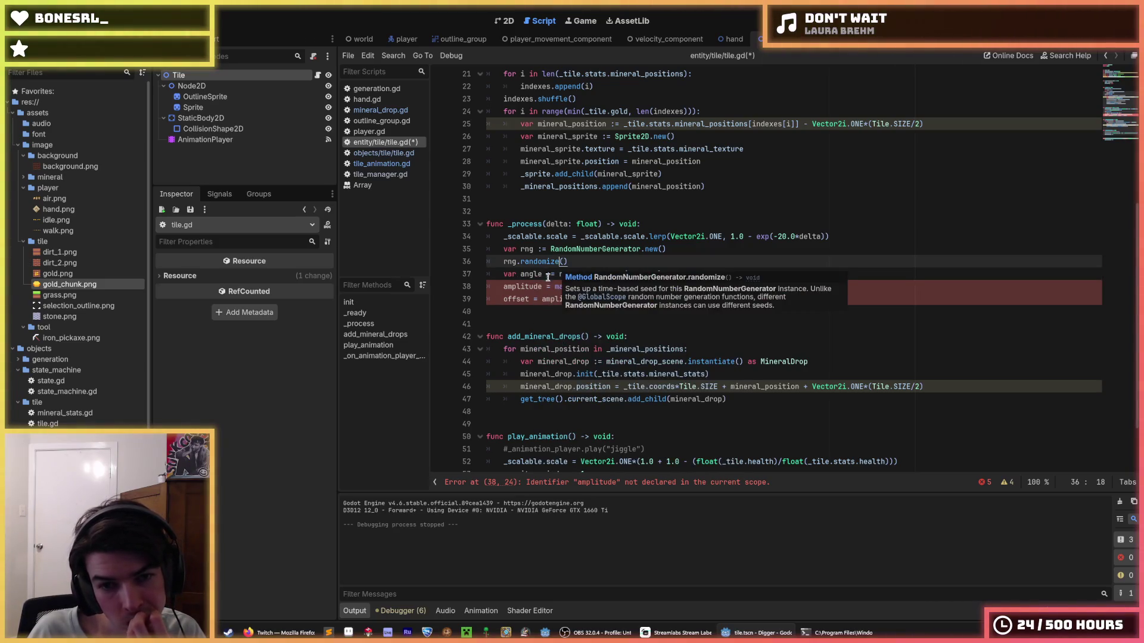
{"action": "left_click", "coordinate": [533, 287]}
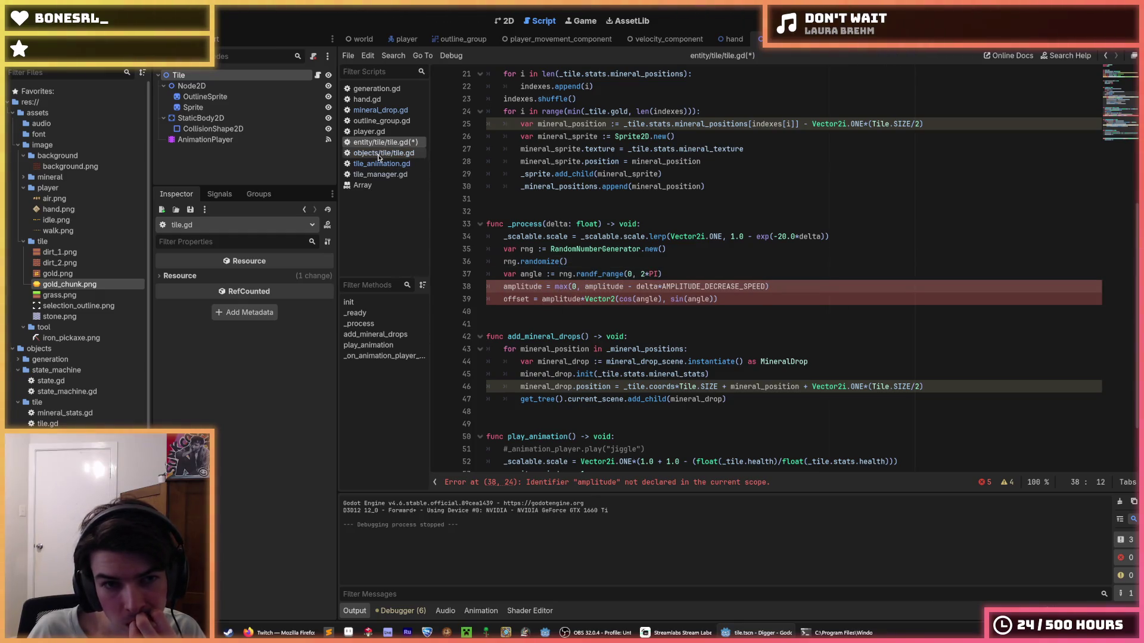
{"action": "left_click", "coordinate": [403, 165]}
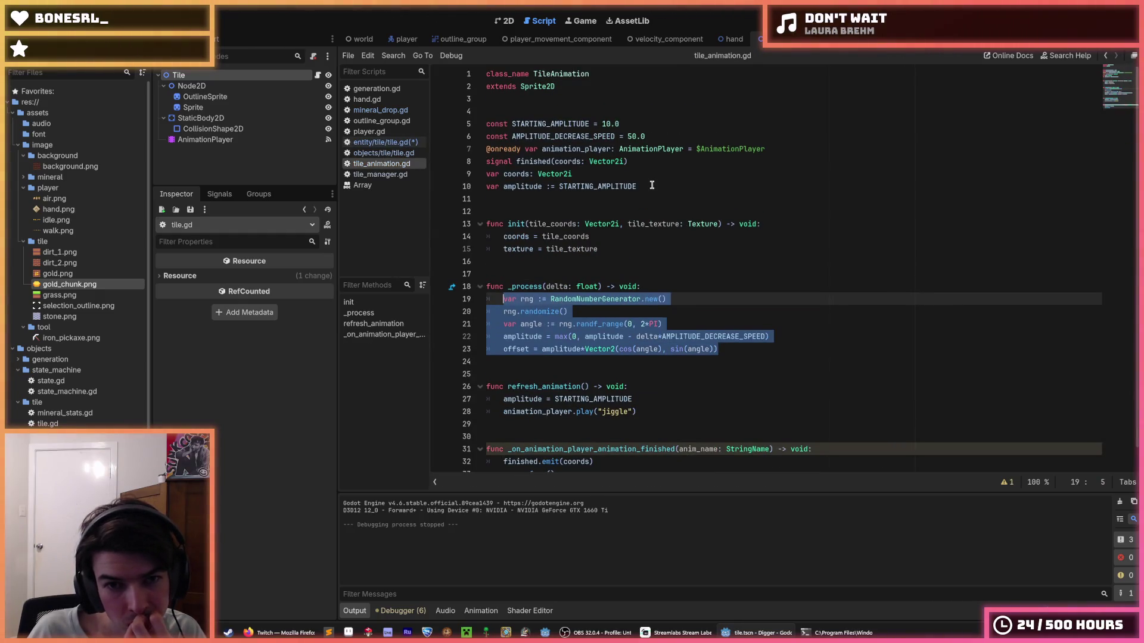
- Paste tile_animation.gd's amplitude constants and variable declarations below the onready variables in entity tile.gd
{"action": "left_click_drag", "start_coordinate": [651, 185], "coordinate": [476, 128]}
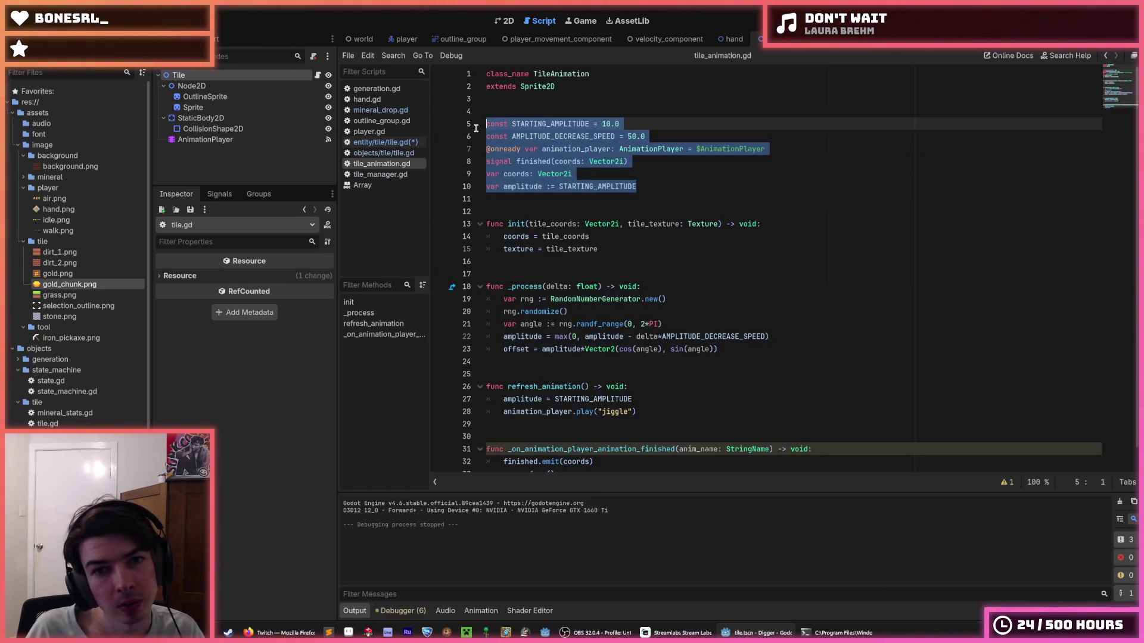
{"action": "left_click", "coordinate": [381, 143]}
{"action": "scroll", "scroll_direction": "up", "scroll_amount": 3}
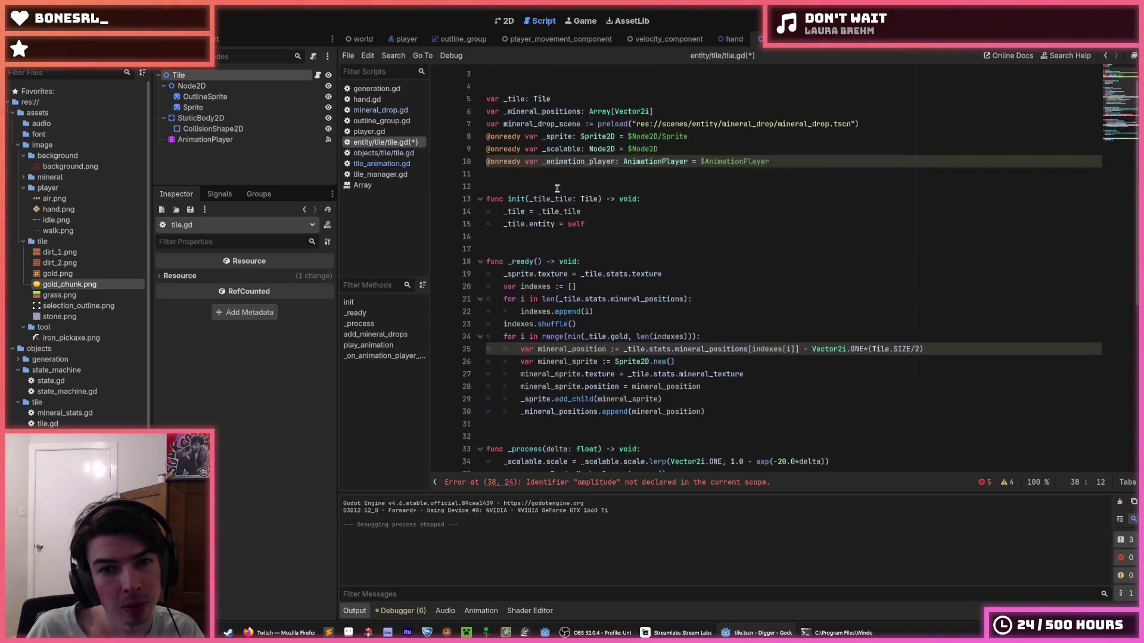
{"action": "left_click", "coordinate": [792, 186]}
{"action": "key", "text": "Return"}
{"action": "key", "text": "Return"}
{"action": "key", "text": "Return"}
{"action": "key", "text": "ctrl+v"}
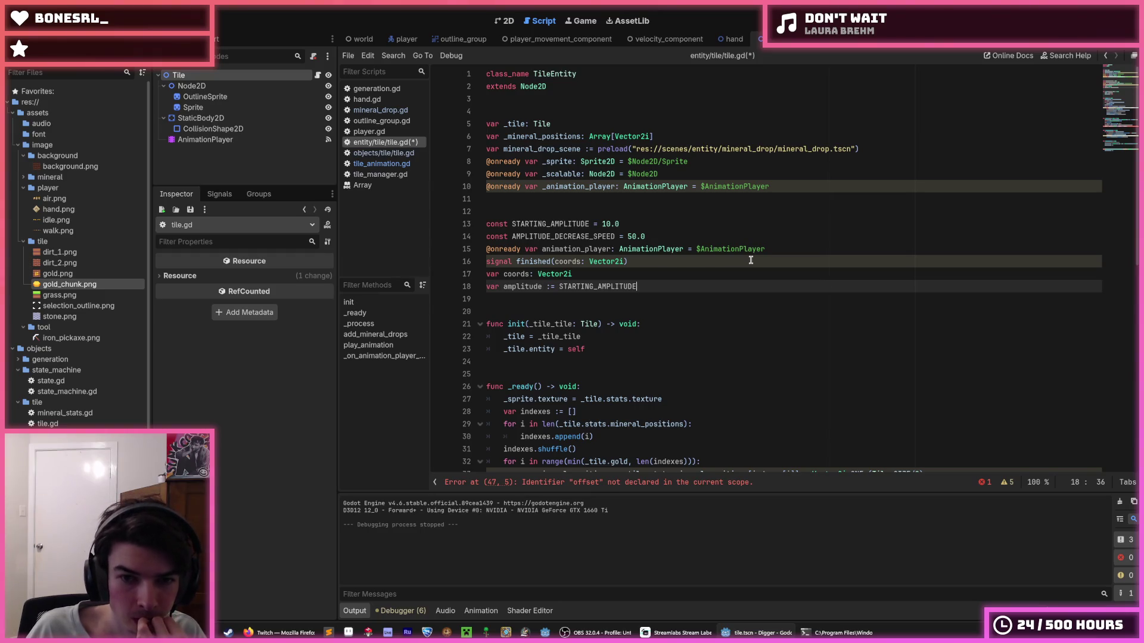
- Remove the duplicated animation_player, signal and coords lines from the pasted block
{"action": "left_click", "coordinate": [764, 260]}
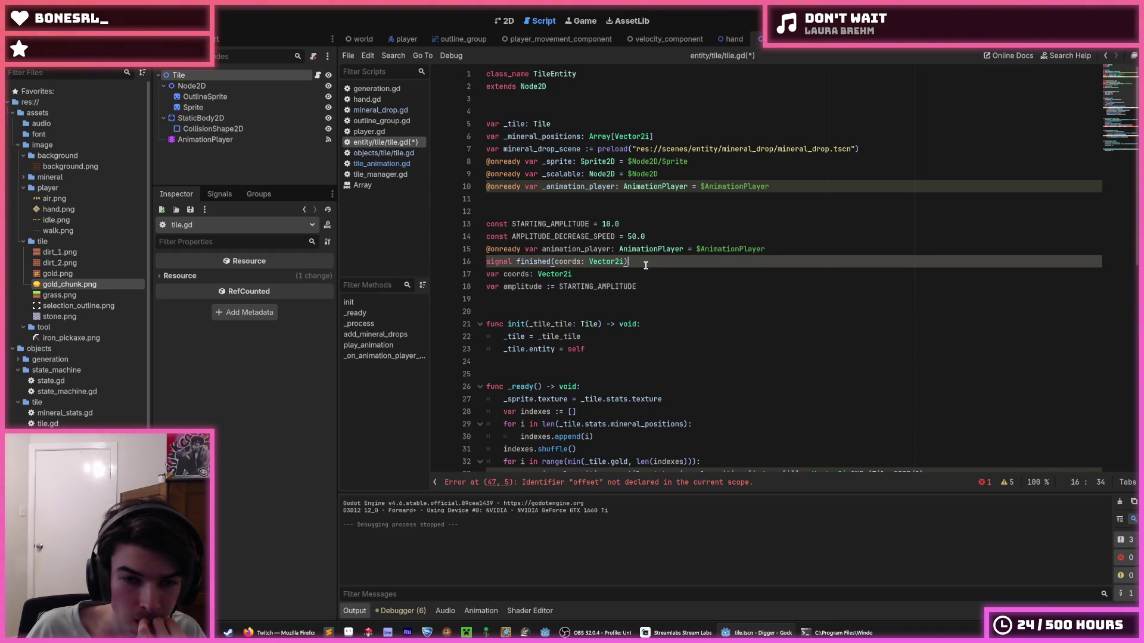
{"action": "left_click_drag", "start_coordinate": [661, 261], "coordinate": [450, 248]}
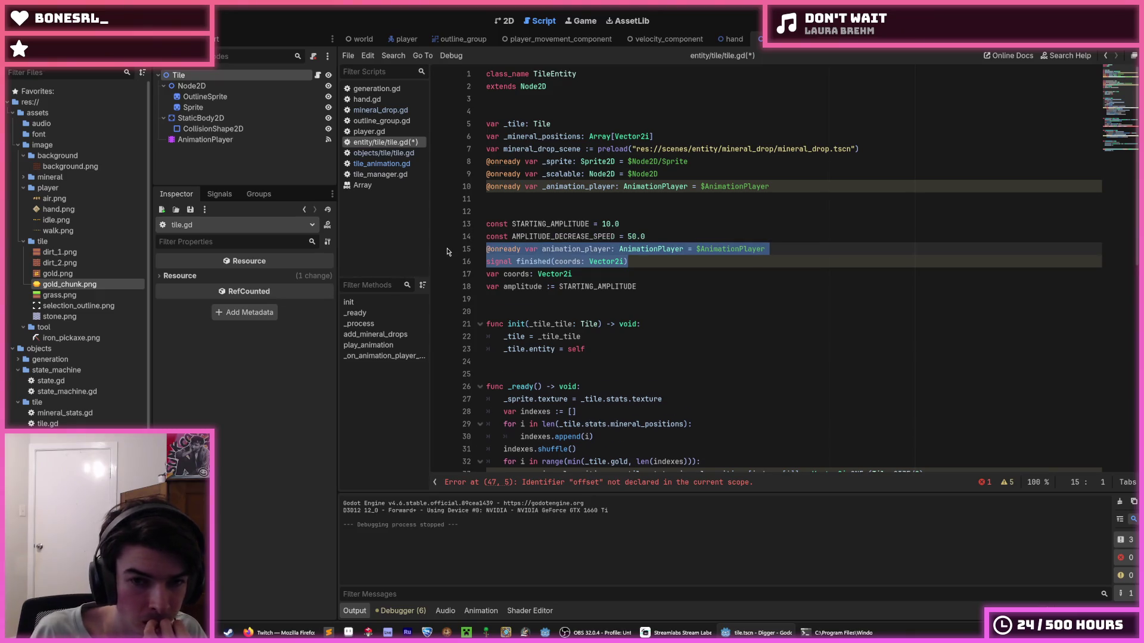
{"action": "key", "text": "BackSpace"}
{"action": "key", "text": "BackSpace"}
{"action": "key", "text": "shift+Down"}
{"action": "key", "text": "Delete"}
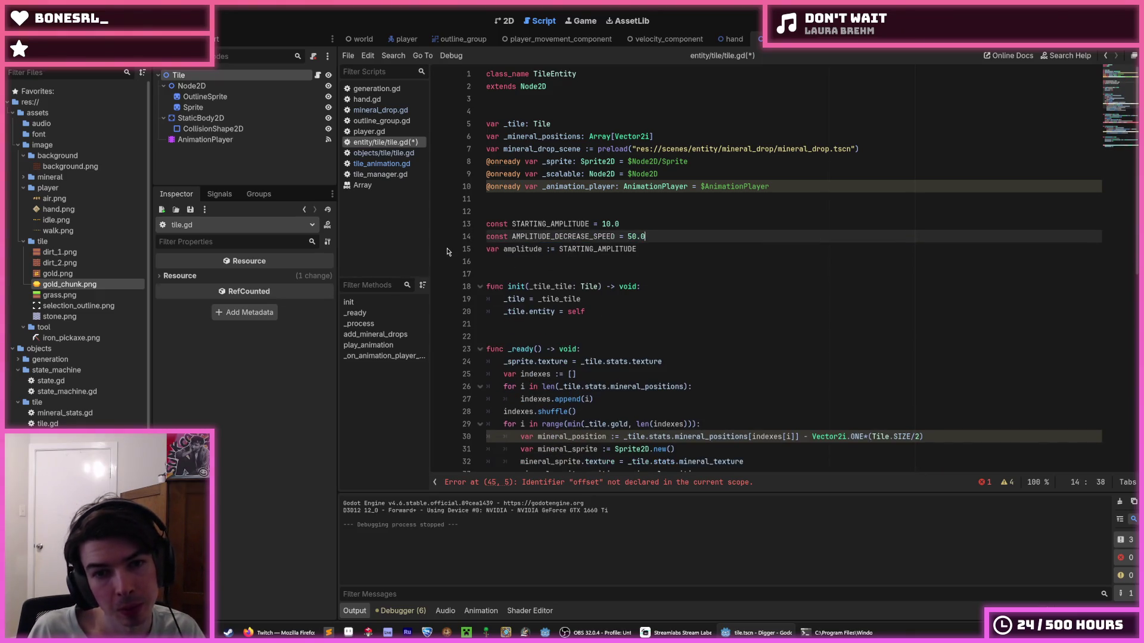
- Look up how offset is used in tile_animation.gd, then return to the entity tile.gd
{"action": "double_click", "coordinate": [539, 224]}
{"action": "right_click", "coordinate": [539, 224]}
{"action": "left_click", "coordinate": [557, 259]}
{"action": "scroll", "scroll_direction": "down", "scroll_amount": 3}
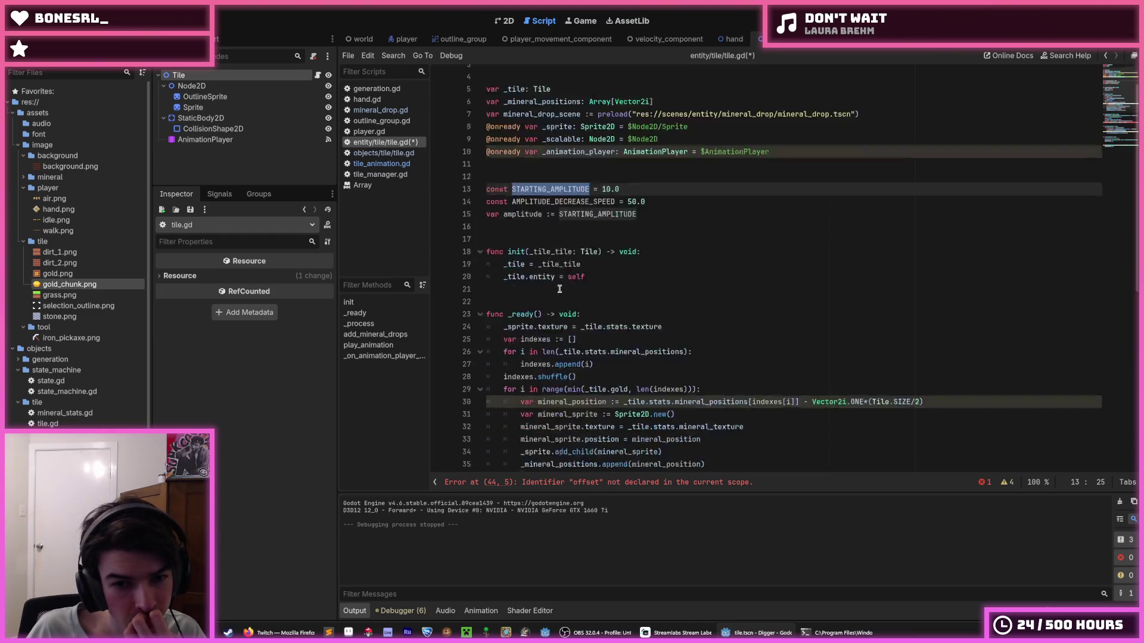
{"action": "scroll", "scroll_direction": "down", "scroll_amount": 3}
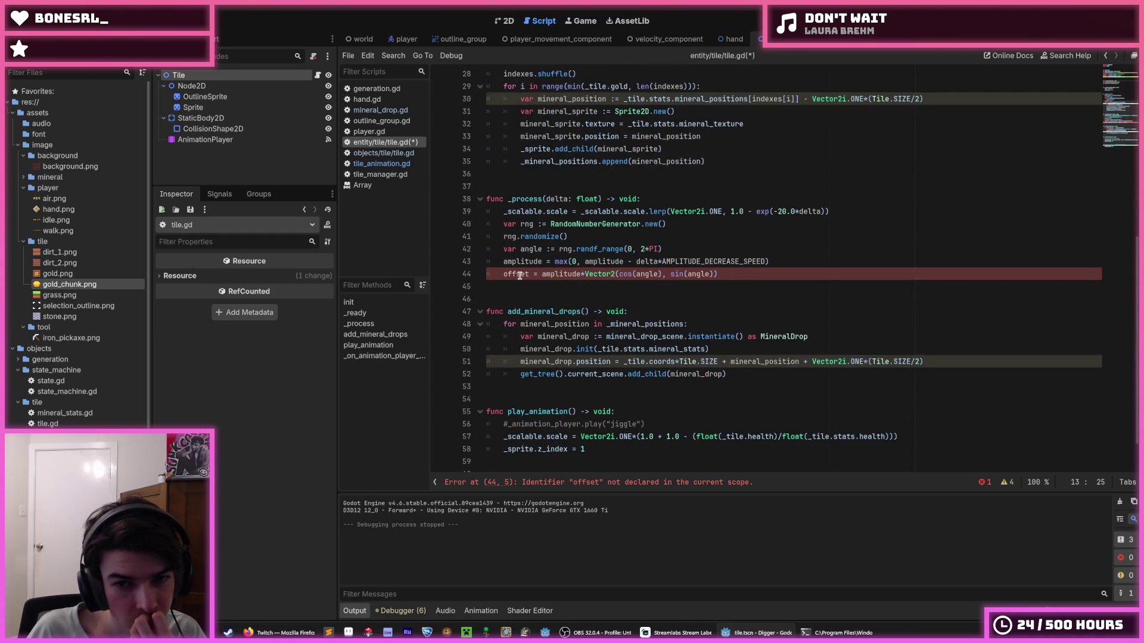
{"action": "left_click", "coordinate": [380, 154]}
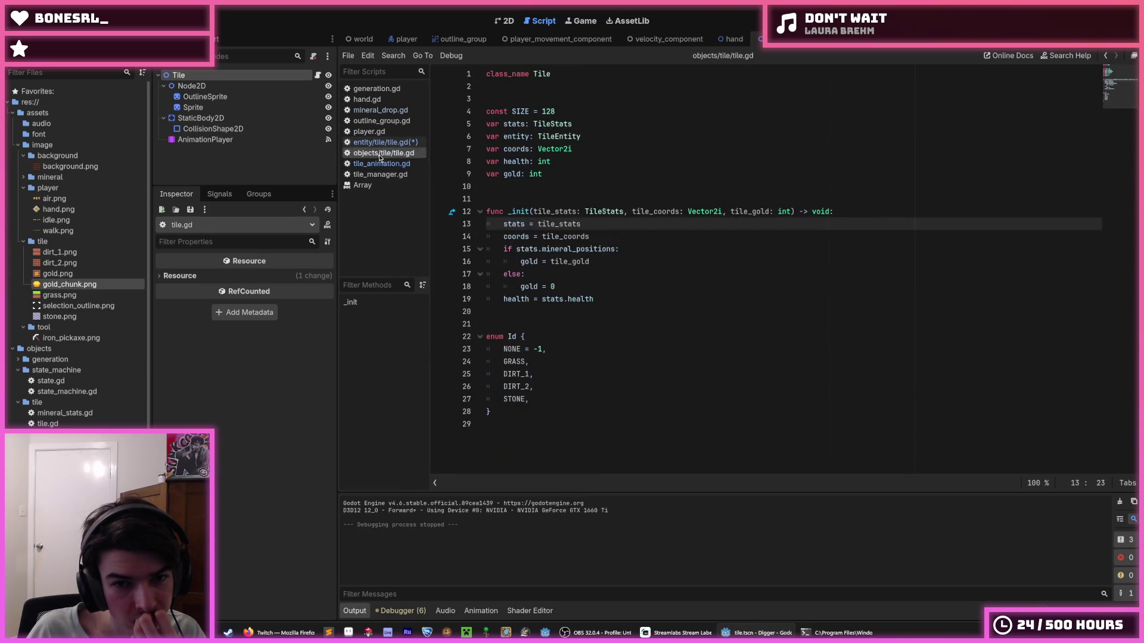
{"action": "left_click", "coordinate": [386, 165]}
{"action": "left_click", "coordinate": [668, 278]}
{"action": "scroll", "scroll_direction": "down", "scroll_amount": 3}
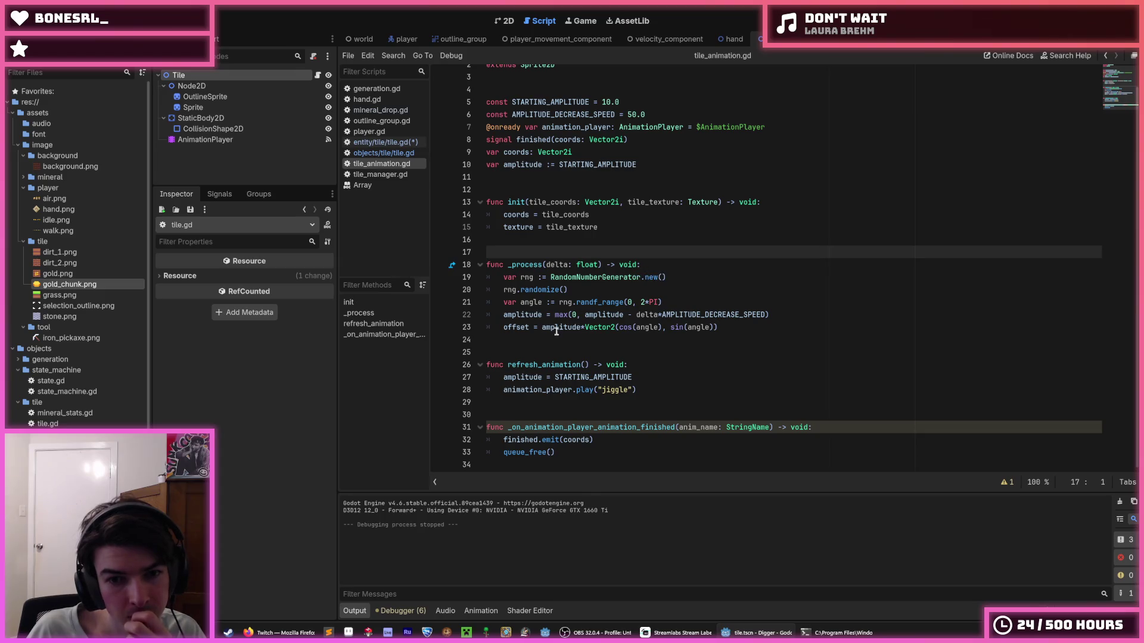
{"action": "double_click", "coordinate": [516, 327]}
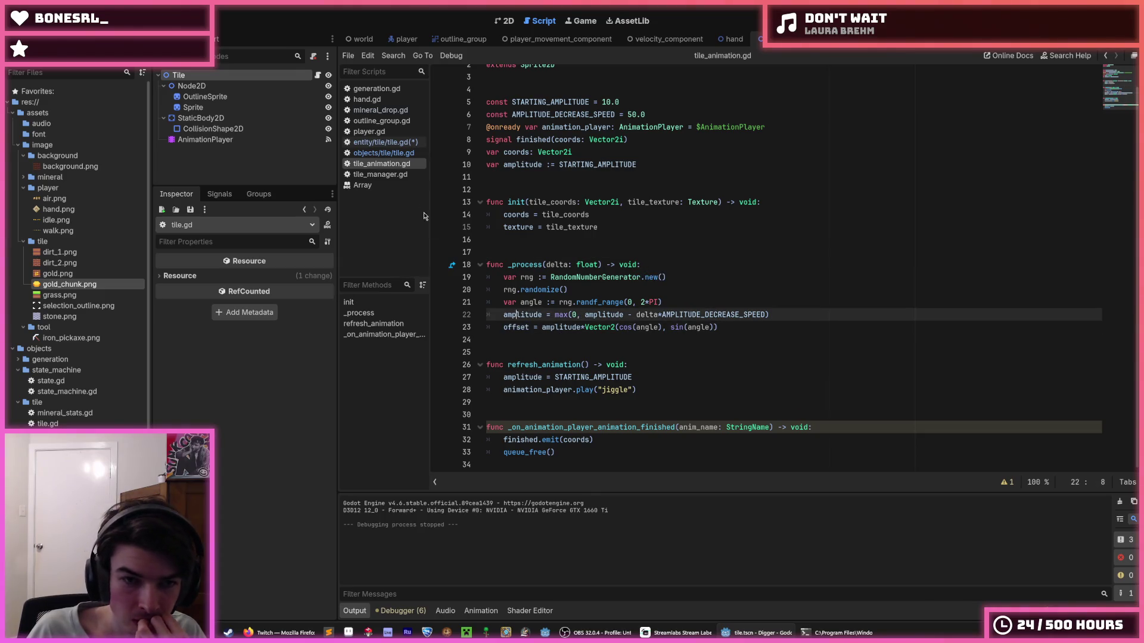
{"action": "left_click", "coordinate": [382, 153]}
{"action": "left_click", "coordinate": [384, 143]}
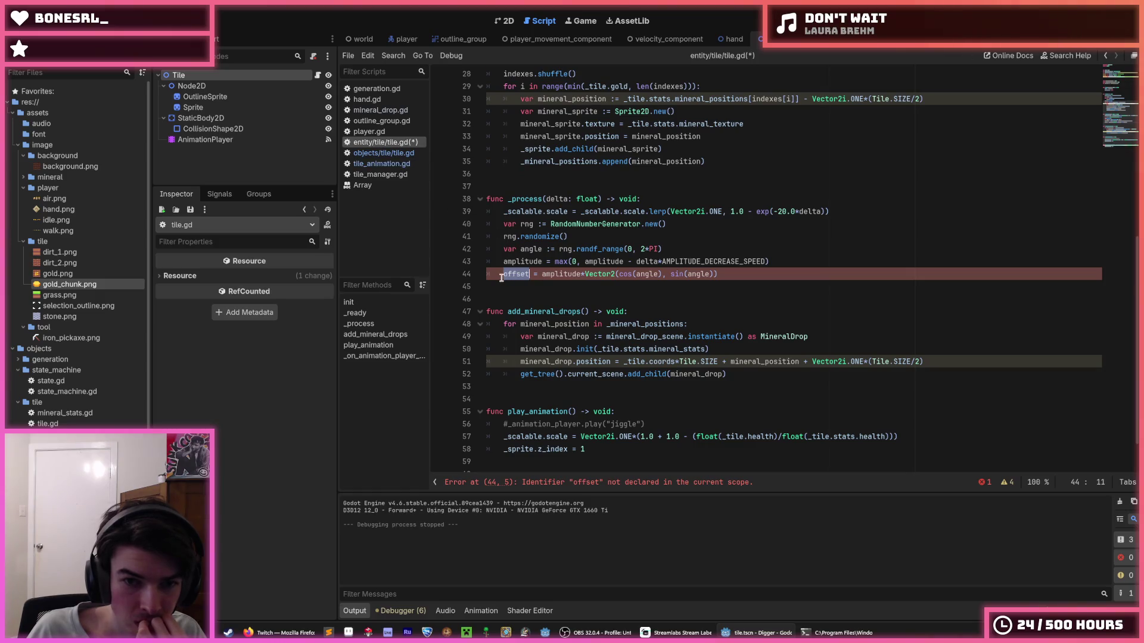
- Prefix offset on line 44 with _scalable. using the autocomplete suggestion
{"action": "key", "text": "Left"}
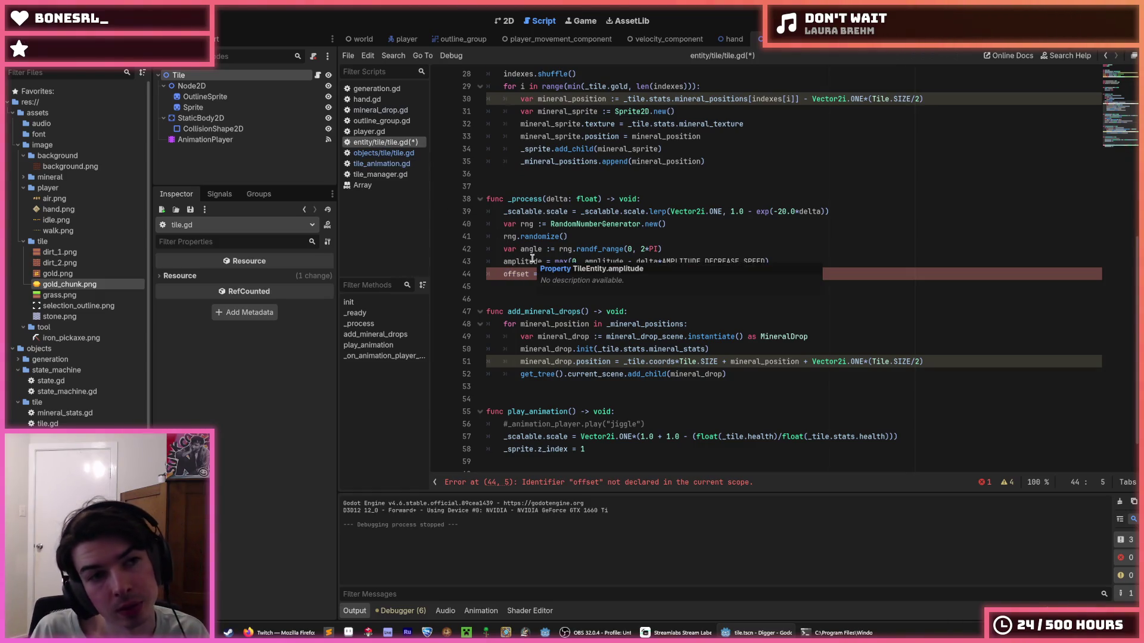
{"action": "type", "text": "nod"}
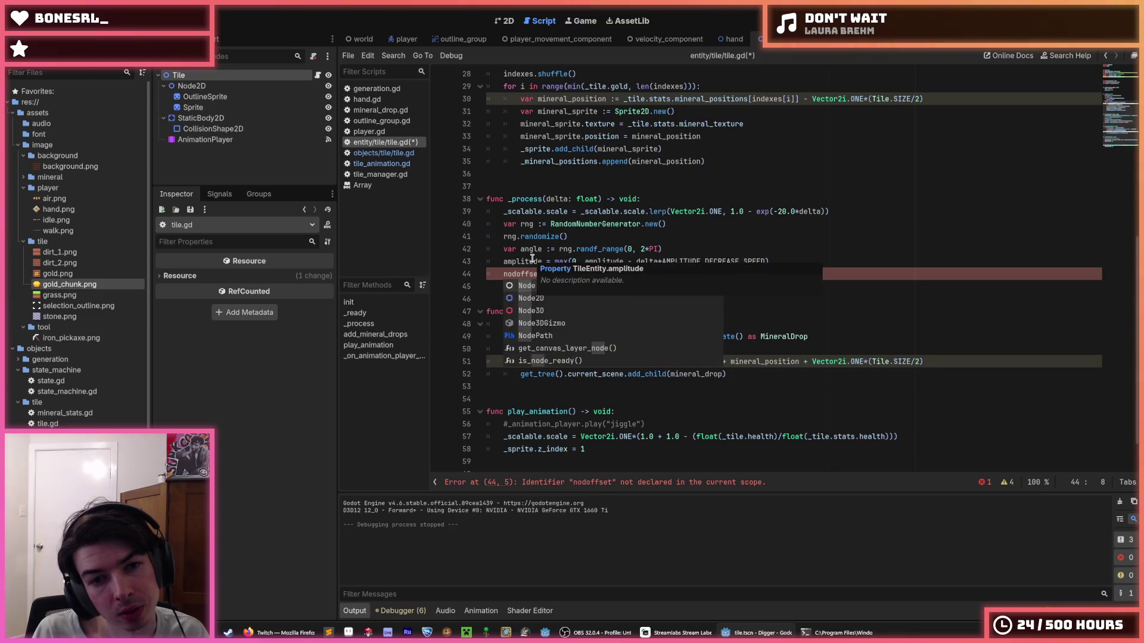
{"action": "key", "text": "BackSpace"}
{"action": "key", "text": "BackSpace"}
{"action": "key", "text": "BackSpace"}
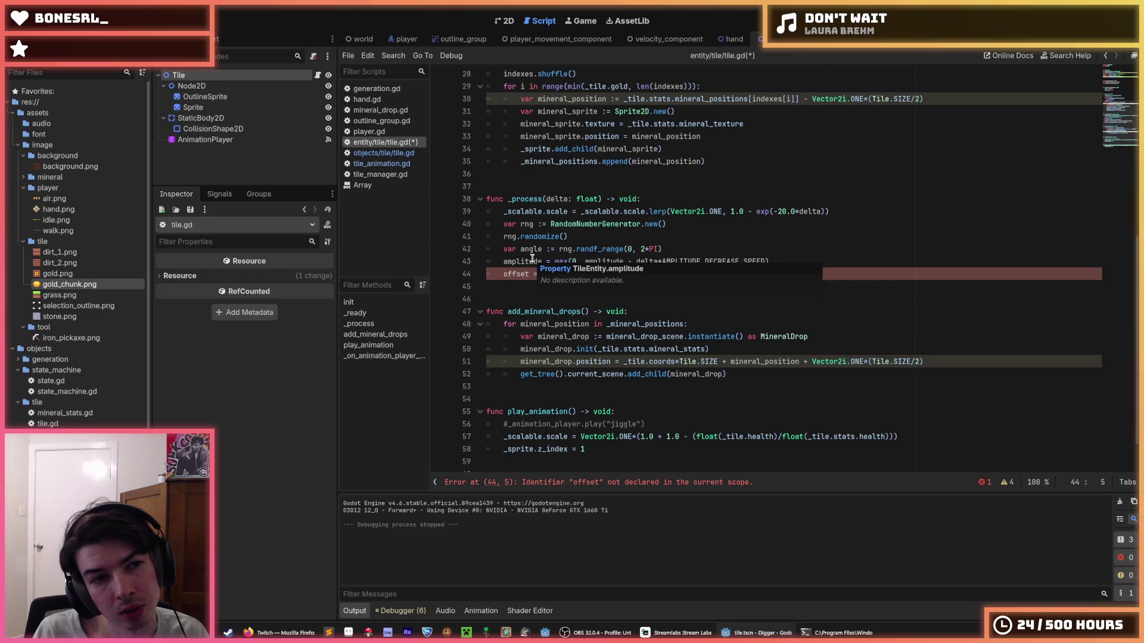
{"action": "type", "text": "node"}
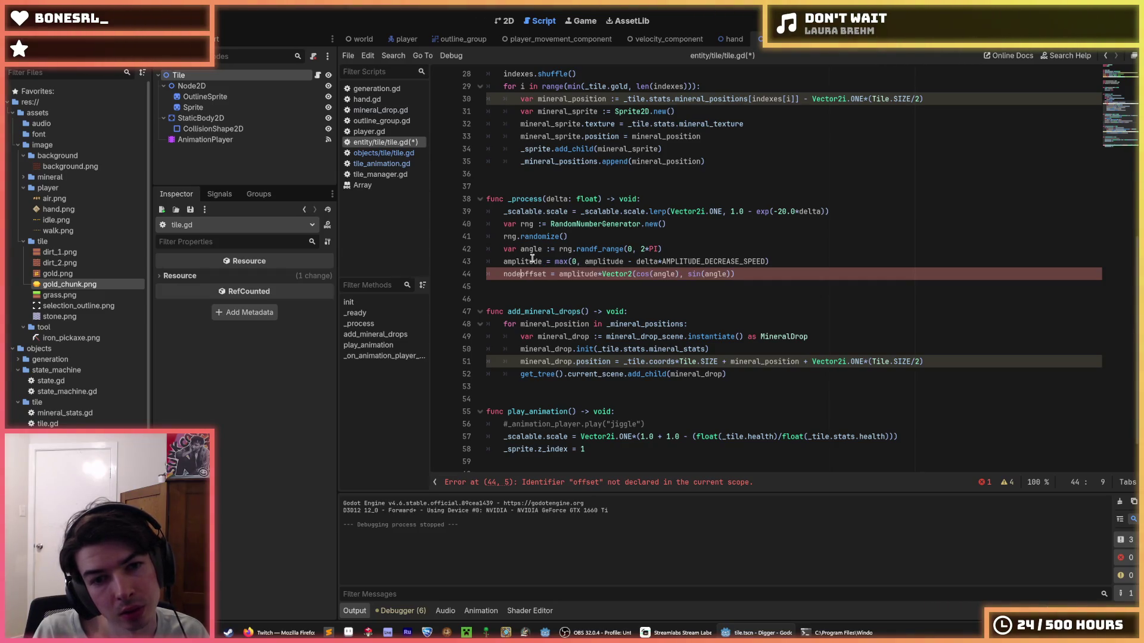
{"action": "key", "text": "BackSpace"}
{"action": "key", "text": "BackSpace"}
{"action": "key", "text": "BackSpace"}
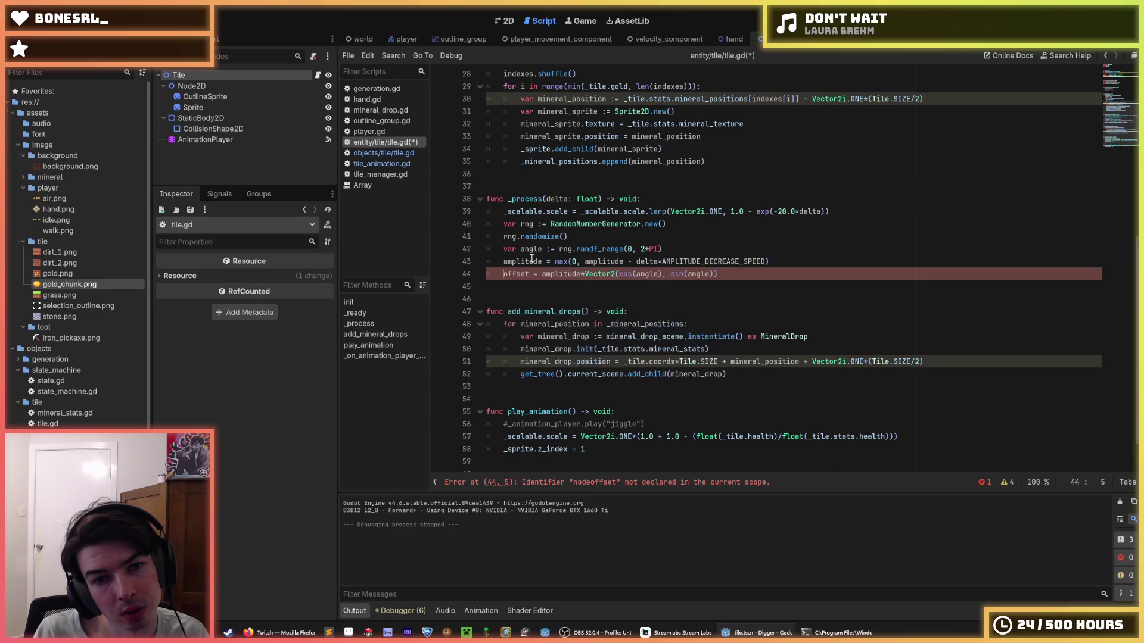
{"action": "type", "text": "_scal"}
{"action": "key", "text": "Return"}
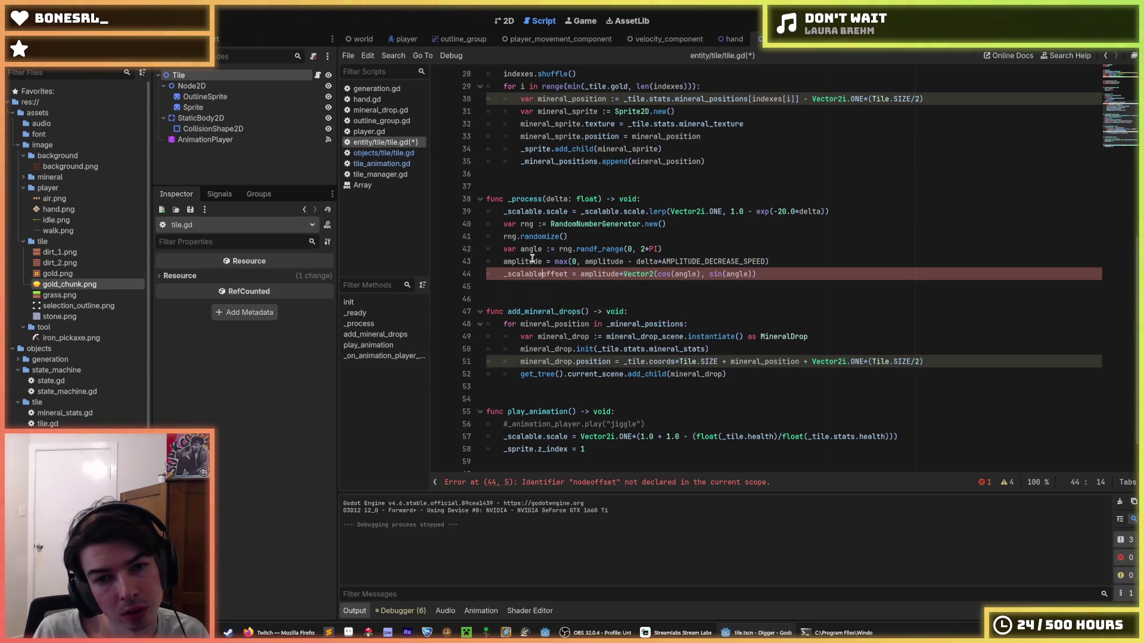
{"action": "type", "text": "."}
- Save tile.gd and dismiss the leftover suggestion list
{"action": "key", "text": "ctrl+s"}
{"action": "left_click", "coordinate": [792, 249]}
{"action": "left_click", "coordinate": [798, 261]}
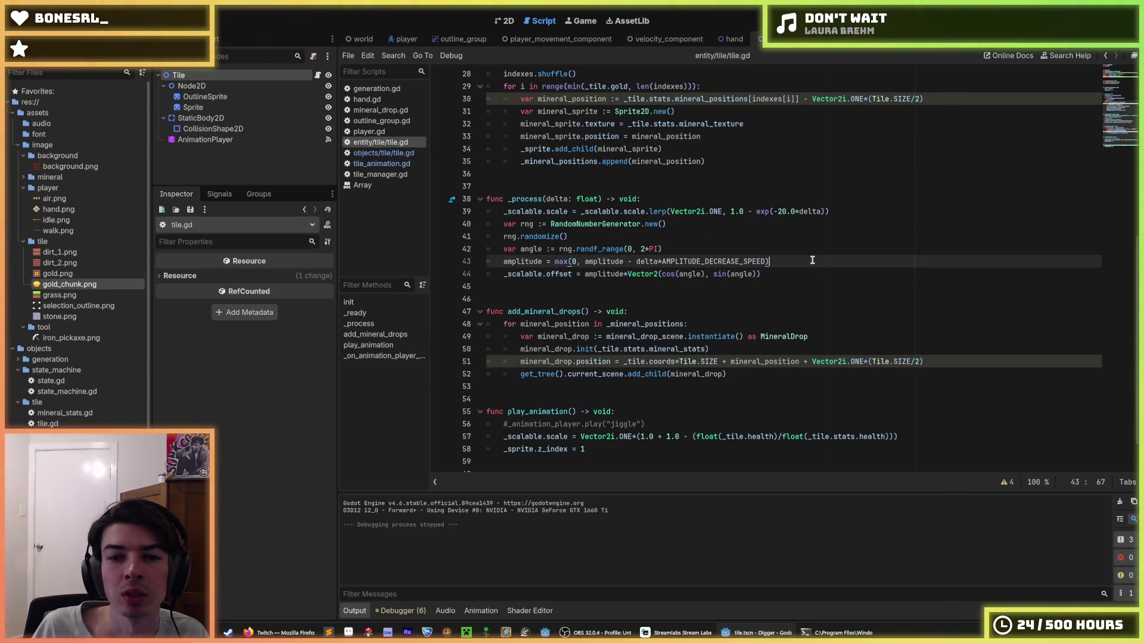
{"action": "left_click", "coordinate": [807, 274]}
{"action": "left_click", "coordinate": [801, 261]}
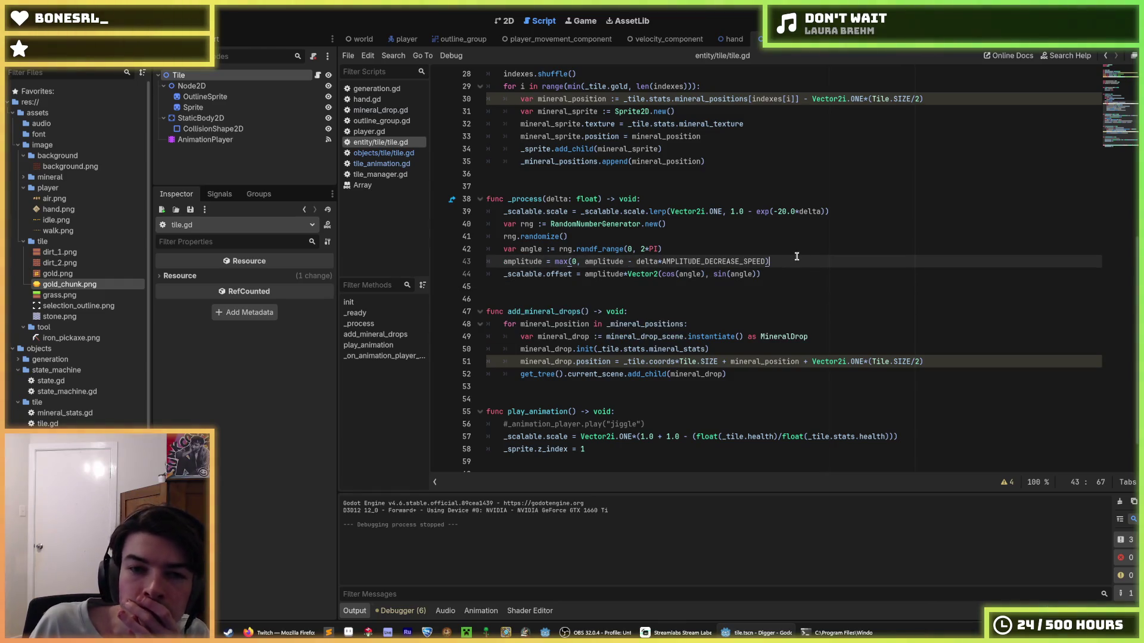
{"action": "scroll", "scroll_direction": "down", "scroll_amount": 3}
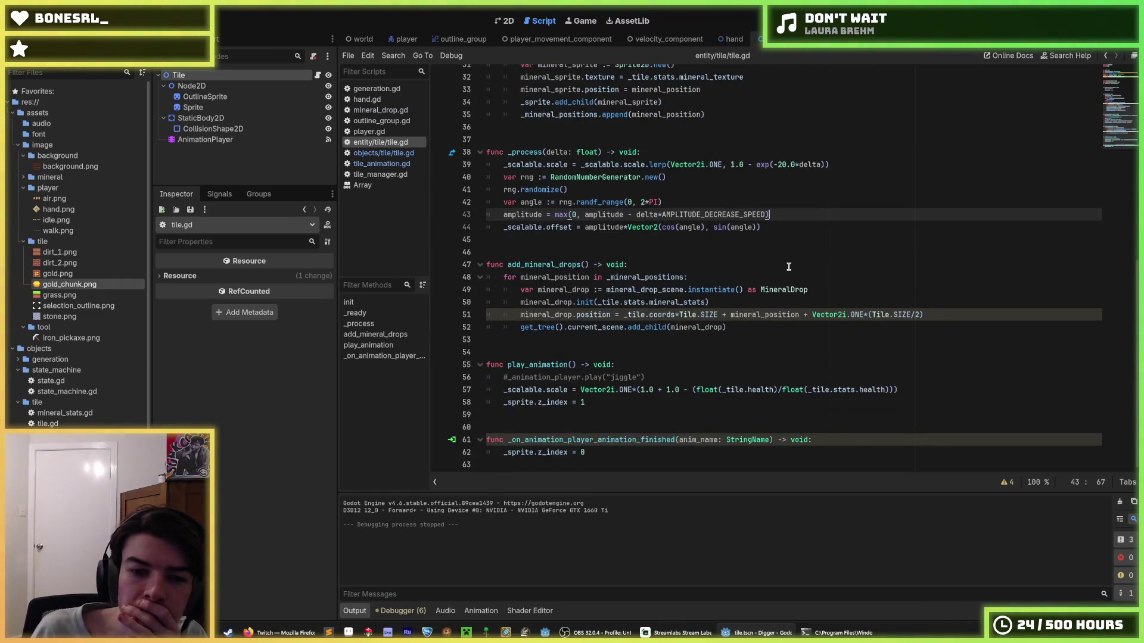
- Add 'amplitude = STARTING_AMPLITUDE' after line 57 in play_animation, save, and run the game
{"action": "left_click", "coordinate": [928, 387]}
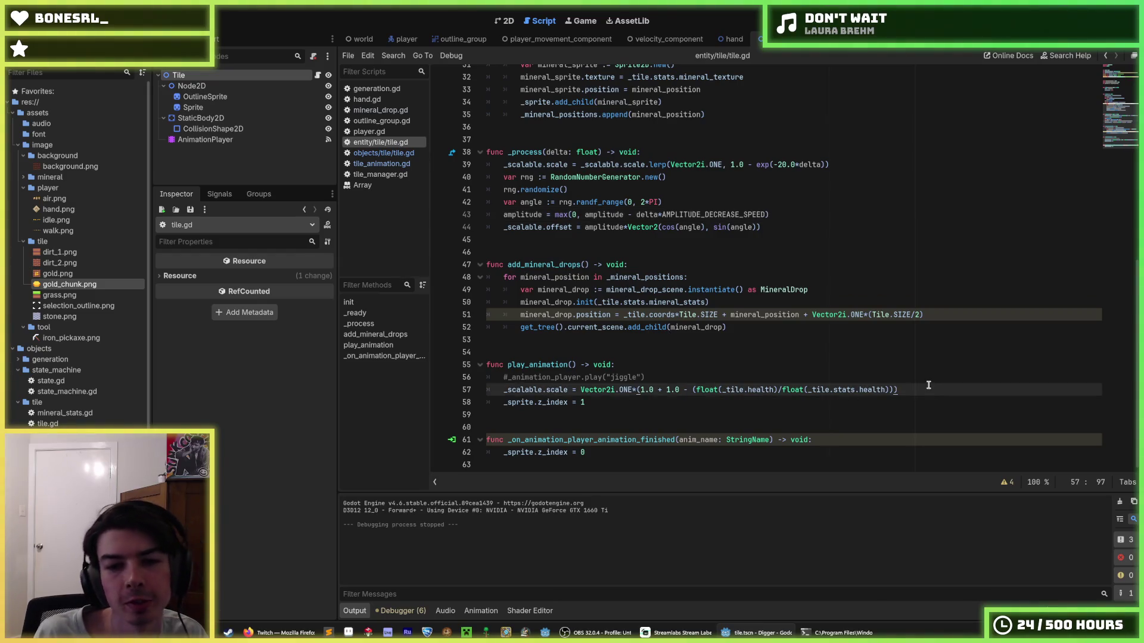
{"action": "key", "text": "Return"}
{"action": "type", "text": "_sc"}
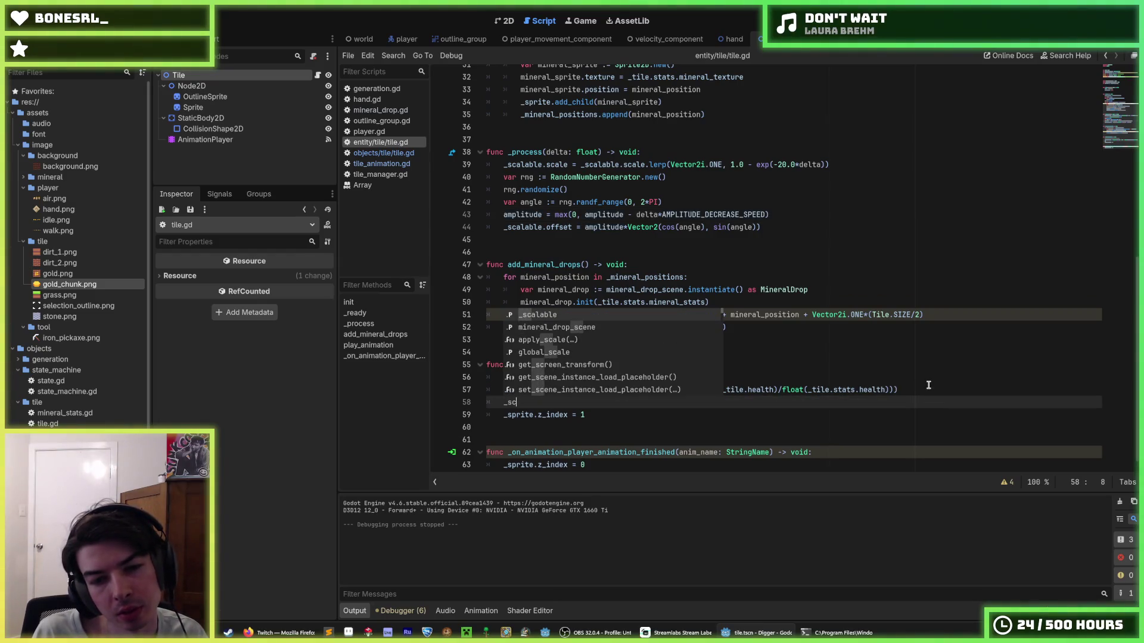
{"action": "key", "text": "BackSpace"}
{"action": "key", "text": "BackSpace"}
{"action": "key", "text": "BackSpace"}
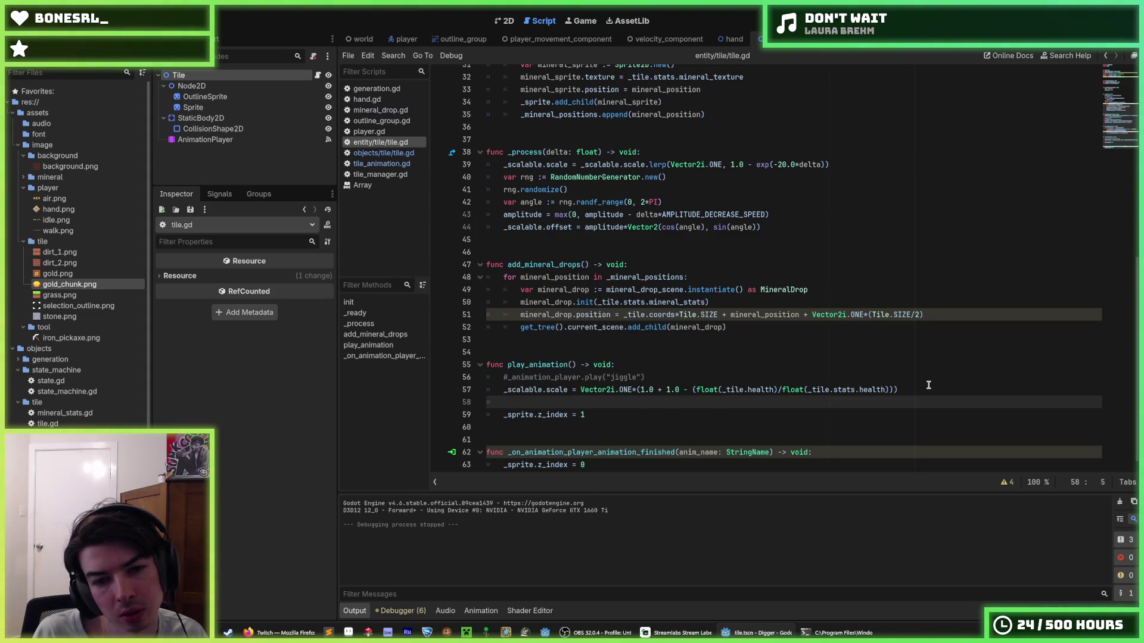
{"action": "type", "text": "amplitude"}
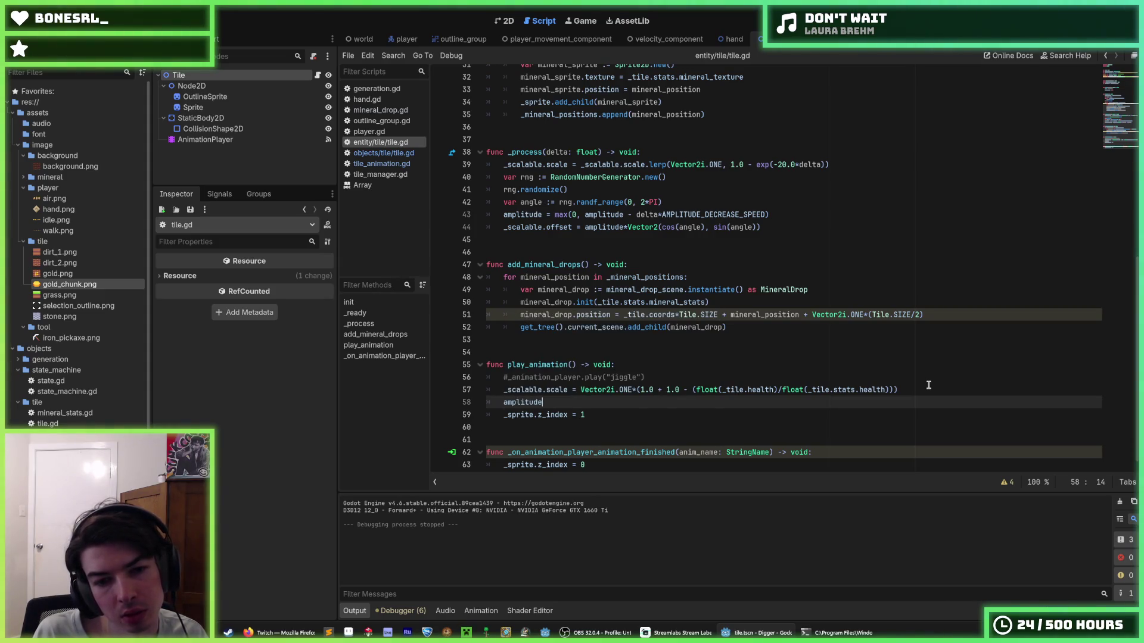
{"action": "type", "text": " = "}
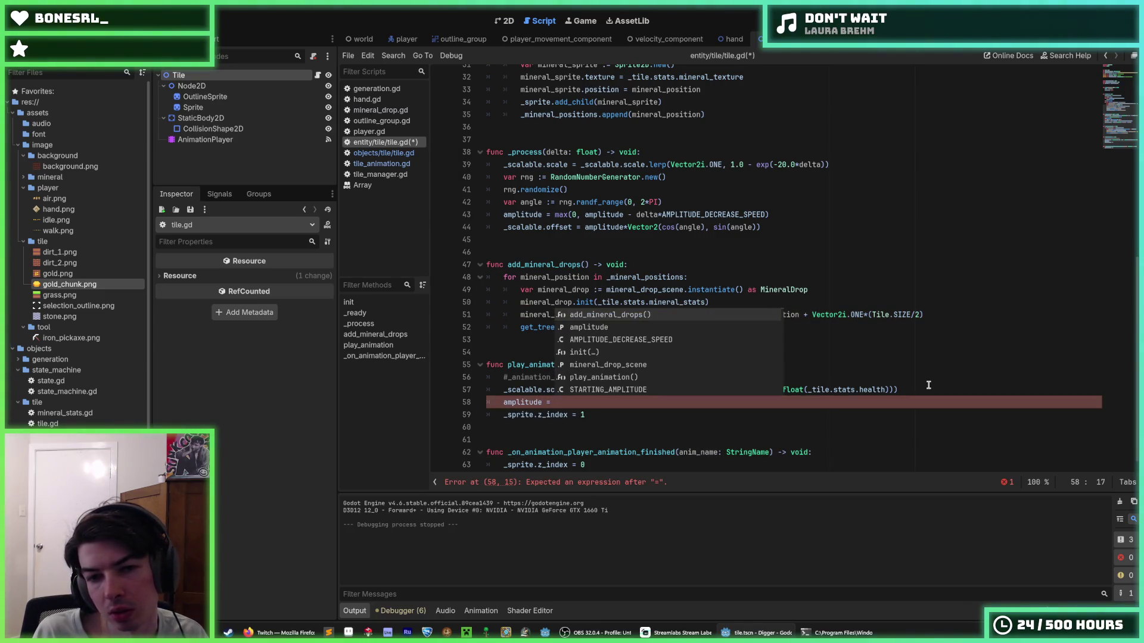
{"action": "type", "text": "START"}
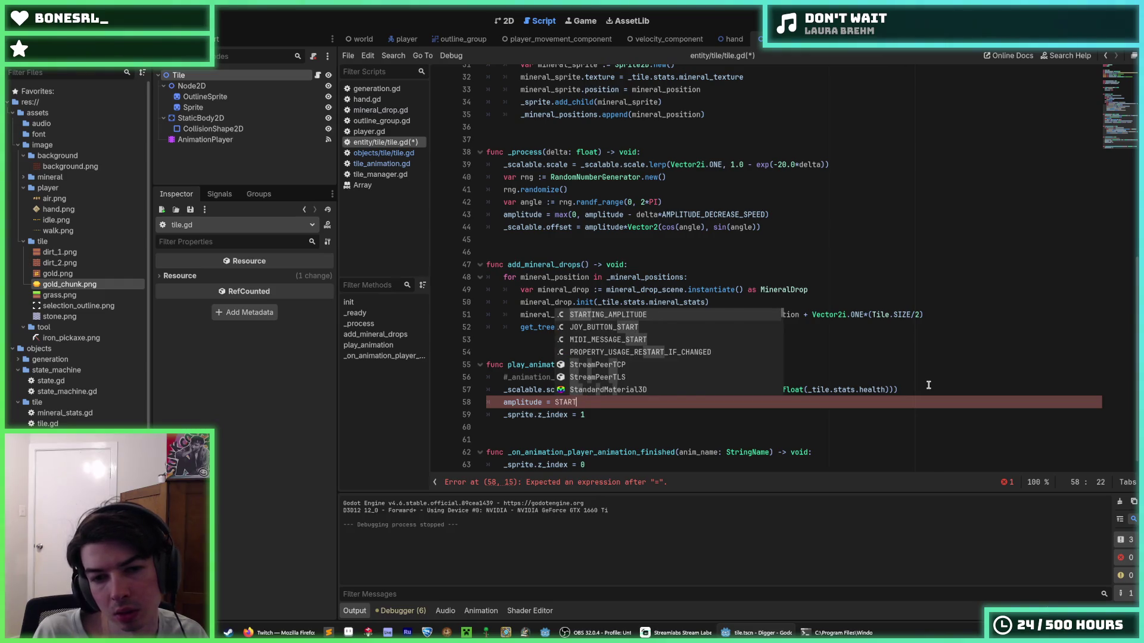
{"action": "key", "text": "Return"}
{"action": "key", "text": "ctrl+s"}
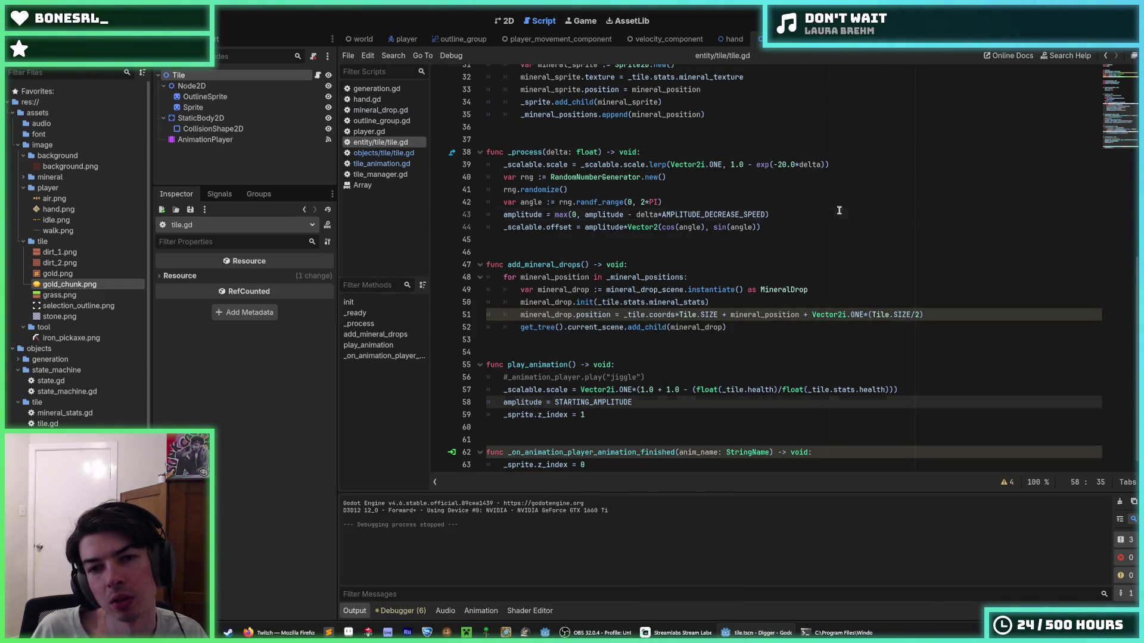
{"action": "left_click", "coordinate": [840, 213]}
{"action": "key", "text": "F5"}
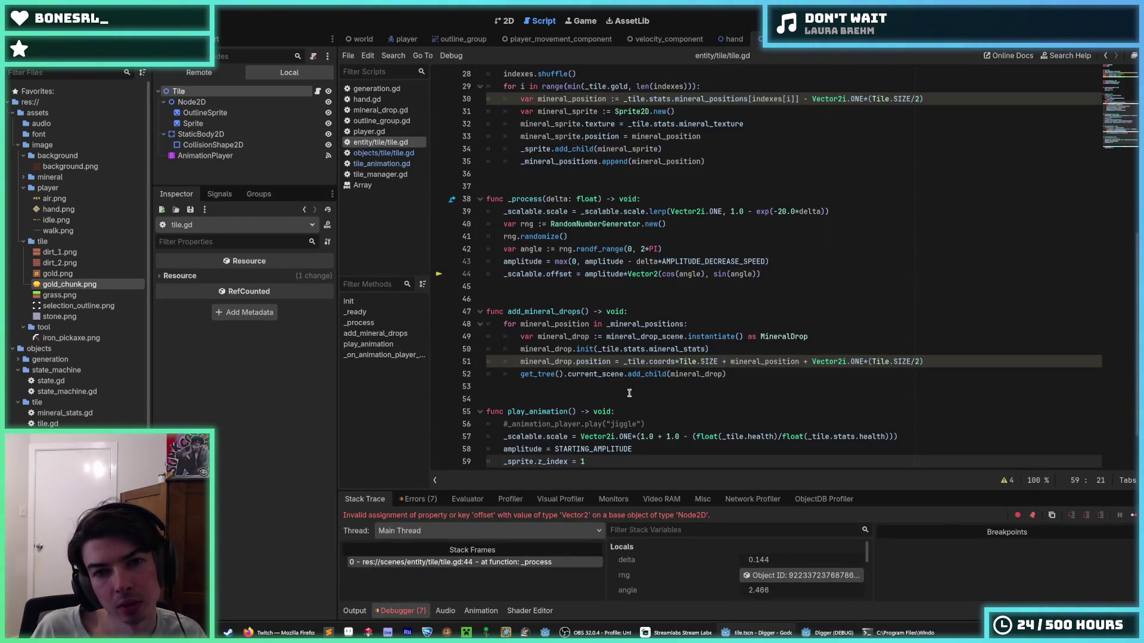
- Stop the crashed run, change offset to position on line 44, and relaunch Digger
{"action": "scroll", "scroll_direction": "up", "scroll_amount": 3}
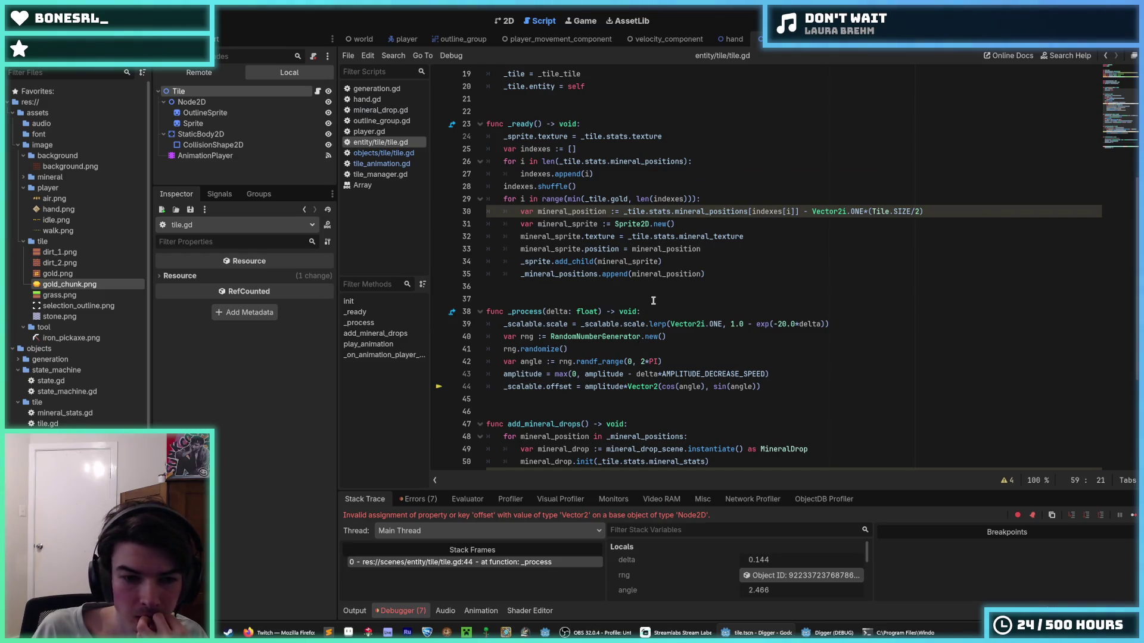
{"action": "key", "text": "F8"}
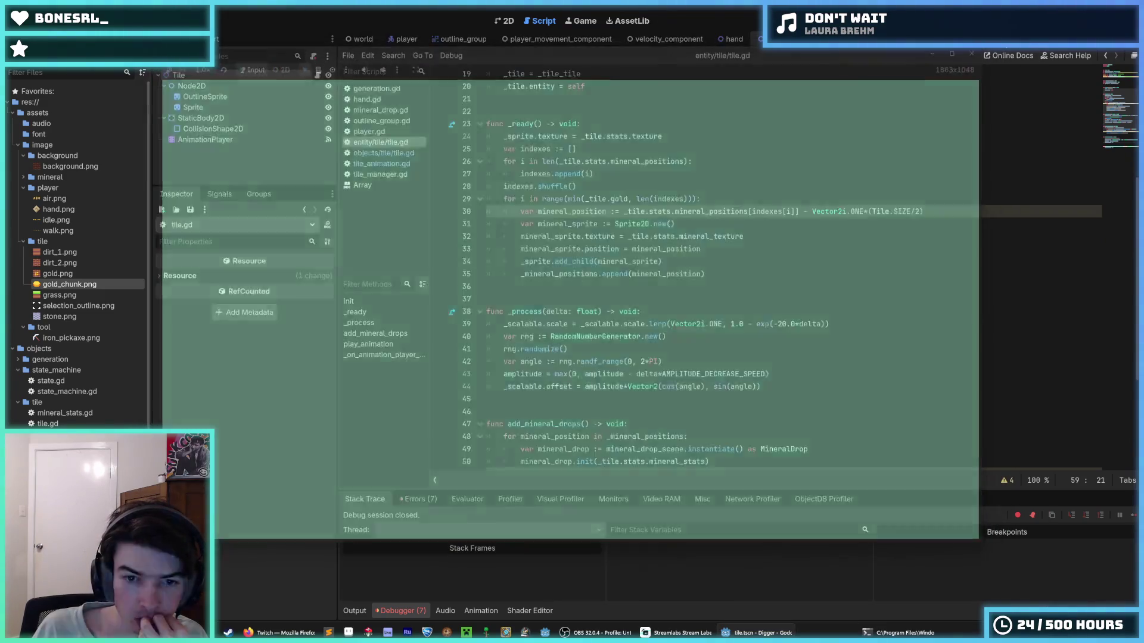
{"action": "scroll", "scroll_direction": "down", "scroll_amount": 3}
{"action": "left_click", "coordinate": [546, 262]}
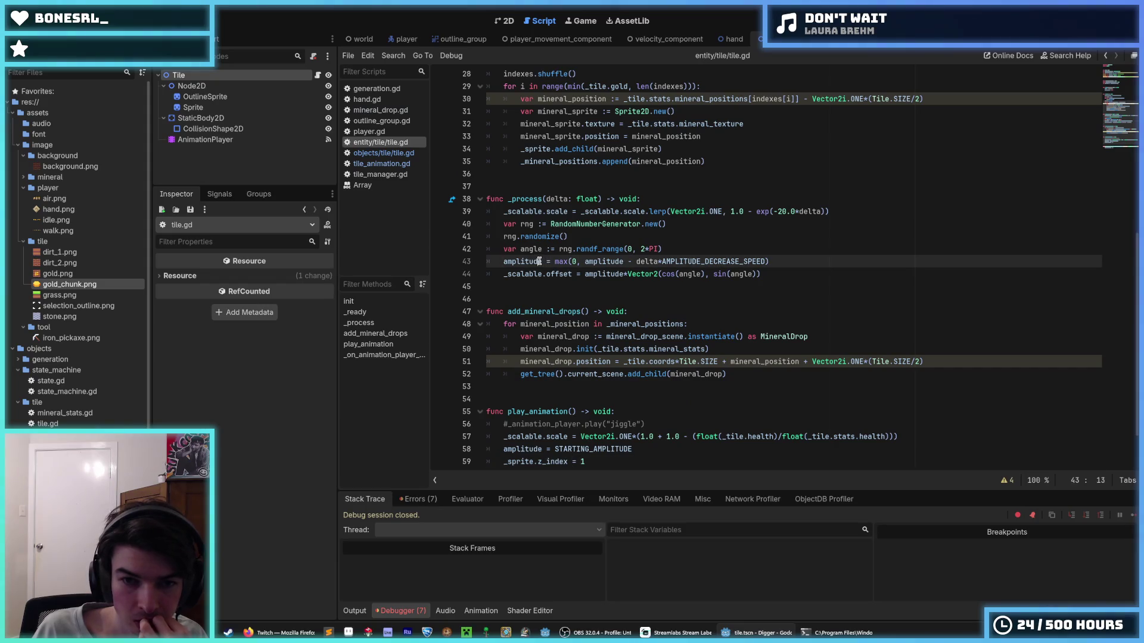
{"action": "double_click", "coordinate": [558, 274]}
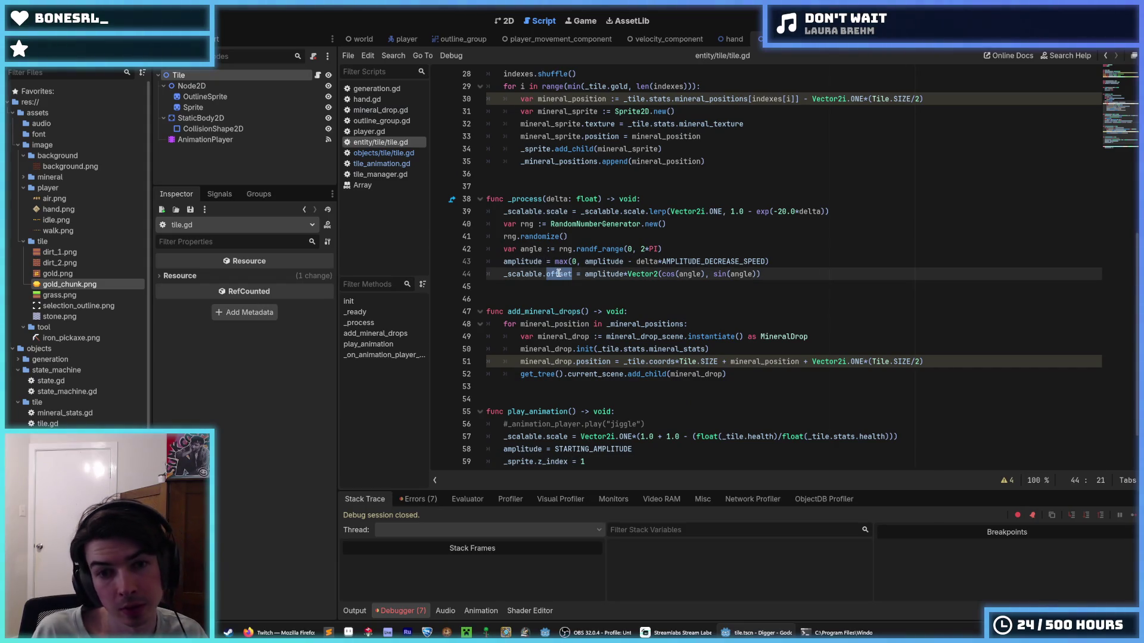
{"action": "type", "text": "position"}
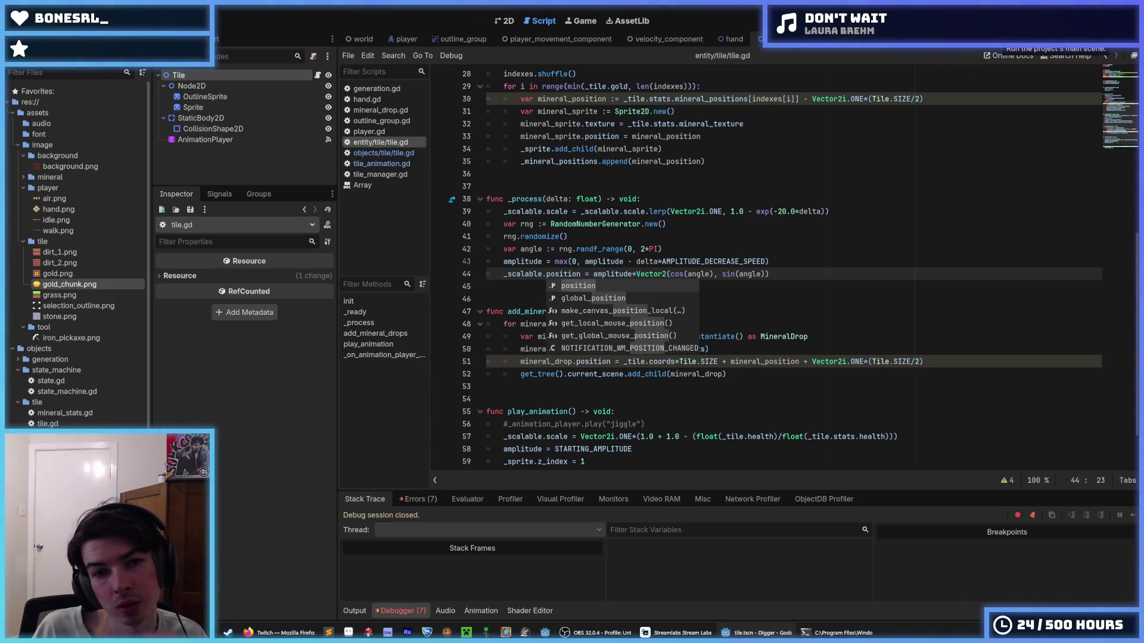
{"action": "key", "text": "F5"}
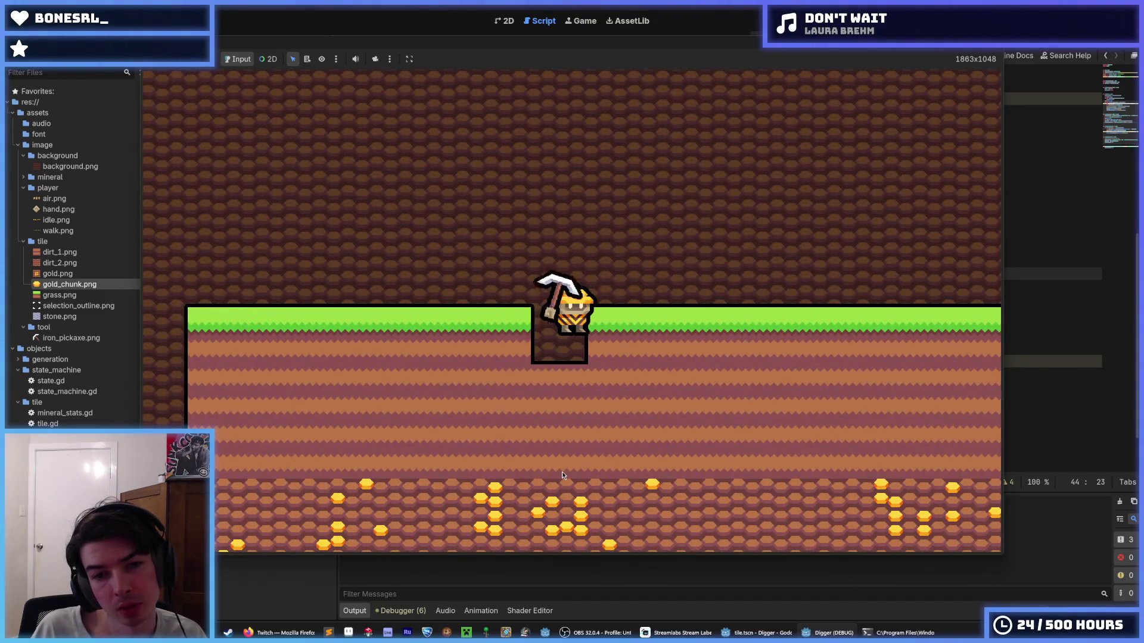
- Walk right and dig a six-tile shaft through the dirt into stone, then close the game
{"action": "key", "text": "d"}
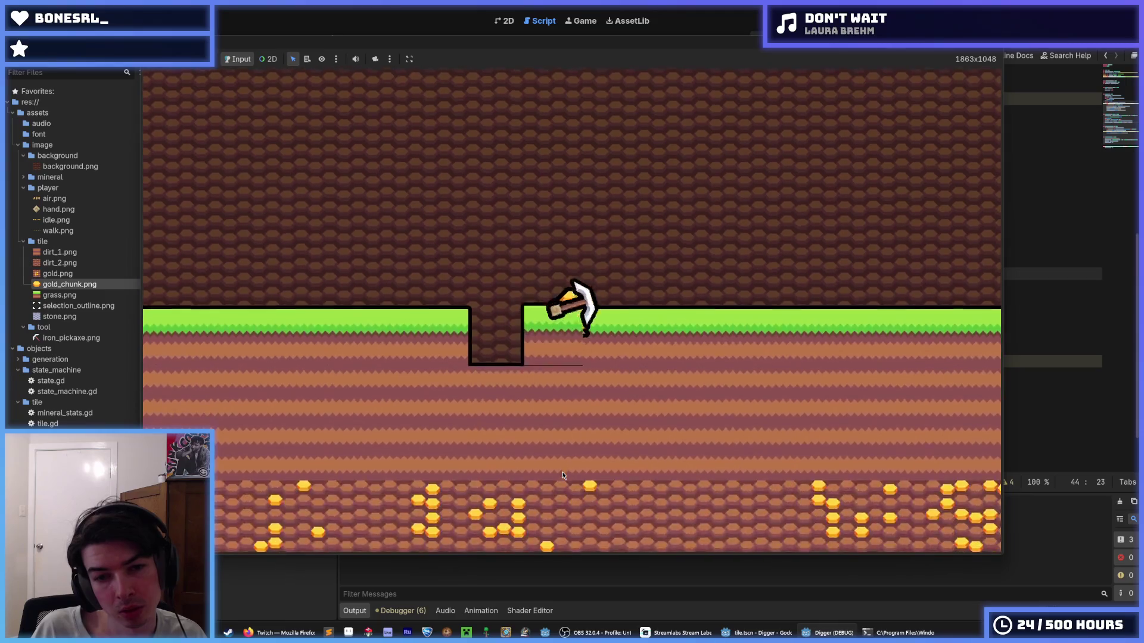
{"action": "left_click", "coordinate": [562, 470]}
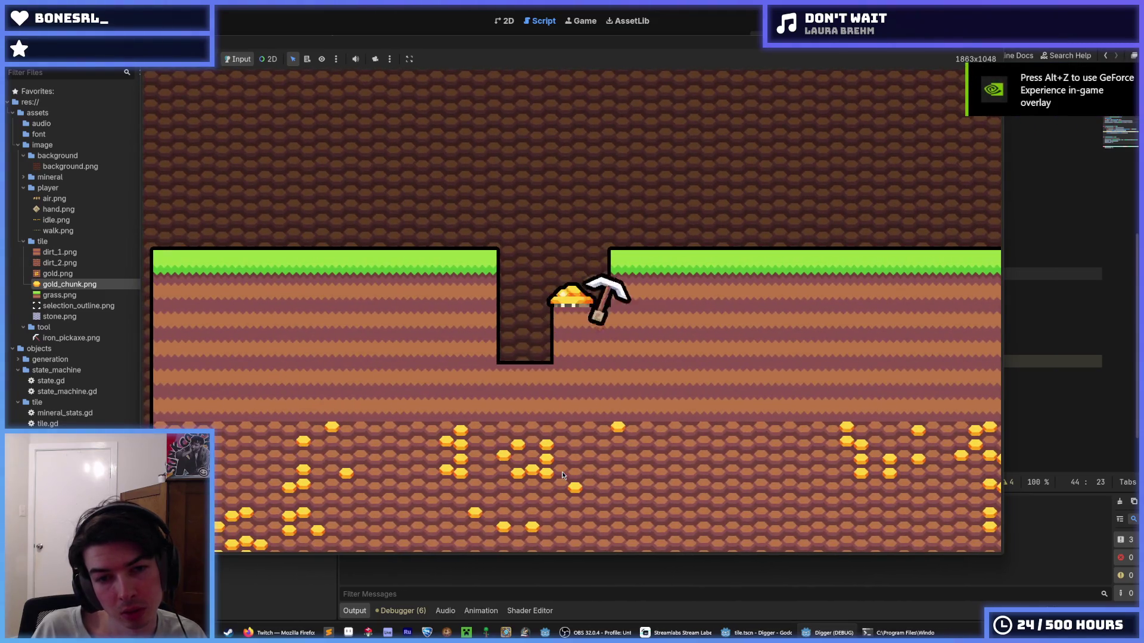
{"action": "left_click", "coordinate": [562, 471]}
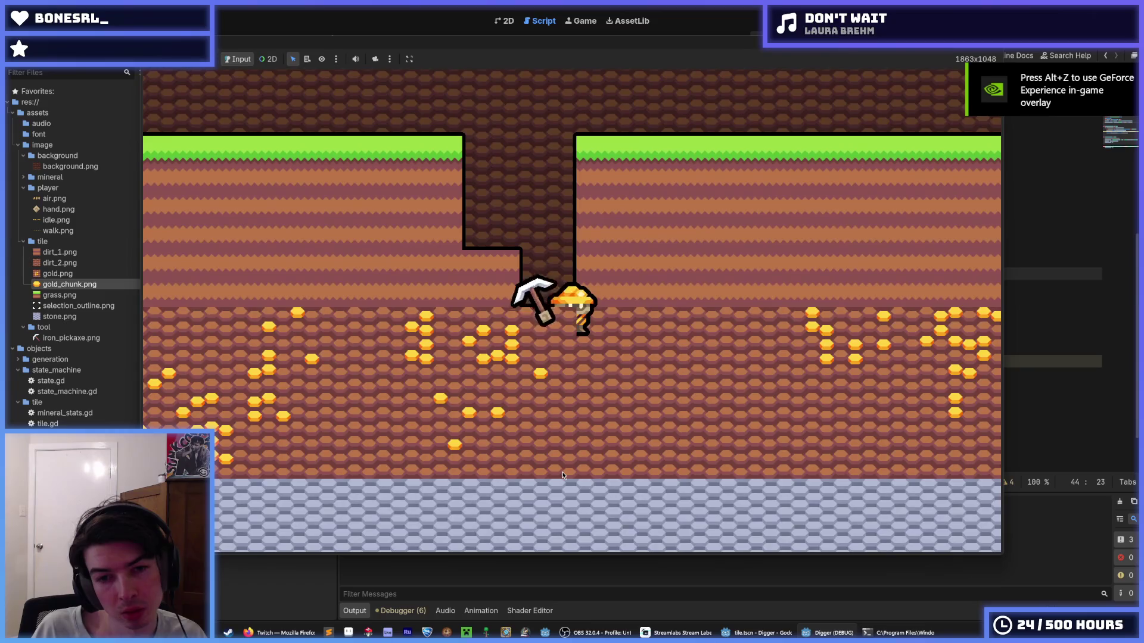
{"action": "left_click", "coordinate": [562, 470]}
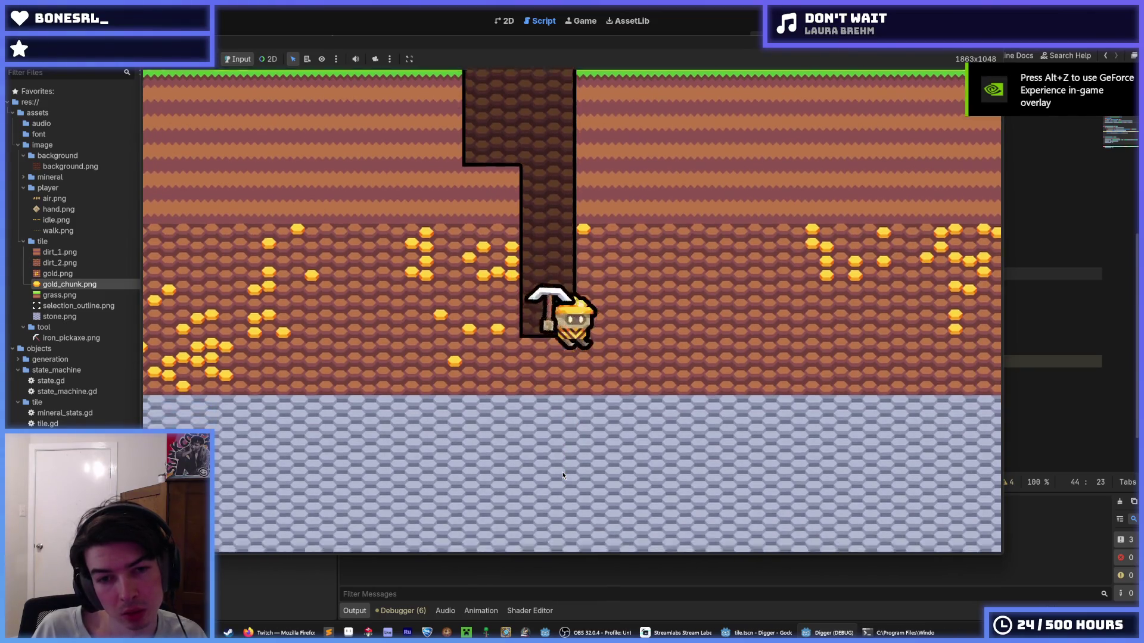
{"action": "left_click", "coordinate": [562, 470]}
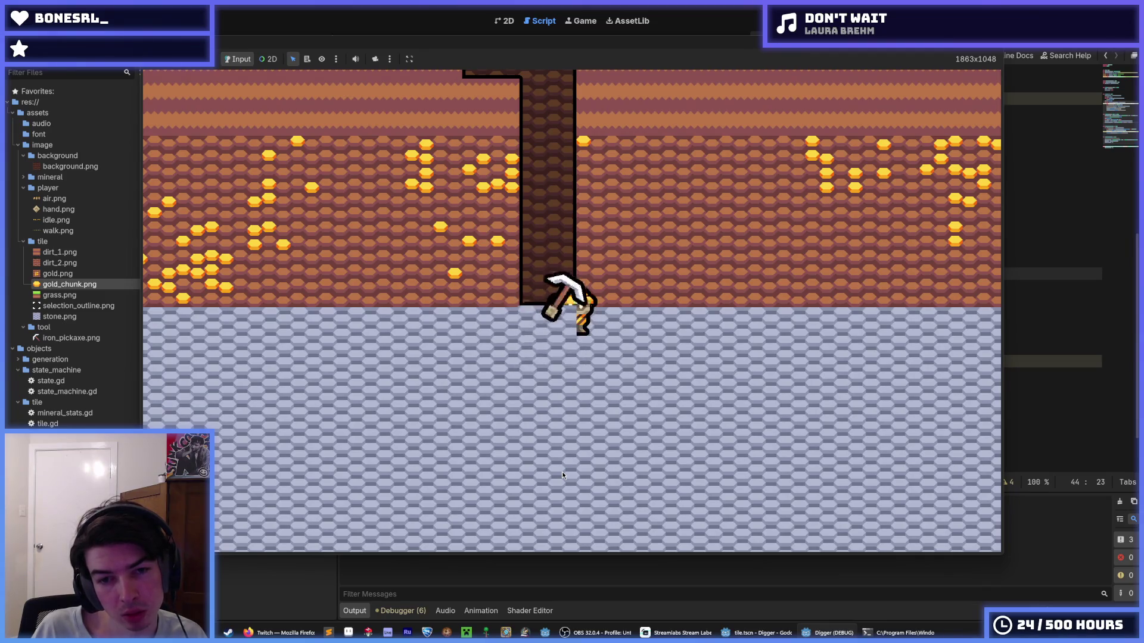
{"action": "left_click", "coordinate": [563, 471]}
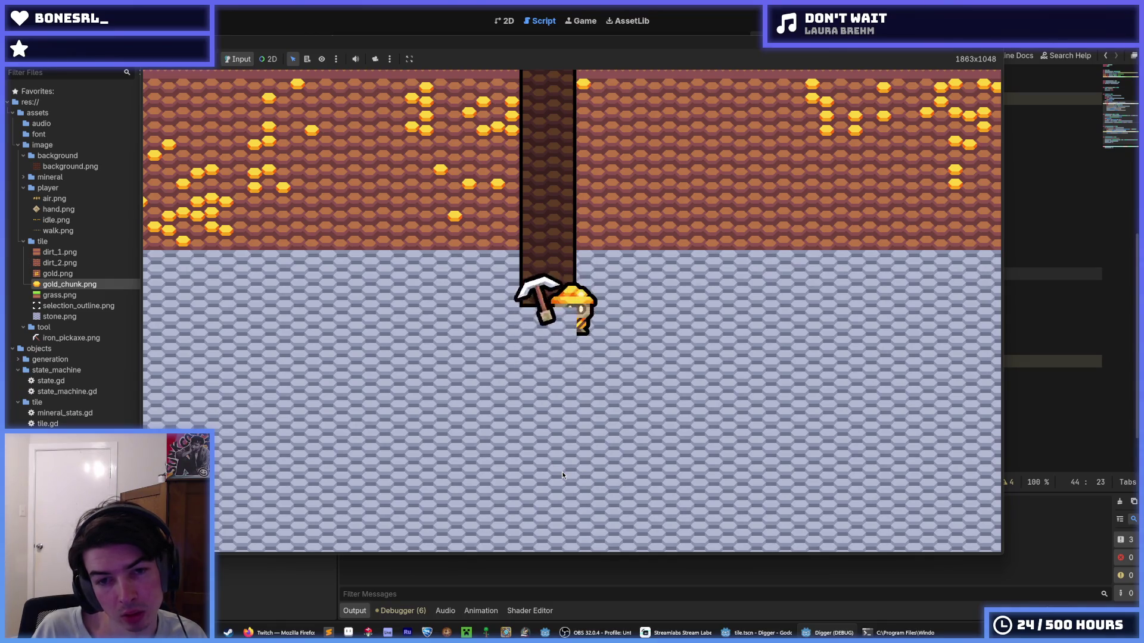
{"action": "left_click", "coordinate": [563, 471]}
{"action": "key", "text": "F8"}
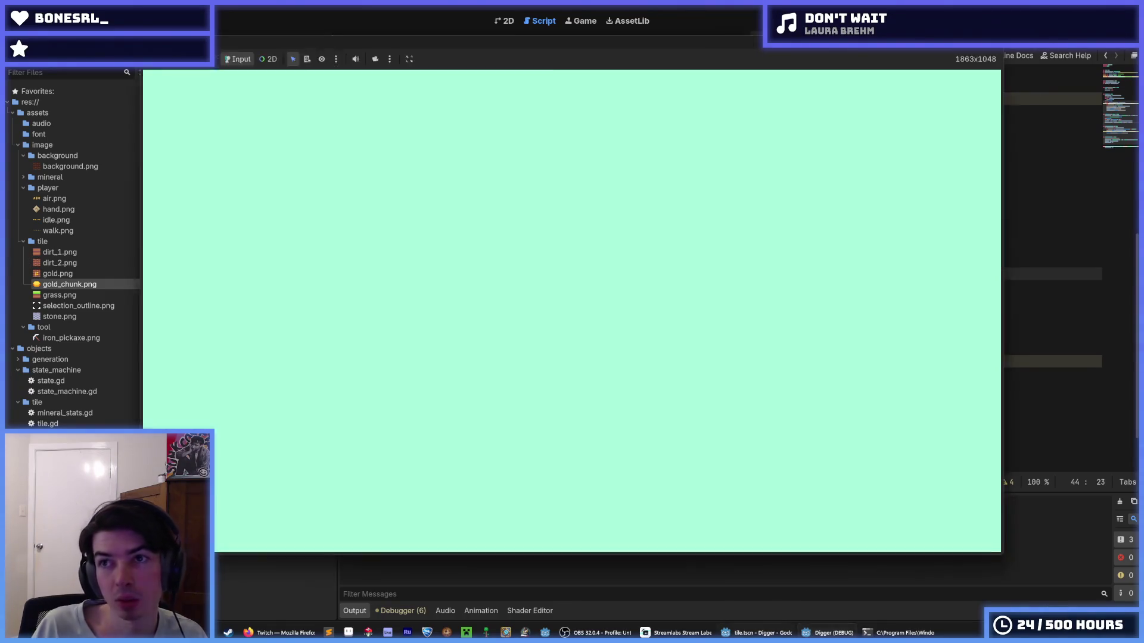
{"action": "left_click", "coordinate": [717, 324]}
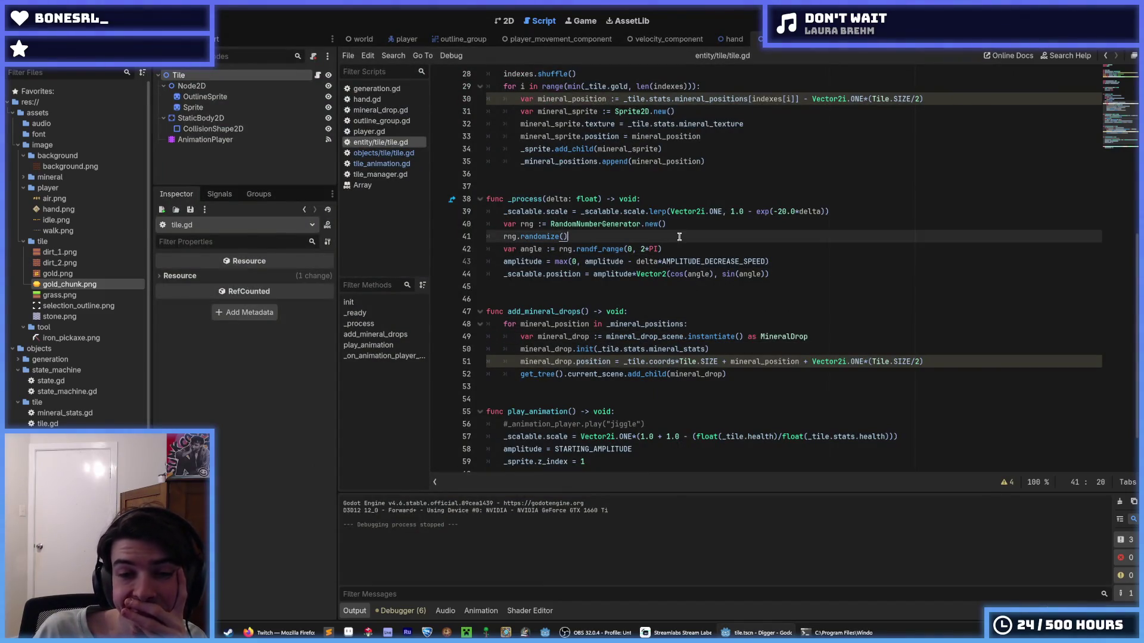
{"action": "left_click", "coordinate": [675, 245]}
{"action": "key", "text": "Up"}
{"action": "key", "text": "Down"}
{"action": "key", "text": "Up"}
{"action": "key", "text": "Down"}
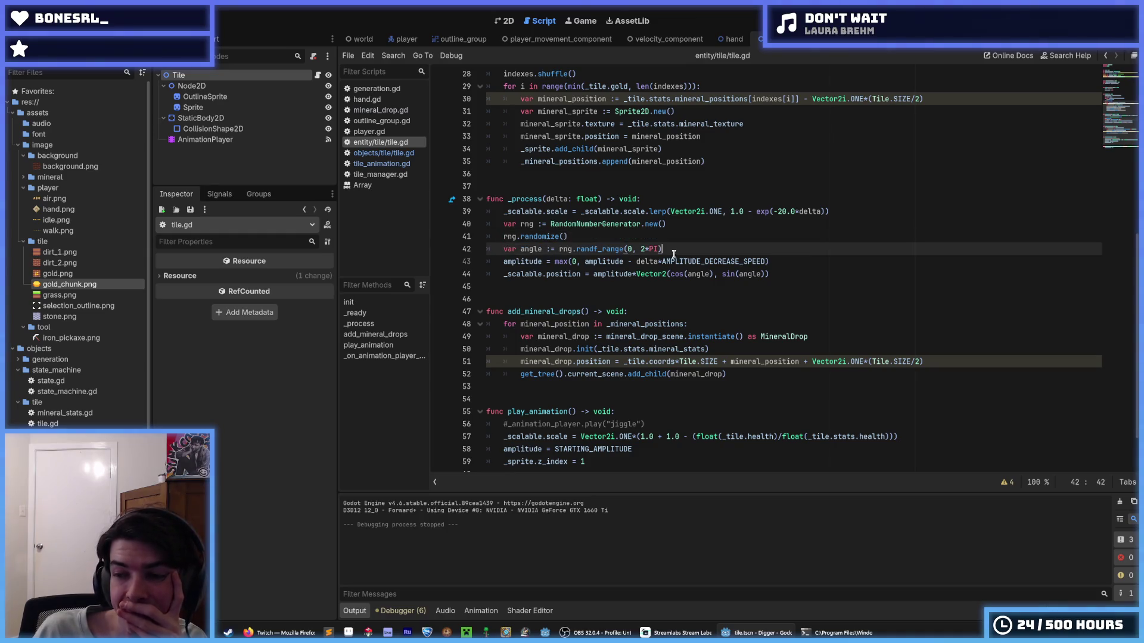
{"action": "key", "text": "Up"}
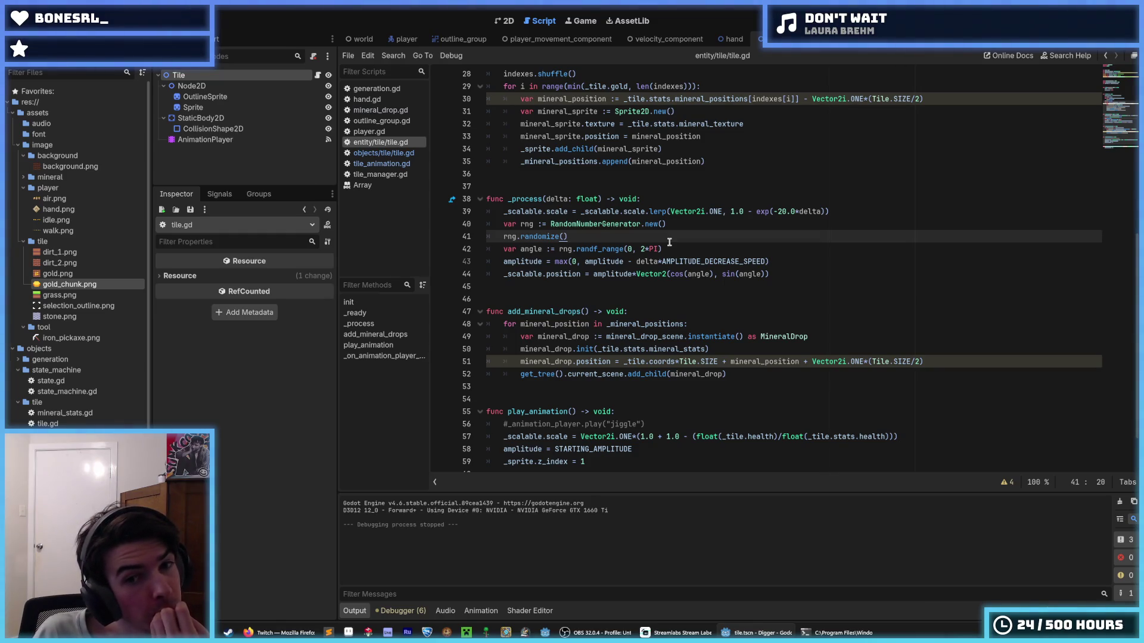
{"action": "key", "text": "Down"}
{"action": "key", "text": "Up"}
{"action": "key", "text": "Down"}
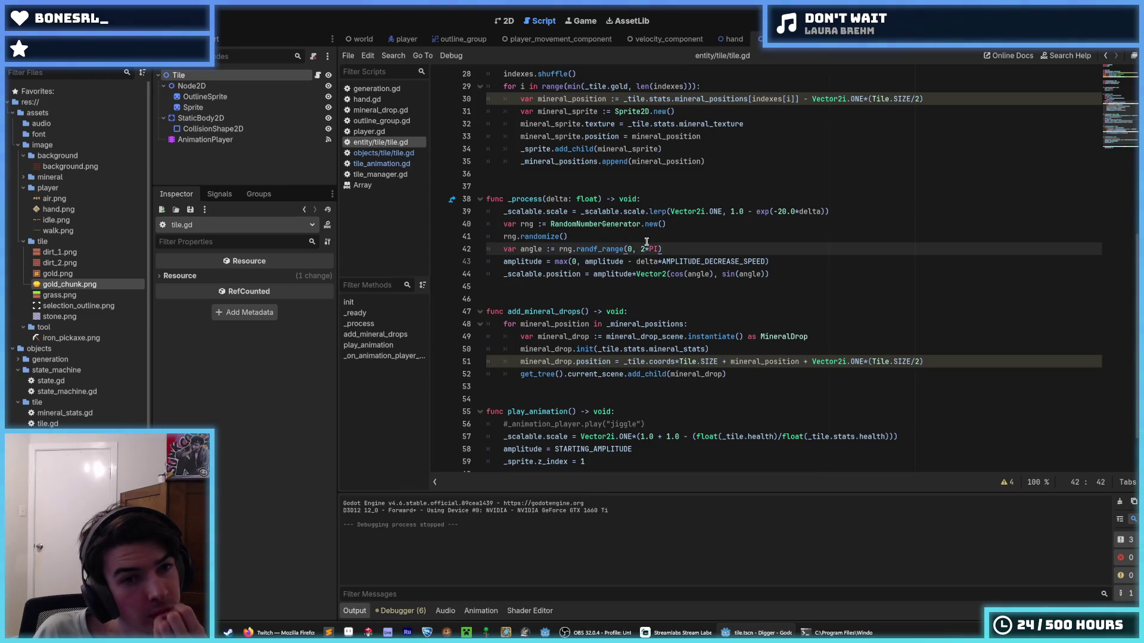
{"action": "scroll", "scroll_direction": "down", "scroll_amount": 3}
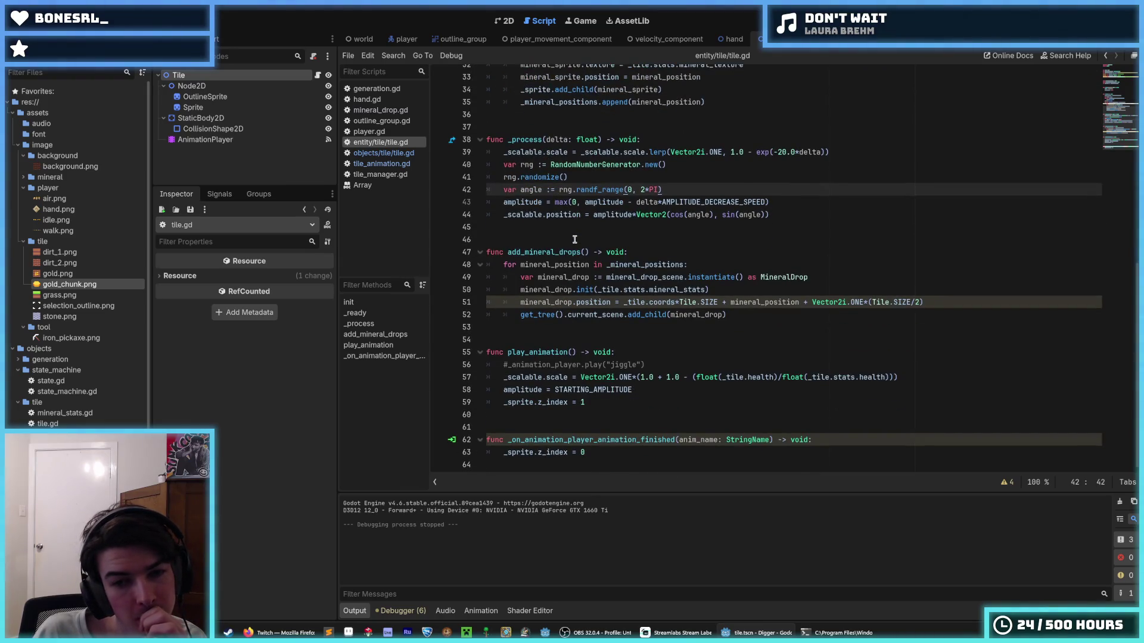
{"action": "left_click", "coordinate": [635, 388]}
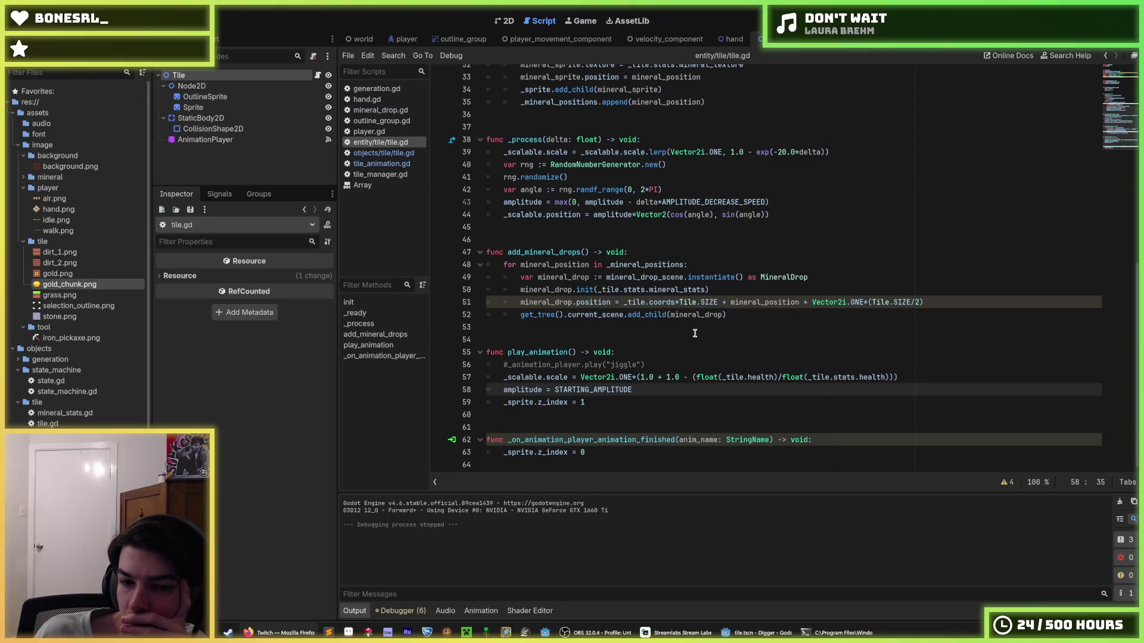
{"action": "left_click", "coordinate": [666, 365]}
- Locate the shake position on line 44 in _process and put the caret at its end
{"action": "left_click", "coordinate": [657, 387]}
{"action": "left_click", "coordinate": [662, 367]}
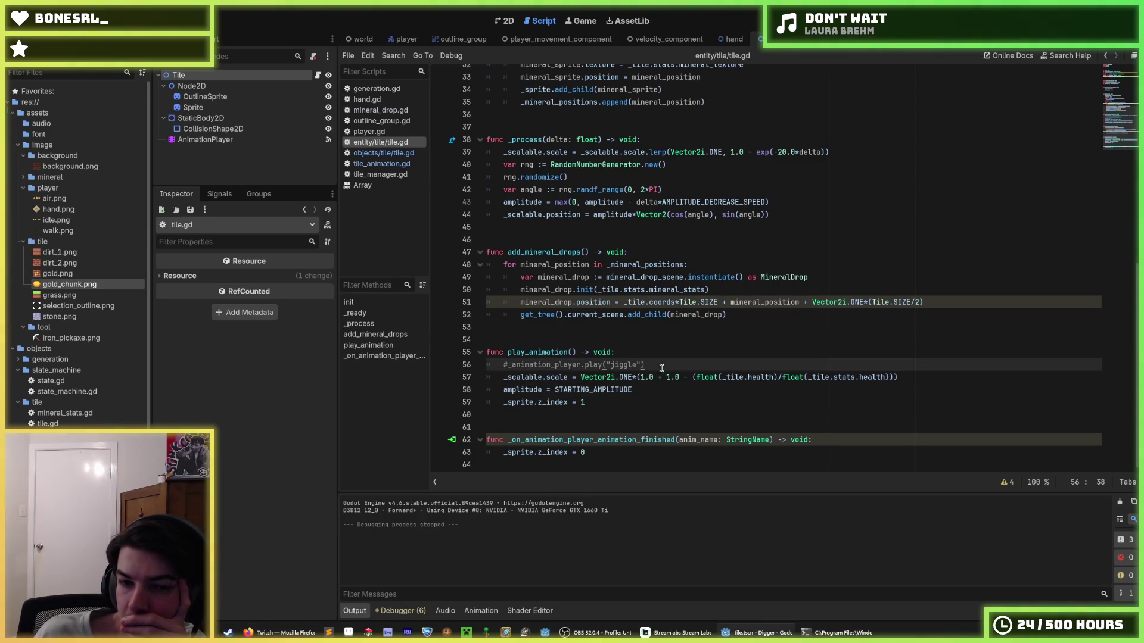
{"action": "left_click", "coordinate": [657, 386]}
{"action": "left_click", "coordinate": [662, 367]}
{"action": "left_click", "coordinate": [657, 386]}
{"action": "scroll", "scroll_direction": "up", "scroll_amount": 3}
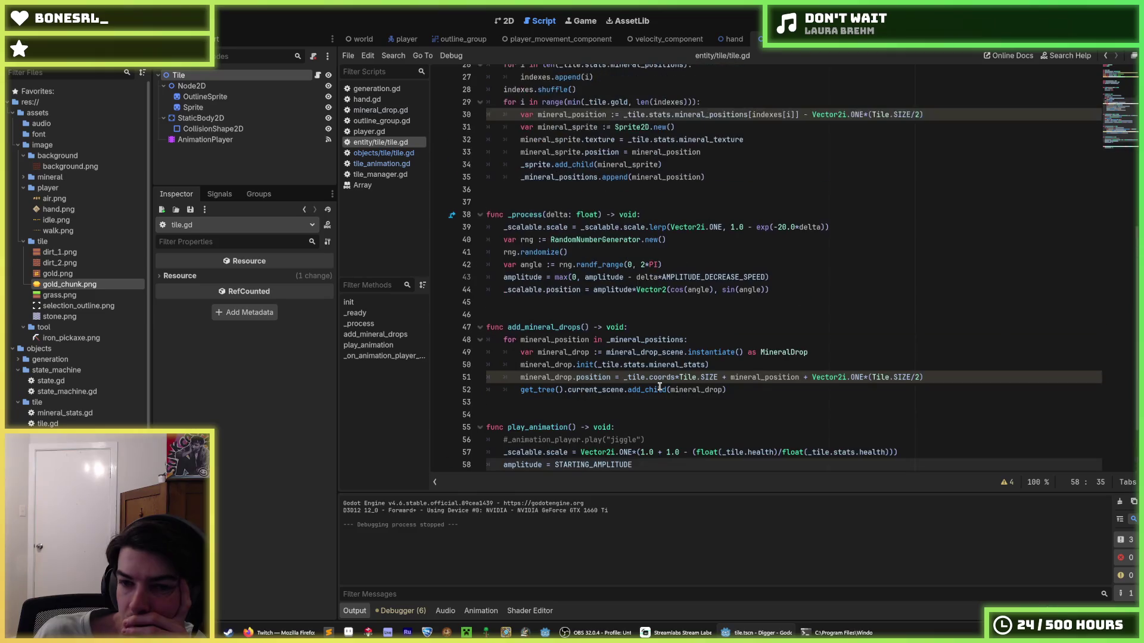
{"action": "scroll", "scroll_direction": "up", "scroll_amount": 3}
{"action": "scroll", "scroll_direction": "down", "scroll_amount": 3}
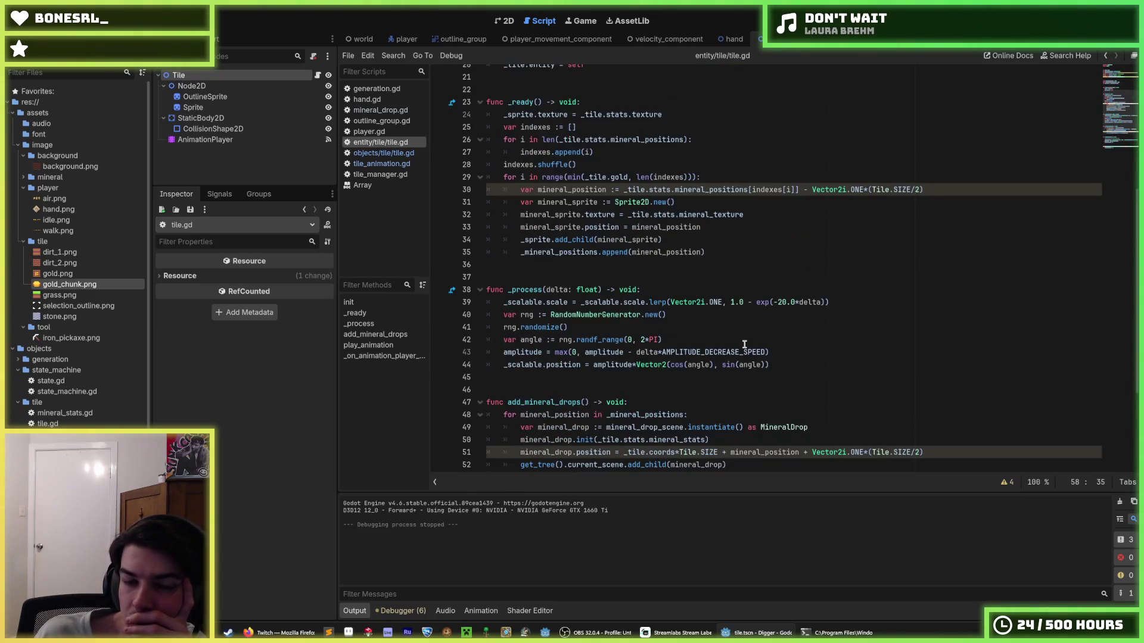
{"action": "scroll", "scroll_direction": "down", "scroll_amount": 3}
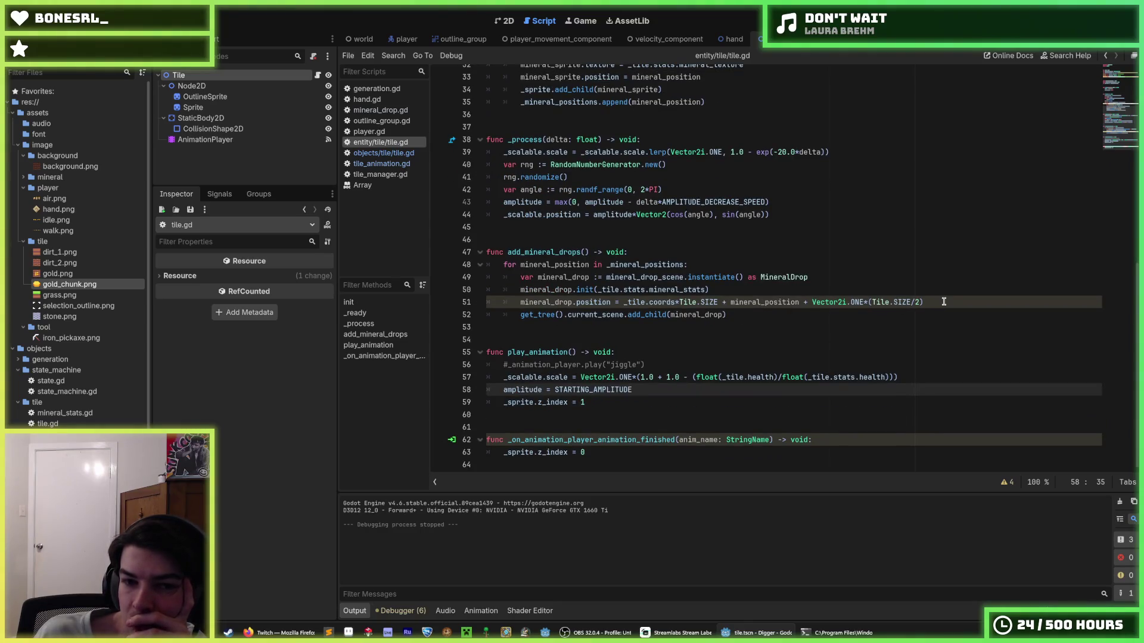
{"action": "left_click", "coordinate": [944, 302]}
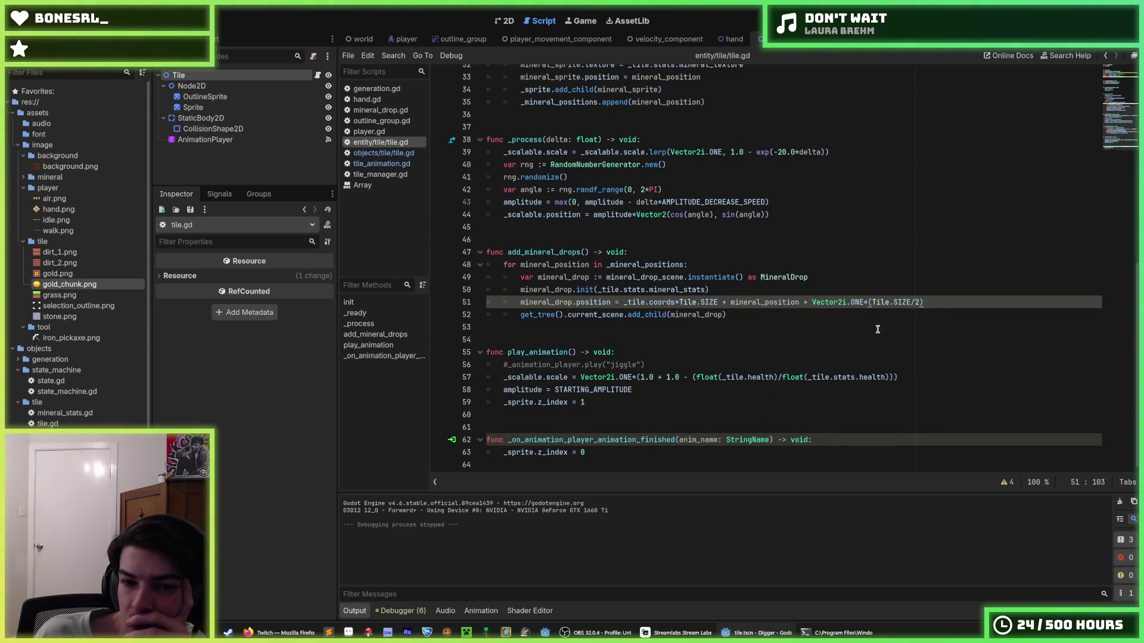
{"action": "left_click", "coordinate": [676, 388]}
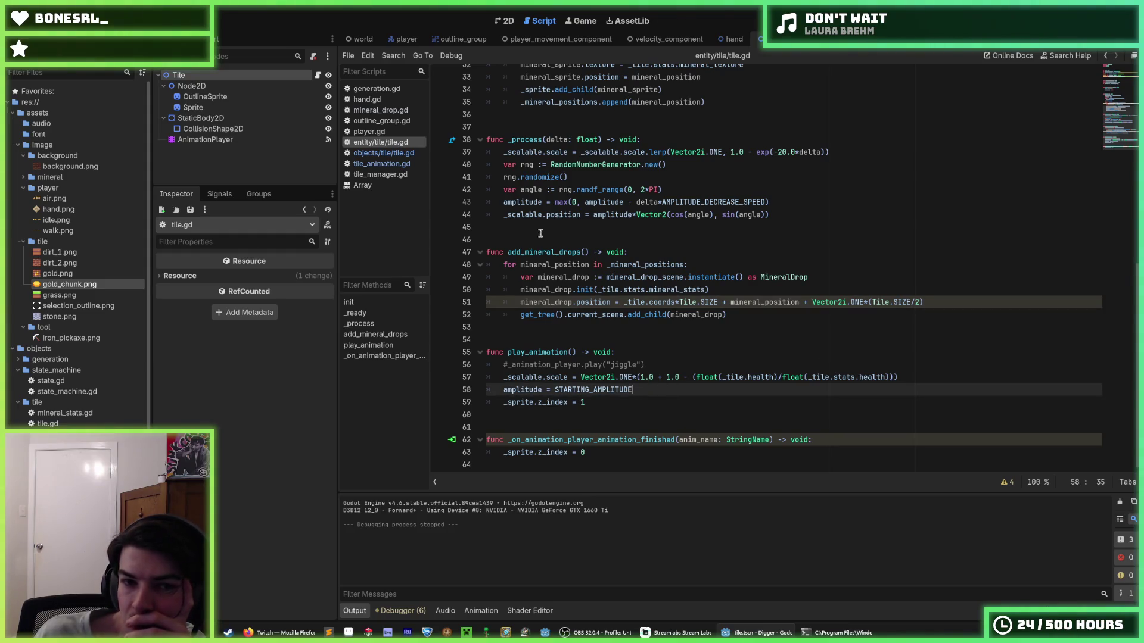
{"action": "double_click", "coordinate": [563, 215]}
{"action": "scroll", "scroll_direction": "up", "scroll_amount": 3}
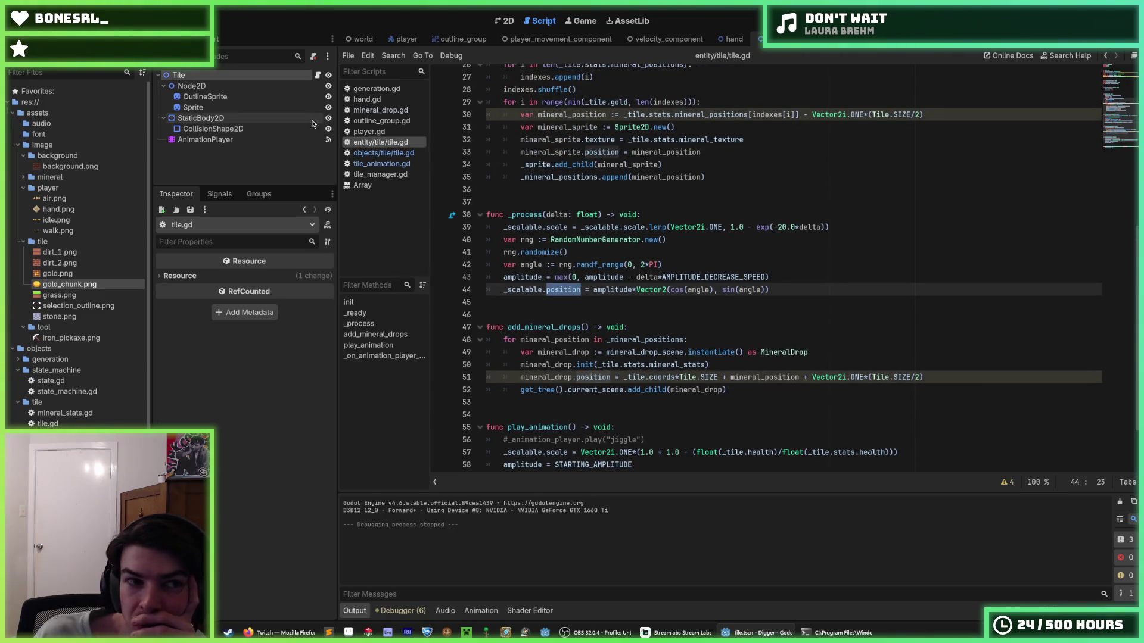
{"action": "left_click", "coordinate": [808, 289]}
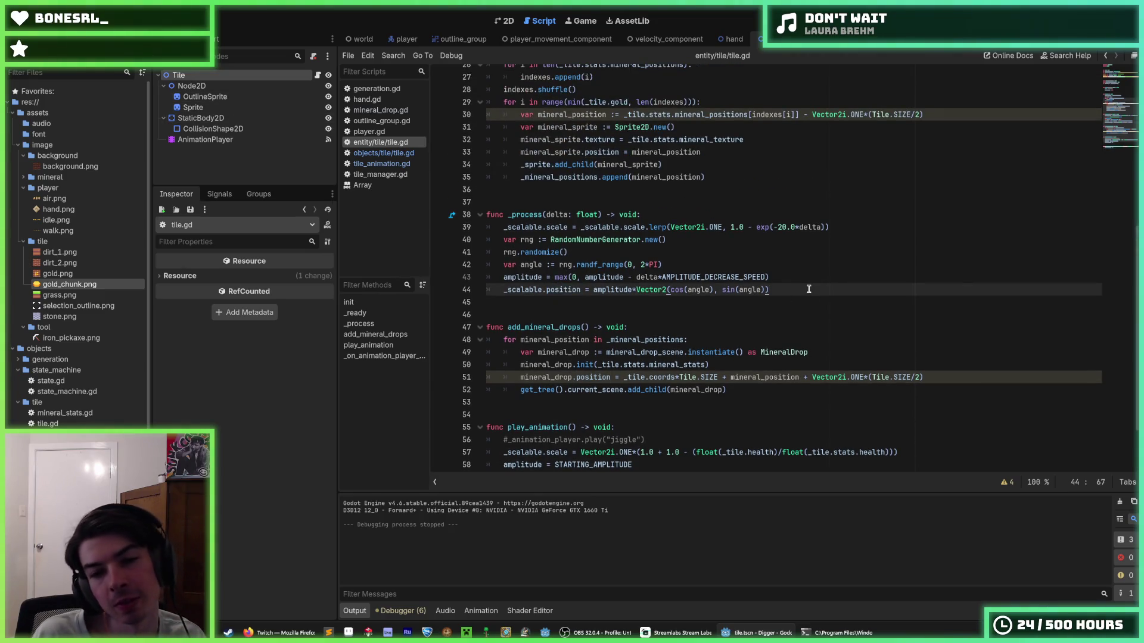
{"action": "type", "text": " +"}
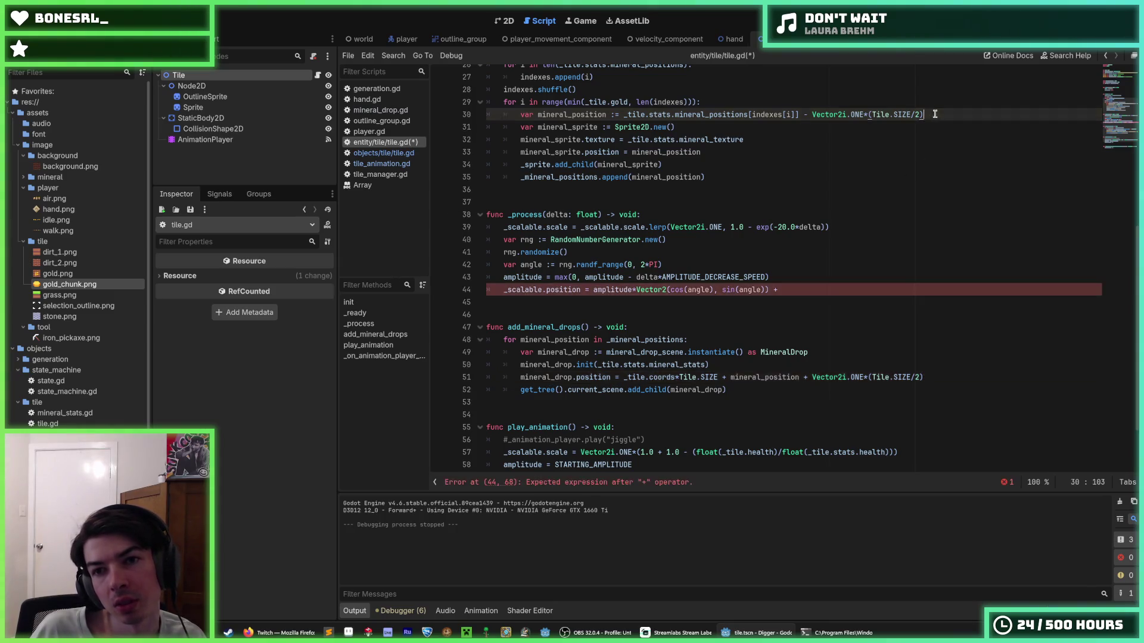
- Copy the ' - Vector2i.ONE*(Tile.SIZE/2)' offset from line 30 onto line 44 and save
{"action": "left_click_drag", "start_coordinate": [923, 114], "coordinate": [799, 115]}
{"action": "key", "text": "ctrl+c"}
{"action": "left_click", "coordinate": [810, 289]}
{"action": "key", "text": "BackSpace"}
{"action": "key", "text": "BackSpace"}
{"action": "key", "text": "BackSpace"}
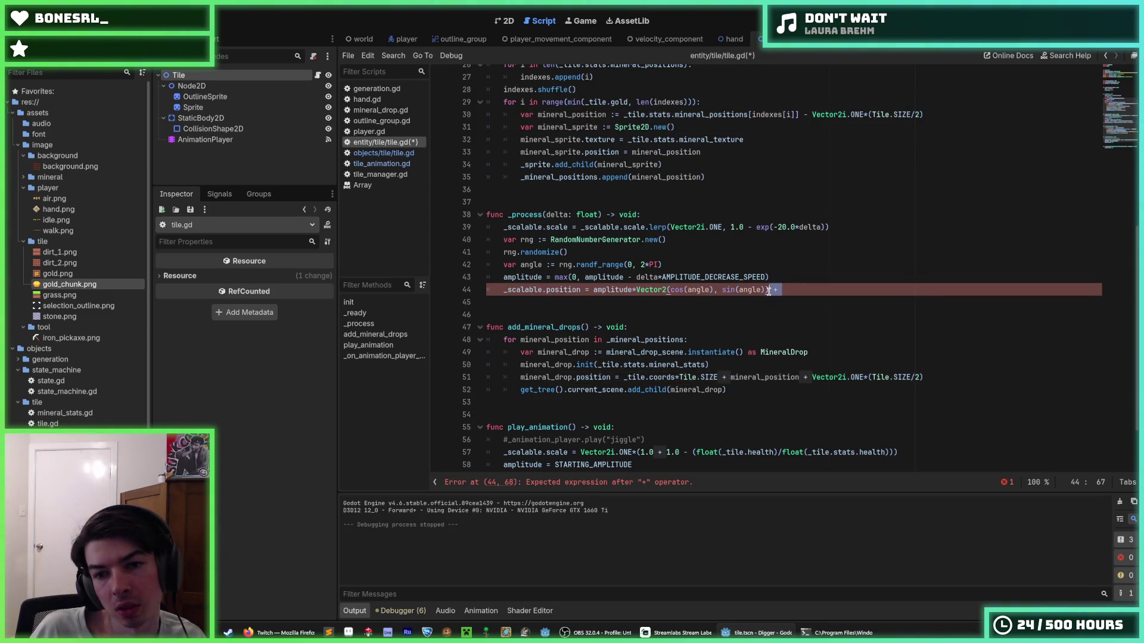
{"action": "key", "text": "ctrl+v"}
{"action": "key", "text": "ctrl+s"}
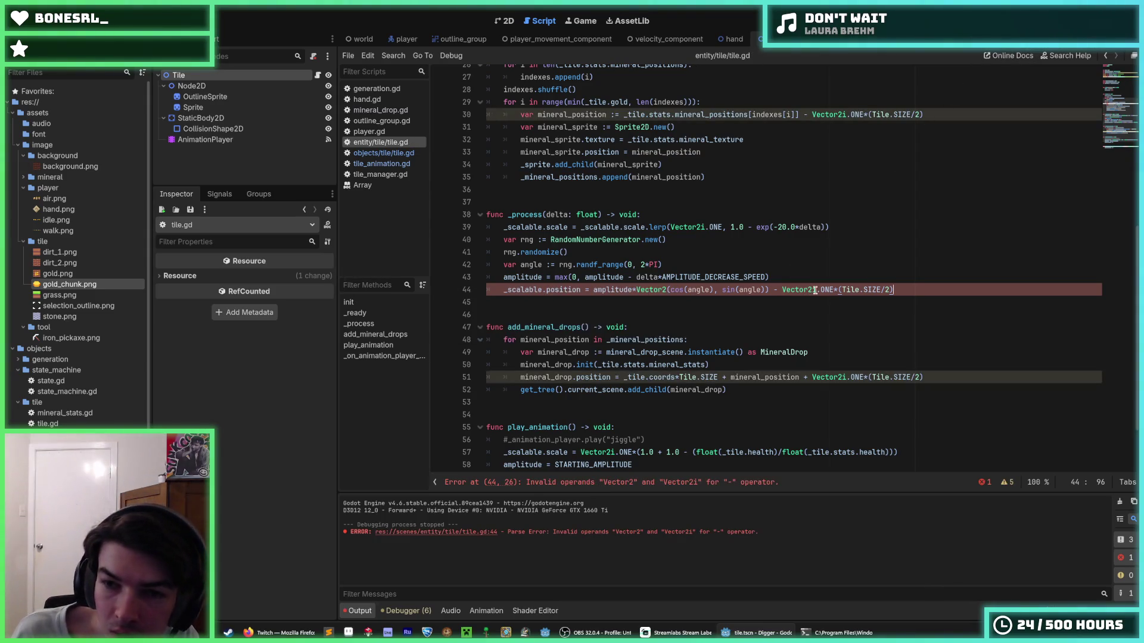
- Change Vector2i to Vector2 on line 44 and run the game to test
{"action": "left_click", "coordinate": [815, 289]}
{"action": "key", "text": "BackSpace"}
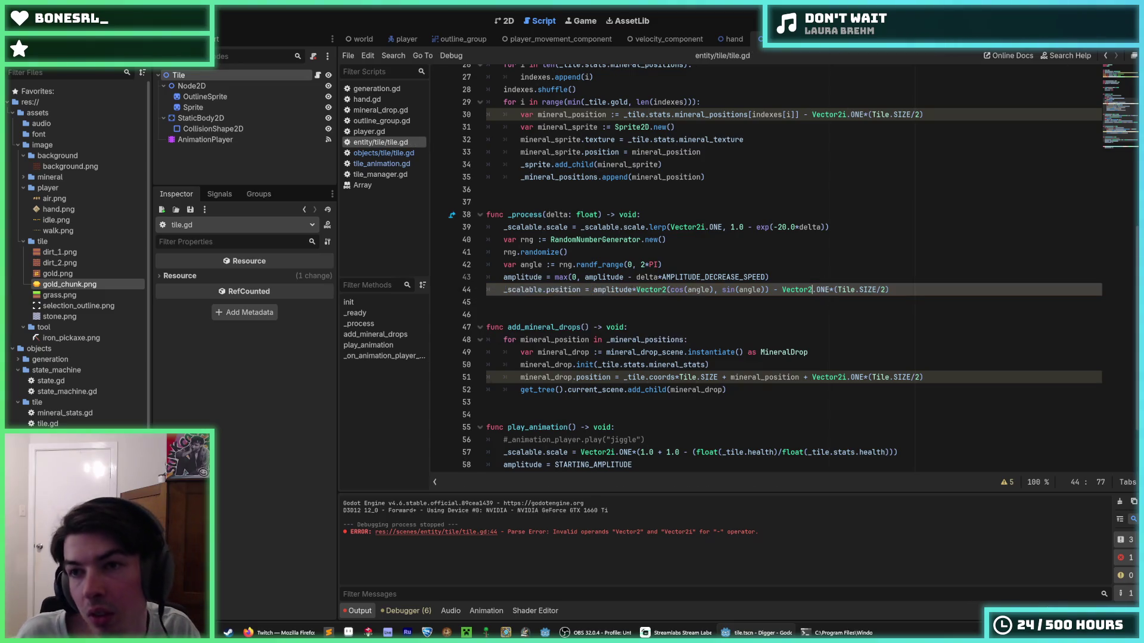
{"action": "key", "text": "F5"}
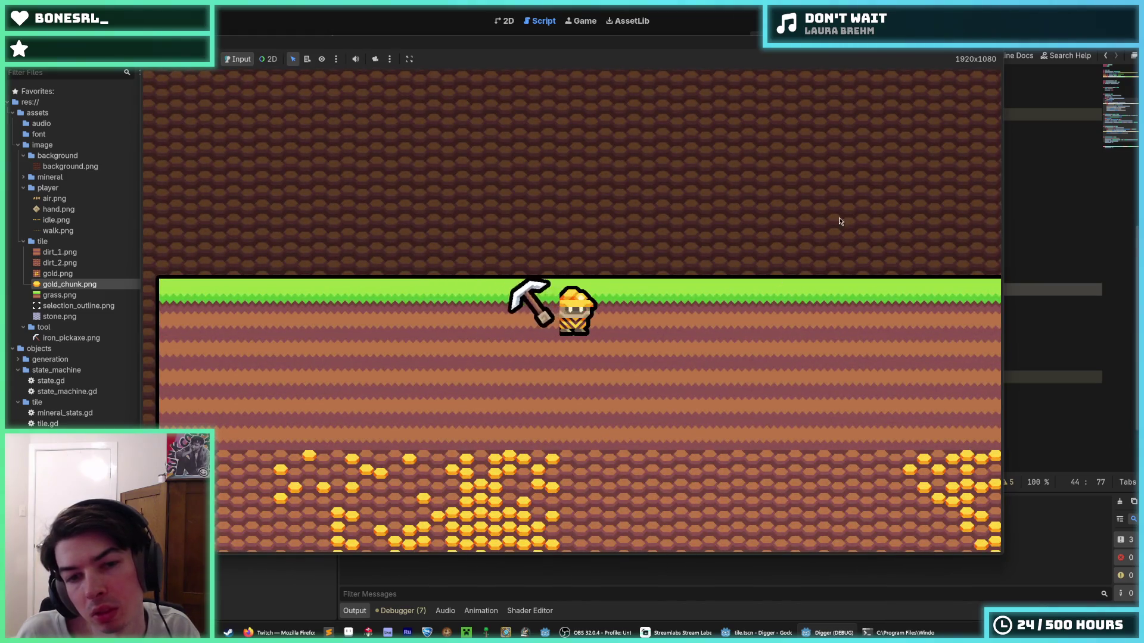
- Close the game, turn line 44's minus before Vector2.ONE into a plus, and rerun
{"action": "key", "text": "F8"}
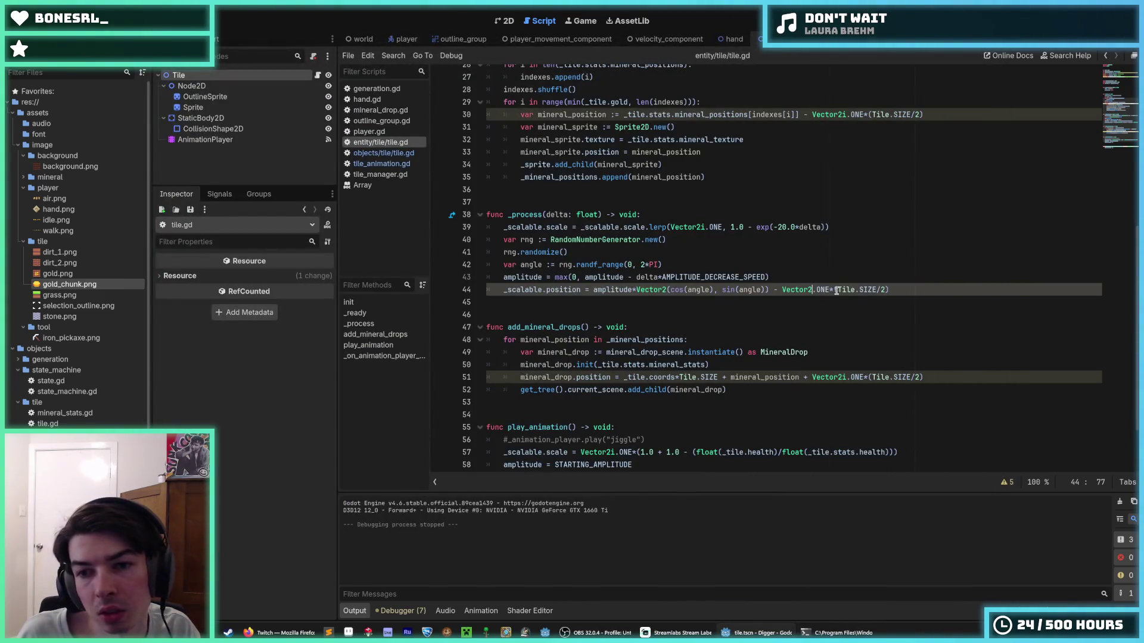
{"action": "left_click", "coordinate": [782, 290]}
{"action": "key", "text": "Left"}
{"action": "key", "text": "BackSpace"}
{"action": "type", "text": "+"}
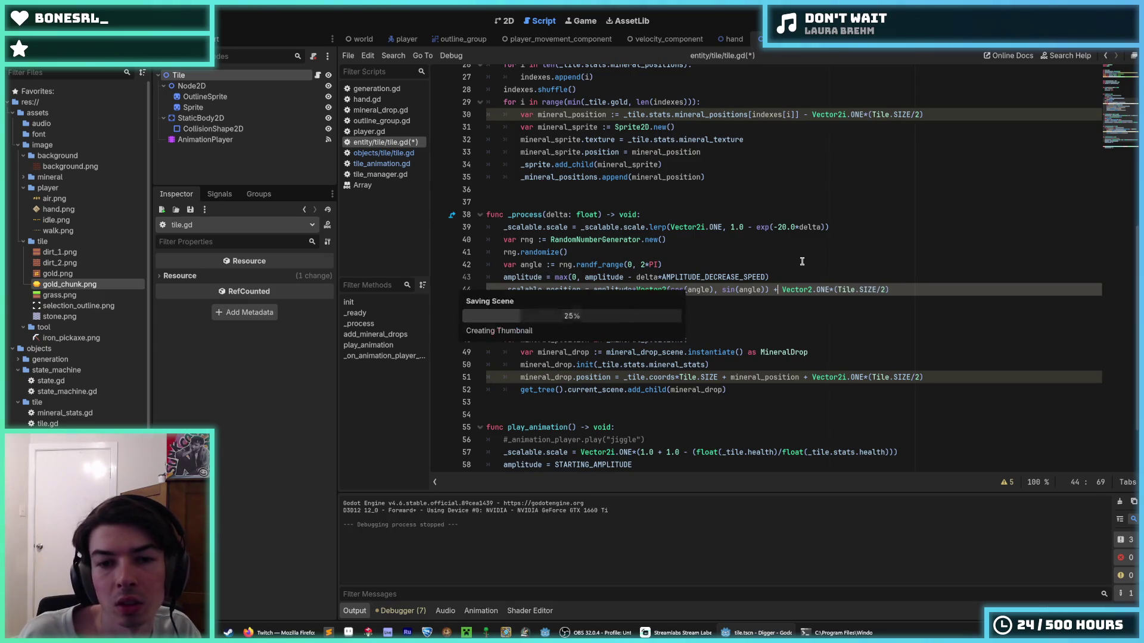
{"action": "key", "text": "F5"}
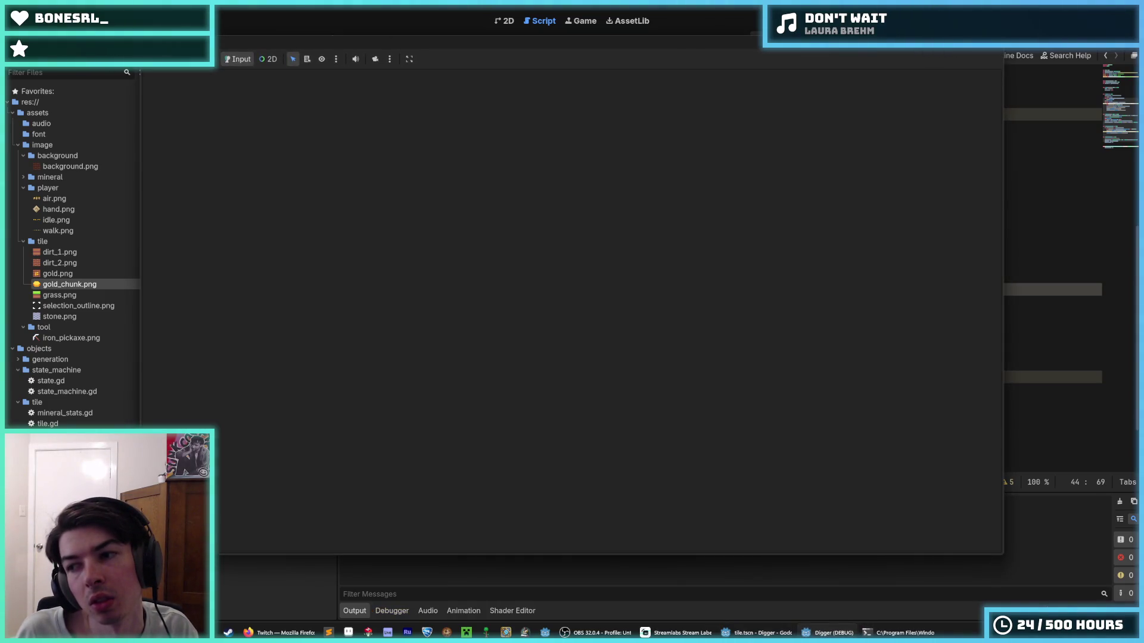
- Dig down through dirt into stone with a few sideways digs, then stop the game
{"action": "key", "text": "s"}
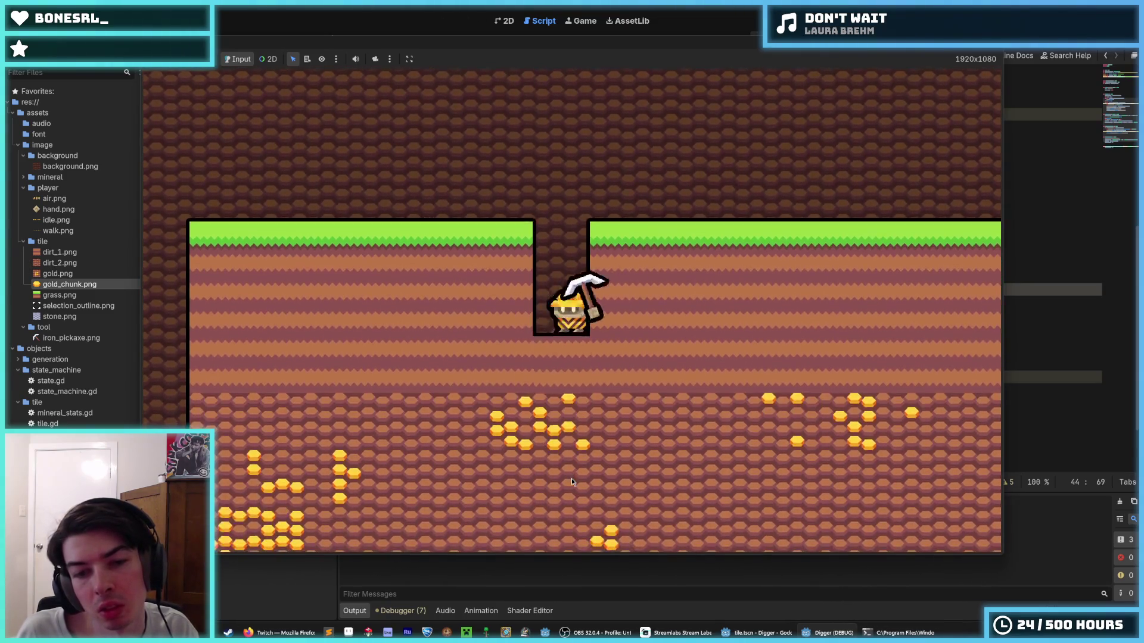
{"action": "key", "text": "s"}
{"action": "key", "text": "s"}
{"action": "key", "text": "s"}
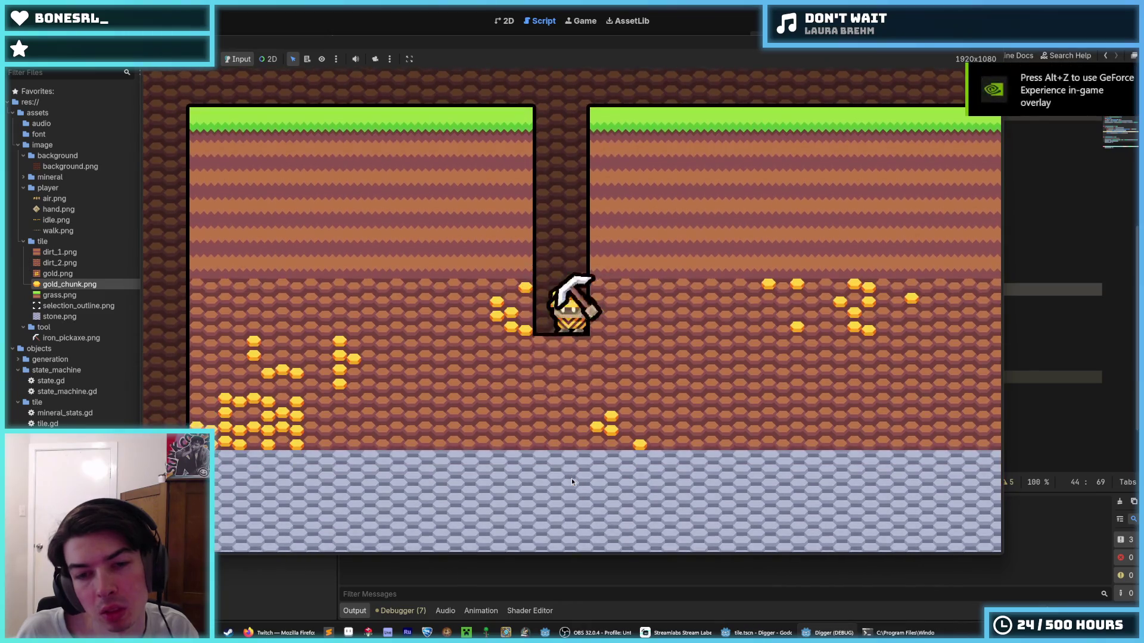
{"action": "key", "text": "d"}
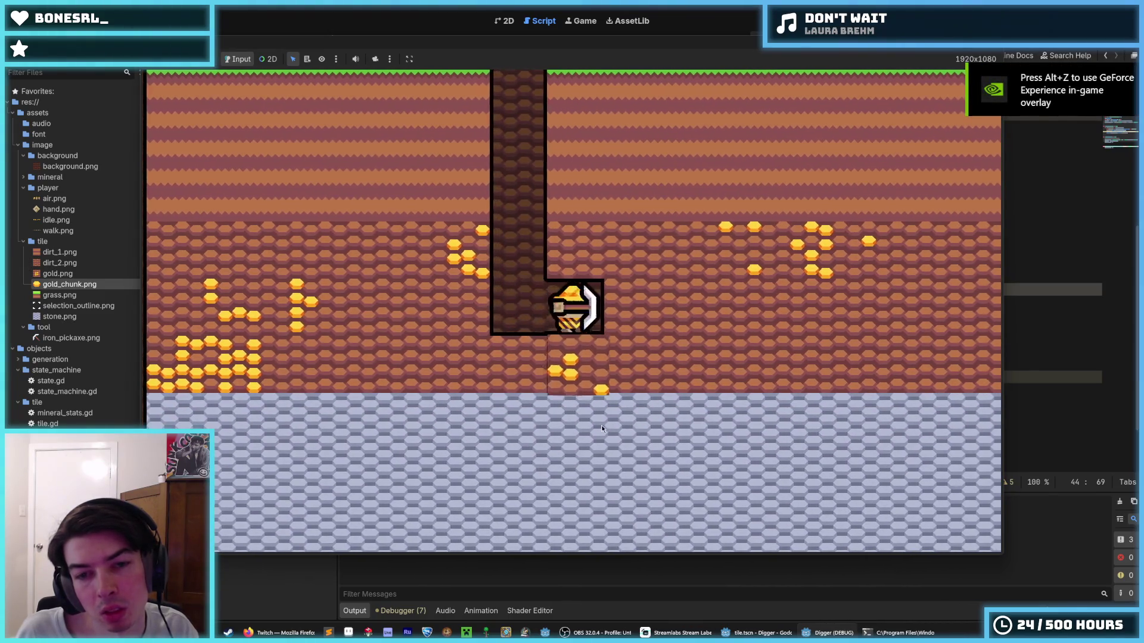
{"action": "key", "text": "s"}
{"action": "key", "text": "s"}
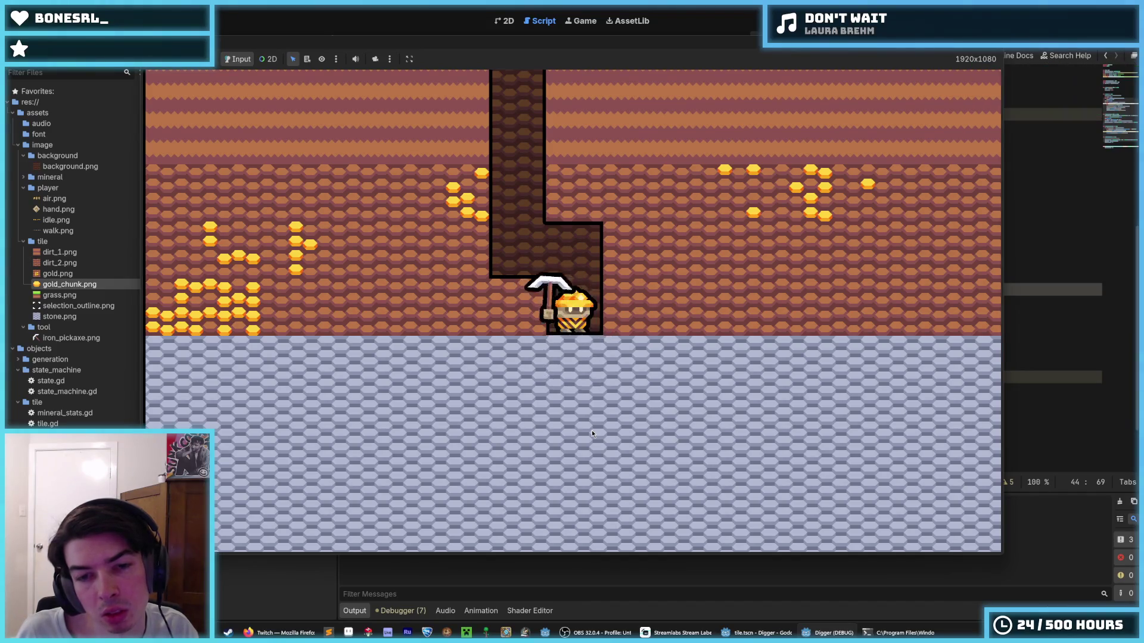
{"action": "key", "text": "s"}
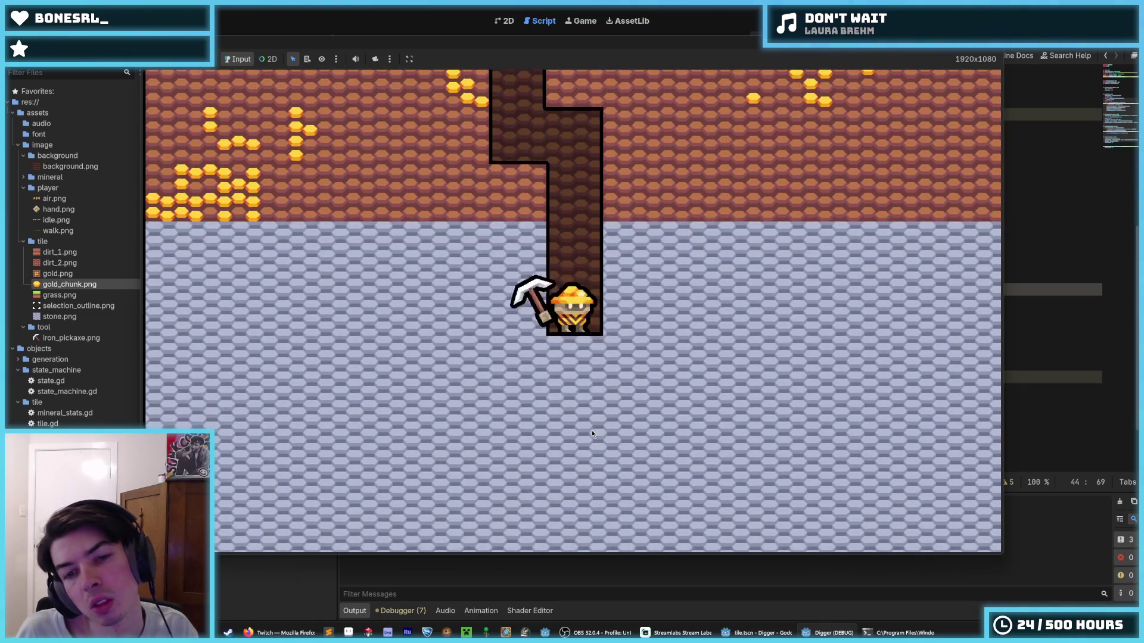
{"action": "key", "text": "s"}
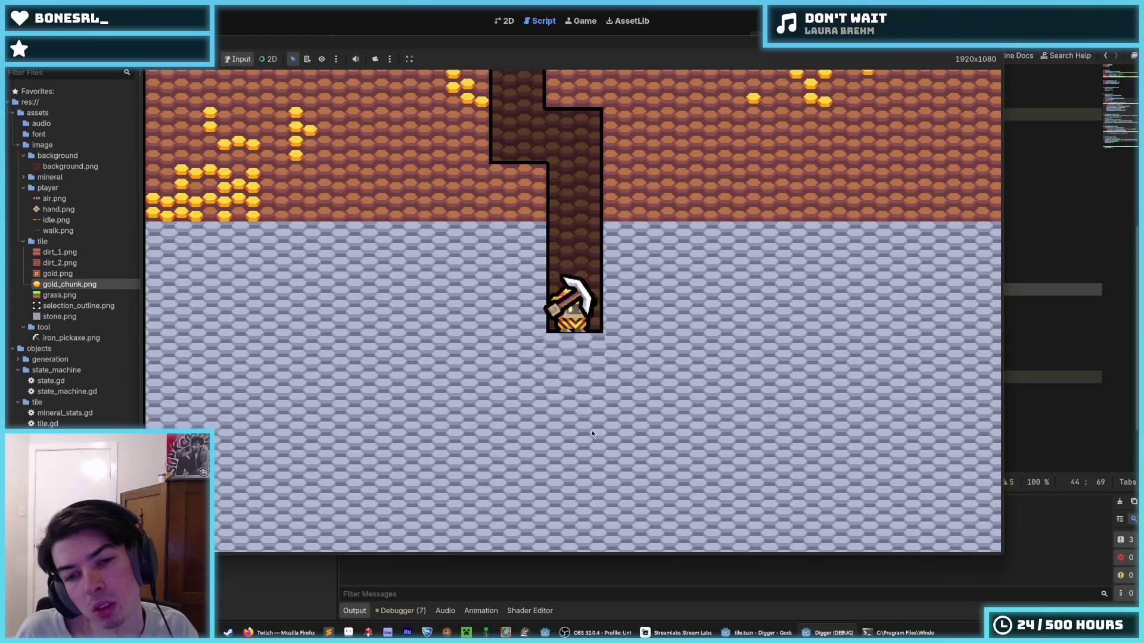
{"action": "key", "text": "a"}
{"action": "key", "text": "F8"}
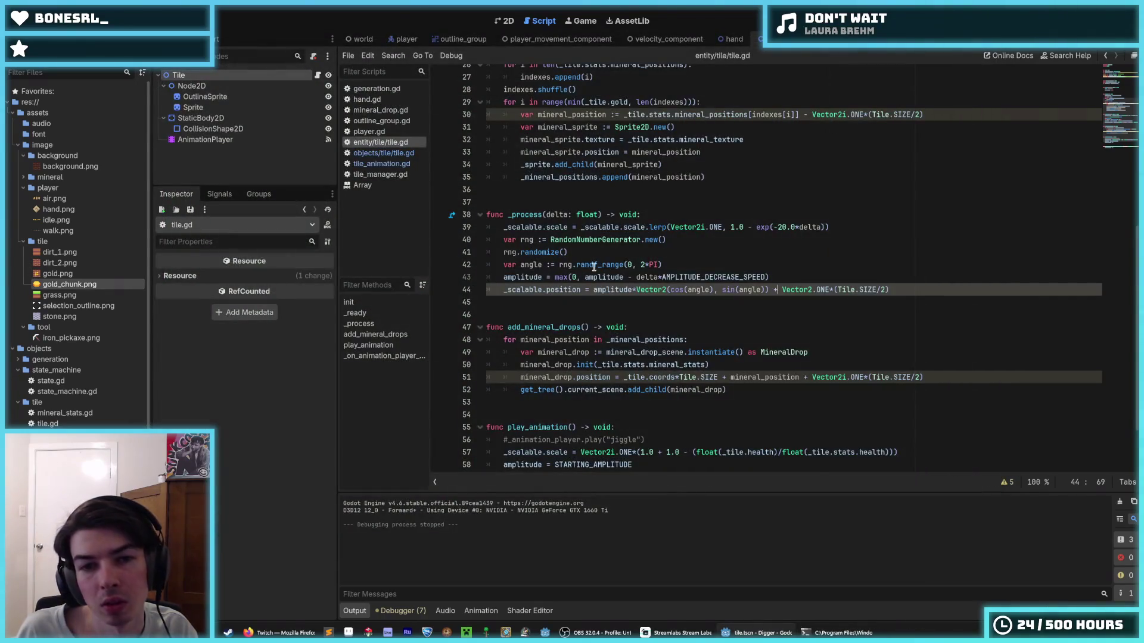
- Reorder _process so the _scalable.position line comes before the scale lerp line
{"action": "left_click", "coordinate": [583, 227]}
{"action": "key", "text": "alt+Down"}
{"action": "key", "text": "alt+Down"}
{"action": "key", "text": "alt+Down"}
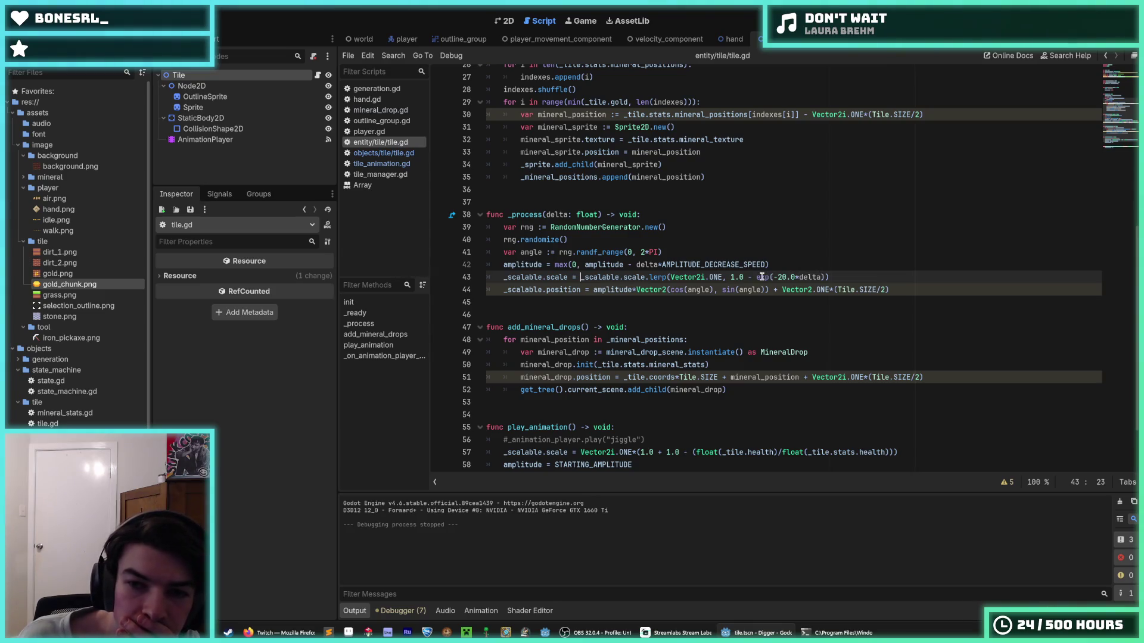
{"action": "scroll", "scroll_direction": "down", "scroll_amount": 3}
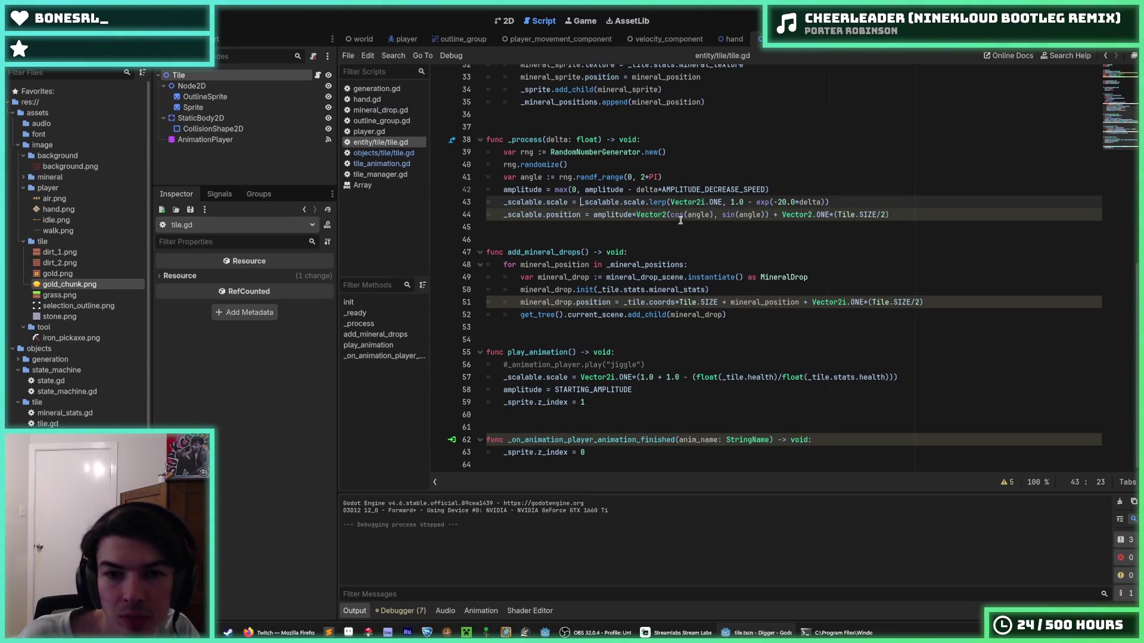
{"action": "left_click", "coordinate": [608, 202]}
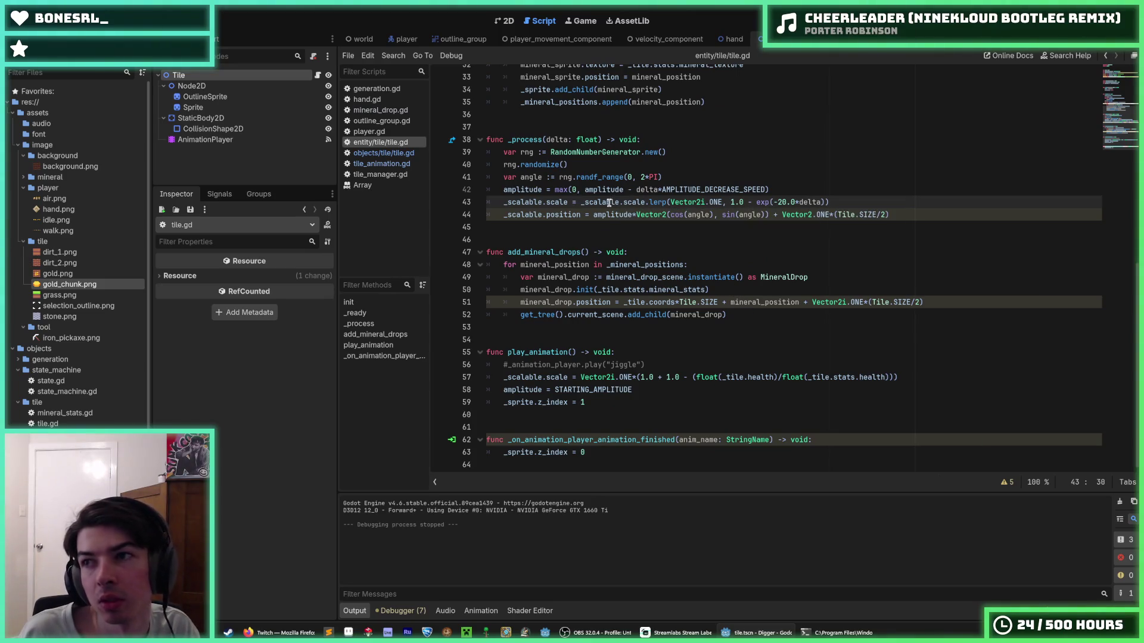
{"action": "key", "text": "alt+Down"}
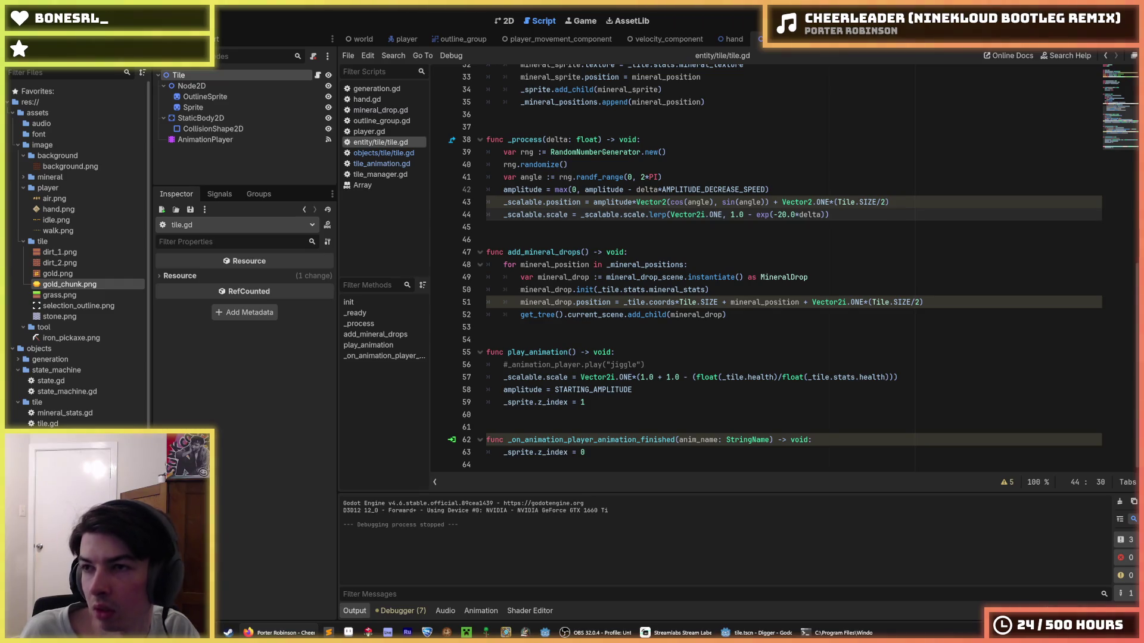
{"action": "left_click", "coordinate": [768, 341]}
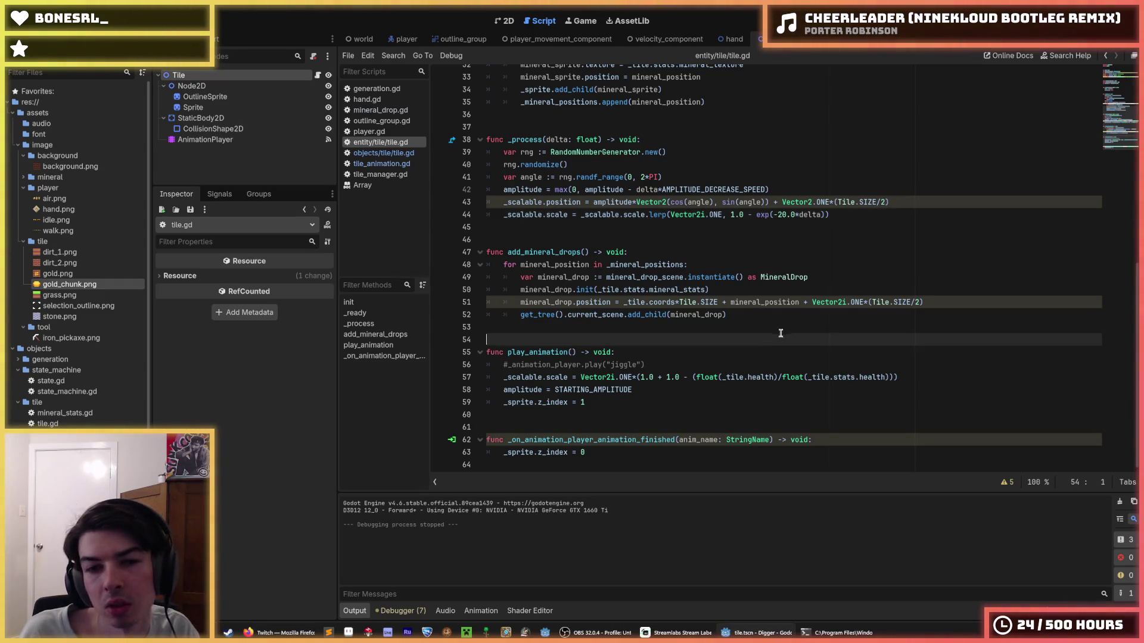
- Save, then copy line 57's health factor and paste it after STARTING_AMPLITUDE on line 58
{"action": "left_click", "coordinate": [743, 313]}
{"action": "key", "text": "ctrl+s"}
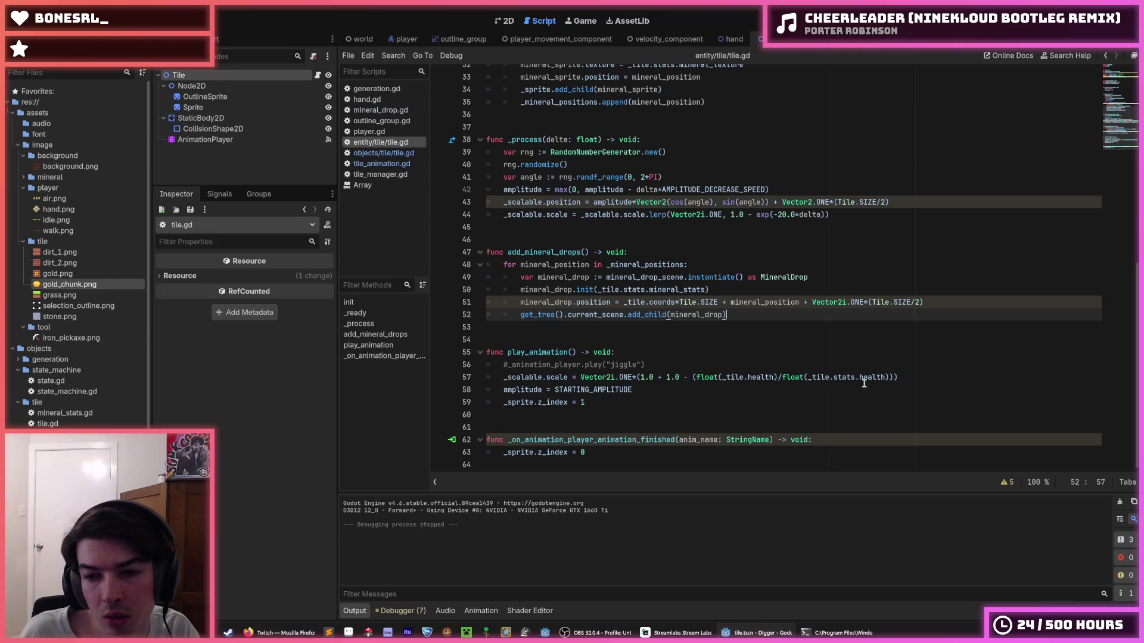
{"action": "left_click_drag", "start_coordinate": [912, 377], "coordinate": [630, 377]}
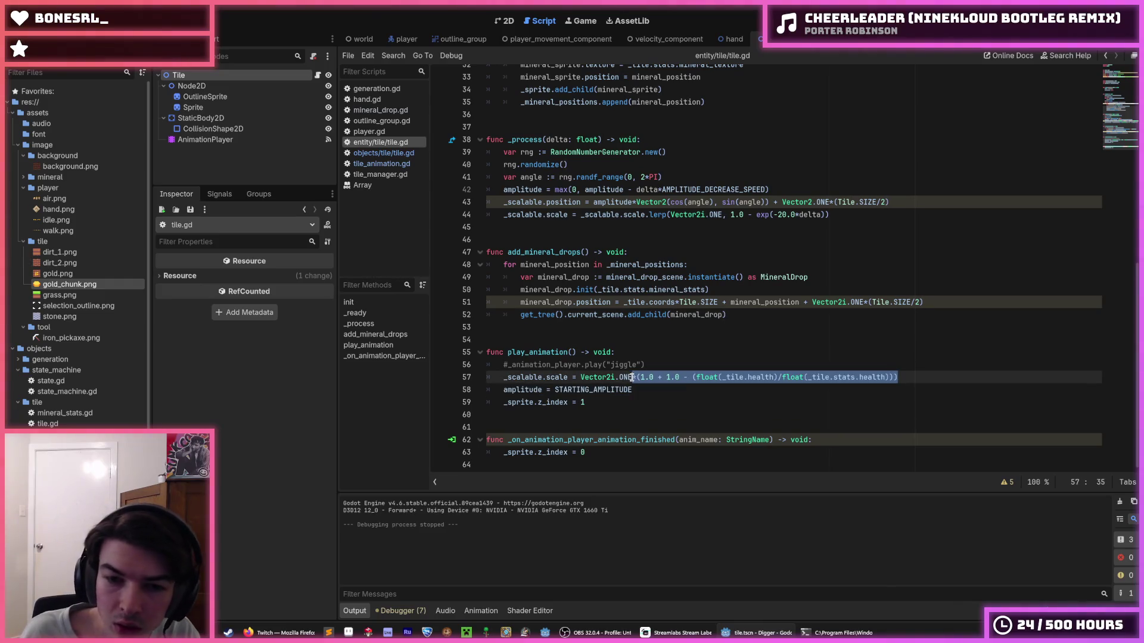
{"action": "key", "text": "ctrl+c"}
{"action": "left_click", "coordinate": [641, 388]}
{"action": "key", "text": "ctrl+v"}
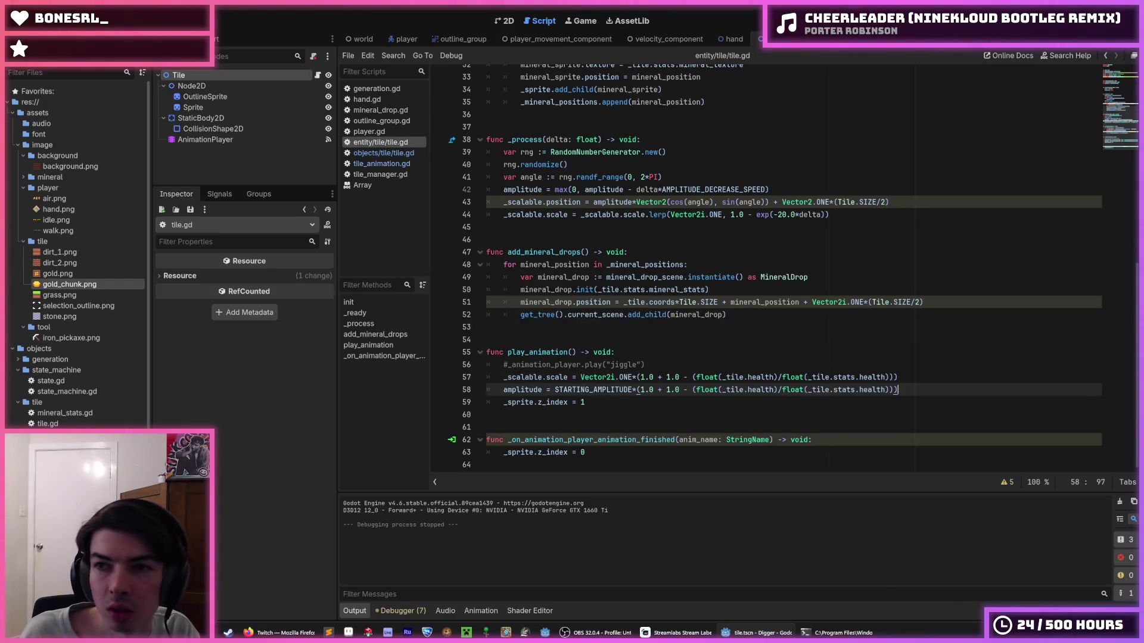
{"action": "scroll", "scroll_direction": "up", "scroll_amount": 3}
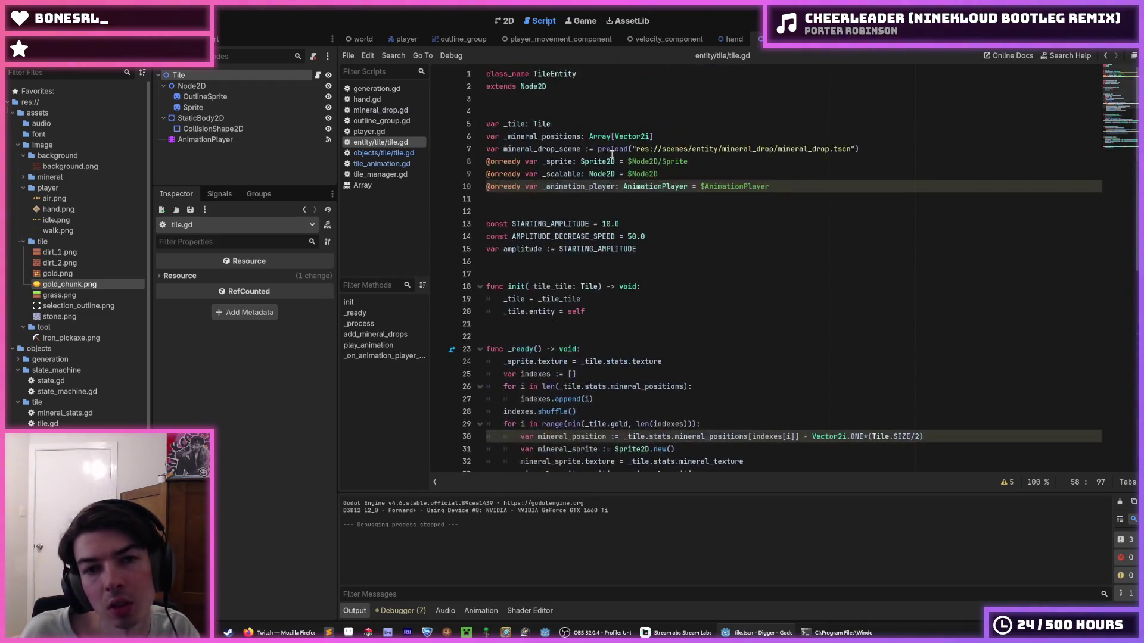
- Change STARTING_AMPLITUDE to 5.0, save tile.gd, and run Digger
{"action": "left_click", "coordinate": [606, 224]}
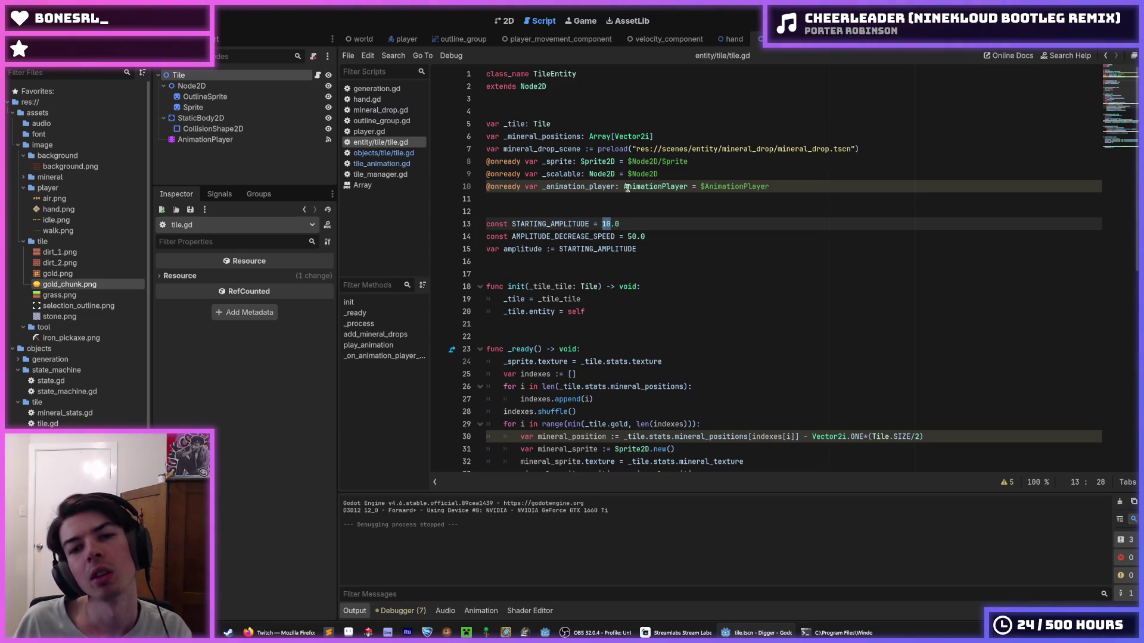
{"action": "type", "text": "5"}
{"action": "key", "text": "ctrl+s"}
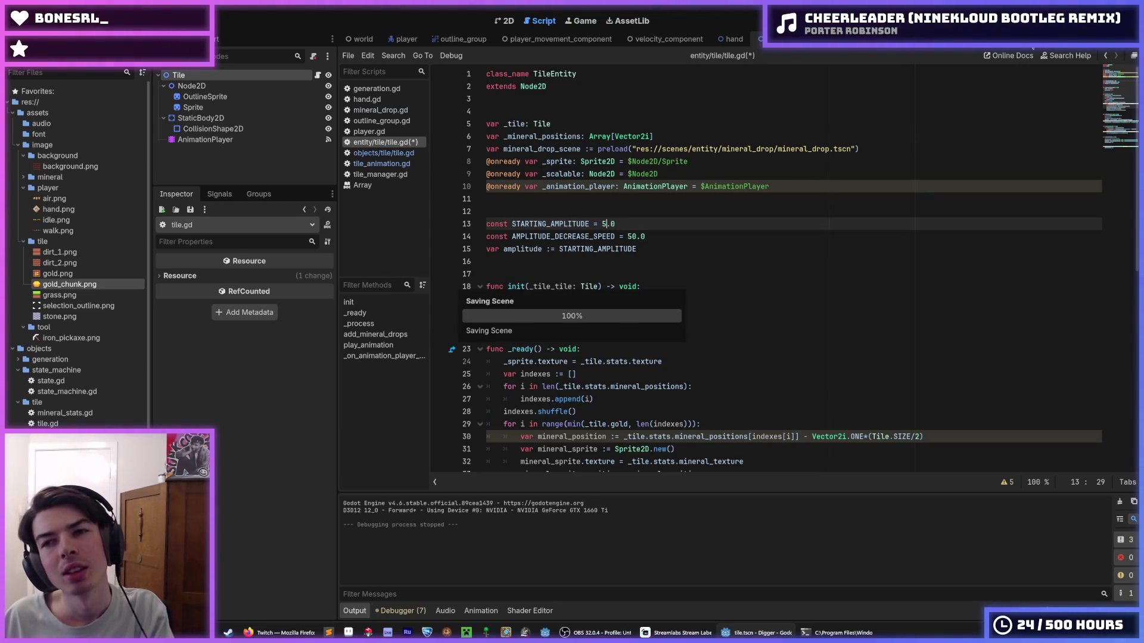
{"action": "key", "text": "F5"}
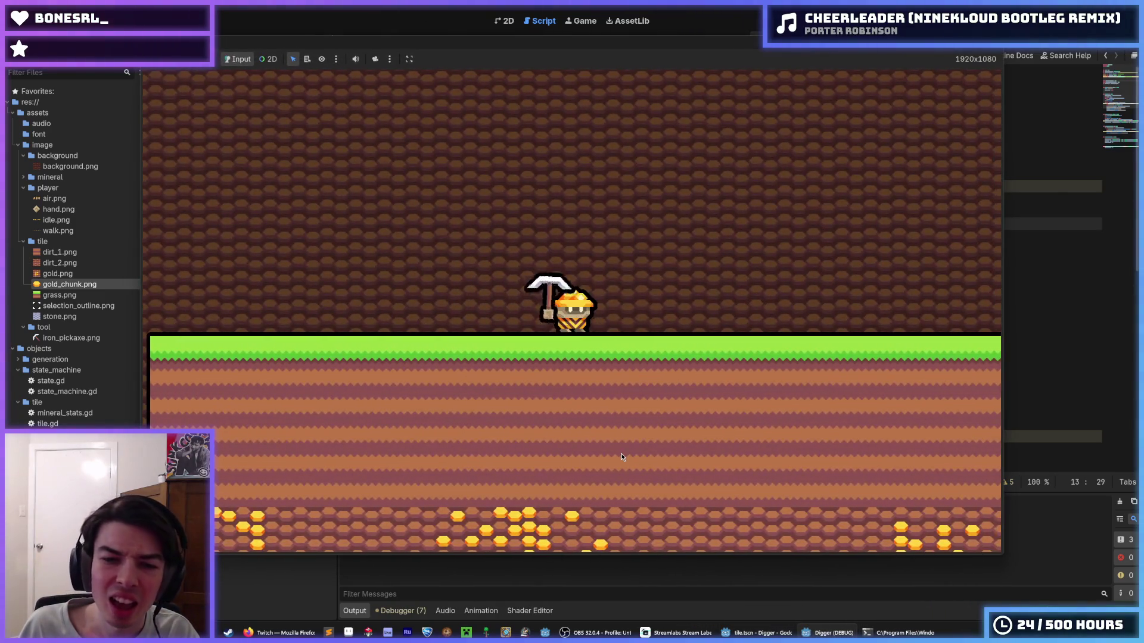
- Mine straight down through dirt into stone, tunnel left a couple of tiles, then stop the game
{"action": "left_click", "coordinate": [585, 459]}
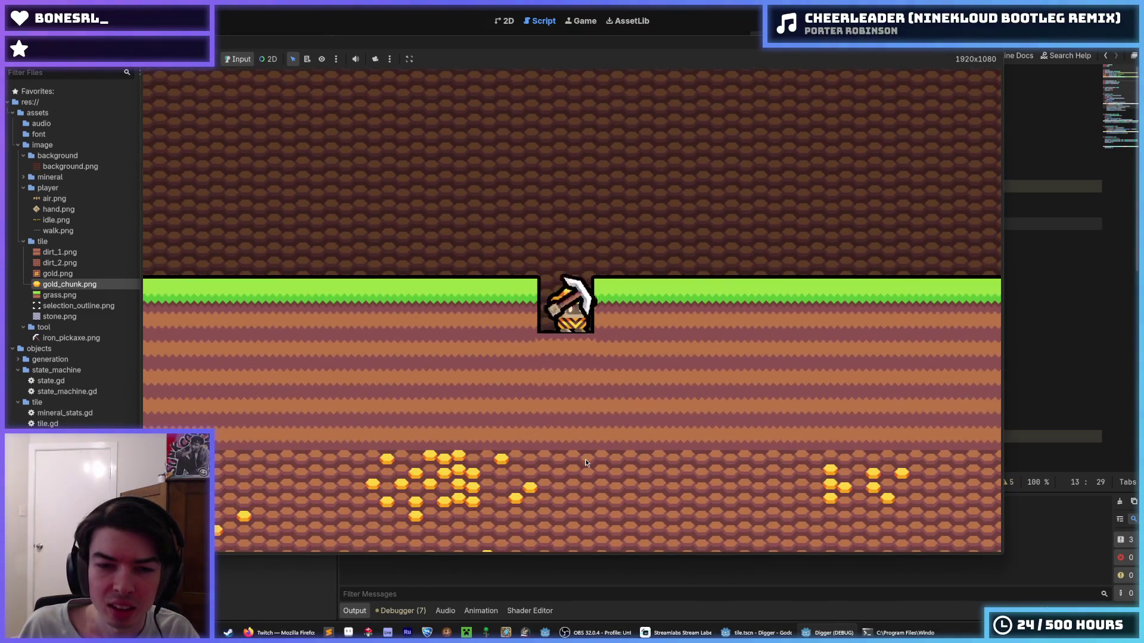
{"action": "left_click", "coordinate": [585, 458]}
{"action": "left_click", "coordinate": [585, 458]}
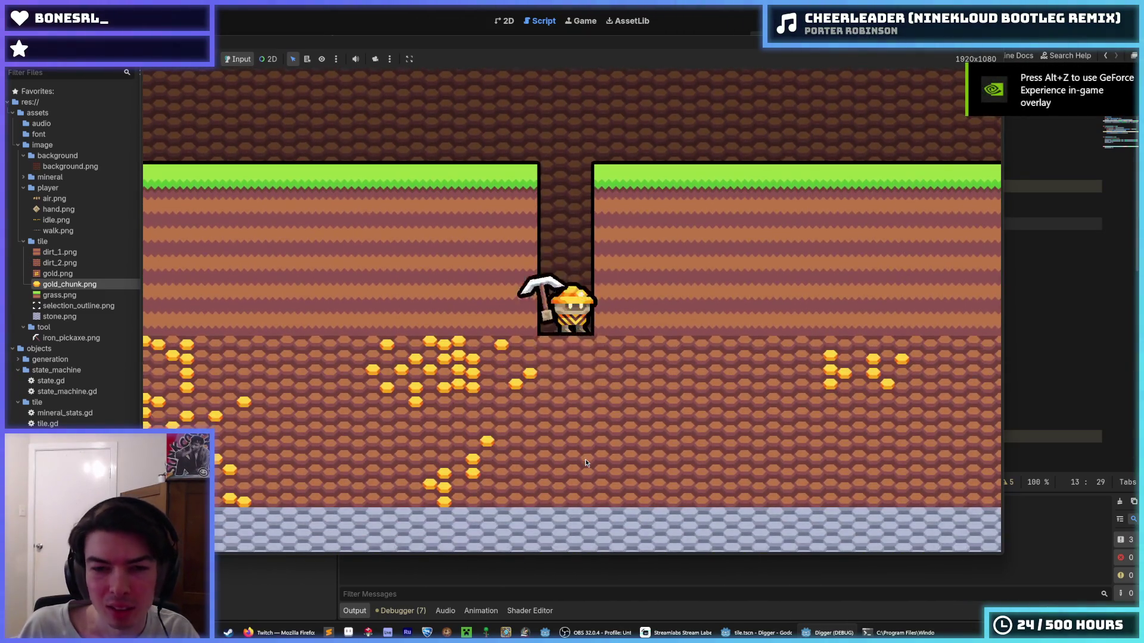
{"action": "left_click", "coordinate": [585, 459]}
{"action": "left_click", "coordinate": [585, 458]}
{"action": "left_click", "coordinate": [585, 459]}
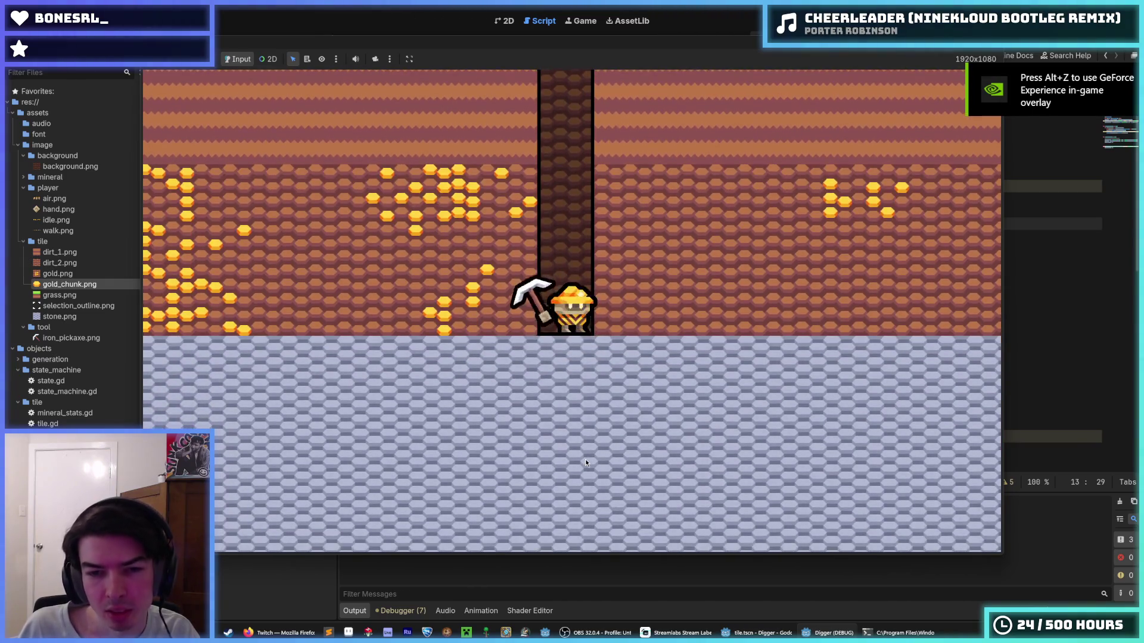
{"action": "left_click", "coordinate": [585, 459]}
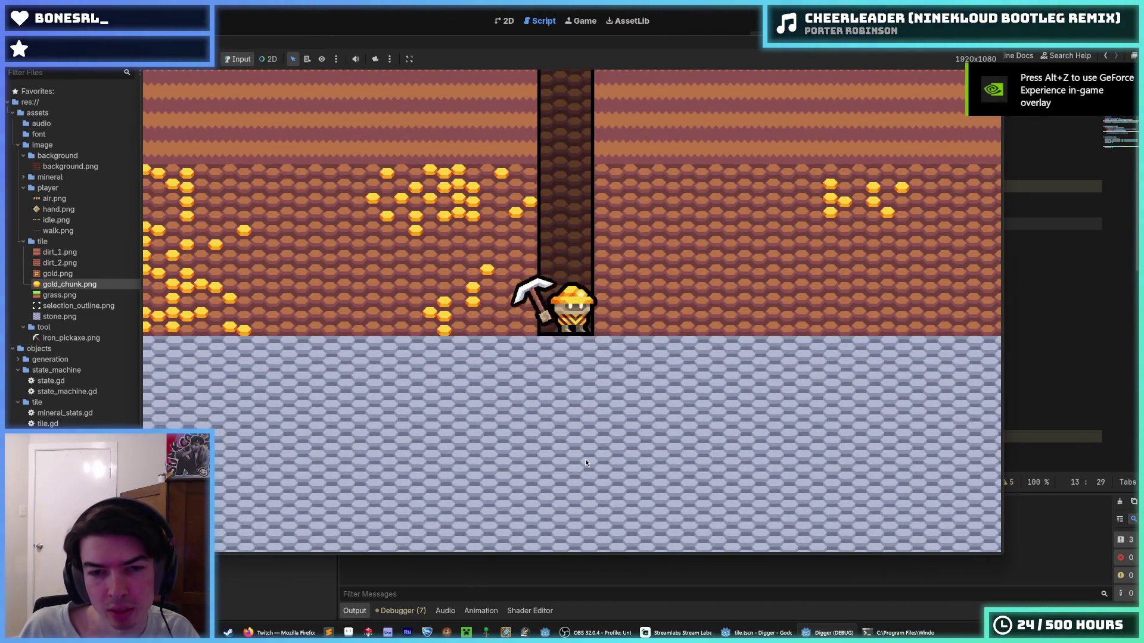
{"action": "left_click", "coordinate": [585, 459]}
{"action": "left_click", "coordinate": [585, 459]}
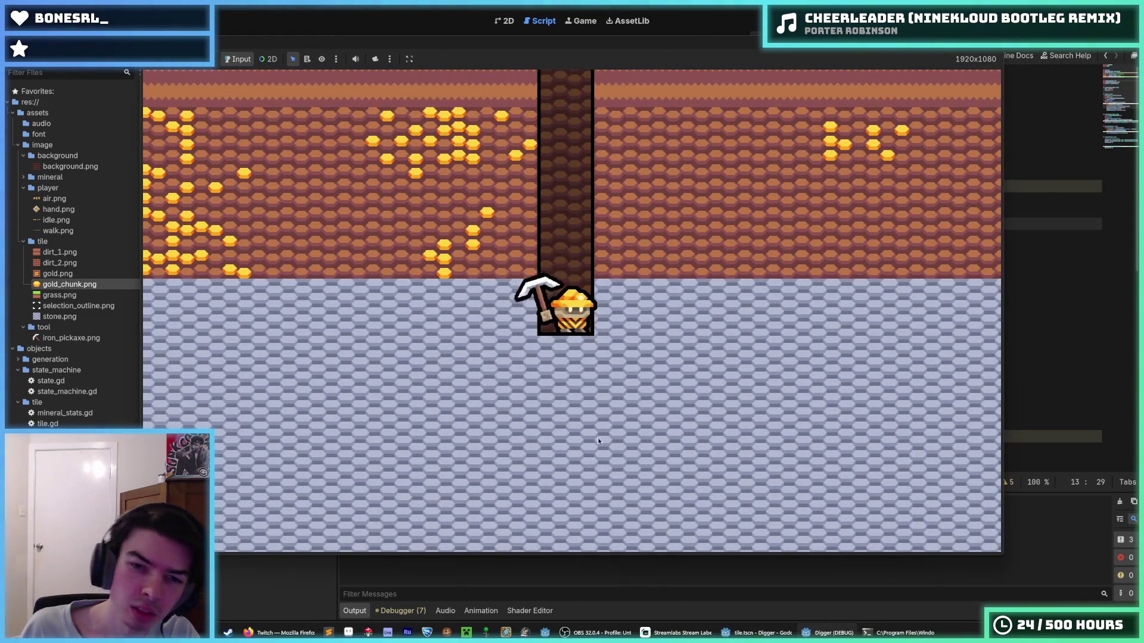
{"action": "left_click", "coordinate": [695, 345]}
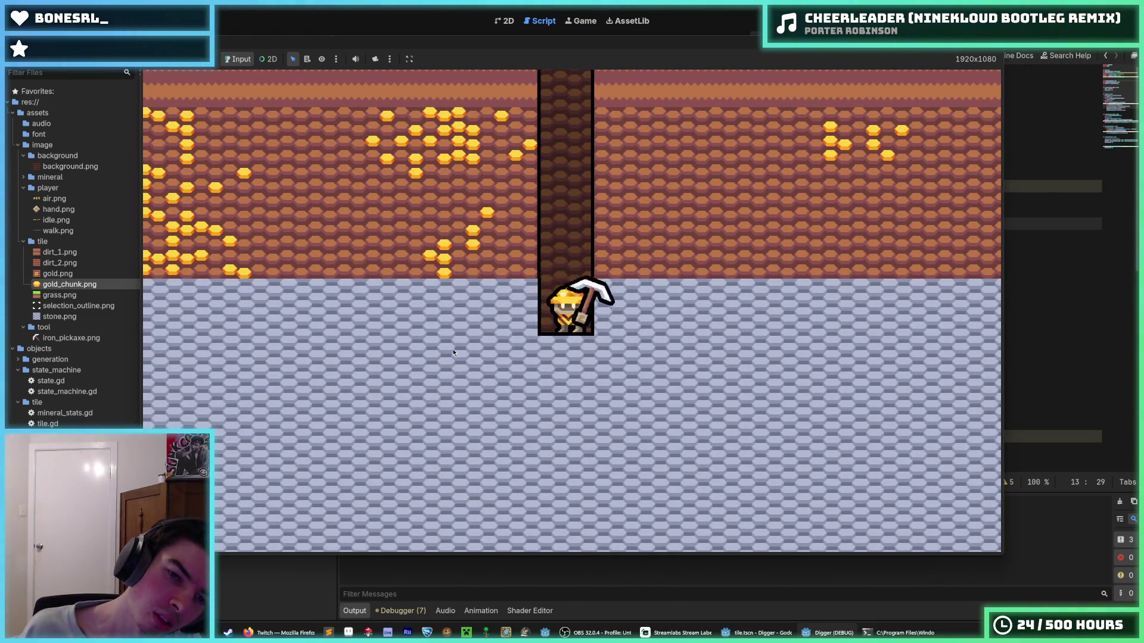
{"action": "left_click", "coordinate": [453, 353]}
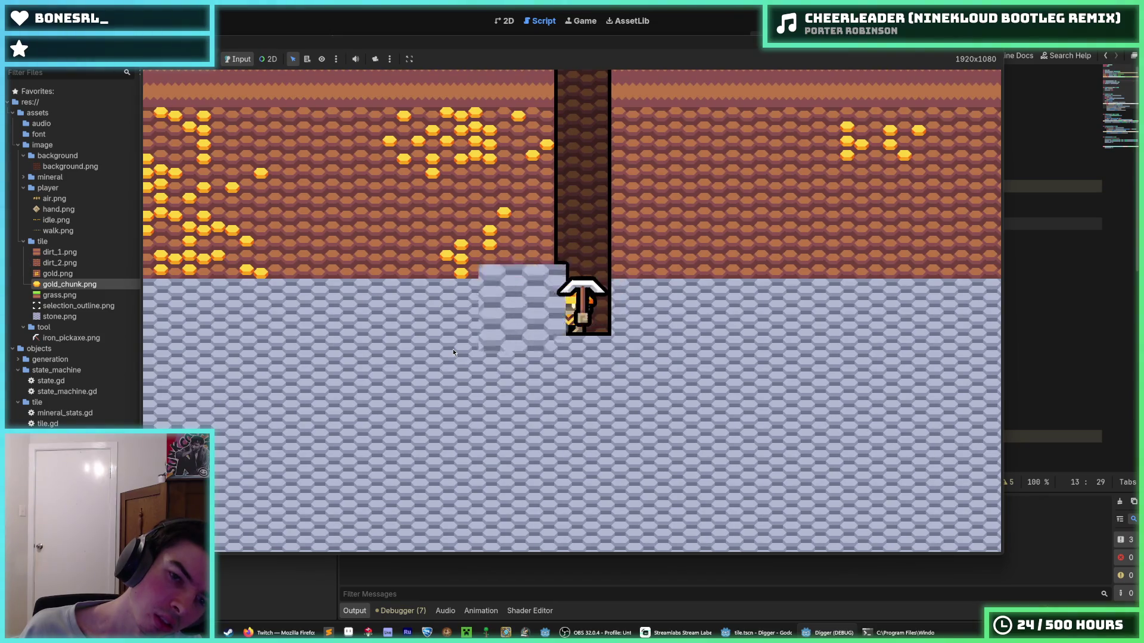
{"action": "key", "text": "a"}
{"action": "left_click", "coordinate": [453, 353]}
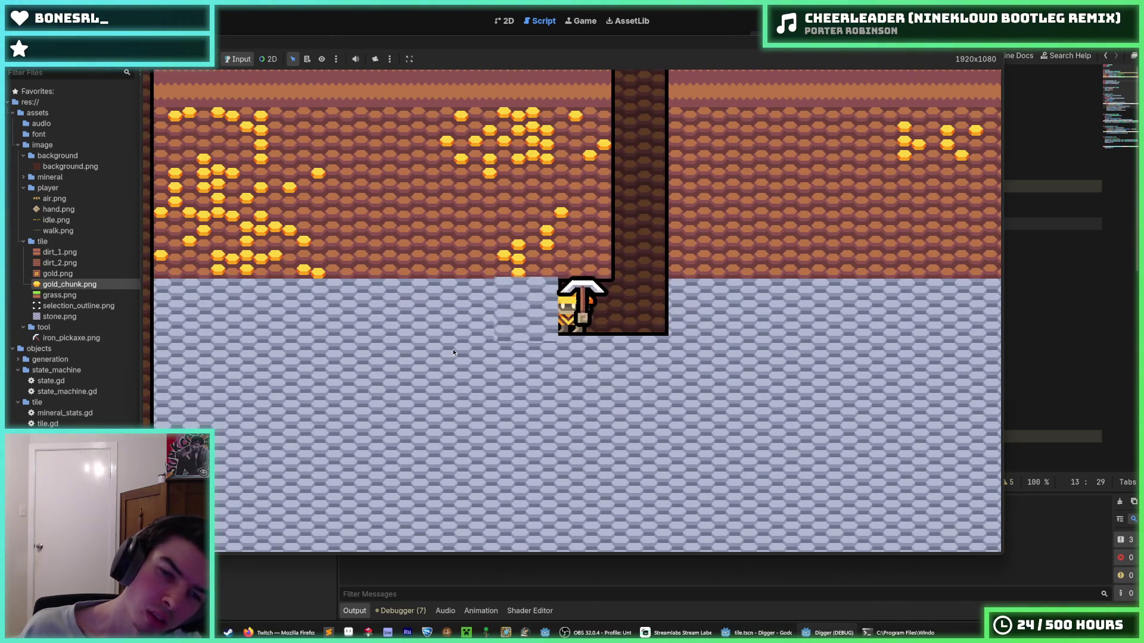
{"action": "key", "text": "F8"}
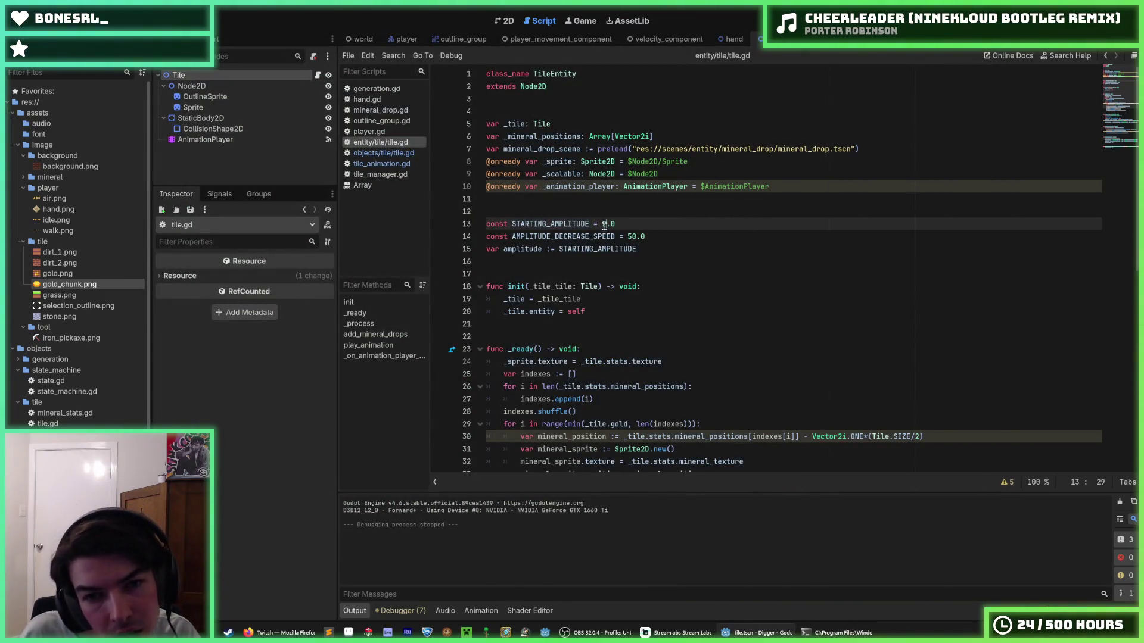
- Set STARTING_AMPLITUDE to 2 and rewrite line 57's scale factor as 1.0 + 0.5*(1.0 - health ratio)
{"action": "key", "text": "BackSpace"}
{"action": "type", "text": "2"}
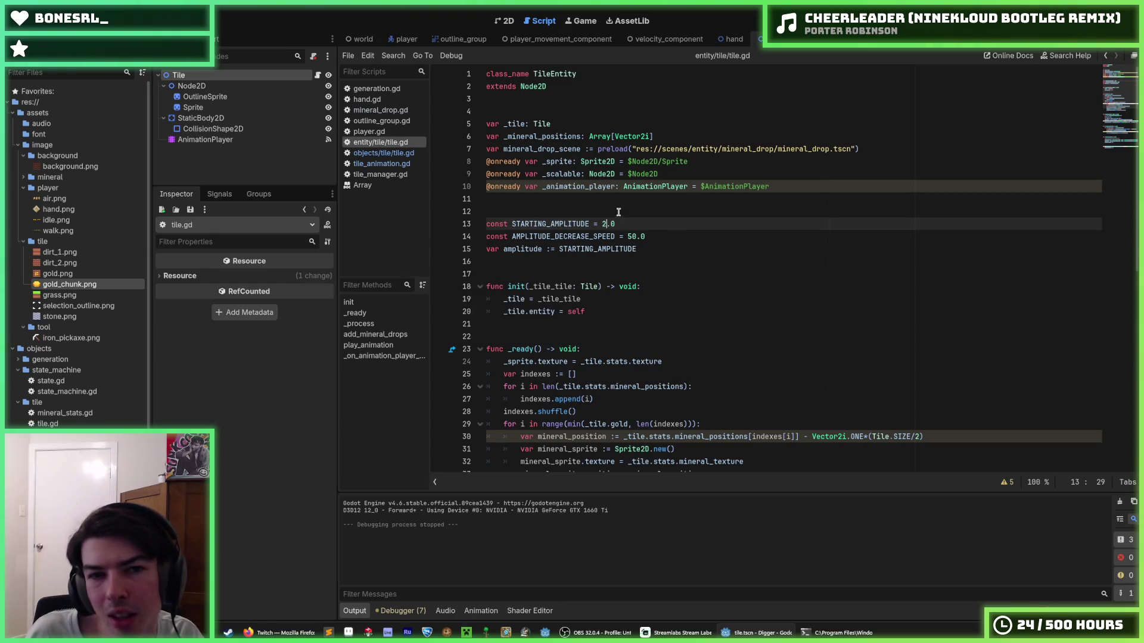
{"action": "scroll", "scroll_direction": "down", "scroll_amount": 3}
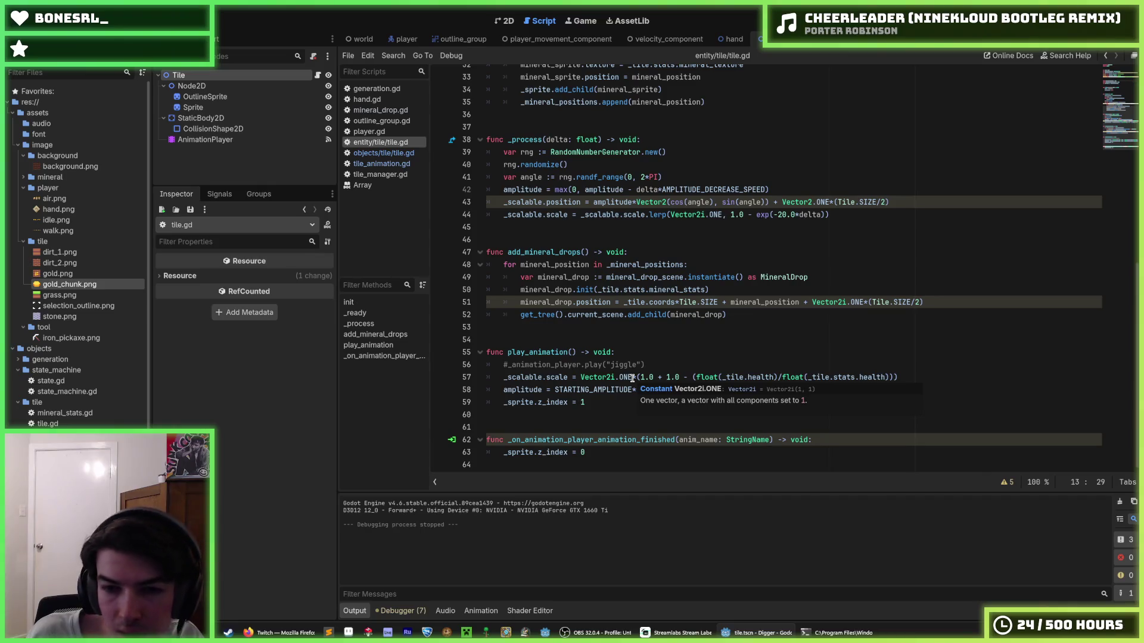
{"action": "left_click", "coordinate": [632, 378]}
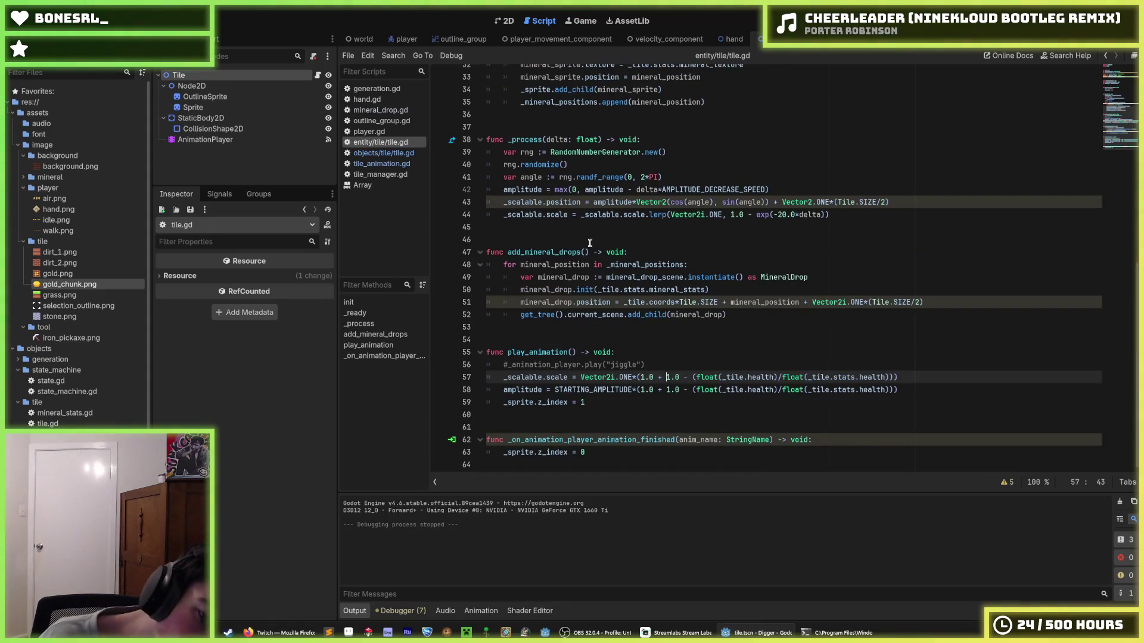
{"action": "key", "text": "BackSpace"}
{"action": "type", "text": "5"}
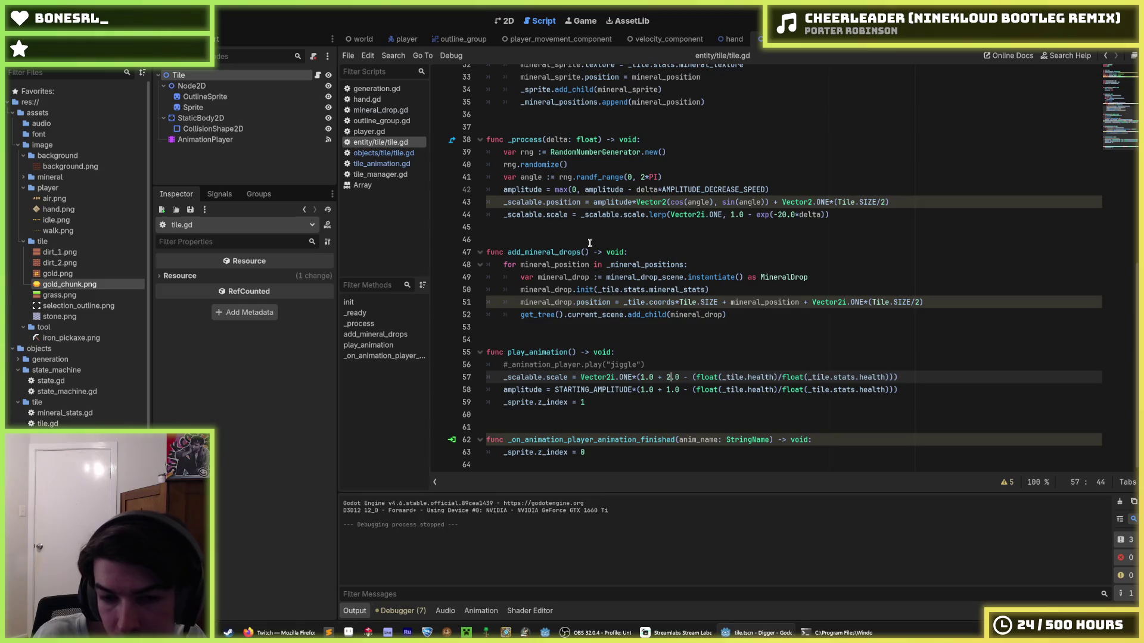
{"action": "key", "text": "BackSpace"}
{"action": "type", "text": "0"}
{"action": "key", "text": "Right"}
{"action": "key", "text": "Right"}
{"action": "key", "text": "BackSpace"}
{"action": "type", "text": "5"}
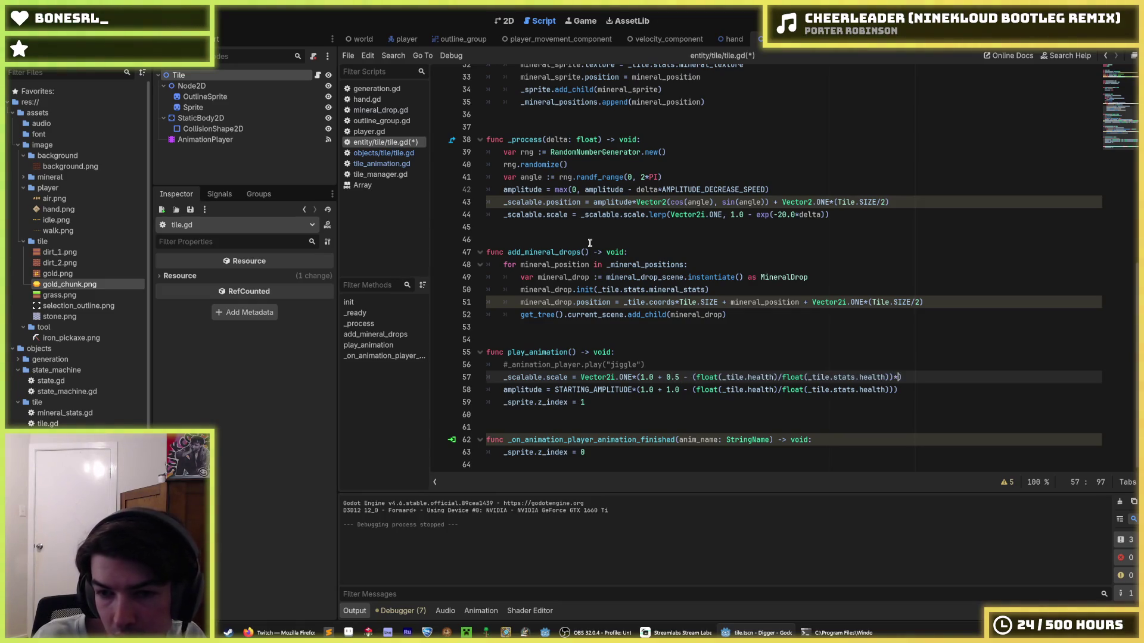
{"action": "type", "text": "0.5"}
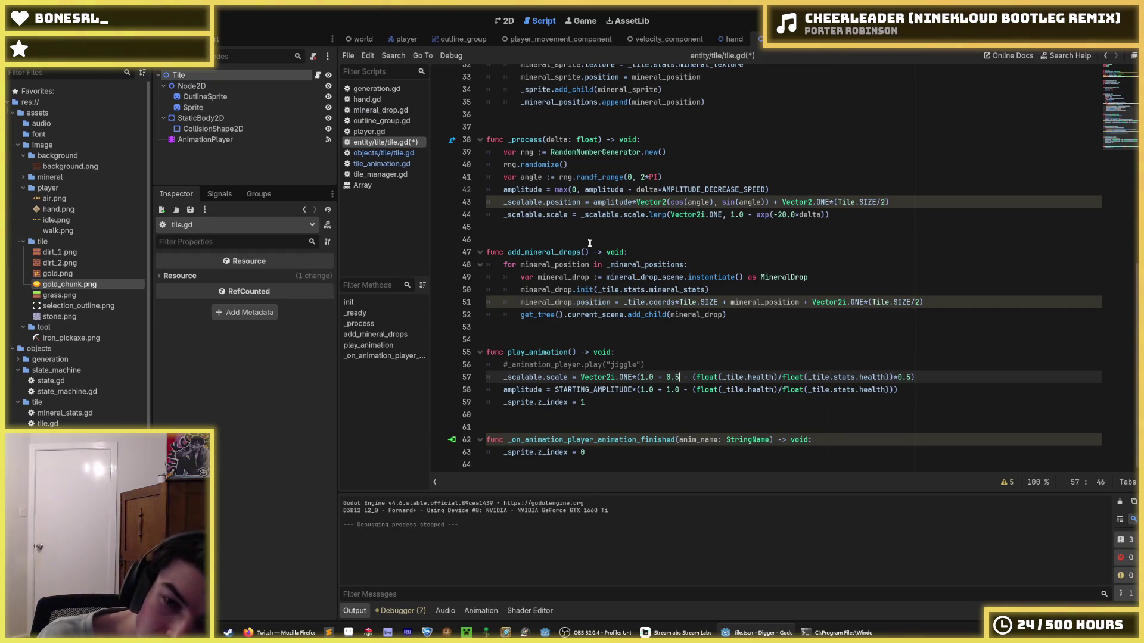
{"action": "key", "text": "Right"}
{"action": "type", "text": "*("}
{"action": "key", "text": "Delete"}
{"action": "key", "text": "Delete"}
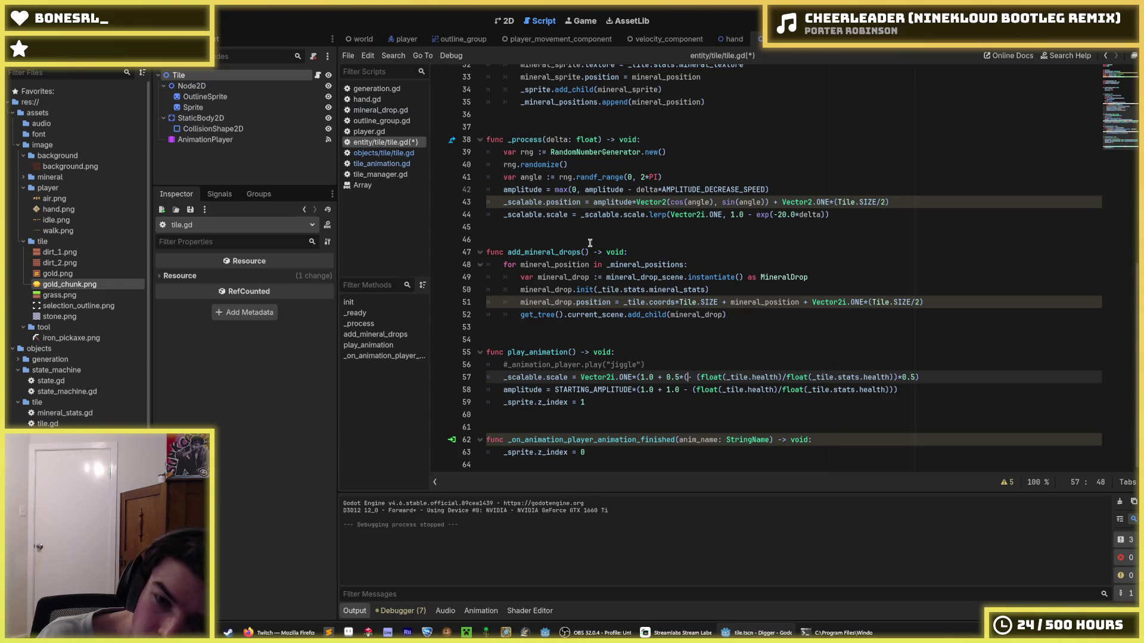
{"action": "type", "text": "1.0"}
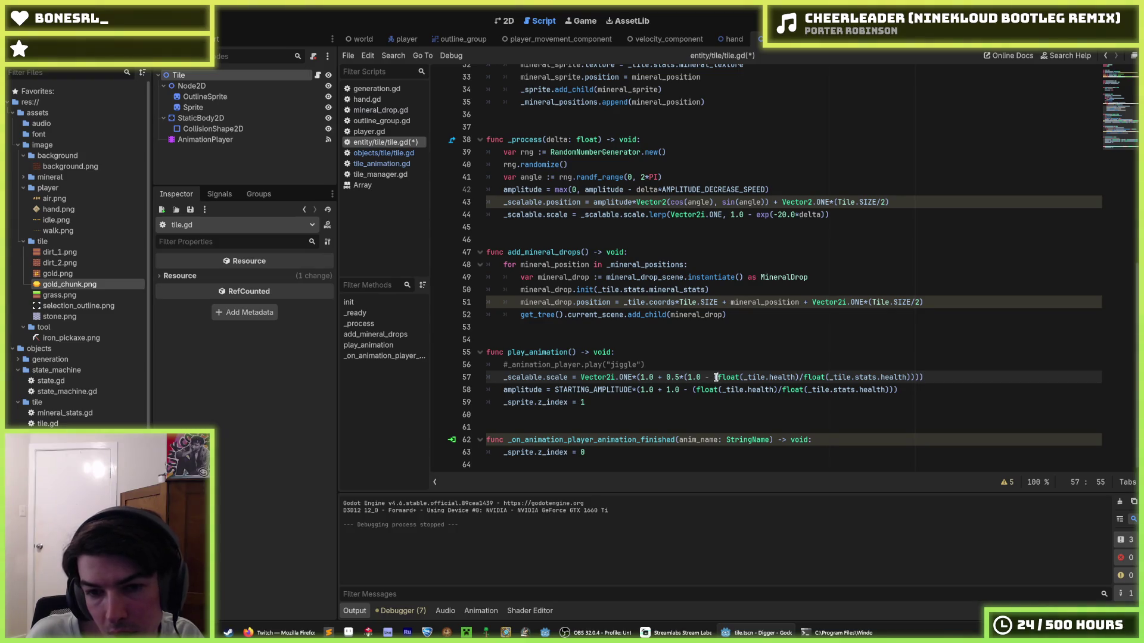
- Add the 0.5 multiplier to line 58's amplitude health term, save tile.gd, and run the game
{"action": "left_click", "coordinate": [695, 389]}
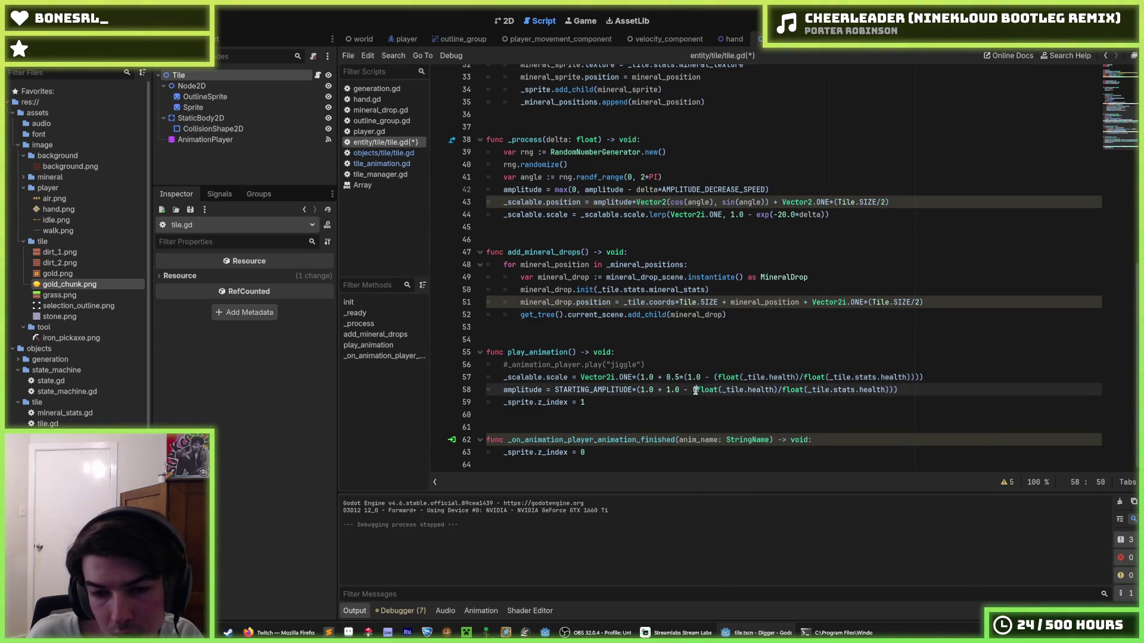
{"action": "left_click_drag", "start_coordinate": [695, 389], "coordinate": [666, 390]}
{"action": "type", "text": "0.5*(1.0 - ("}
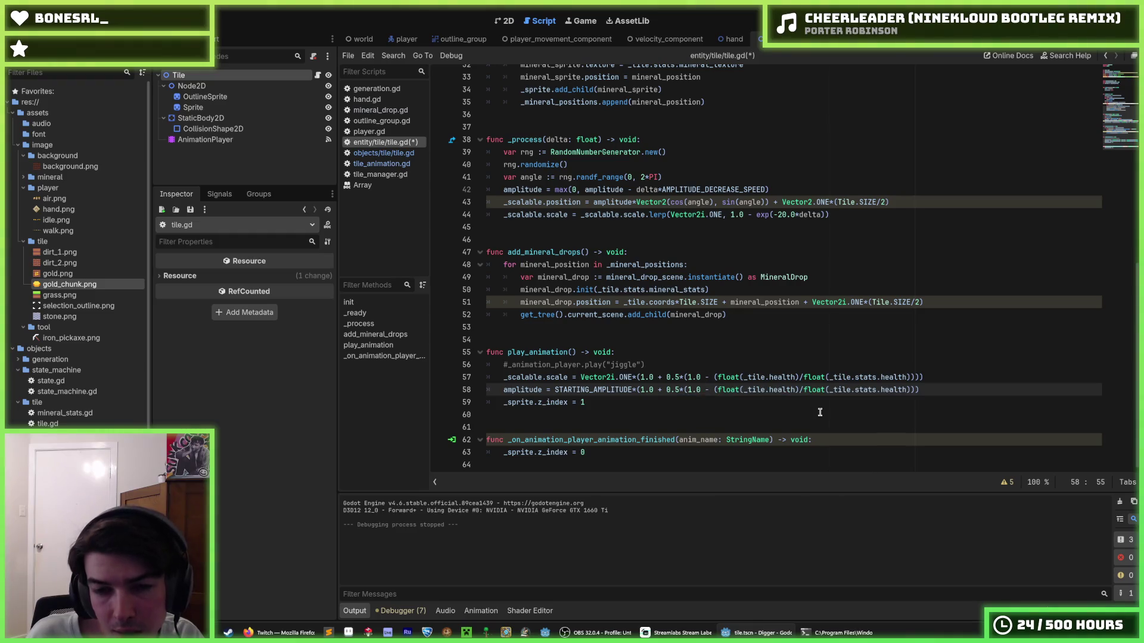
{"action": "left_click", "coordinate": [934, 390]}
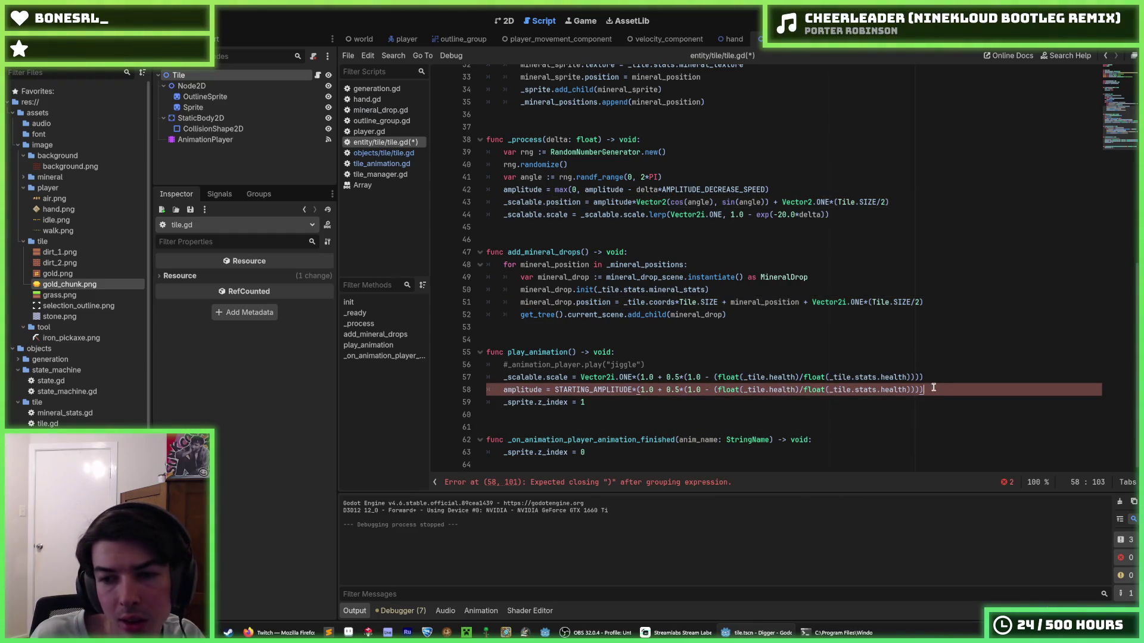
{"action": "key", "text": "Up"}
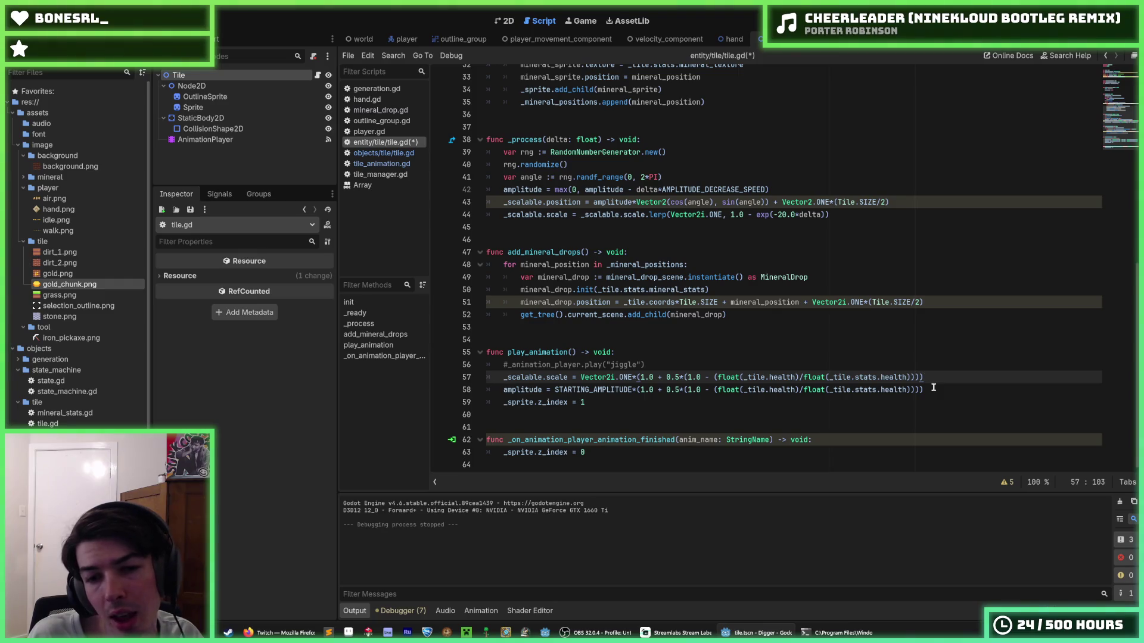
{"action": "key", "text": "Down"}
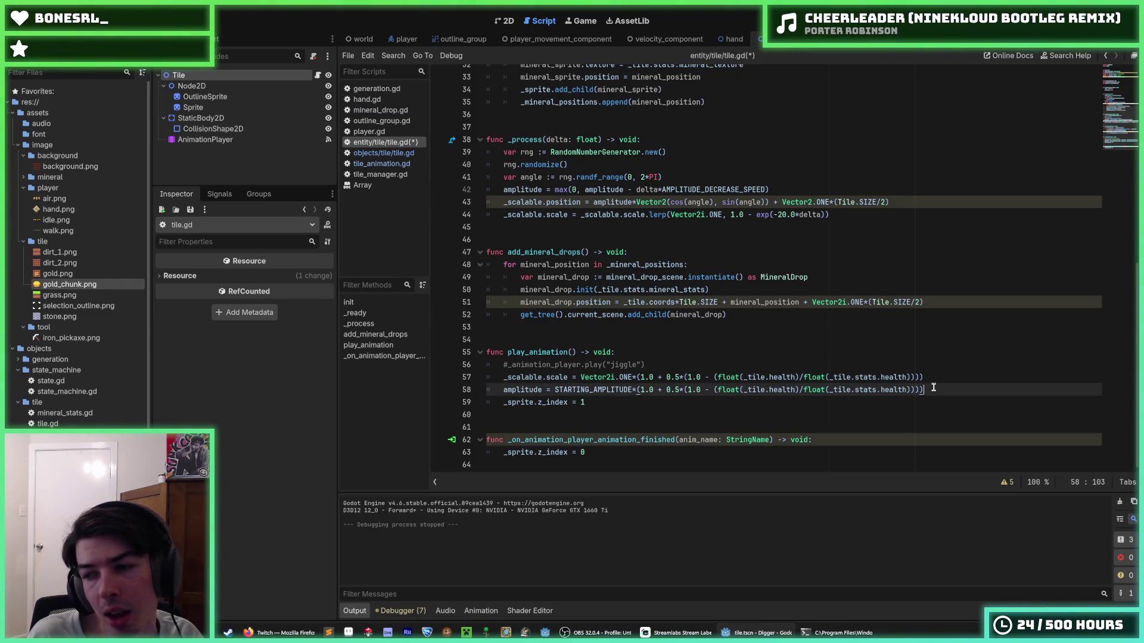
{"action": "key", "text": "ctrl+s"}
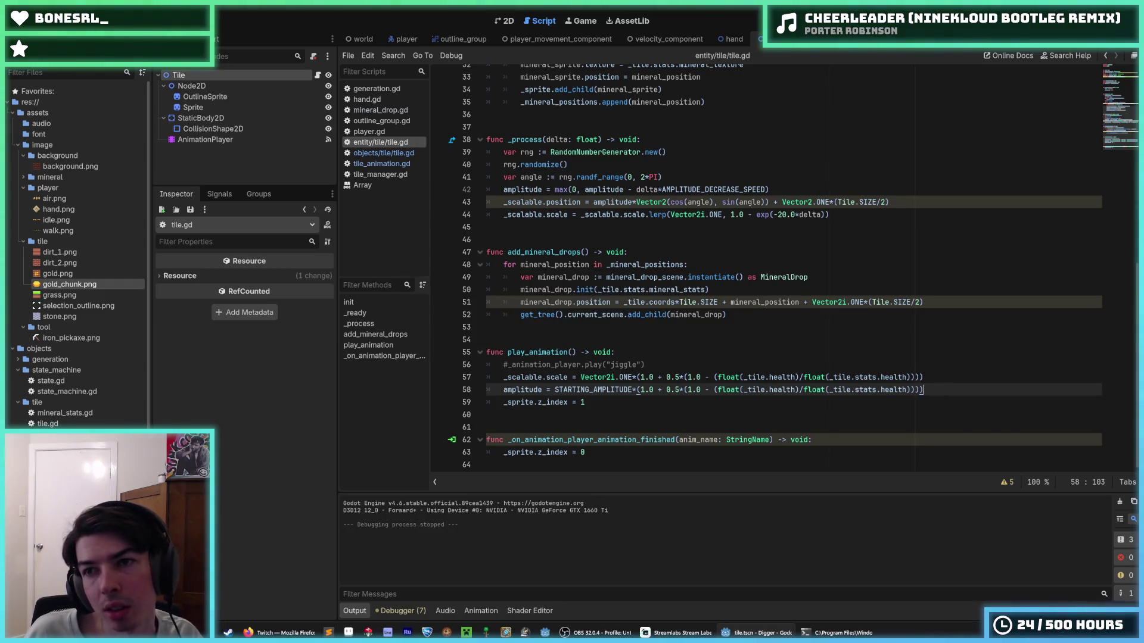
{"action": "key", "text": "F5"}
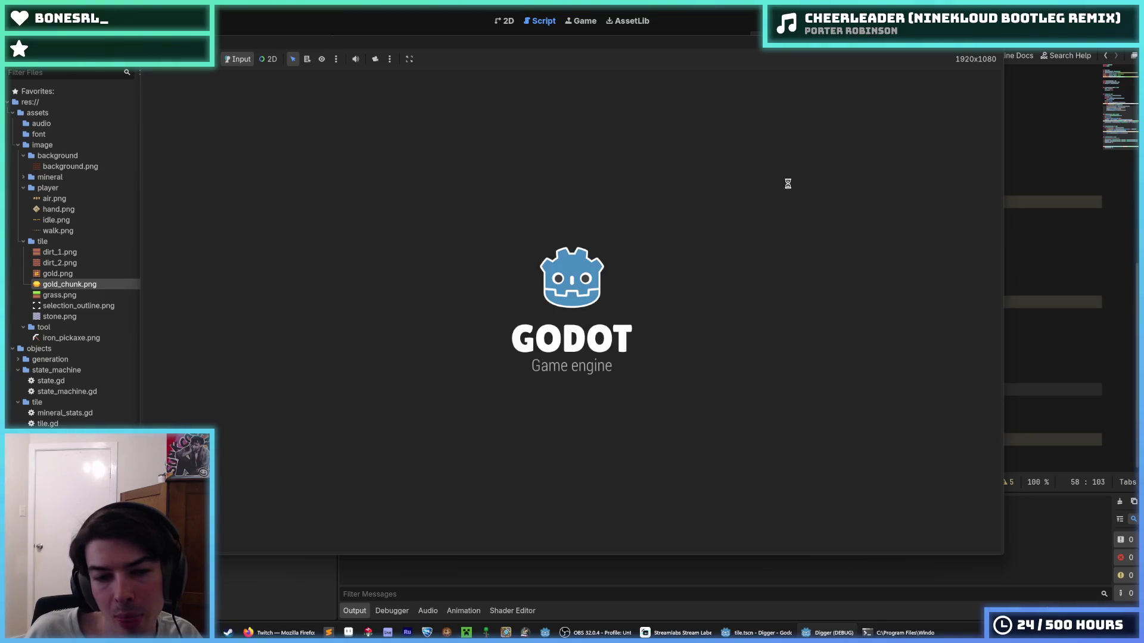
- Mine down through grass and dirt, sideways, and into the stone layer, then stop the game
{"action": "left_click", "coordinate": [599, 458]}
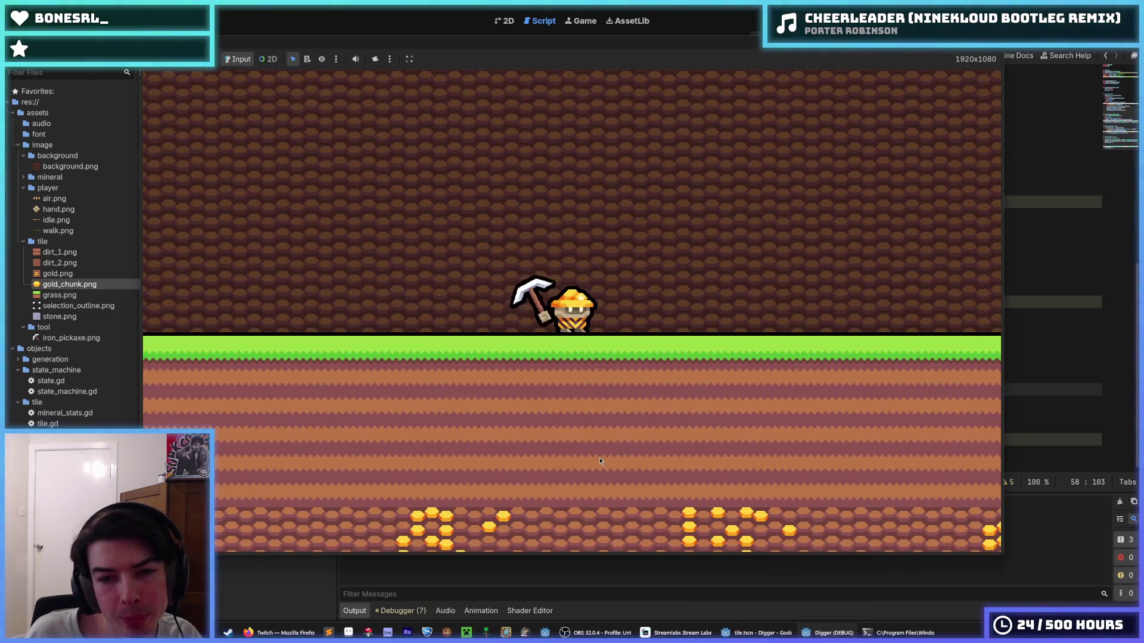
{"action": "left_click", "coordinate": [585, 461]}
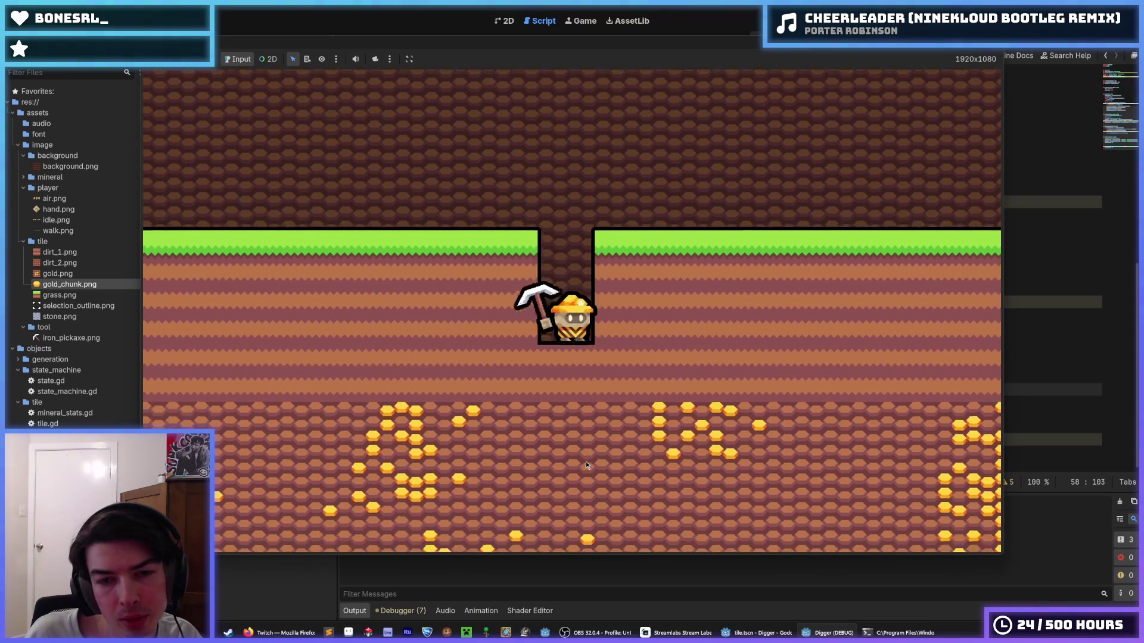
{"action": "left_click", "coordinate": [585, 461]}
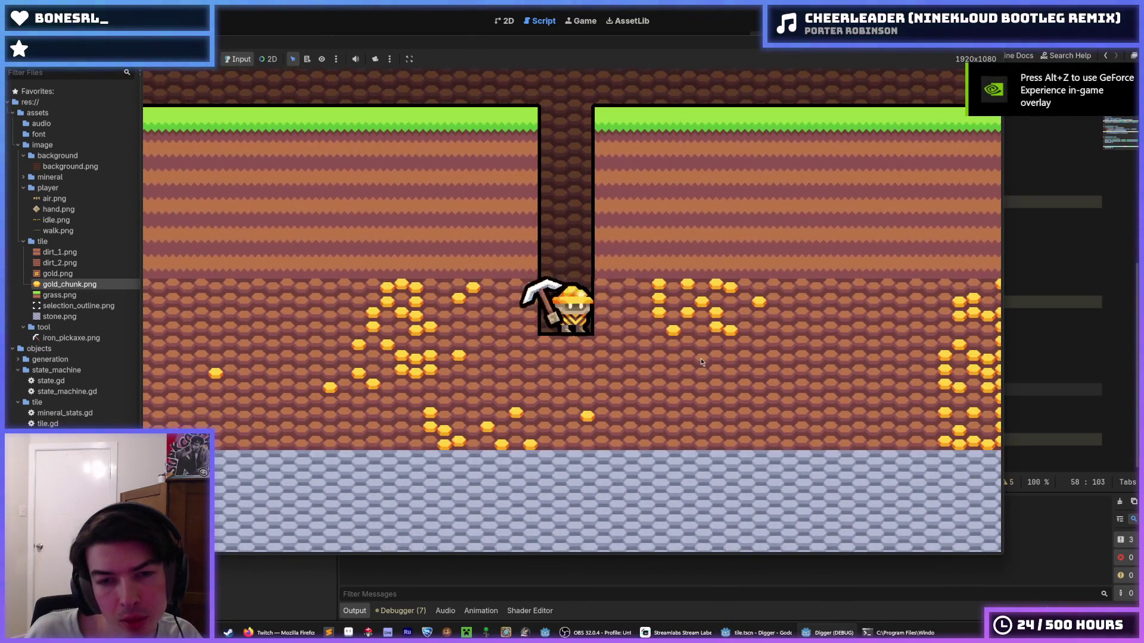
{"action": "left_click", "coordinate": [701, 358]}
{"action": "key", "text": "d"}
{"action": "left_click", "coordinate": [602, 470]}
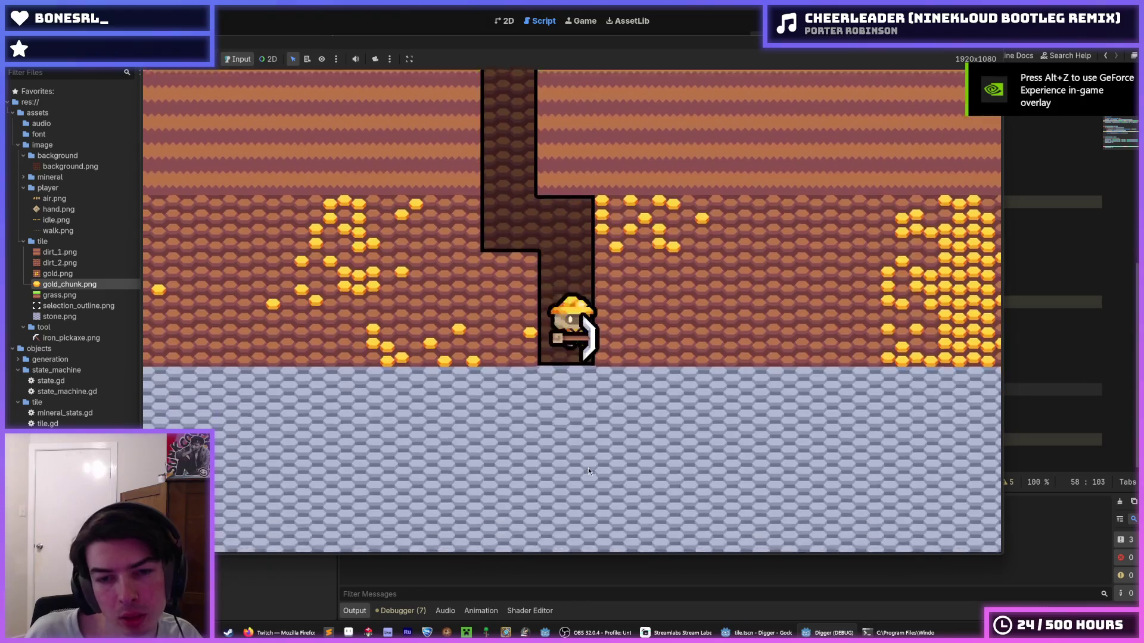
{"action": "left_click", "coordinate": [584, 463]}
{"action": "left_click", "coordinate": [584, 463]}
{"action": "left_click", "coordinate": [583, 462]}
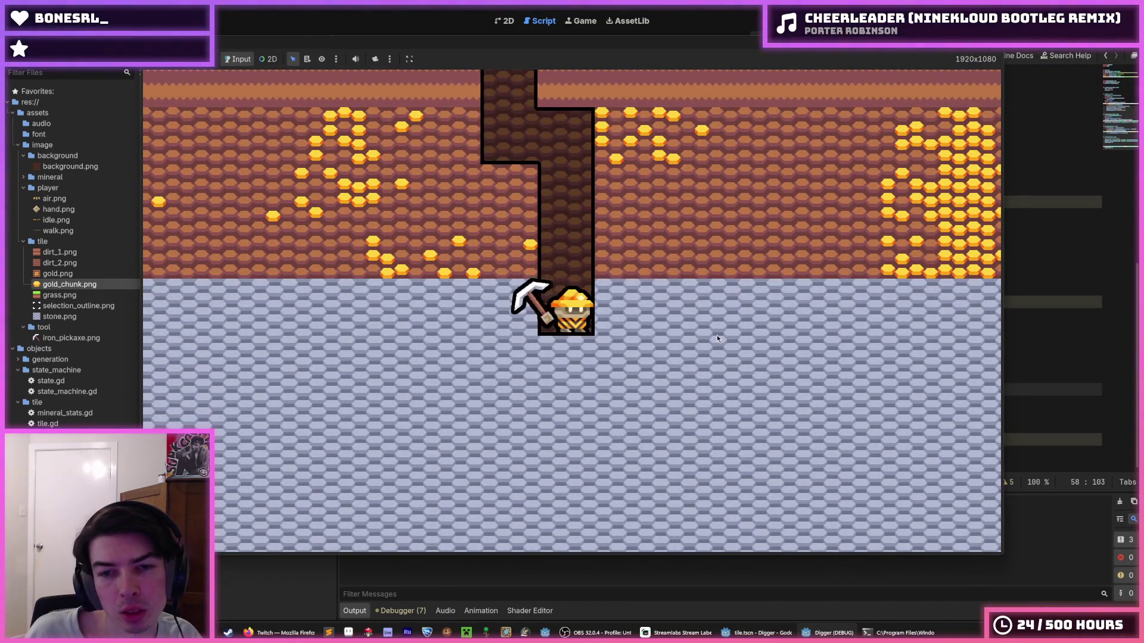
{"action": "left_click", "coordinate": [489, 326]}
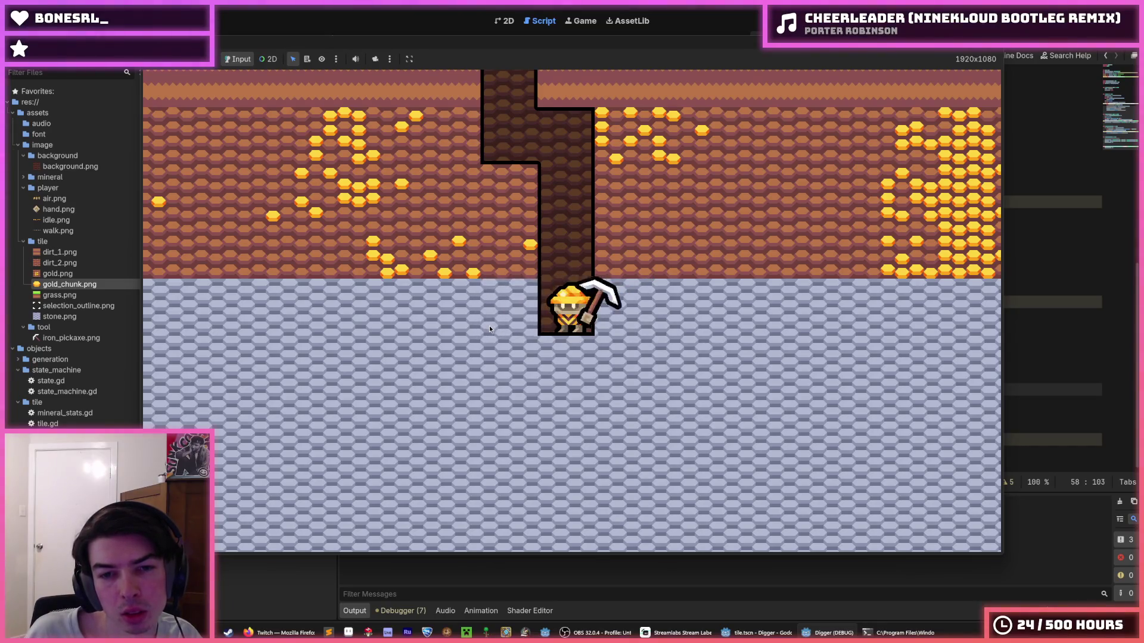
{"action": "left_click", "coordinate": [488, 325]}
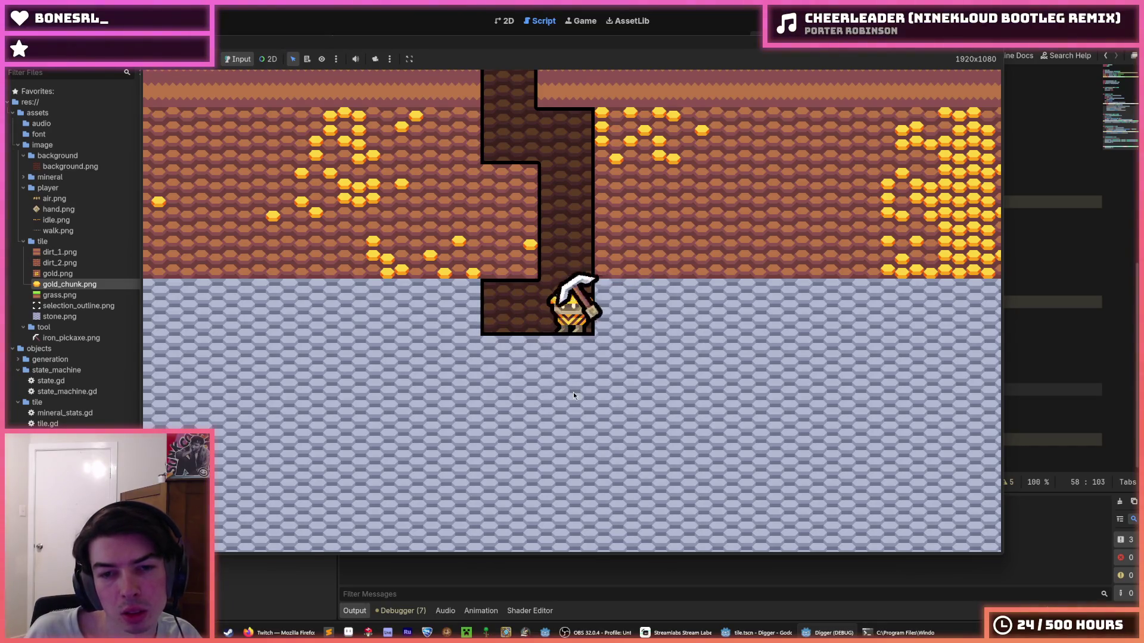
{"action": "left_click", "coordinate": [573, 396]}
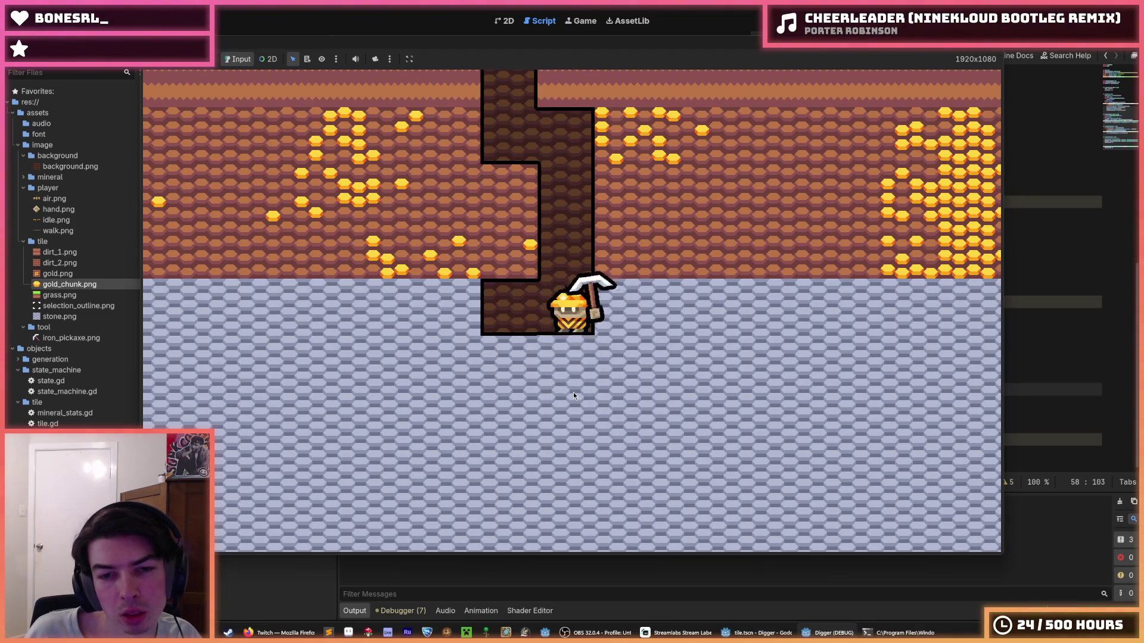
{"action": "left_click", "coordinate": [489, 317]}
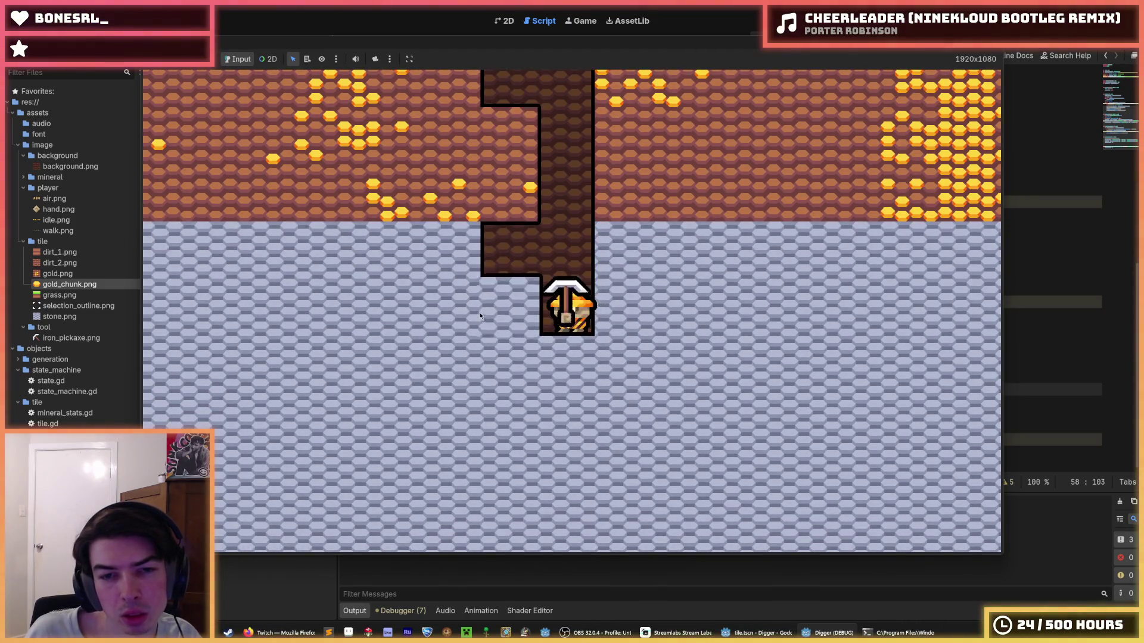
{"action": "key", "text": "a"}
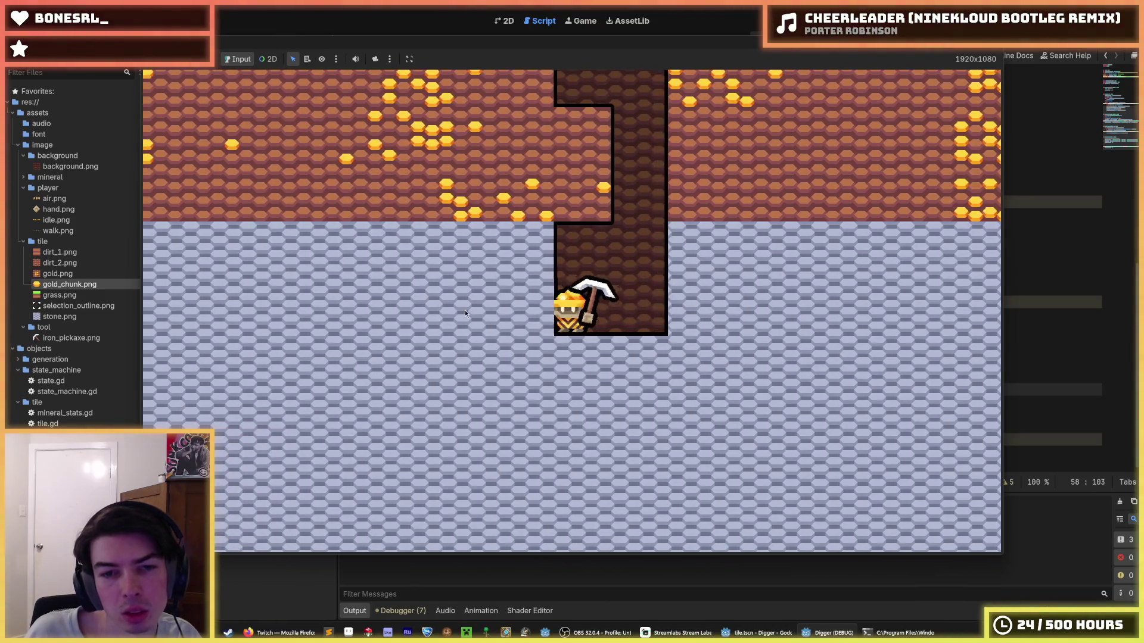
{"action": "key", "text": "a"}
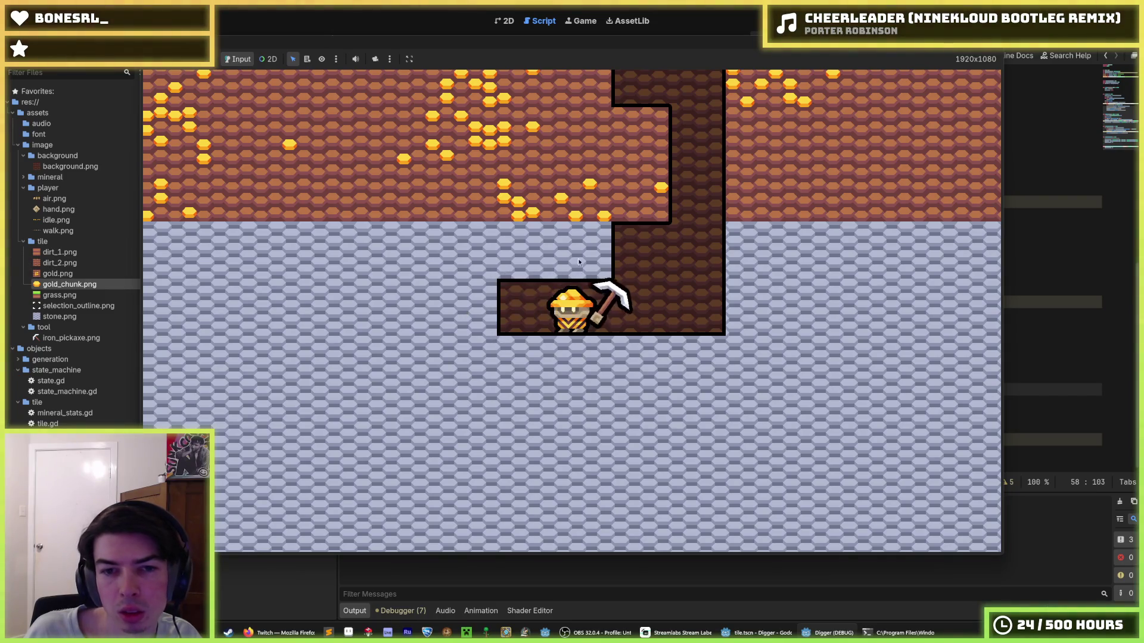
{"action": "key", "text": "F8"}
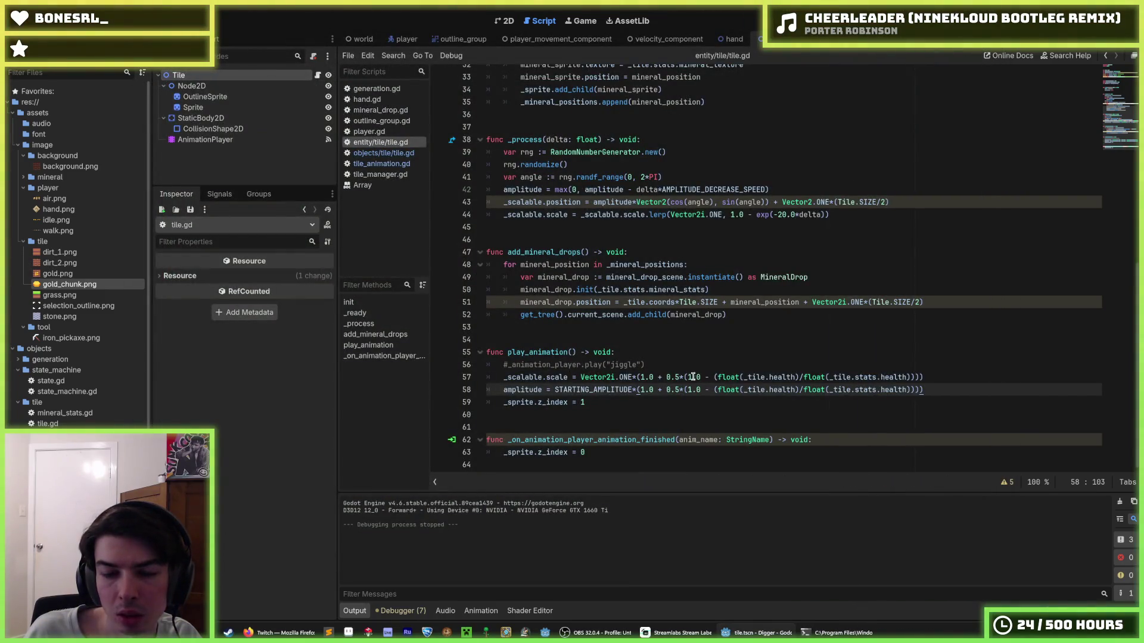
{"action": "left_click", "coordinate": [677, 377]}
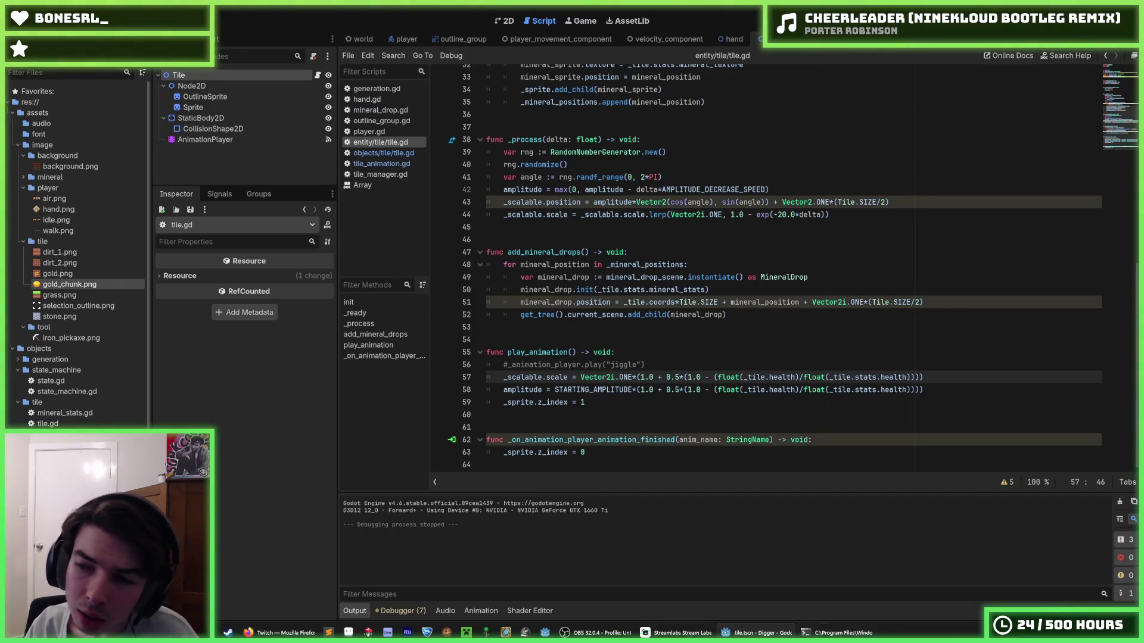
{"action": "mouse_move", "coordinate": [837, 632]}
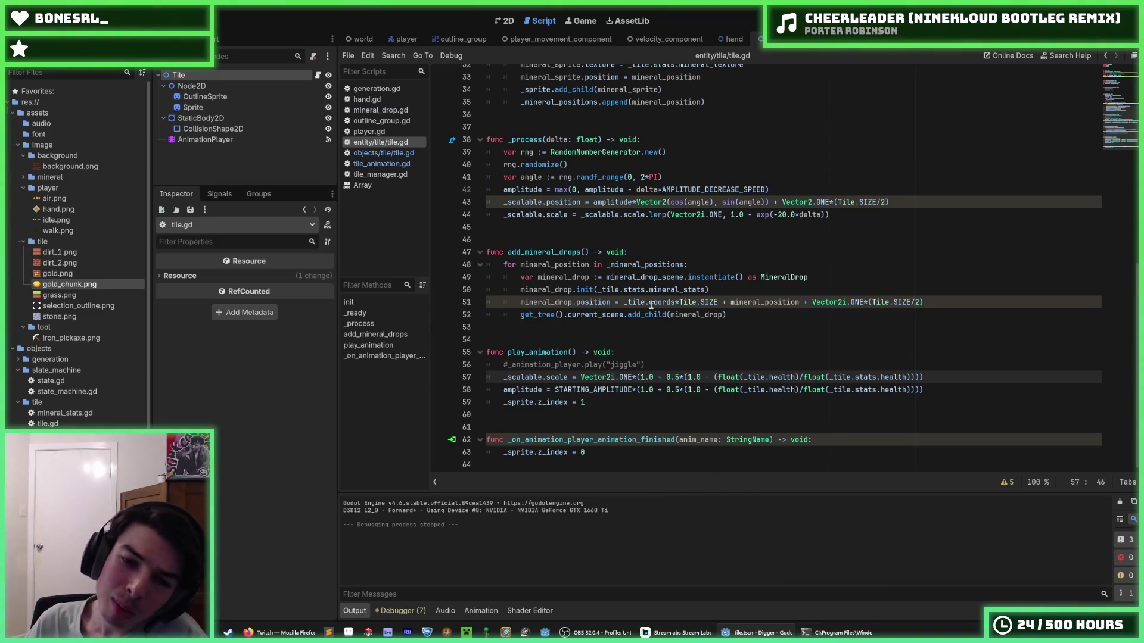
{"action": "mouse_move", "coordinate": [651, 305]}
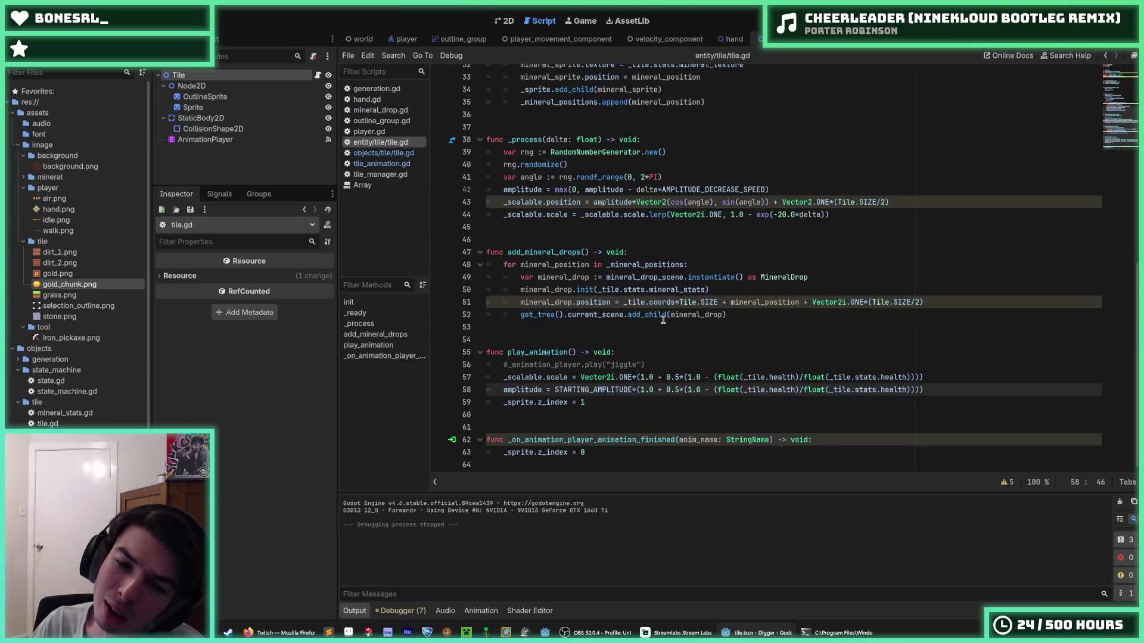
- Set STARTING_AMPLITUDE to 5.0, run the game, dig a shaft into stone, then stop it
{"action": "scroll", "scroll_direction": "up", "scroll_amount": 3}
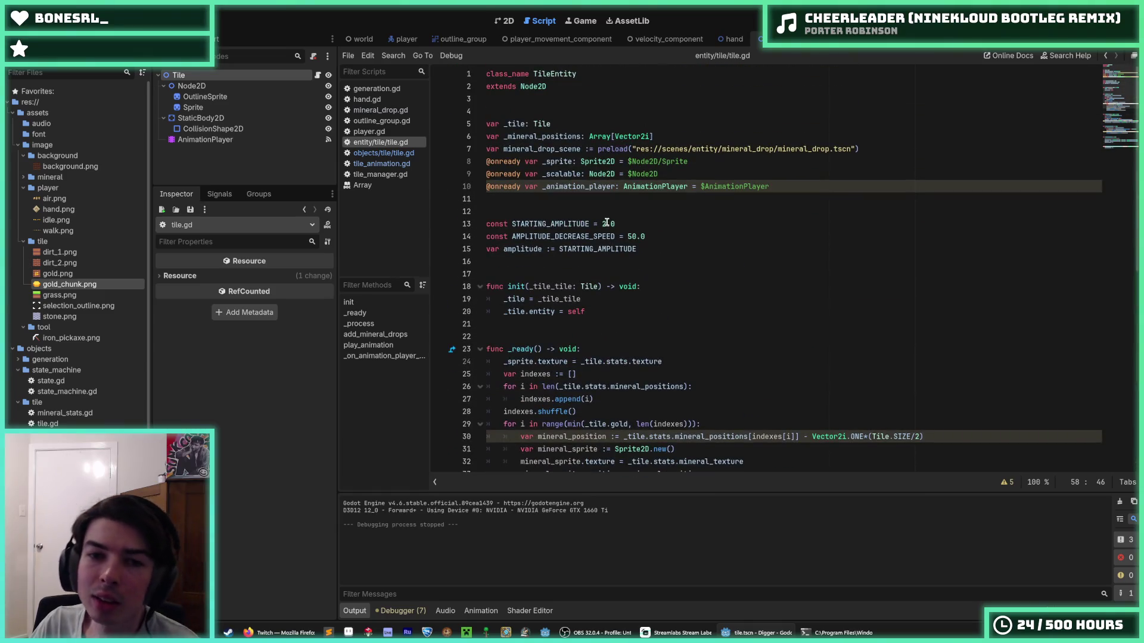
{"action": "left_click", "coordinate": [607, 225]}
{"action": "key", "text": "BackSpace"}
{"action": "type", "text": "5"}
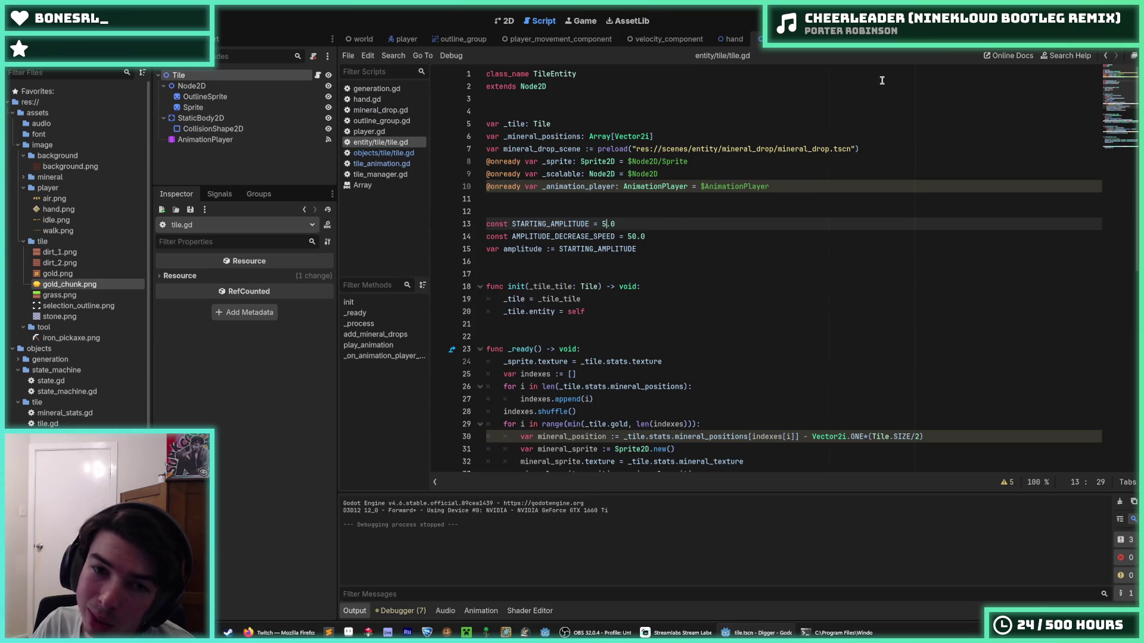
{"action": "key", "text": "F5"}
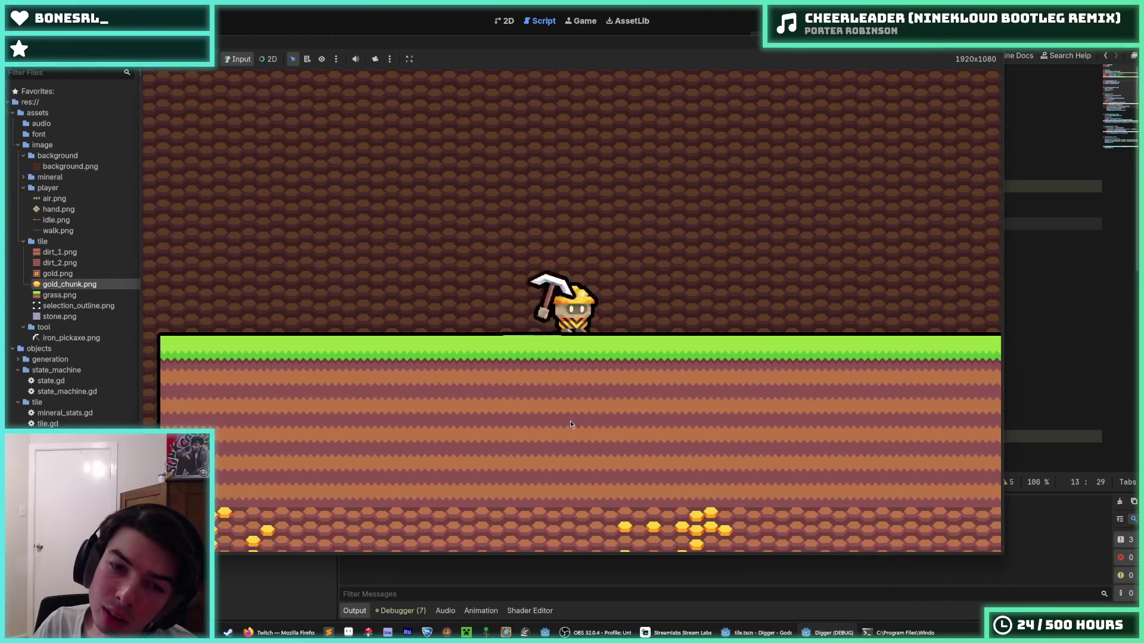
{"action": "left_click_drag", "start_coordinate": [570, 420], "coordinate": [882, 134]}
{"action": "key", "text": "F8"}
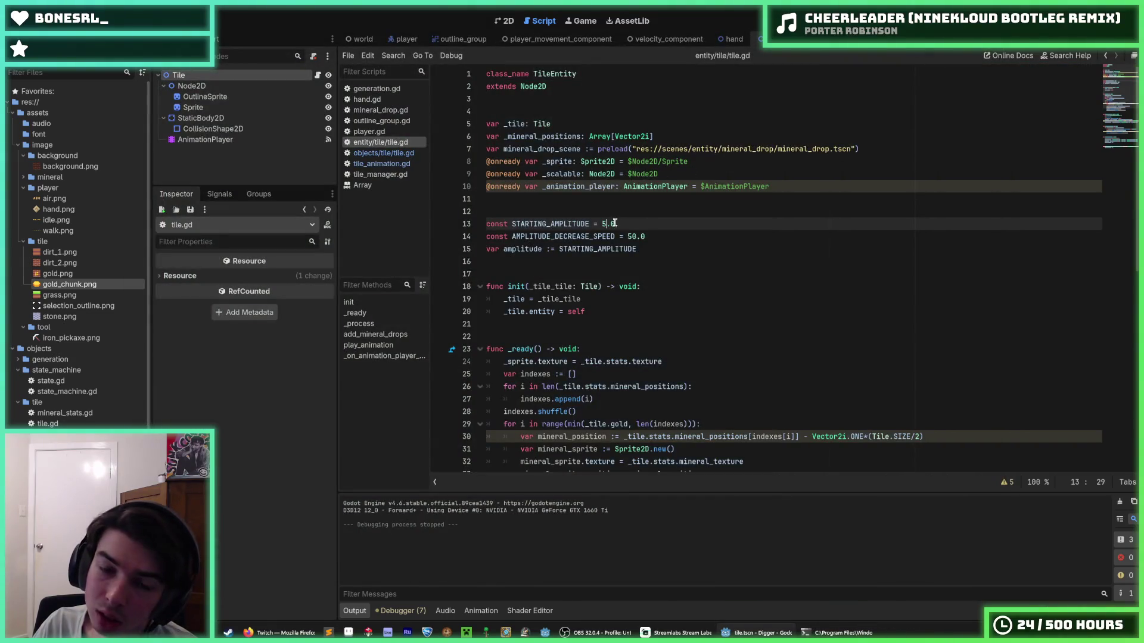
- Change the 0.5 damage factor to 0.25 on lines 57 and 58 and save tile.gd
{"action": "scroll", "scroll_direction": "down", "scroll_amount": 3}
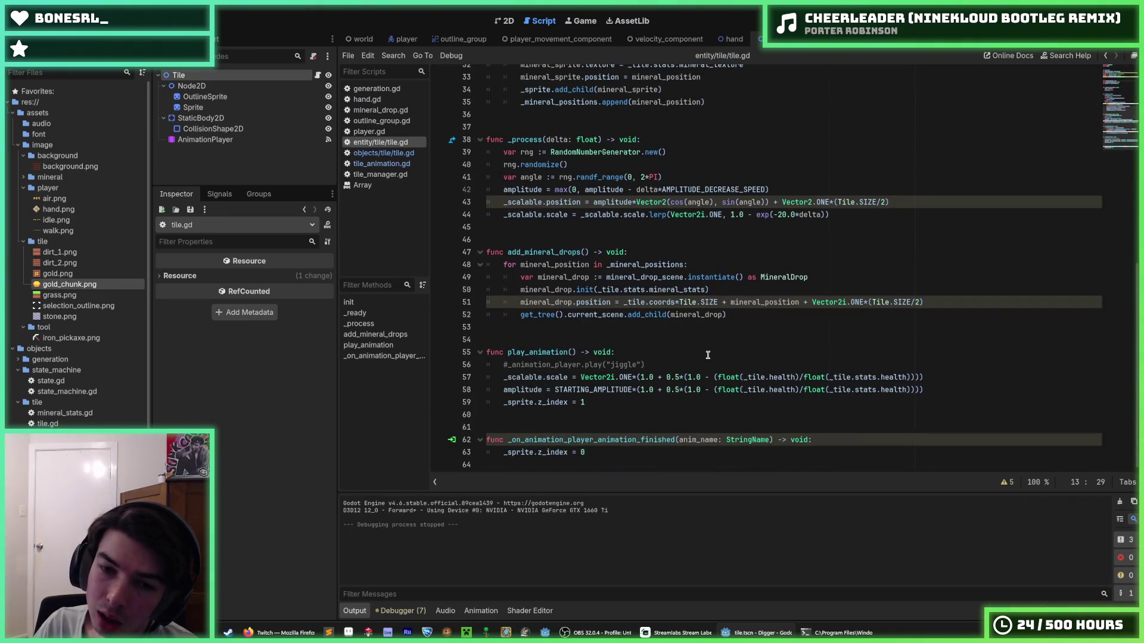
{"action": "left_click", "coordinate": [677, 377]}
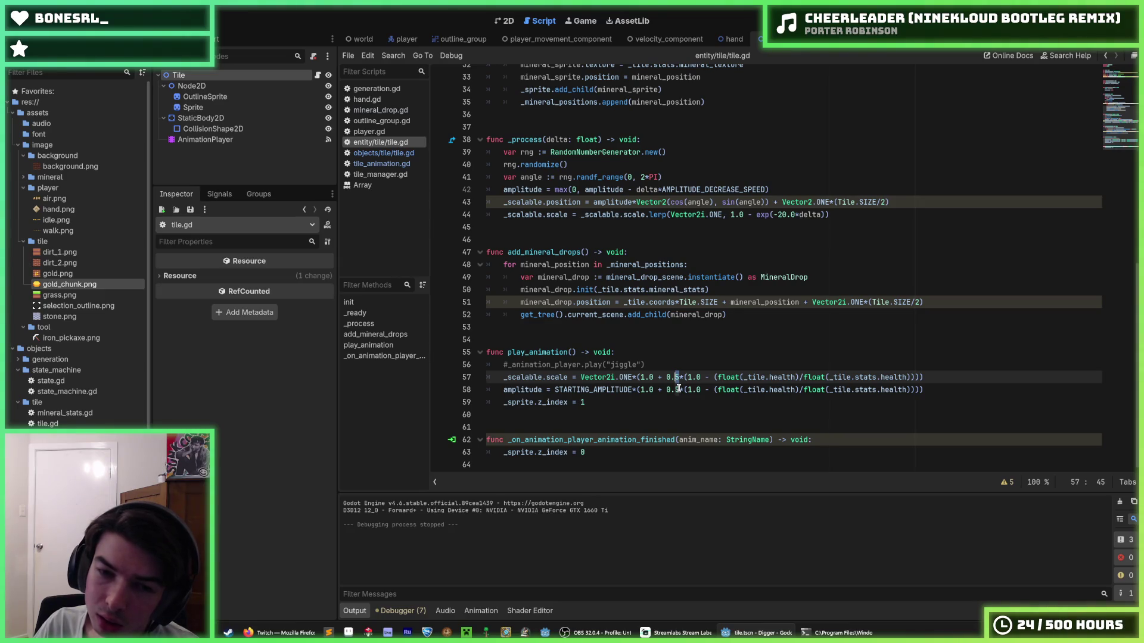
{"action": "type", "text": "2"}
{"action": "left_click", "coordinate": [678, 388]}
{"action": "left_click", "coordinate": [676, 378]}
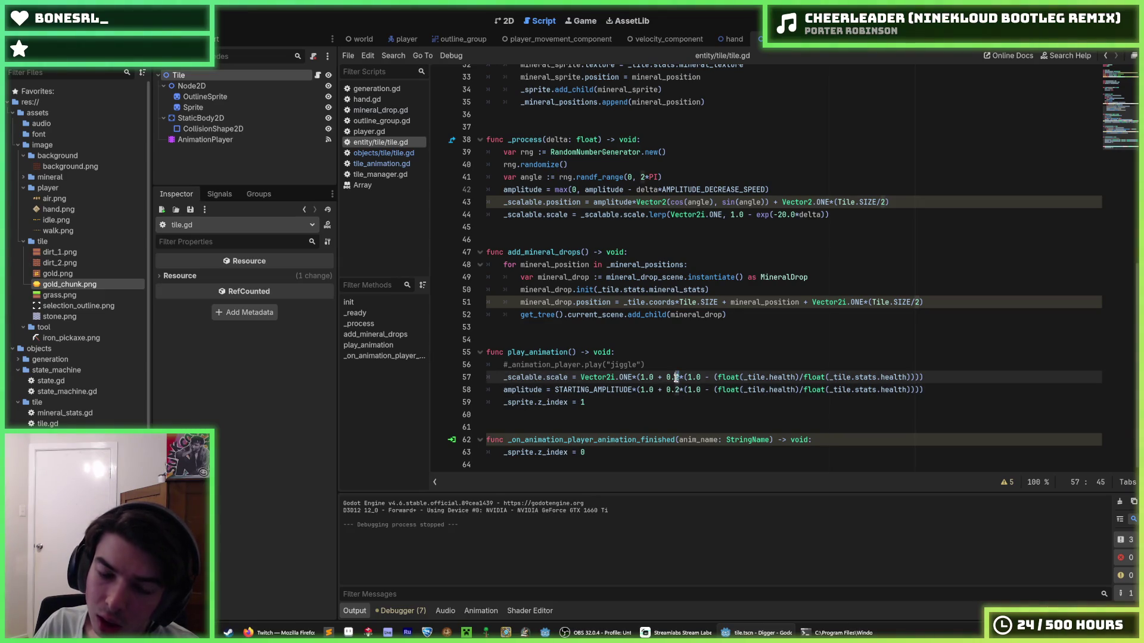
{"action": "type", "text": "5"}
{"action": "left_click", "coordinate": [678, 390]}
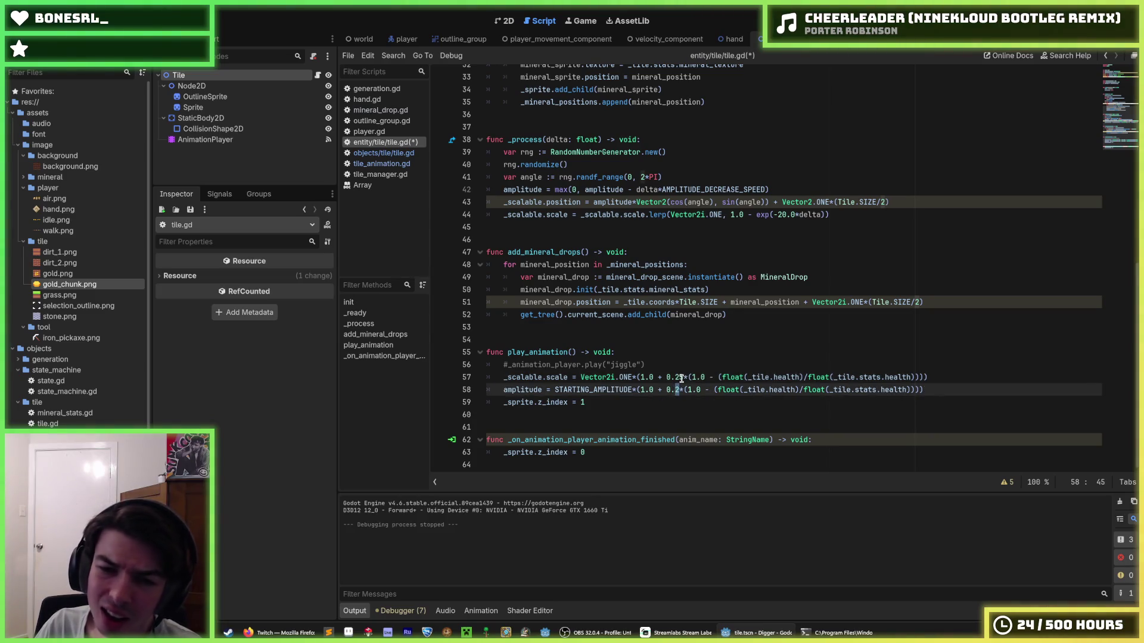
{"action": "type", "text": "5"}
{"action": "key", "text": "ctrl+s"}
{"action": "scroll", "scroll_direction": "up", "scroll_amount": 3}
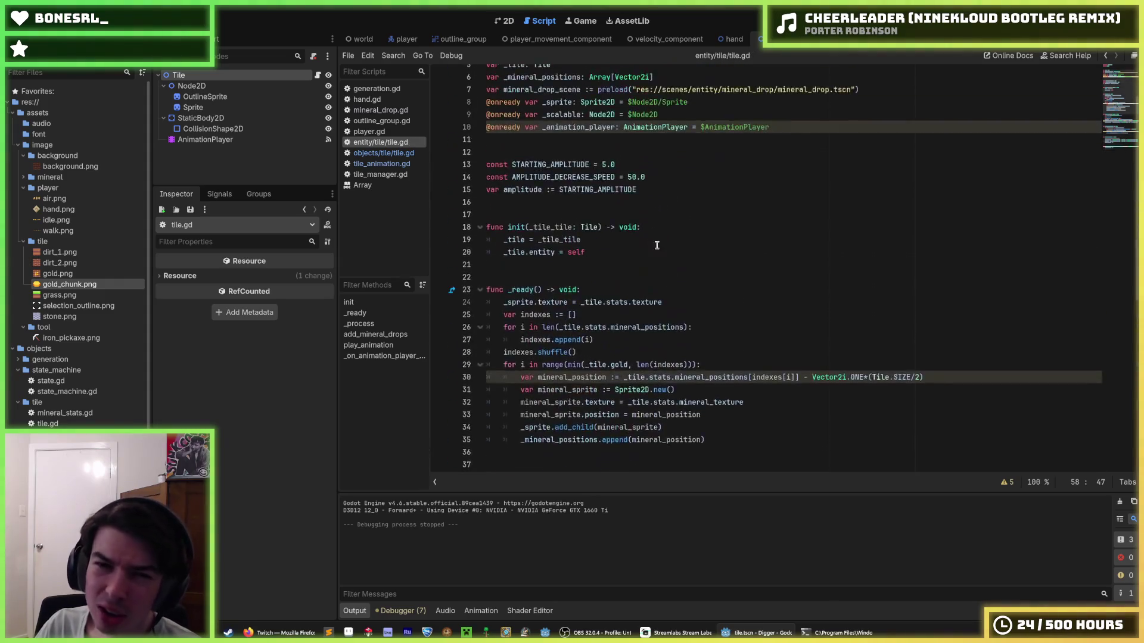
{"action": "left_click", "coordinate": [682, 224]}
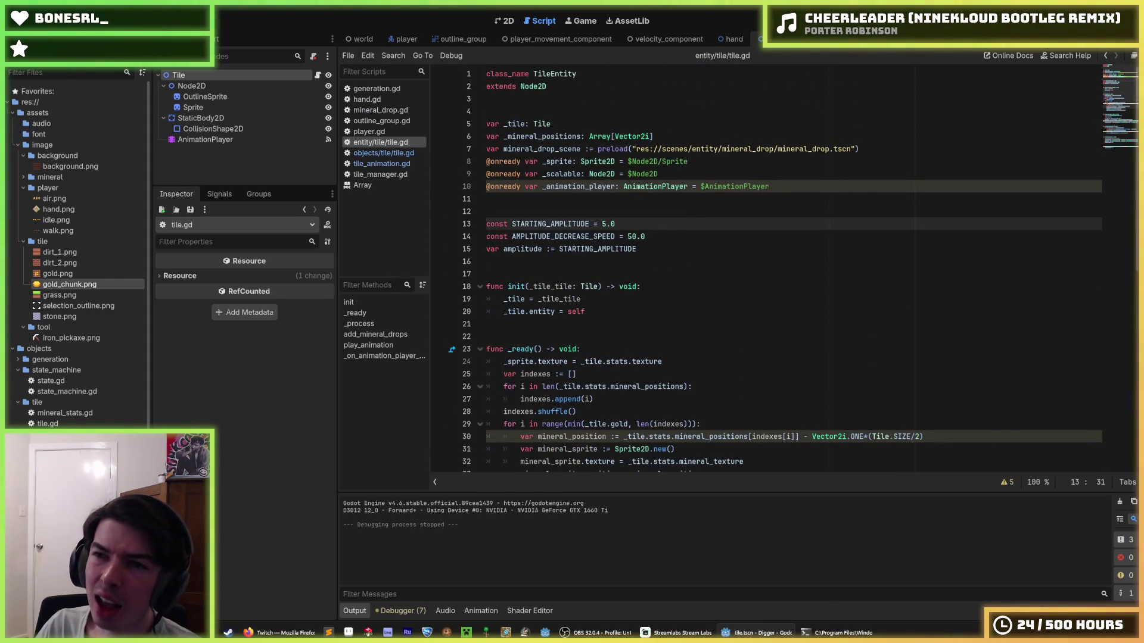
- Run the game and click tiles to dig a shaft down into the stone layer
{"action": "key", "text": "F5"}
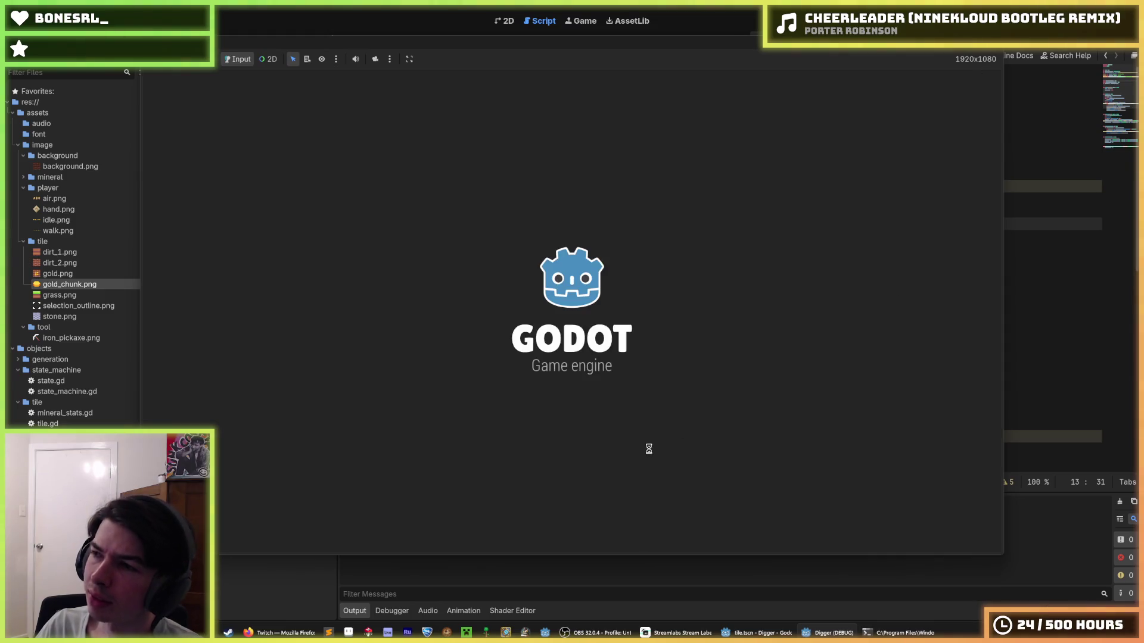
{"action": "left_click", "coordinate": [573, 496]}
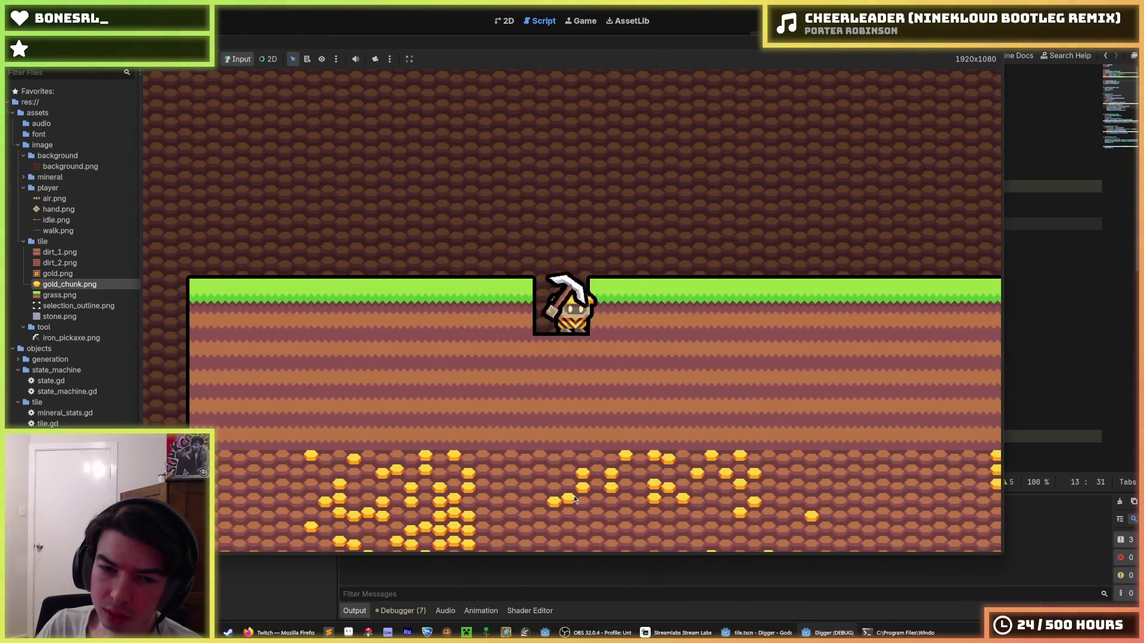
{"action": "left_click", "coordinate": [574, 495]}
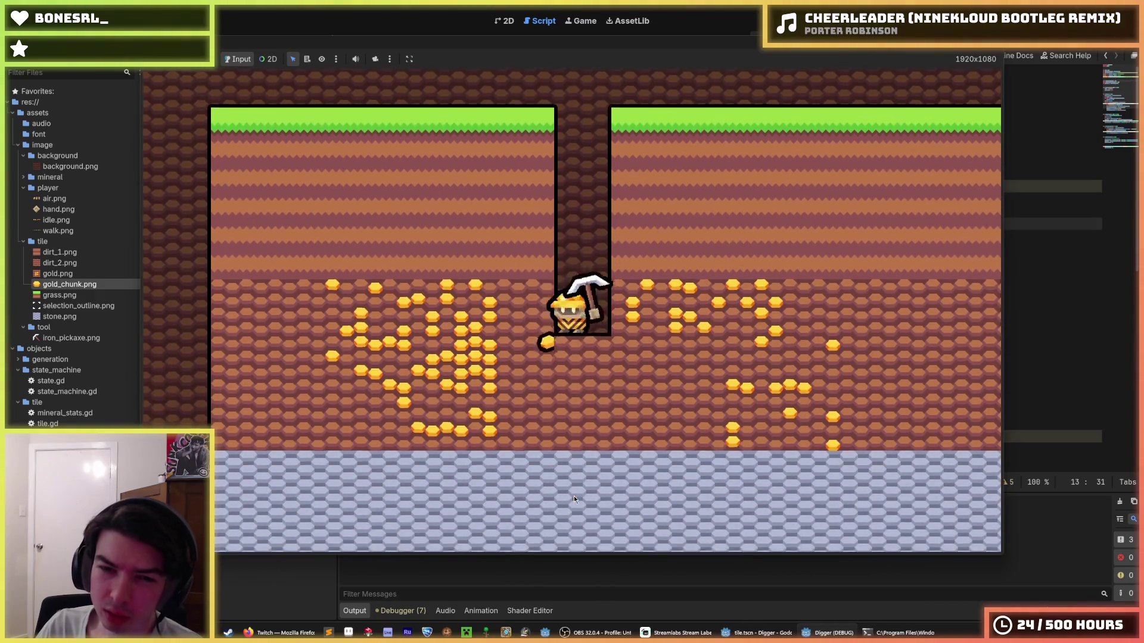
{"action": "left_click", "coordinate": [585, 488]}
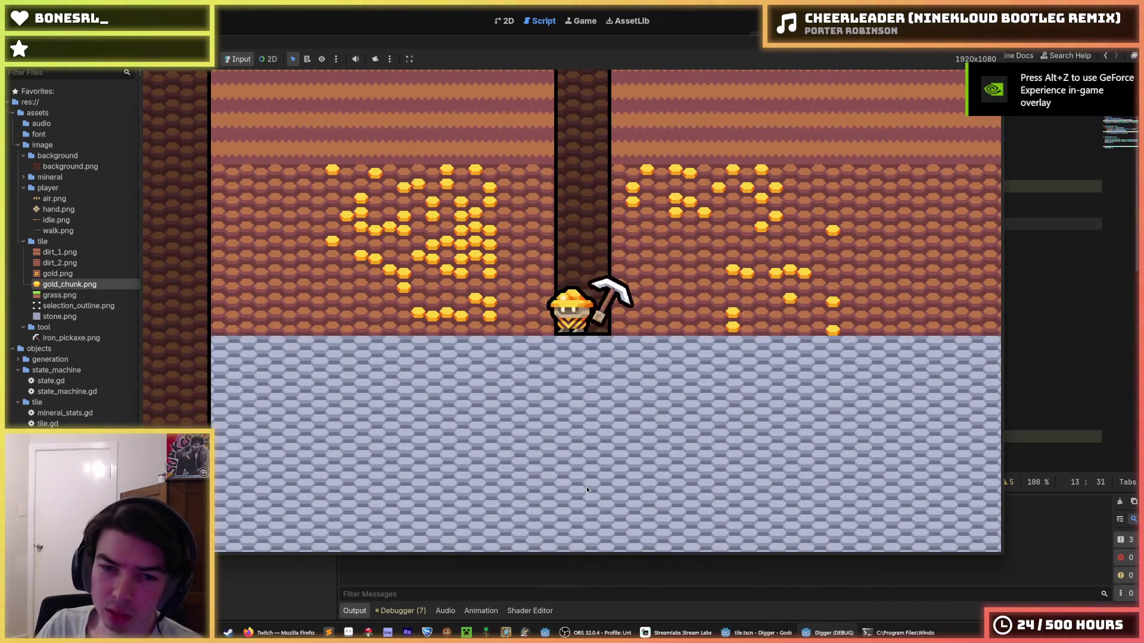
{"action": "left_click", "coordinate": [591, 480]}
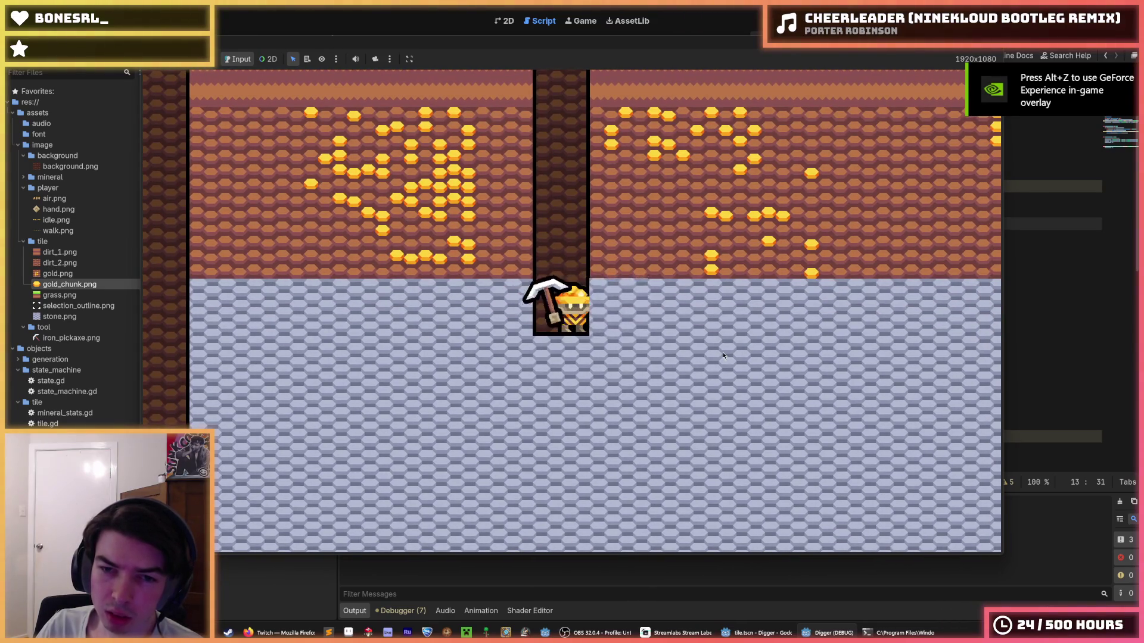
{"action": "left_click", "coordinate": [723, 356]}
- Use the d, a and s keys to move right and deepen the shaft through stone
{"action": "key", "text": "d"}
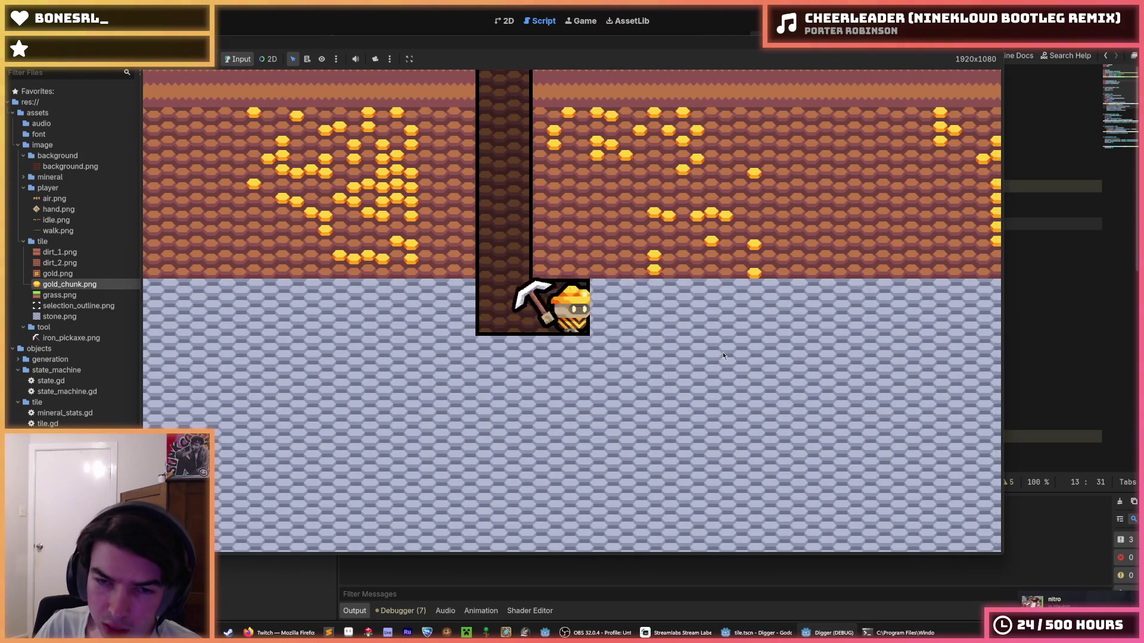
{"action": "key", "text": "d"}
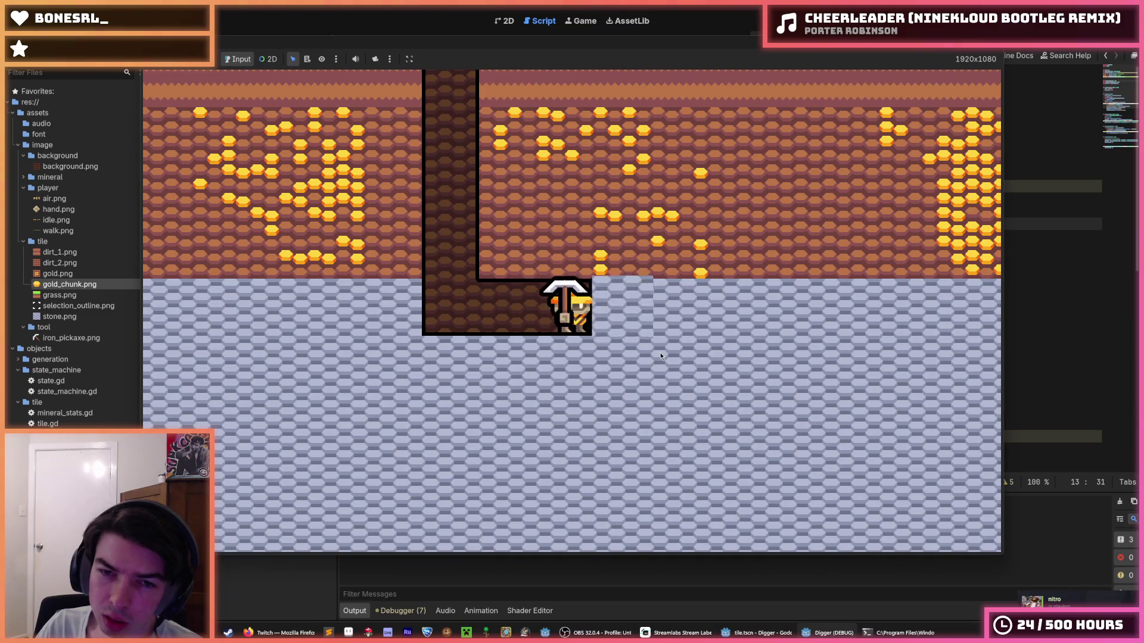
{"action": "key", "text": "d"}
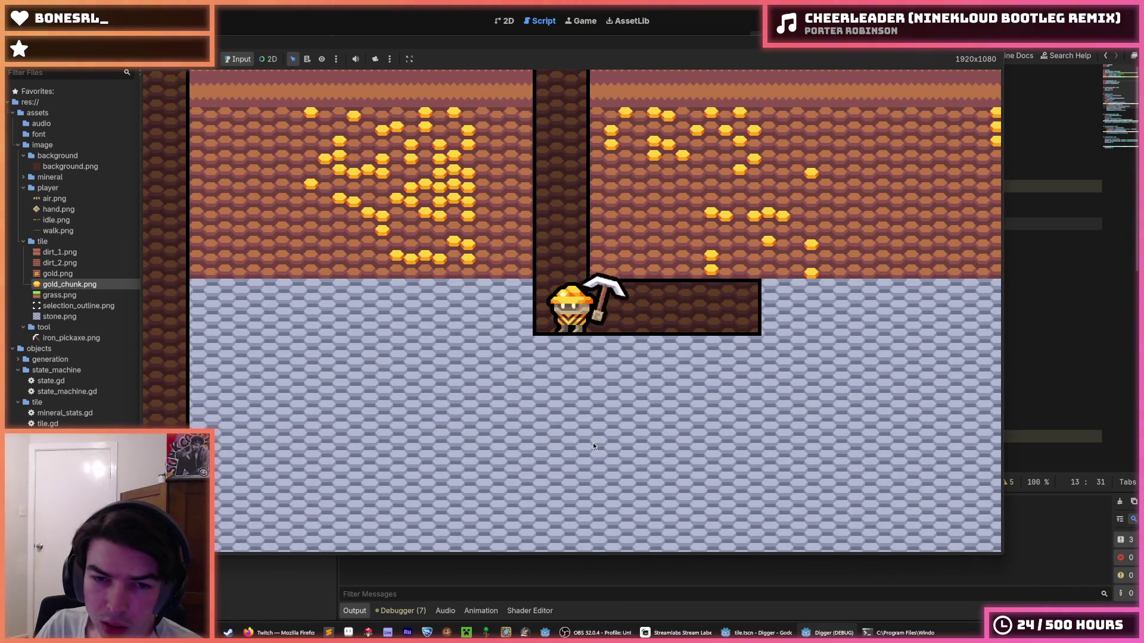
{"action": "key", "text": "a"}
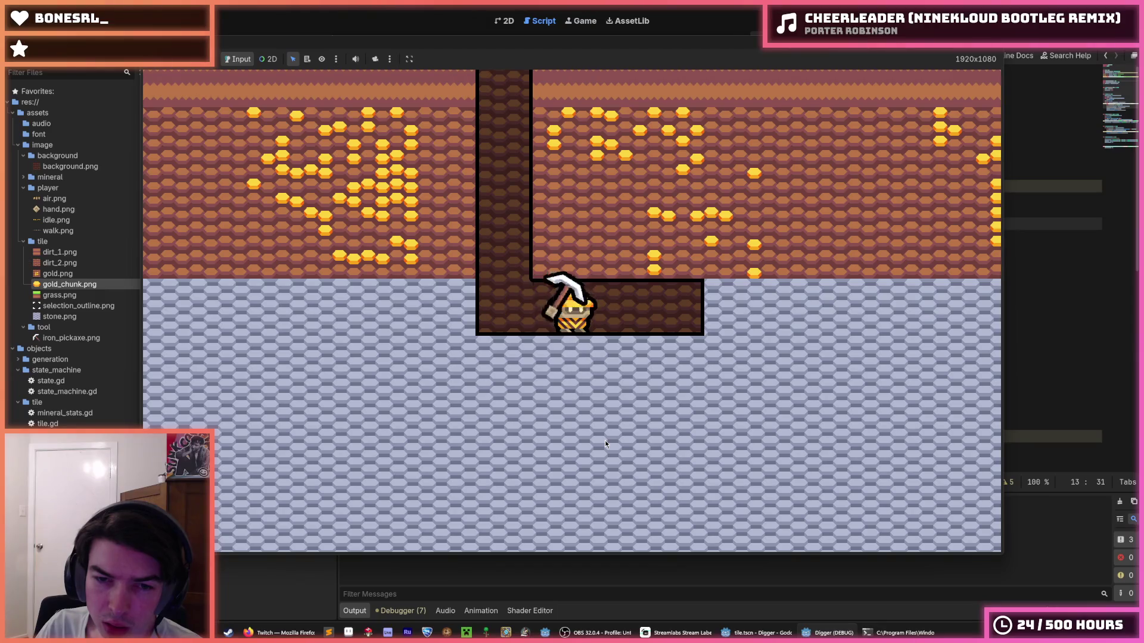
{"action": "key", "text": "s"}
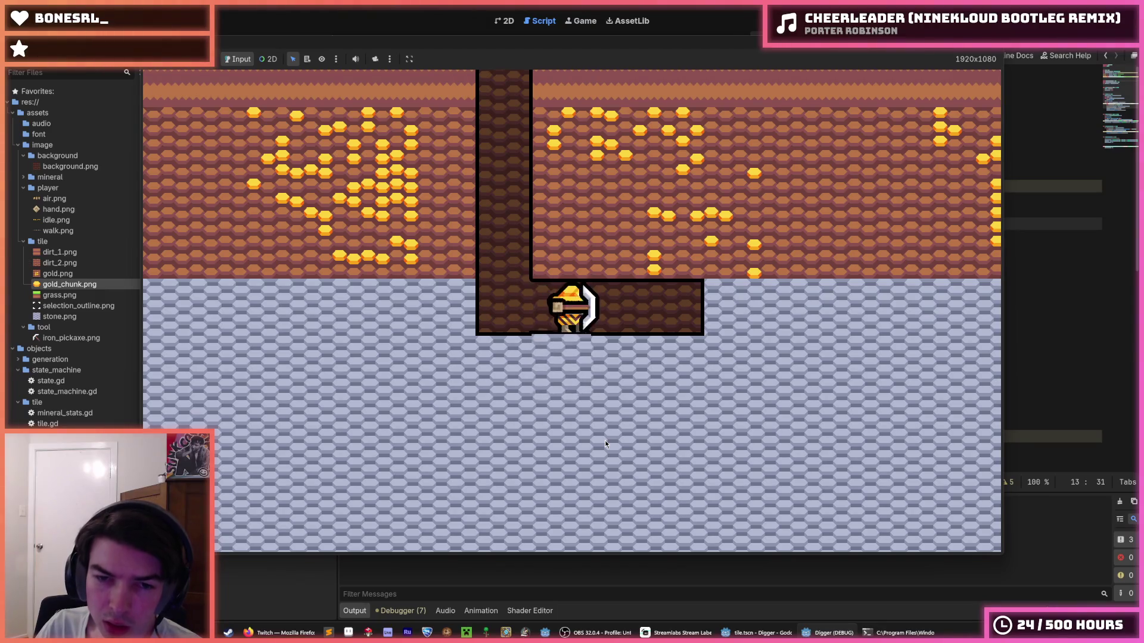
{"action": "key", "text": "d"}
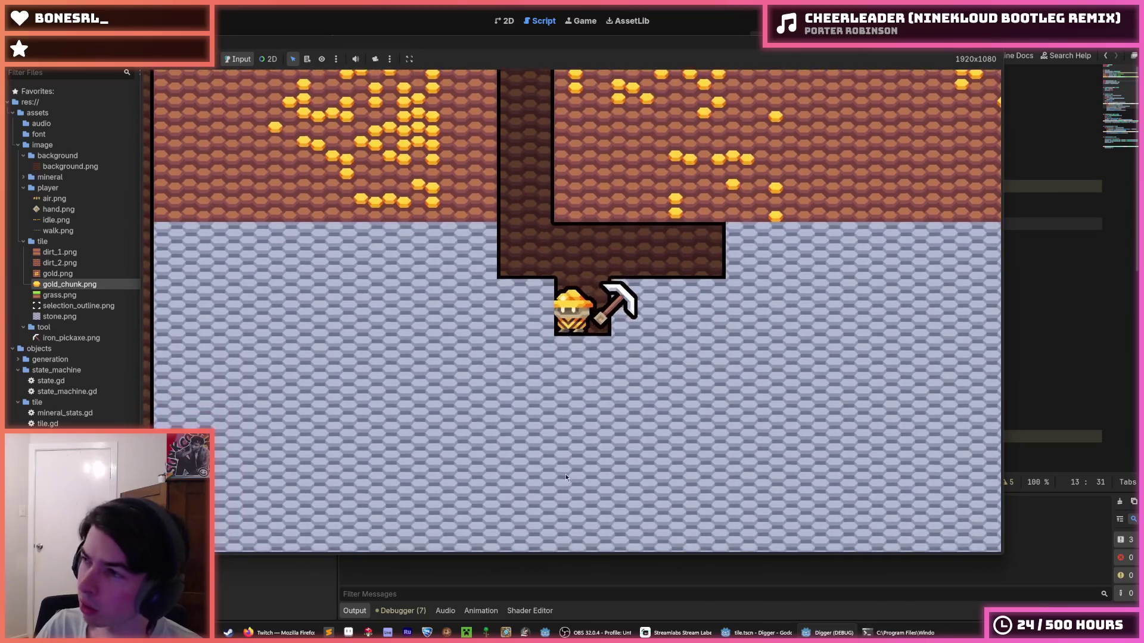
{"action": "key", "text": "a"}
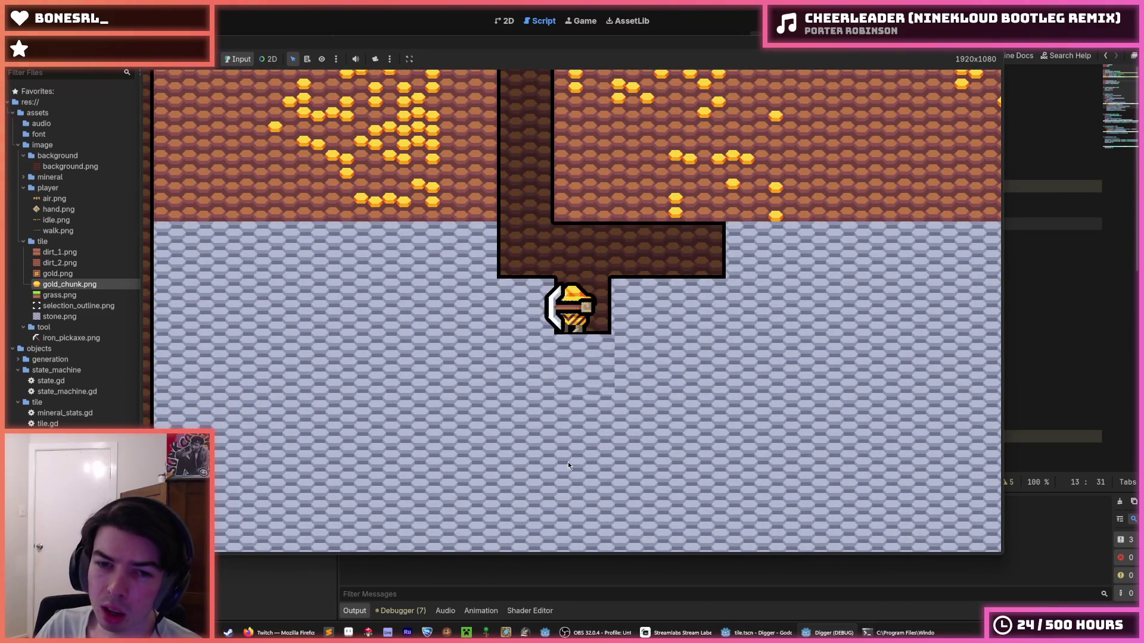
{"action": "key", "text": "s"}
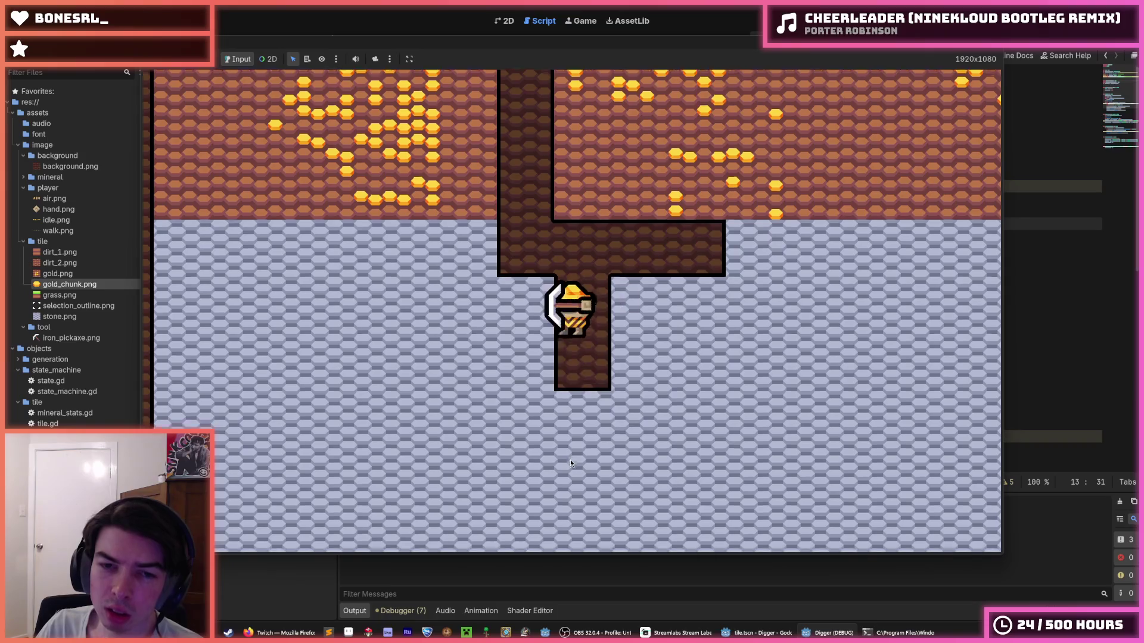
{"action": "key", "text": "d"}
{"action": "key", "text": "a"}
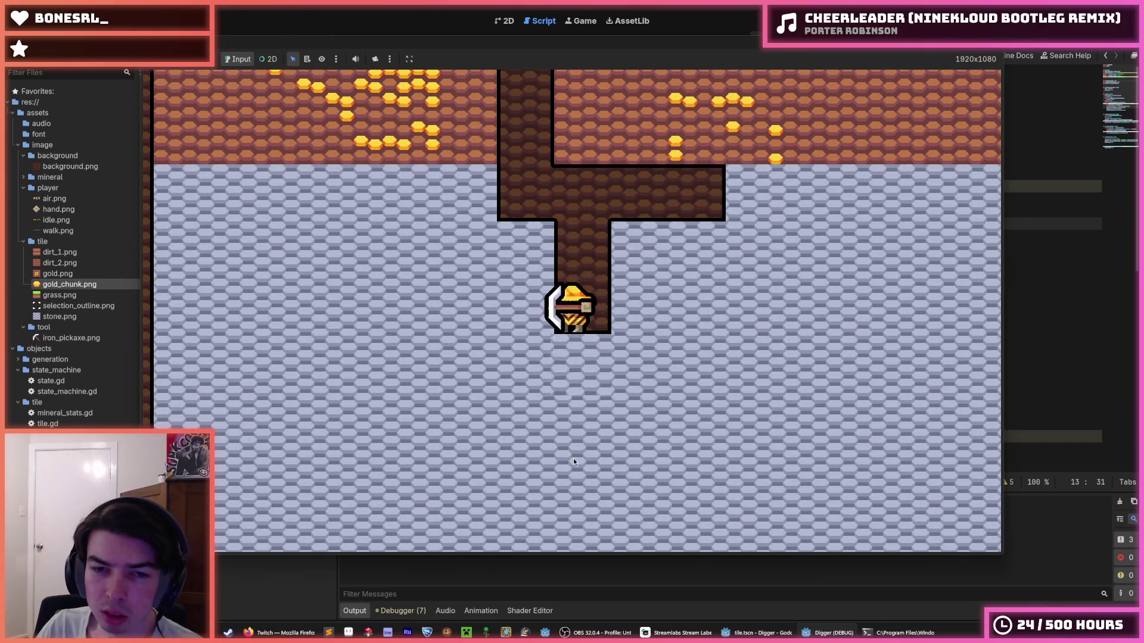
{"action": "key", "text": "s"}
{"action": "key", "text": "a"}
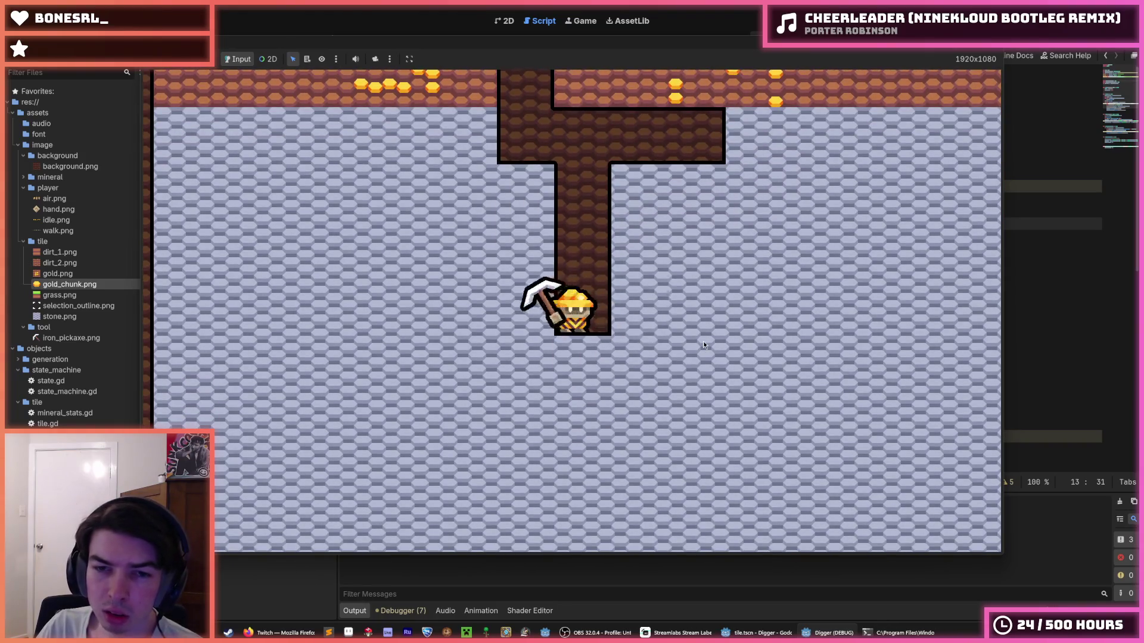
- Tunnel several tiles sideways from the shaft bottom, then stop the game with F8
{"action": "key", "text": "d"}
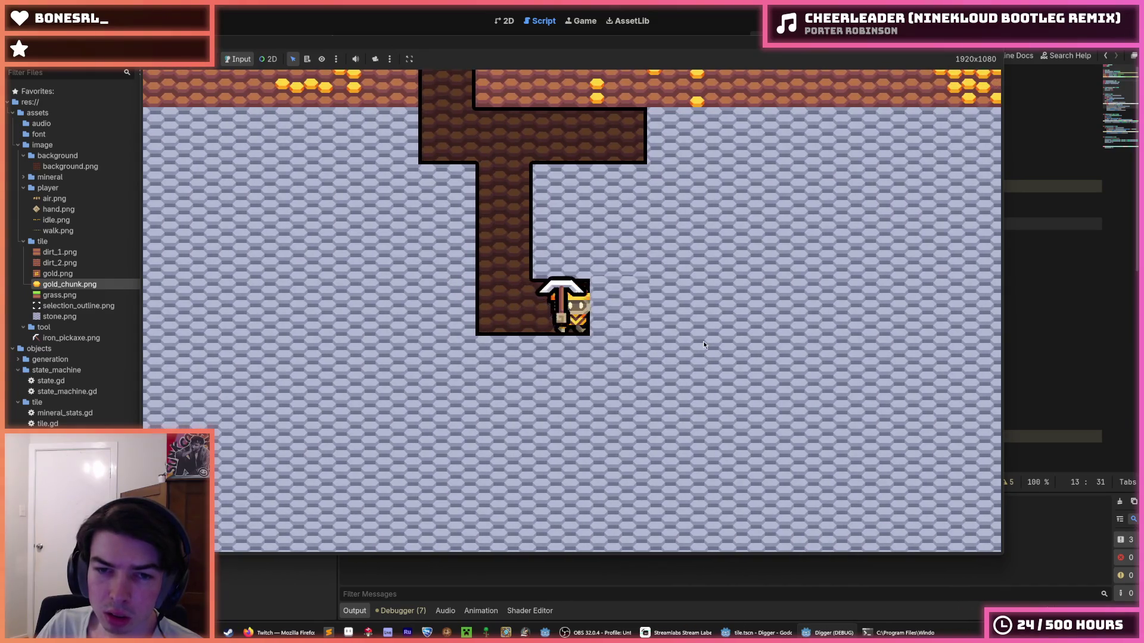
{"action": "key", "text": "d"}
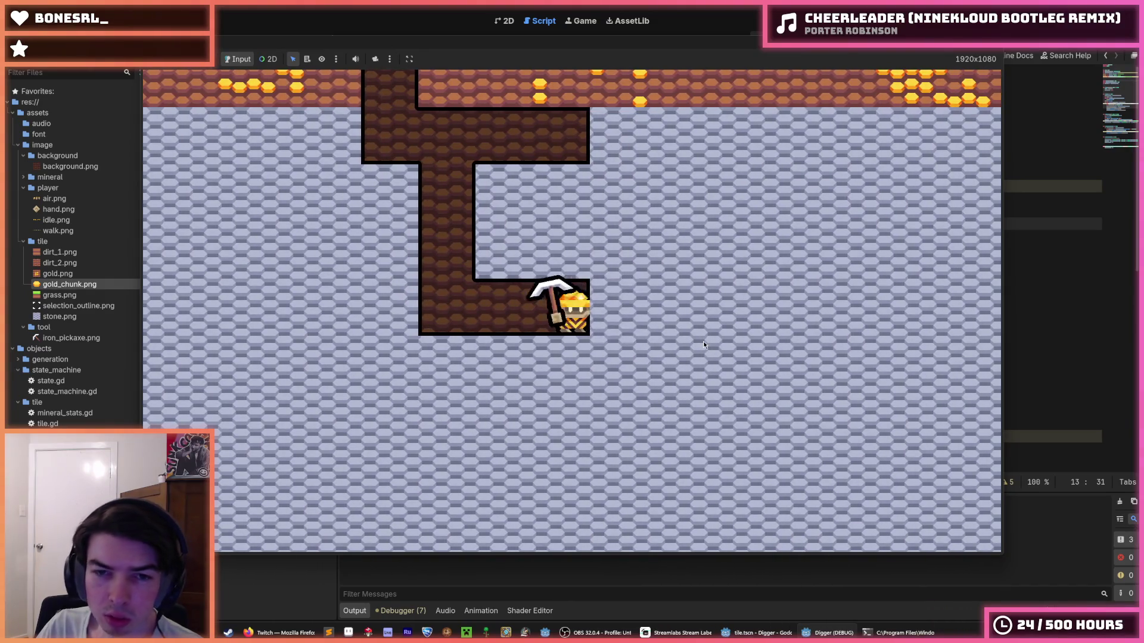
{"action": "key", "text": "d"}
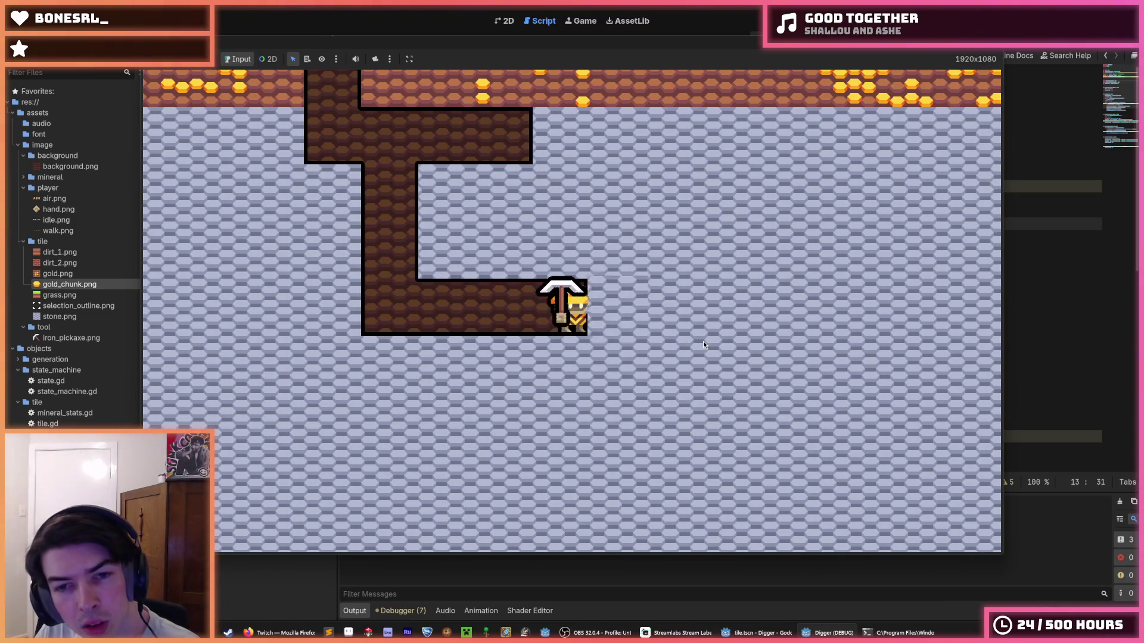
{"action": "key", "text": "d"}
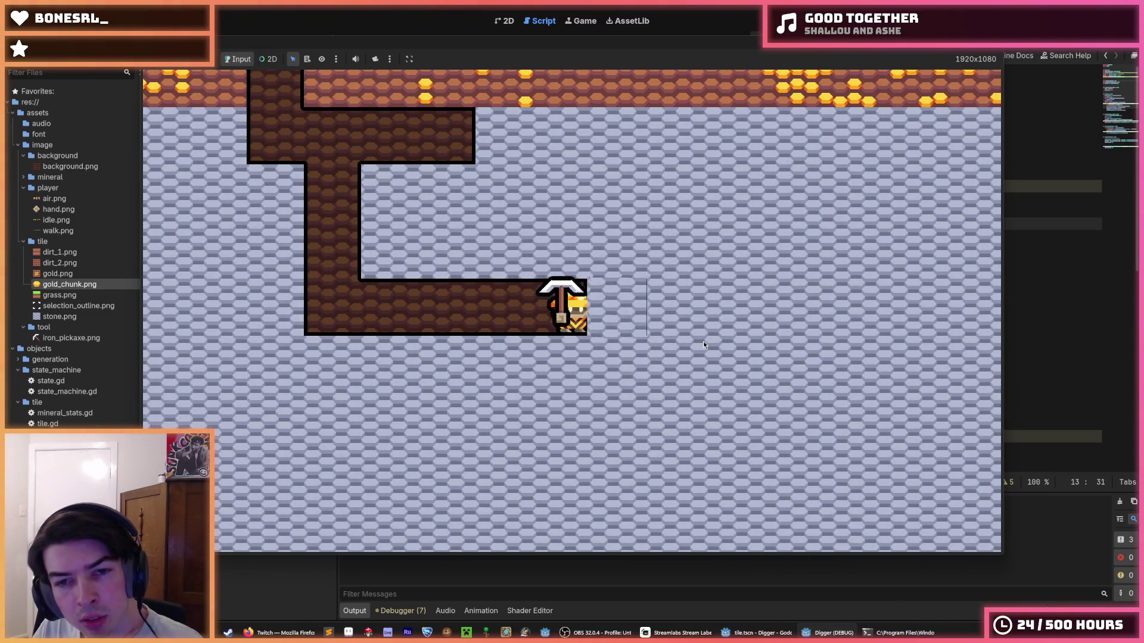
{"action": "key", "text": "d"}
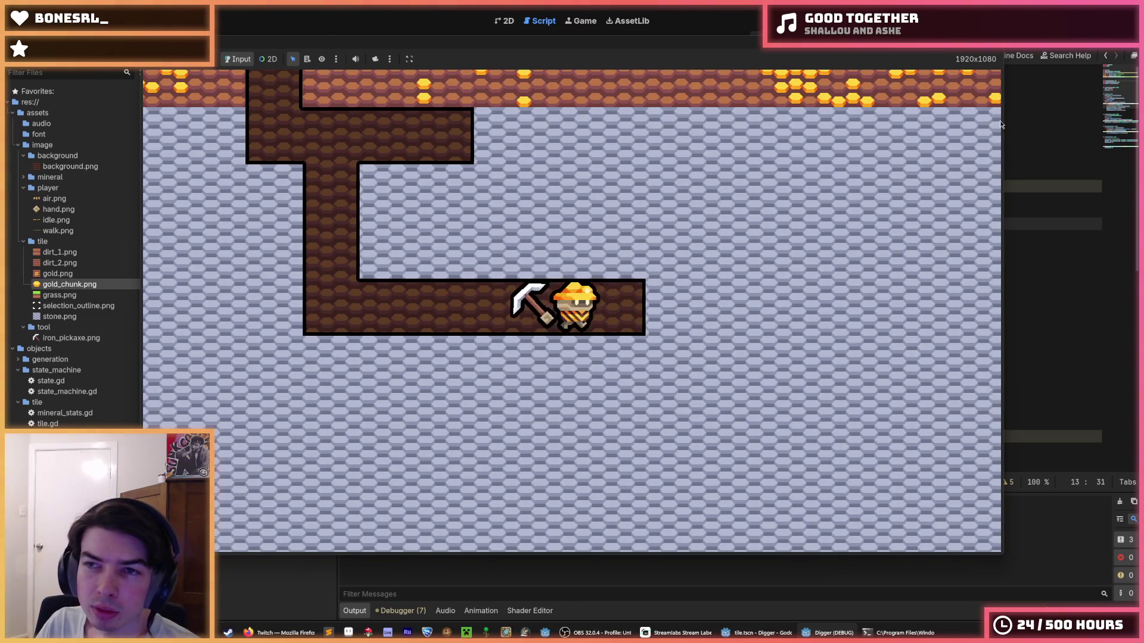
{"action": "key", "text": "F8"}
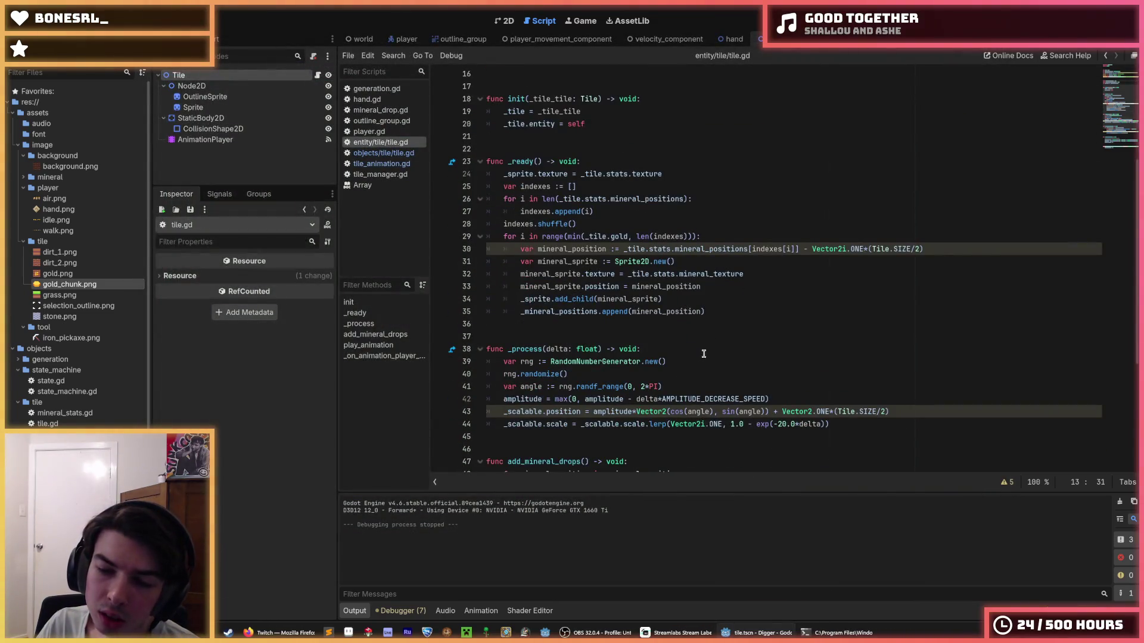
- Change the 0.25 factors on lines 57 and 58 to 0.4 and save tile.gd
{"action": "scroll", "scroll_direction": "down", "scroll_amount": 3}
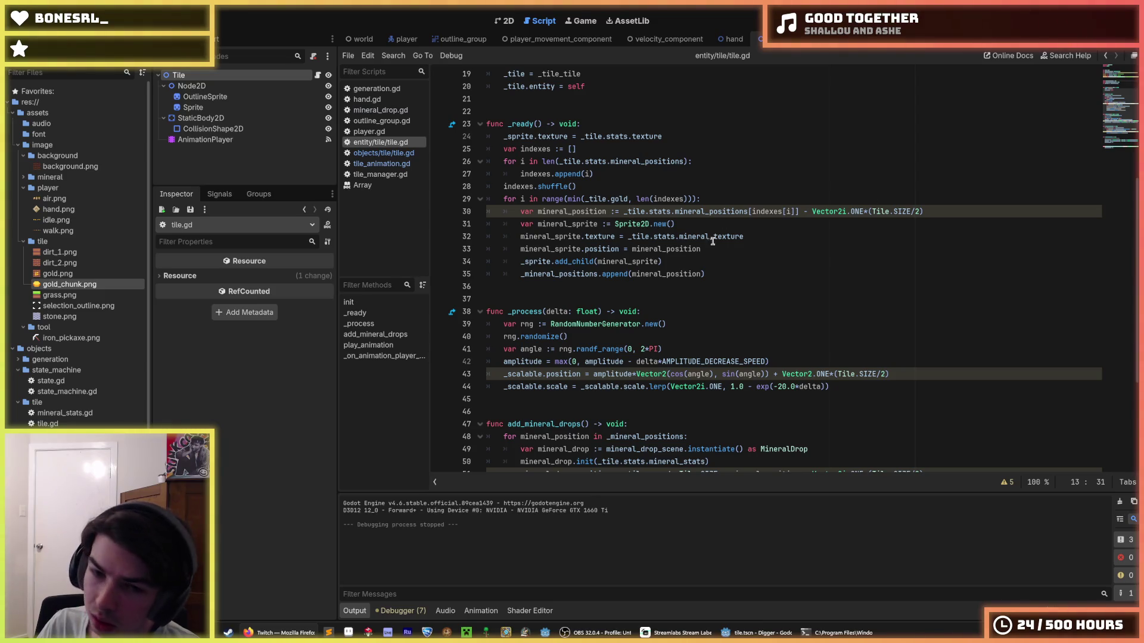
{"action": "left_click", "coordinate": [680, 351]}
{"action": "scroll", "scroll_direction": "up", "scroll_amount": 3}
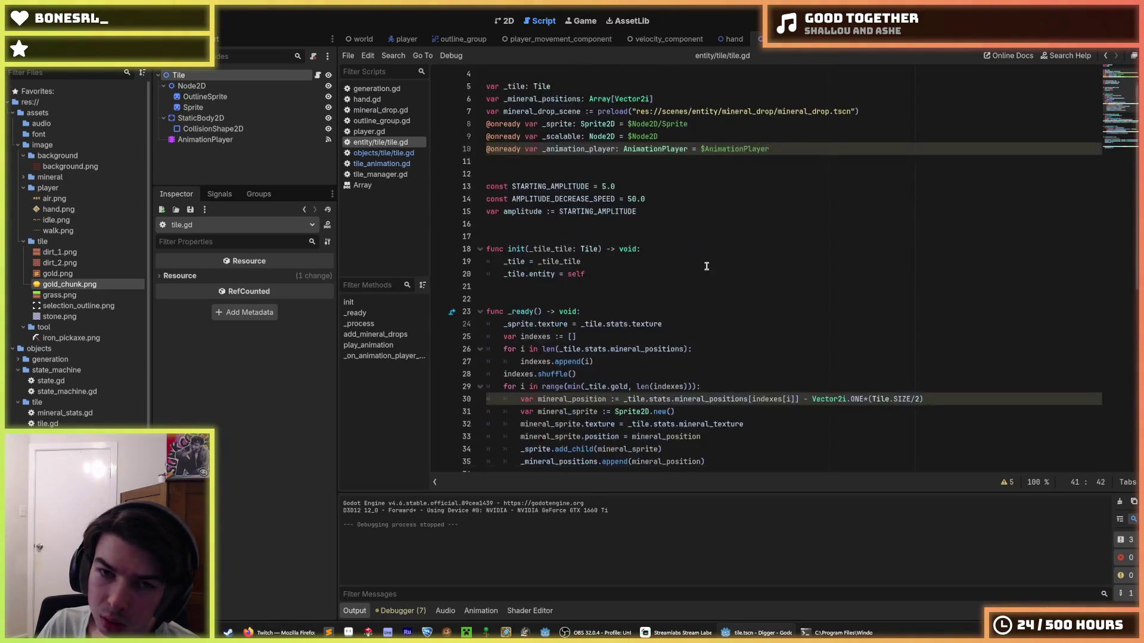
{"action": "scroll", "scroll_direction": "down", "scroll_amount": 3}
{"action": "left_click", "coordinate": [684, 377]}
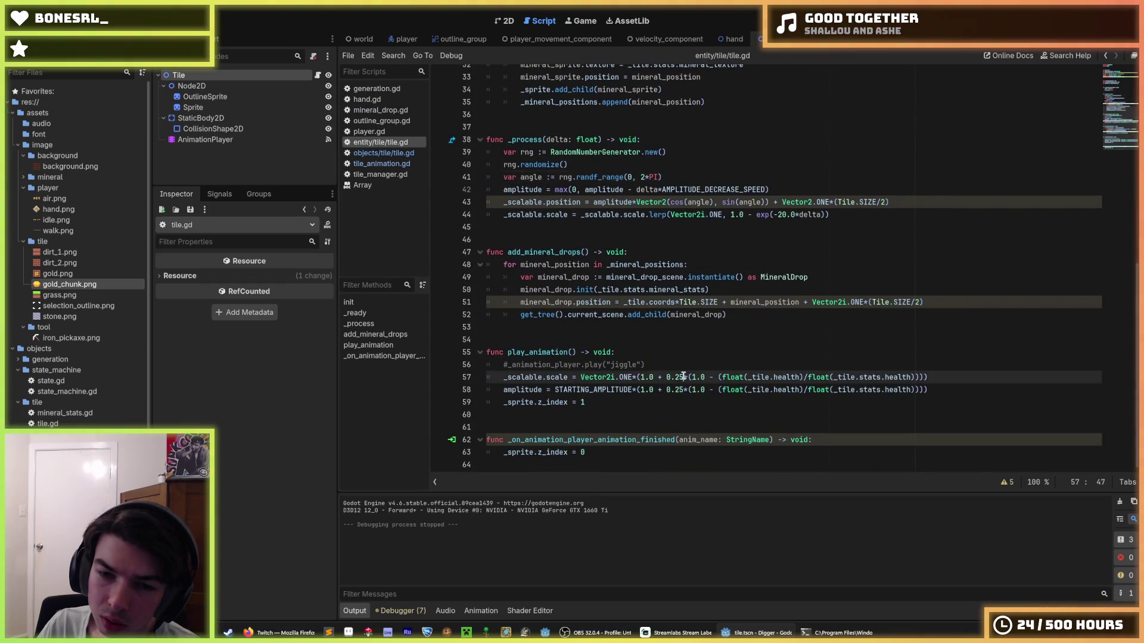
{"action": "type", "text": "4"}
{"action": "left_click", "coordinate": [680, 390]}
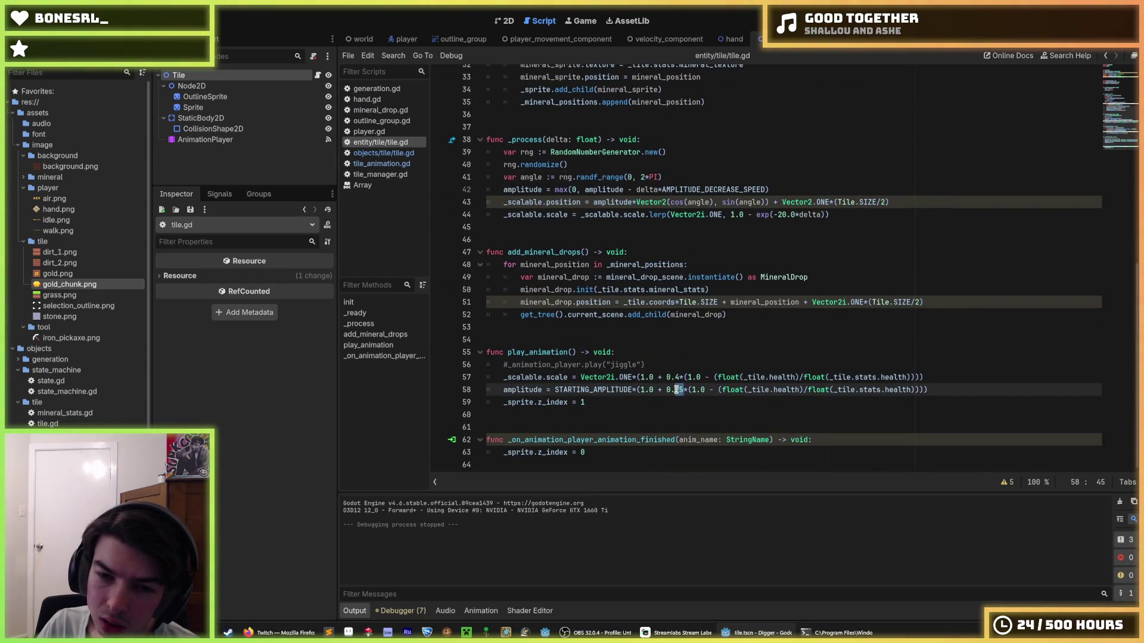
{"action": "type", "text": "4"}
{"action": "left_click", "coordinate": [698, 361]}
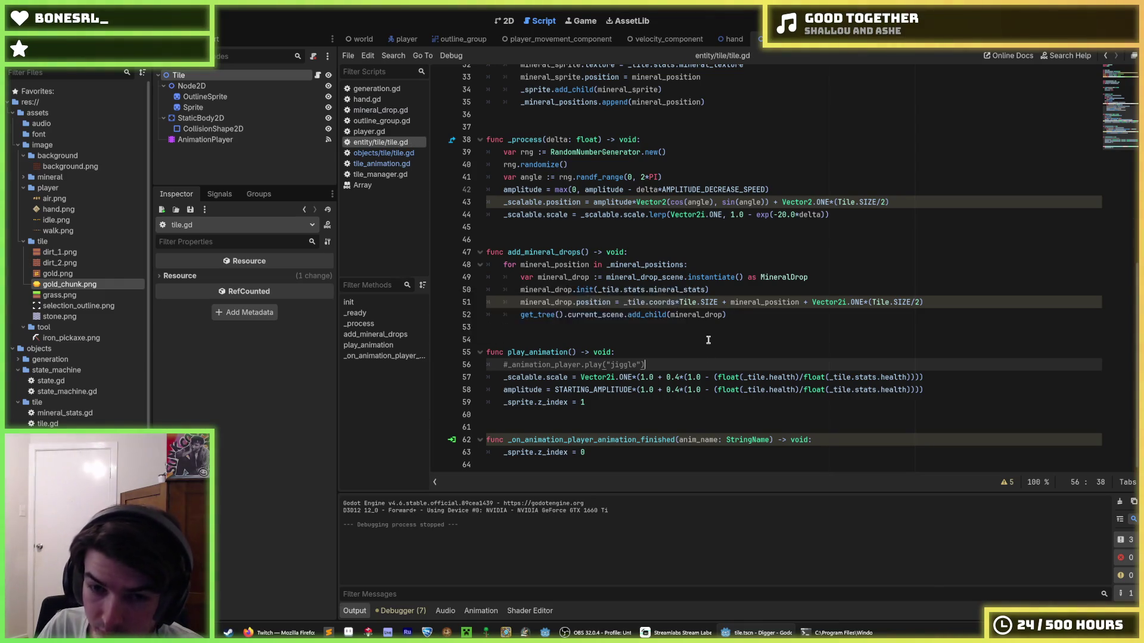
{"action": "key", "text": "ctrl+s"}
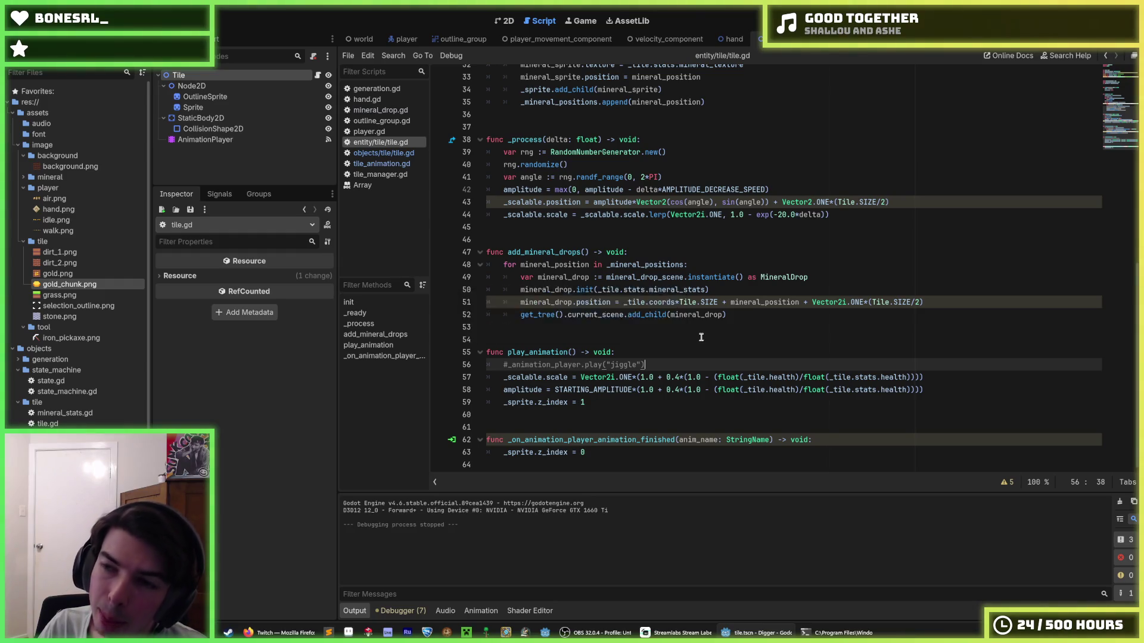
- Return to the STARTING_AMPLITUDE constant near line 13 and run the game with F5
{"action": "scroll", "scroll_direction": "up", "scroll_amount": 3}
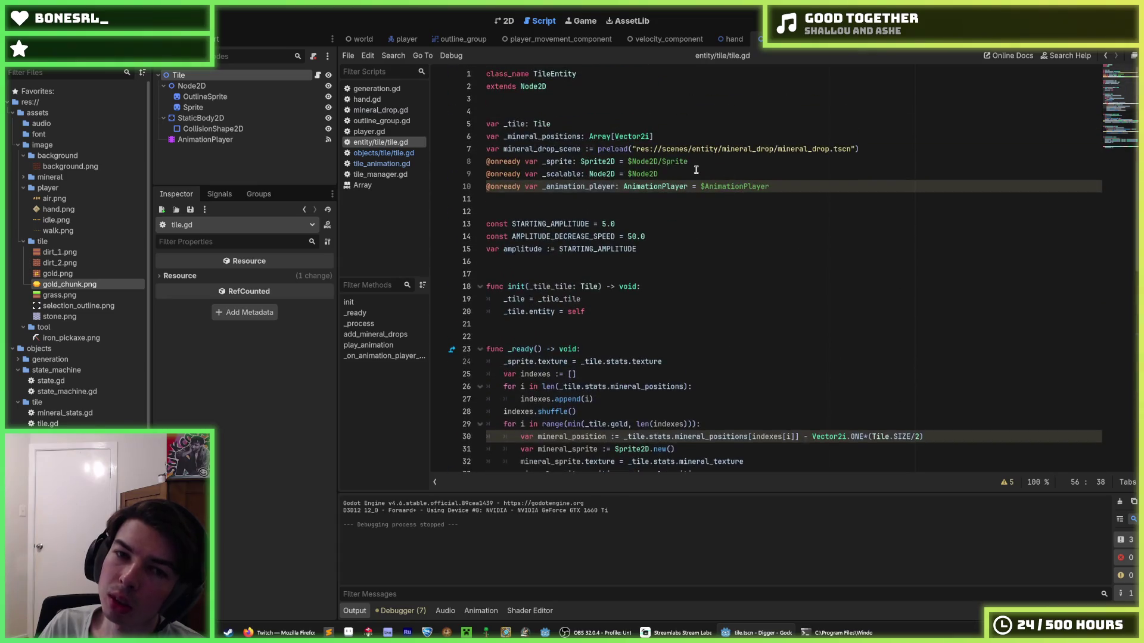
{"action": "scroll", "scroll_direction": "down", "scroll_amount": 3}
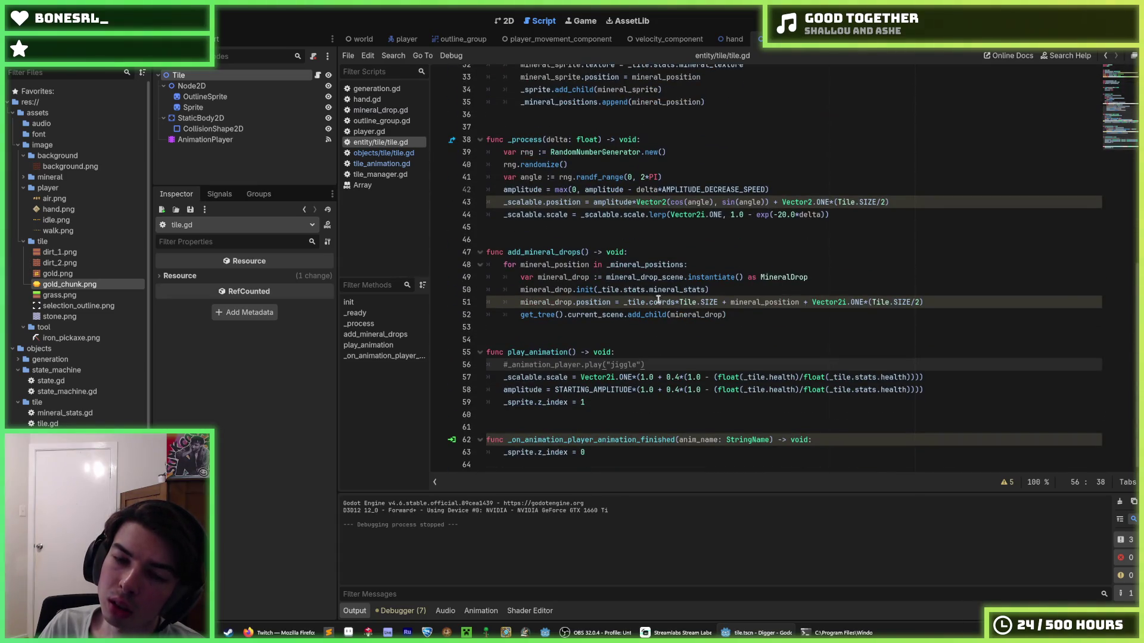
{"action": "scroll", "scroll_direction": "up", "scroll_amount": 3}
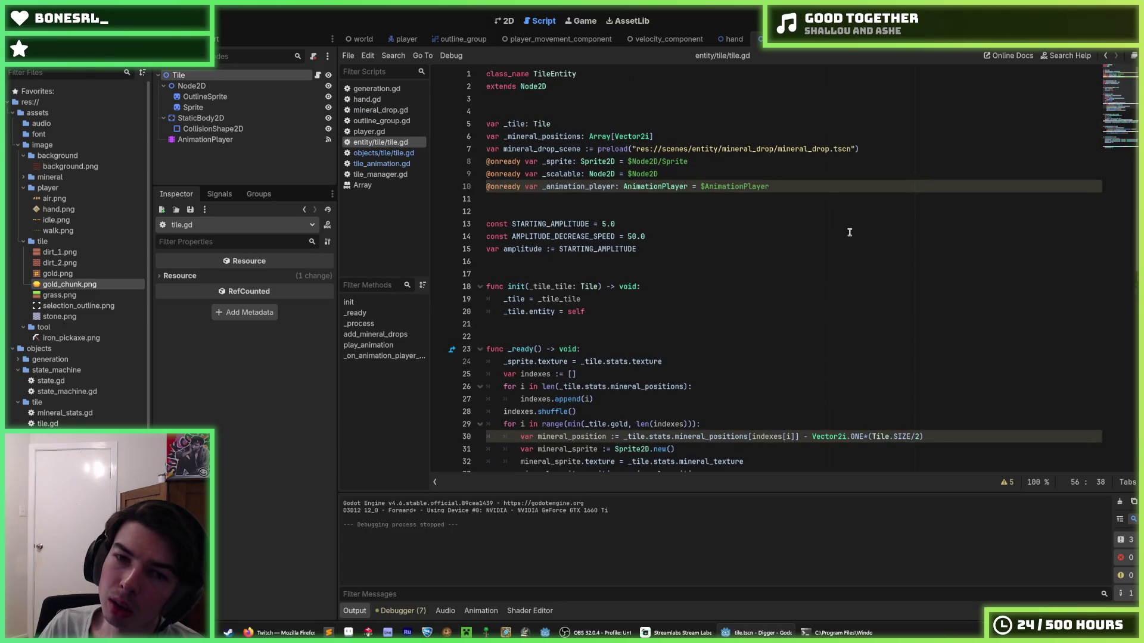
{"action": "left_click", "coordinate": [763, 175]}
{"action": "left_click", "coordinate": [606, 224]}
{"action": "type", "text": "4"}
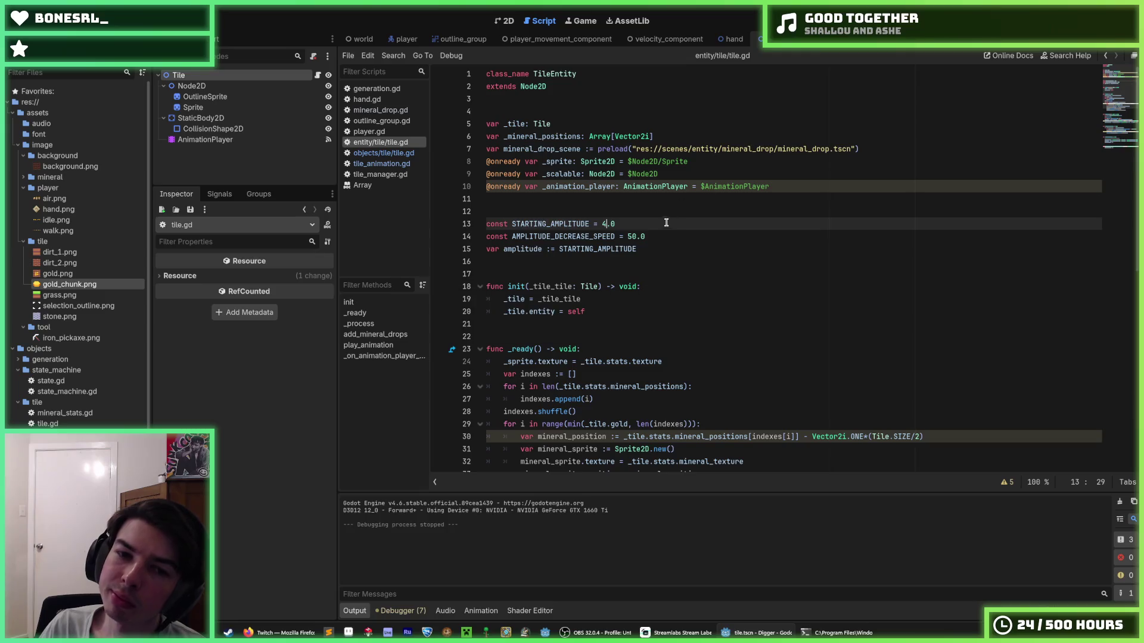
{"action": "key", "text": "F5"}
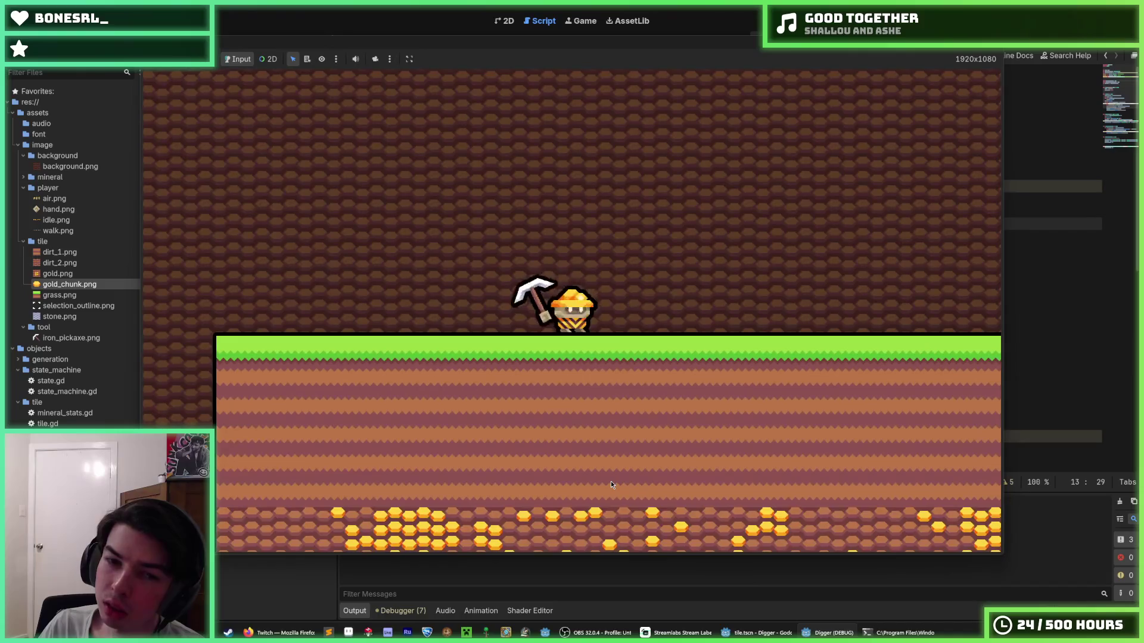
- Dig one grass tile in the running game, stop it with F8, and scroll tile.gd
{"action": "left_click", "coordinate": [610, 481]}
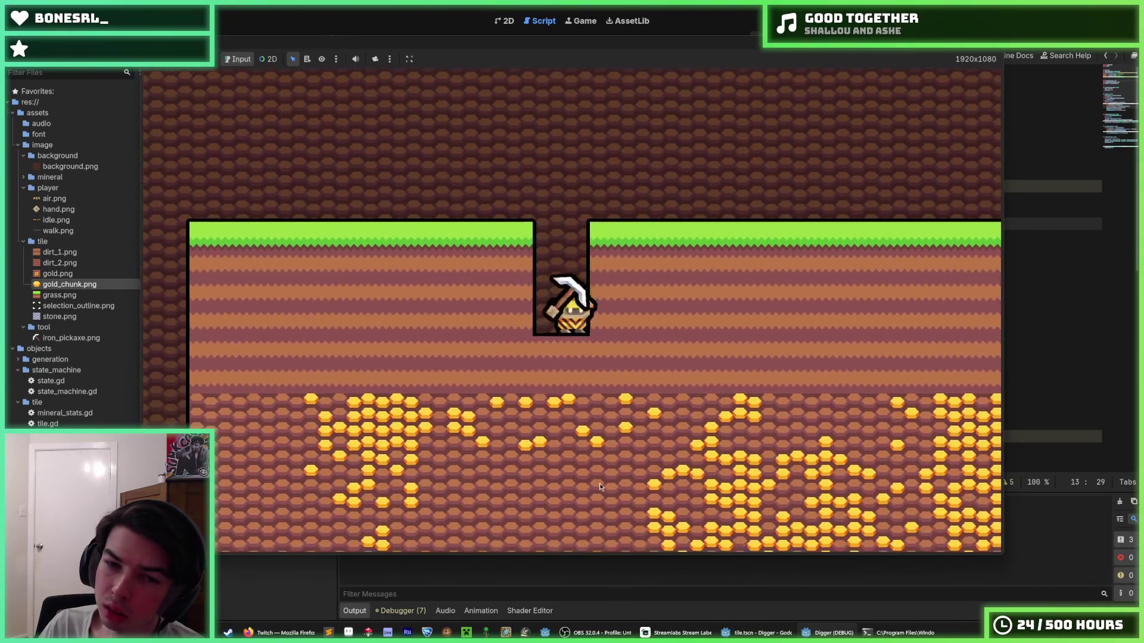
{"action": "key", "text": "F8"}
{"action": "scroll", "scroll_direction": "down", "scroll_amount": 3}
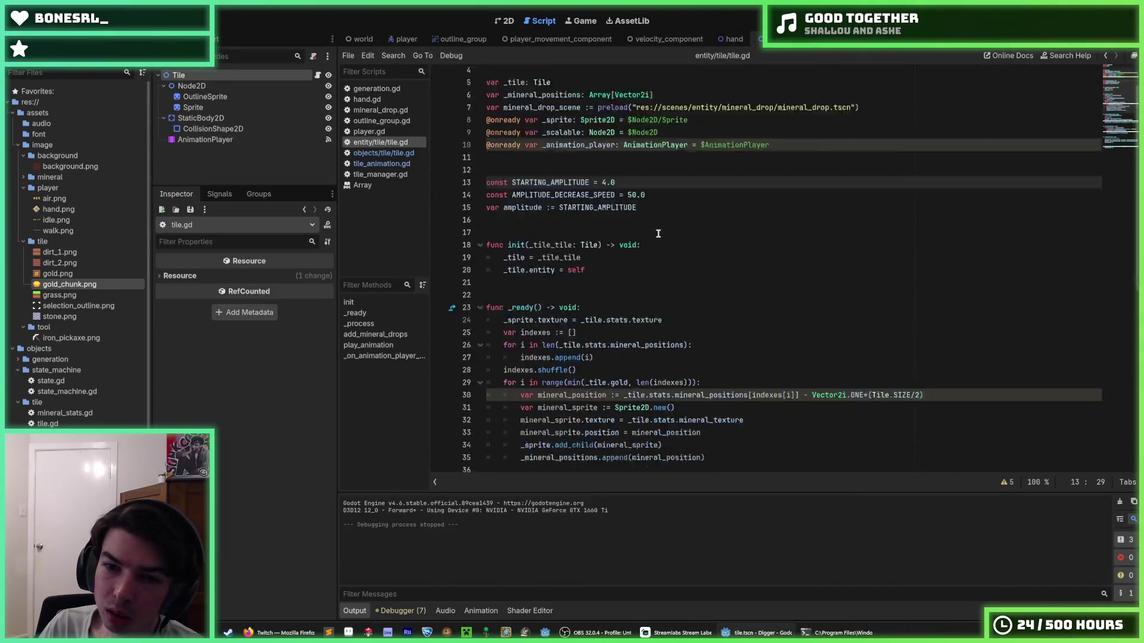
{"action": "scroll", "scroll_direction": "down", "scroll_amount": 3}
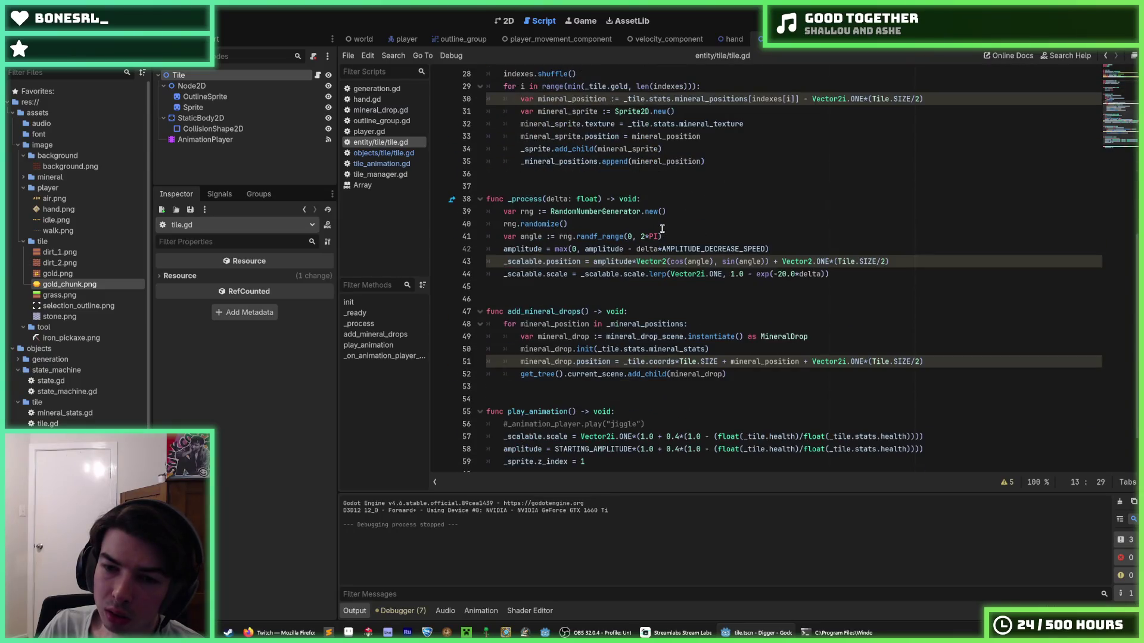
{"action": "scroll", "scroll_direction": "down", "scroll_amount": 3}
{"action": "scroll", "scroll_direction": "up", "scroll_amount": 3}
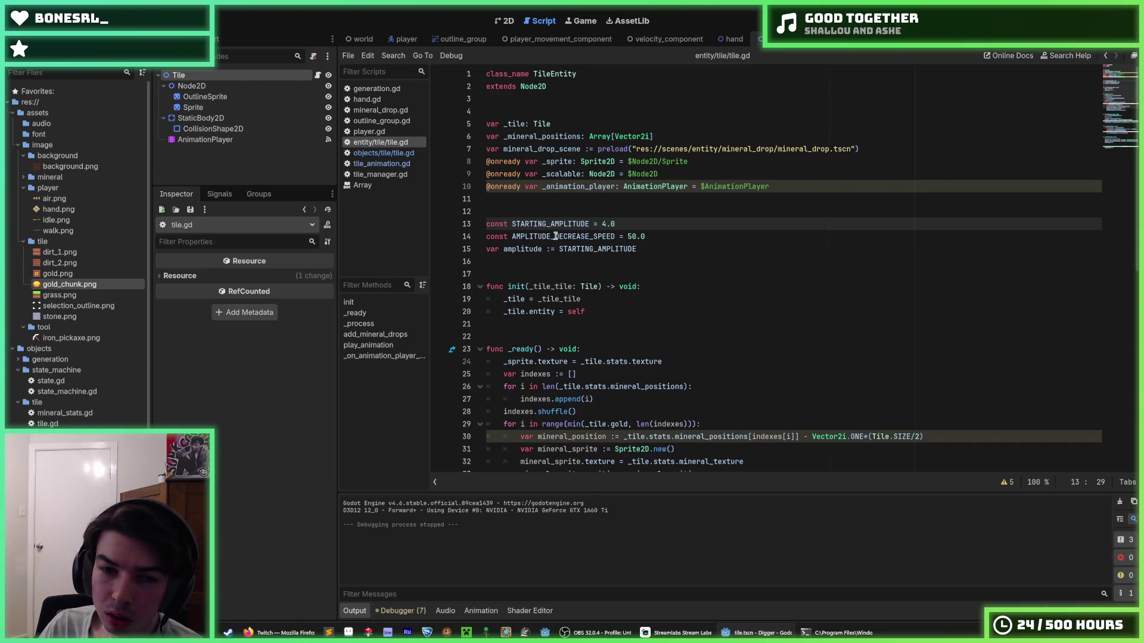
- Rename the constant to DECREASE_SPEED on line 14 and paste that name over AMPLITUDE_DECREASE_SPEED on line 42
{"action": "left_click_drag", "start_coordinate": [589, 236], "coordinate": [512, 236]}
{"action": "type", "text": "DEC"}
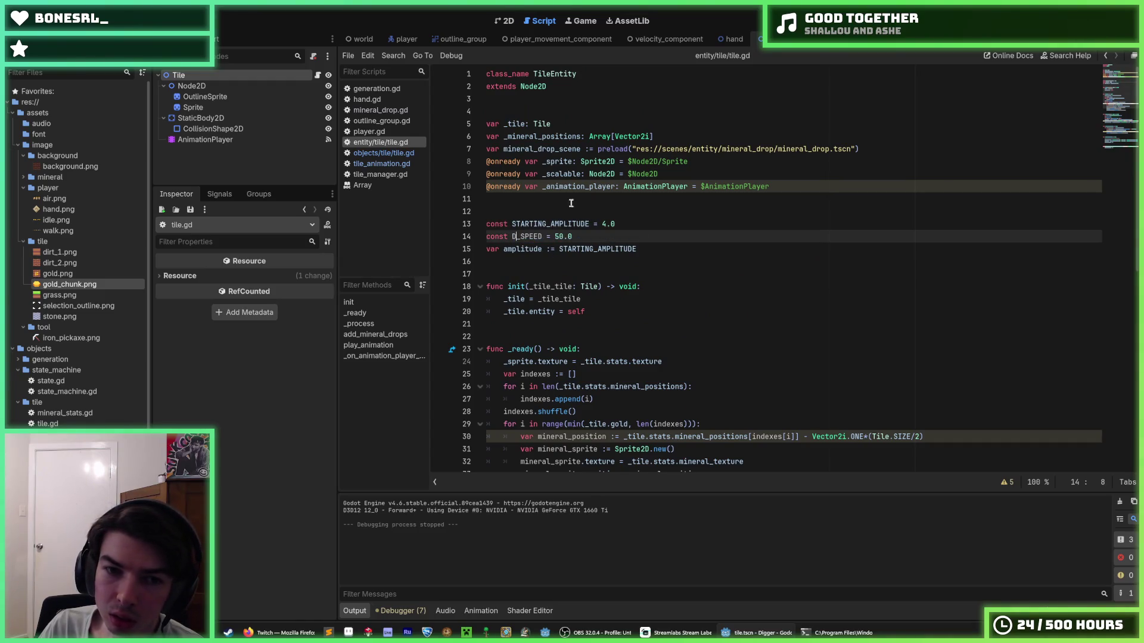
{"action": "type", "text": "REASE"}
{"action": "key", "text": "Right"}
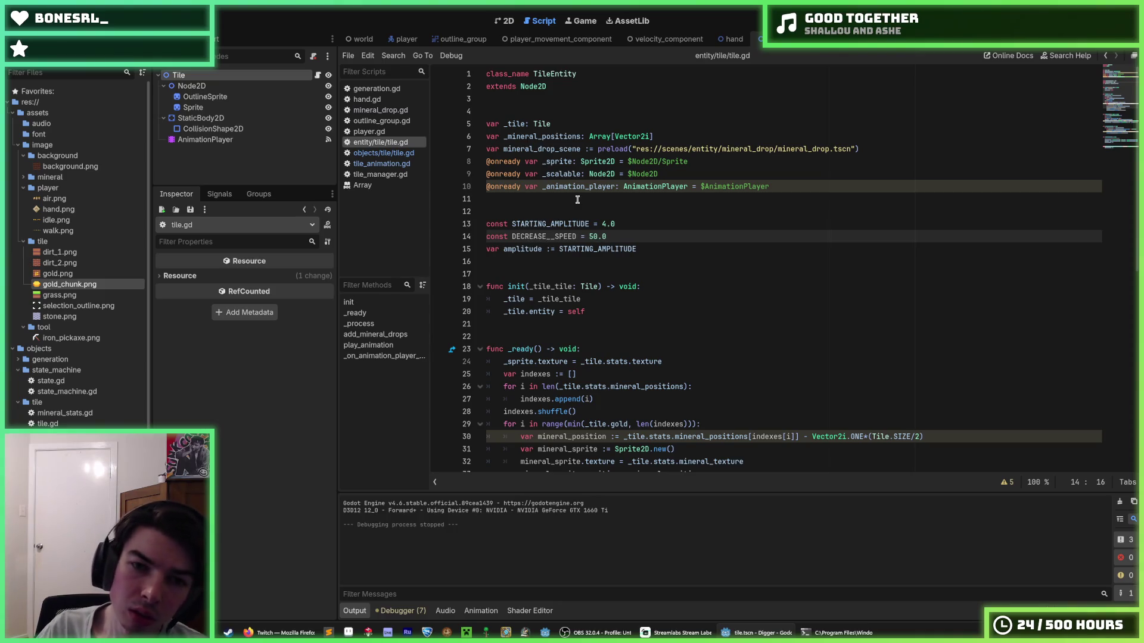
{"action": "double_click", "coordinate": [542, 236]}
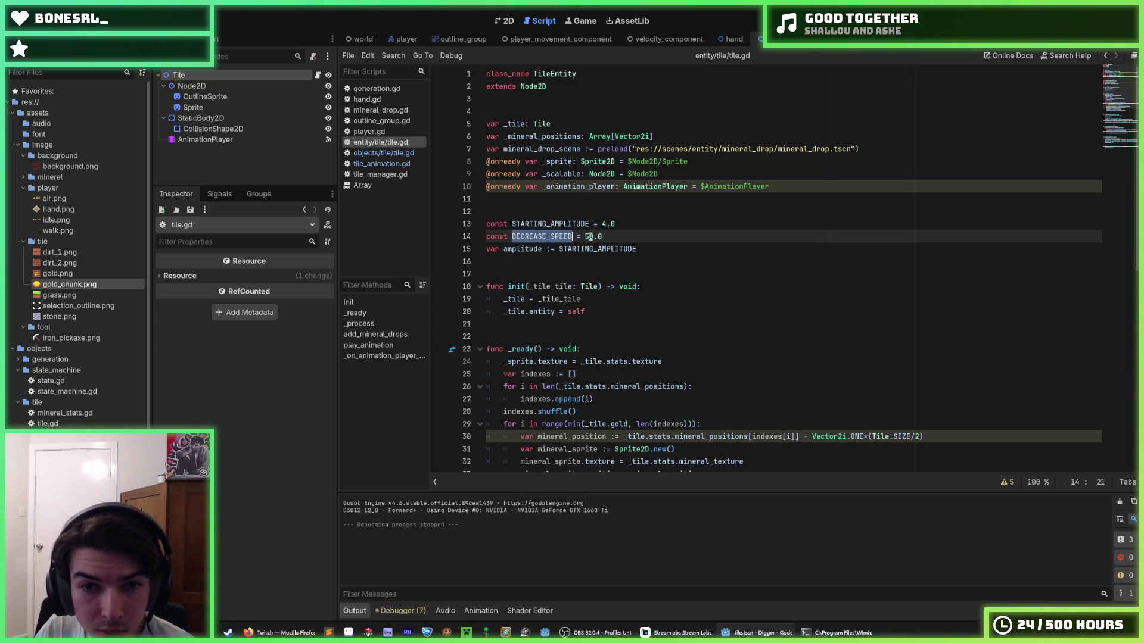
{"action": "scroll", "scroll_direction": "down", "scroll_amount": 3}
{"action": "scroll", "scroll_direction": "down", "scroll_amount": 3}
{"action": "double_click", "coordinate": [765, 361]}
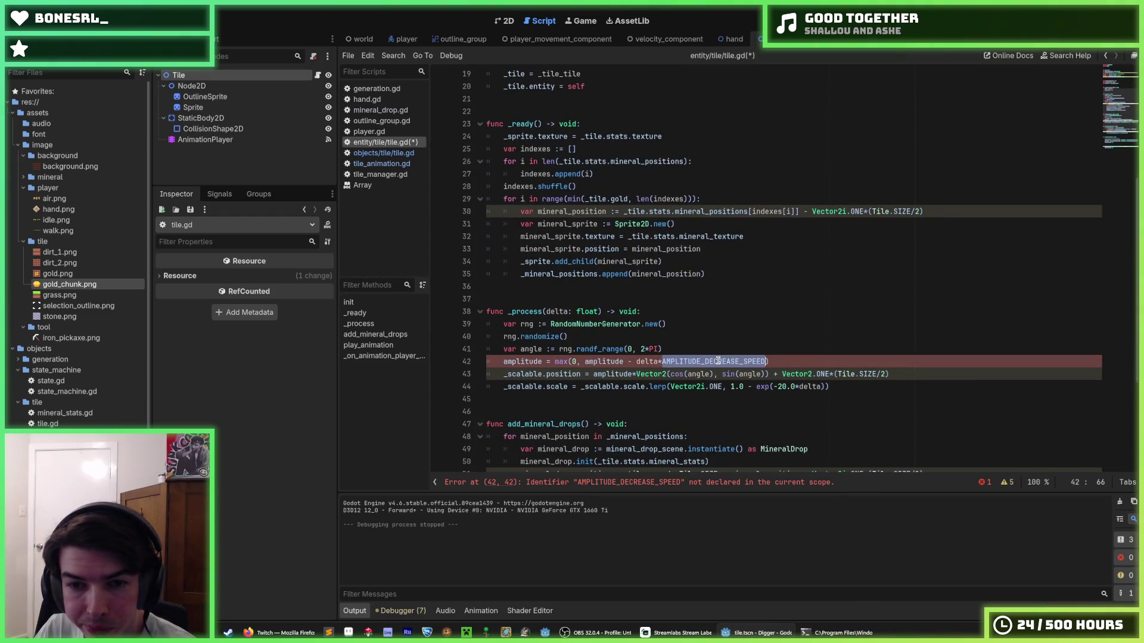
{"action": "key", "text": "ctrl+v"}
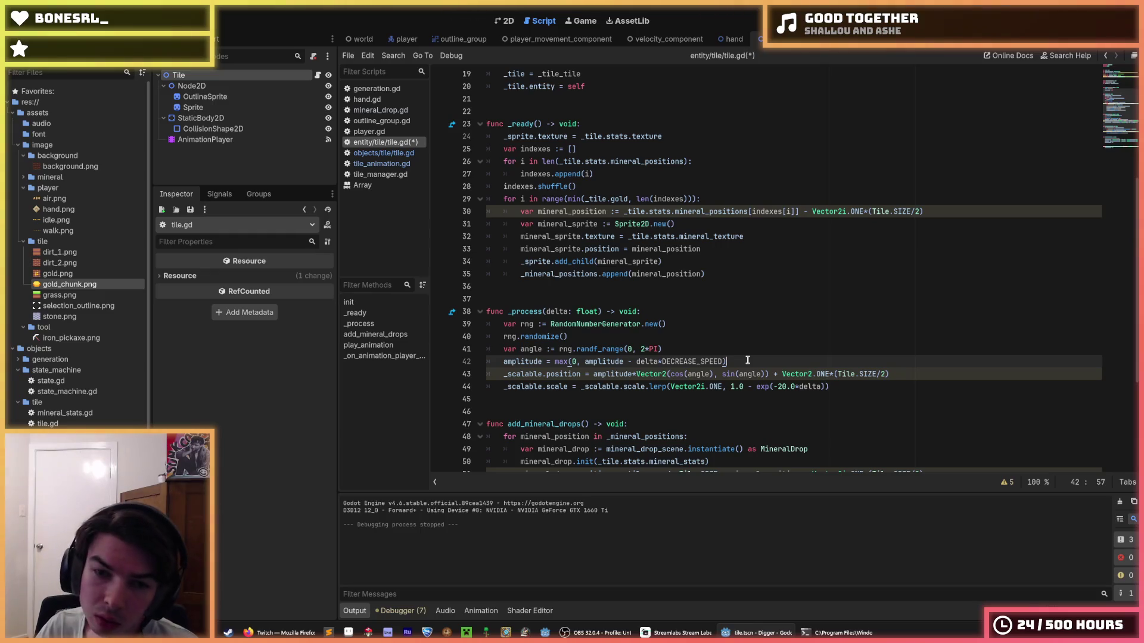
{"action": "scroll", "scroll_direction": "up", "scroll_amount": 3}
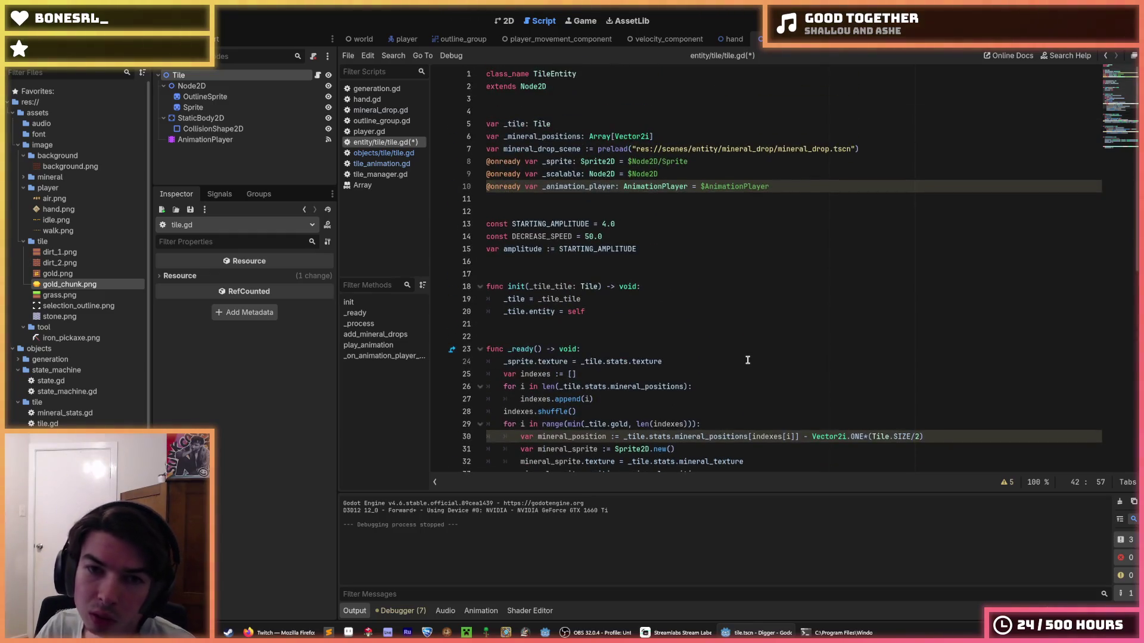
- Duplicate the scale lerp line in _process and move the copy above the position line
{"action": "scroll", "scroll_direction": "down", "scroll_amount": 3}
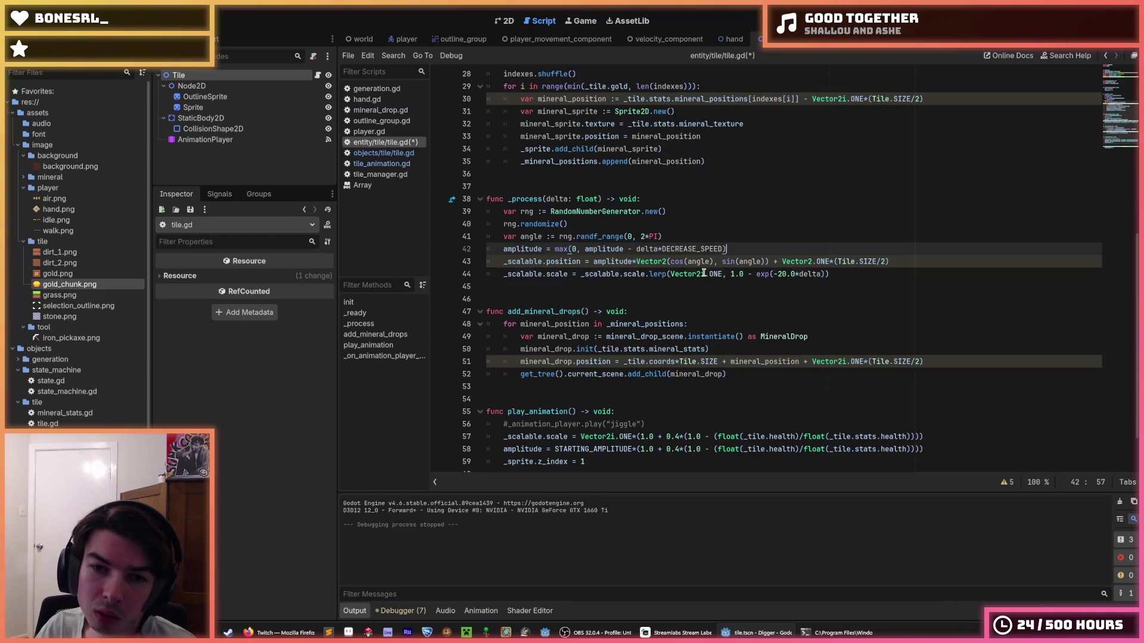
{"action": "left_click", "coordinate": [704, 273]}
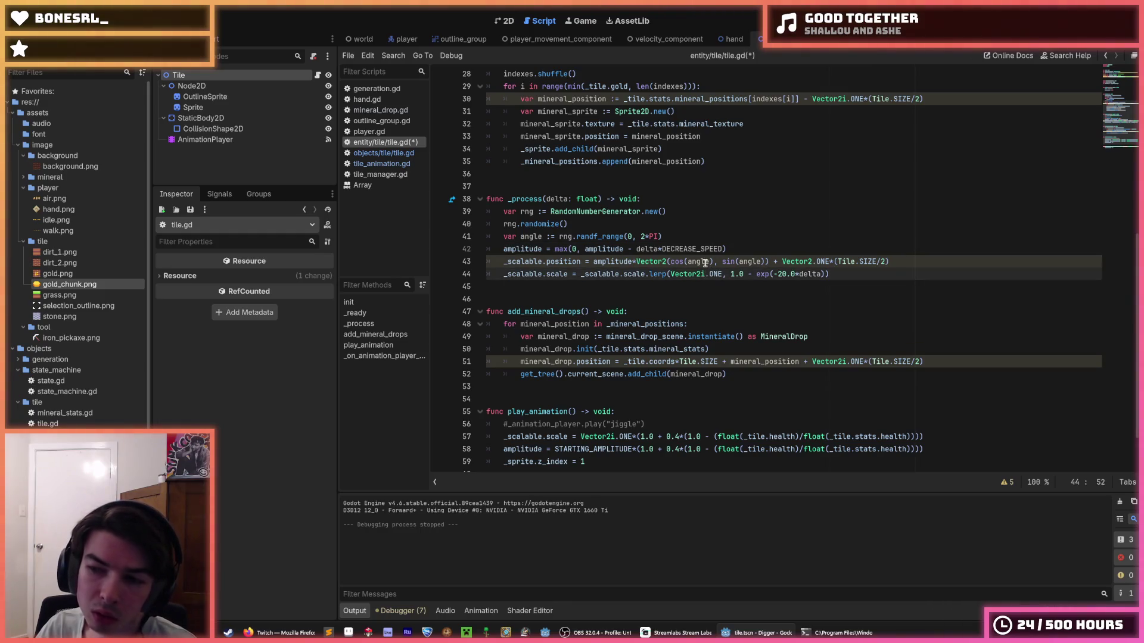
{"action": "left_click", "coordinate": [709, 274]}
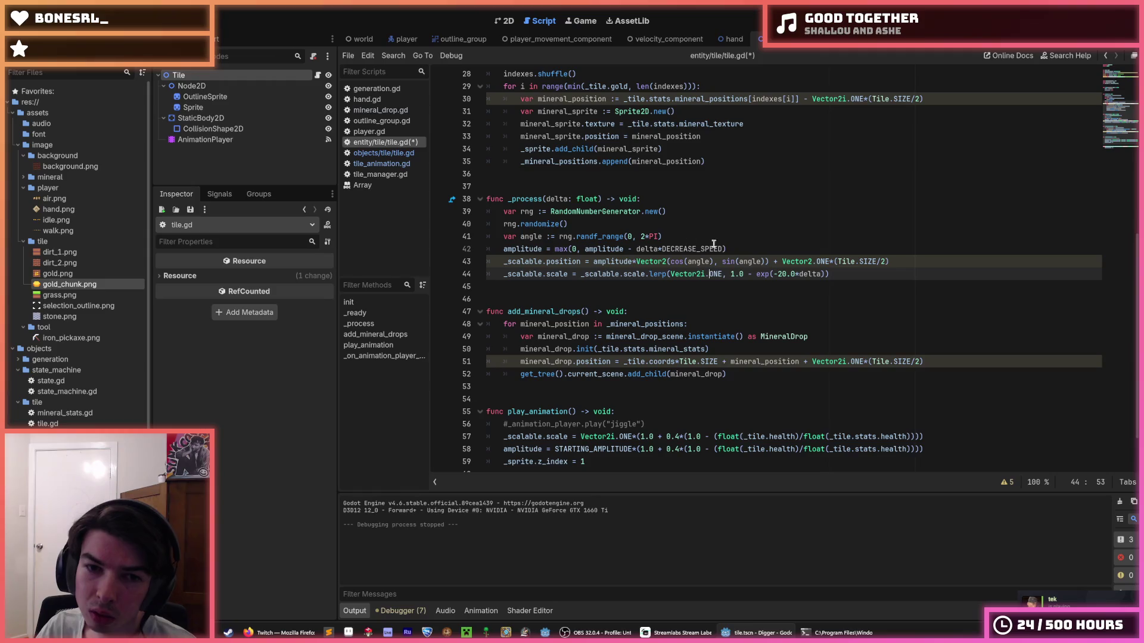
{"action": "key", "text": "ctrl+shift+d"}
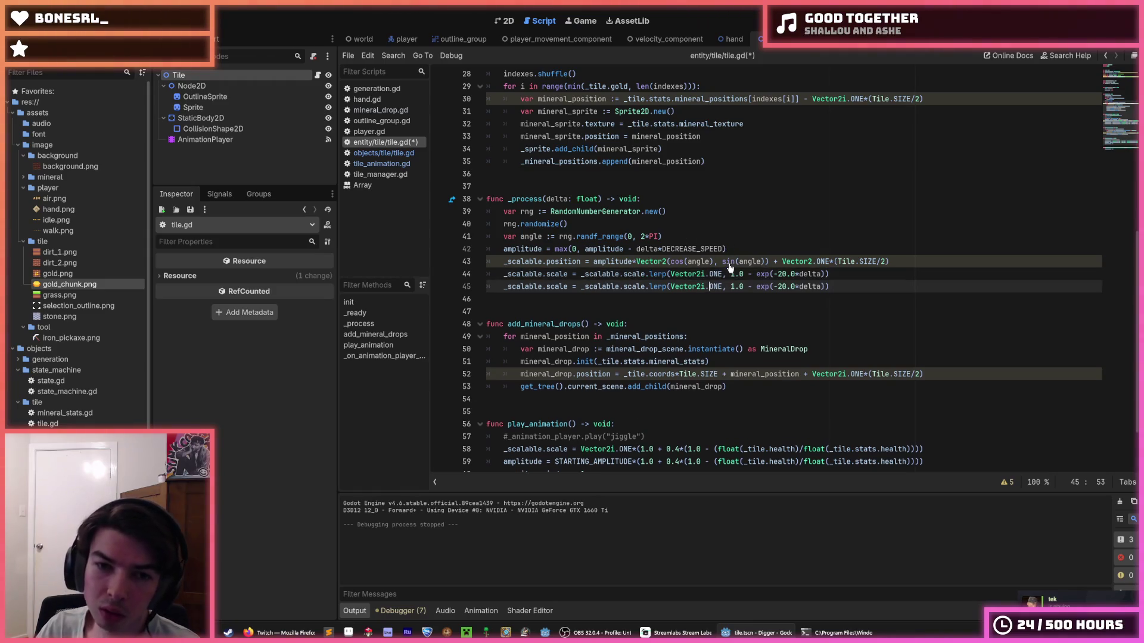
{"action": "key", "text": "alt+Up"}
{"action": "key", "text": "alt+Up"}
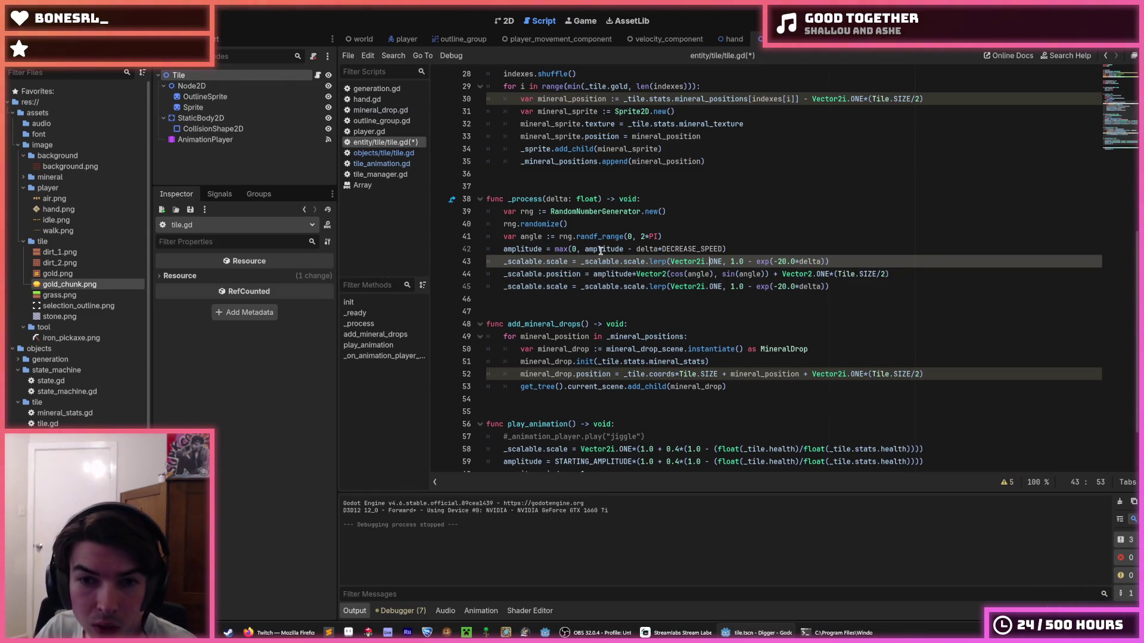
- Rewrite the copy's _scalable.scale references so it reads 'amplitude = lerp(amplitude, ...'
{"action": "left_click_drag", "start_coordinate": [649, 263], "coordinate": [580, 262]}
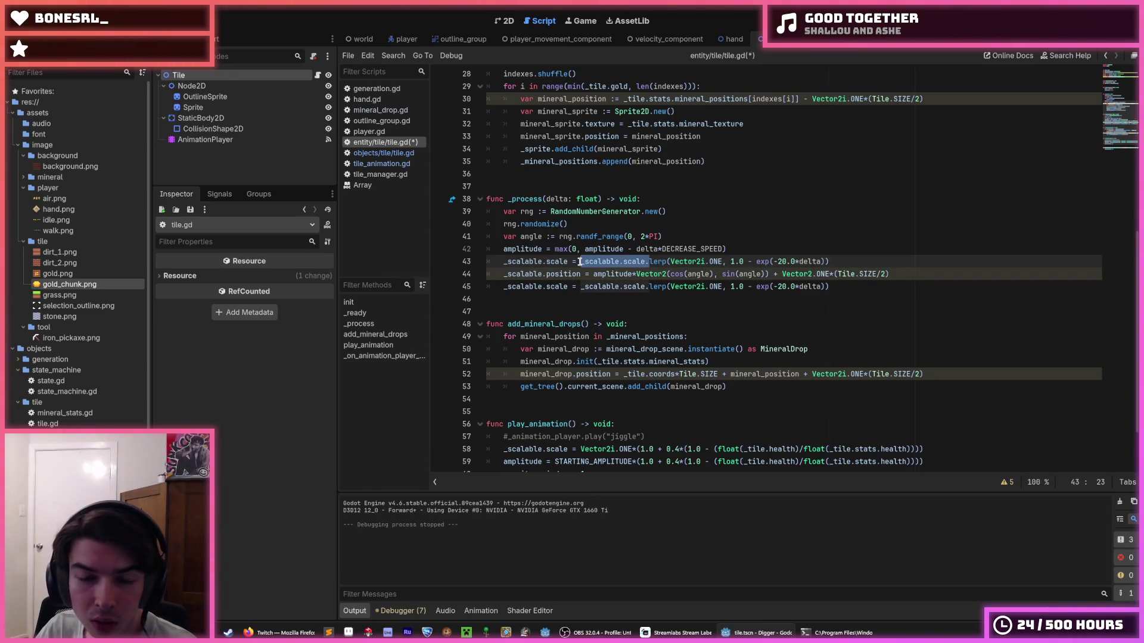
{"action": "key", "text": "BackSpace"}
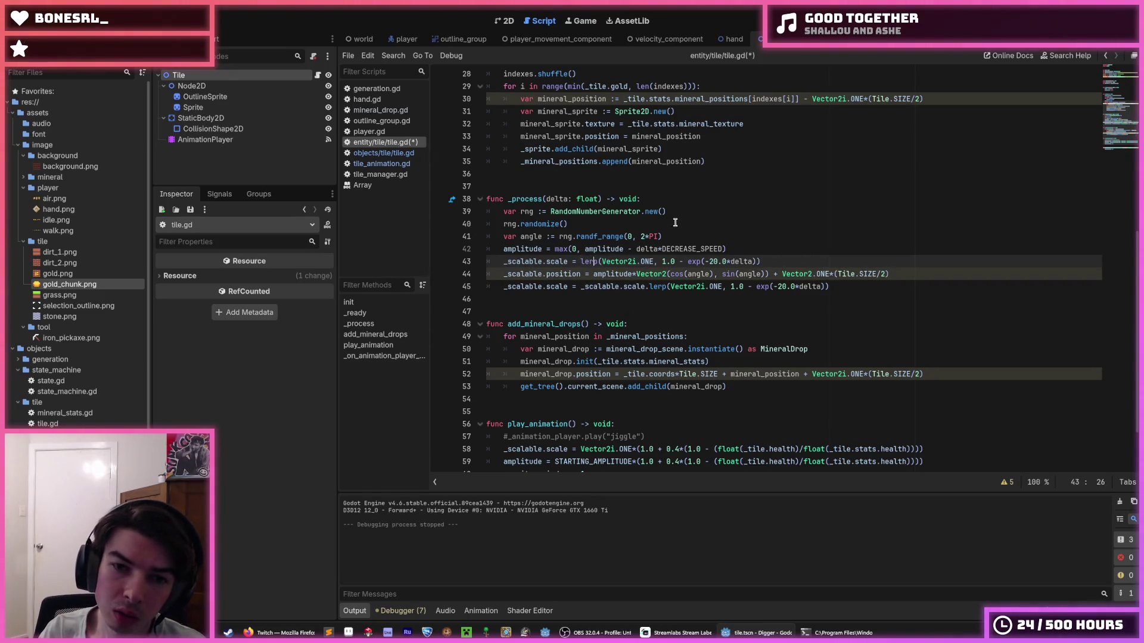
{"action": "type", "text": "am"}
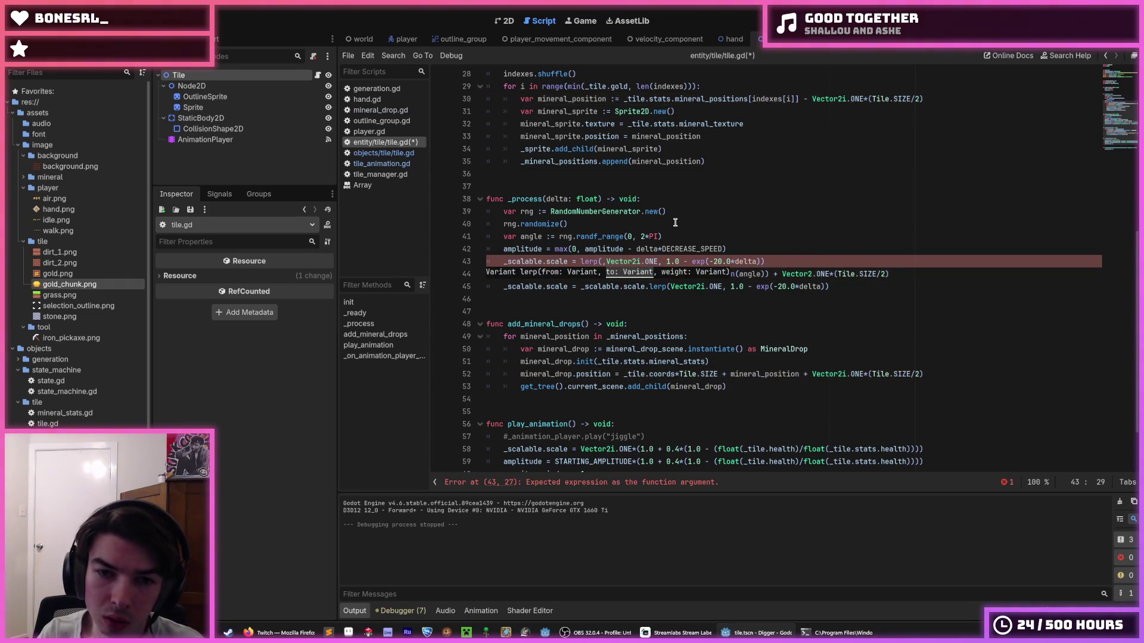
{"action": "type", "text": "plitude,"}
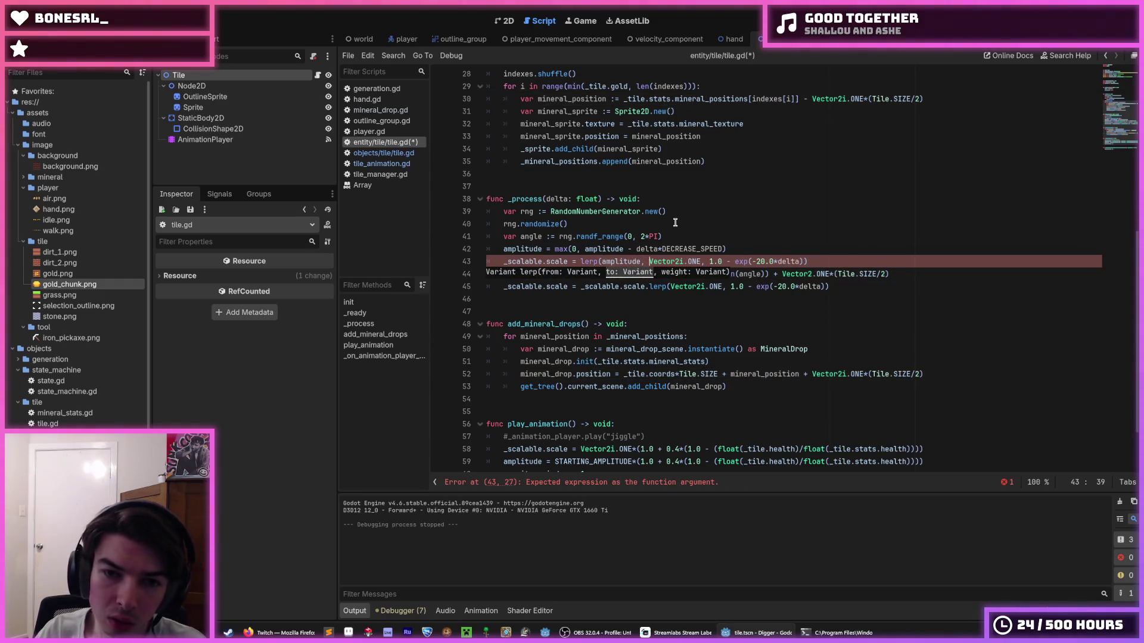
{"action": "double_click", "coordinate": [514, 250]}
{"action": "key", "text": "ctrl+c"}
{"action": "double_click", "coordinate": [514, 261]}
{"action": "key", "text": "ctrl+v"}
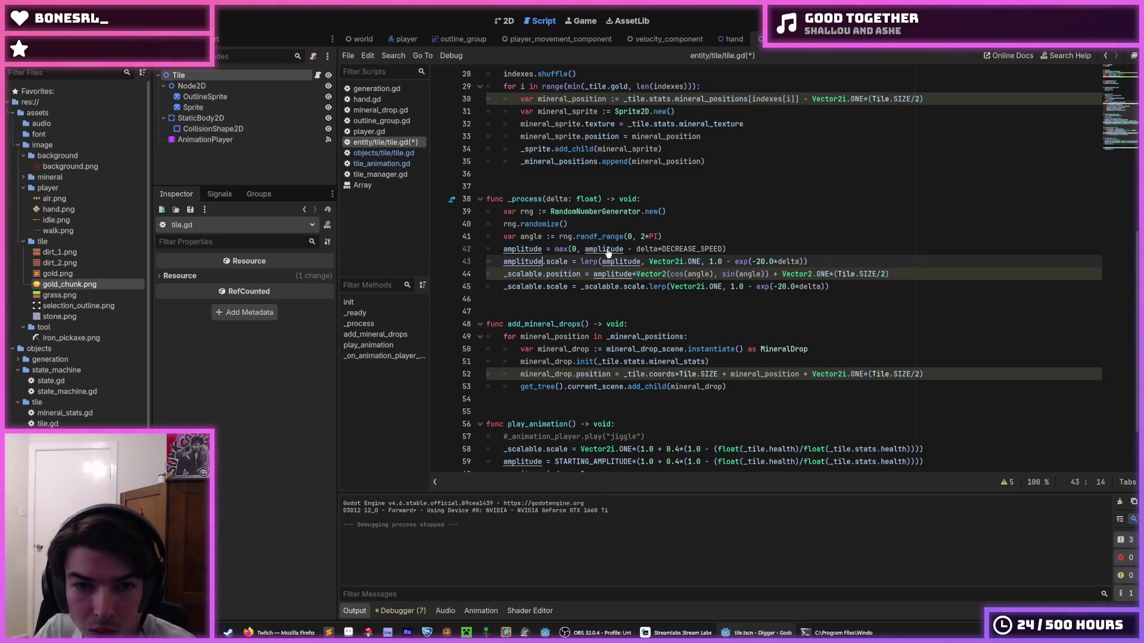
{"action": "double_click", "coordinate": [556, 262]}
{"action": "key", "text": "BackSpace"}
{"action": "key", "text": "BackSpace"}
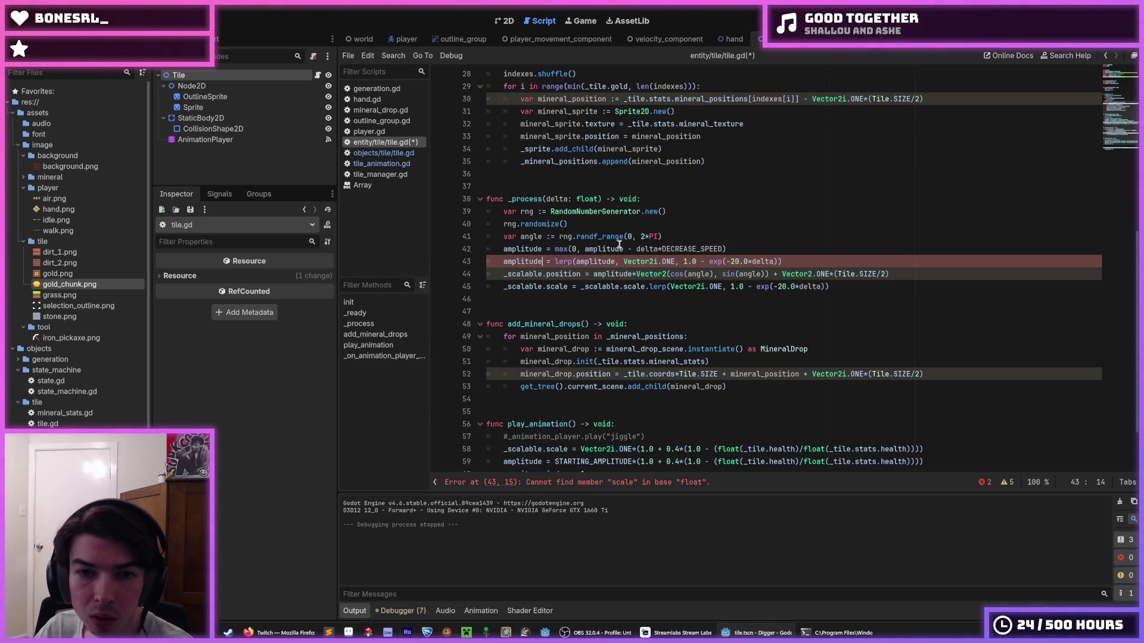
- Replace Vector2i.ONE with 0 as the lerp target and select the old amplitude decrease line
{"action": "left_click_drag", "start_coordinate": [675, 261], "coordinate": [623, 261]}
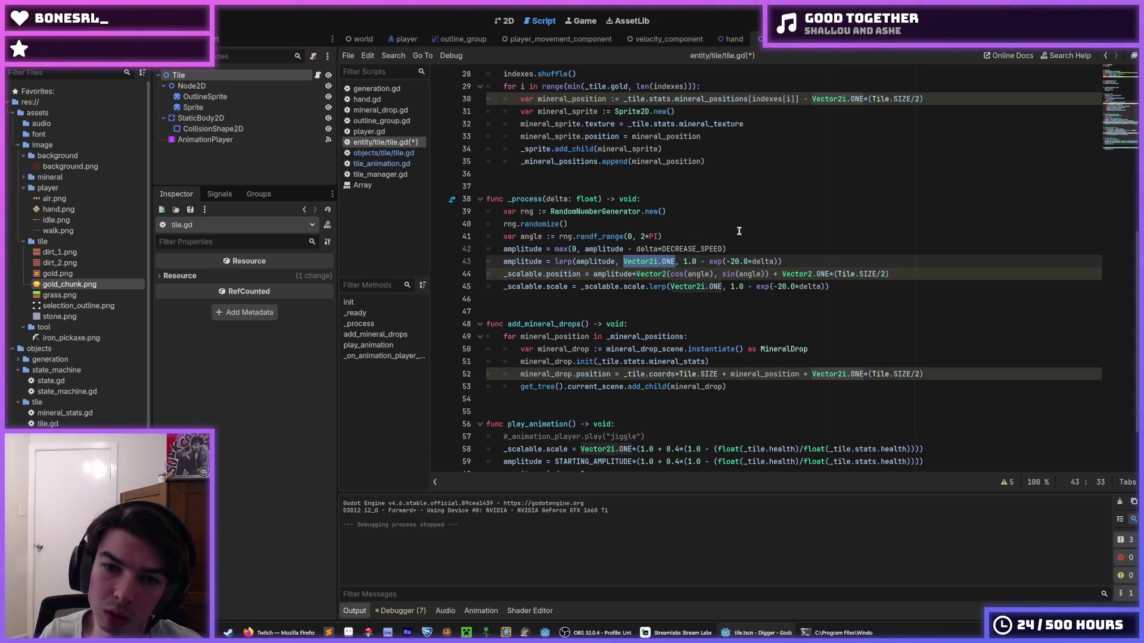
{"action": "type", "text": "0"}
{"action": "key", "text": "Escape"}
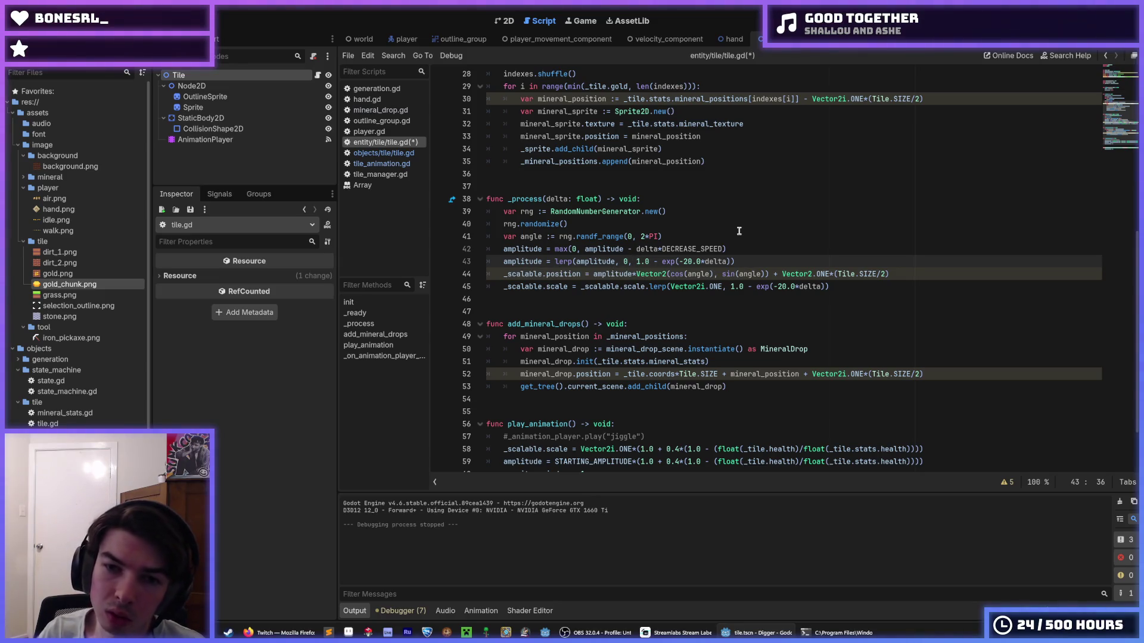
{"action": "left_click_drag", "start_coordinate": [762, 251], "coordinate": [483, 251]}
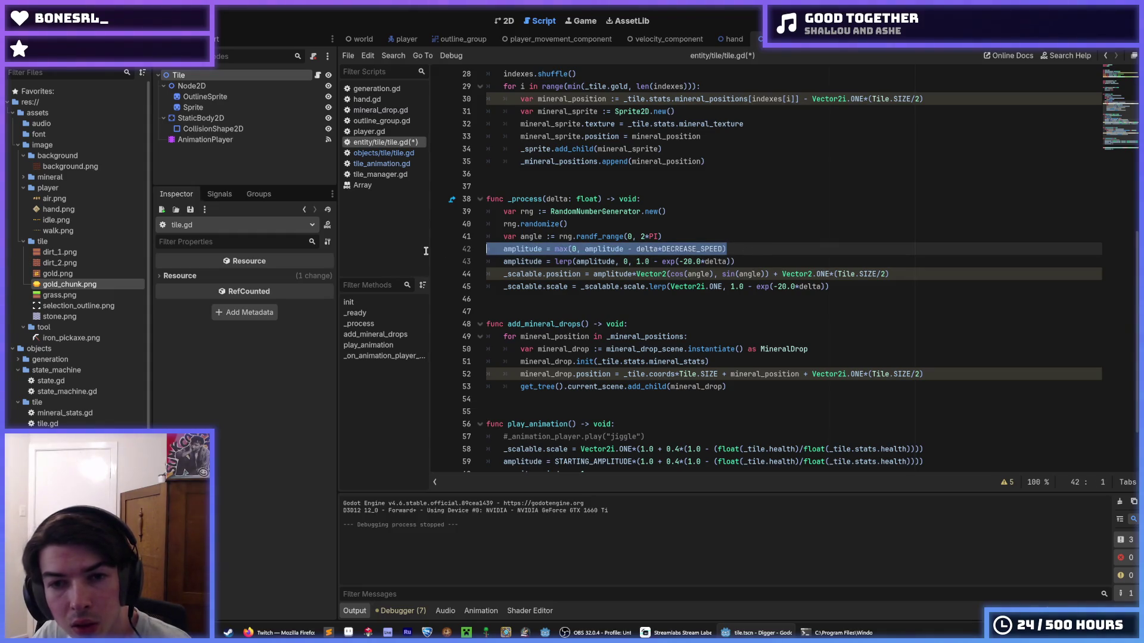
- Comment out the old decrease line, replace 20.0 with DECREASE_SPEED on lines 43 and 45, and save
{"action": "key", "text": "ctrl+k"}
{"action": "key", "text": "End"}
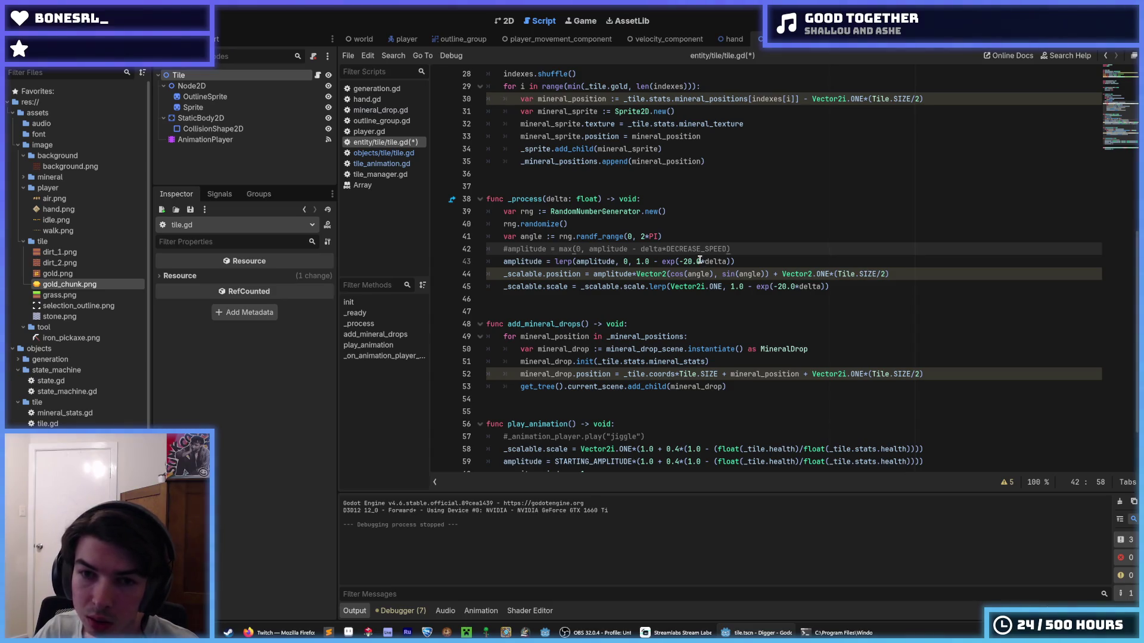
{"action": "left_click", "coordinate": [667, 249]}
{"action": "left_click_drag", "start_coordinate": [667, 249], "coordinate": [683, 262]}
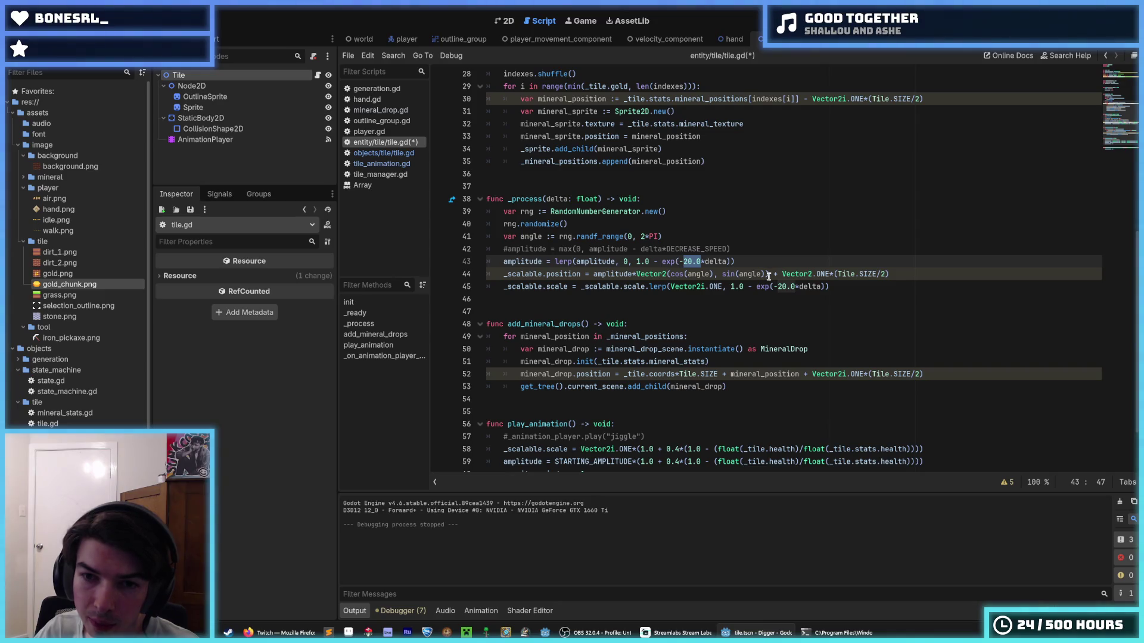
{"action": "key", "text": "ctrl+v"}
{"action": "left_click_drag", "start_coordinate": [796, 286], "coordinate": [775, 287]}
{"action": "key", "text": "ctrl+v"}
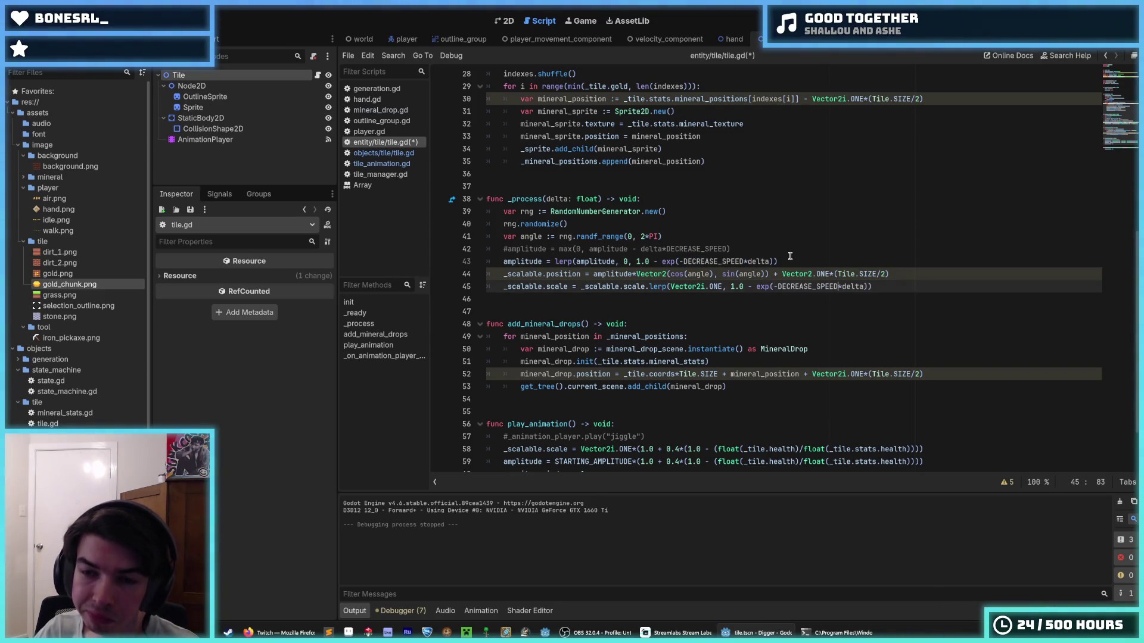
{"action": "left_click", "coordinate": [792, 262]}
{"action": "key", "text": "ctrl+s"}
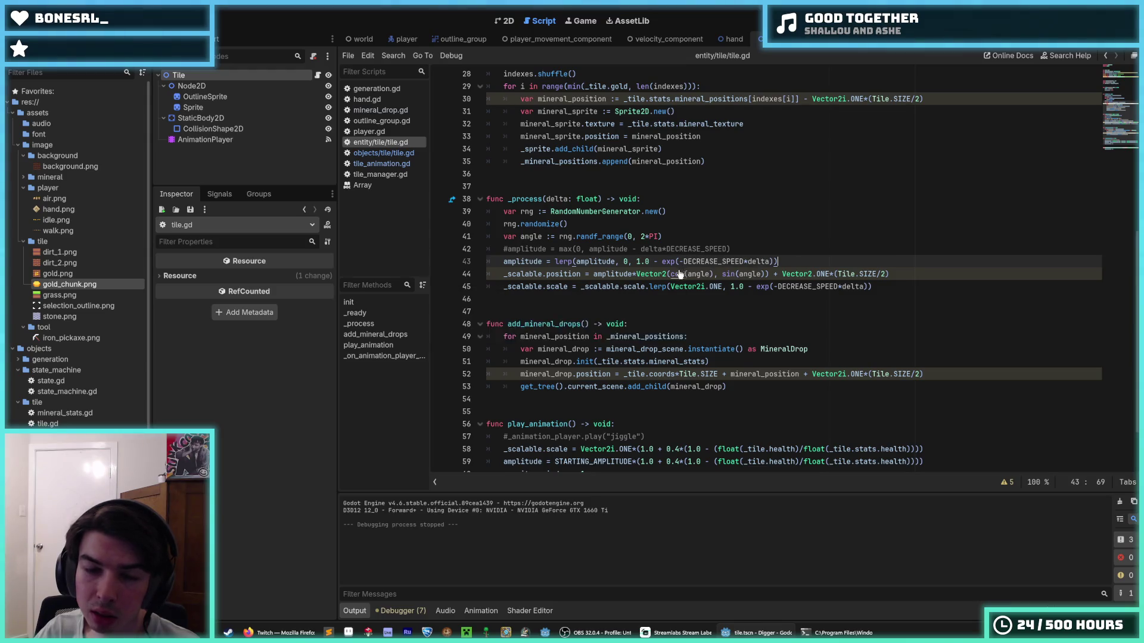
- Run the game, then fix the int-to-float error by changing the lerp target to 0.0 and relaunch
{"action": "left_click", "coordinate": [706, 274]}
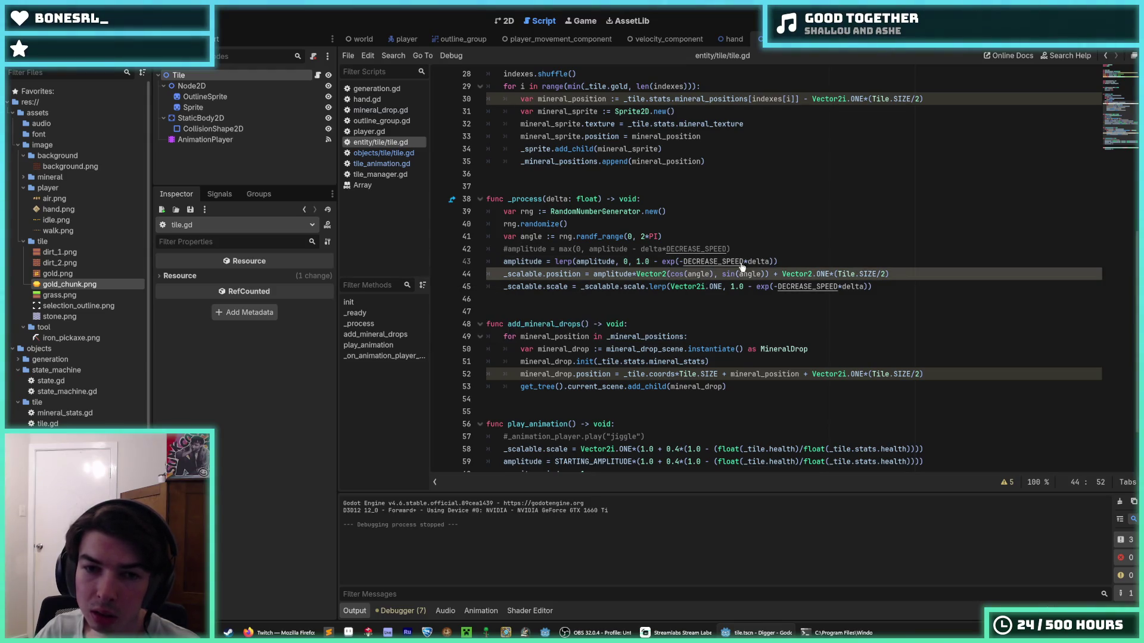
{"action": "left_click", "coordinate": [777, 261]}
{"action": "key", "text": "F5"}
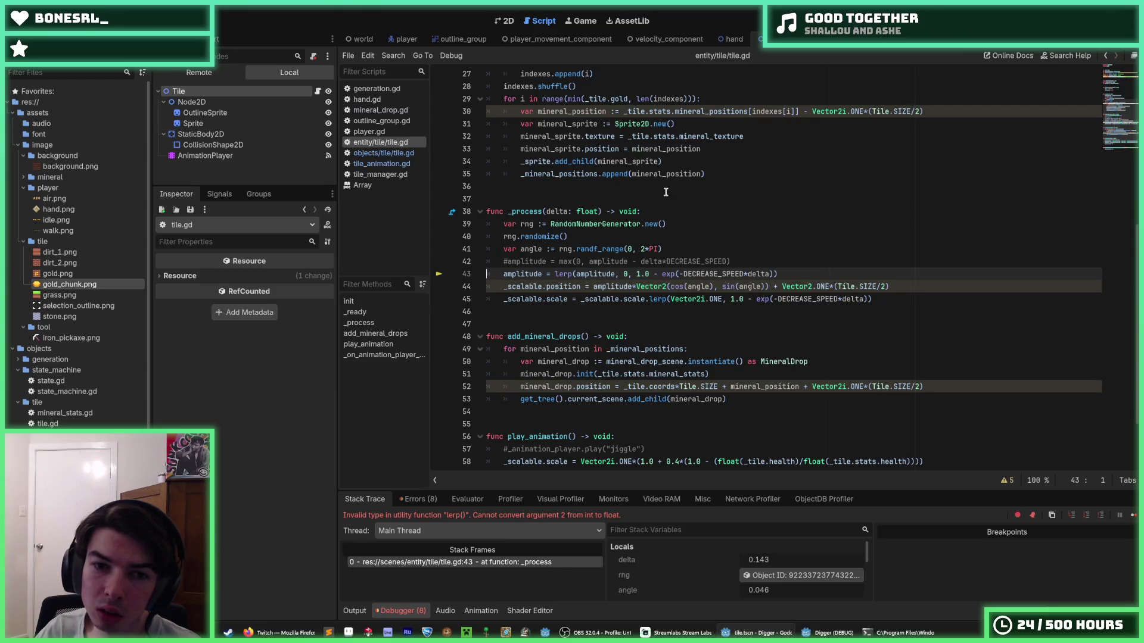
{"action": "left_click", "coordinate": [629, 275]}
{"action": "type", "text": ".0"}
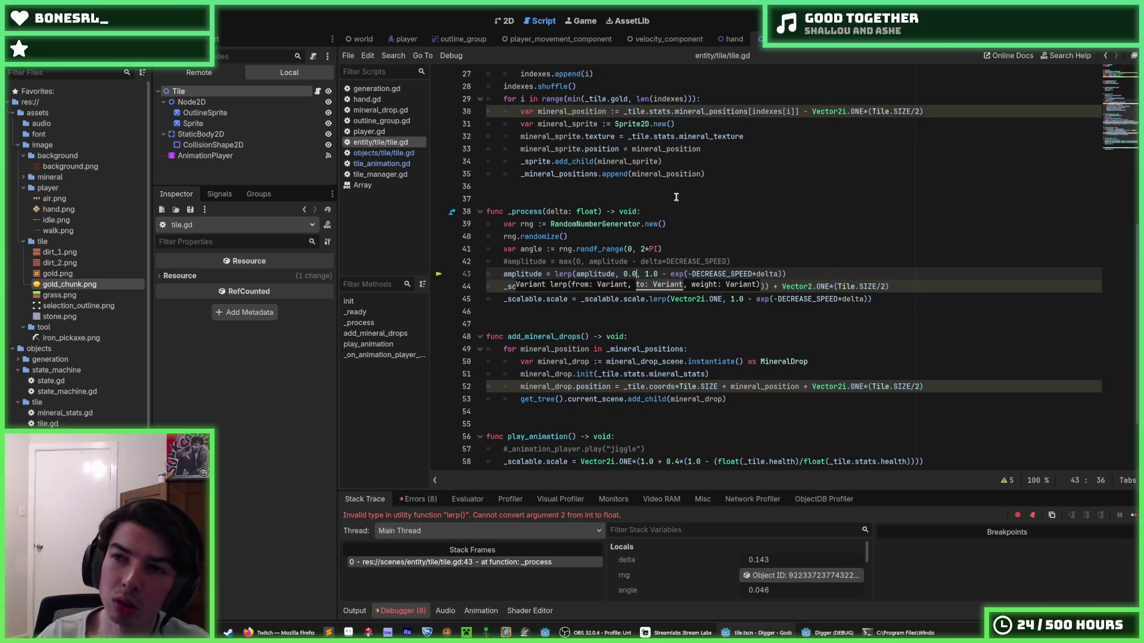
{"action": "key", "text": "F5"}
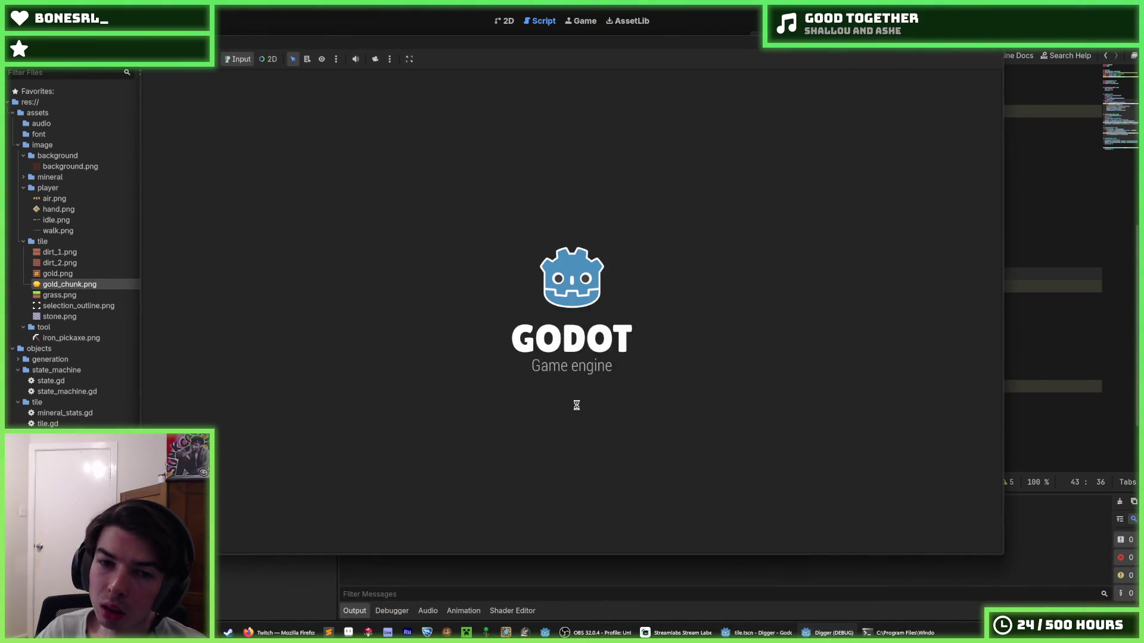
- Click tiles to mine a shaft down through the dirt into the stone layer
{"action": "left_click", "coordinate": [576, 406]}
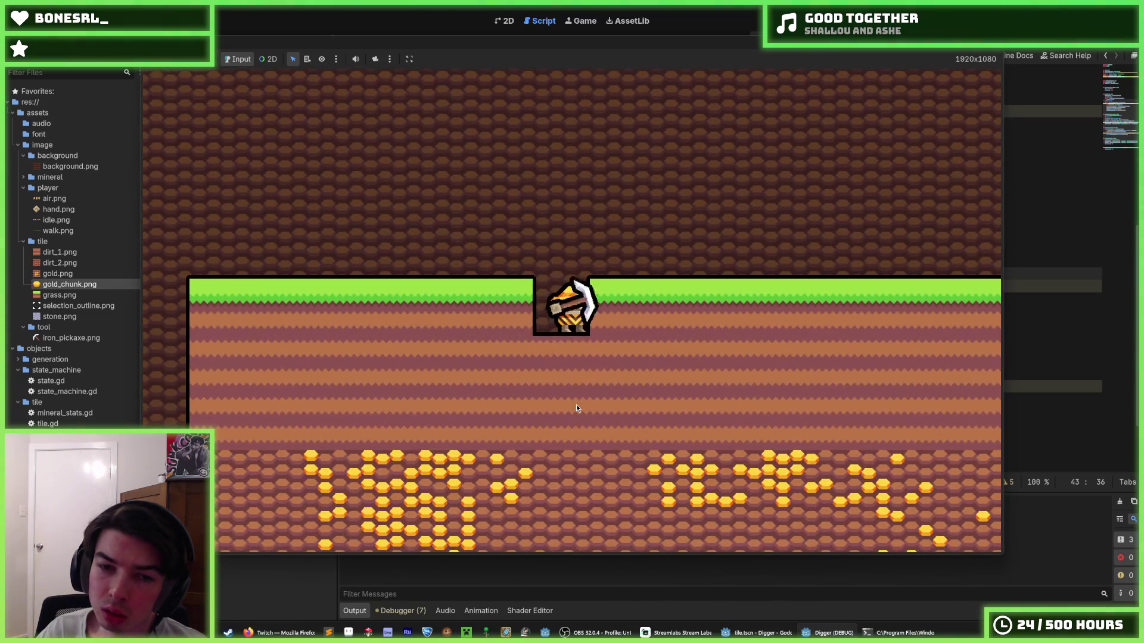
{"action": "left_click", "coordinate": [576, 407]}
{"action": "left_click", "coordinate": [577, 407]}
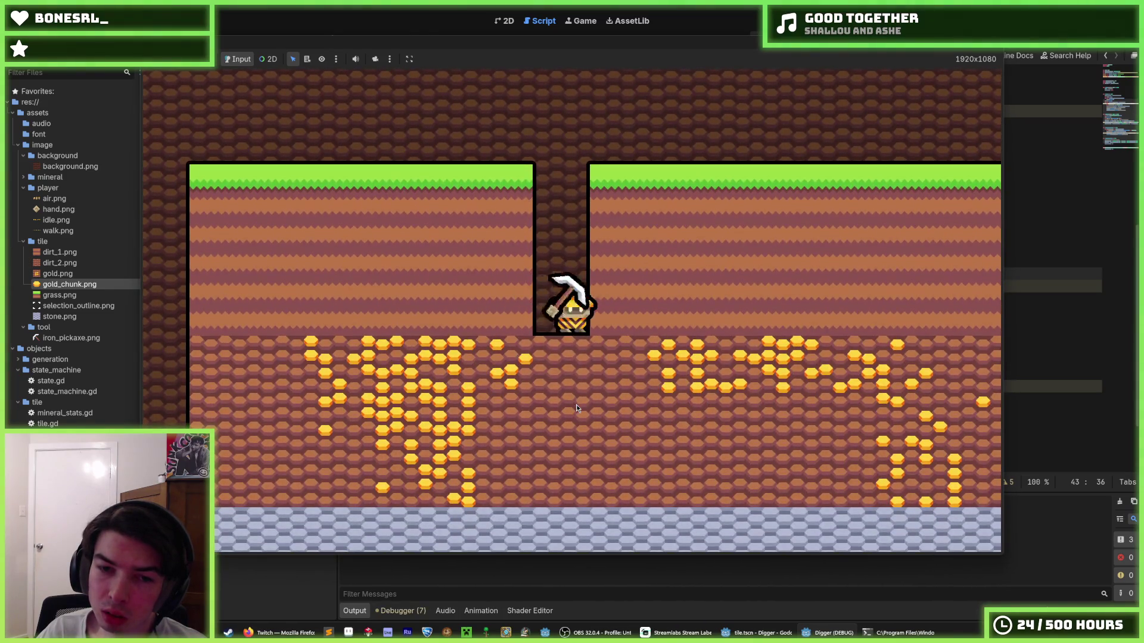
{"action": "left_click", "coordinate": [576, 405]}
{"action": "left_click", "coordinate": [577, 405]}
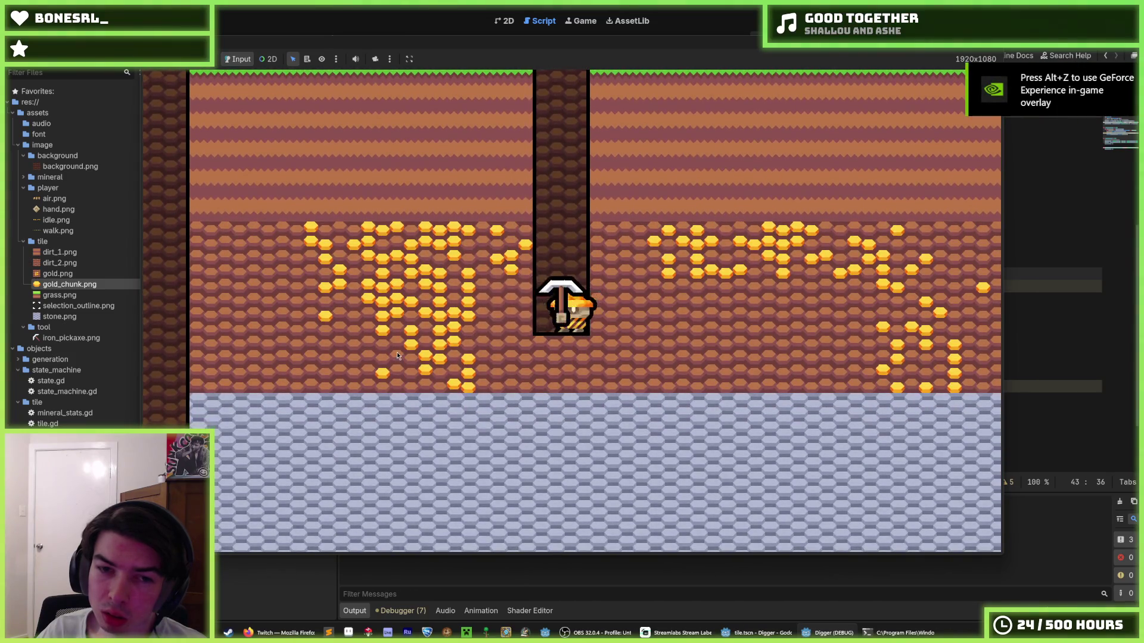
{"action": "left_click", "coordinate": [398, 356]}
{"action": "left_click", "coordinate": [623, 453]}
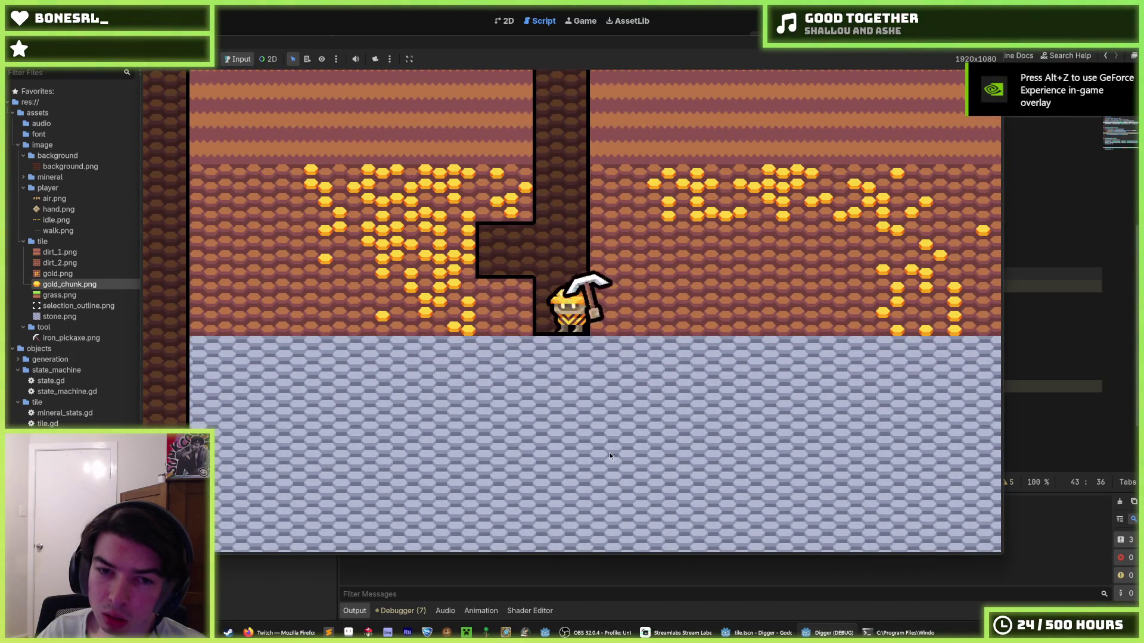
{"action": "left_click", "coordinate": [609, 453]}
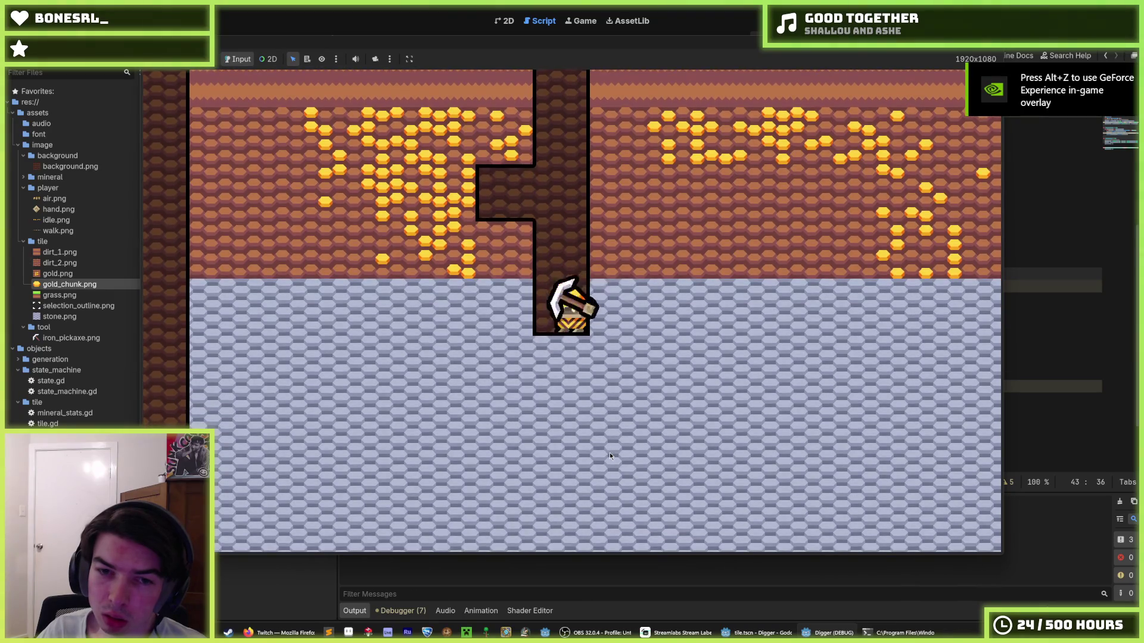
{"action": "left_click", "coordinate": [610, 453]}
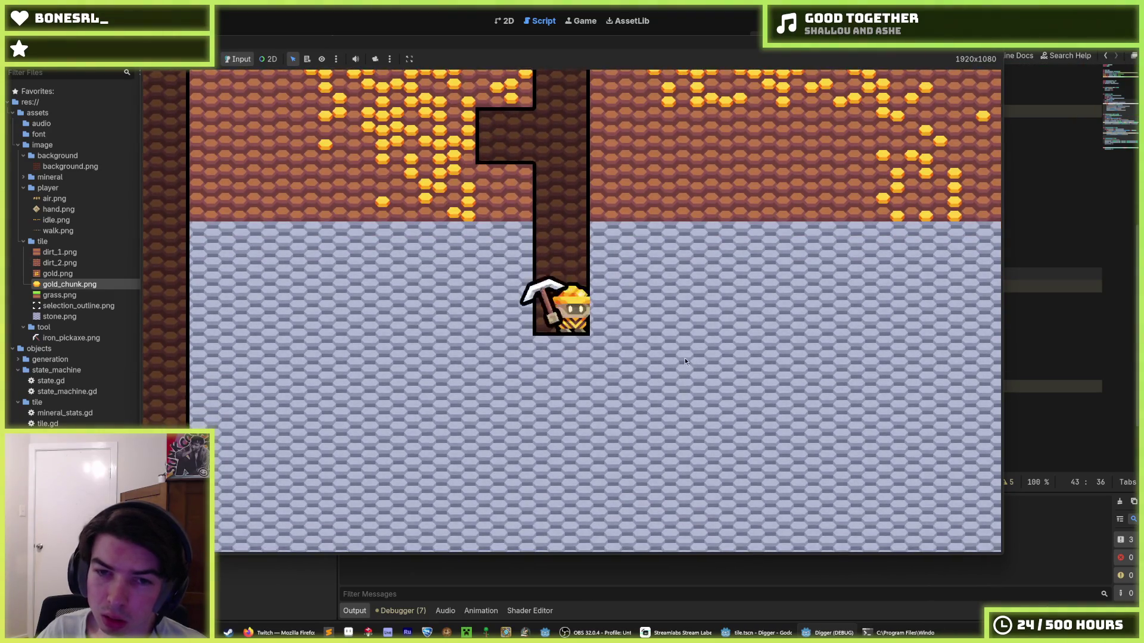
{"action": "left_click", "coordinate": [586, 452]}
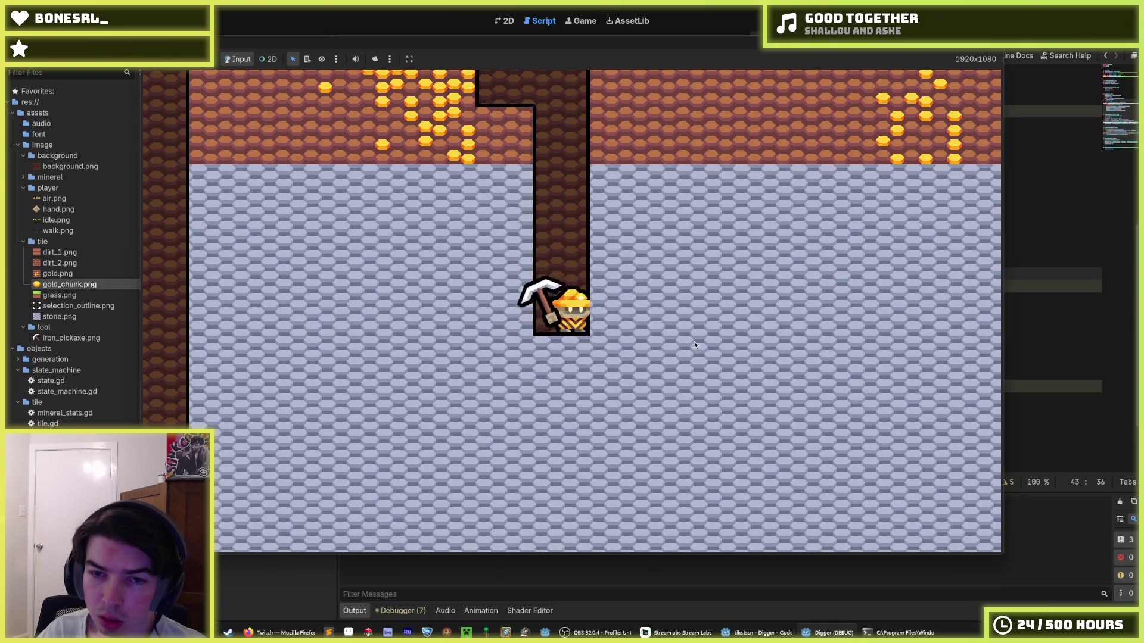
- Dig several stone tiles to the right and one above, then stop the game
{"action": "key", "text": "d"}
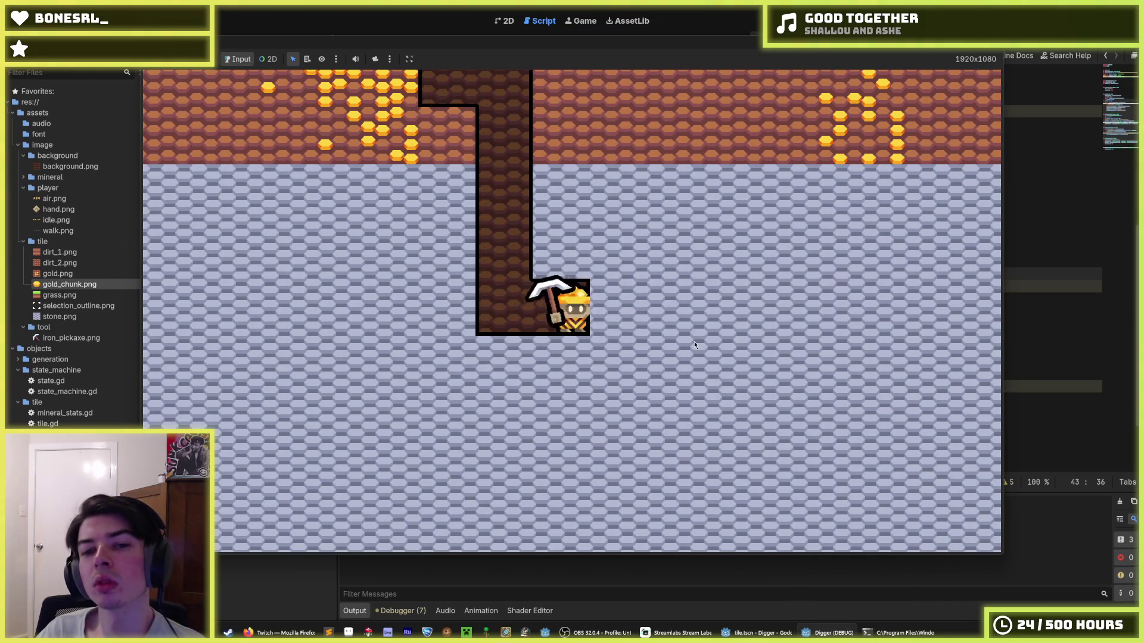
{"action": "key", "text": "d"}
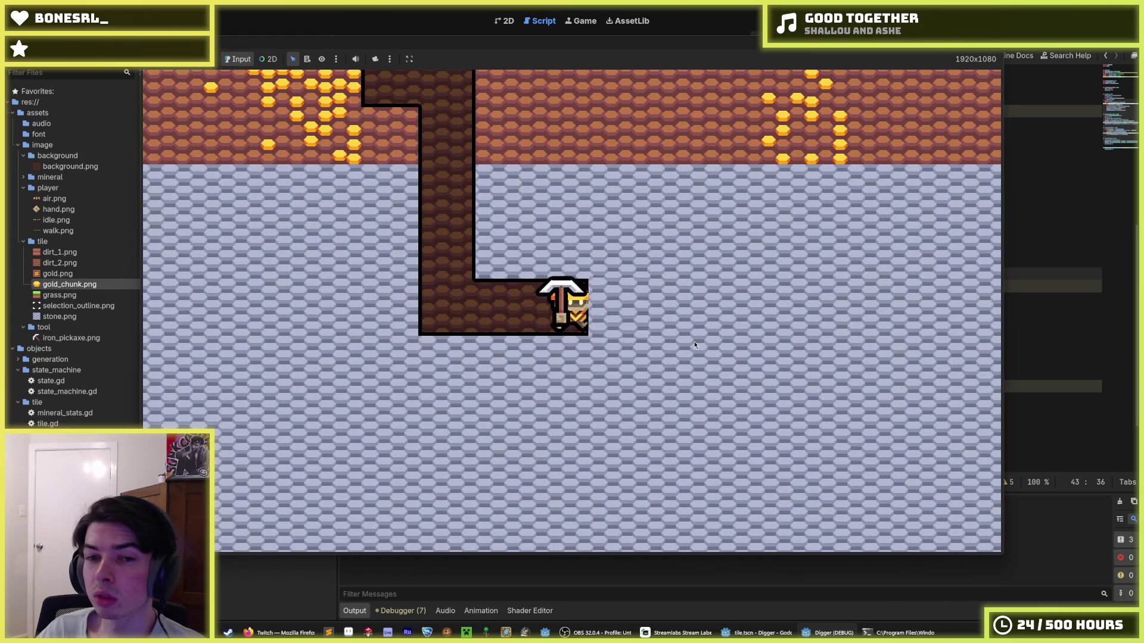
{"action": "key", "text": "d"}
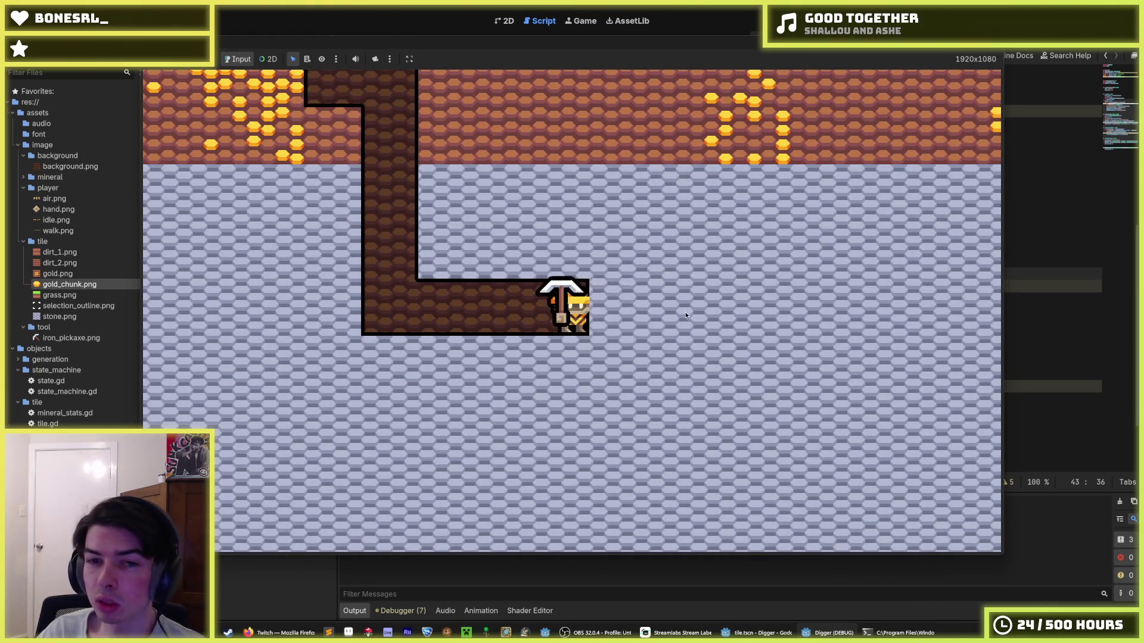
{"action": "key", "text": "d"}
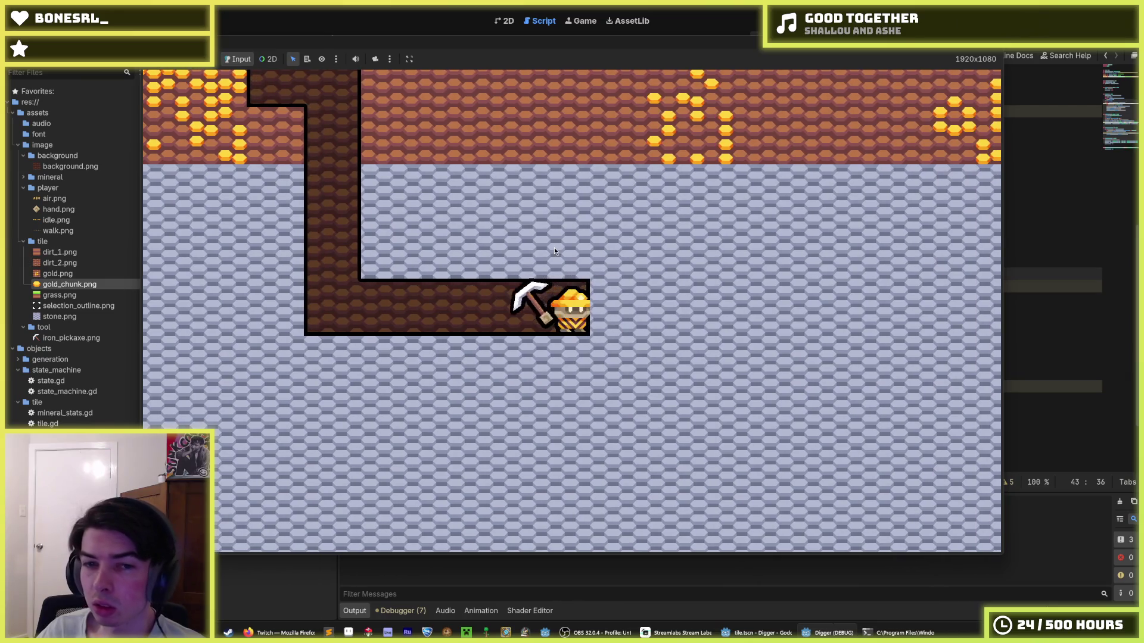
{"action": "key", "text": "d"}
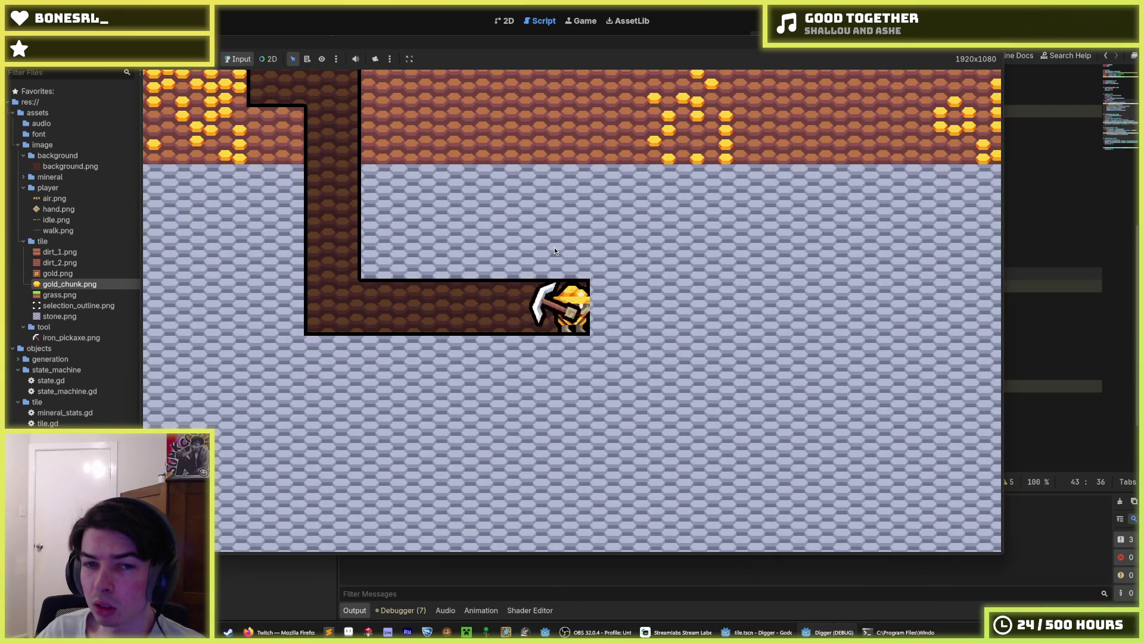
{"action": "key", "text": "w"}
{"action": "left_click", "coordinate": [1009, 55]}
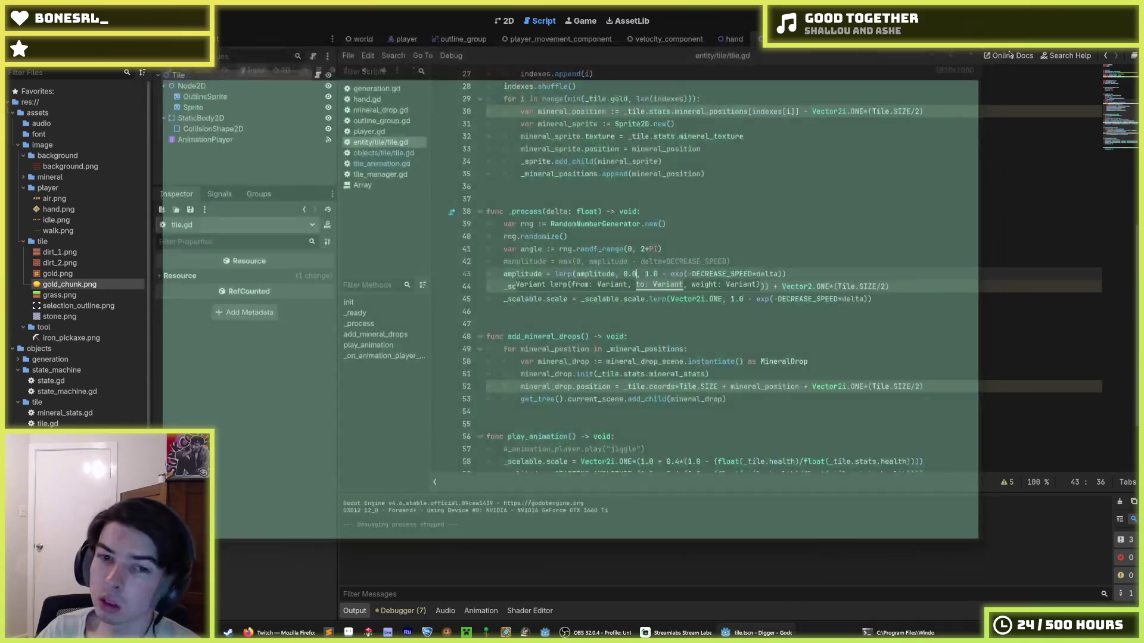
{"action": "scroll", "scroll_direction": "down", "scroll_amount": 3}
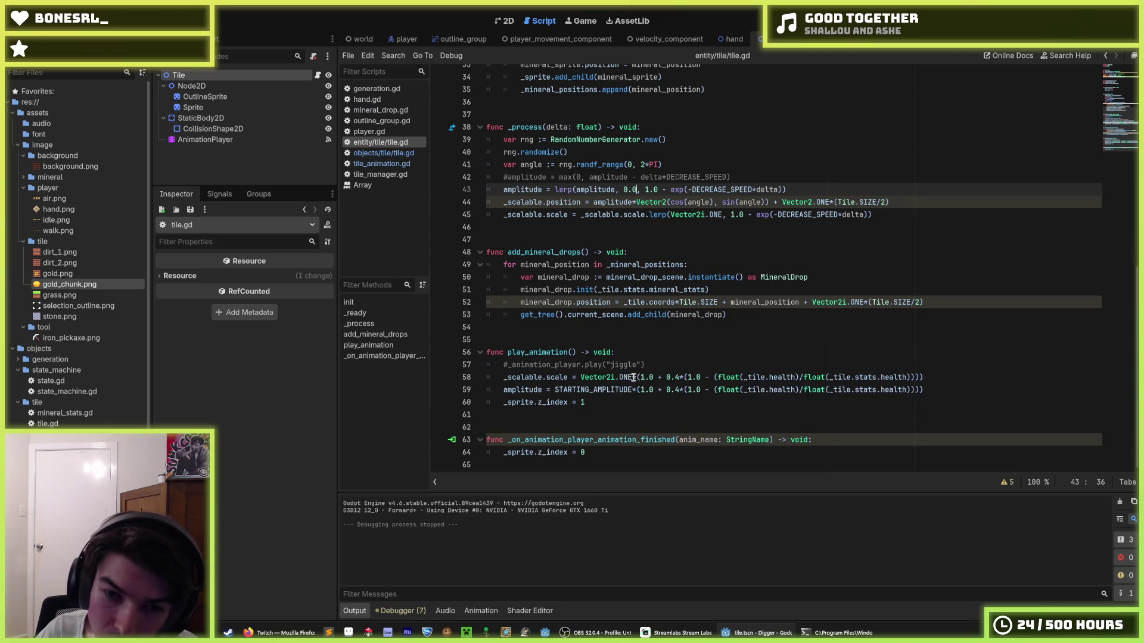
{"action": "left_click", "coordinate": [650, 378]}
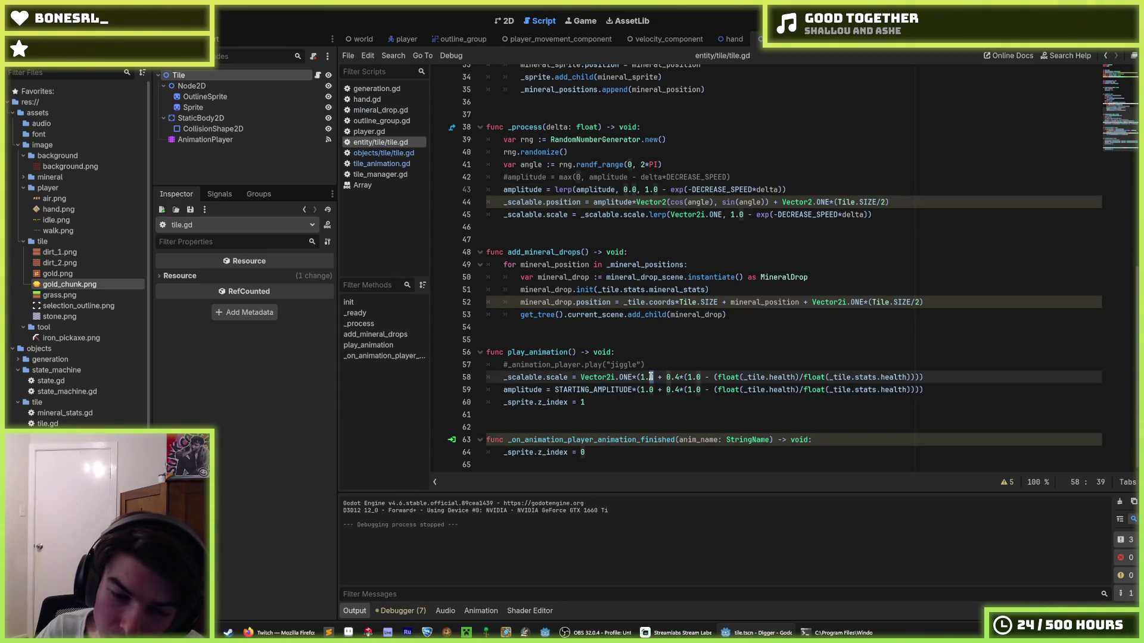
{"action": "left_click", "coordinate": [554, 389]}
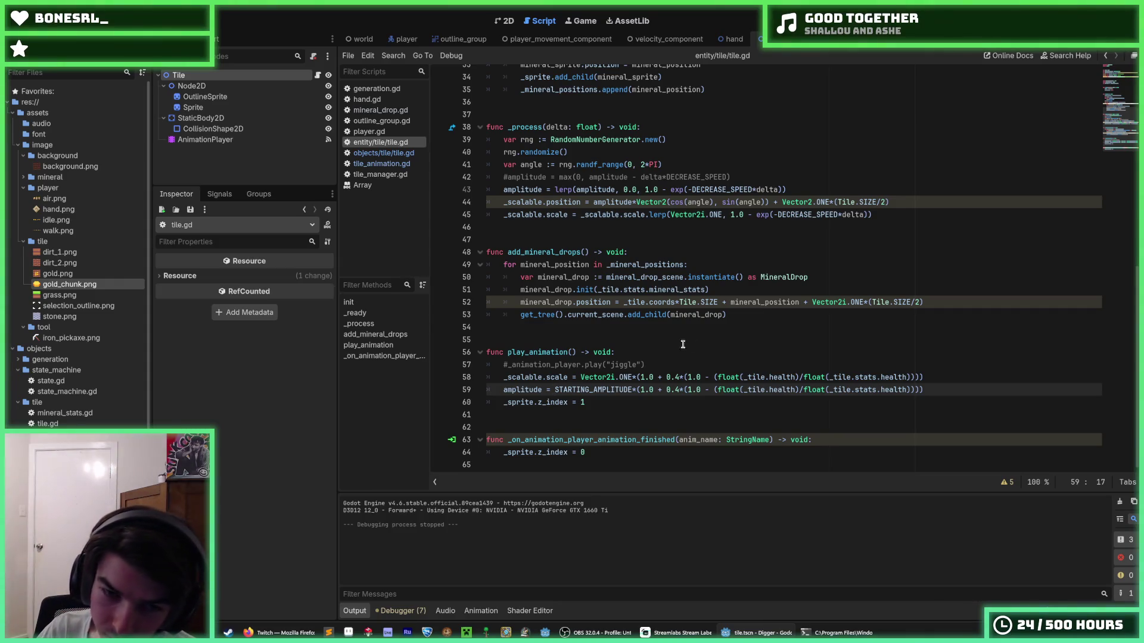
{"action": "left_click_drag", "start_coordinate": [632, 390], "coordinate": [554, 389]}
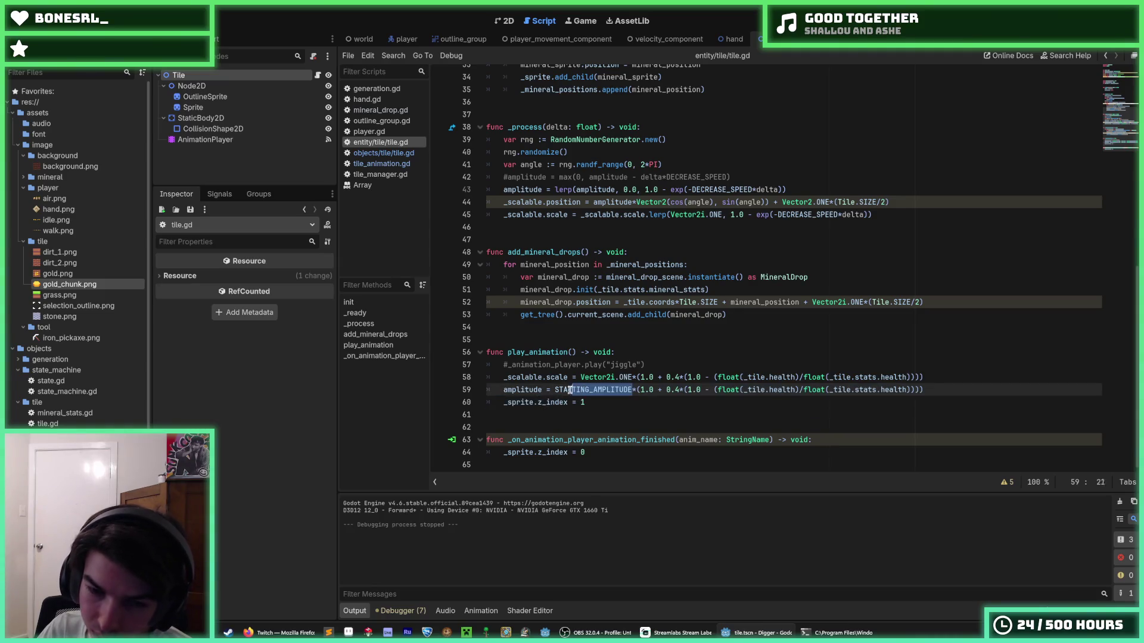
{"action": "key", "text": "Left"}
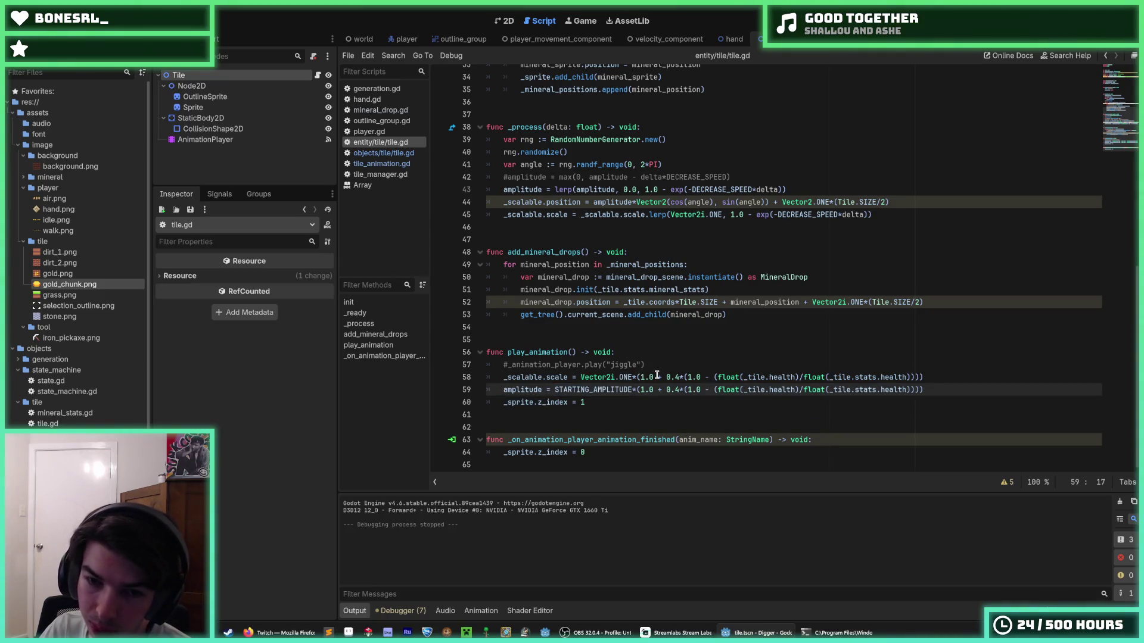
{"action": "left_click", "coordinate": [641, 377]}
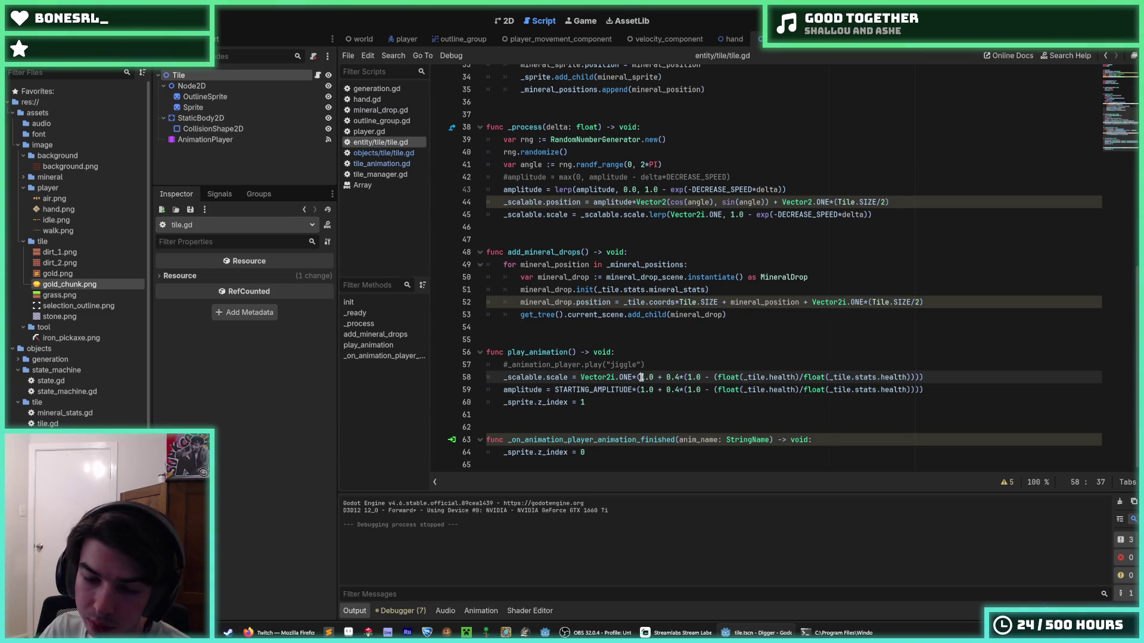
{"action": "double_click", "coordinate": [643, 377]}
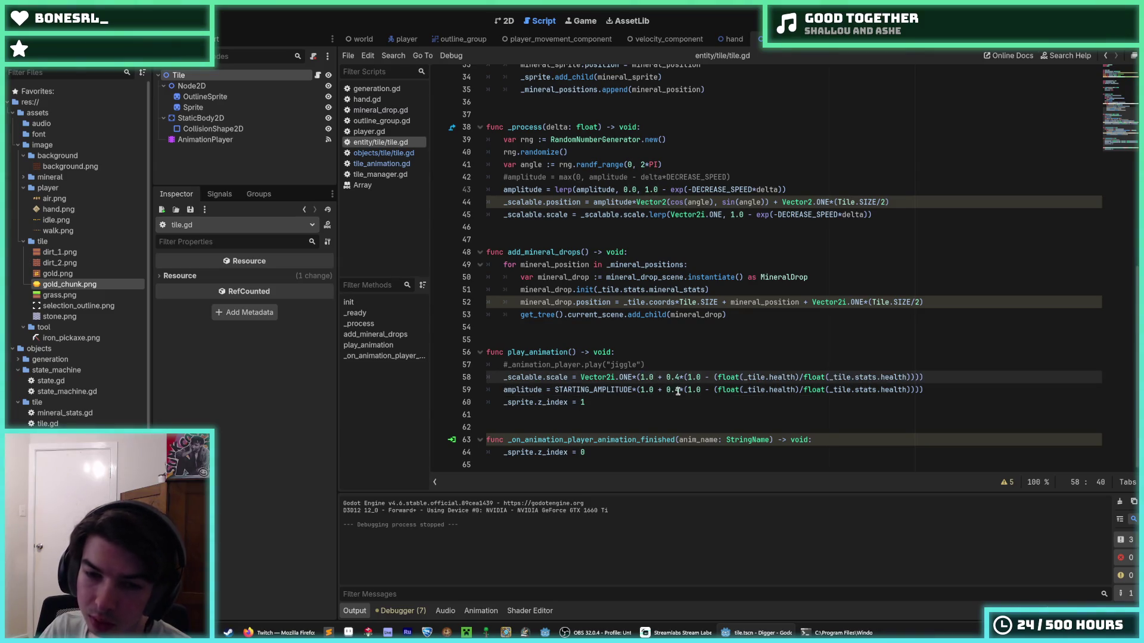
{"action": "double_click", "coordinate": [666, 390]}
{"action": "key", "text": "Right"}
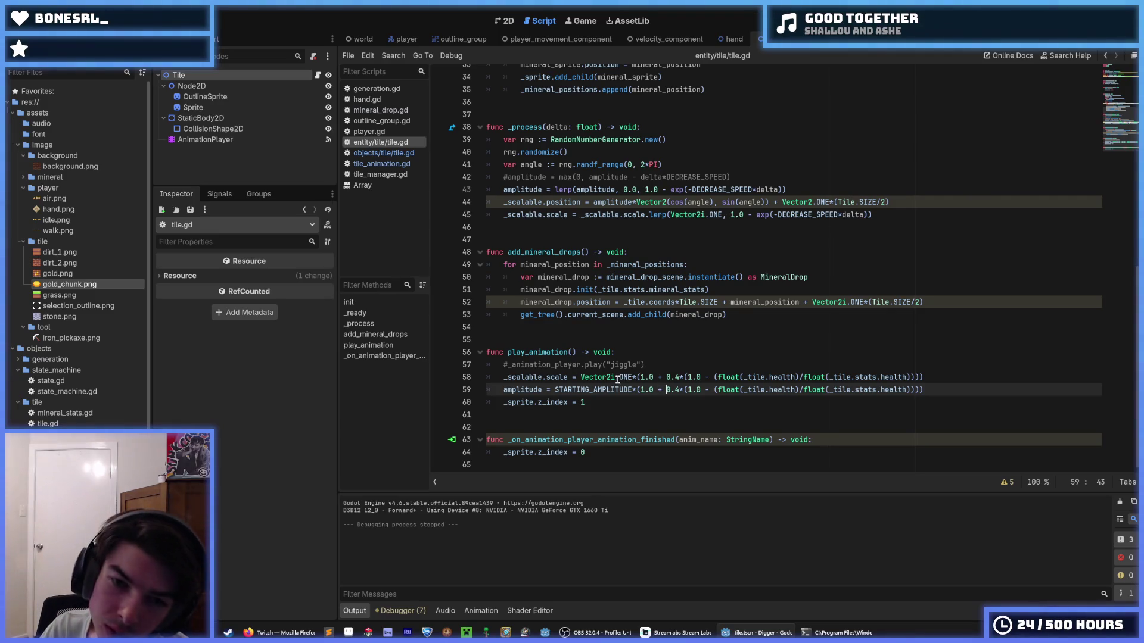
{"action": "left_click", "coordinate": [633, 377]}
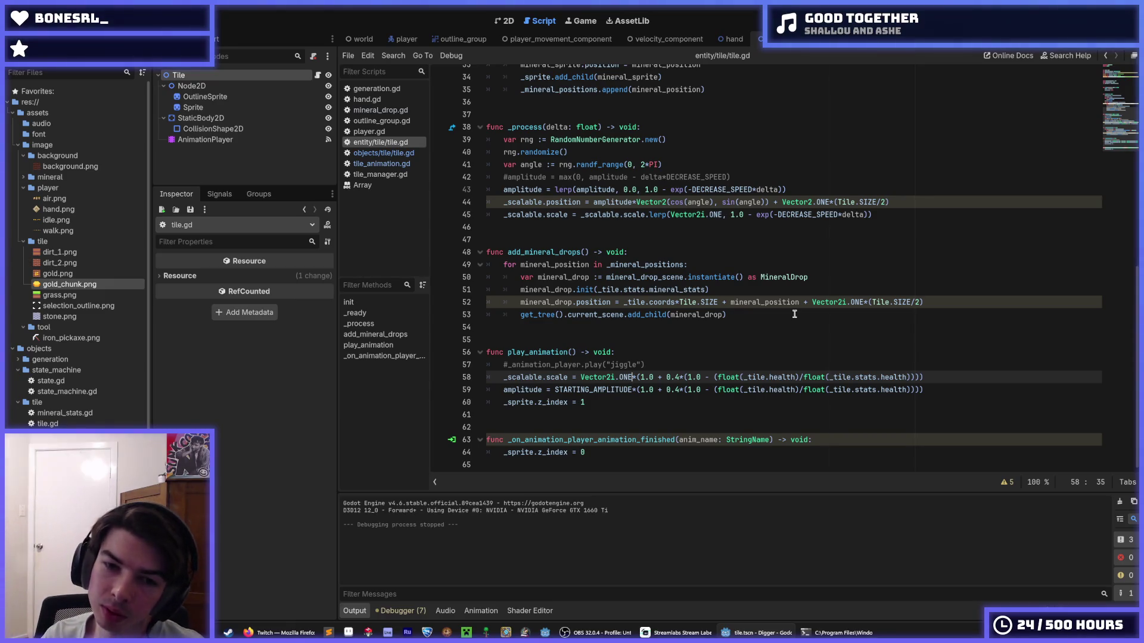
- Multiply the scale line in play_animation by SCALE_AMOUNT
{"action": "type", "text": "*sc"}
{"action": "type", "text": "ale_amount"}
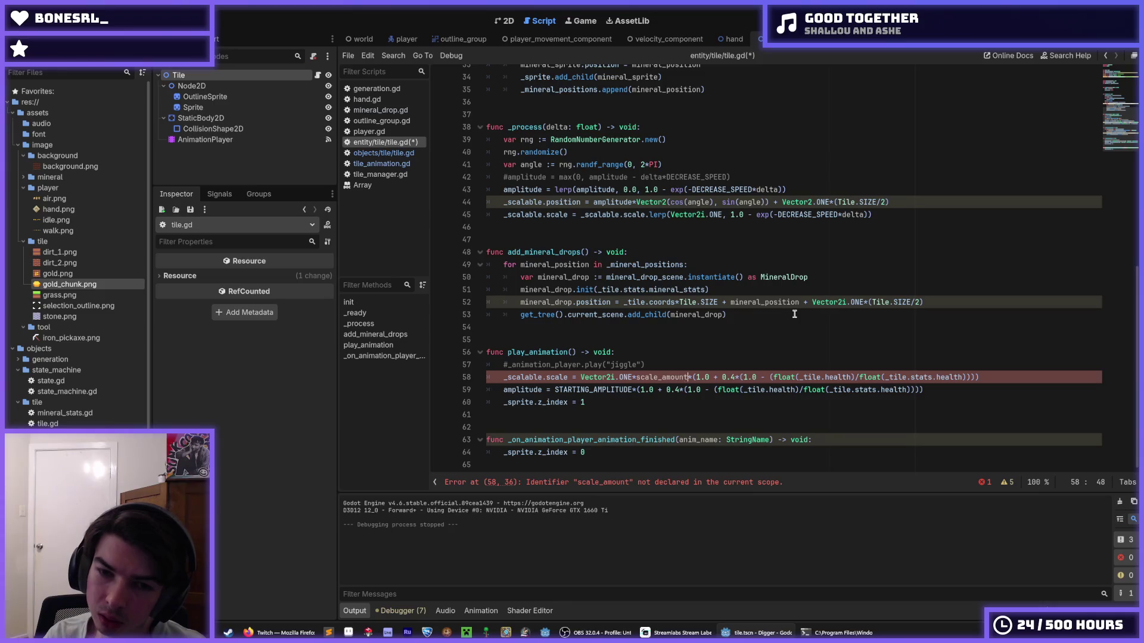
{"action": "key", "text": "ctrl+Right"}
{"action": "key", "text": "ctrl+shift+Left"}
{"action": "type", "text": "SCALE_"}
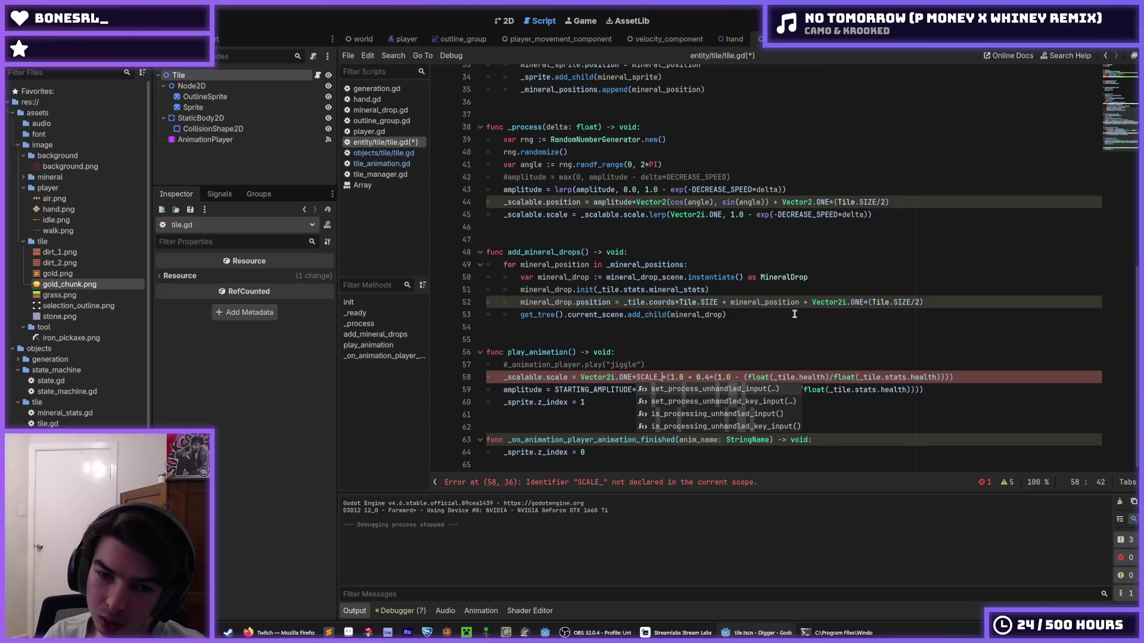
{"action": "type", "text": "AMOUNT"}
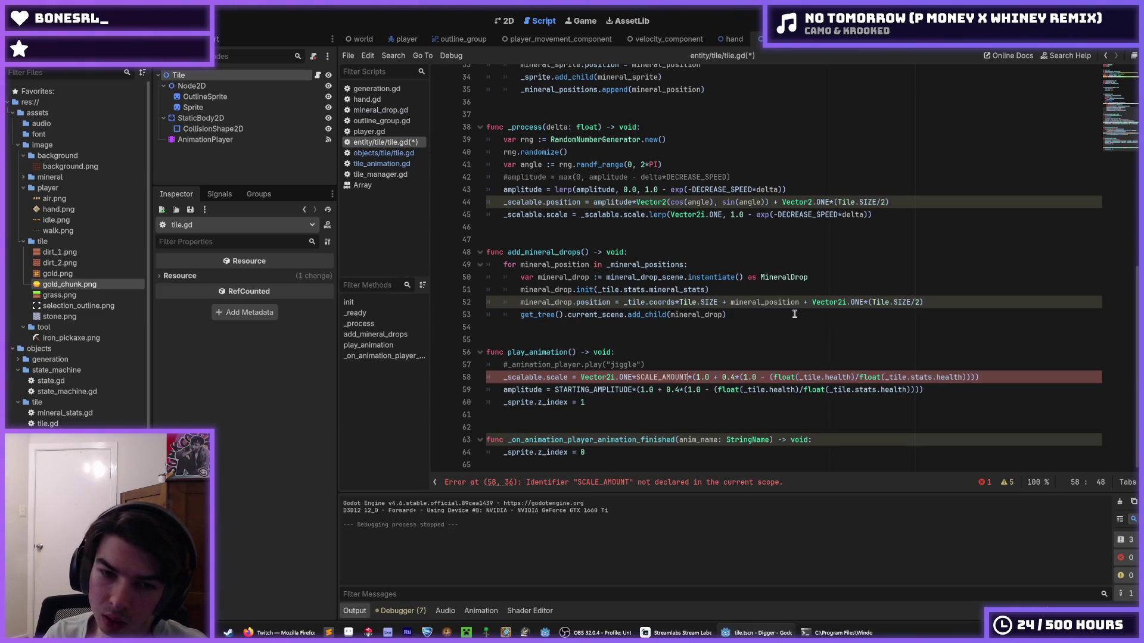
{"action": "key", "text": "Down"}
- Replace STARTING_AMPLITUDE on line 59 with SHAKE_AMOUNT
{"action": "key", "text": "Left"}
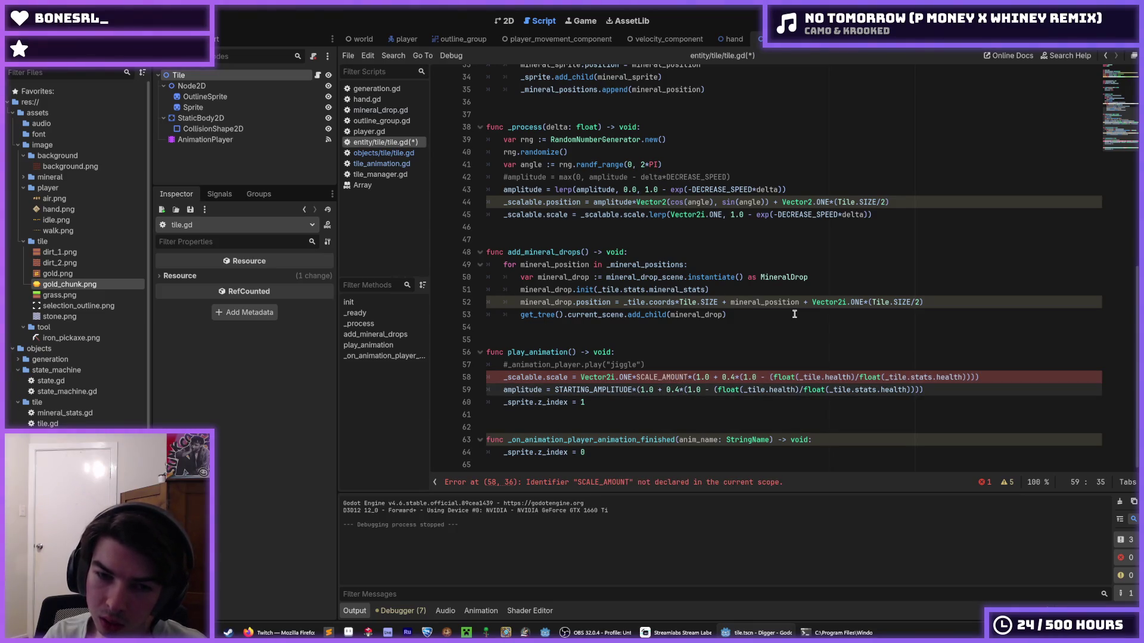
{"action": "key", "text": "shift+Left"}
{"action": "key", "text": "shift+Left"}
{"action": "key", "text": "shift+Left"}
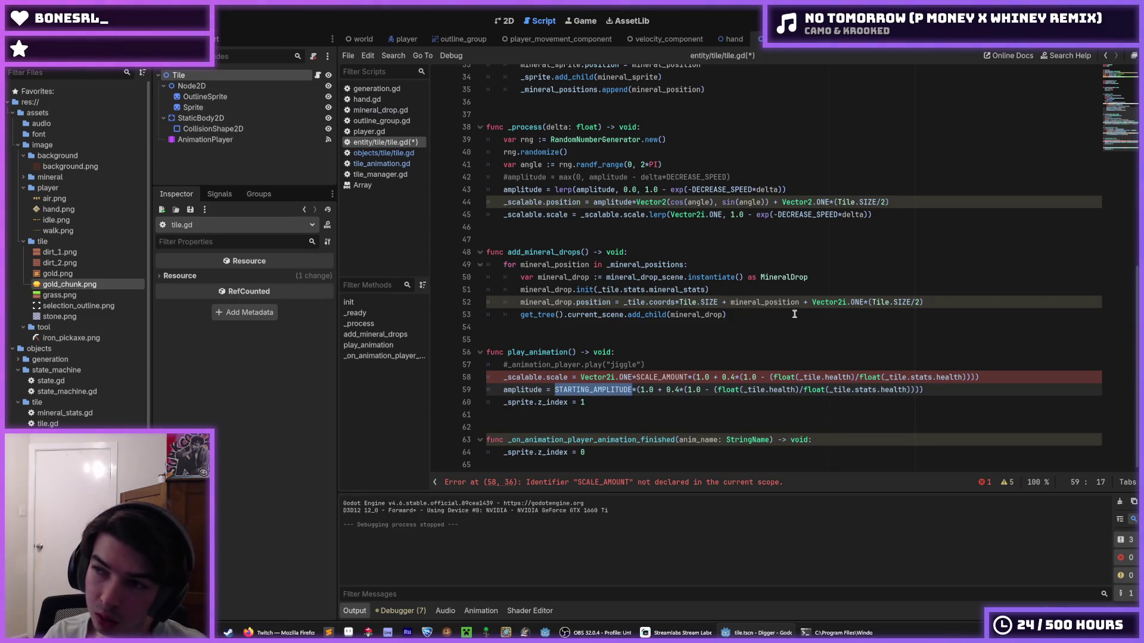
{"action": "type", "text": "OFFSE"}
{"action": "type", "text": "T_AMOUNT"}
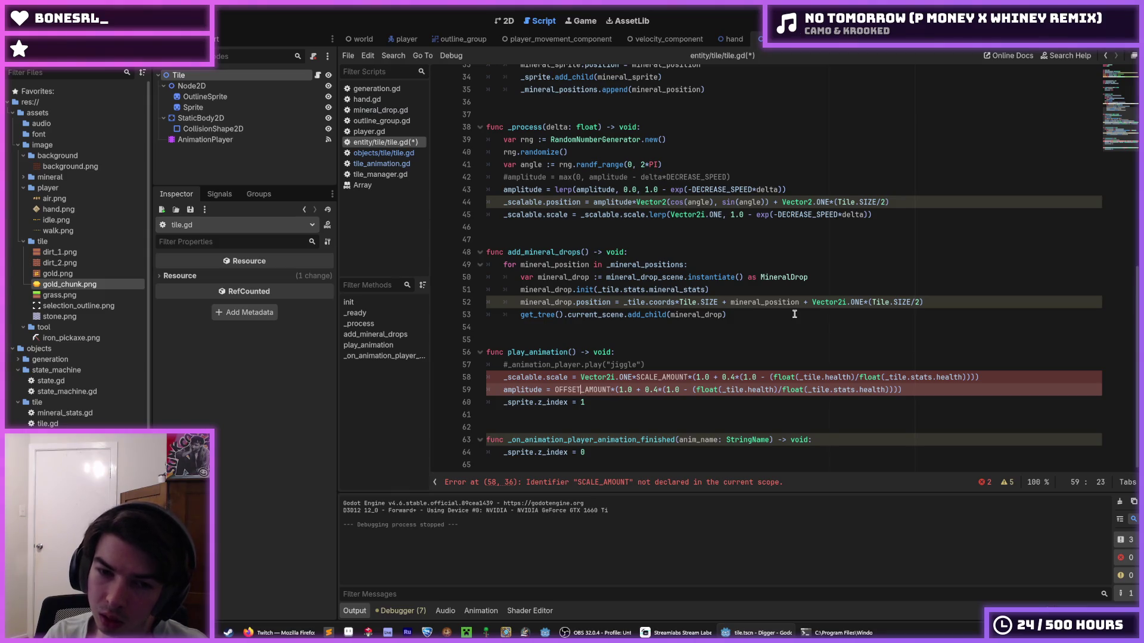
{"action": "key", "text": "BackSpace"}
{"action": "key", "text": "BackSpace"}
{"action": "key", "text": "BackSpace"}
{"action": "type", "text": "SHAKE"}
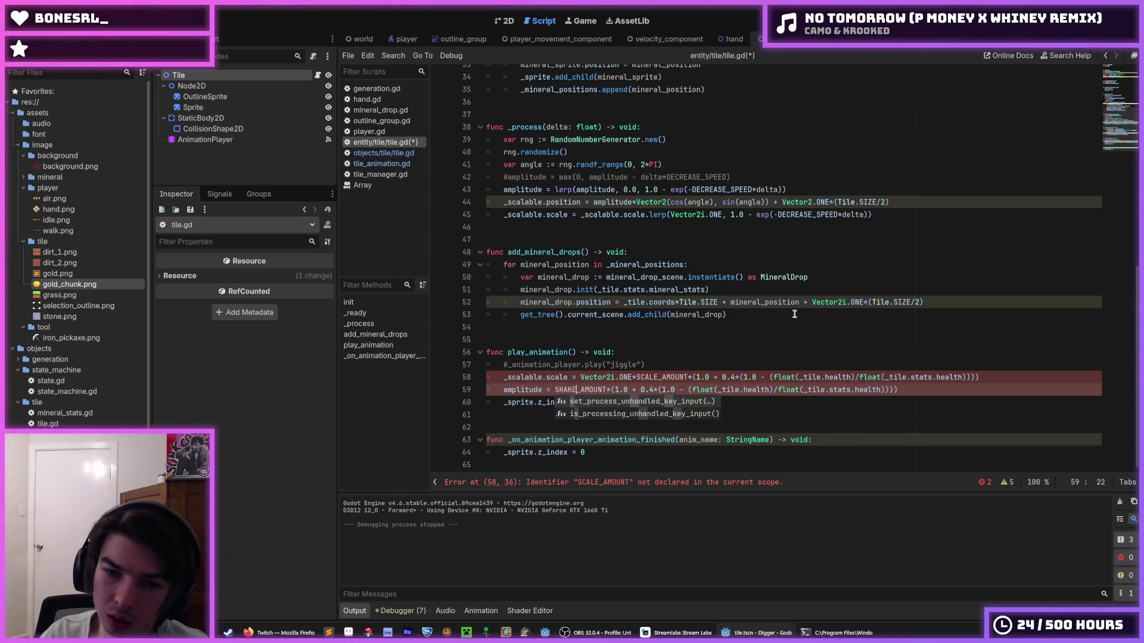
{"action": "key", "text": "Escape"}
- Select SCALE_AMOUNT on line 58 and SHAKE_AMOUNT on line 59 to inspect them
{"action": "left_click", "coordinate": [662, 376]}
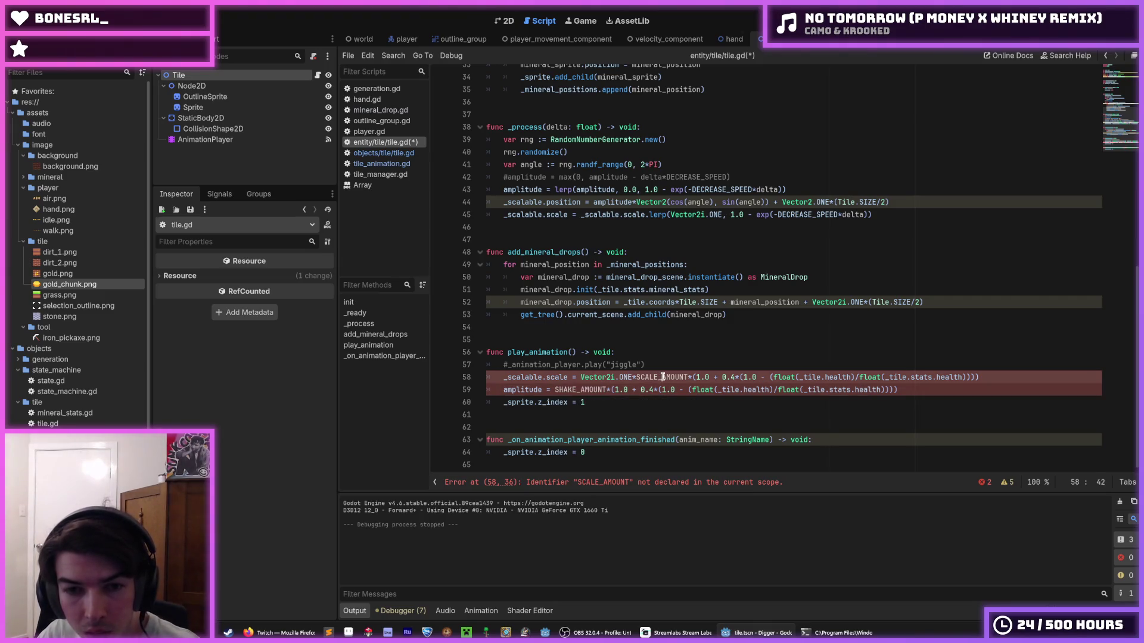
{"action": "double_click", "coordinate": [639, 377]}
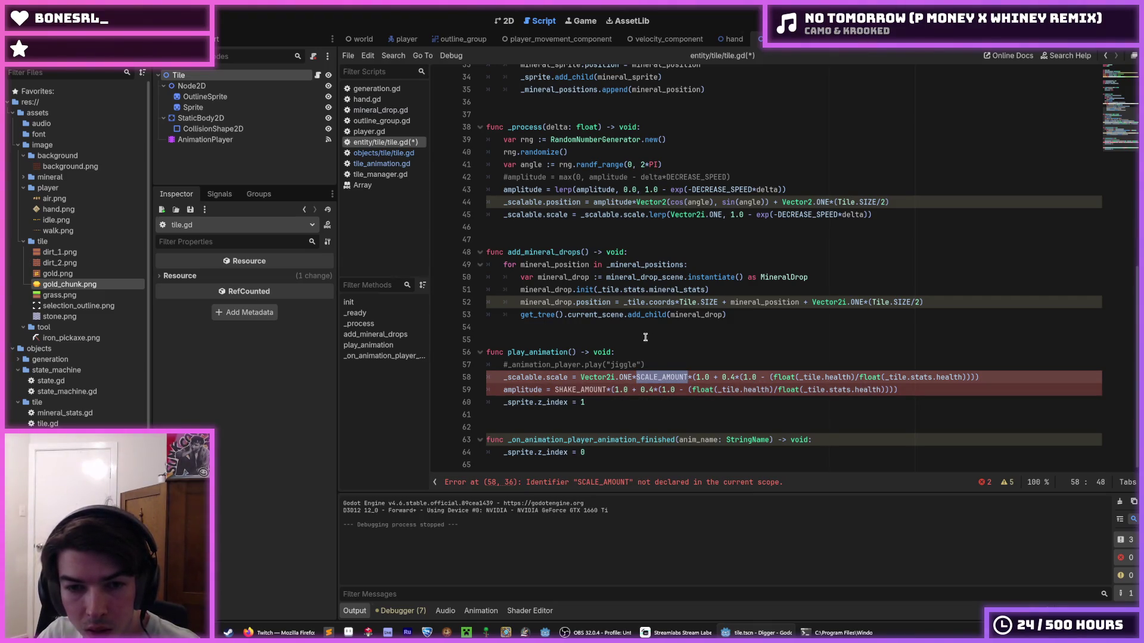
{"action": "double_click", "coordinate": [584, 389]}
{"action": "scroll", "scroll_direction": "up", "scroll_amount": 3}
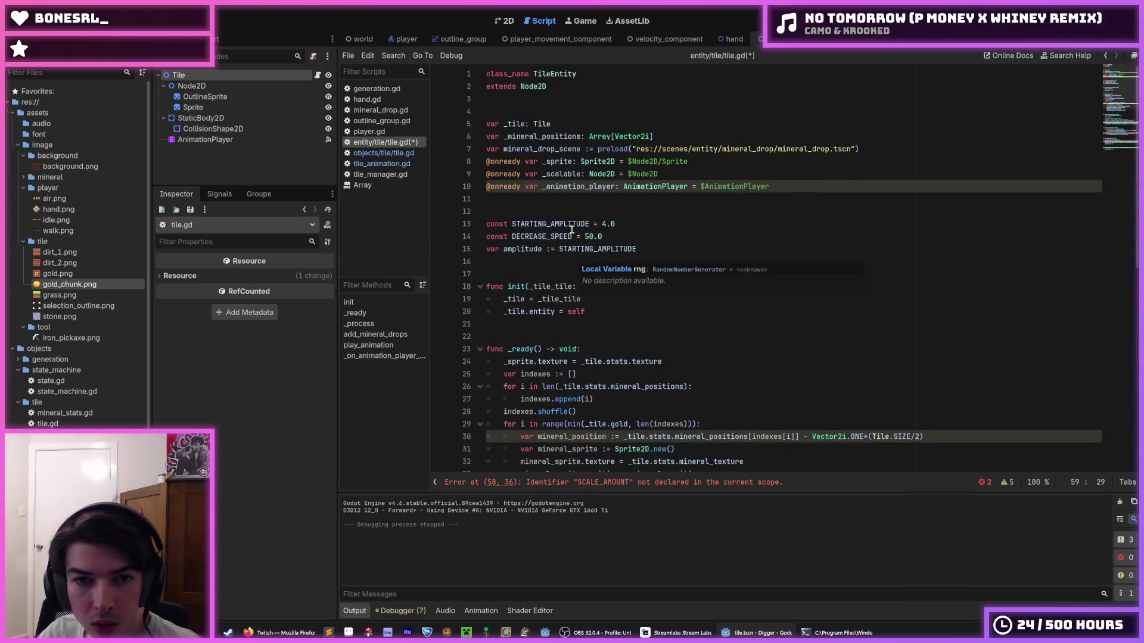
- Rename the STARTING_AMPLITUDE constant and its use in the amplitude line to SHAKE_AMOUNT
{"action": "double_click", "coordinate": [546, 225]}
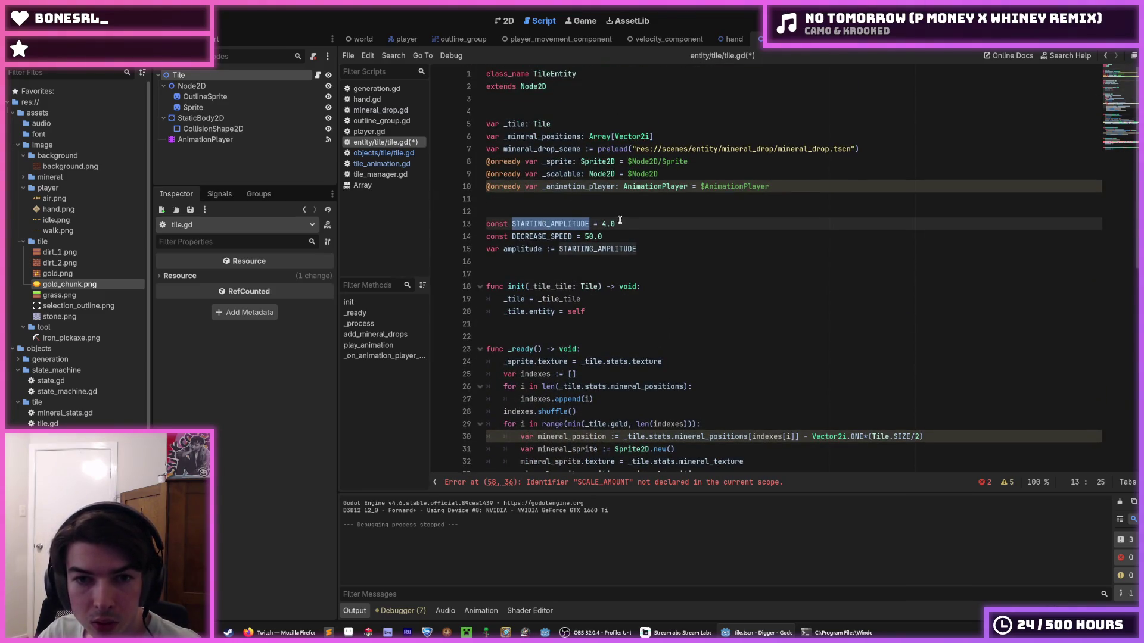
{"action": "key", "text": "ctrl+v"}
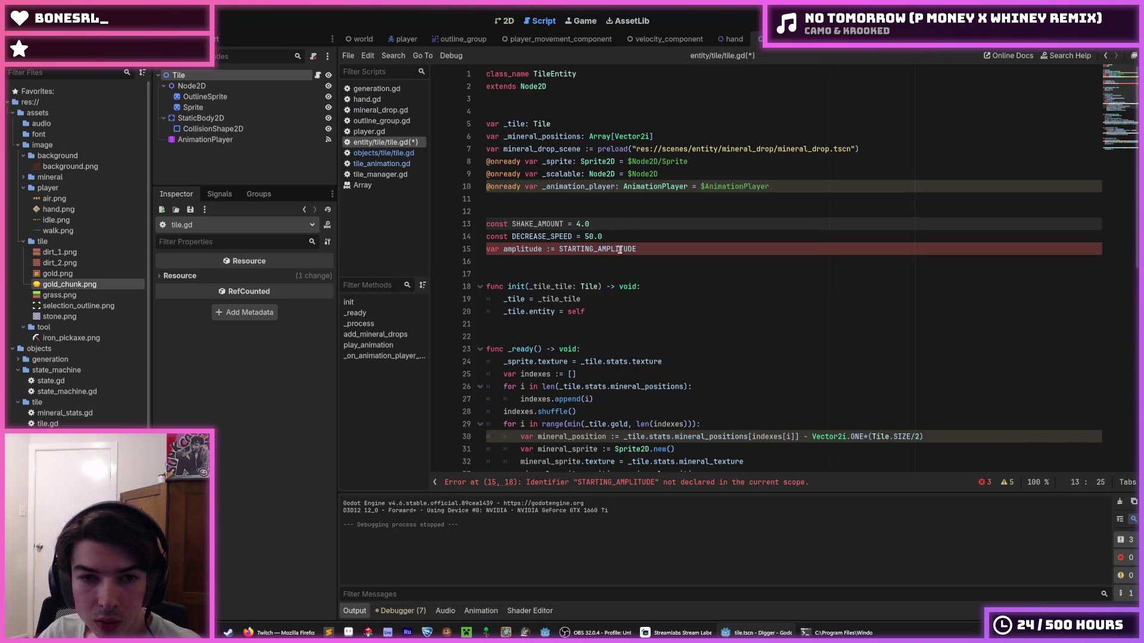
{"action": "double_click", "coordinate": [538, 224]}
{"action": "double_click", "coordinate": [598, 249]}
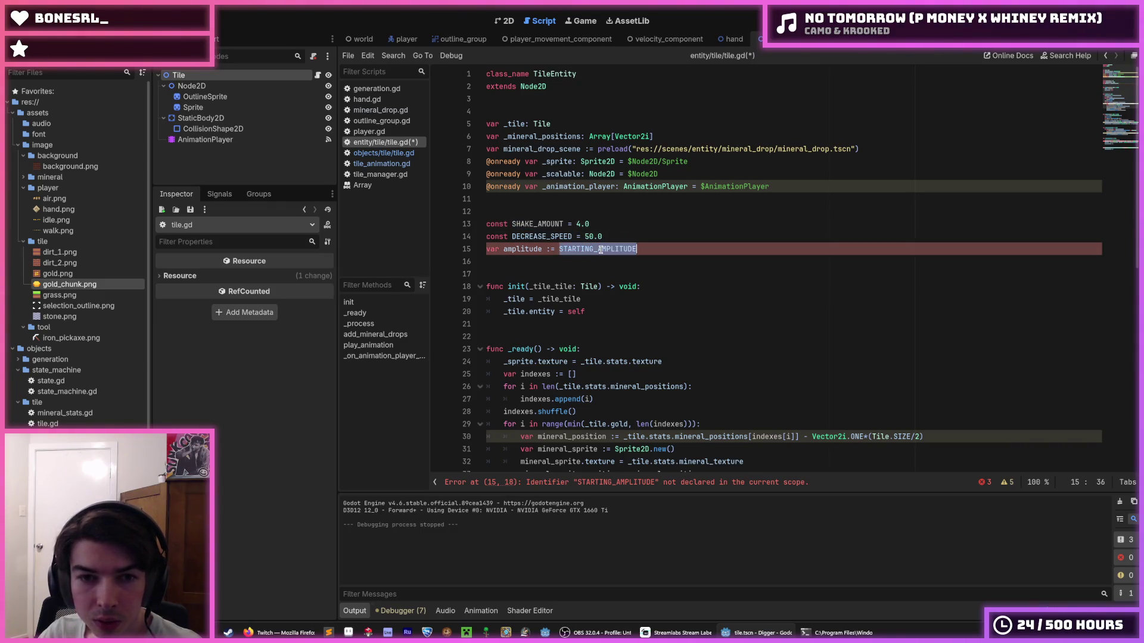
{"action": "key", "text": "ctrl+v"}
- Make amplitude start at 0.0 instead of SHAKE_AMOUNT and save the script
{"action": "left_click_drag", "start_coordinate": [612, 249], "coordinate": [560, 249]}
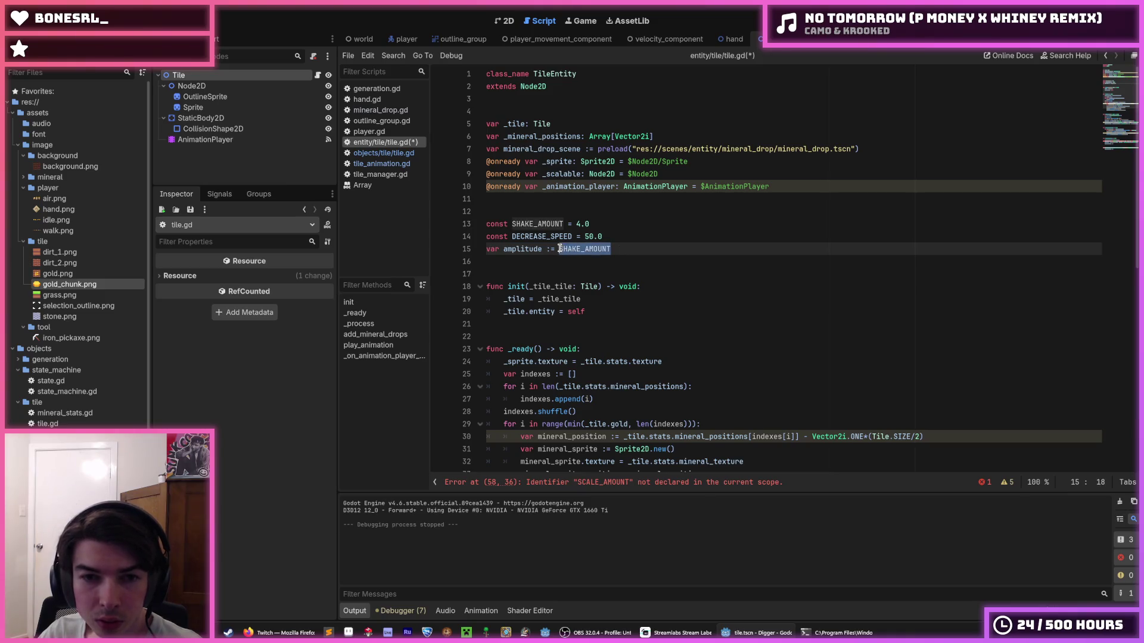
{"action": "scroll", "scroll_direction": "down", "scroll_amount": 3}
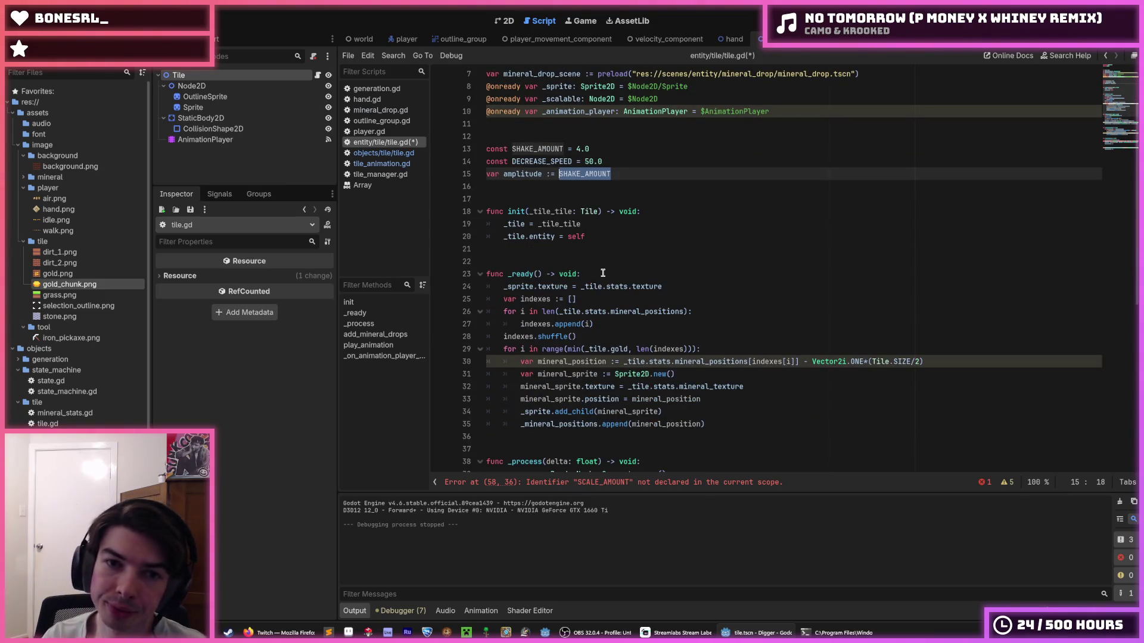
{"action": "type", "text": "0.0"}
{"action": "key", "text": "ctrl+s"}
- Duplicate the SHAKE_AMOUNT constant line, rename the copy SCALE_AMOUNT, and save
{"action": "key", "text": "Up"}
{"action": "key", "text": "Up"}
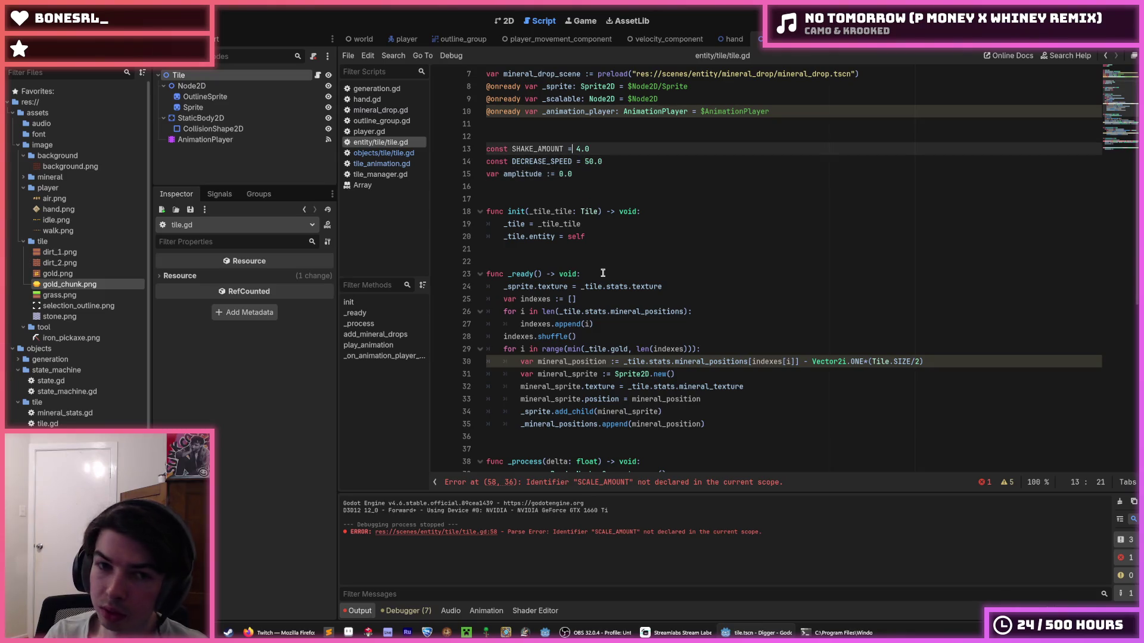
{"action": "key", "text": "ctrl+shift+d"}
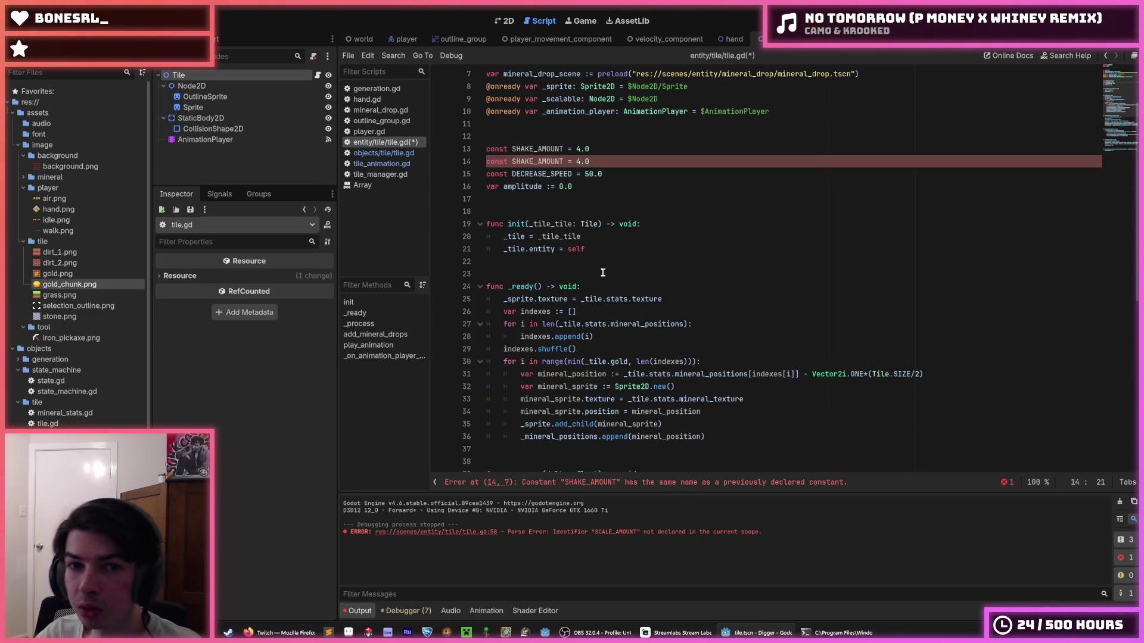
{"action": "left_click", "coordinate": [534, 161]}
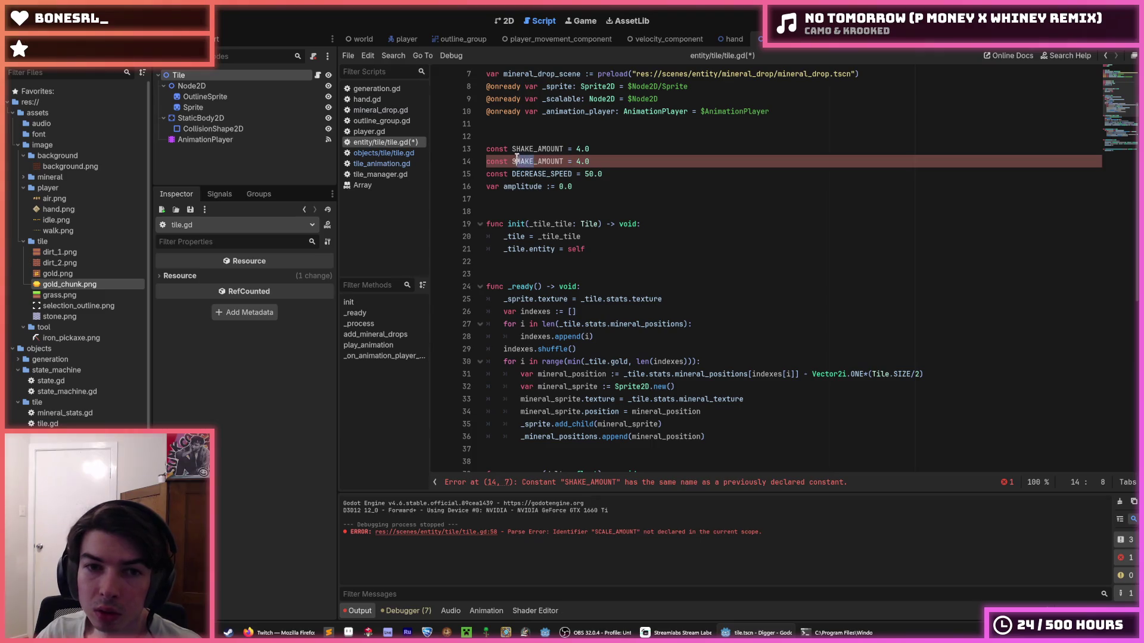
{"action": "key", "text": "BackSpace"}
{"action": "key", "text": "BackSpace"}
{"action": "key", "text": "BackSpace"}
{"action": "scroll", "scroll_direction": "down", "scroll_amount": 3}
{"action": "scroll", "scroll_direction": "up", "scroll_amount": 3}
{"action": "type", "text": "CALE"}
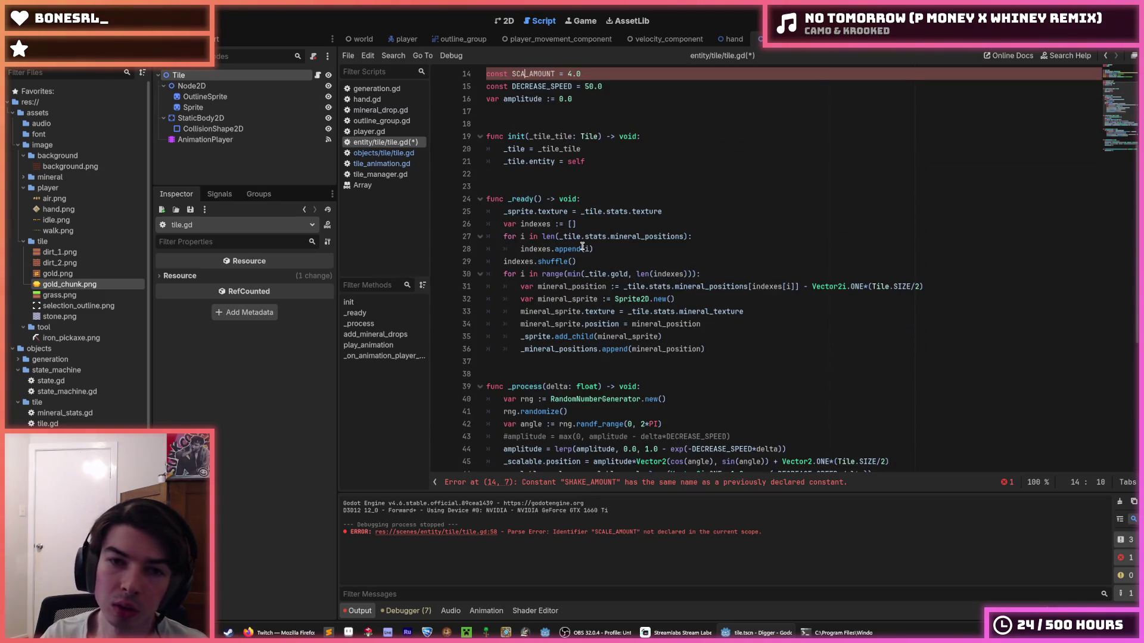
{"action": "key", "text": "End"}
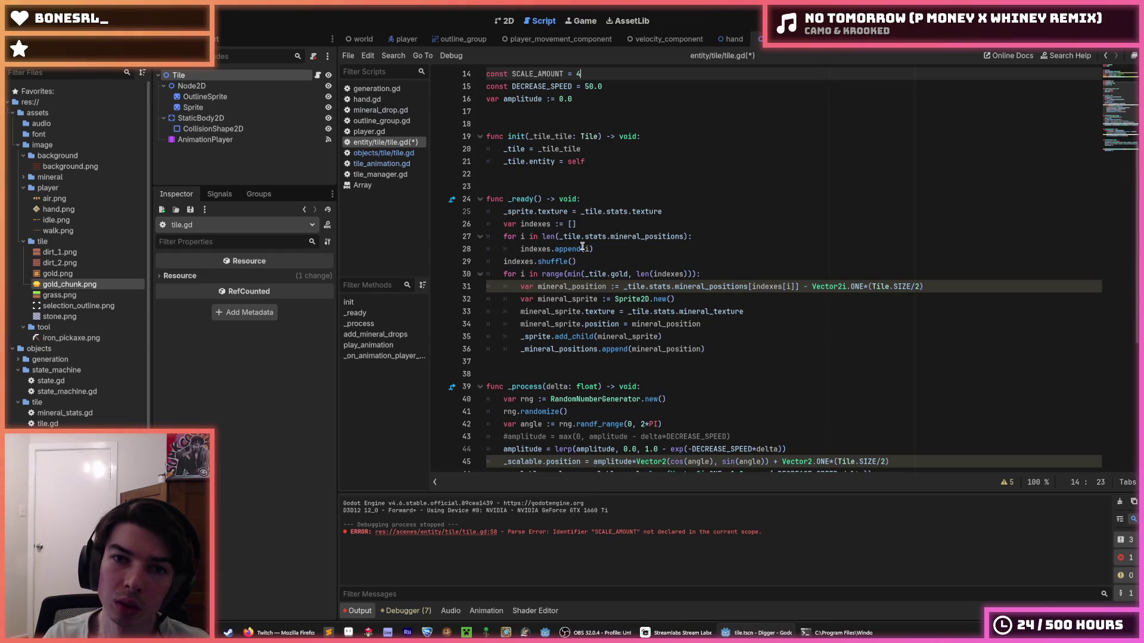
{"action": "key", "text": "ctrl+s"}
- Duplicate the SCALE_AMOUNT line again and start a new constant below line 15 using the 0.4 factor
{"action": "scroll", "scroll_direction": "down", "scroll_amount": 3}
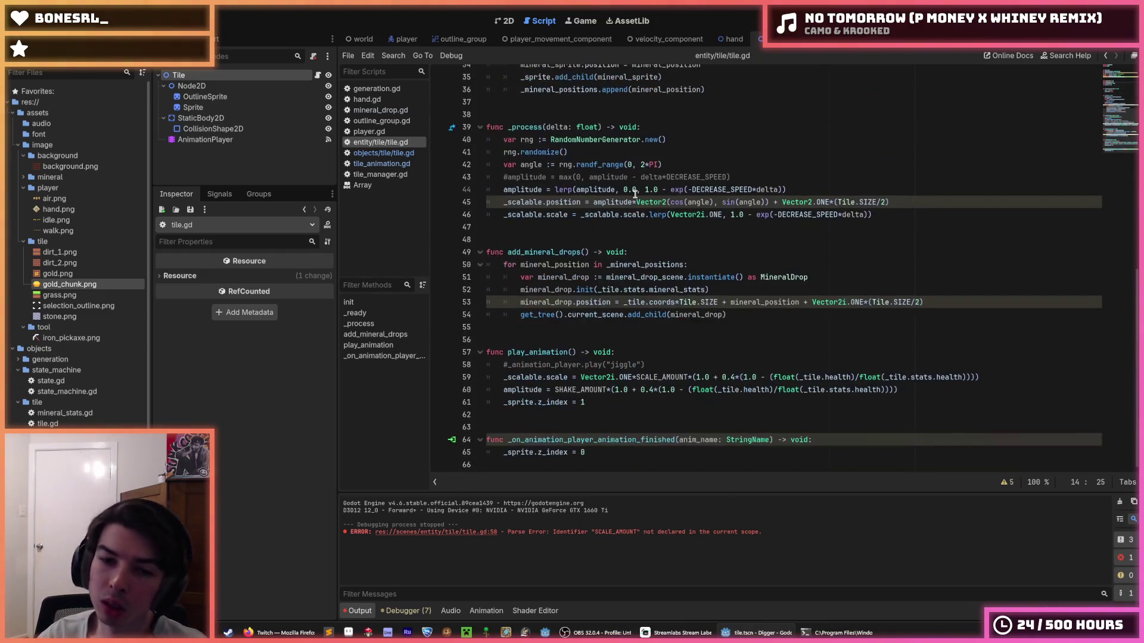
{"action": "scroll", "scroll_direction": "up", "scroll_amount": 3}
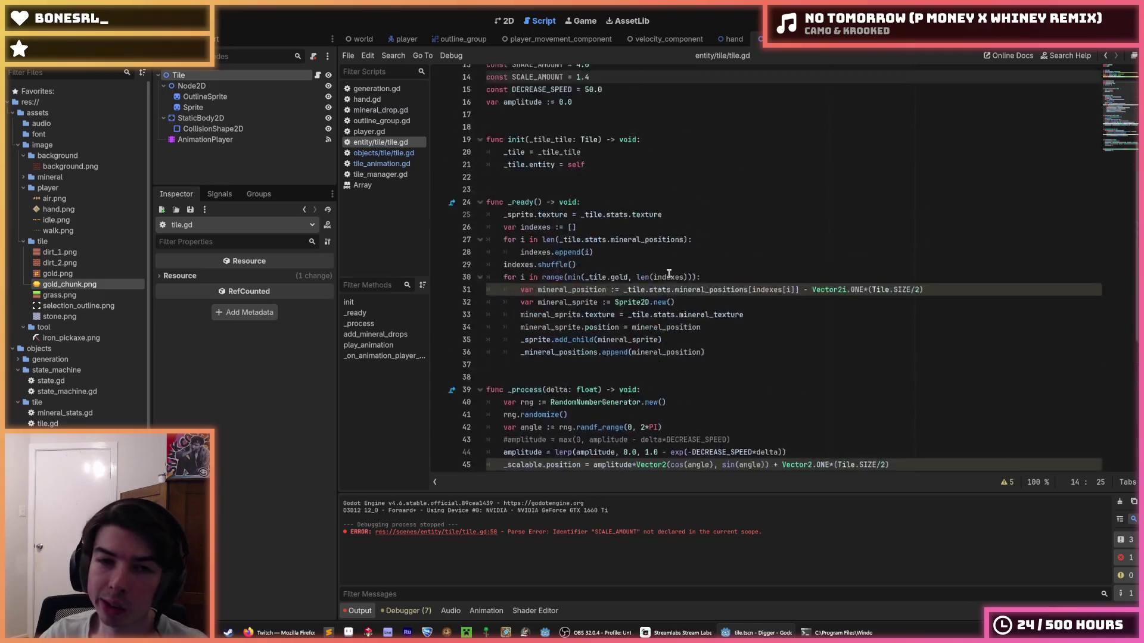
{"action": "key", "text": "ctrl+shift+d"}
{"action": "scroll", "scroll_direction": "down", "scroll_amount": 3}
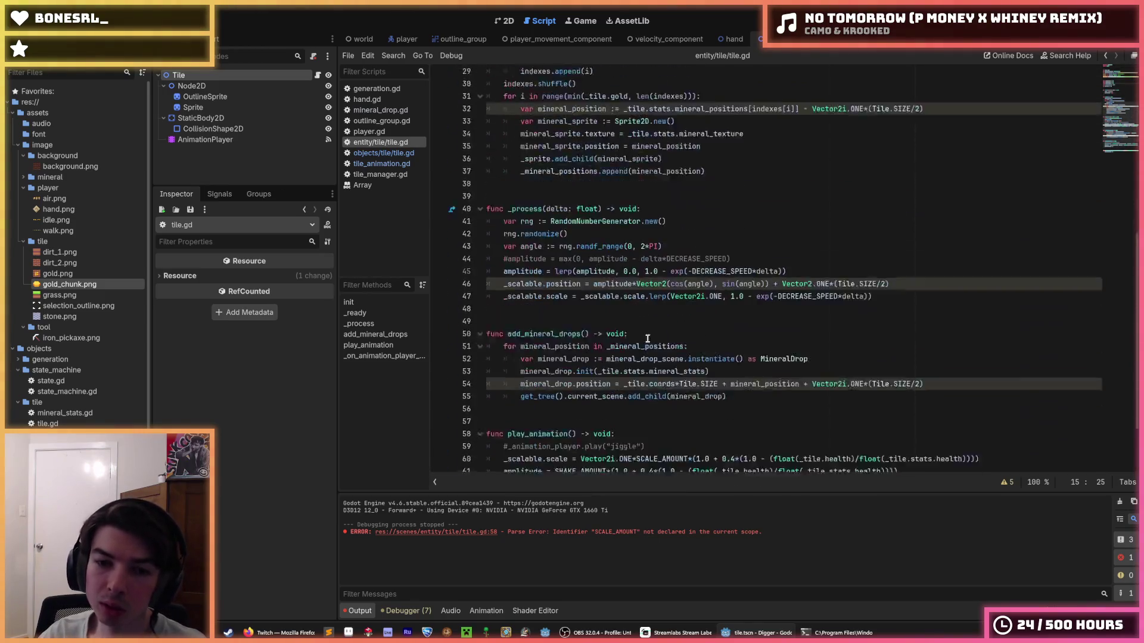
{"action": "double_click", "coordinate": [735, 378]}
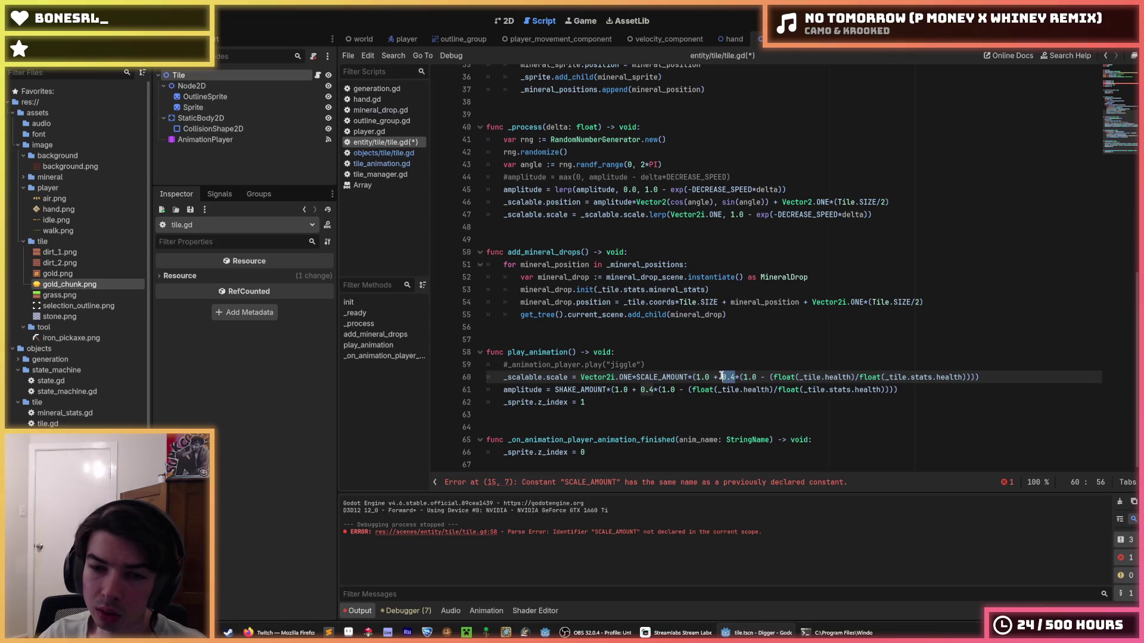
{"action": "scroll", "scroll_direction": "up", "scroll_amount": 3}
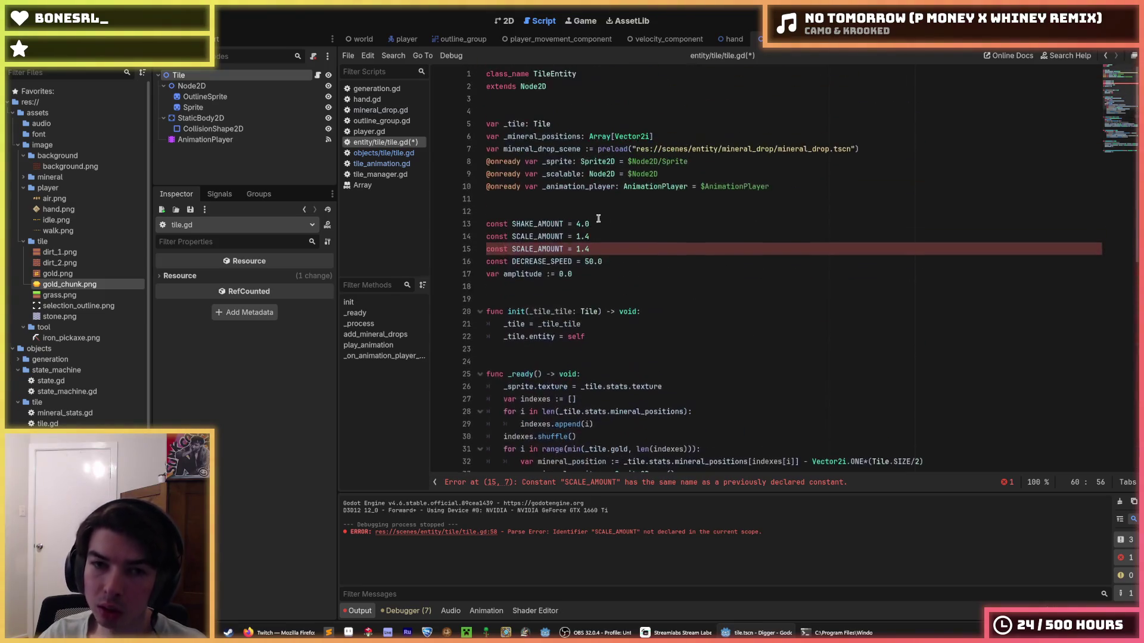
{"action": "left_click", "coordinate": [598, 248]}
{"action": "key", "text": "Return"}
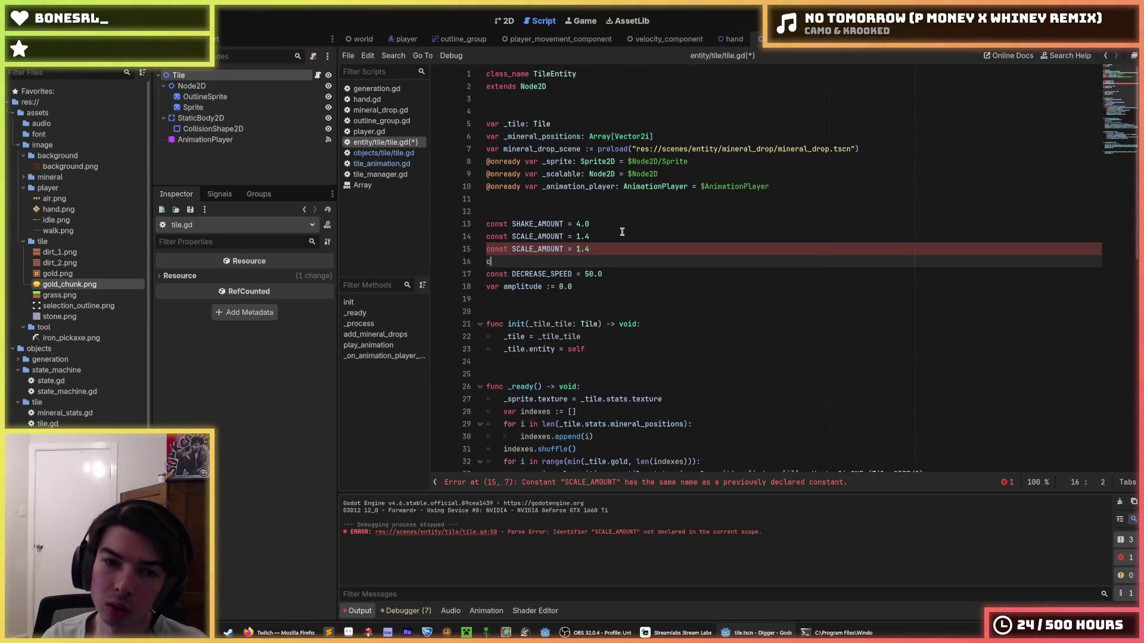
{"action": "type", "text": "const 0.4"}
{"action": "key", "text": "BackSpace"}
{"action": "key", "text": "BackSpace"}
{"action": "key", "text": "BackSpace"}
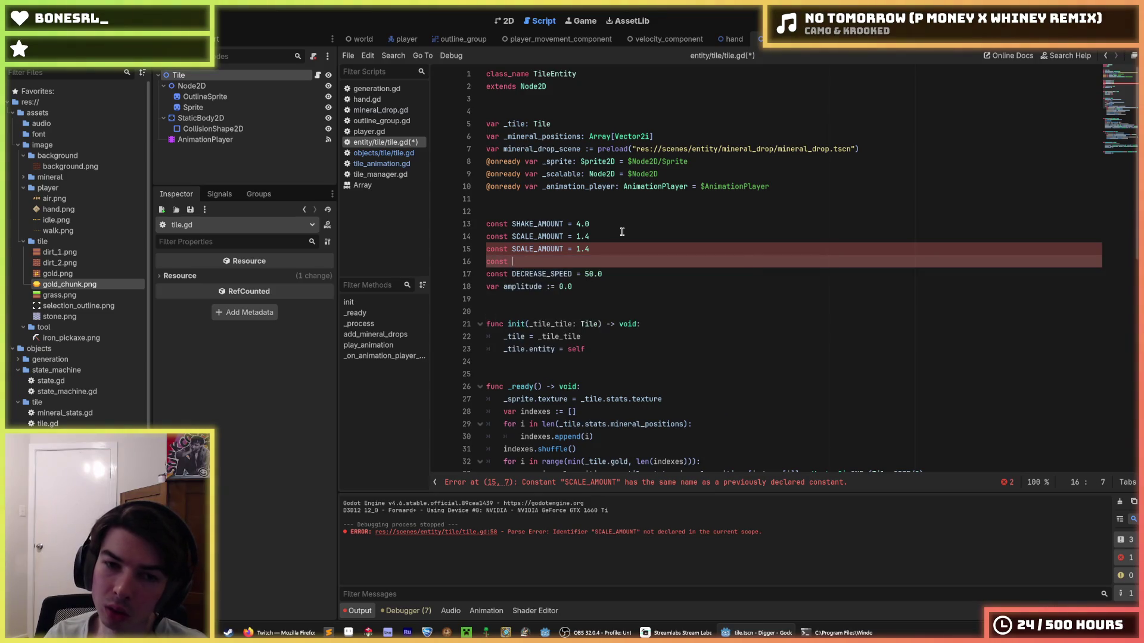
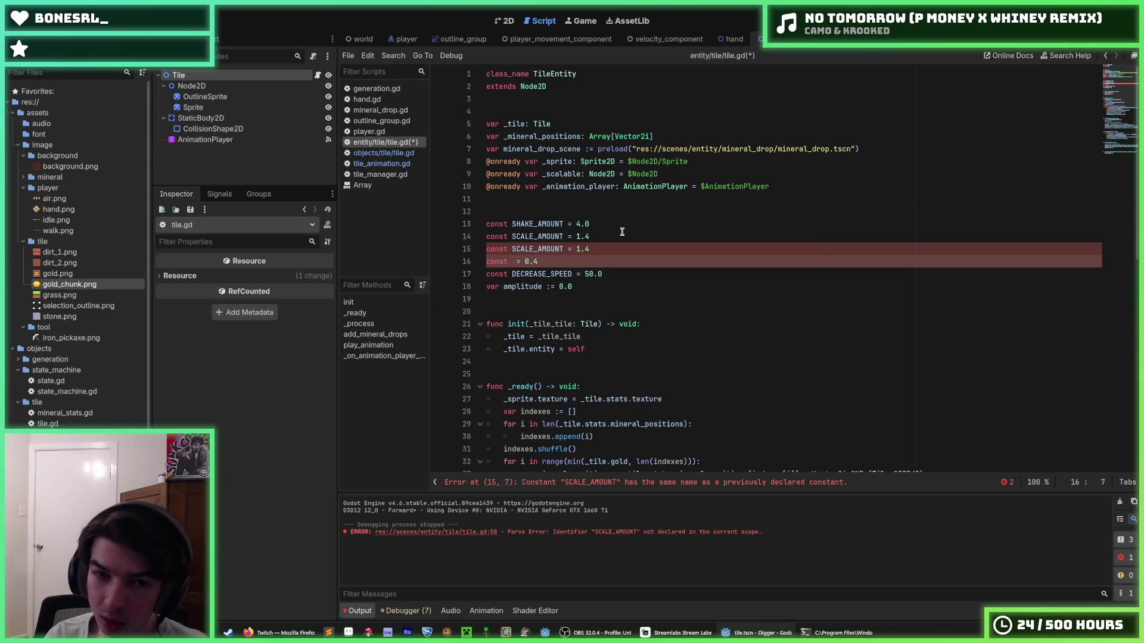
- Delete the duplicate SCALE_AMOUNT line and name the 0.4 constant HEALTH_FACTOR
{"action": "key", "text": "Up"}
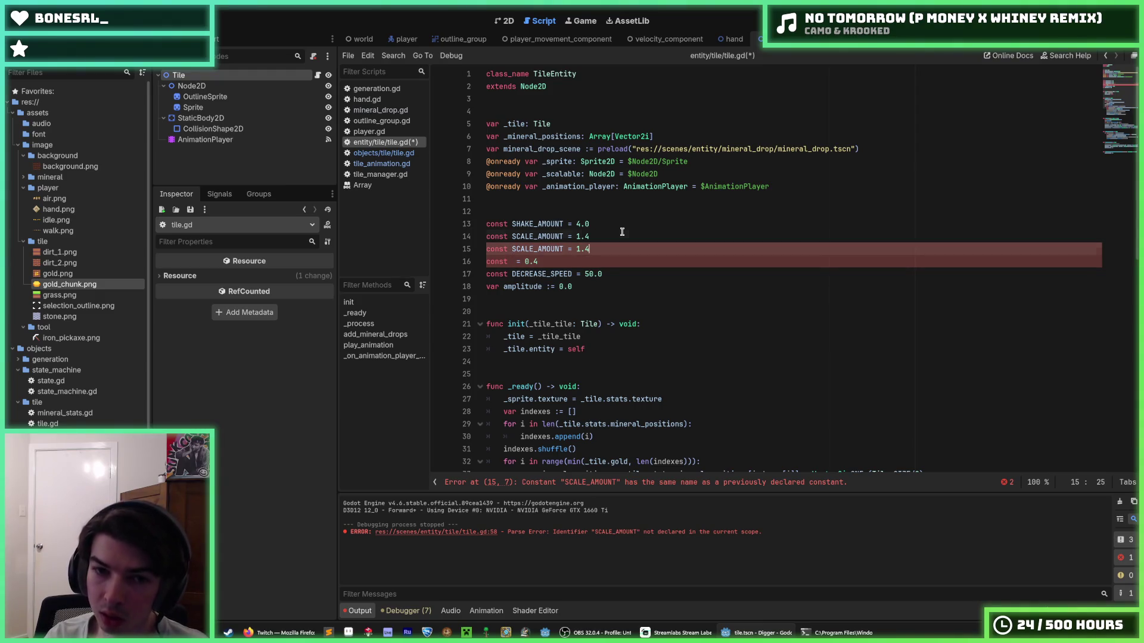
{"action": "key", "text": "ctrl+shift+k"}
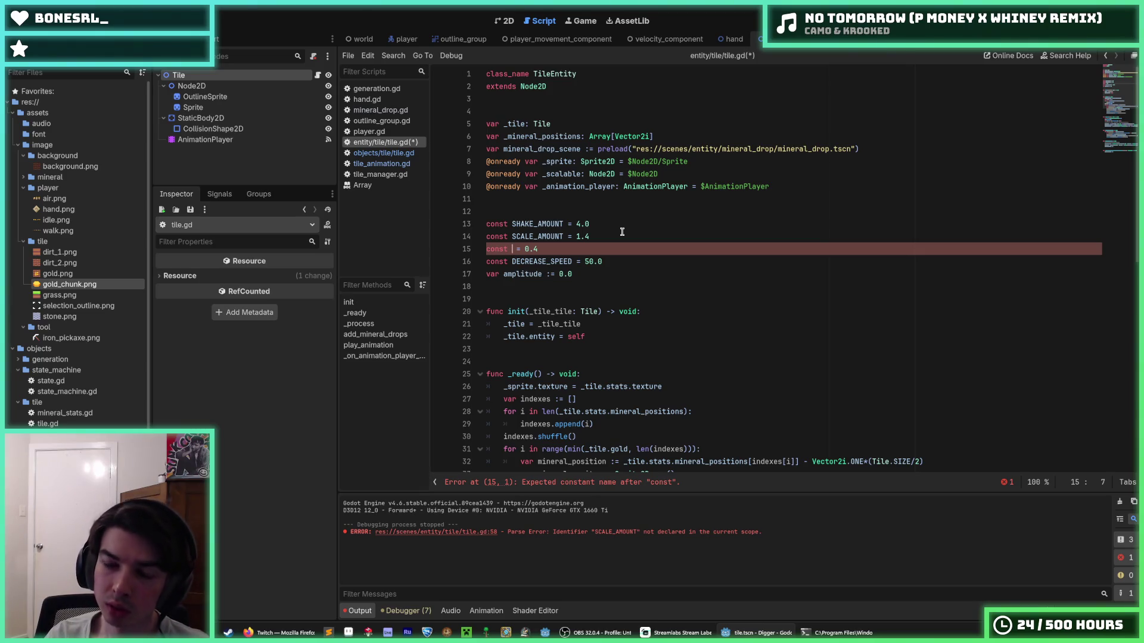
{"action": "type", "text": "HEALTH_"}
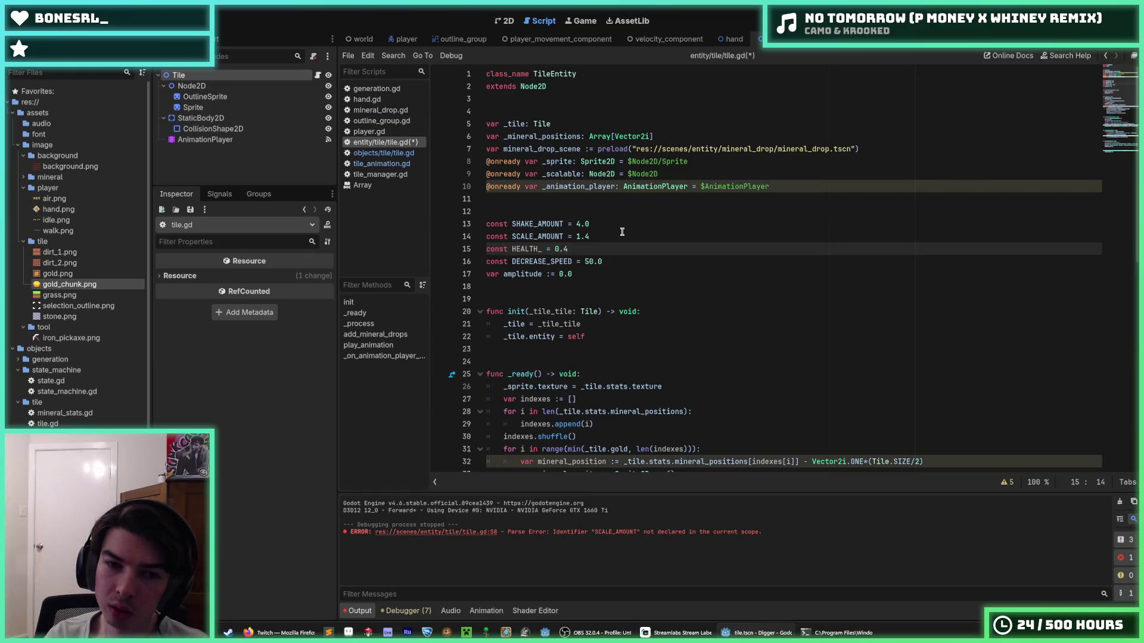
{"action": "type", "text": "FACTOR"}
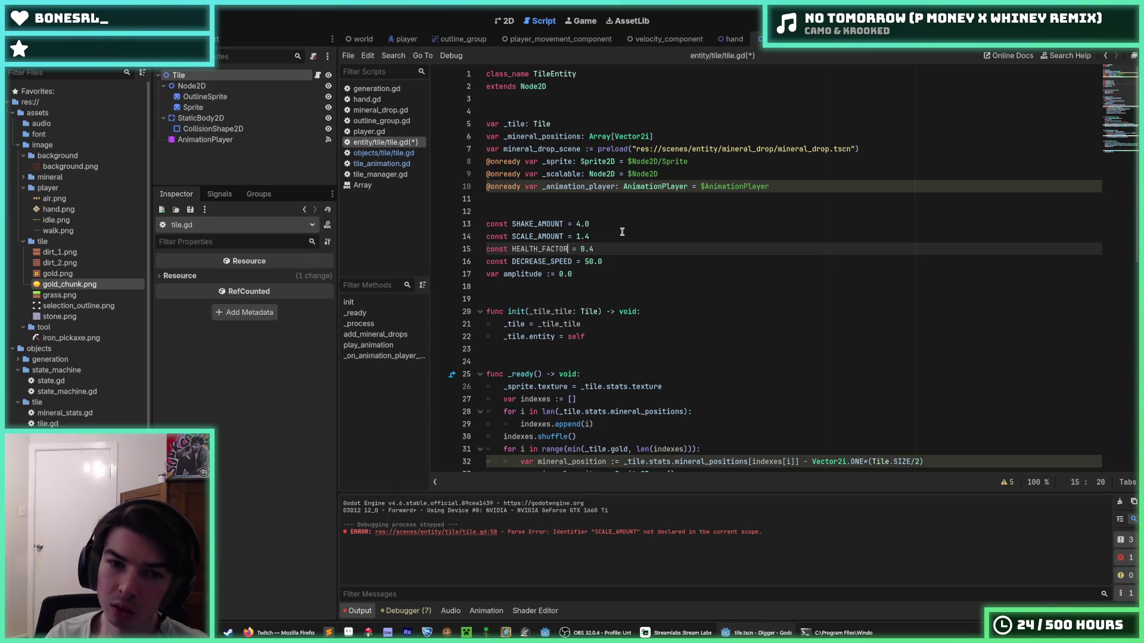
- Replace both 0.4 literals on lines 60–61 with HEALTH_FACTOR and save tile.gd
{"action": "double_click", "coordinate": [548, 249]}
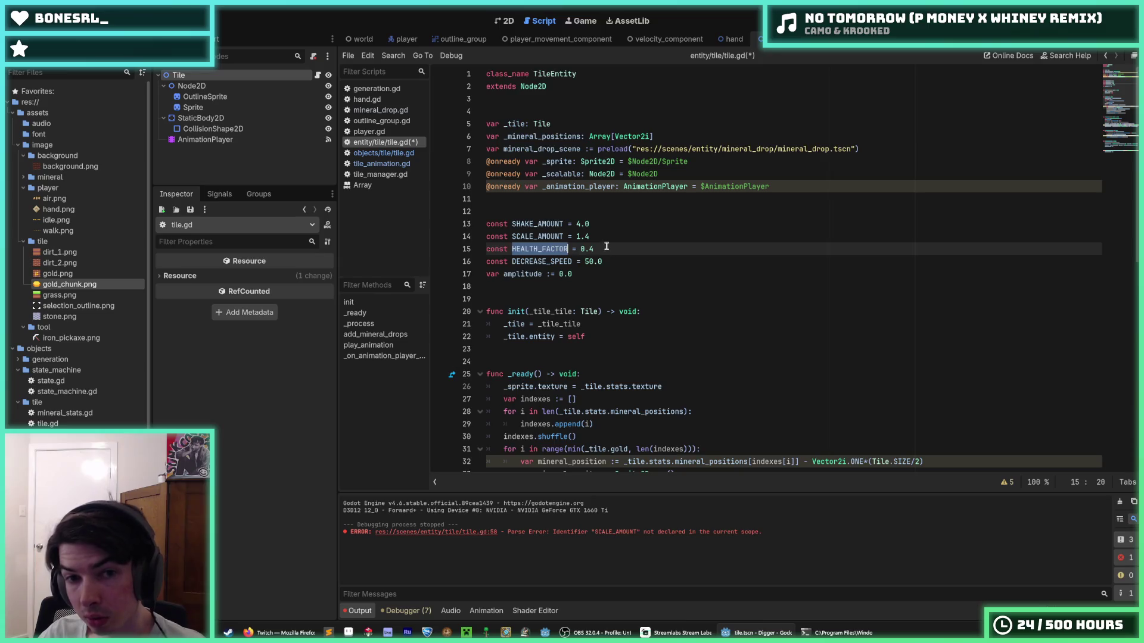
{"action": "scroll", "scroll_direction": "down", "scroll_amount": 3}
{"action": "double_click", "coordinate": [728, 377]}
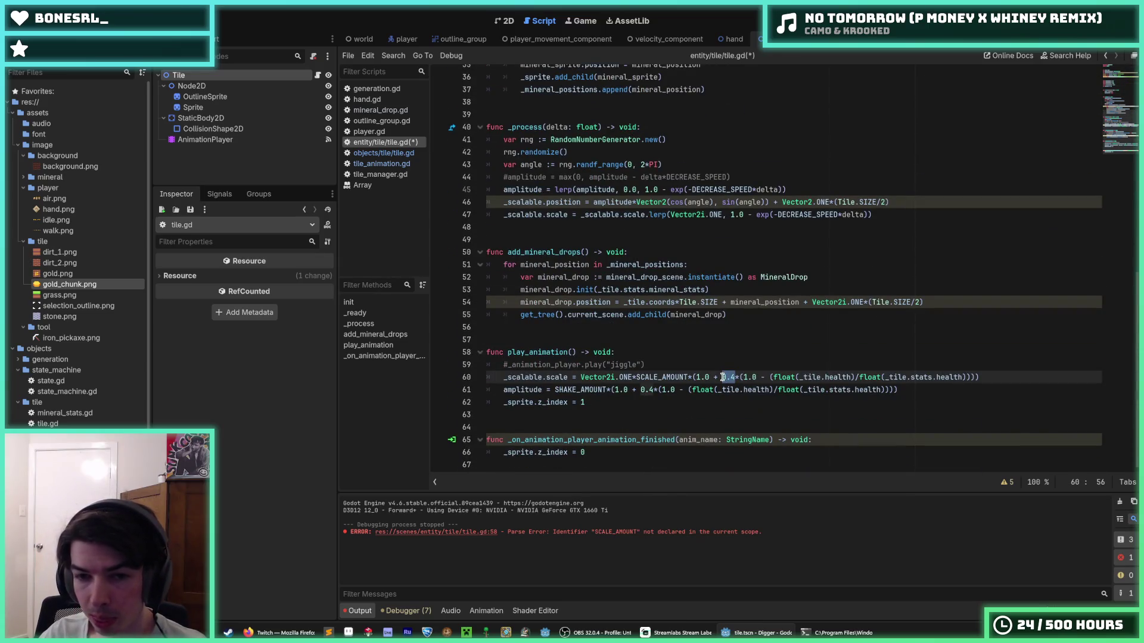
{"action": "key", "text": "ctrl+v"}
{"action": "double_click", "coordinate": [645, 390]}
{"action": "key", "text": "ctrl+v"}
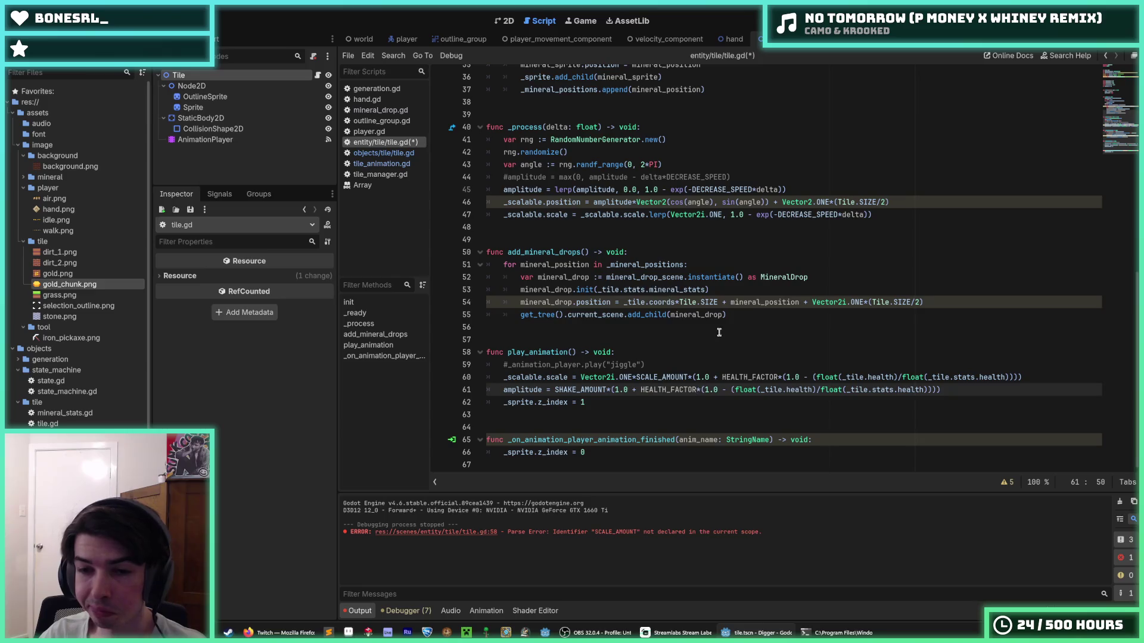
{"action": "key", "text": "ctrl+s"}
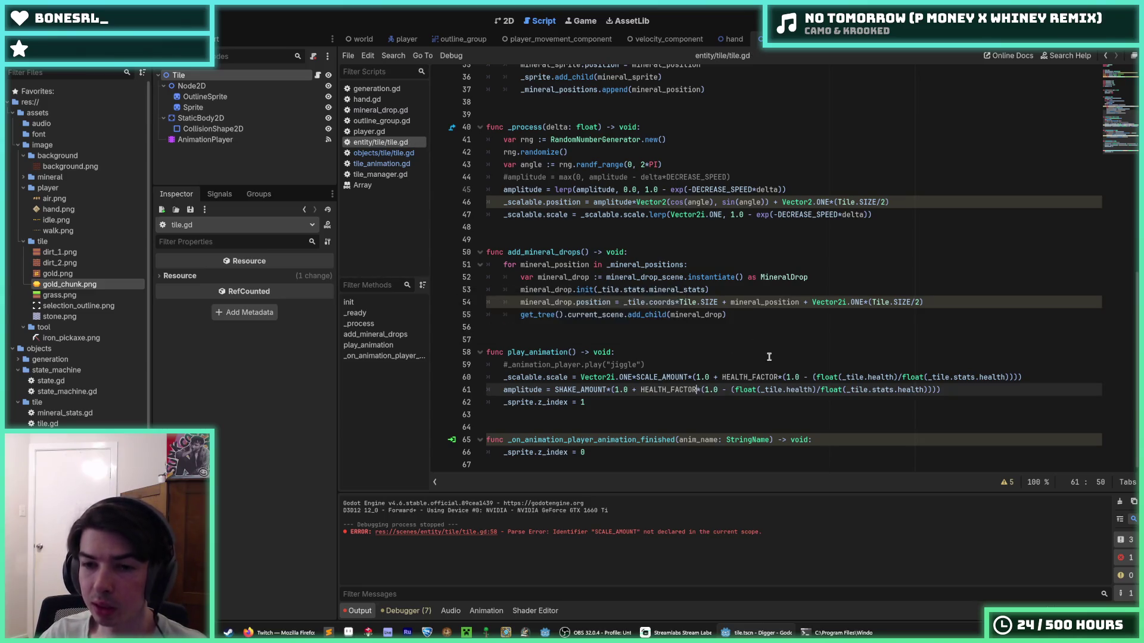
{"action": "key", "text": "ctrl+s"}
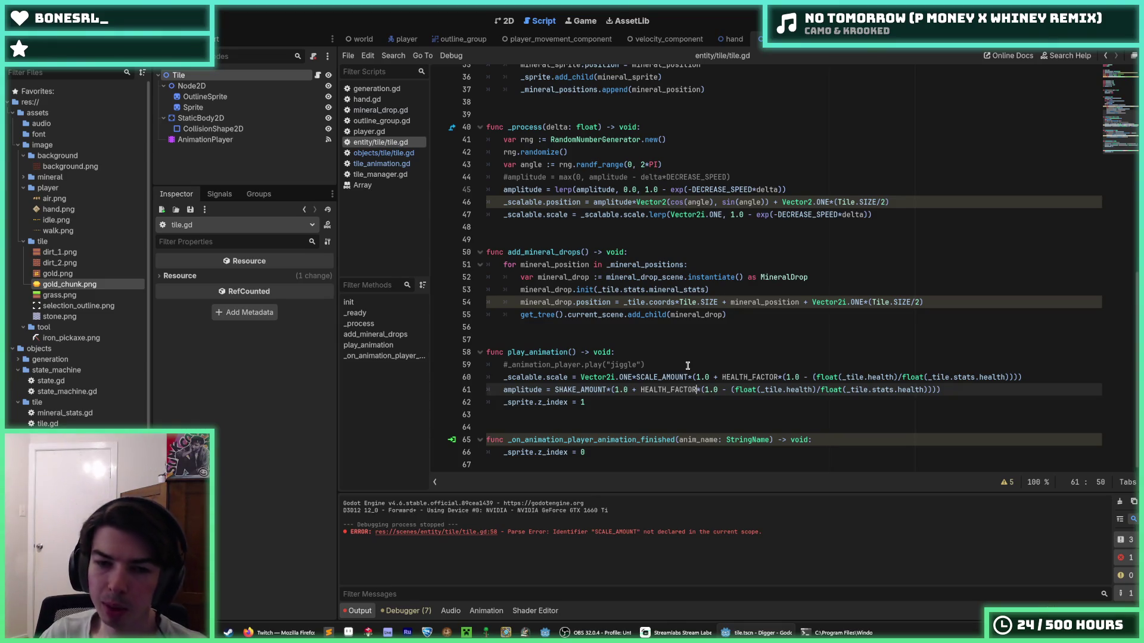
{"action": "left_click_drag", "start_coordinate": [652, 365], "coordinate": [655, 352]}
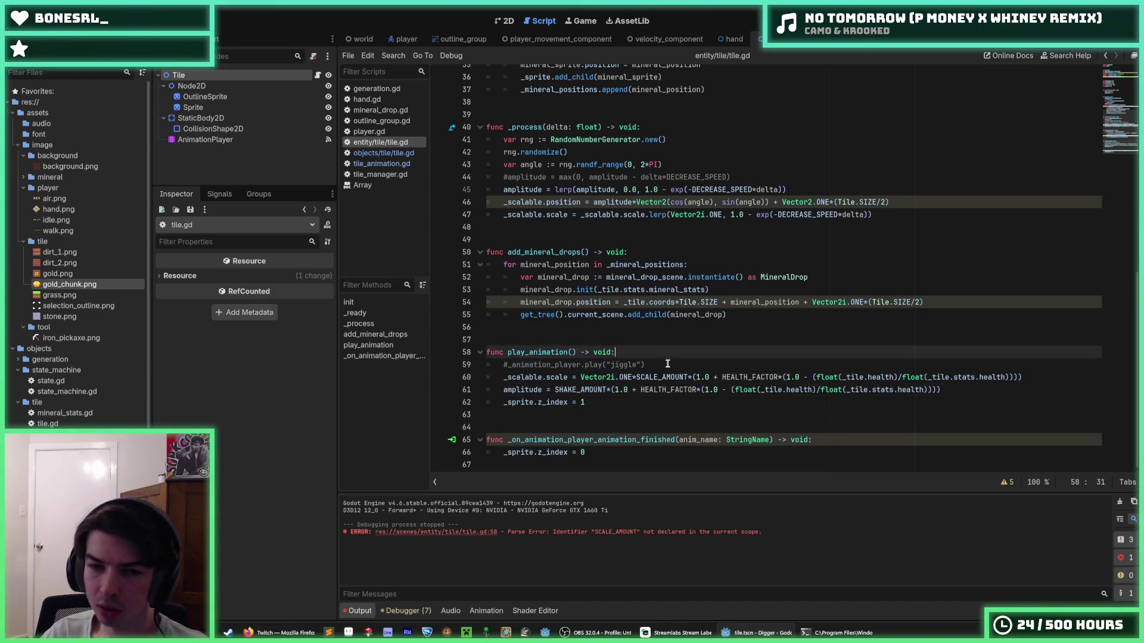
{"action": "left_click", "coordinate": [665, 365]}
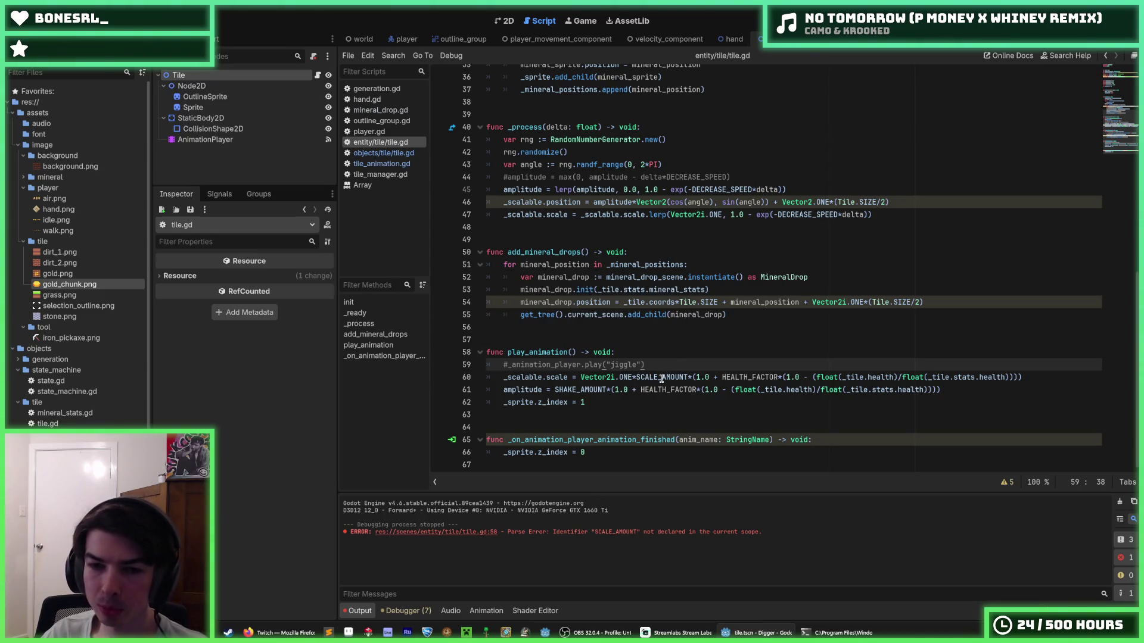
{"action": "double_click", "coordinate": [662, 379]}
{"action": "left_click", "coordinate": [660, 389]}
{"action": "double_click", "coordinate": [659, 378]}
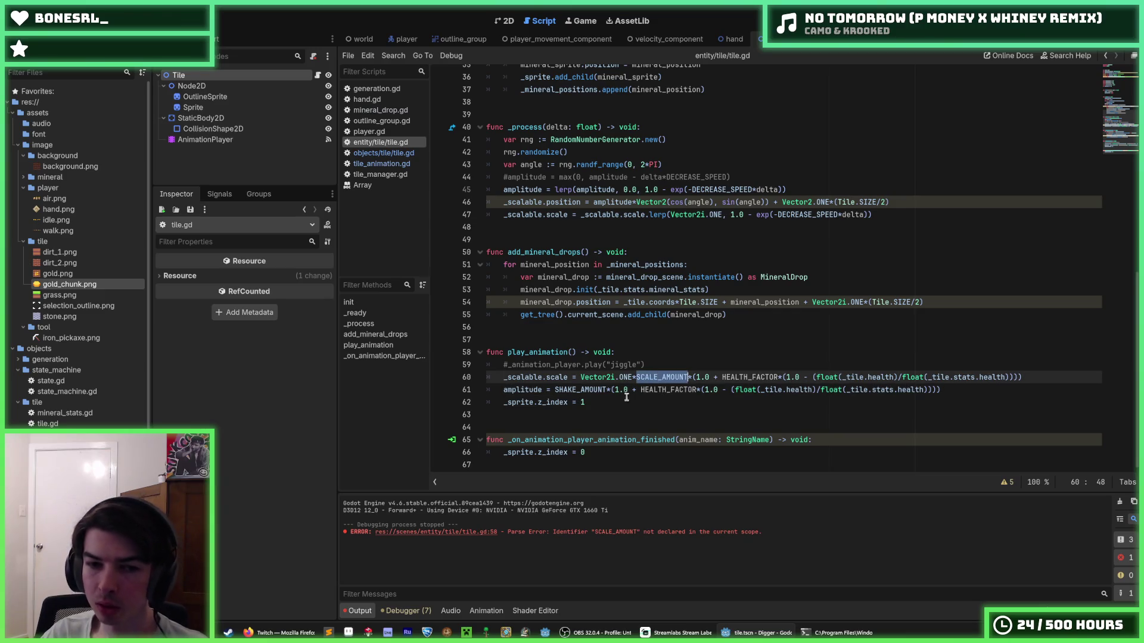
{"action": "left_click", "coordinate": [622, 400]}
{"action": "double_click", "coordinate": [662, 377]}
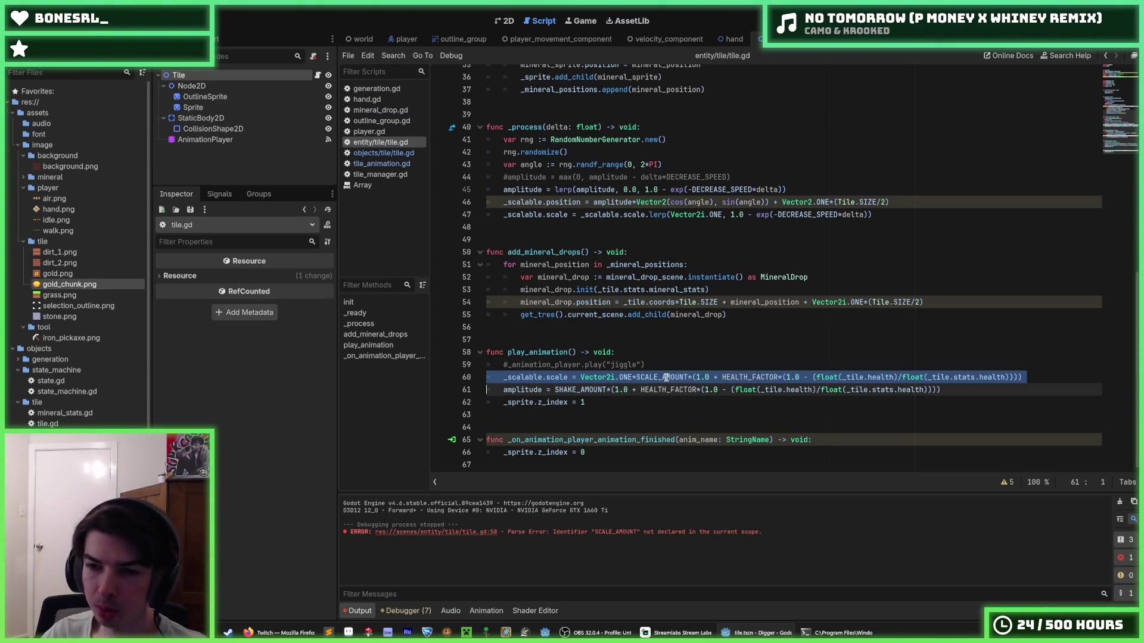
{"action": "double_click", "coordinate": [671, 377]}
{"action": "left_click", "coordinate": [678, 391]}
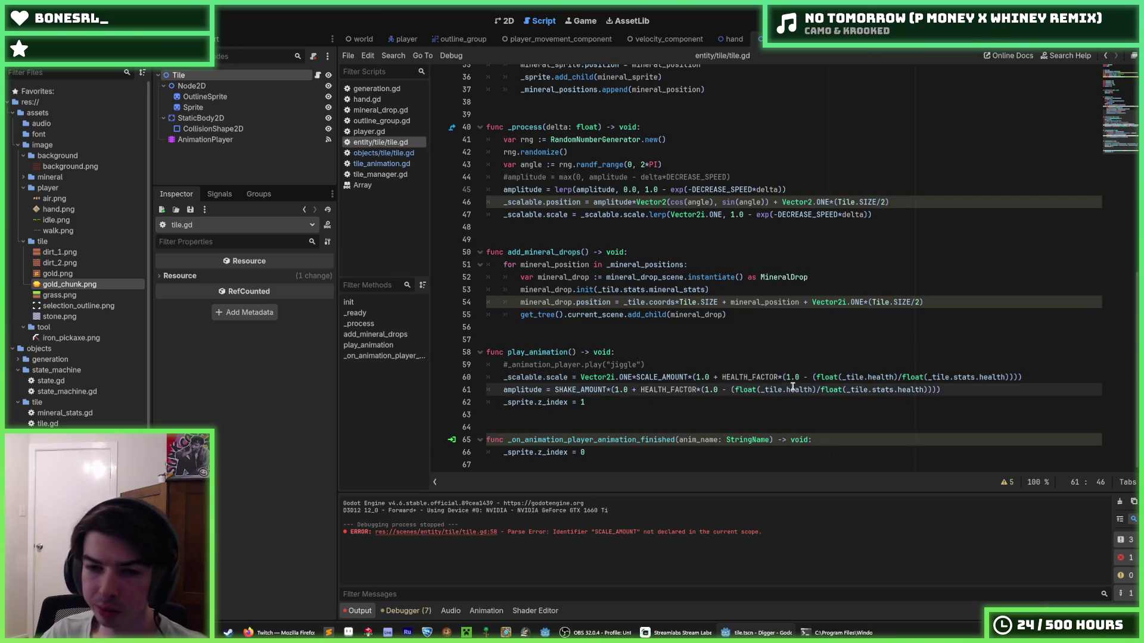
{"action": "left_click_drag", "start_coordinate": [781, 374], "coordinate": [990, 377]}
{"action": "left_click", "coordinate": [720, 377]}
{"action": "left_click_drag", "start_coordinate": [721, 377], "coordinate": [1017, 379]}
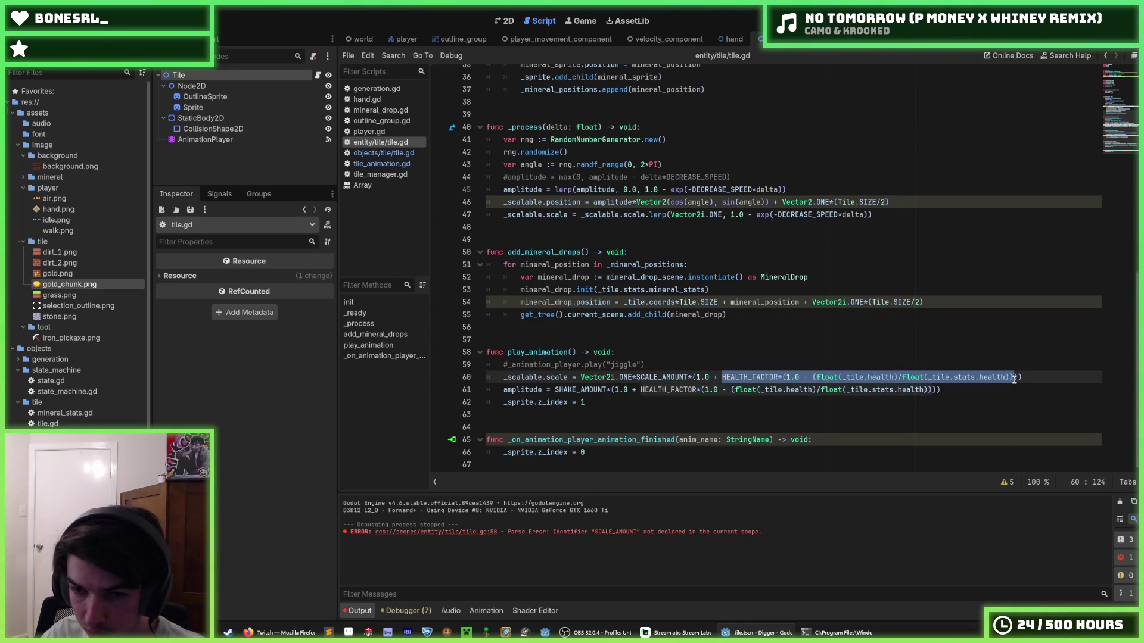
- Add a health_factor variable holding the health expression, use it in both formulas, and save
{"action": "key", "text": "BackSpace"}
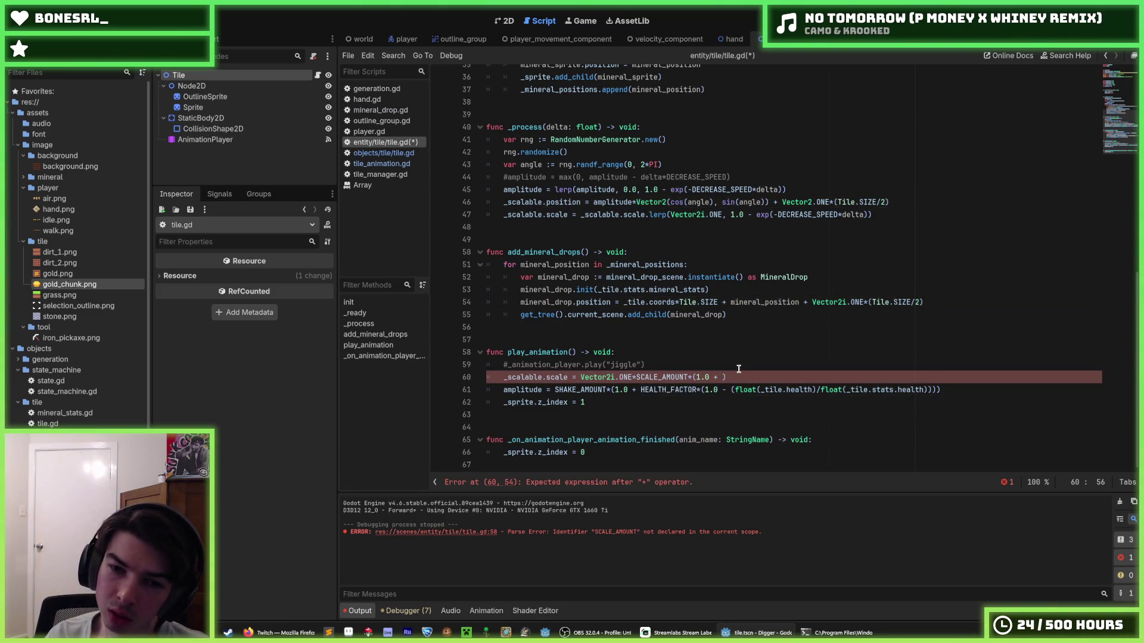
{"action": "type", "text": "health_"}
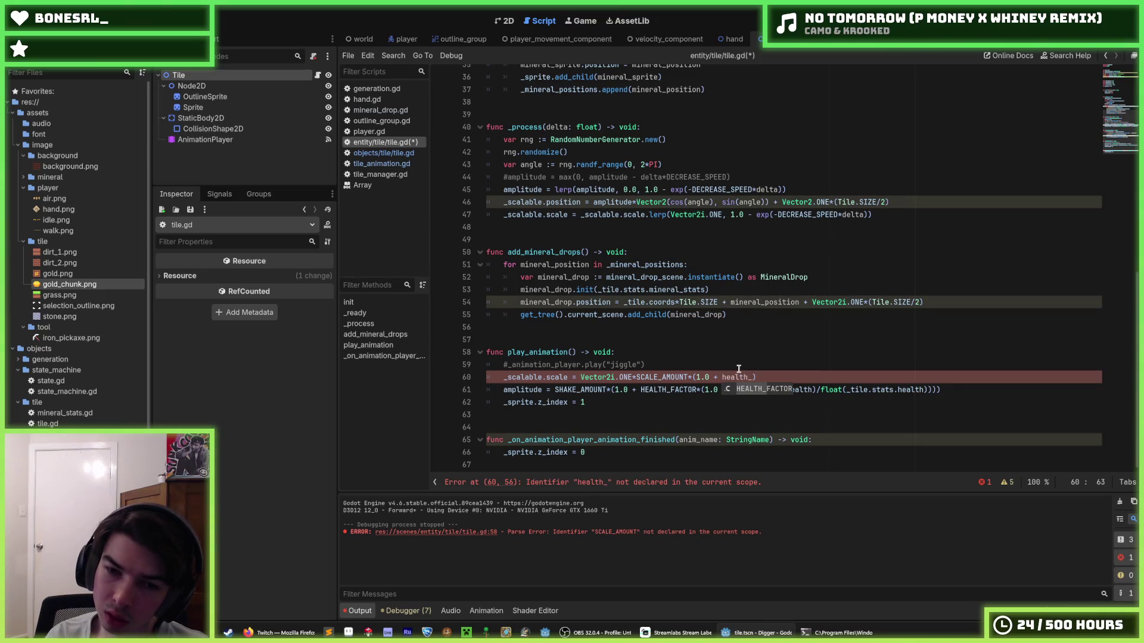
{"action": "type", "text": "factor"}
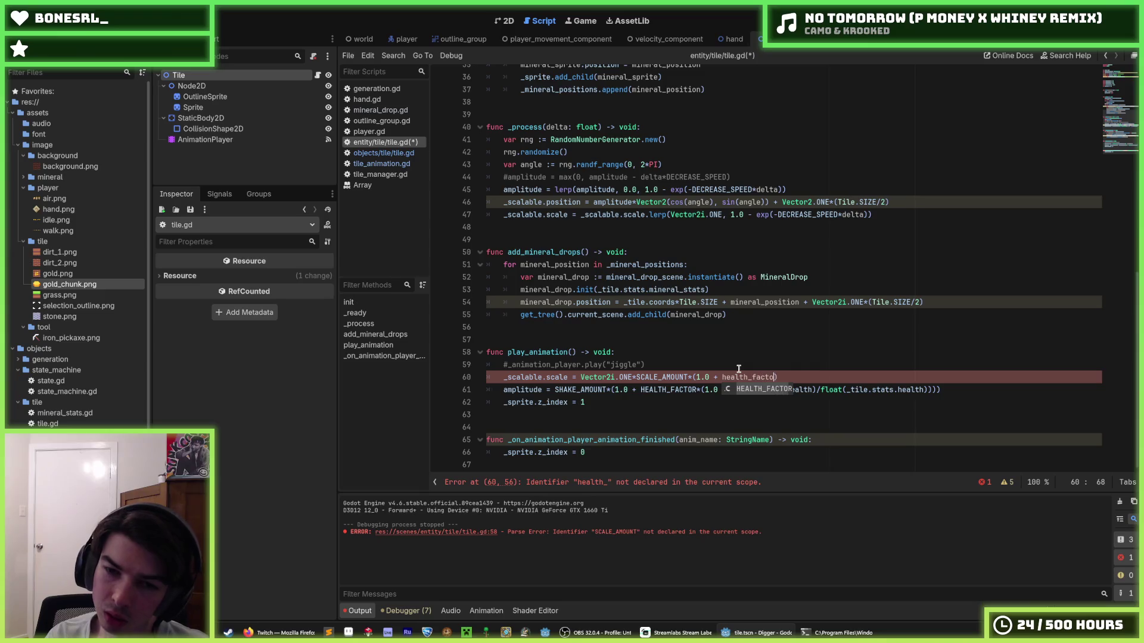
{"action": "key", "text": "ctrl+shift+Return"}
{"action": "type", "text": "var health_f"}
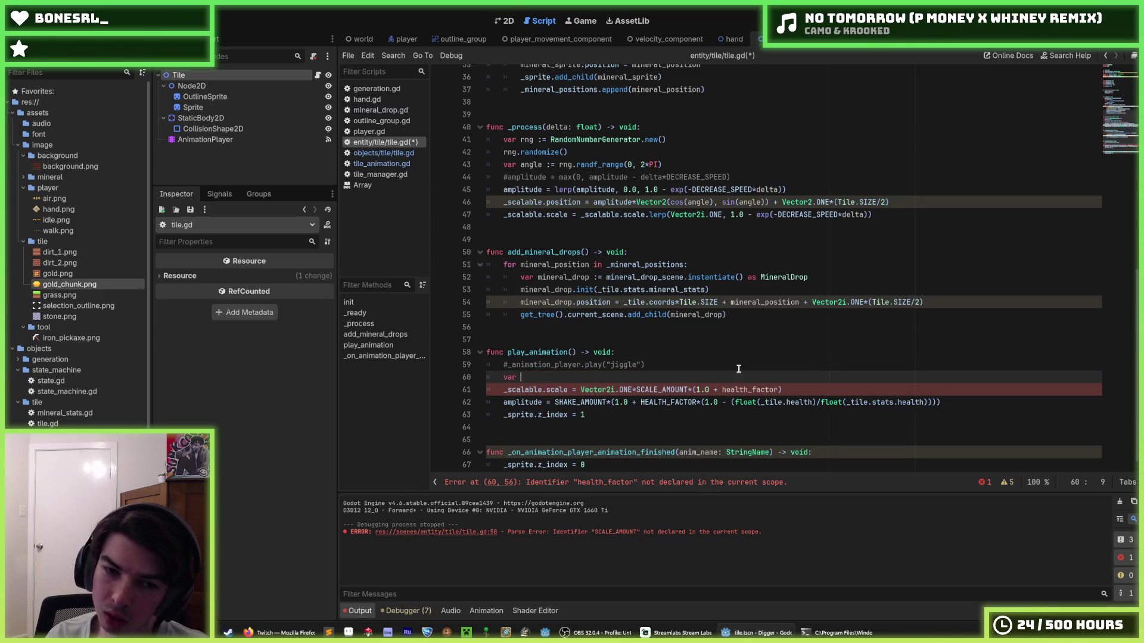
{"action": "type", "text": "actor :="}
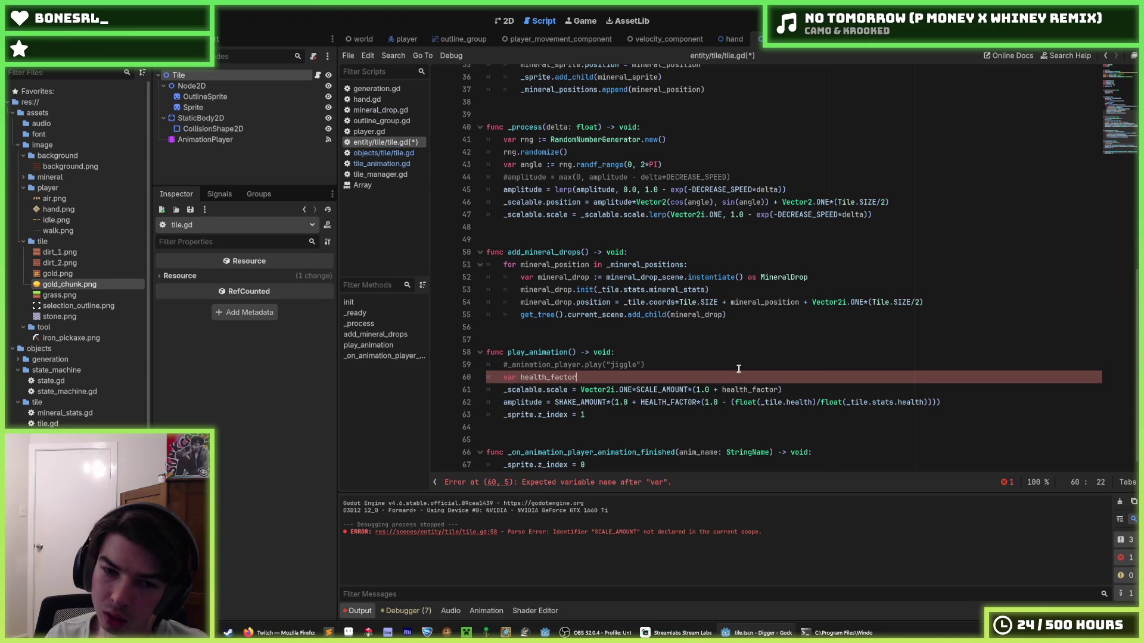
{"action": "type", "text": "= HEALTH_FACTOR*(1.0 - (float(_tile.health)/float(_tile.stats.health)))"}
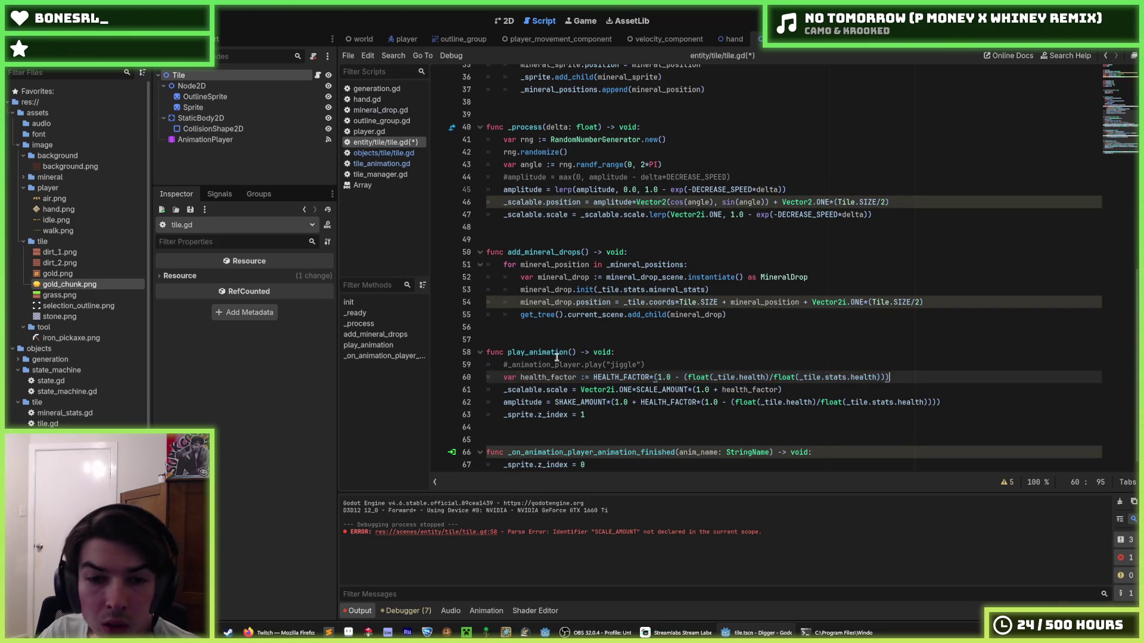
{"action": "double_click", "coordinate": [548, 377]}
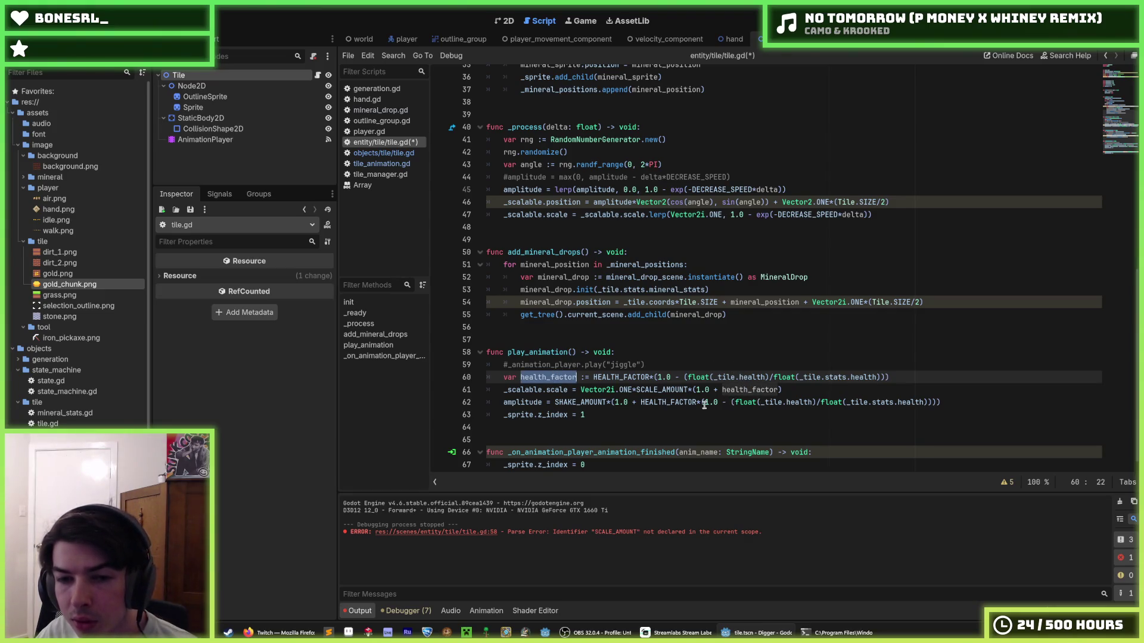
{"action": "left_click_drag", "start_coordinate": [641, 402], "coordinate": [936, 402]}
{"action": "key", "text": "ctrl+v"}
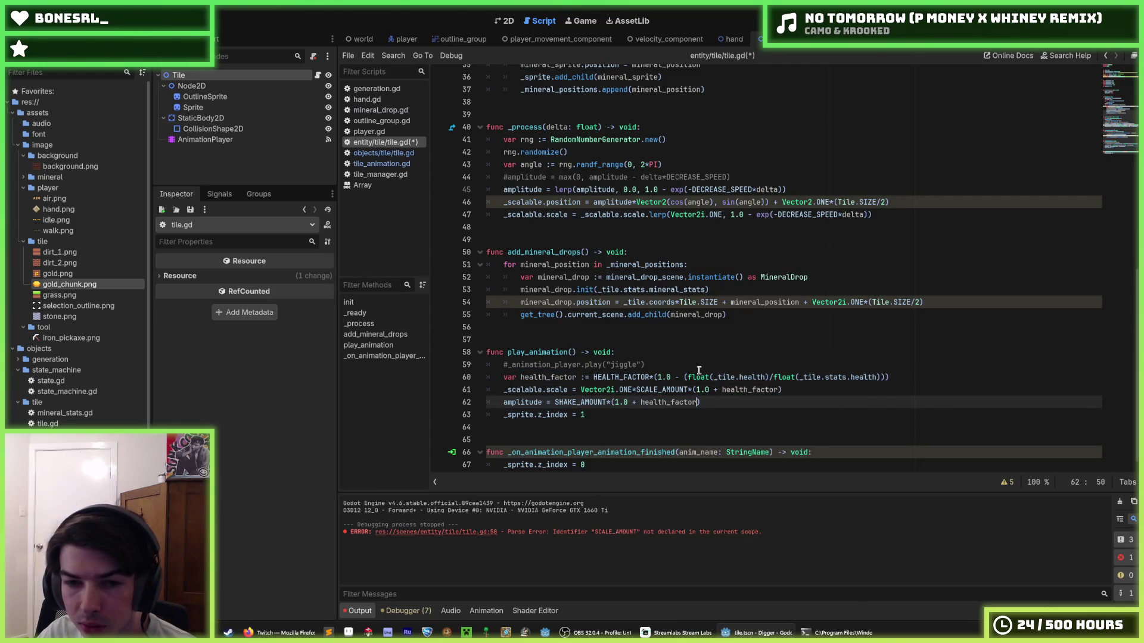
{"action": "key", "text": "ctrl+s"}
- Rename health_factor to health in its declaration and both formulas, then save
{"action": "left_click", "coordinate": [573, 377]}
{"action": "left_click_drag", "start_coordinate": [576, 377], "coordinate": [550, 377]}
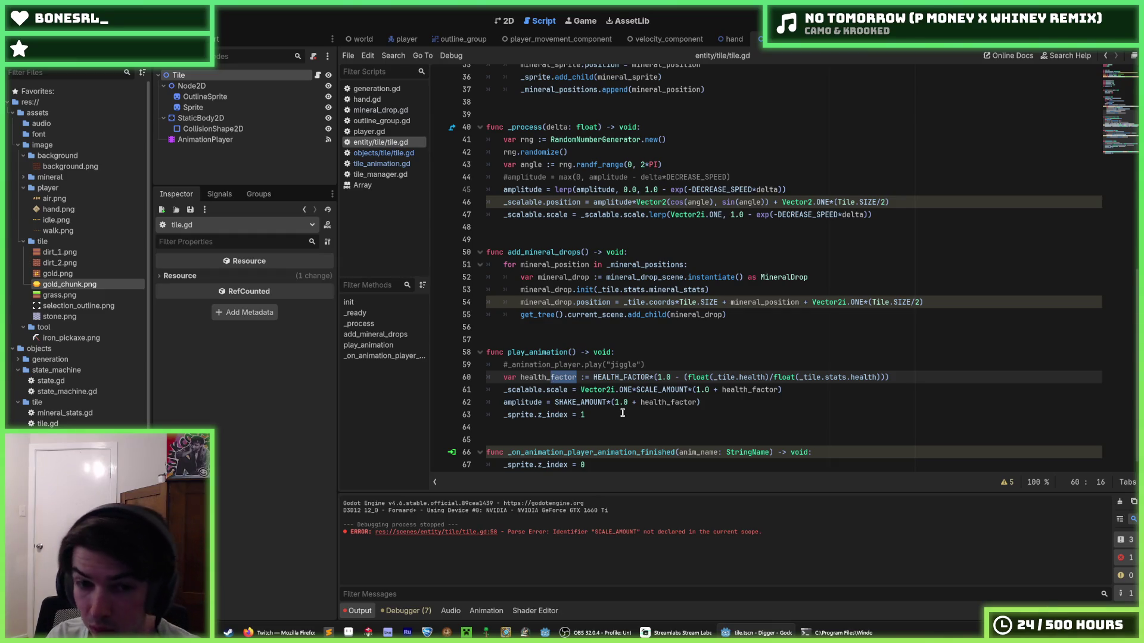
{"action": "type", "text": "pr"}
{"action": "key", "text": "BackSpace"}
{"action": "key", "text": "BackSpace"}
{"action": "key", "text": "BackSpace"}
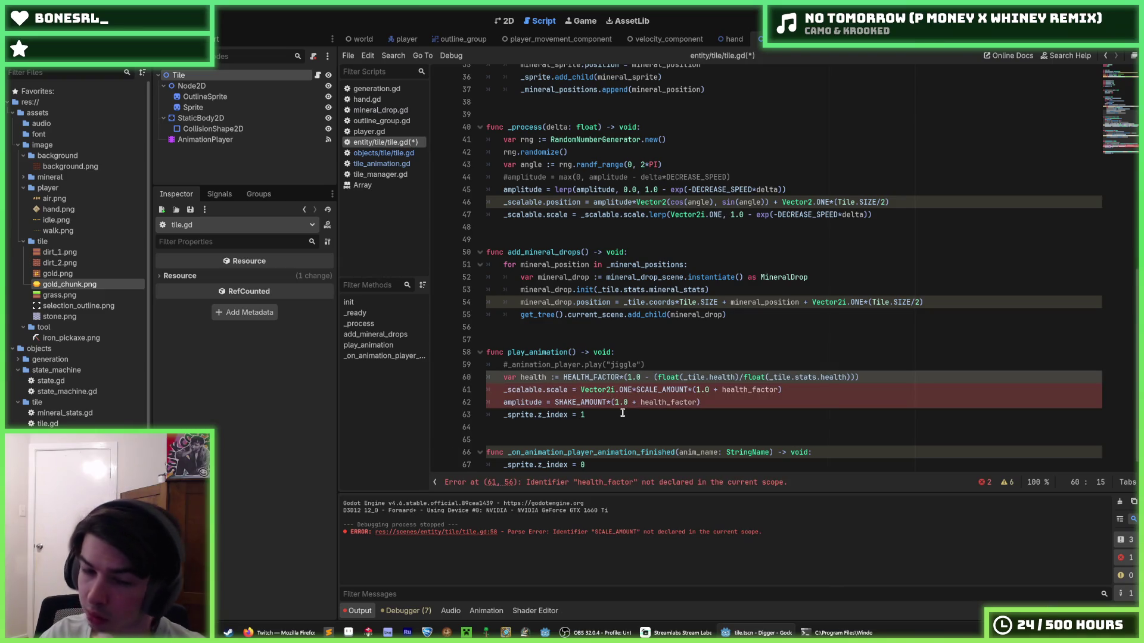
{"action": "double_click", "coordinate": [540, 378]}
{"action": "key", "text": "ctrl+c"}
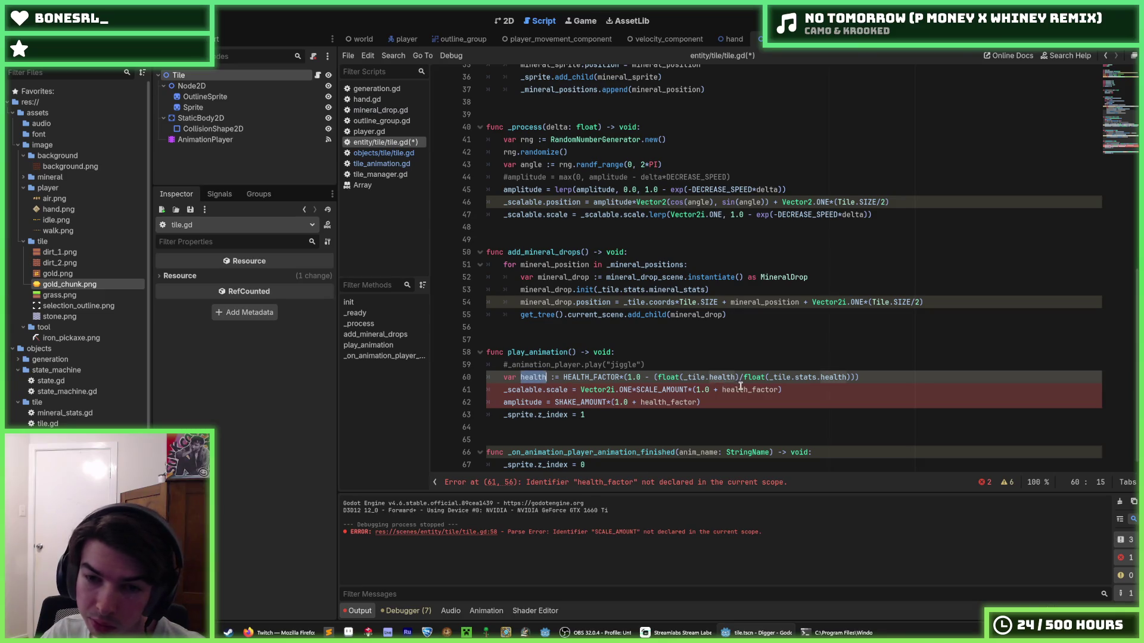
{"action": "double_click", "coordinate": [740, 389]}
{"action": "key", "text": "ctrl+v"}
{"action": "double_click", "coordinate": [672, 403]}
{"action": "key", "text": "ctrl+v"}
{"action": "left_click", "coordinate": [737, 399]}
{"action": "key", "text": "ctrl+s"}
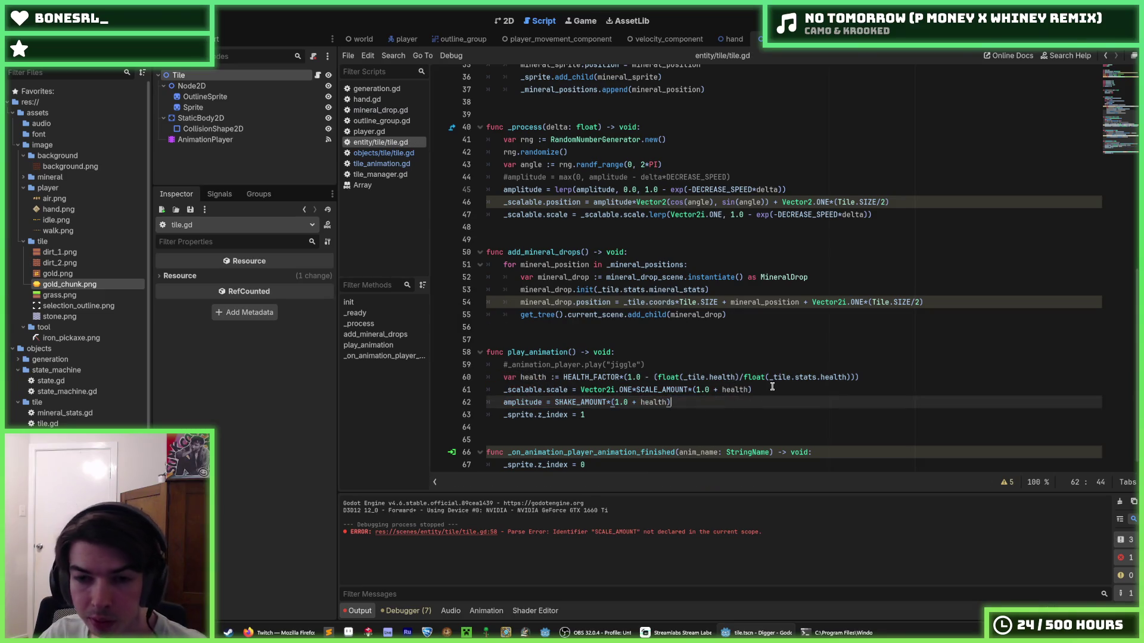
- Rename health to health_missing everywhere, save, and move play_animation above add_mineral_drops
{"action": "left_click", "coordinate": [738, 389]}
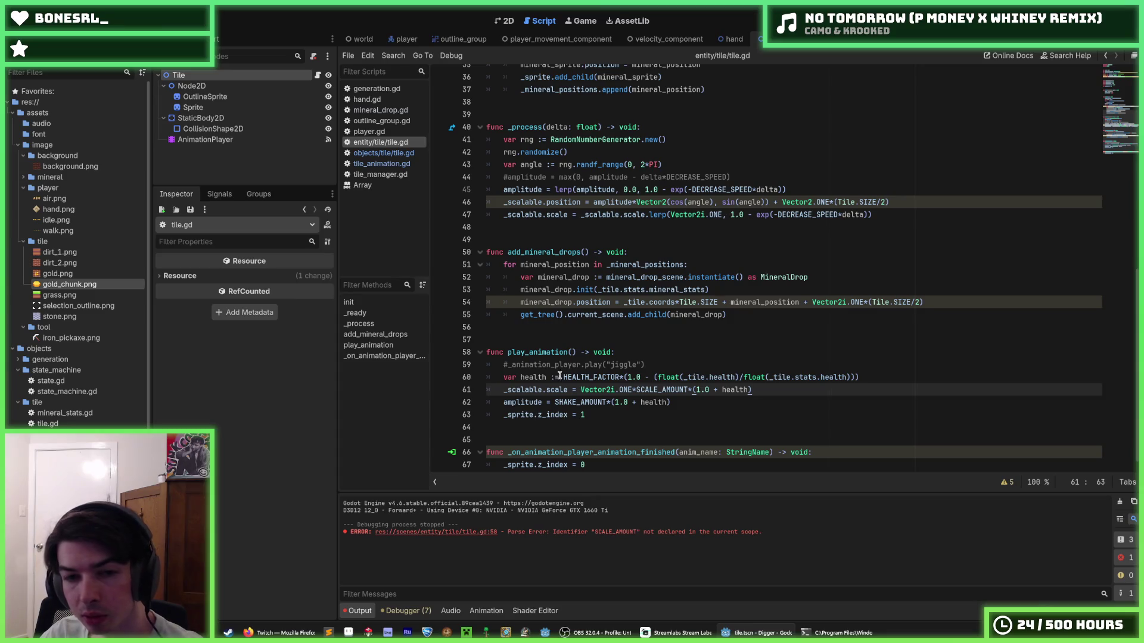
{"action": "left_click", "coordinate": [545, 377]}
{"action": "type", "text": "_missing"}
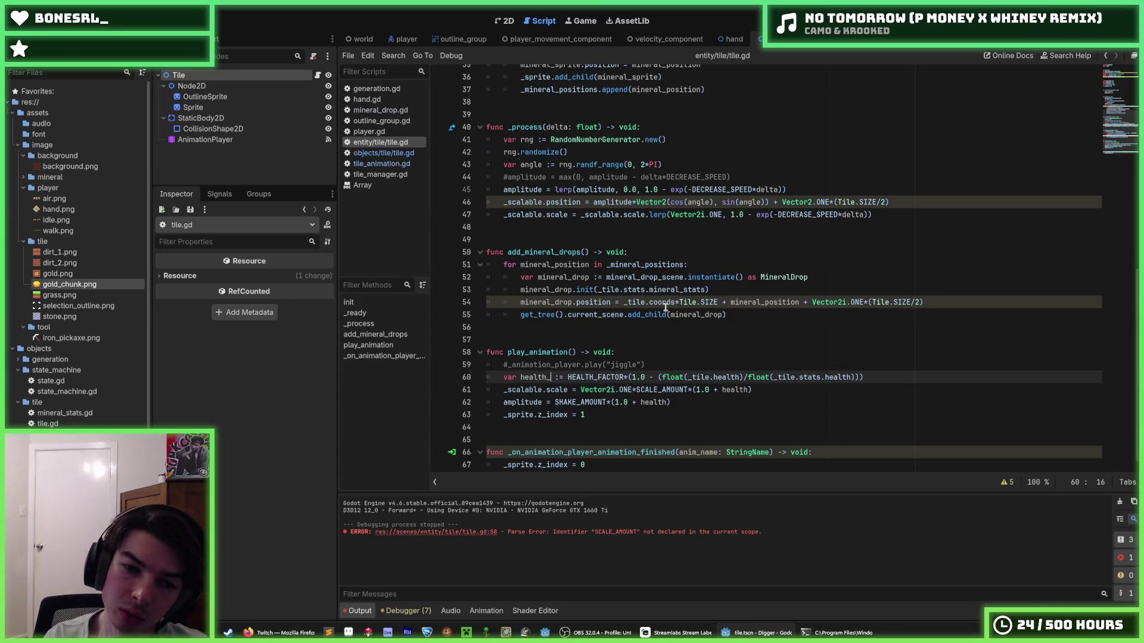
{"action": "double_click", "coordinate": [557, 377]}
{"action": "key", "text": "ctrl+c"}
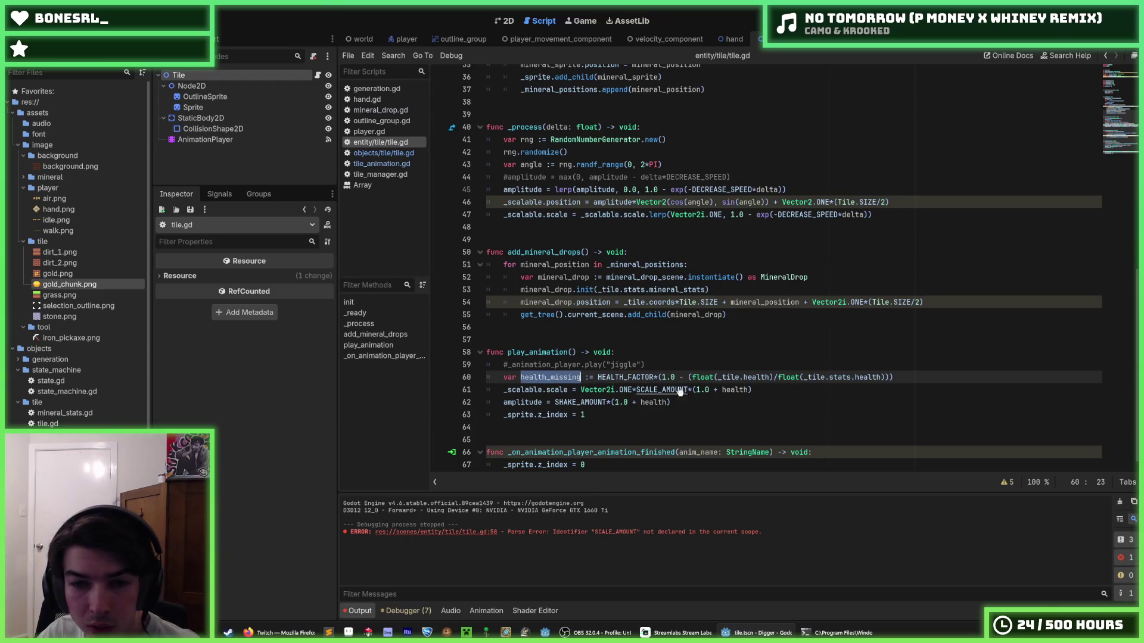
{"action": "double_click", "coordinate": [736, 389]}
{"action": "key", "text": "ctrl+v"}
{"action": "double_click", "coordinate": [655, 403]}
{"action": "key", "text": "ctrl+v"}
{"action": "left_click", "coordinate": [728, 398]}
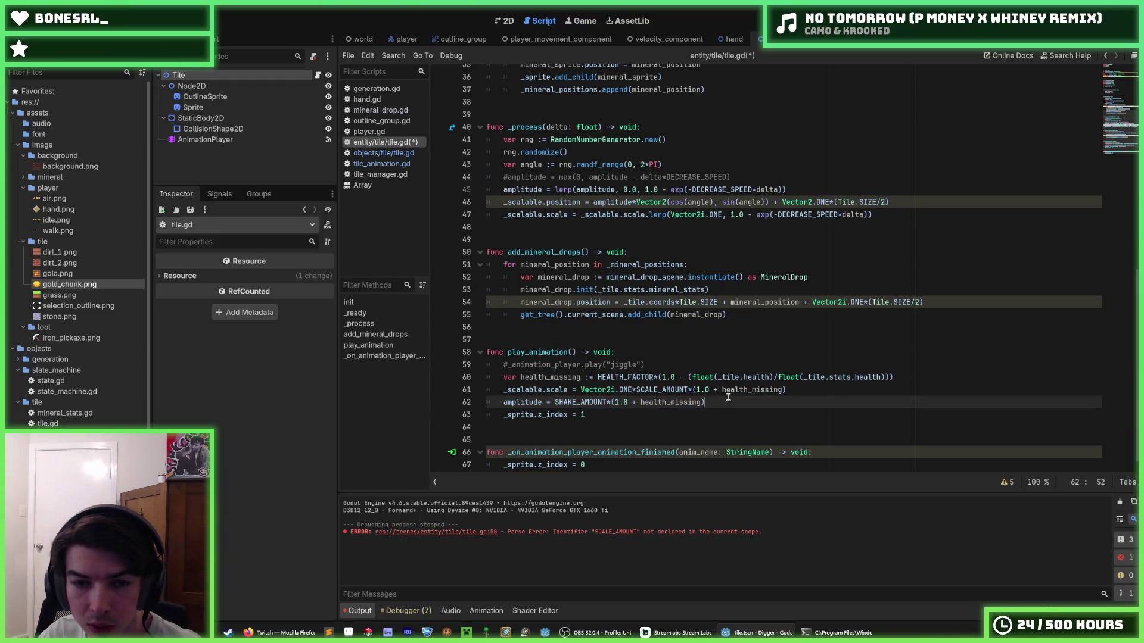
{"action": "key", "text": "ctrl+s"}
{"action": "key", "text": "ctrl+z"}
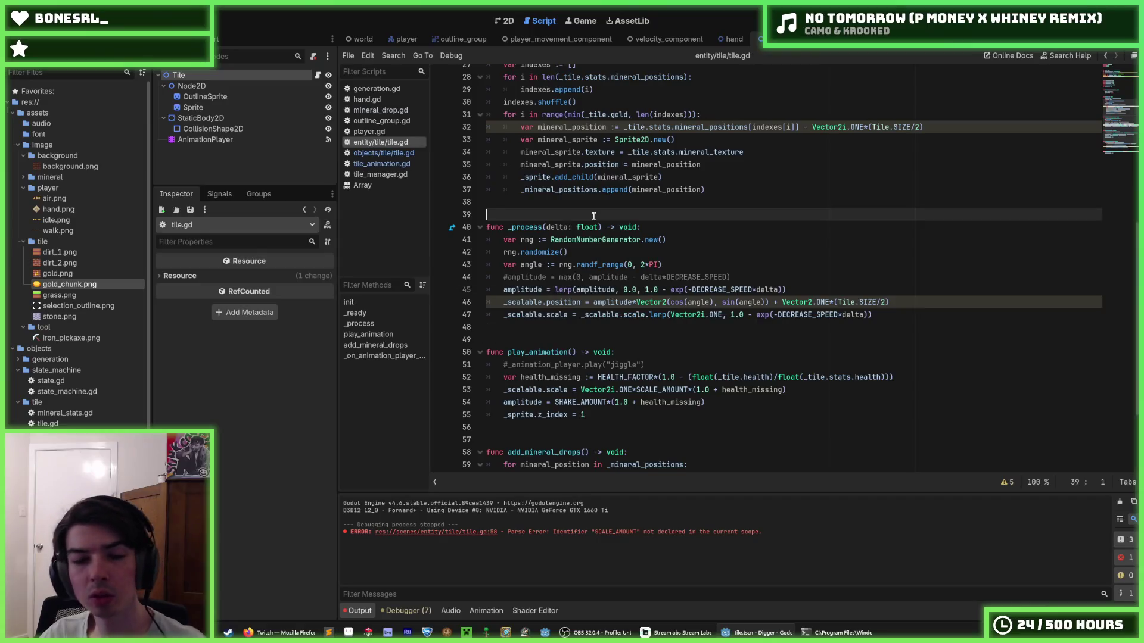
{"action": "scroll", "scroll_direction": "up", "scroll_amount": 3}
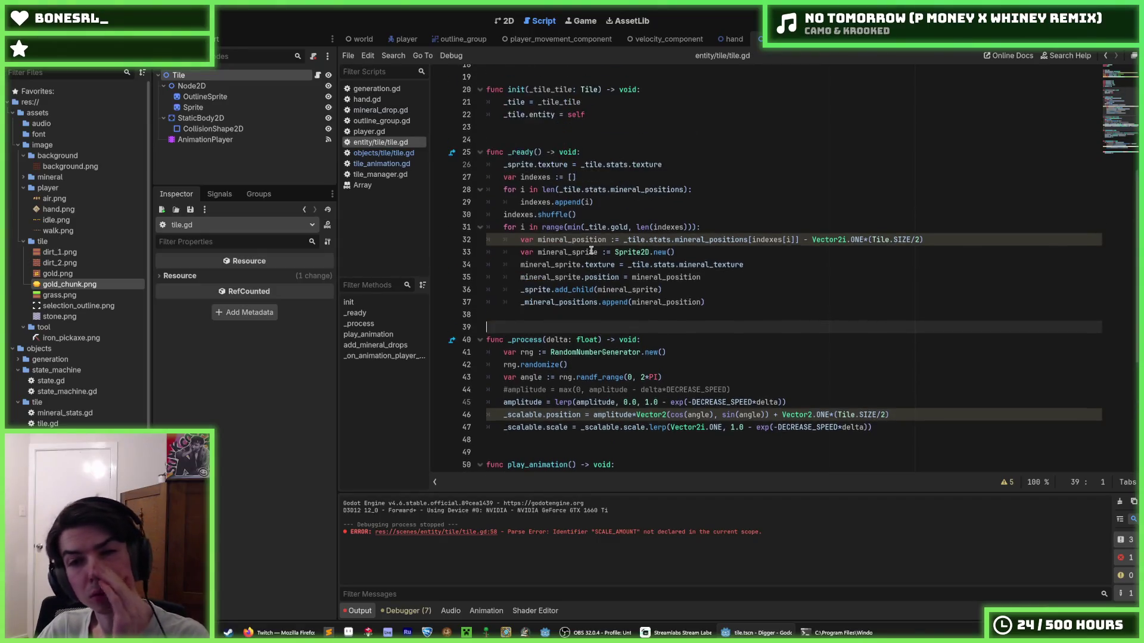
{"action": "left_click", "coordinate": [610, 249]}
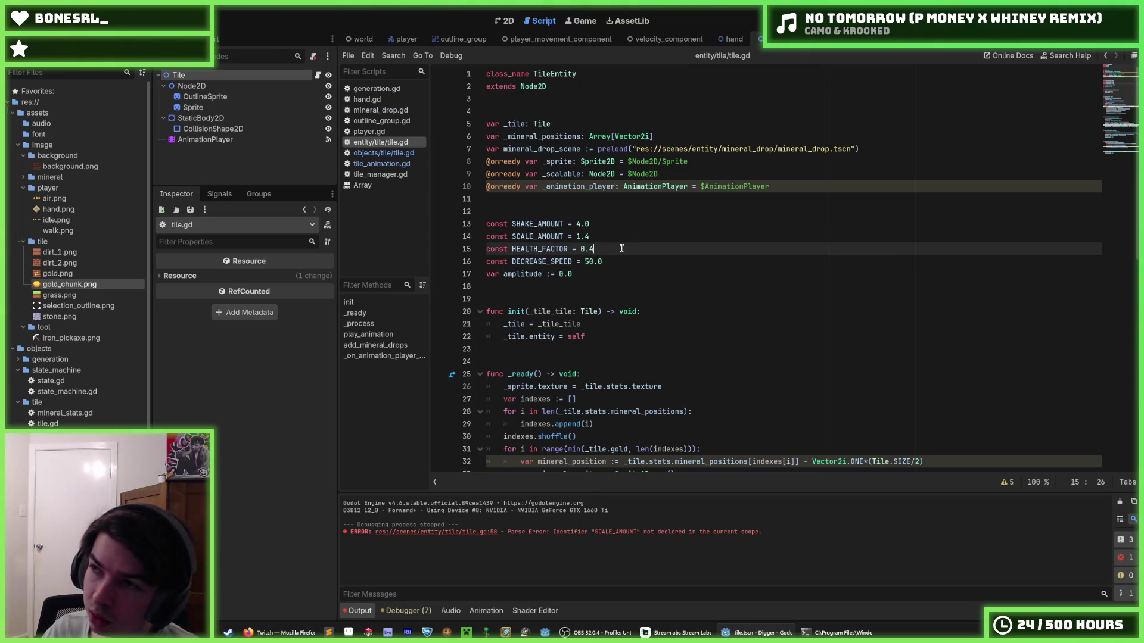
{"action": "left_click", "coordinate": [609, 238]}
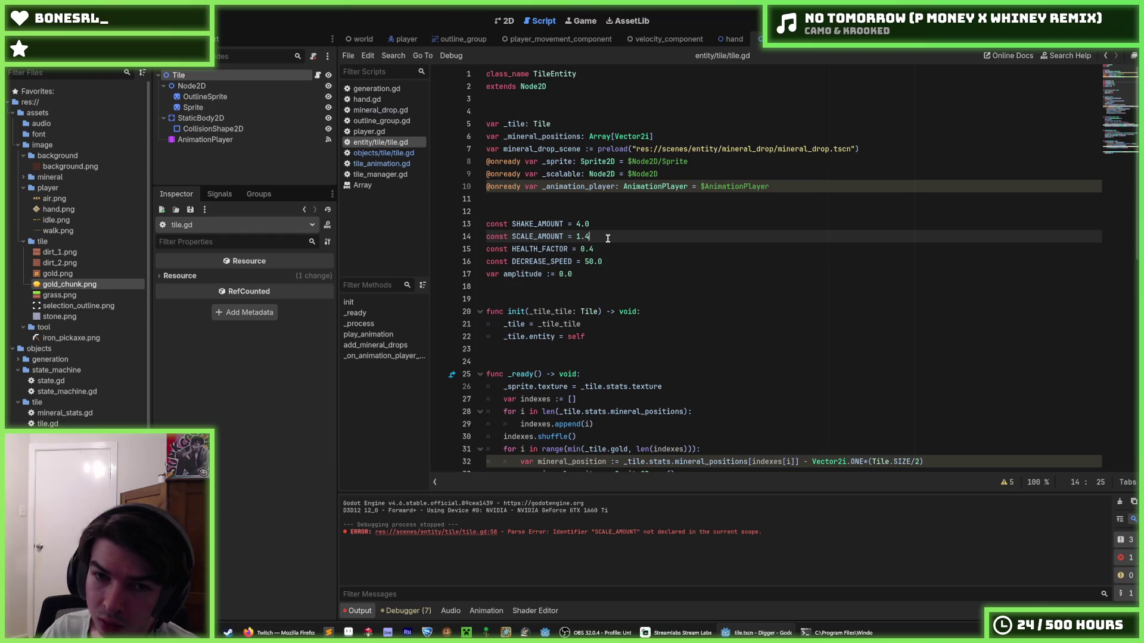
{"action": "left_click", "coordinate": [613, 250]}
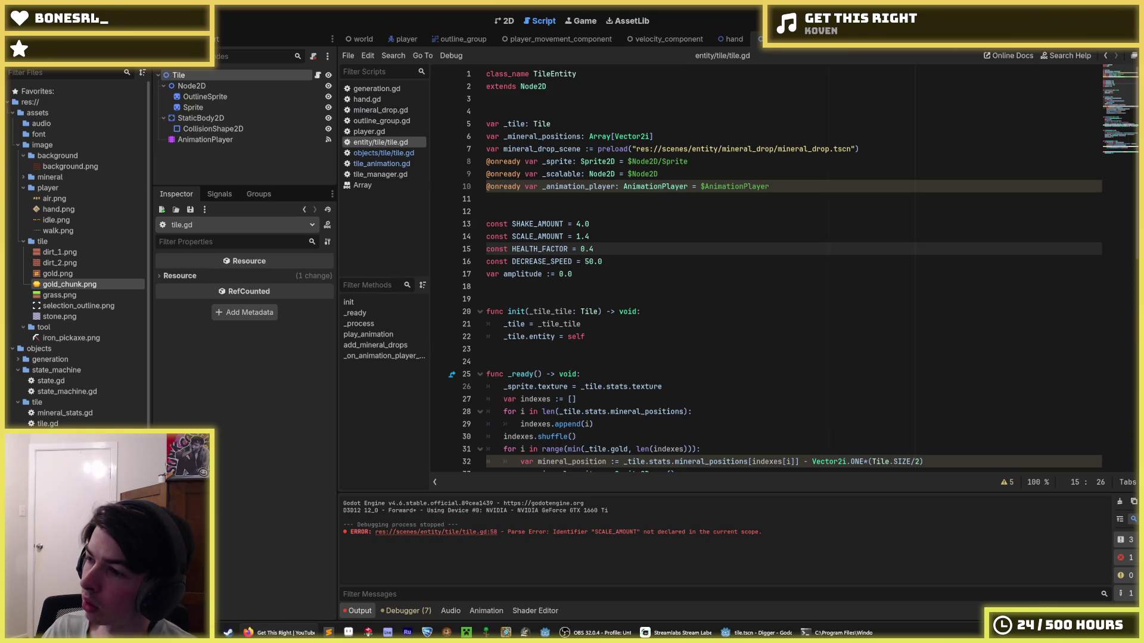
- Step through tile.gd to the play_animation z_index, scale lerp and position shake lines
{"action": "left_click", "coordinate": [728, 361]}
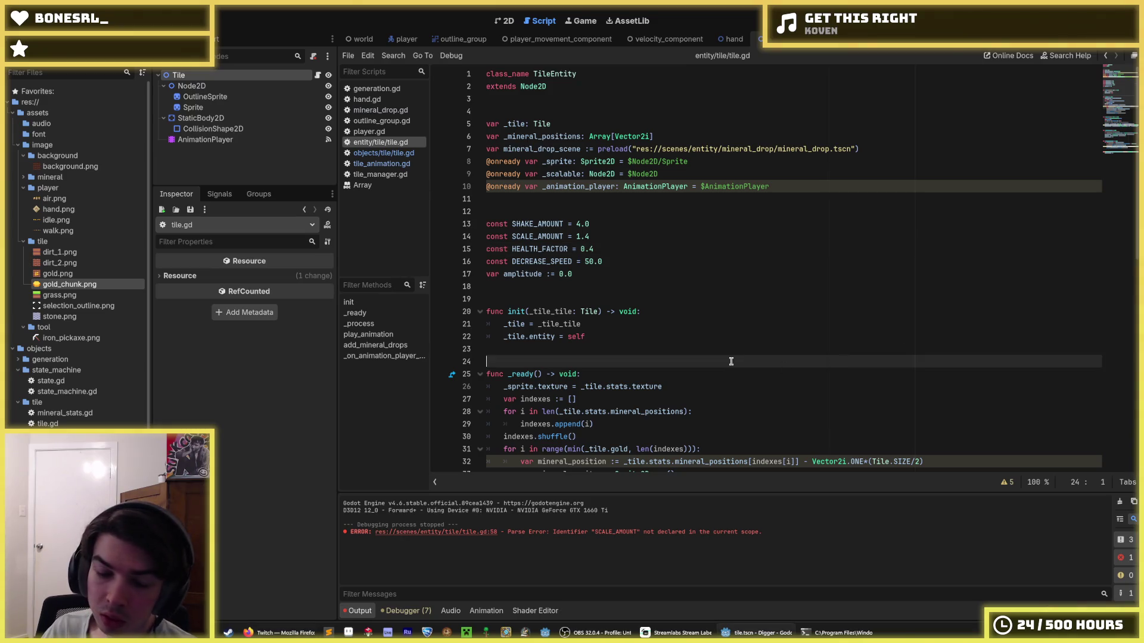
{"action": "scroll", "scroll_direction": "down", "scroll_amount": 3}
{"action": "scroll", "scroll_direction": "down", "scroll_amount": 3}
{"action": "left_click", "coordinate": [724, 274]}
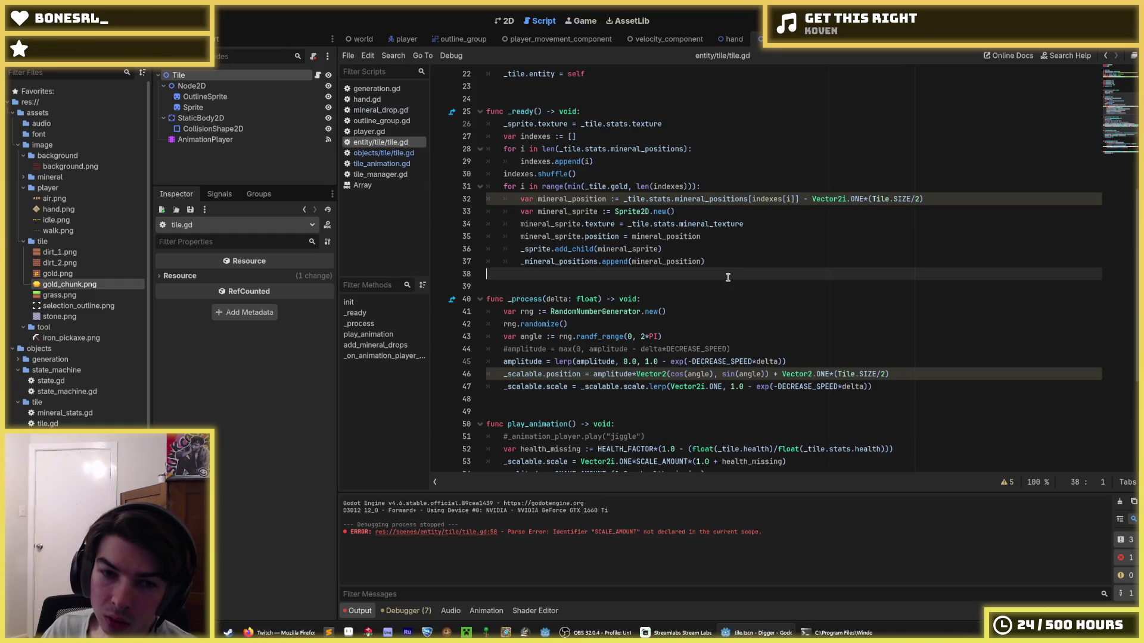
{"action": "left_click", "coordinate": [717, 262]}
{"action": "key", "text": "Down"}
{"action": "key", "text": "Down"}
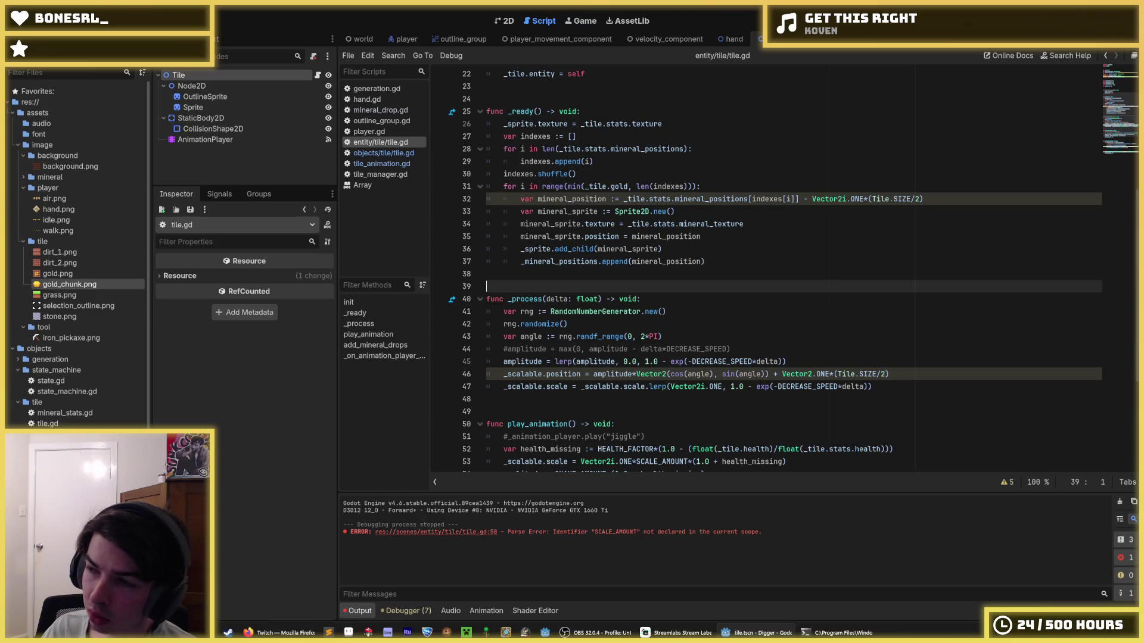
{"action": "scroll", "scroll_direction": "down", "scroll_amount": 3}
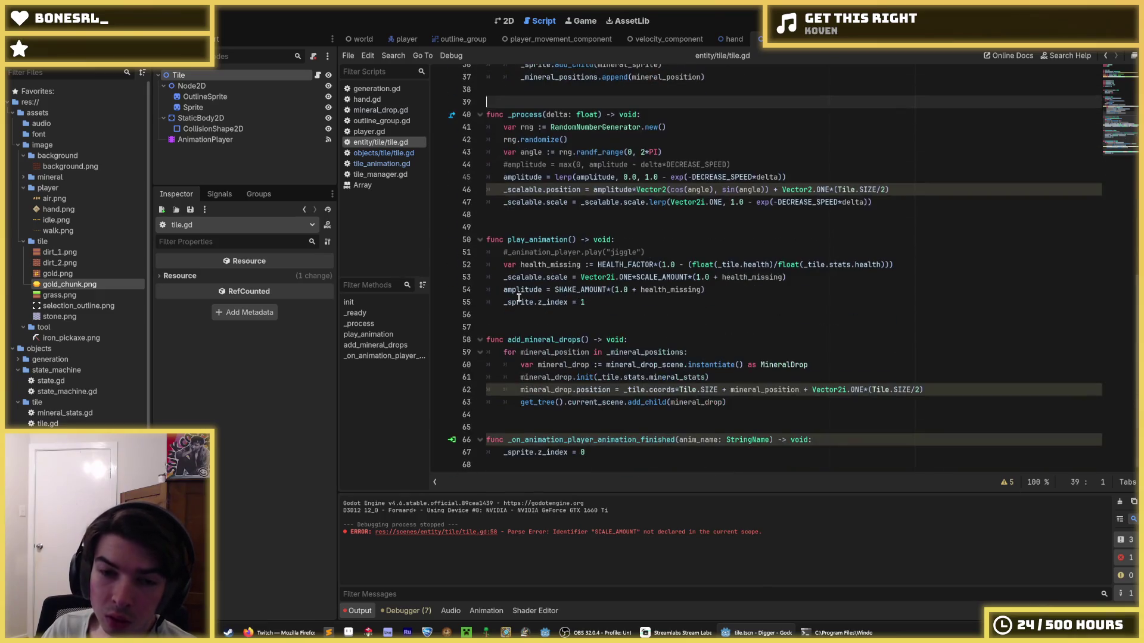
{"action": "left_click", "coordinate": [608, 299]}
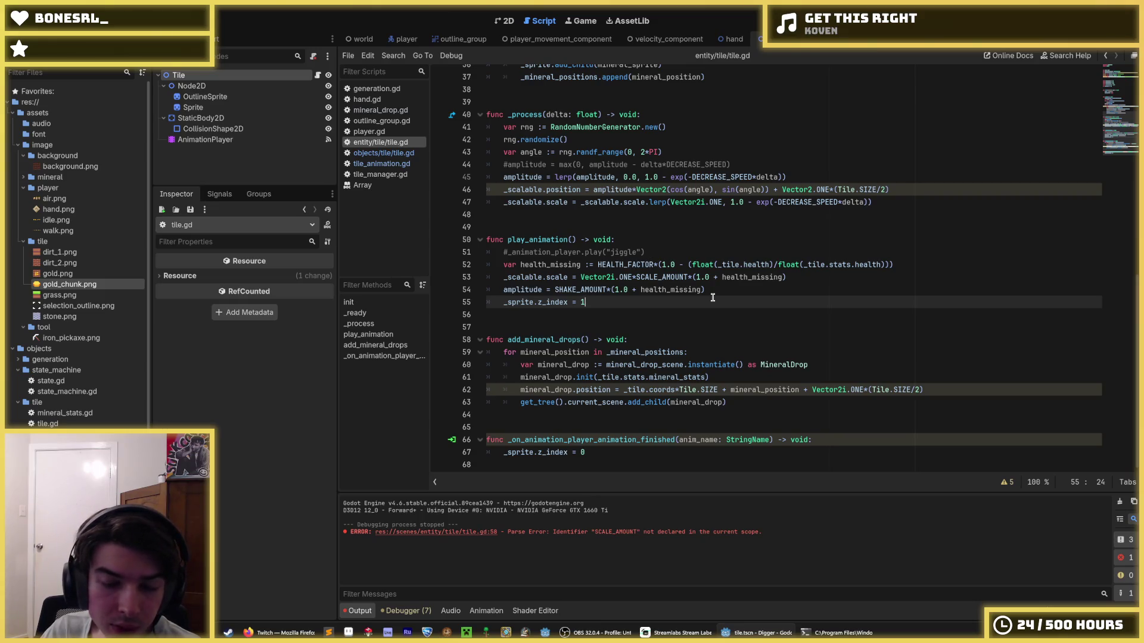
{"action": "scroll", "scroll_direction": "up", "scroll_amount": 3}
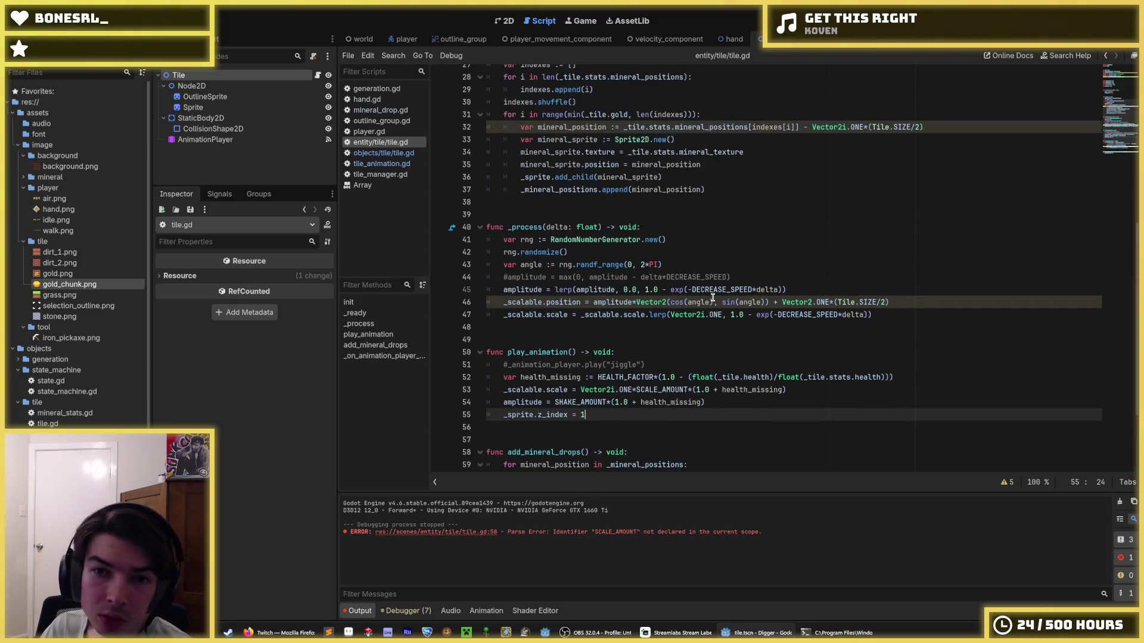
{"action": "left_click", "coordinate": [909, 314]}
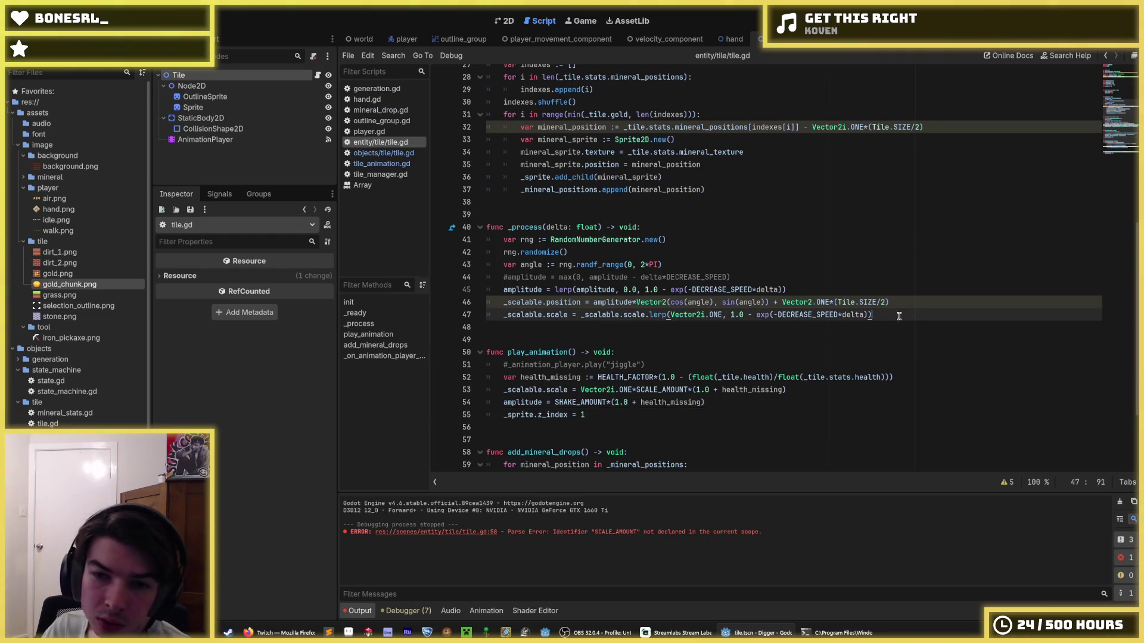
{"action": "left_click", "coordinate": [918, 322]}
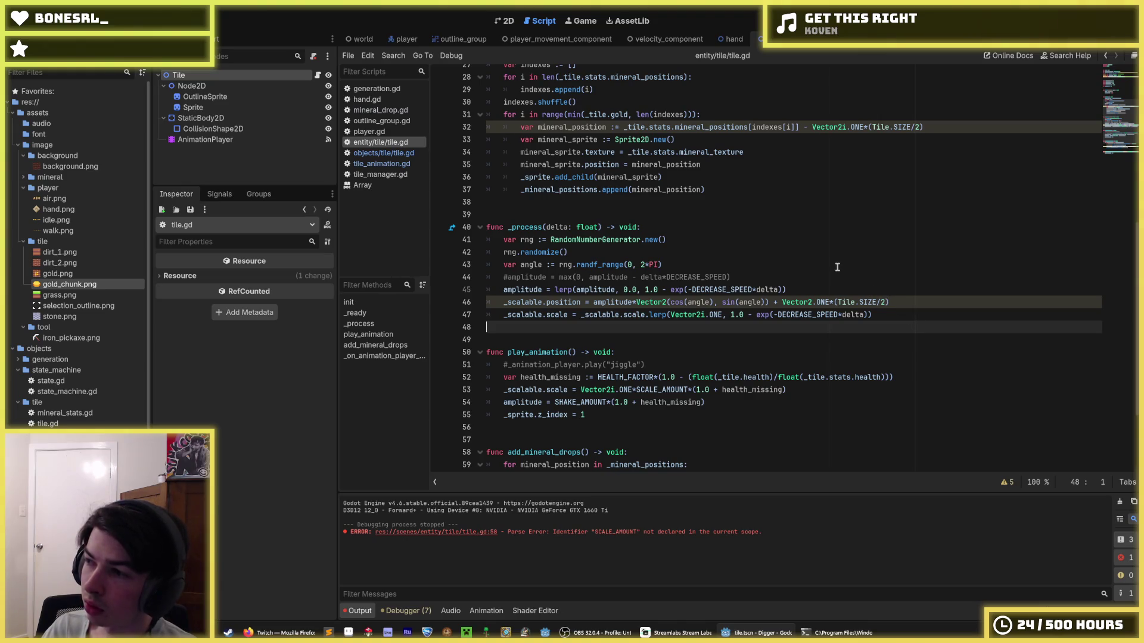
{"action": "left_click", "coordinate": [893, 302]}
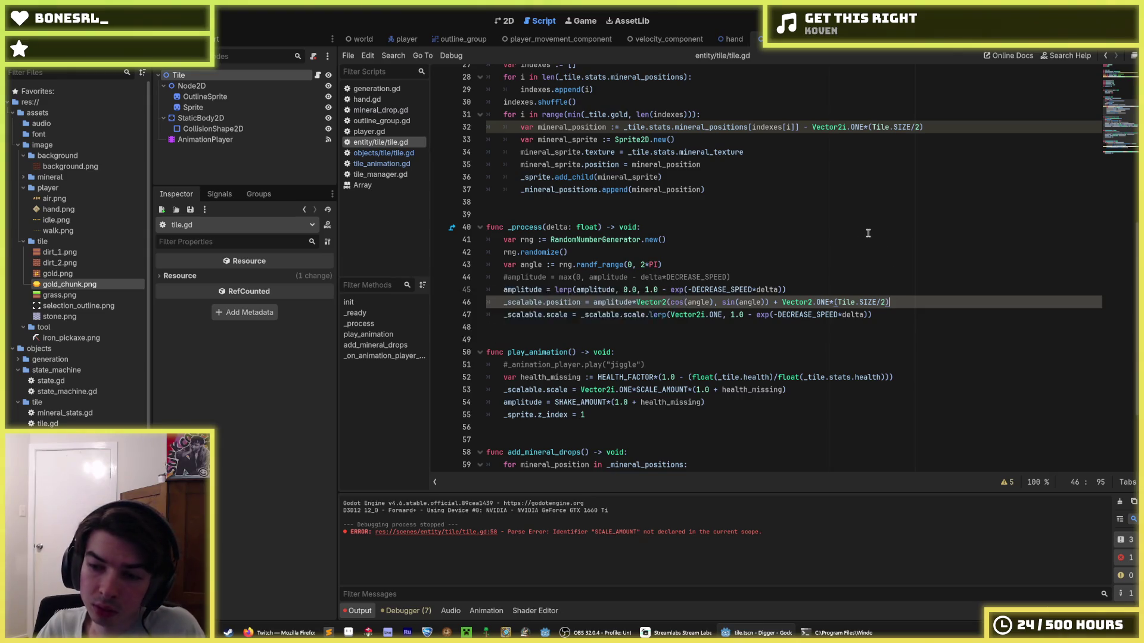
- Review the amplitude lerp on line 45 and the loop header in _ready
{"action": "left_click", "coordinate": [904, 288]}
{"action": "left_click", "coordinate": [926, 302]}
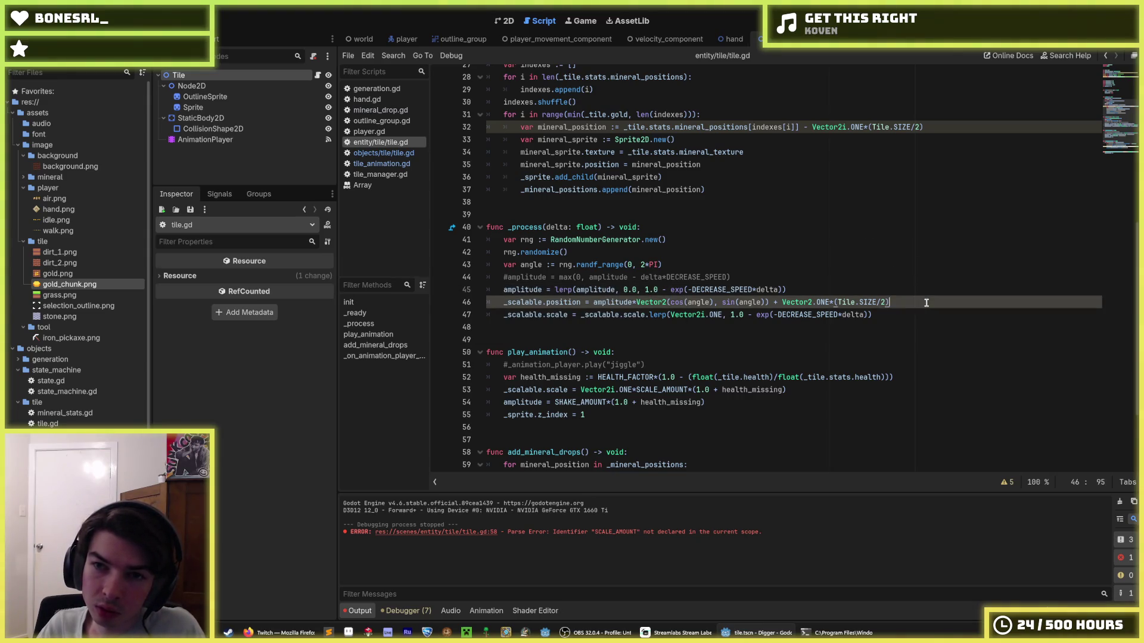
{"action": "left_click", "coordinate": [908, 290]}
{"action": "scroll", "scroll_direction": "up", "scroll_amount": 3}
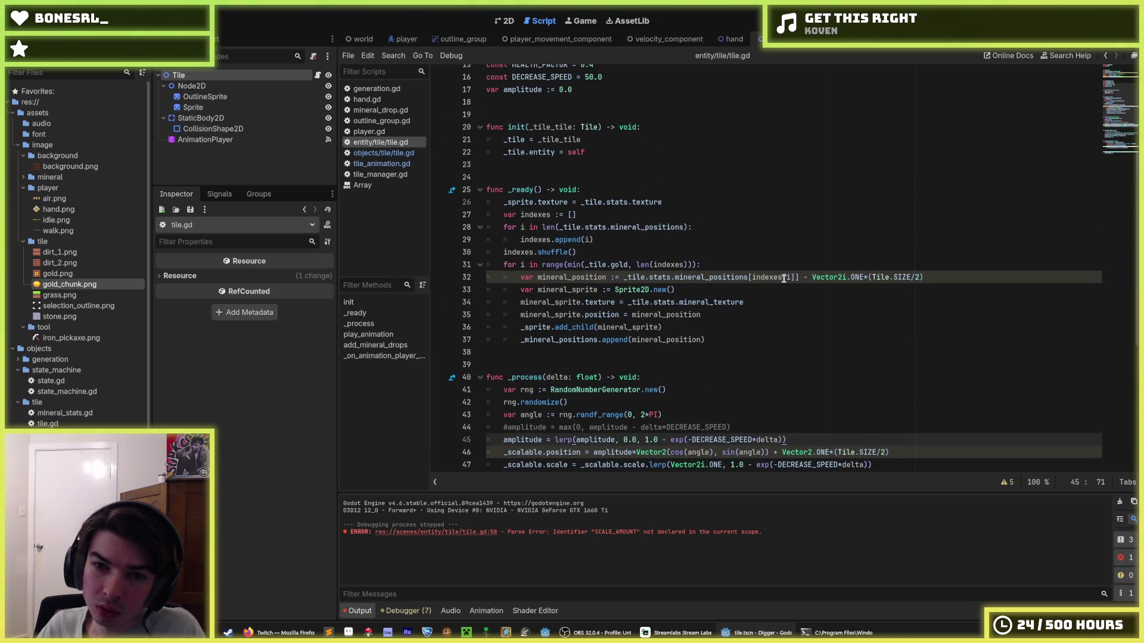
{"action": "left_click", "coordinate": [776, 287]}
{"action": "left_click", "coordinate": [764, 269]}
{"action": "left_click", "coordinate": [765, 295]}
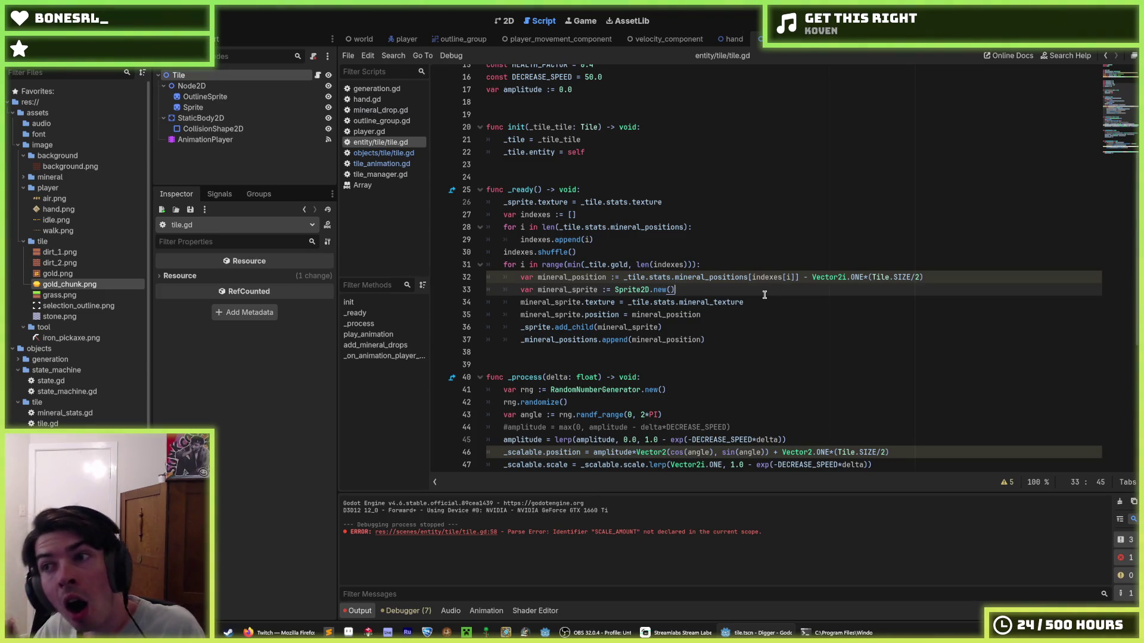
{"action": "scroll", "scroll_direction": "down", "scroll_amount": 3}
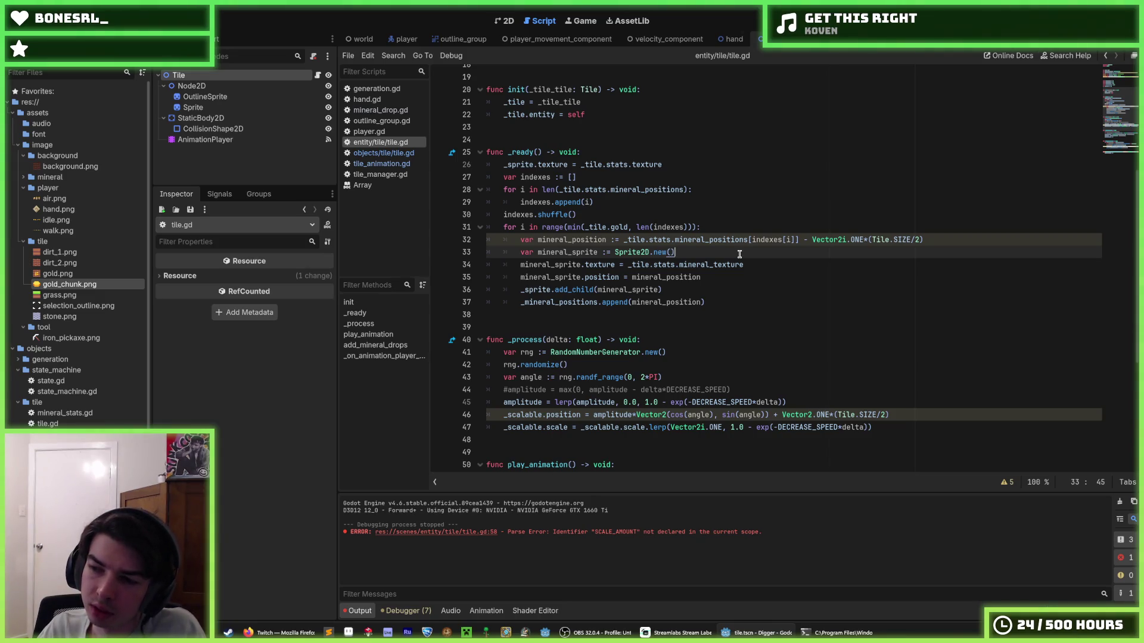
{"action": "scroll", "scroll_direction": "down", "scroll_amount": 3}
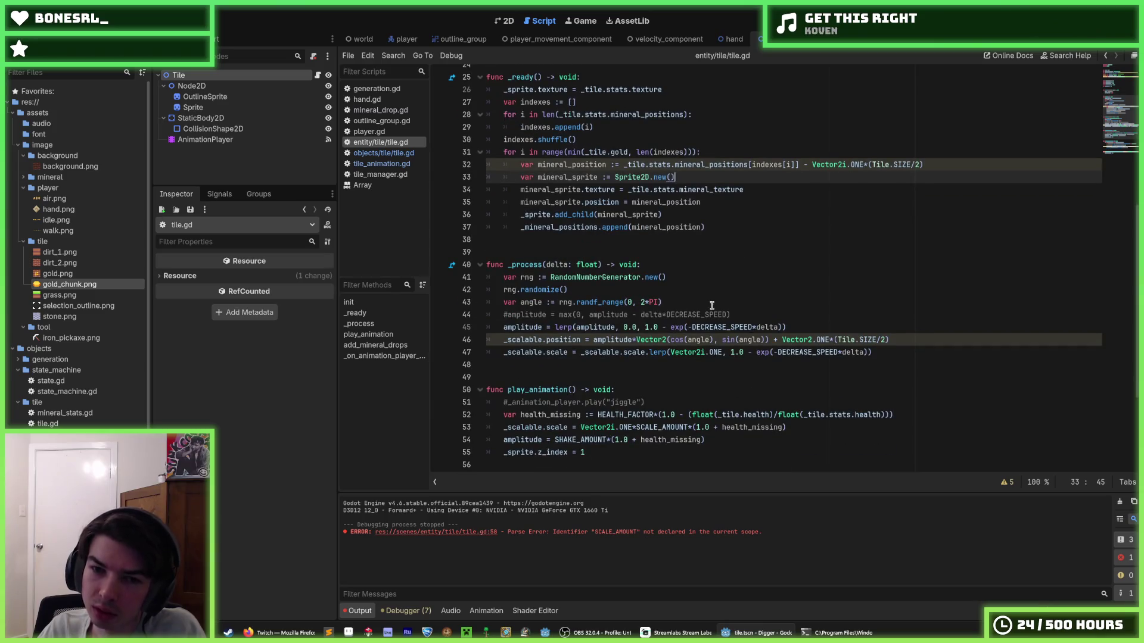
- Review the rng, randomize, angle and commented amplitude lines in _process
{"action": "left_click", "coordinate": [713, 304]}
{"action": "left_click", "coordinate": [742, 311]}
{"action": "left_click", "coordinate": [741, 303]}
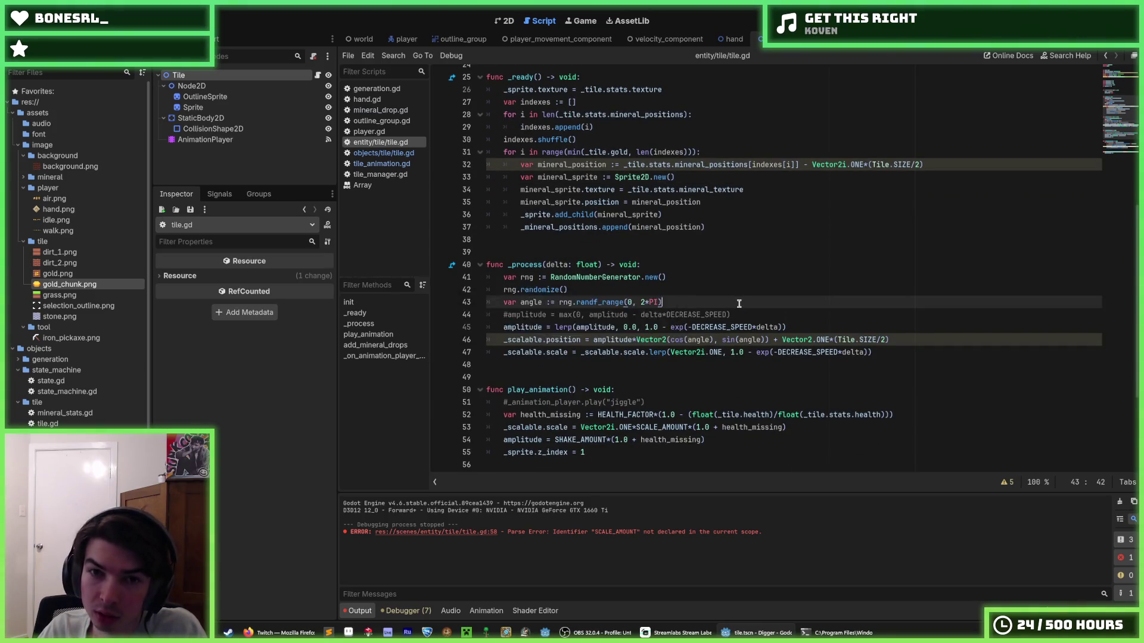
{"action": "left_click", "coordinate": [725, 287]}
{"action": "left_click", "coordinate": [724, 282]}
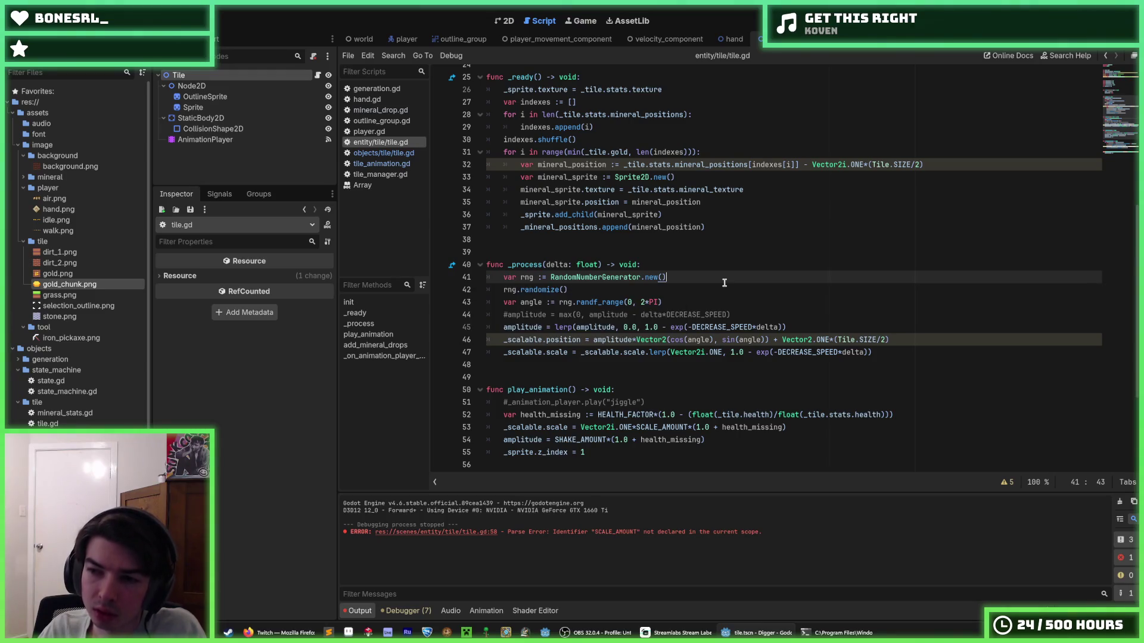
{"action": "scroll", "scroll_direction": "down", "scroll_amount": 3}
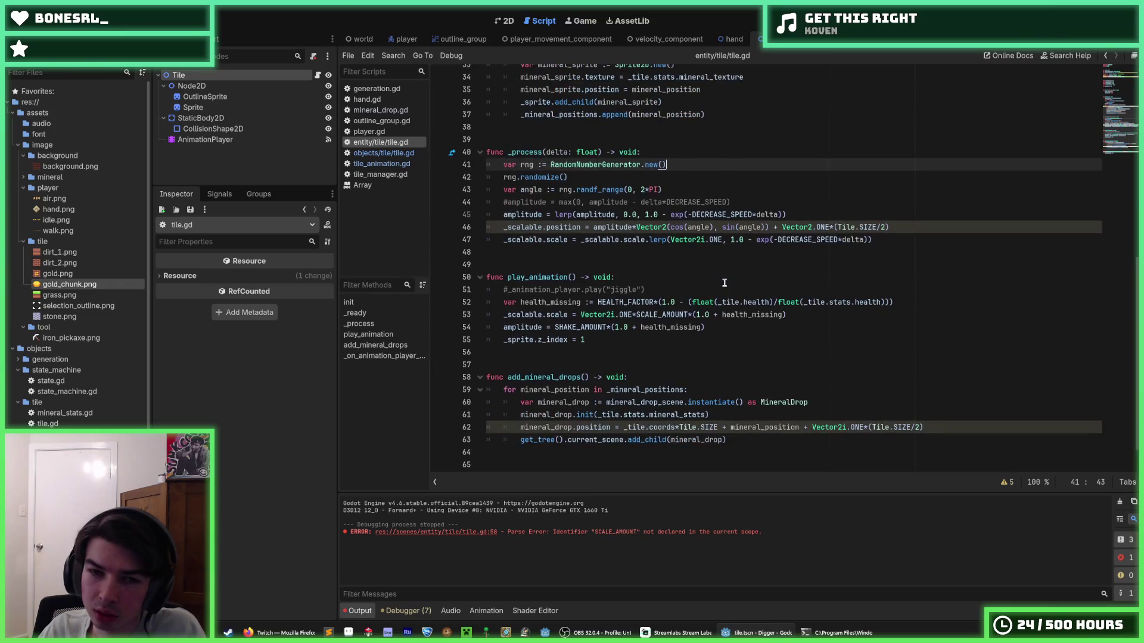
{"action": "left_click", "coordinate": [724, 282]}
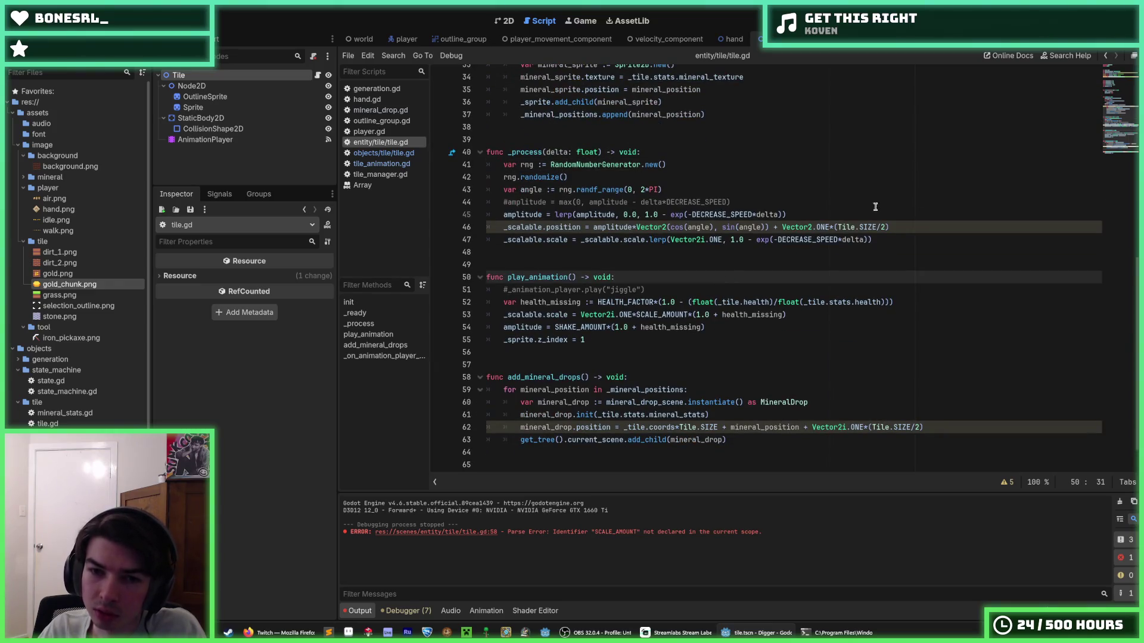
- Check the SCALE_AMOUNT and SHAKE_AMOUNT constants, the scale line 53, and the amplitude variable
{"action": "scroll", "scroll_direction": "up", "scroll_amount": 3}
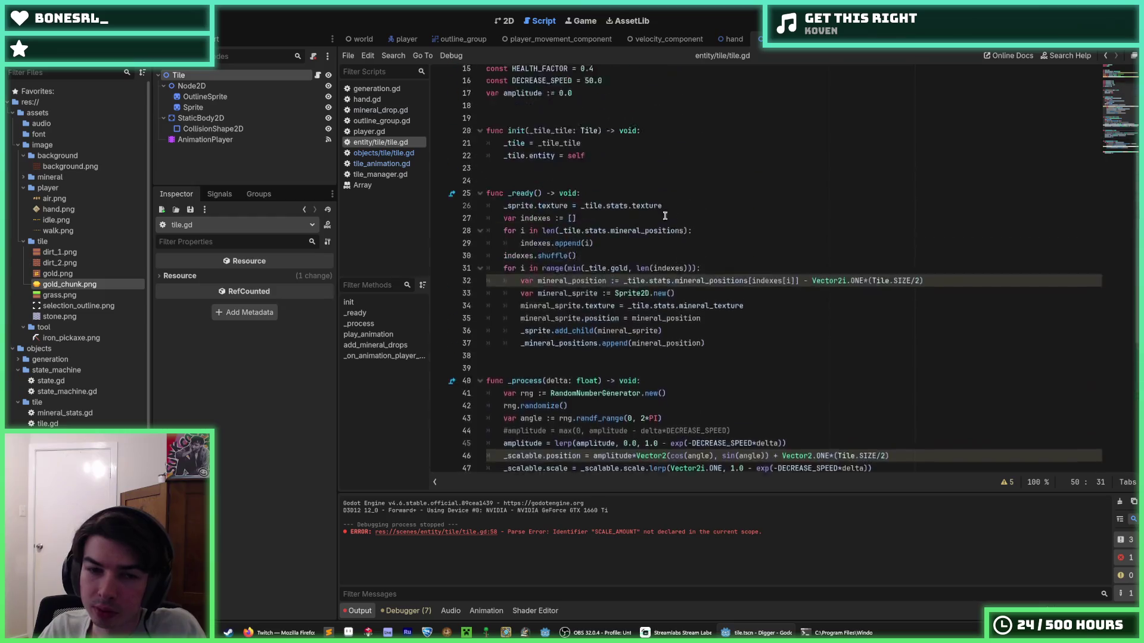
{"action": "left_click", "coordinate": [622, 238]}
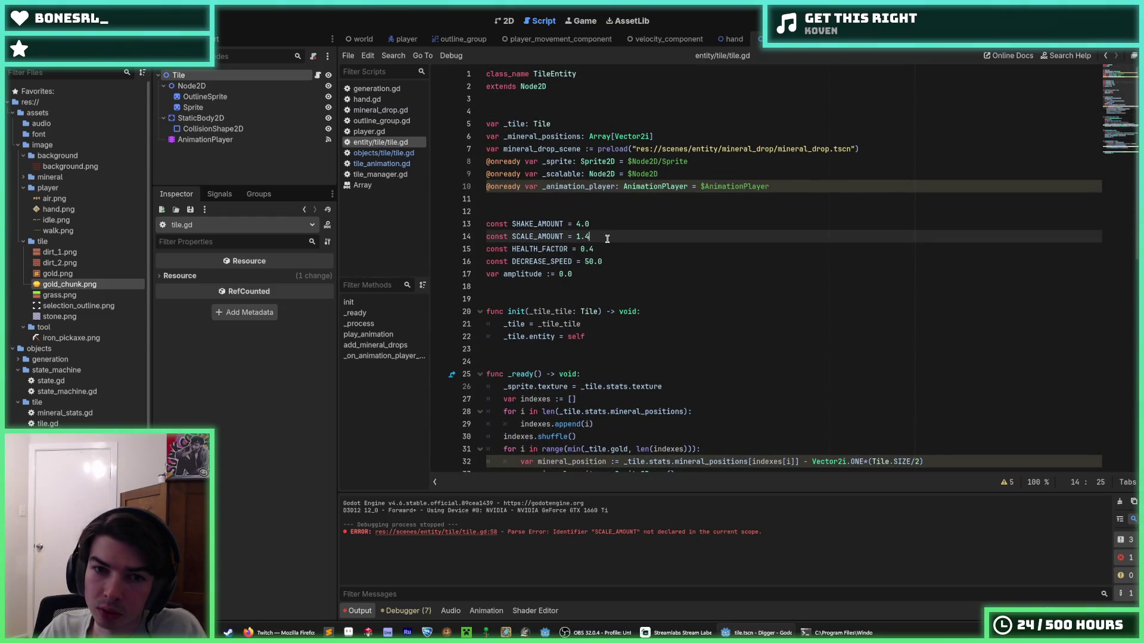
{"action": "left_click", "coordinate": [593, 225]}
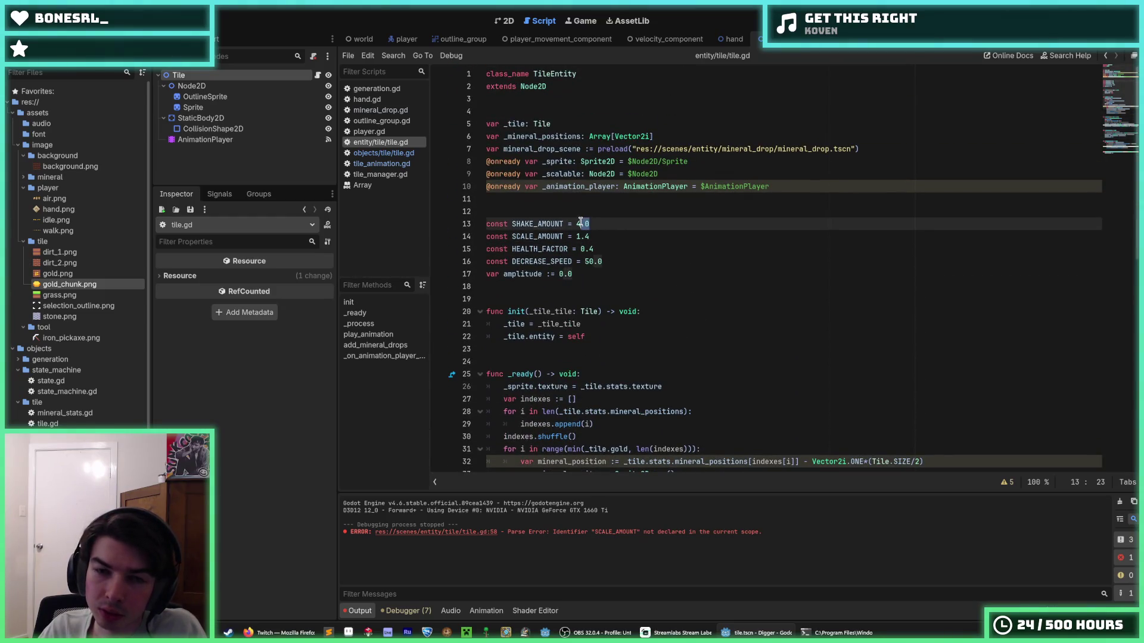
{"action": "scroll", "scroll_direction": "down", "scroll_amount": 3}
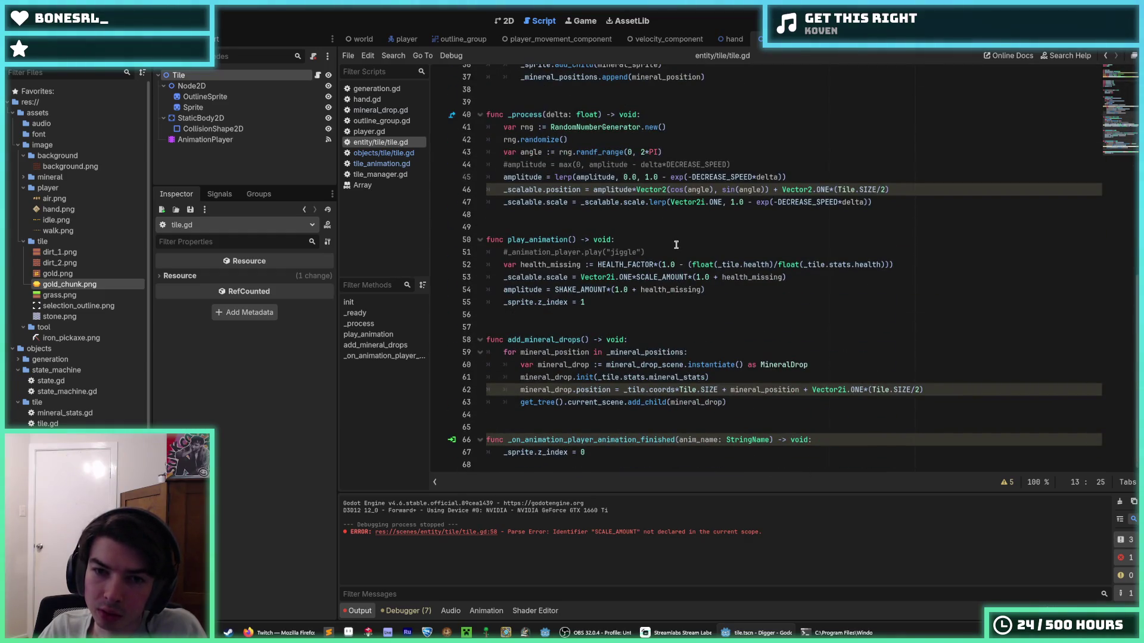
{"action": "left_click", "coordinate": [696, 277]}
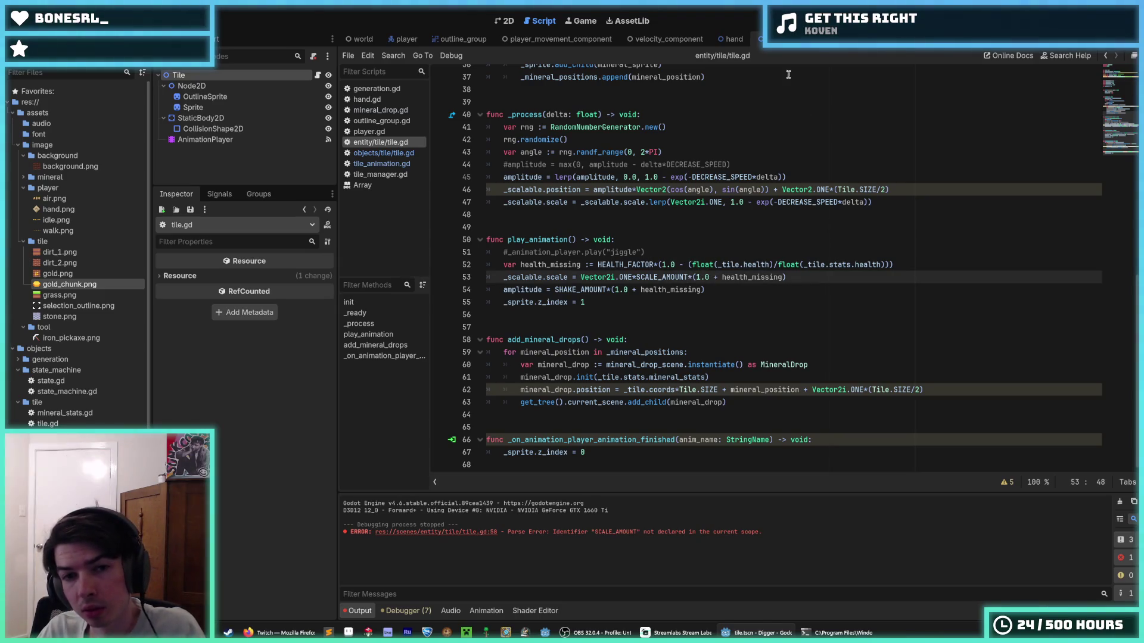
{"action": "scroll", "scroll_direction": "up", "scroll_amount": 3}
{"action": "scroll", "scroll_direction": "up", "scroll_amount": 3}
{"action": "scroll", "scroll_direction": "down", "scroll_amount": 3}
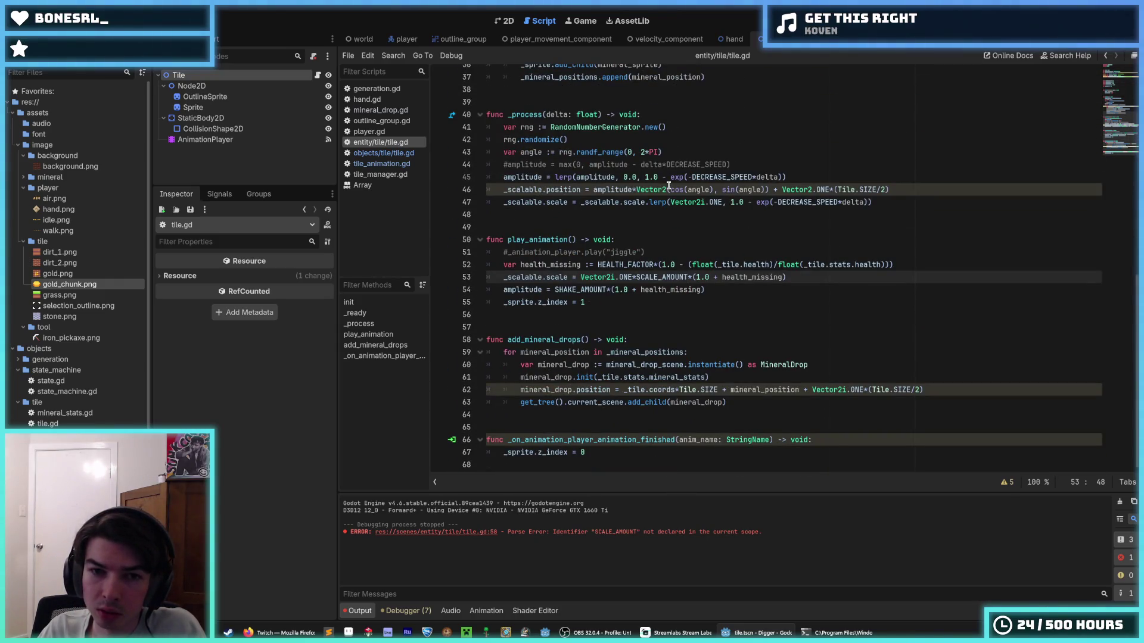
{"action": "double_click", "coordinate": [627, 190]}
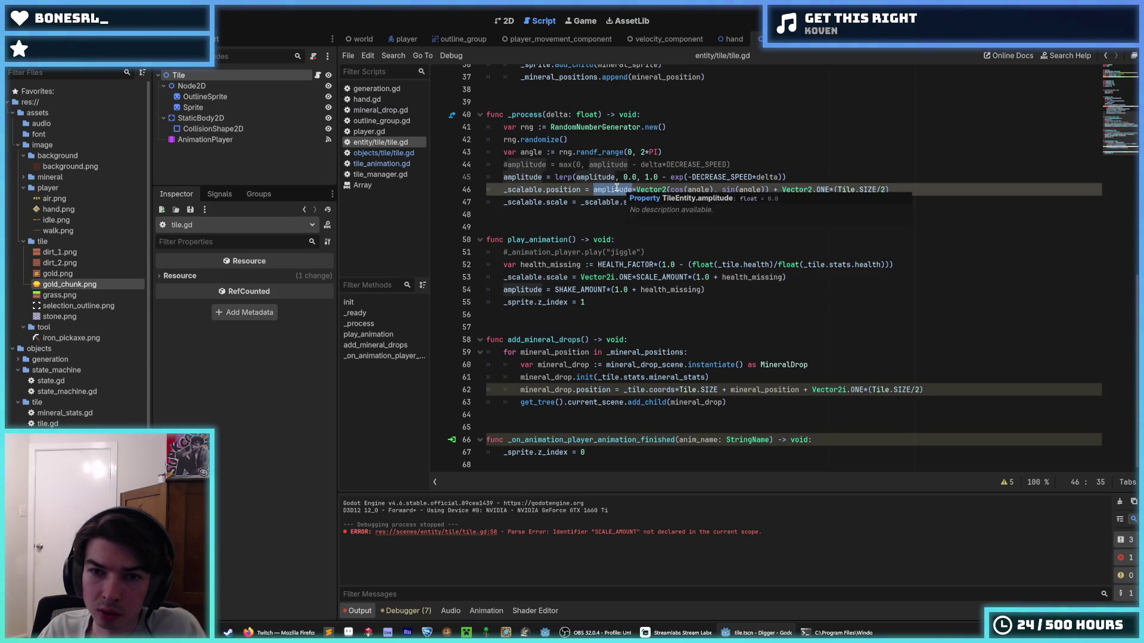
- Prefix every occurrence of amplitude with an underscore, making it _amplitude
{"action": "left_click", "coordinate": [614, 189]}
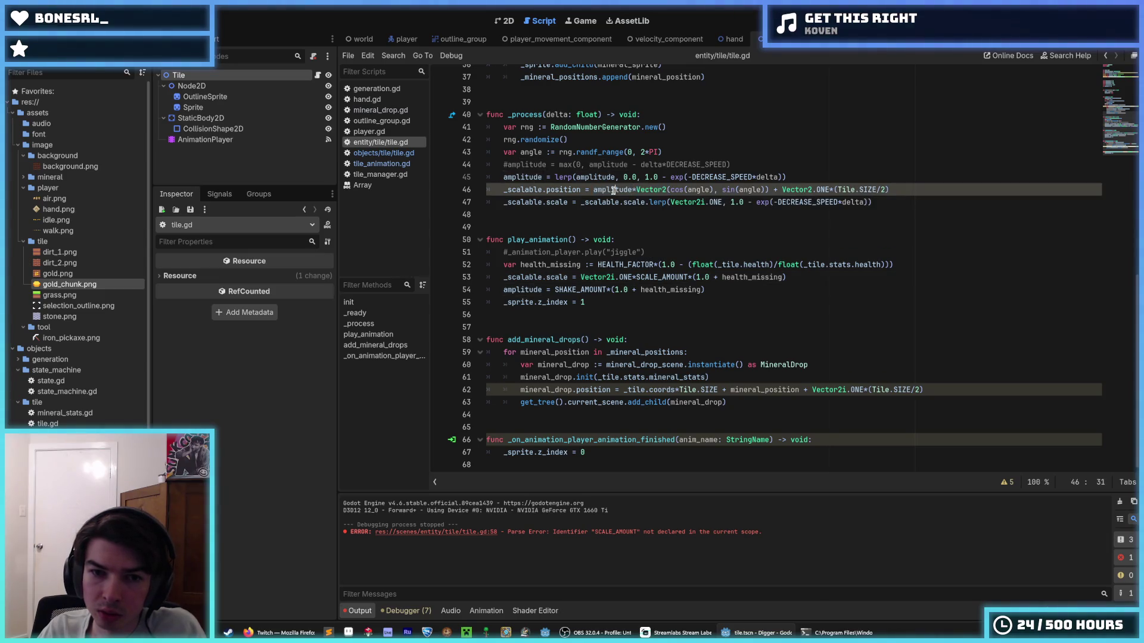
{"action": "double_click", "coordinate": [524, 177]}
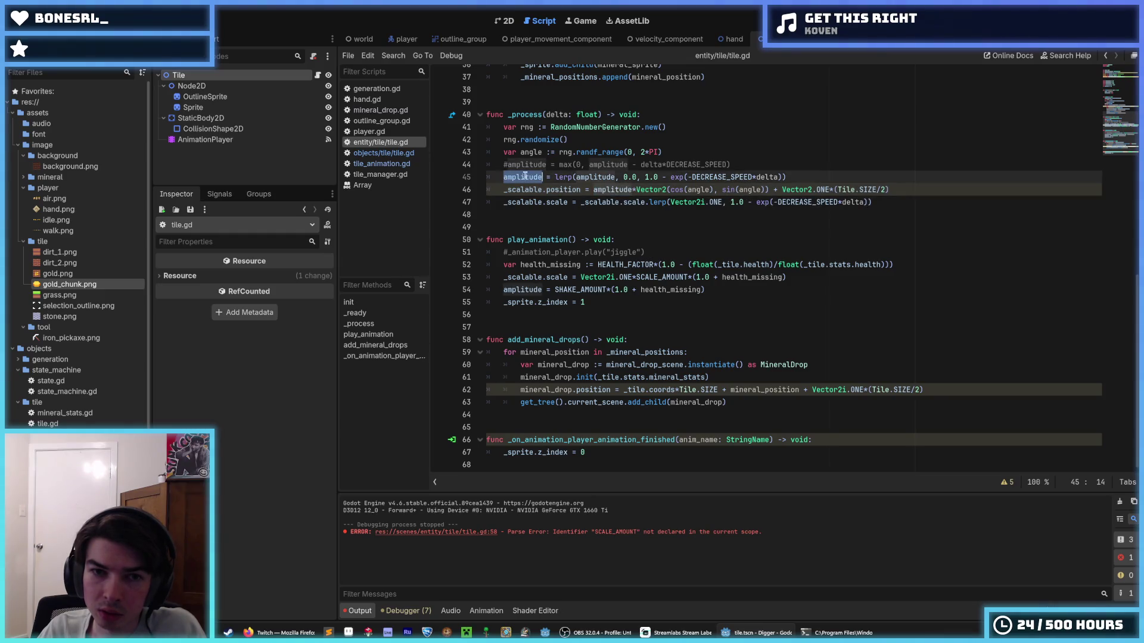
{"action": "scroll", "scroll_direction": "up", "scroll_amount": 3}
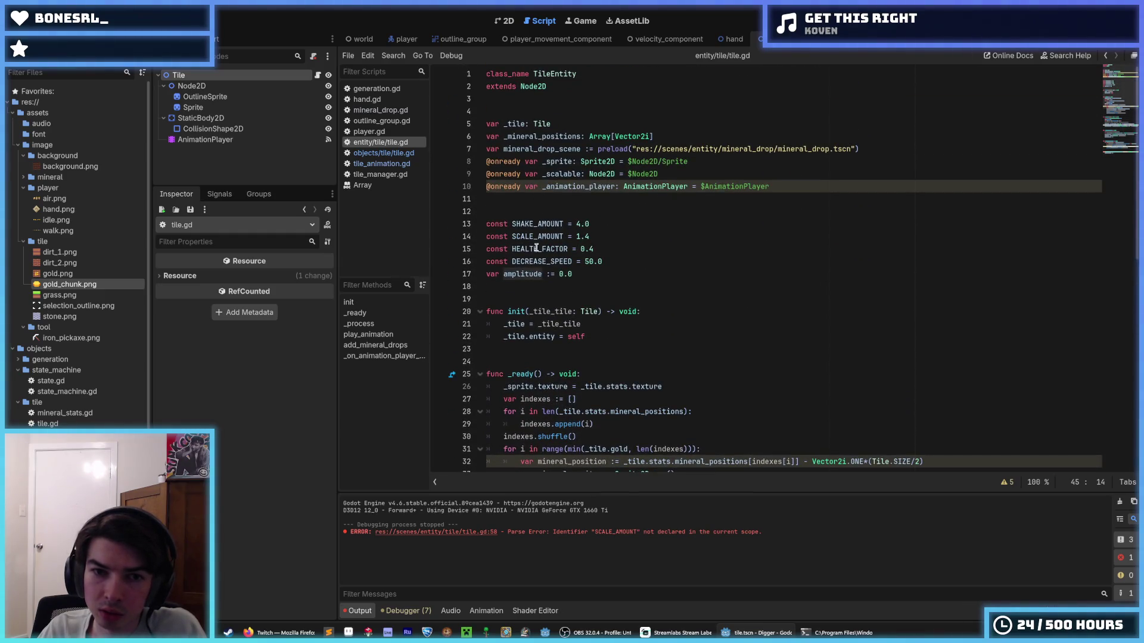
{"action": "double_click", "coordinate": [522, 274]}
{"action": "scroll", "scroll_direction": "down", "scroll_amount": 3}
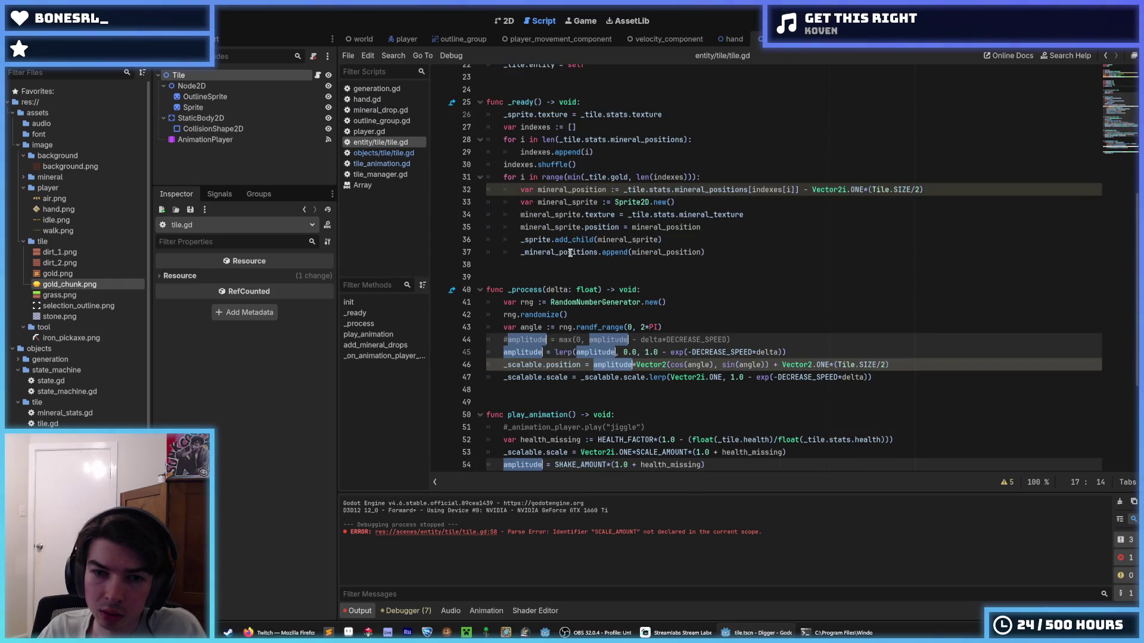
{"action": "key", "text": "Left"}
{"action": "type", "text": "_"}
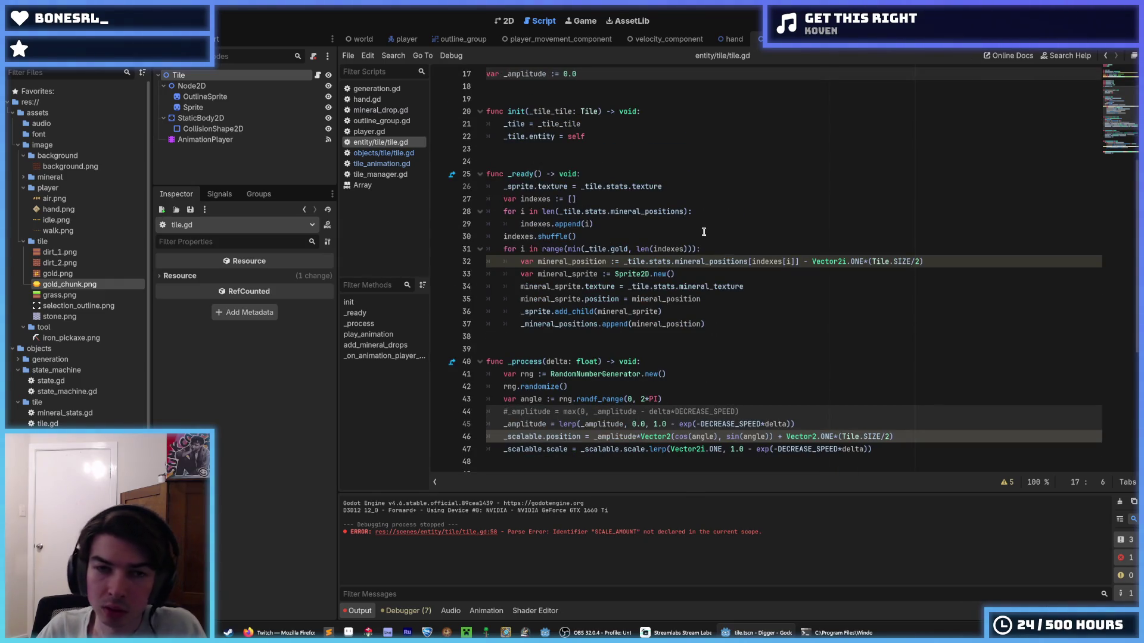
{"action": "left_click", "coordinate": [704, 232]}
- Run the game with F5 to test the renamed variable
{"action": "scroll", "scroll_direction": "up", "scroll_amount": 3}
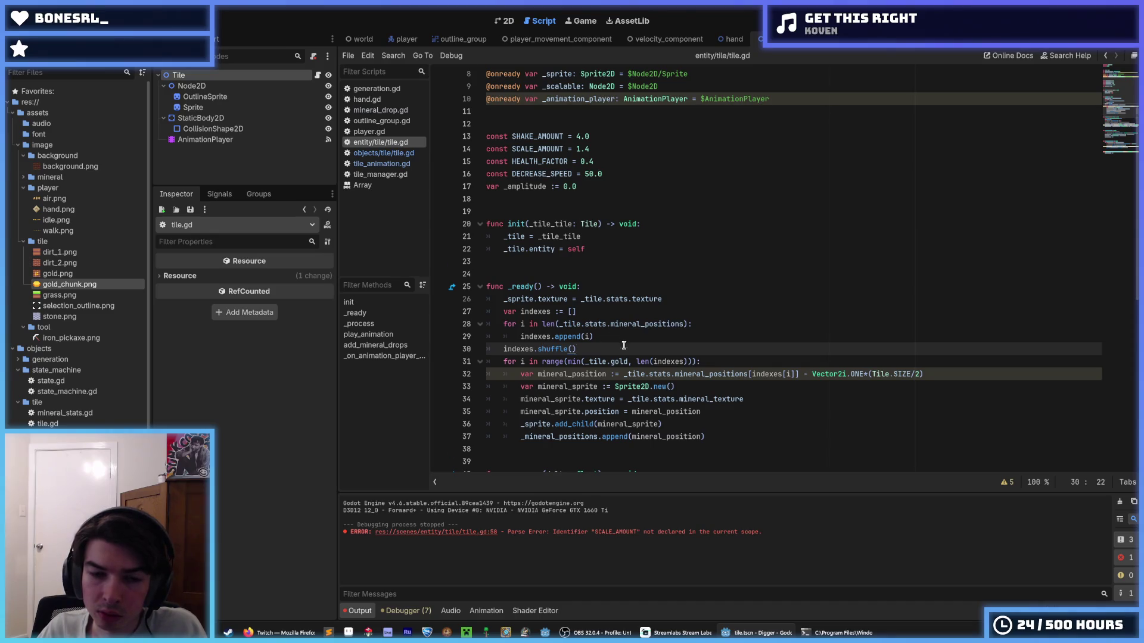
{"action": "scroll", "scroll_direction": "down", "scroll_amount": 3}
{"action": "left_click", "coordinate": [728, 250]}
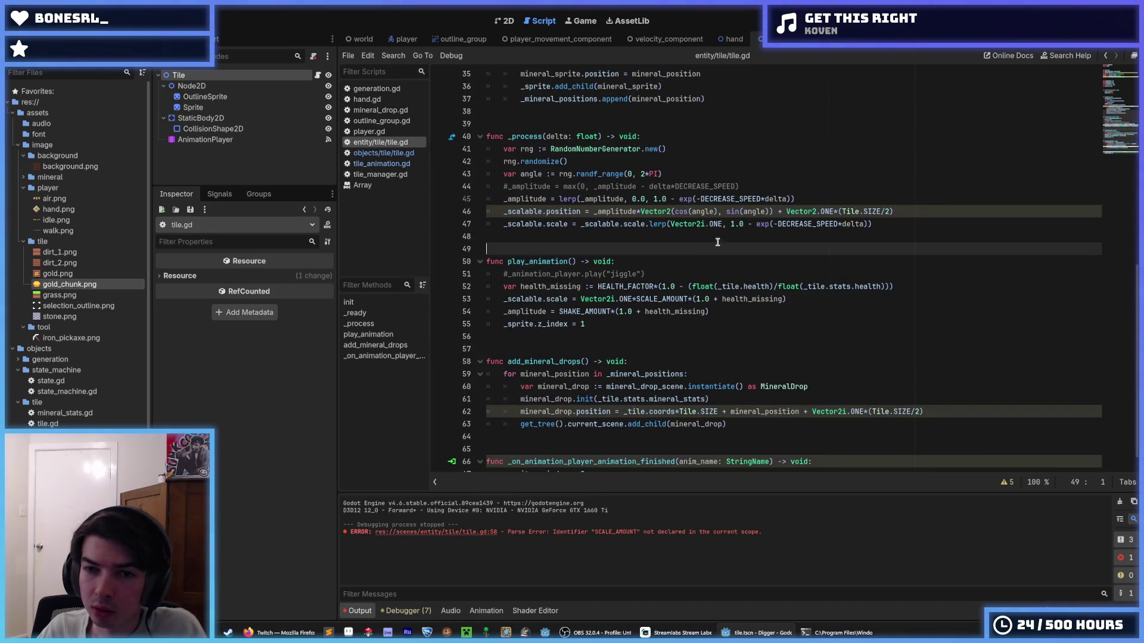
{"action": "left_click", "coordinate": [714, 237]}
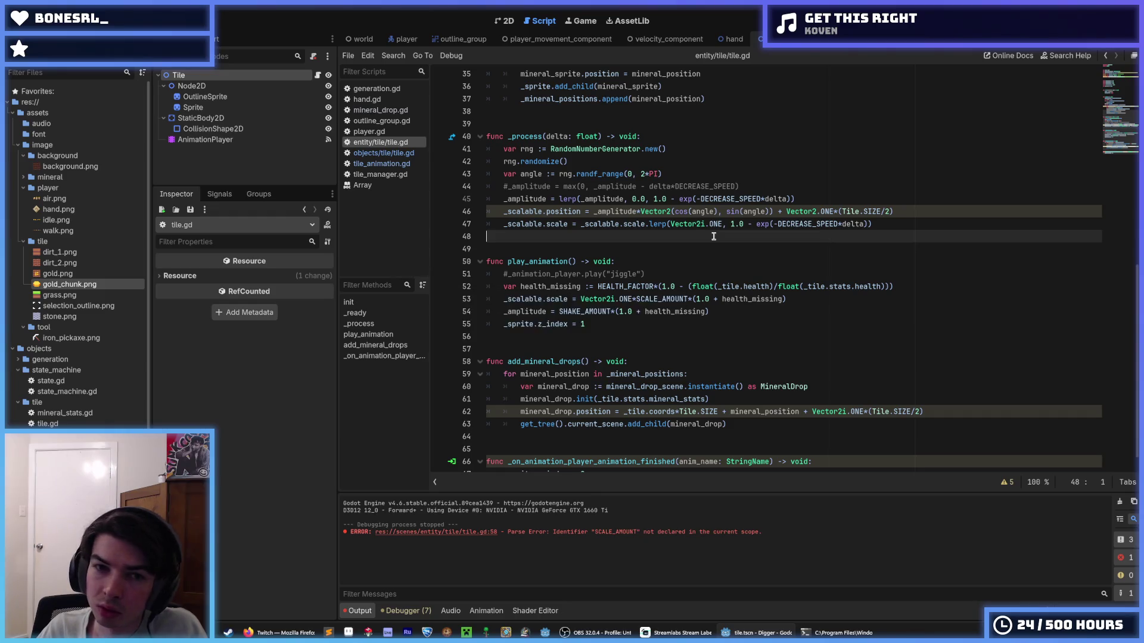
{"action": "scroll", "scroll_direction": "down", "scroll_amount": 3}
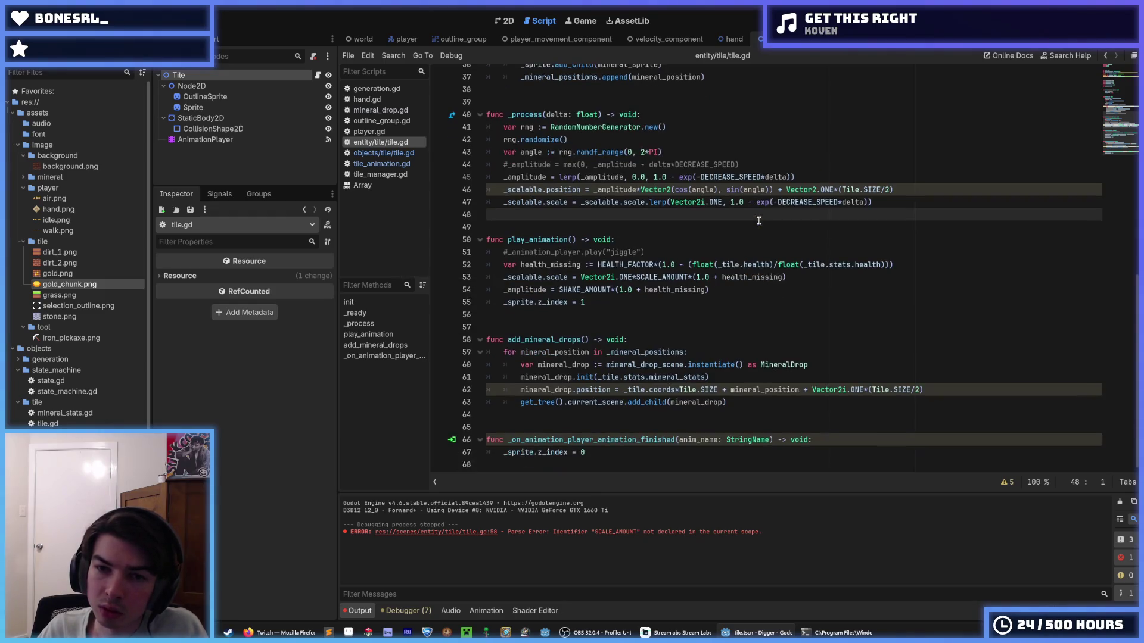
{"action": "key", "text": "F5"}
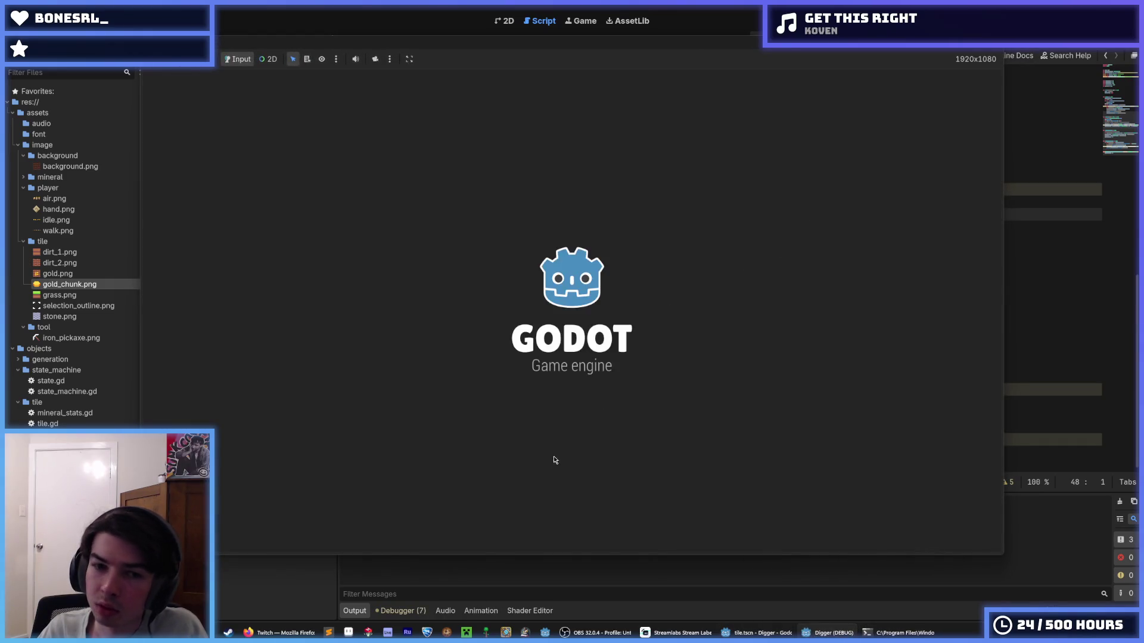
- Dig the miner down through dirt, a gold tile and two stone tiles, then stop the game
{"action": "left_click", "coordinate": [598, 460]}
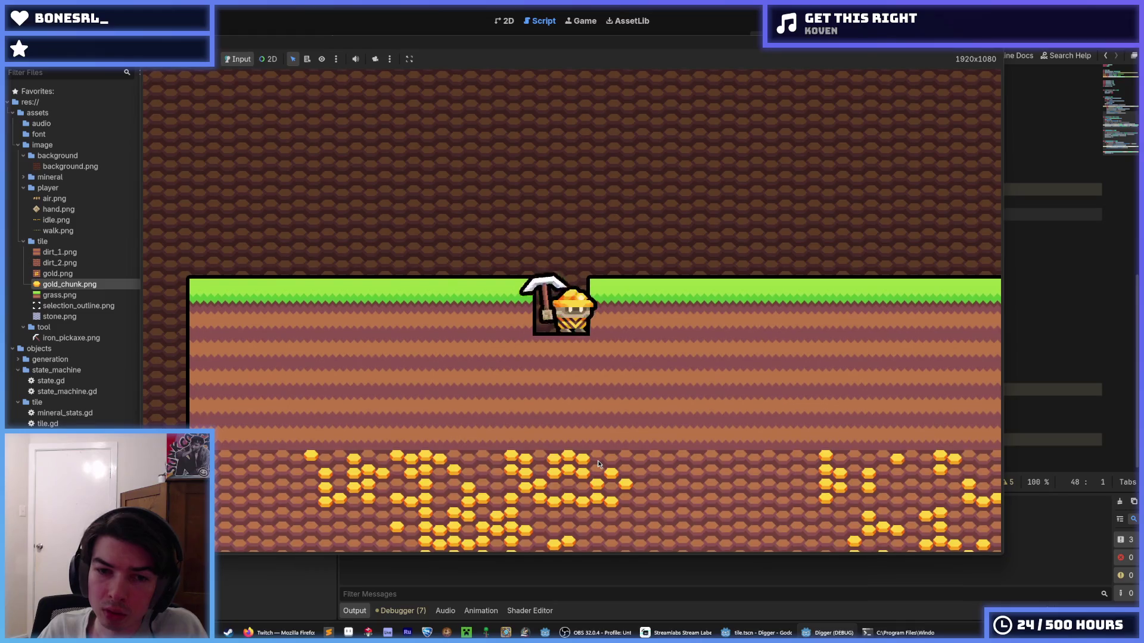
{"action": "left_click", "coordinate": [598, 464]}
{"action": "left_click", "coordinate": [737, 365]}
{"action": "key", "text": "d"}
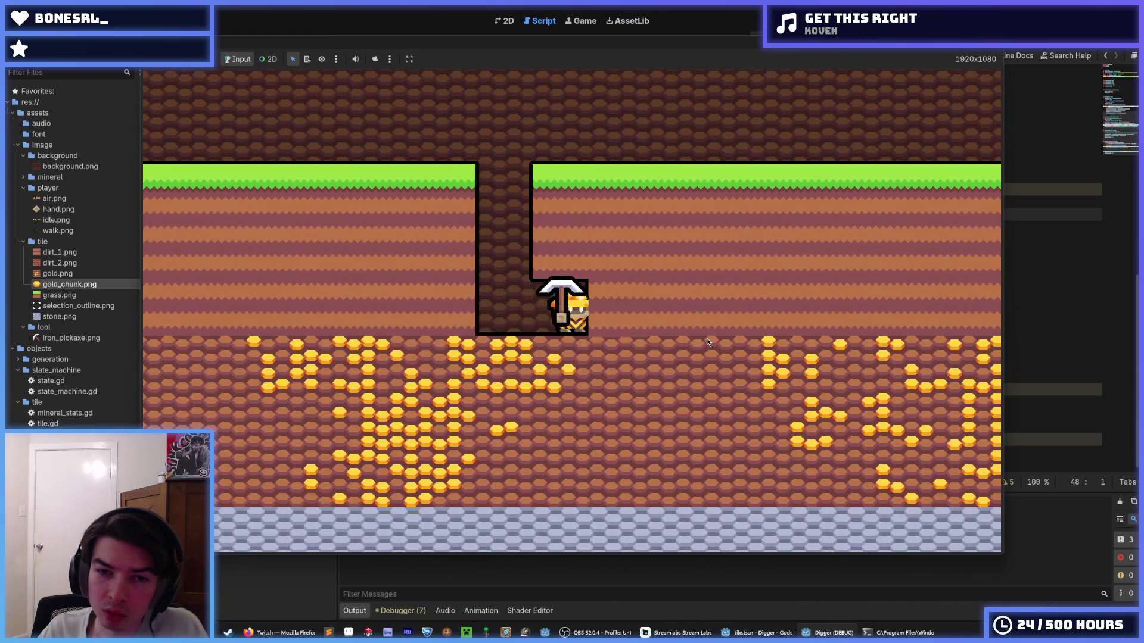
{"action": "left_click", "coordinate": [587, 465]}
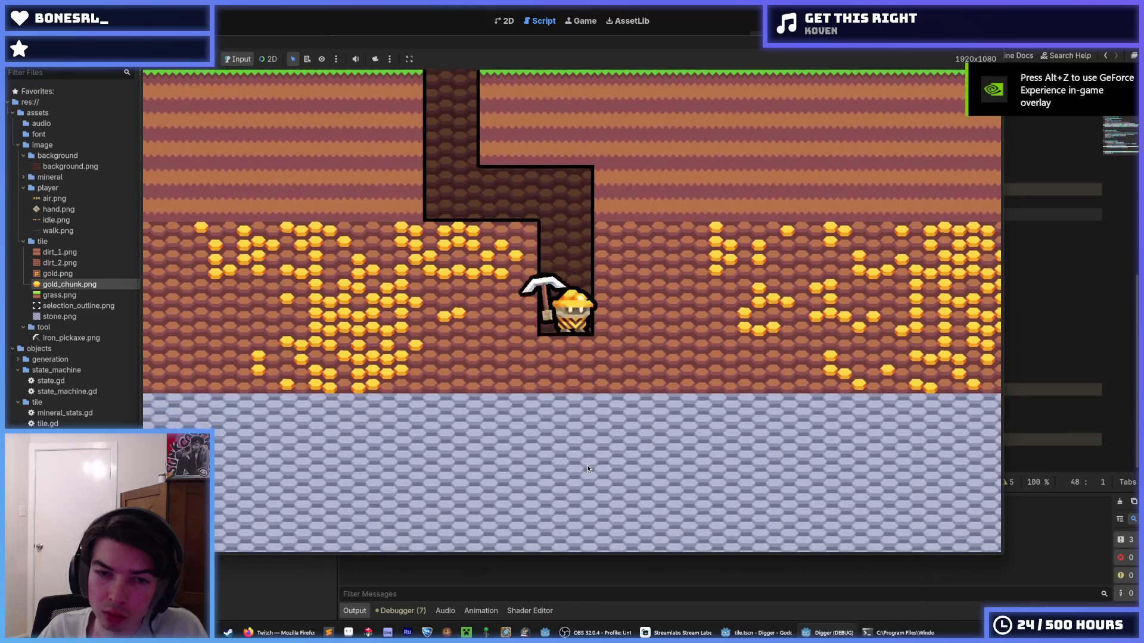
{"action": "left_click", "coordinate": [587, 469]}
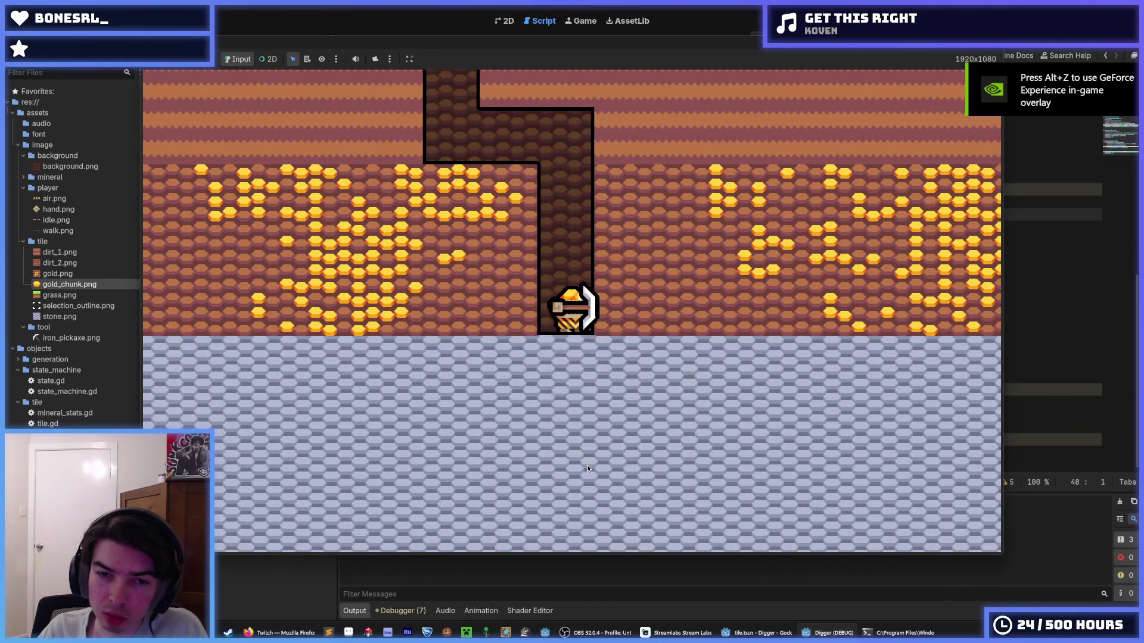
{"action": "left_click", "coordinate": [587, 469]}
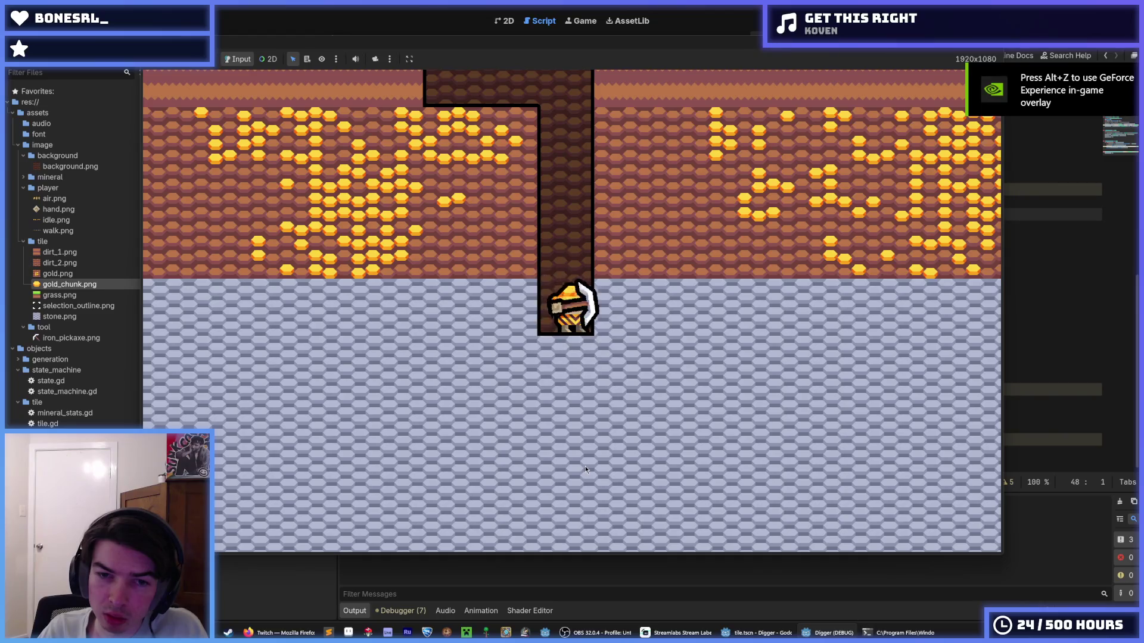
{"action": "left_click", "coordinate": [585, 469]}
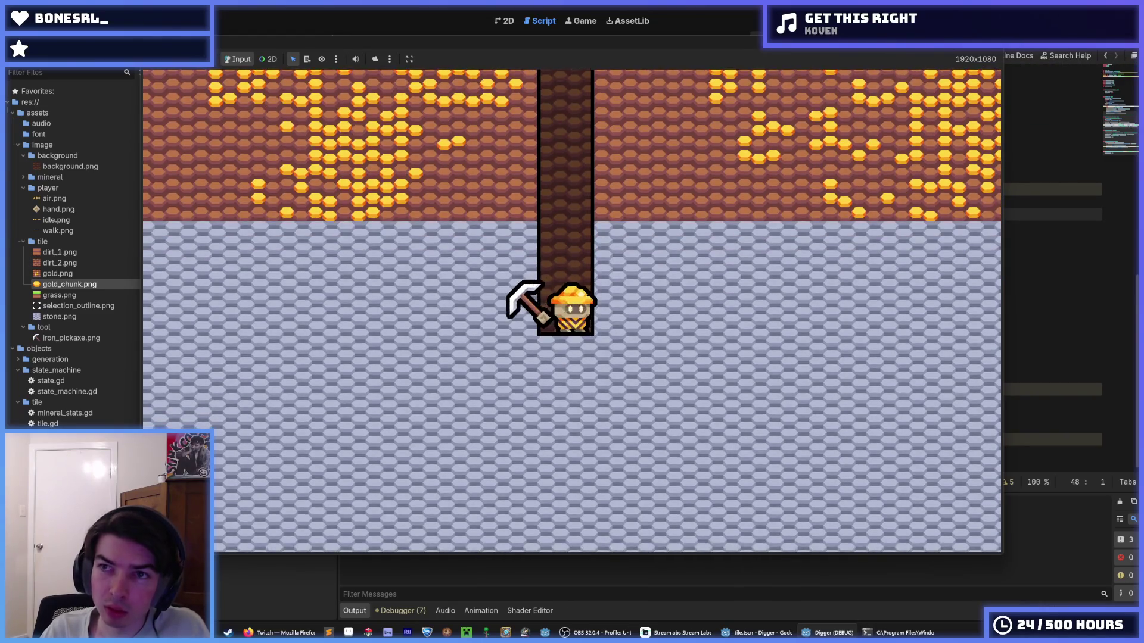
{"action": "key", "text": "F8"}
{"action": "scroll", "scroll_direction": "up", "scroll_amount": 3}
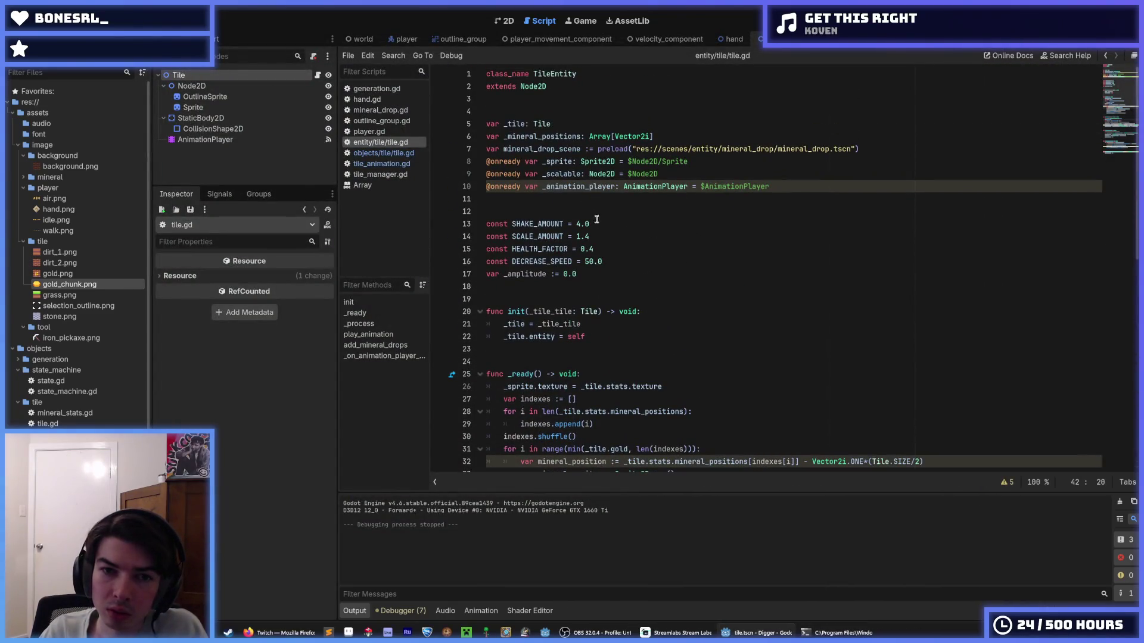
- Change SCALE_AMOUNT from 1.4 to 1.2, with HEALTH_FACTOR at 0.5, and relaunch the game
{"action": "left_click", "coordinate": [595, 236]}
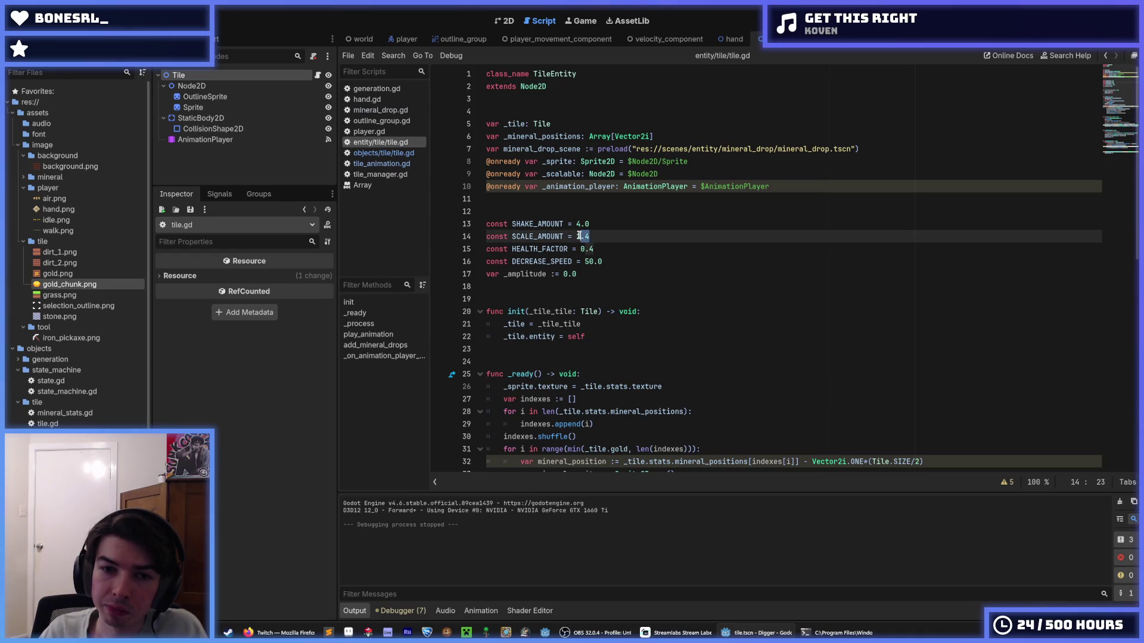
{"action": "scroll", "scroll_direction": "down", "scroll_amount": 3}
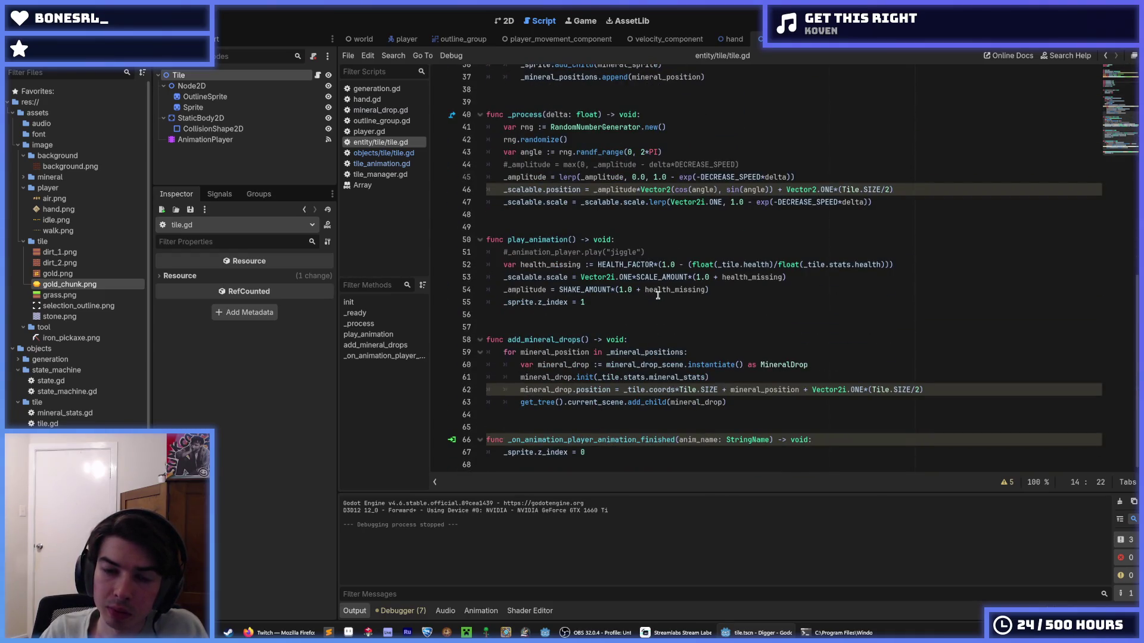
{"action": "scroll", "scroll_direction": "up", "scroll_amount": 3}
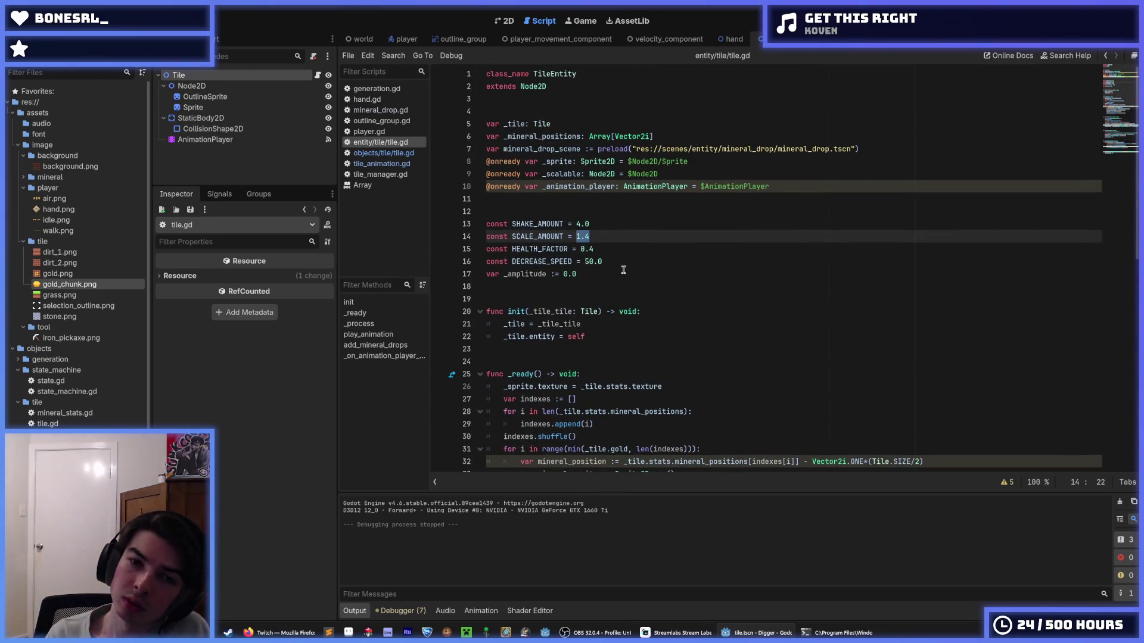
{"action": "type", "text": "1.2"}
{"action": "key", "text": "Down"}
{"action": "key", "text": "End"}
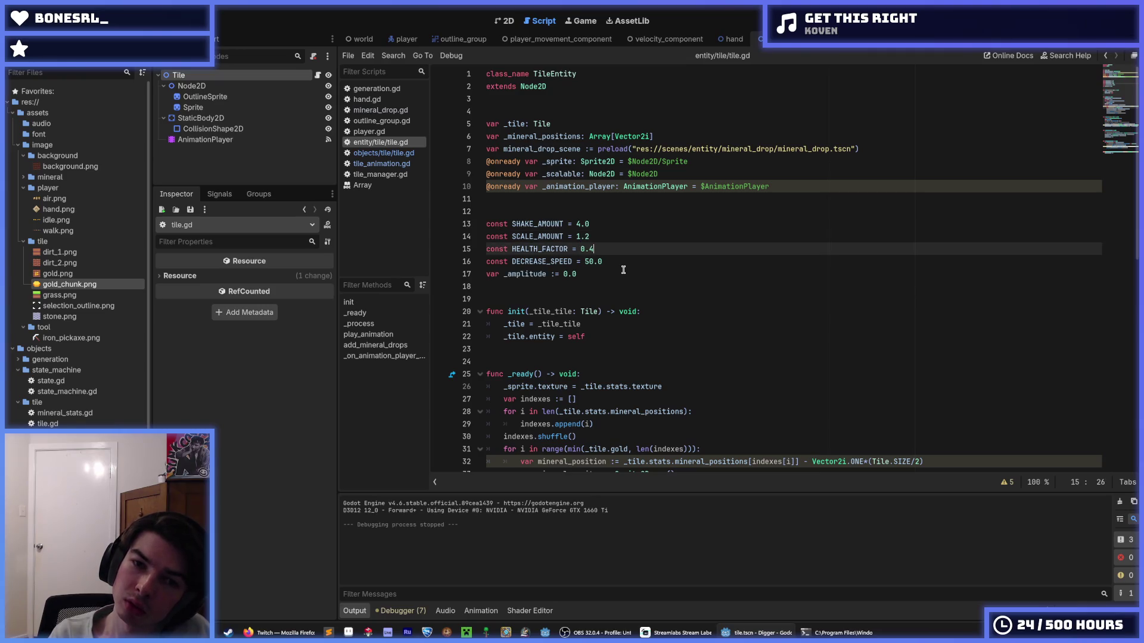
{"action": "key", "text": "Up"}
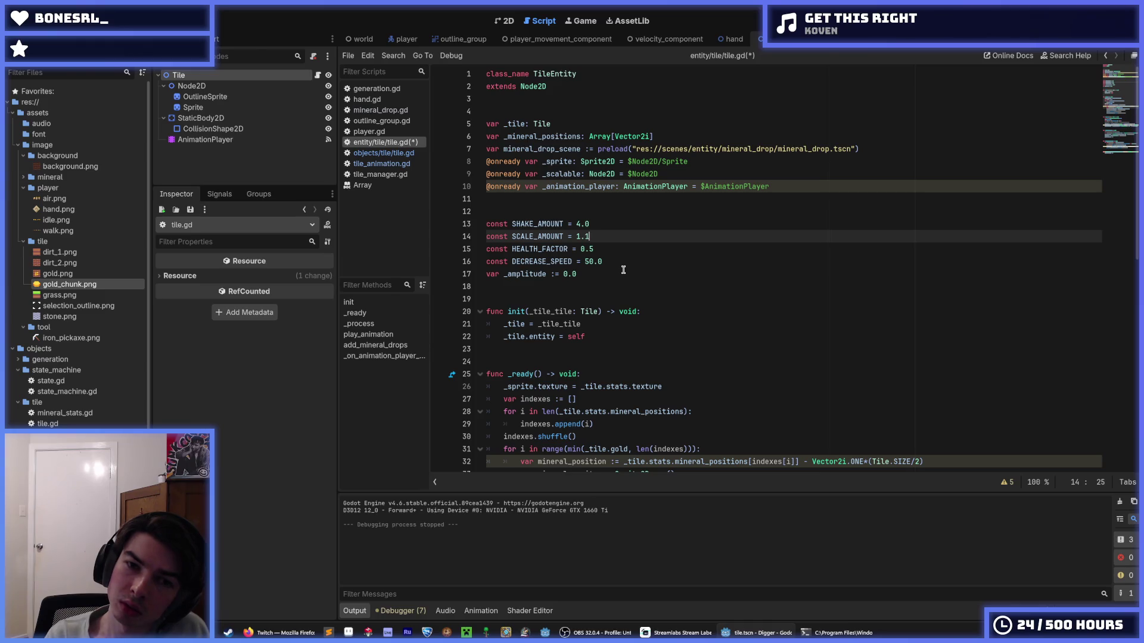
{"action": "key", "text": "F5"}
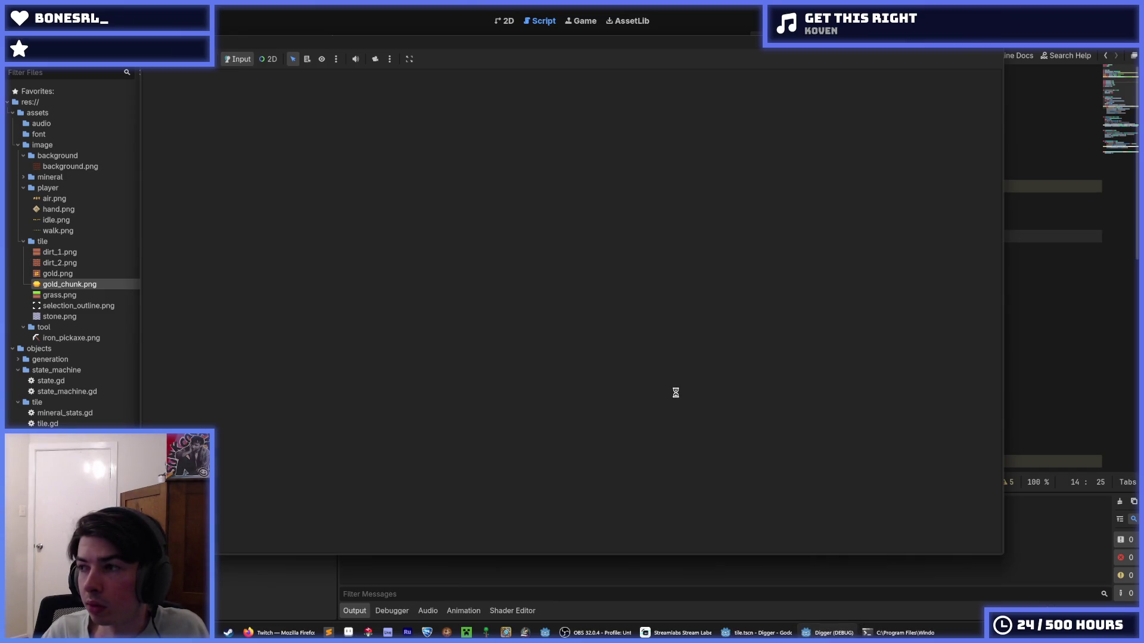
- Dig two tiles beneath the miner to check the tile effect, then stop the game
{"action": "left_click", "coordinate": [581, 507]}
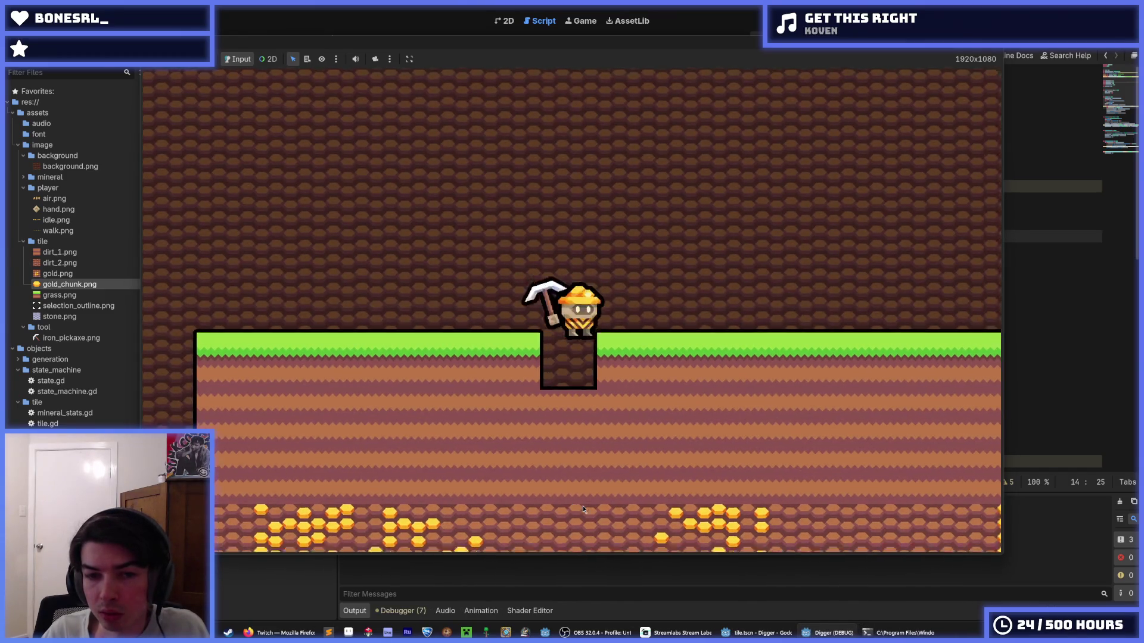
{"action": "left_click", "coordinate": [590, 504]}
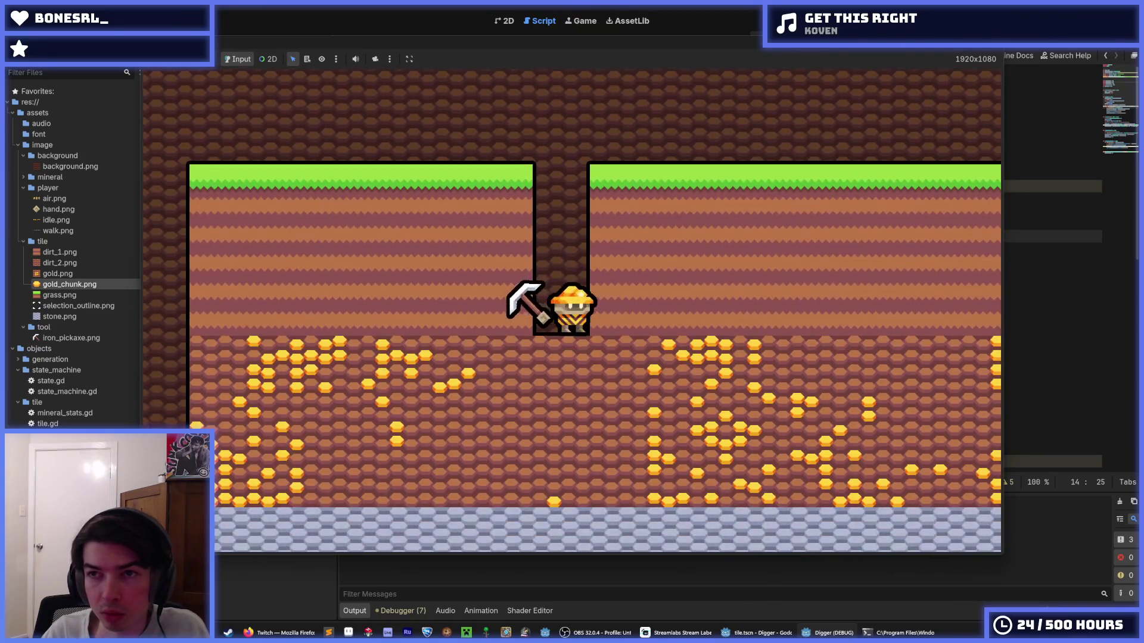
{"action": "key", "text": "F8"}
{"action": "scroll", "scroll_direction": "down", "scroll_amount": 3}
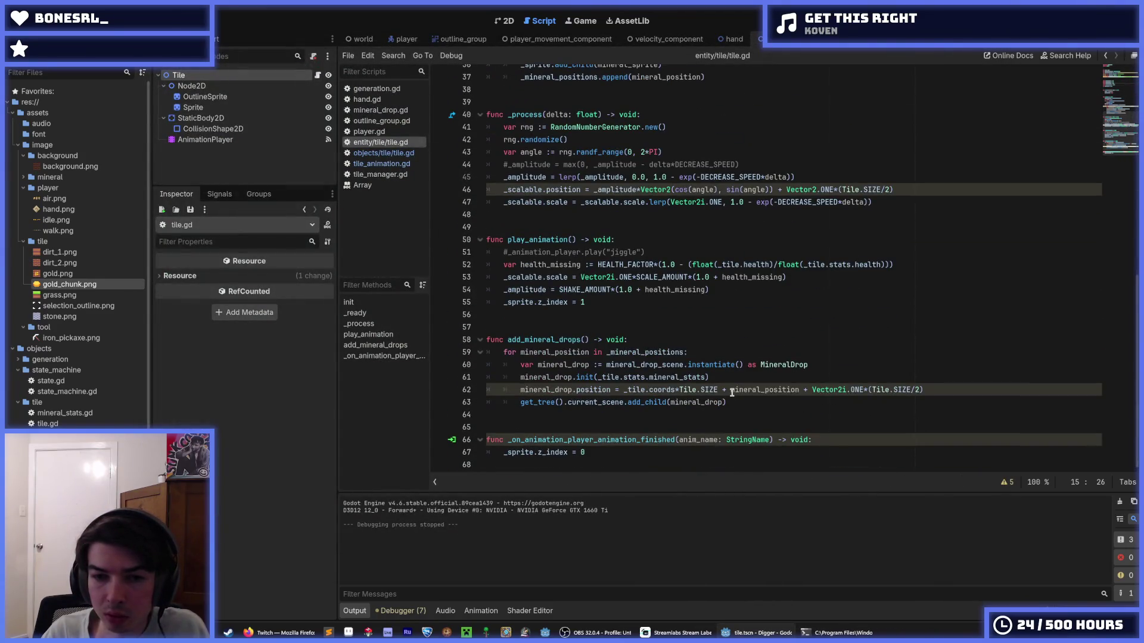
{"action": "left_click", "coordinate": [736, 391]}
{"action": "left_click", "coordinate": [732, 398]}
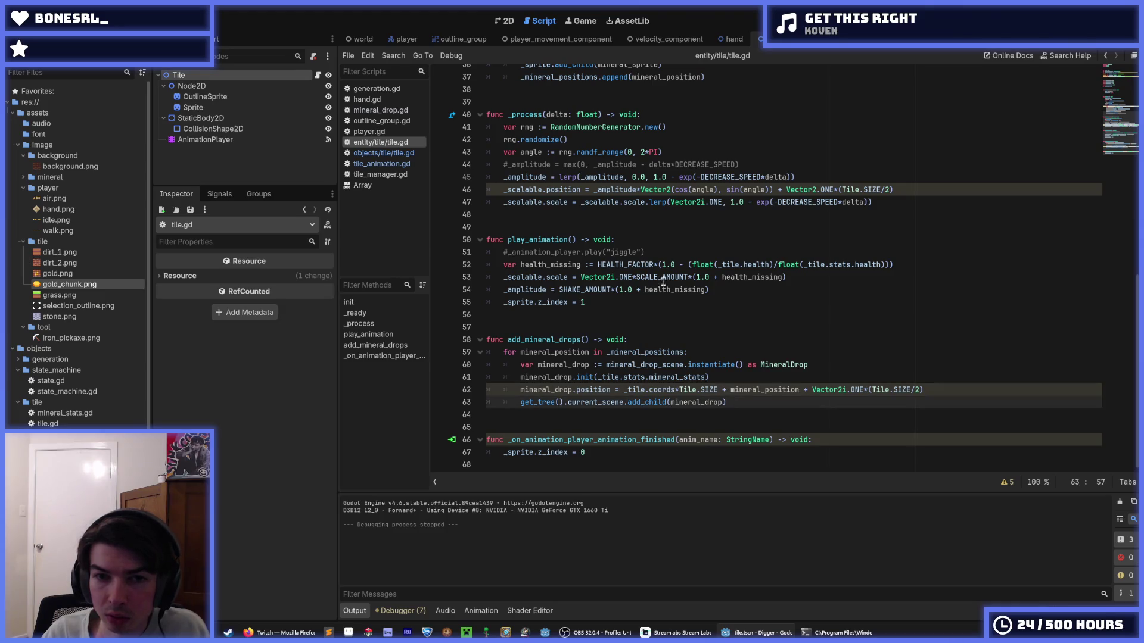
{"action": "left_click", "coordinate": [635, 277]}
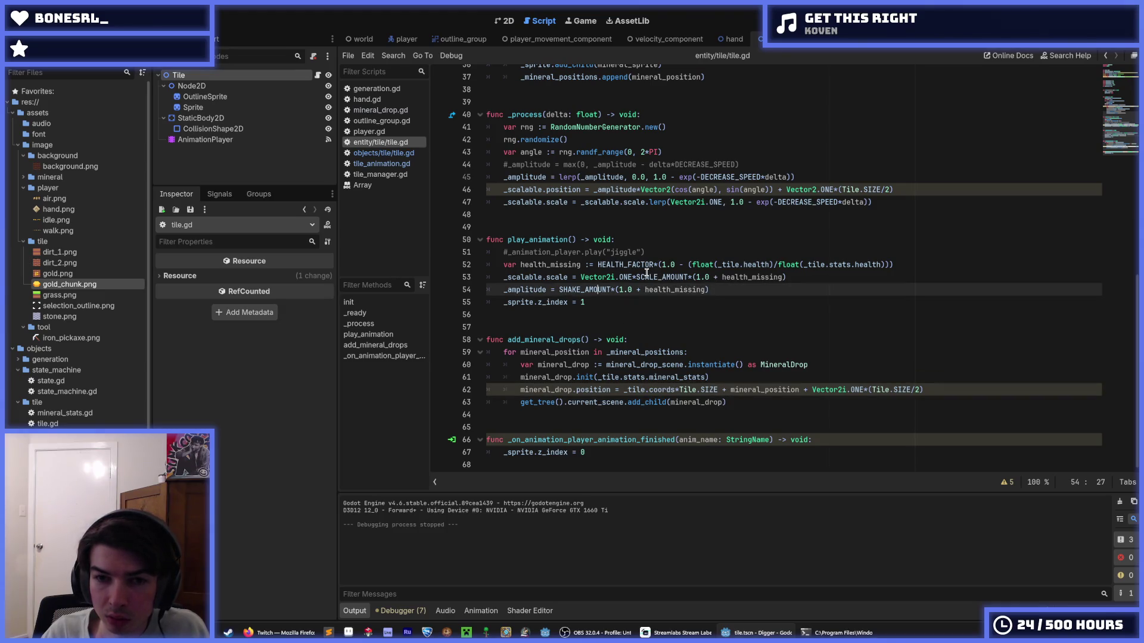
{"action": "mouse_move", "coordinate": [693, 261]}
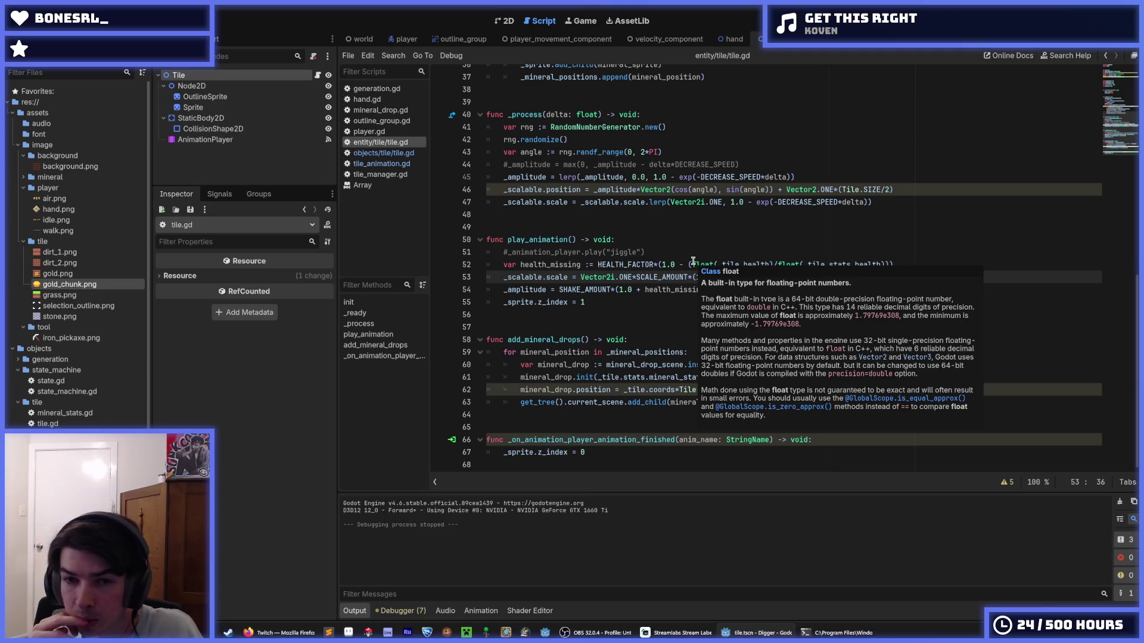
{"action": "left_click", "coordinate": [715, 240]}
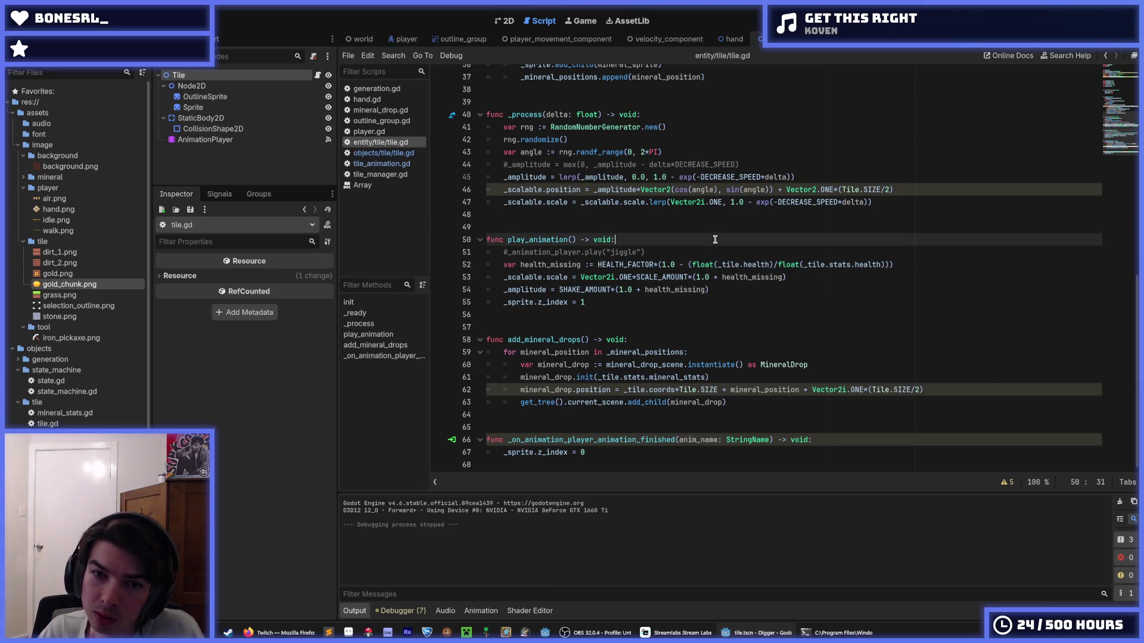
{"action": "key", "text": "ctrl+s"}
{"action": "left_click", "coordinate": [714, 246]}
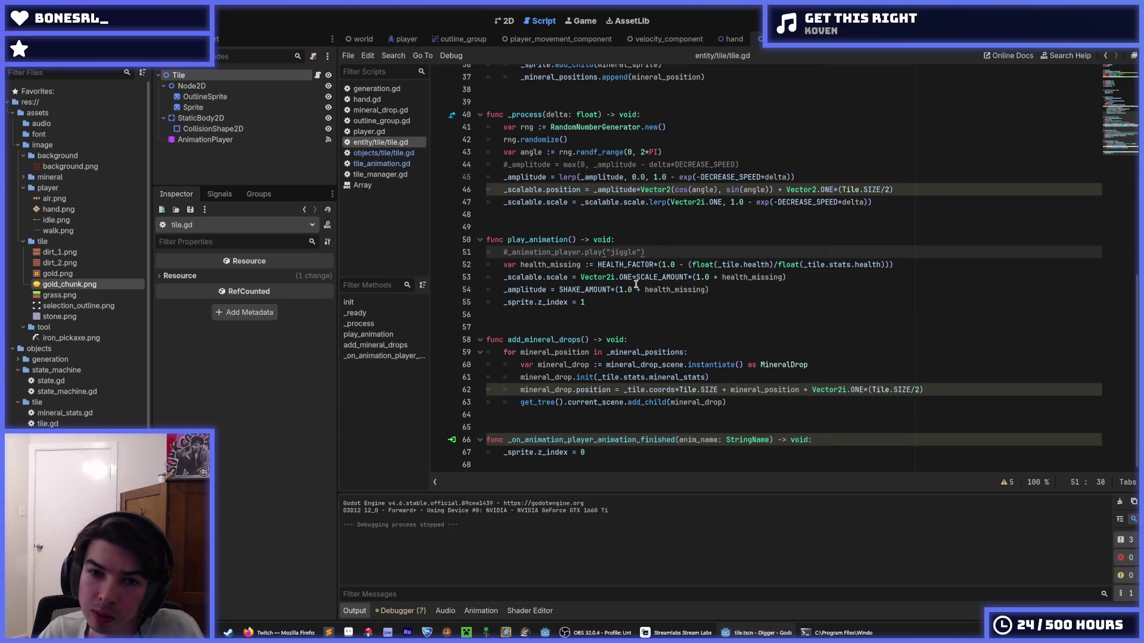
{"action": "left_click", "coordinate": [636, 275]}
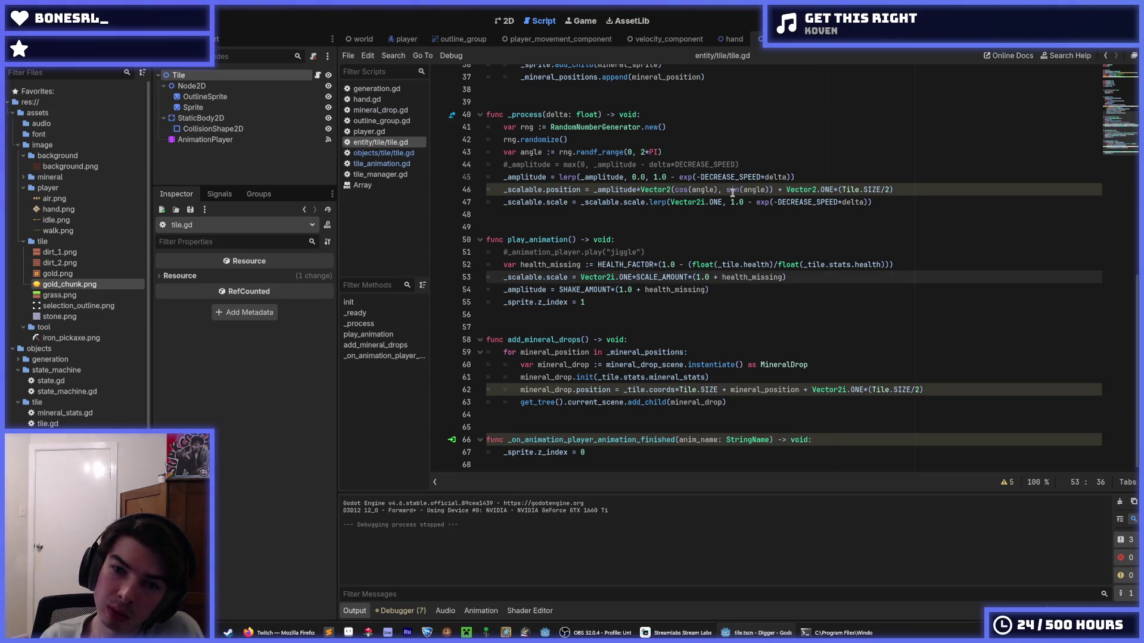
{"action": "type", "text": "("}
{"action": "key", "text": "End"}
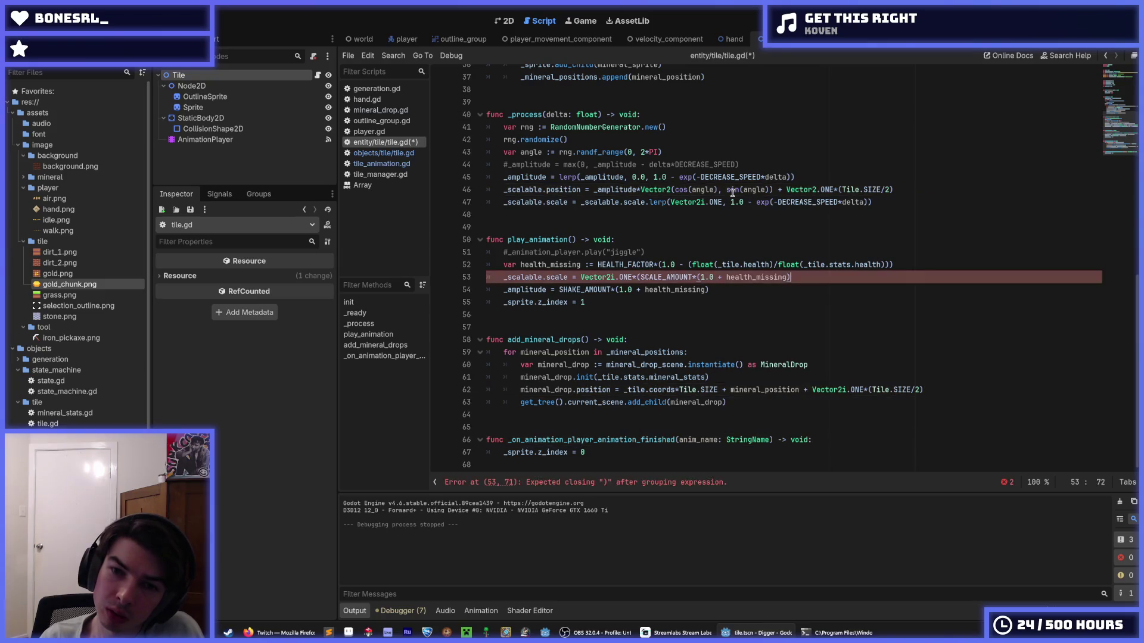
{"action": "type", "text": ")"}
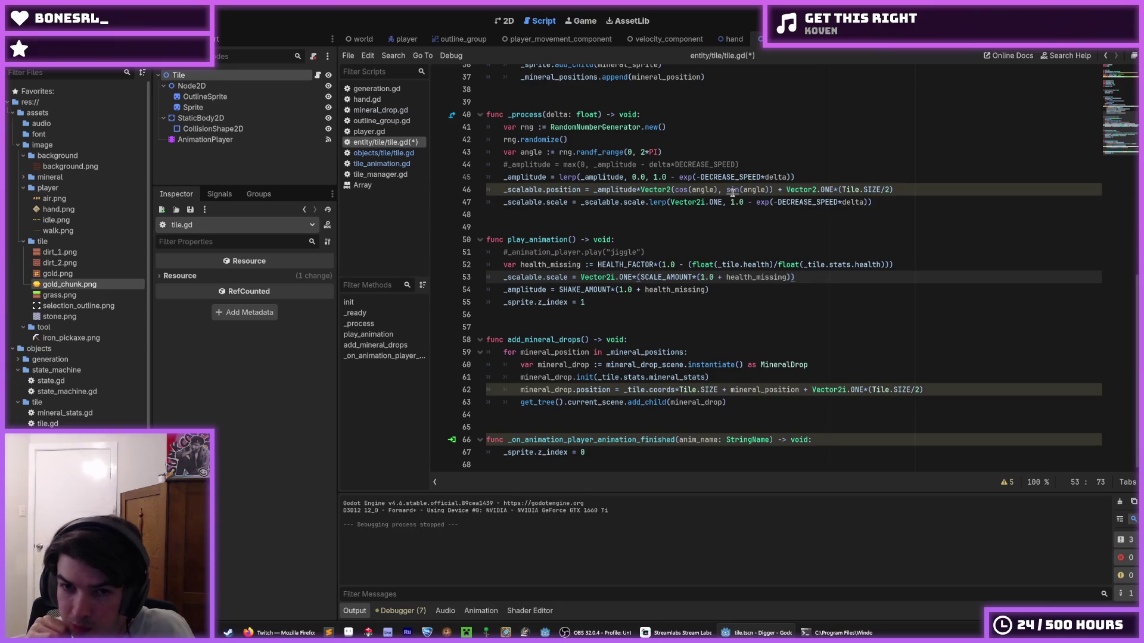
{"action": "key", "text": "BackSpace"}
{"action": "key", "text": "ctrl+Left"}
{"action": "key", "text": "ctrl+Left"}
{"action": "key", "text": "ctrl+Left"}
{"action": "key", "text": "BackSpace"}
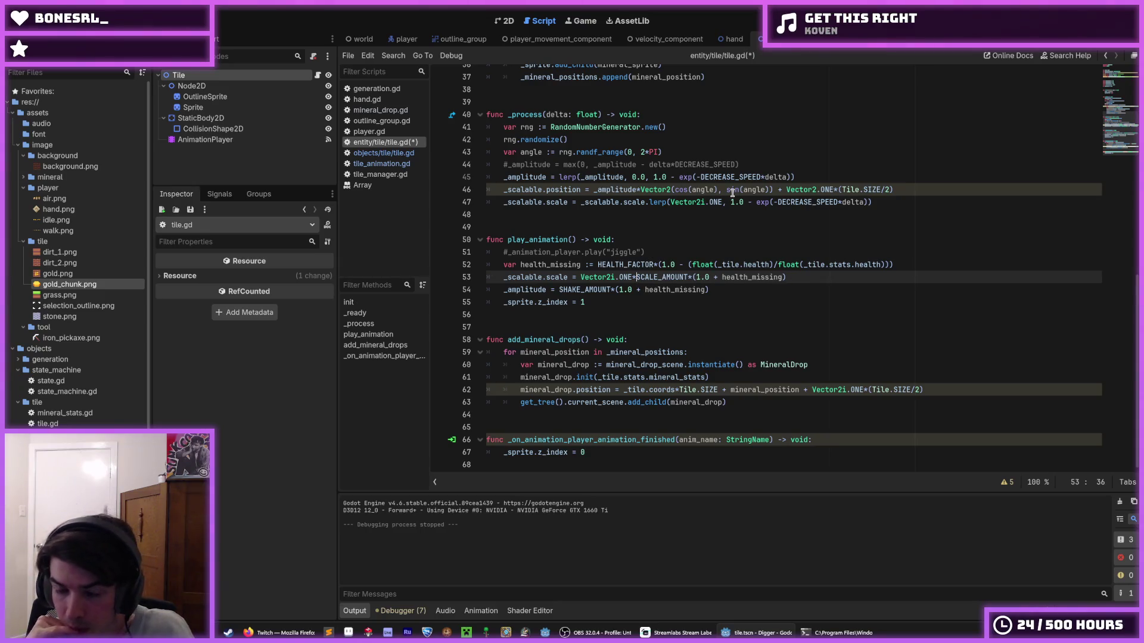
{"action": "key", "text": "ctrl+s"}
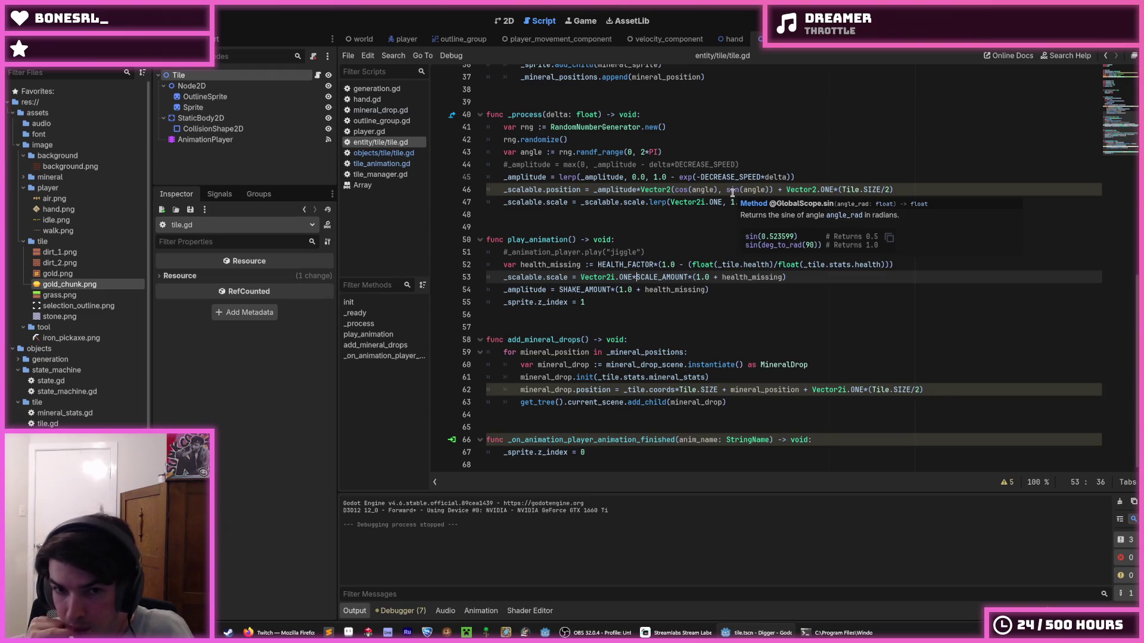
{"action": "key", "text": "ctrl+shift+Right"}
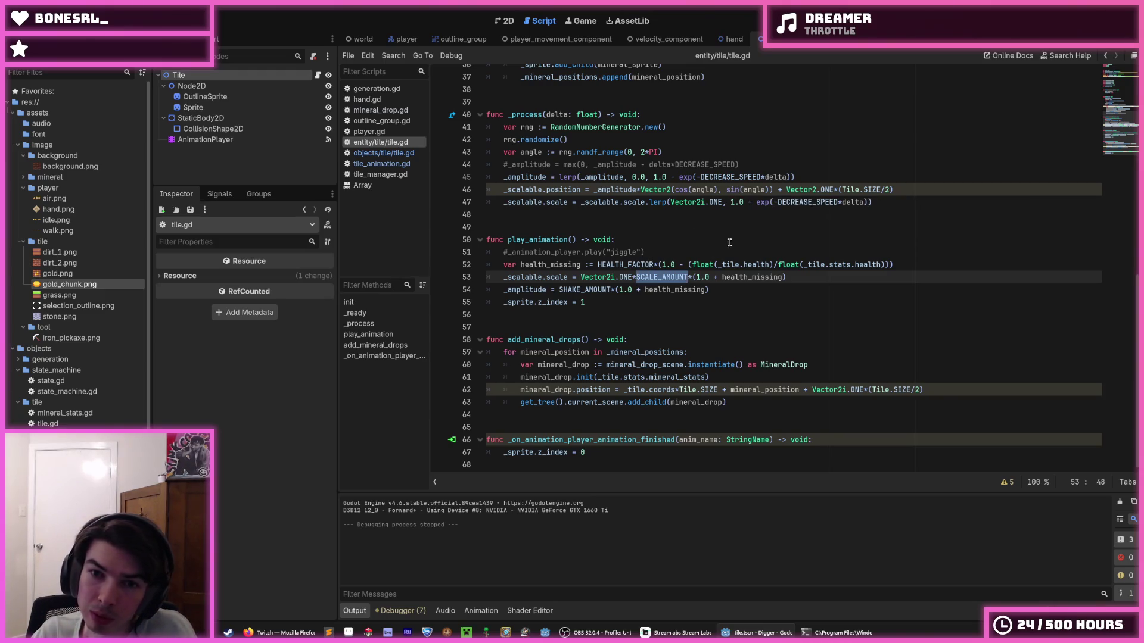
- Move SCALE_AMOUNT so line 53 reads Vector2i.ONE*(1.0 + health_missing*SCALE_AMOUNT)
{"action": "key", "text": "BackSpace"}
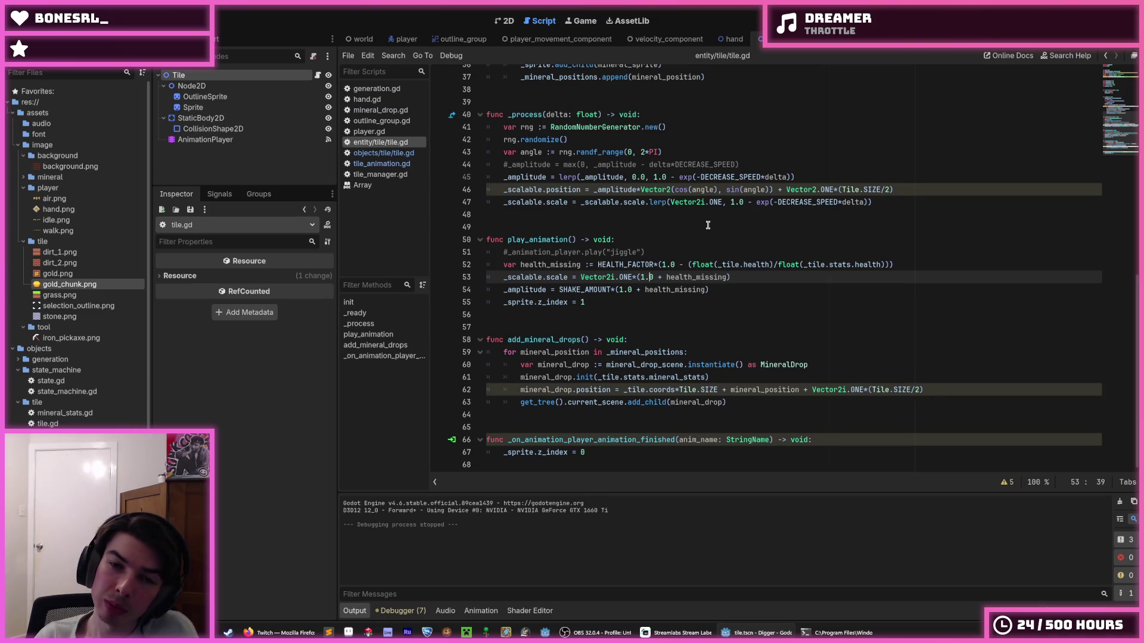
{"action": "key", "text": "ctrl+Right"}
{"action": "key", "text": "ctrl+Right"}
{"action": "key", "text": "ctrl+Right"}
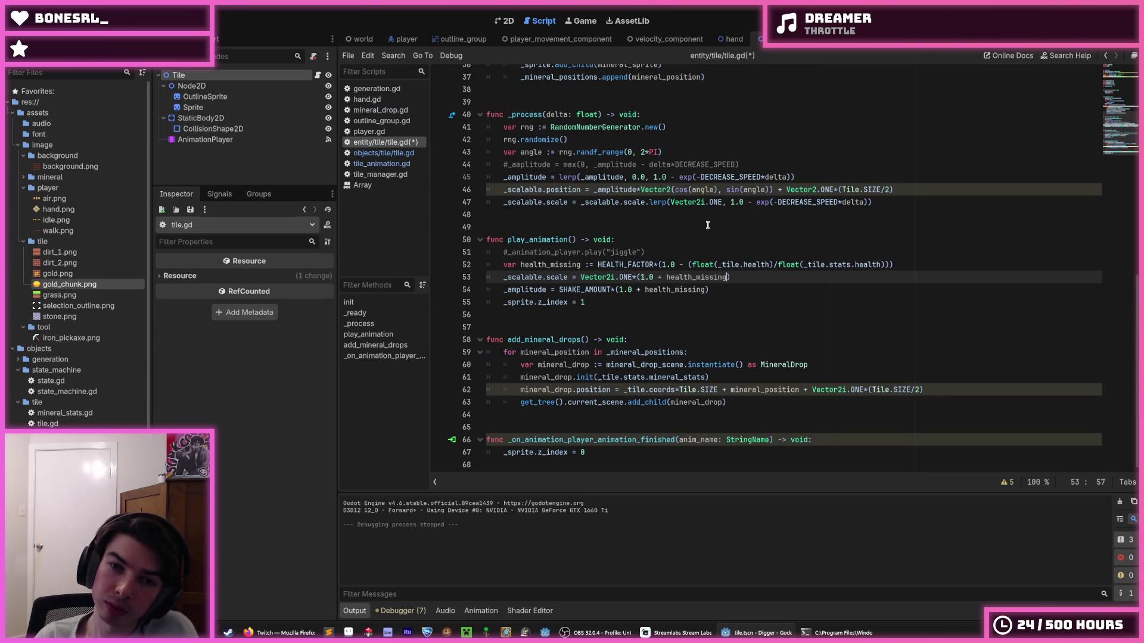
{"action": "type", "text": "*"}
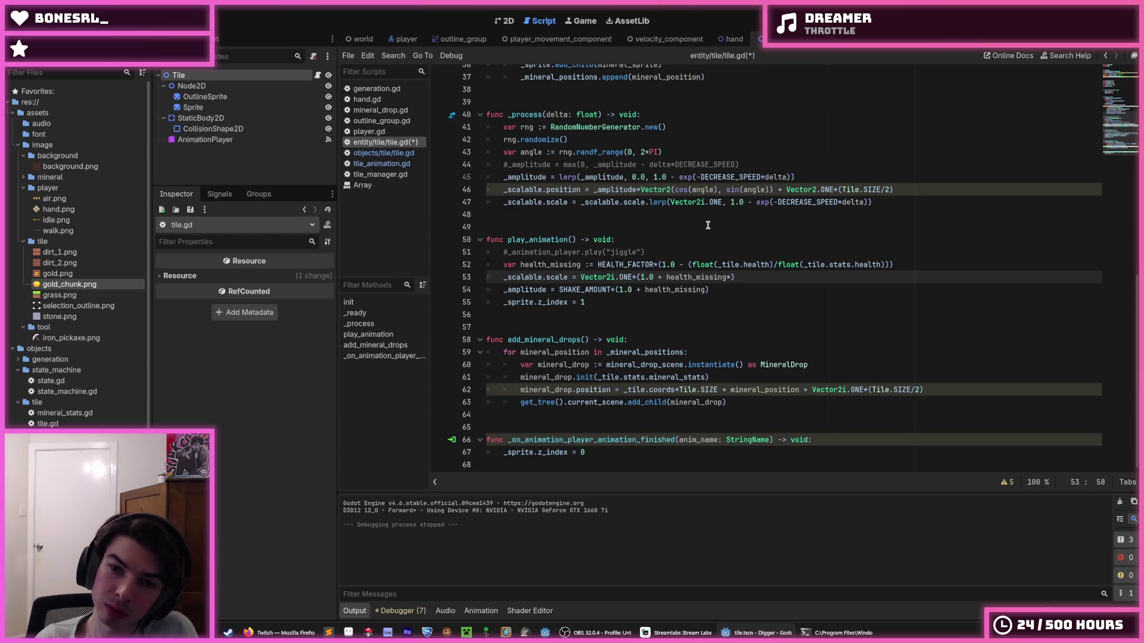
{"action": "key", "text": "ctrl+v"}
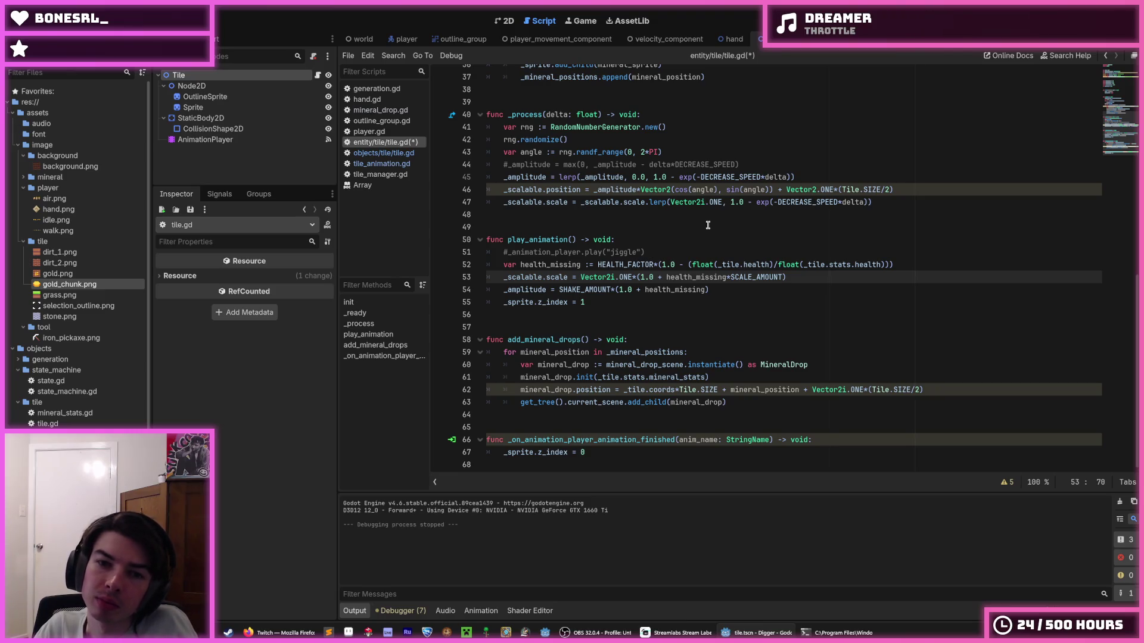
{"action": "scroll", "scroll_direction": "up", "scroll_amount": 3}
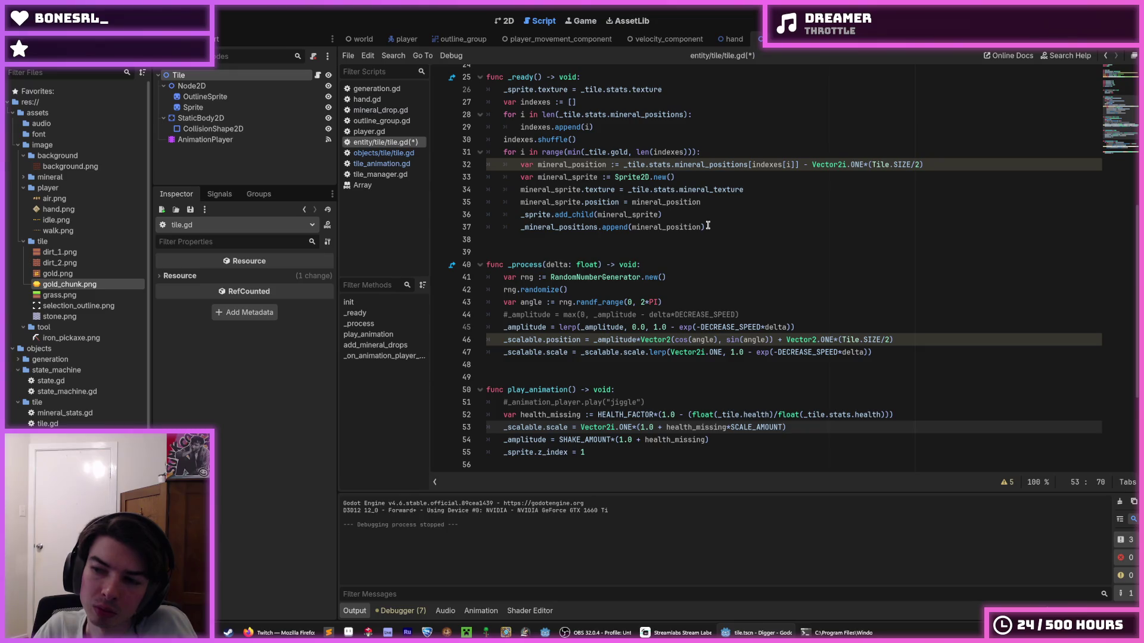
- Restore line 53 to Vector2i.ONE*SCALE_AMOUNT*(1.0 + health_missing) and save tile.gd
{"action": "scroll", "scroll_direction": "down", "scroll_amount": 3}
{"action": "left_click", "coordinate": [801, 314]}
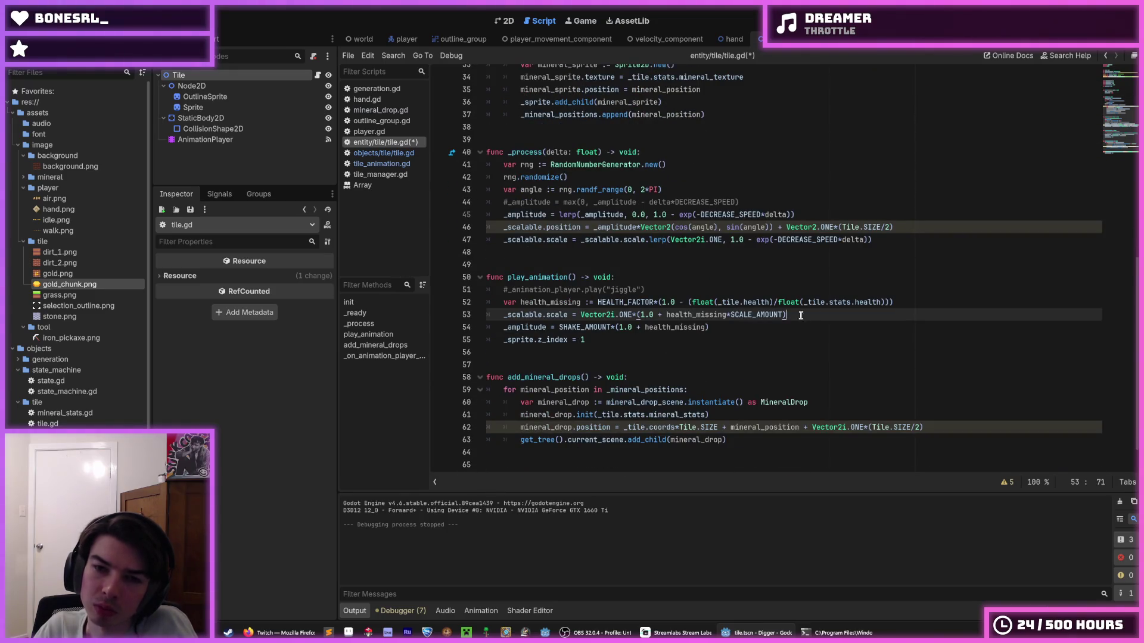
{"action": "double_click", "coordinate": [800, 315]}
{"action": "left_click", "coordinate": [803, 314]}
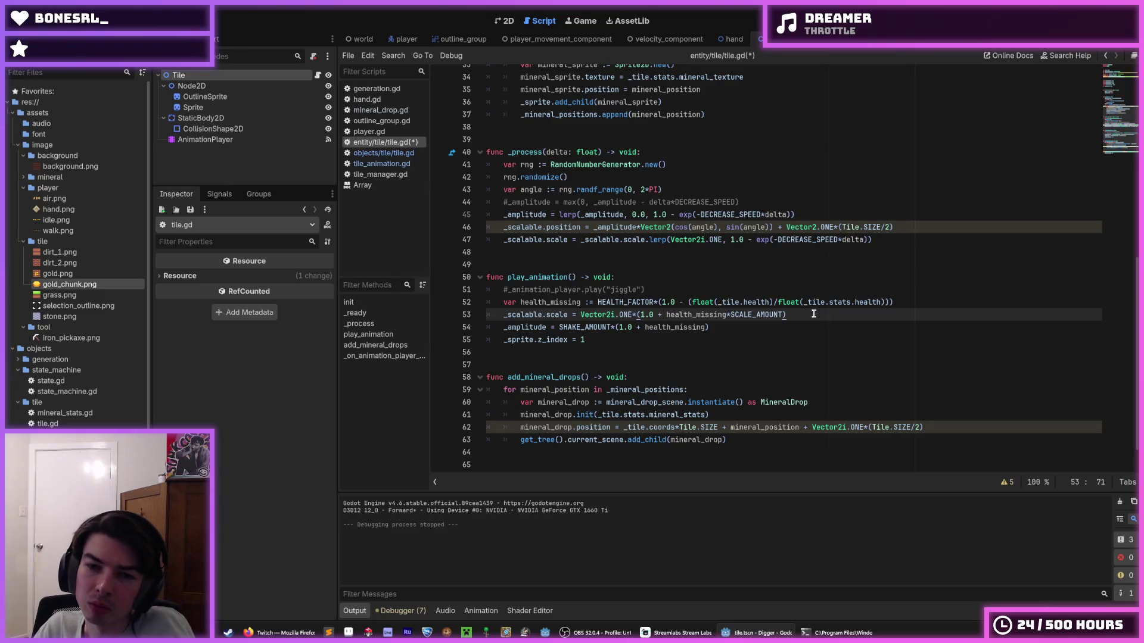
{"action": "key", "text": "Left"}
{"action": "key", "text": "shift+ctrl+Left"}
{"action": "key", "text": "shift+Left"}
{"action": "key", "text": "ctrl+x"}
{"action": "key", "text": "ctrl+Left"}
{"action": "key", "text": "ctrl+Left"}
{"action": "key", "text": "ctrl+Left"}
{"action": "key", "text": "ctrl+v"}
{"action": "key", "text": "shift+ctrl+Left"}
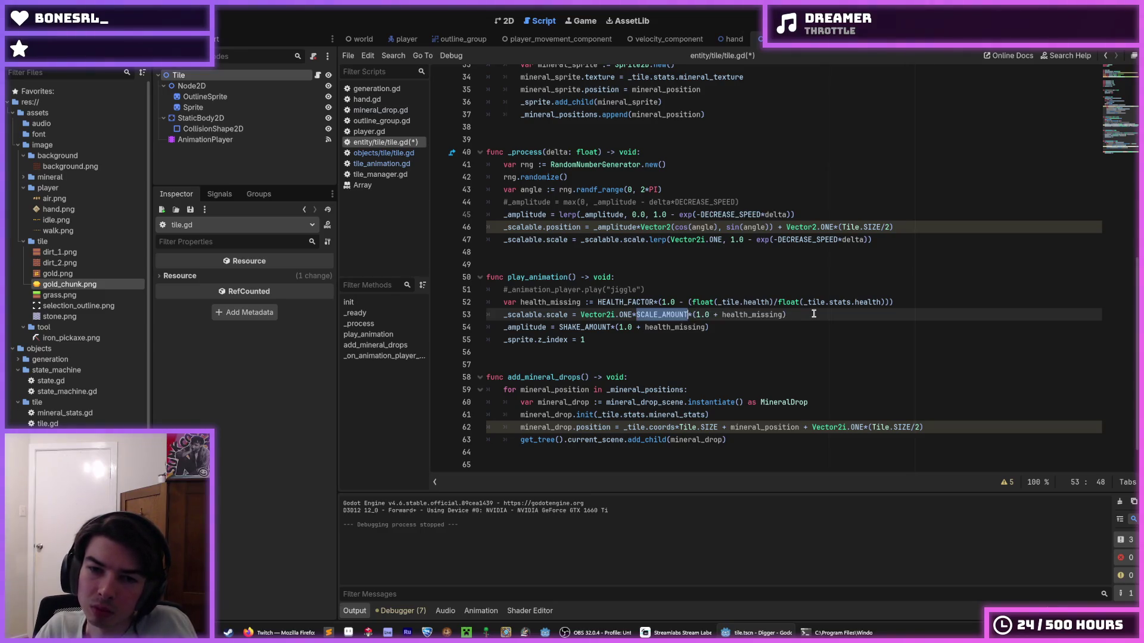
{"action": "left_click", "coordinate": [813, 315]}
{"action": "key", "text": "ctrl+s"}
- Review the ends of lines 53 and 54
{"action": "left_click", "coordinate": [723, 323]}
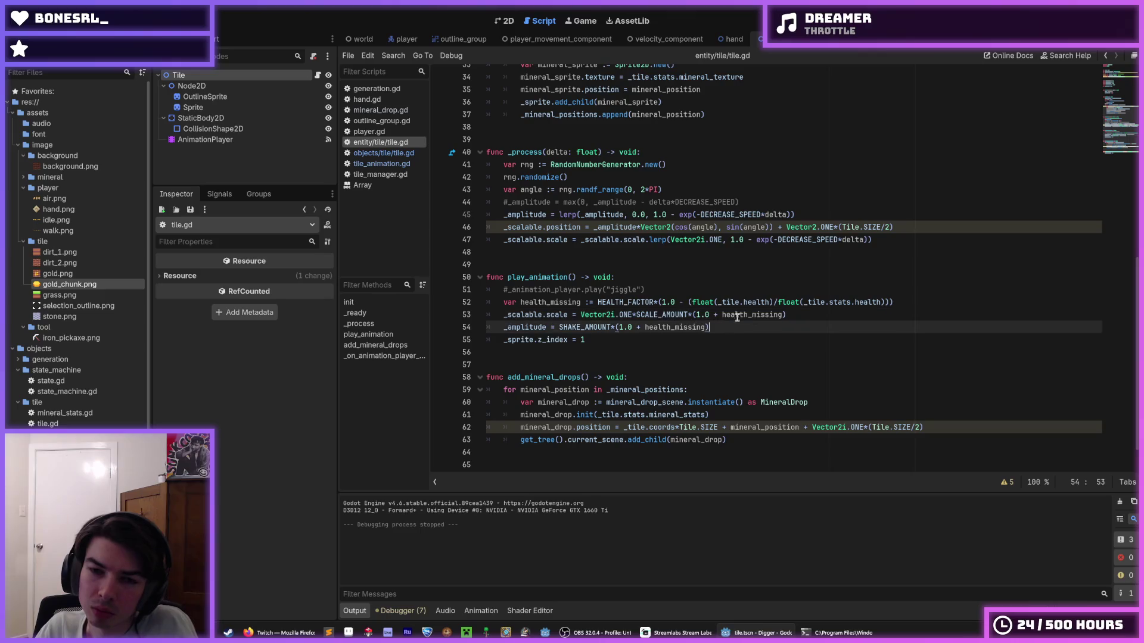
{"action": "left_click", "coordinate": [806, 312]}
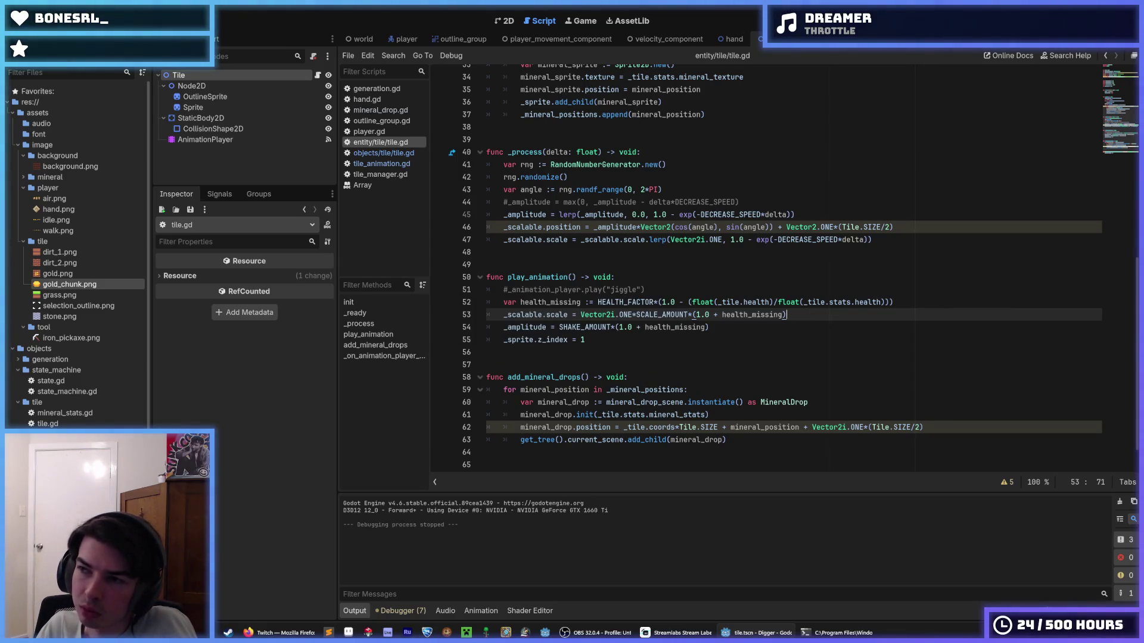
{"action": "left_click", "coordinate": [803, 331]}
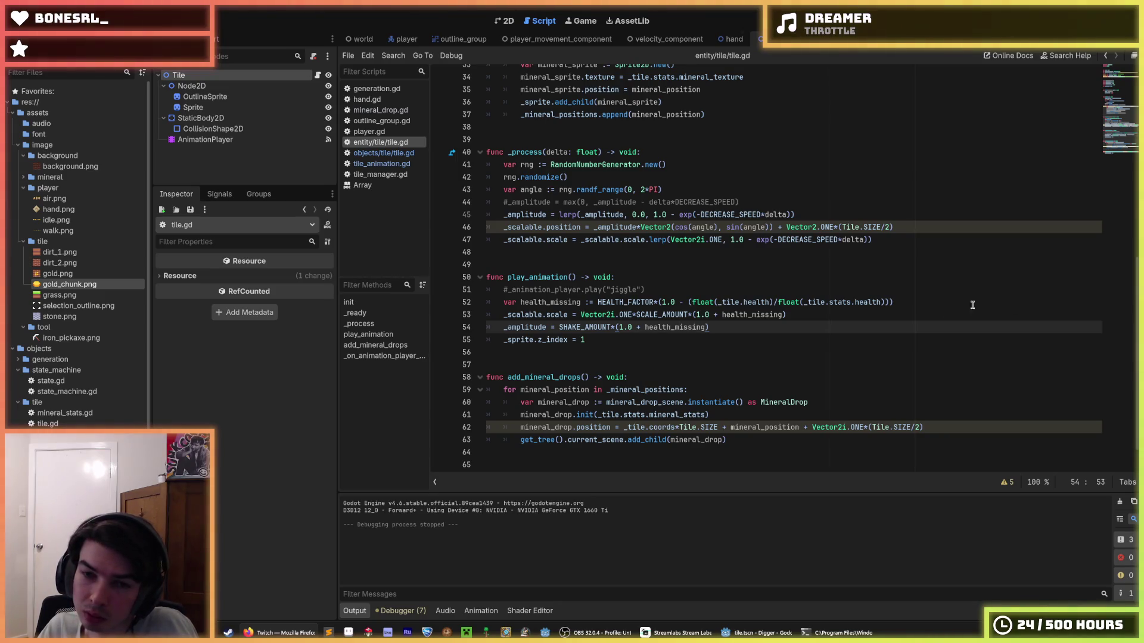
{"action": "left_click", "coordinate": [796, 316]}
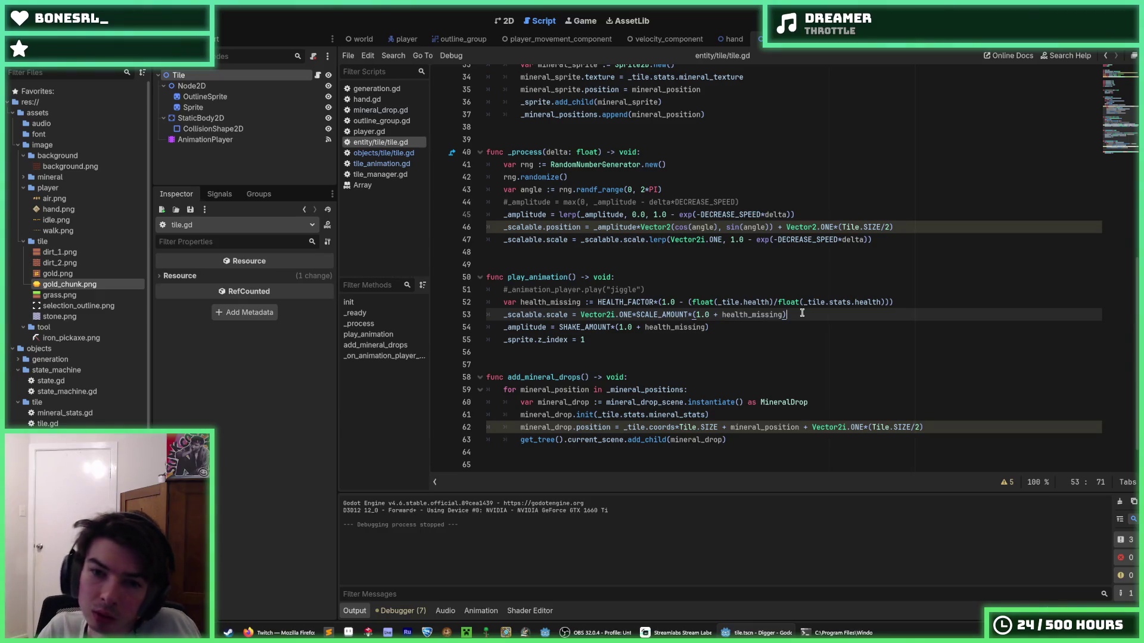
{"action": "left_click_drag", "start_coordinate": [722, 314], "coordinate": [692, 314]}
{"action": "key", "text": "shift+Right"}
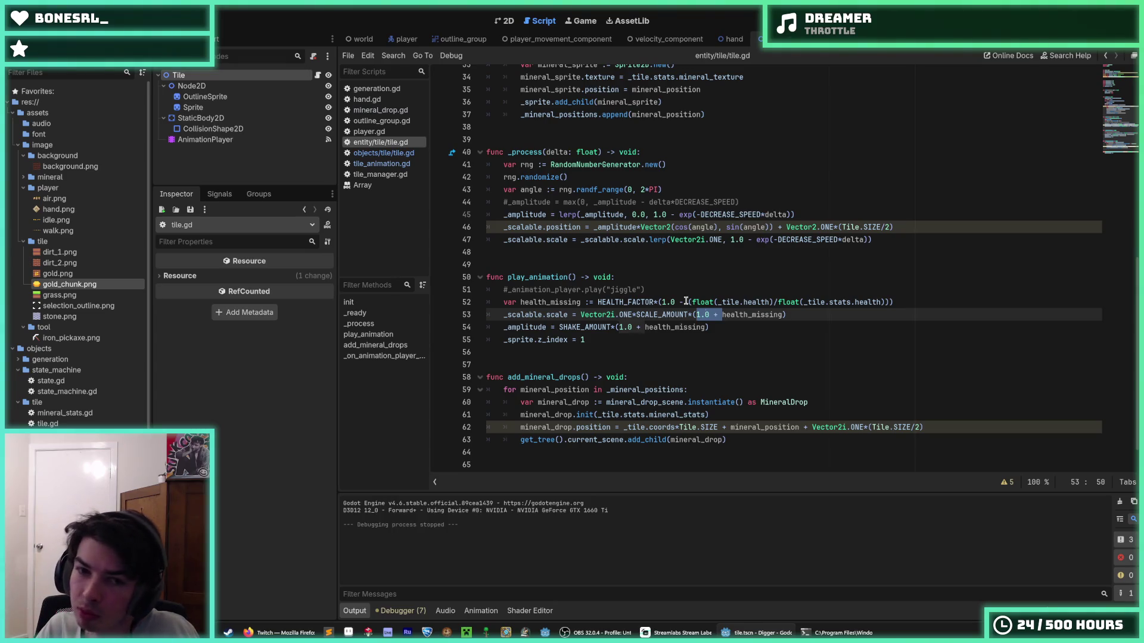
{"action": "left_click_drag", "start_coordinate": [658, 304], "coordinate": [597, 303]}
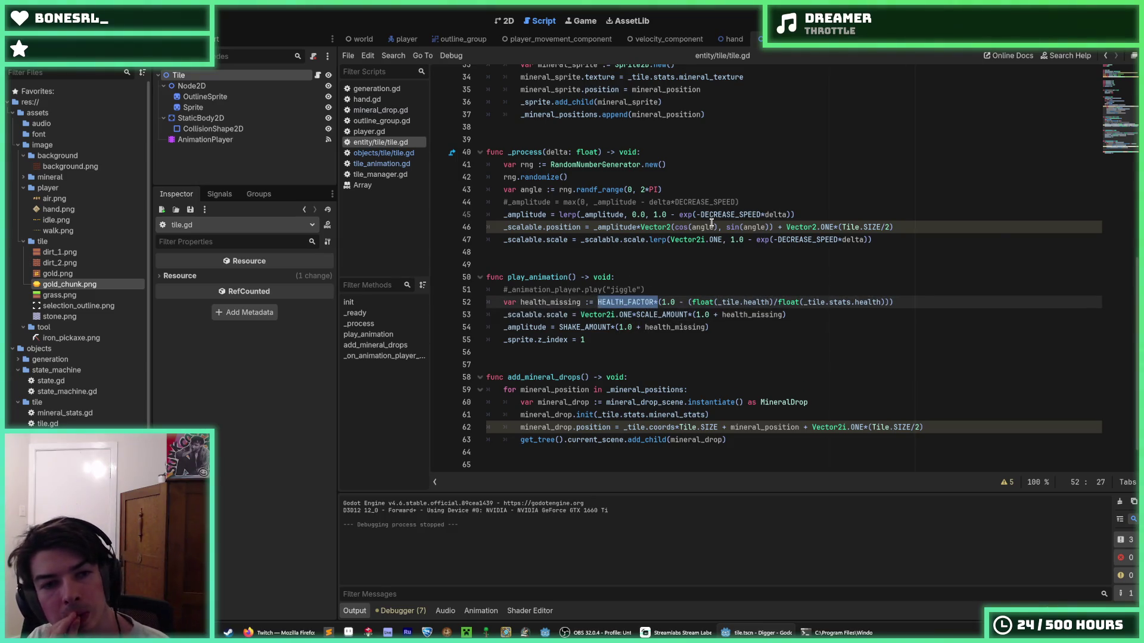
{"action": "mouse_move", "coordinate": [711, 223]}
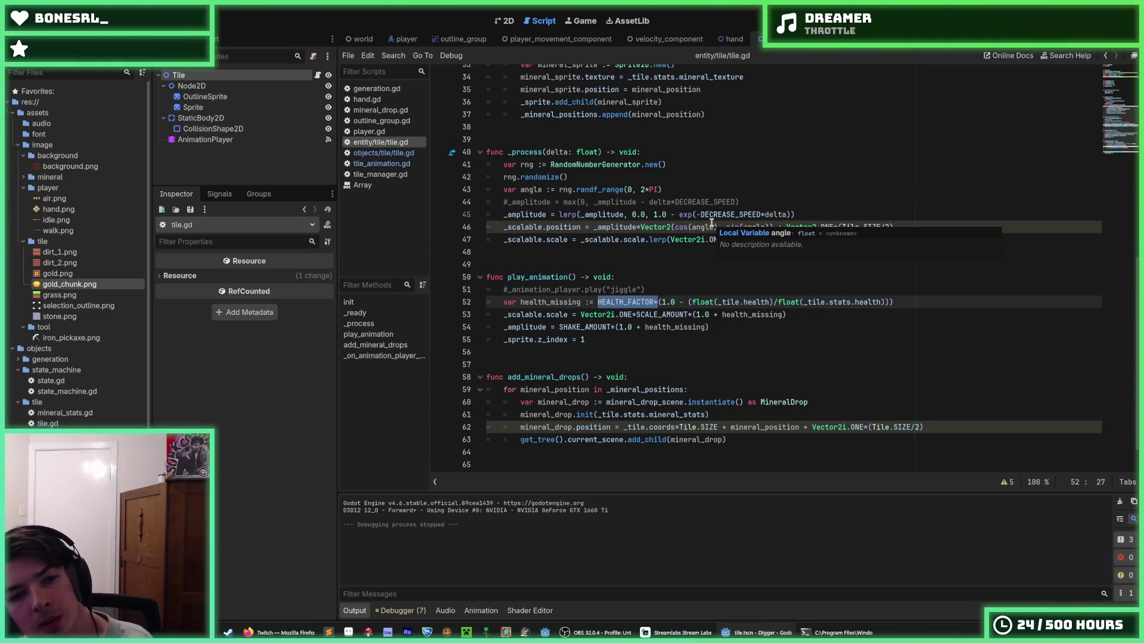
{"action": "key", "text": "Down"}
{"action": "key", "text": "End"}
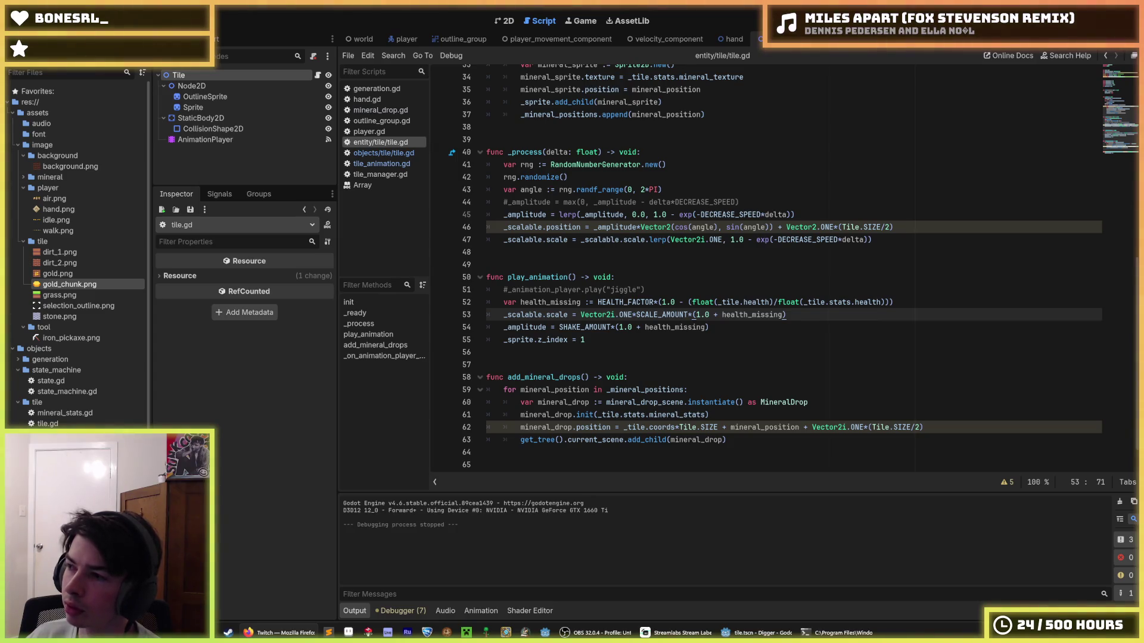
{"action": "left_click", "coordinate": [926, 300]}
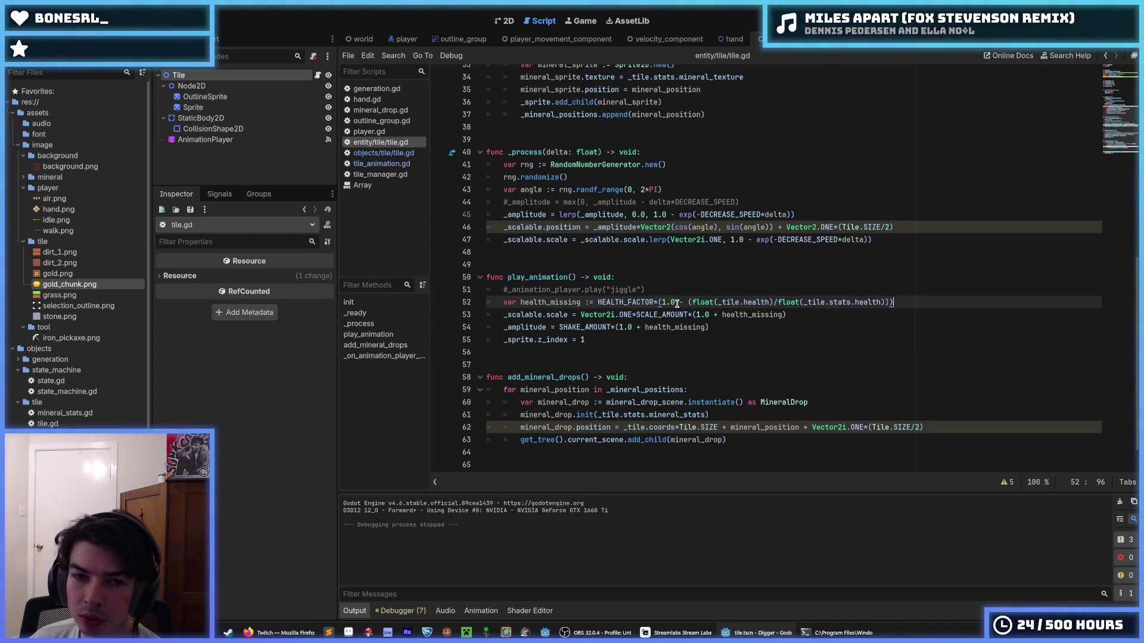
{"action": "left_click", "coordinate": [659, 302]}
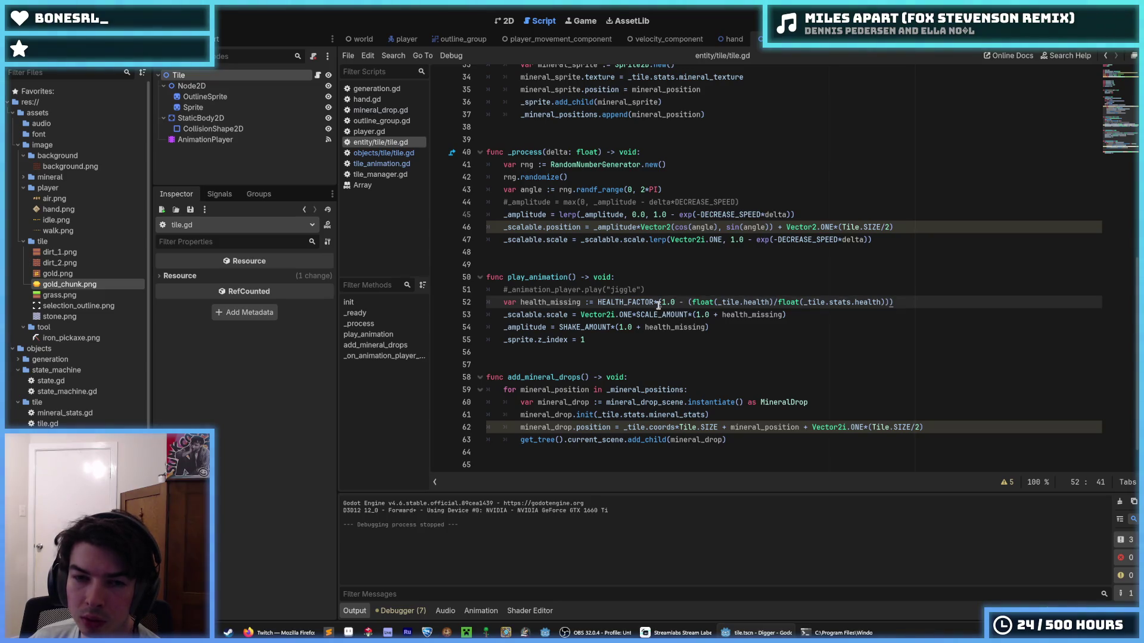
{"action": "left_click_drag", "start_coordinate": [658, 302], "coordinate": [662, 302]}
{"action": "left_click", "coordinate": [598, 304]}
{"action": "left_click", "coordinate": [661, 302]}
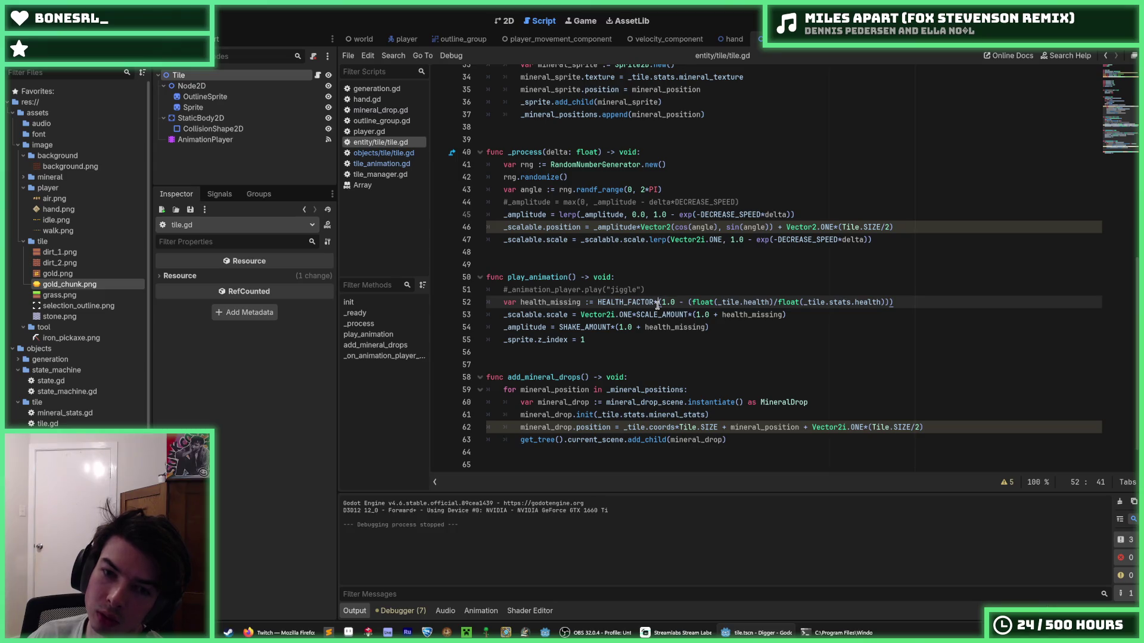
{"action": "left_click_drag", "start_coordinate": [658, 304], "coordinate": [596, 303]}
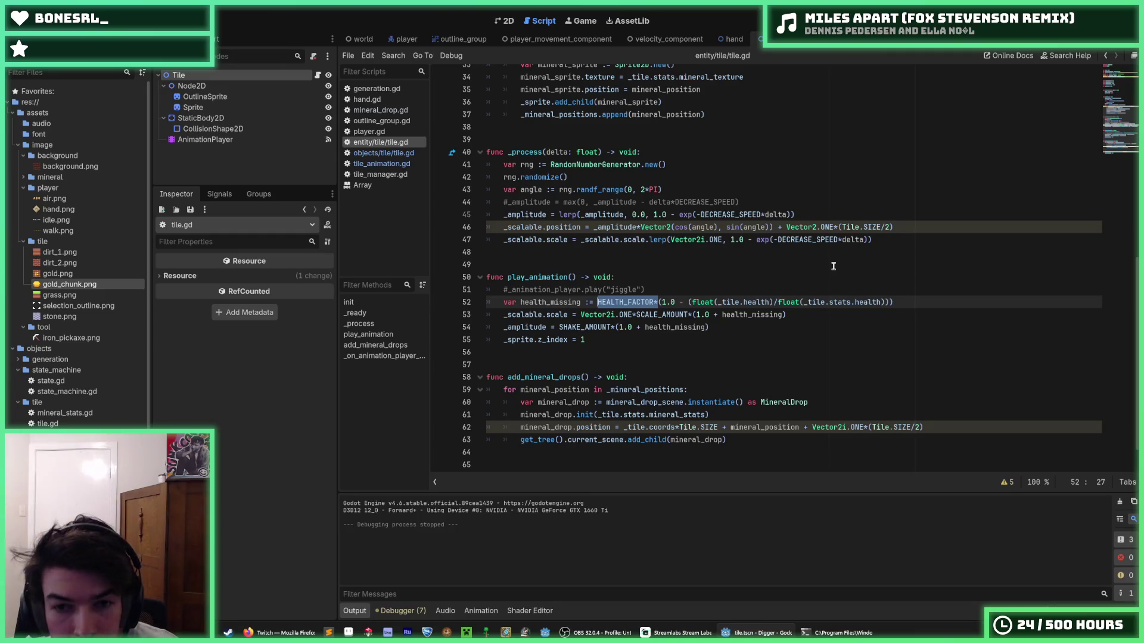
{"action": "key", "text": "Delete"}
{"action": "key", "text": "Delete"}
- Try removing HEALTH_FACTOR from health_missing and inspect the SCALE_AMOUNT term on line 53
{"action": "key", "text": "End"}
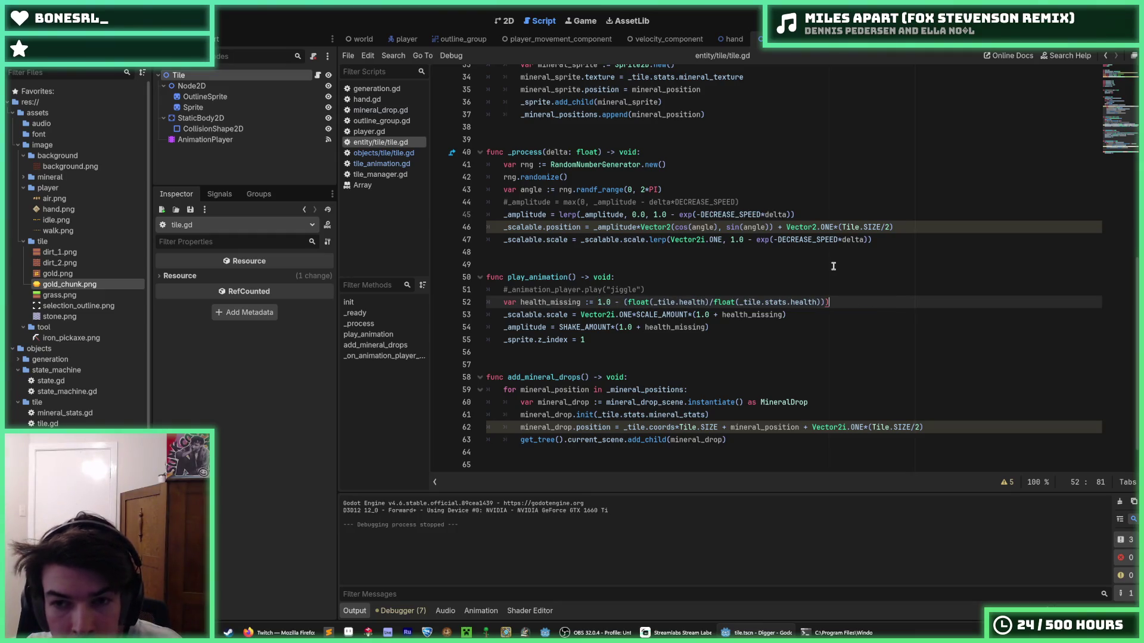
{"action": "key", "text": "BackSpace"}
{"action": "key", "text": "Down"}
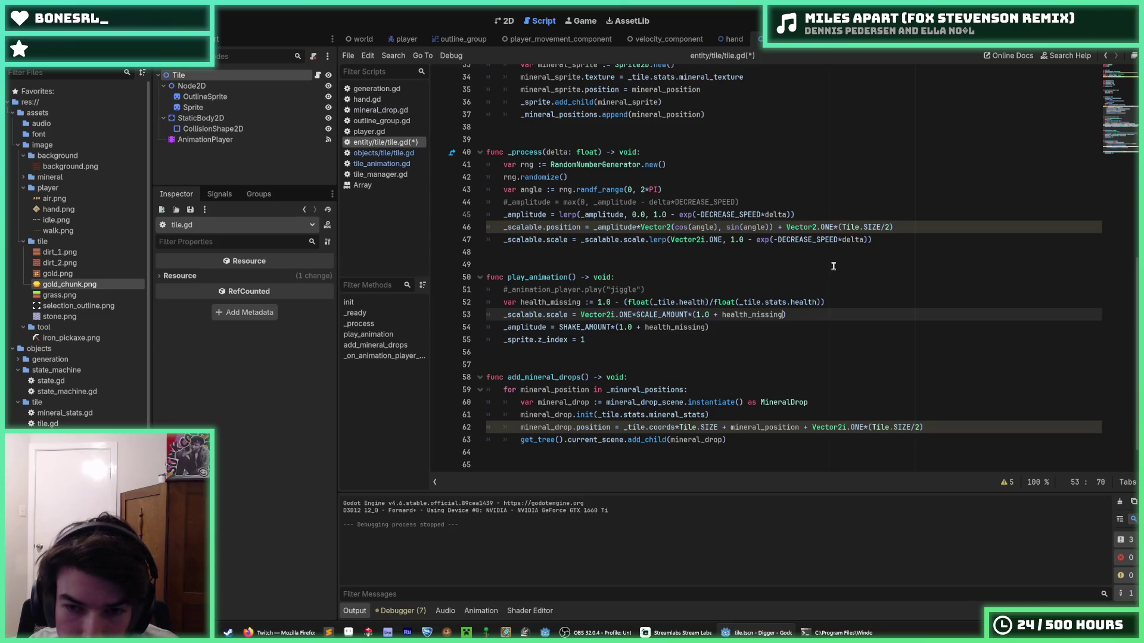
{"action": "key", "text": "Left"}
{"action": "key", "text": "Left"}
{"action": "key", "text": "Left"}
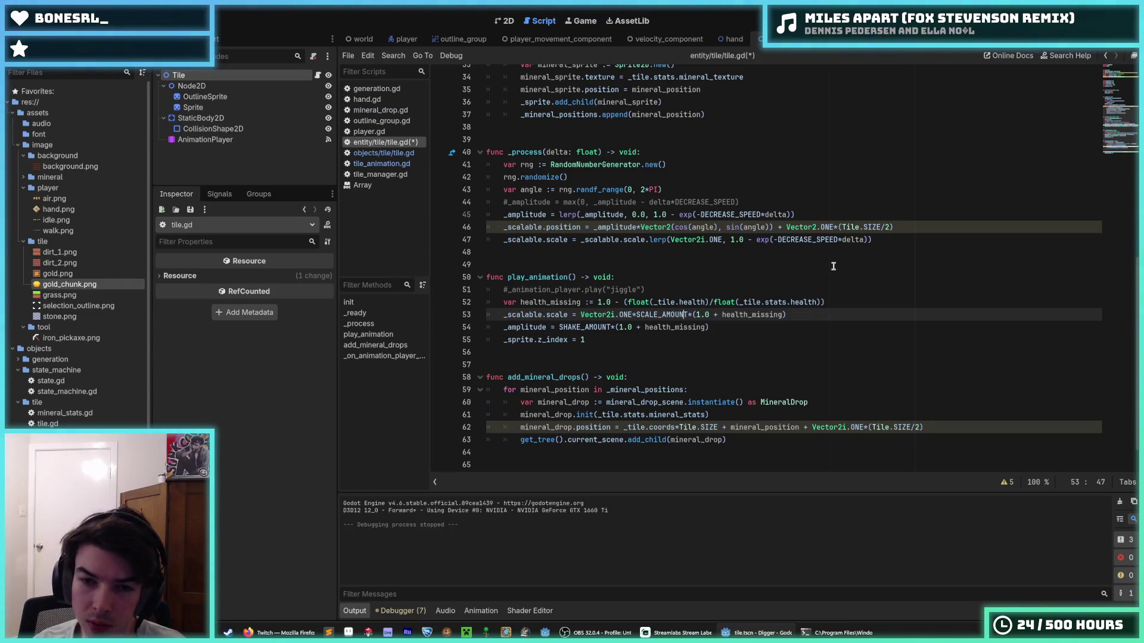
{"action": "key", "text": "Right"}
{"action": "key", "text": "Right"}
{"action": "key", "text": "Right"}
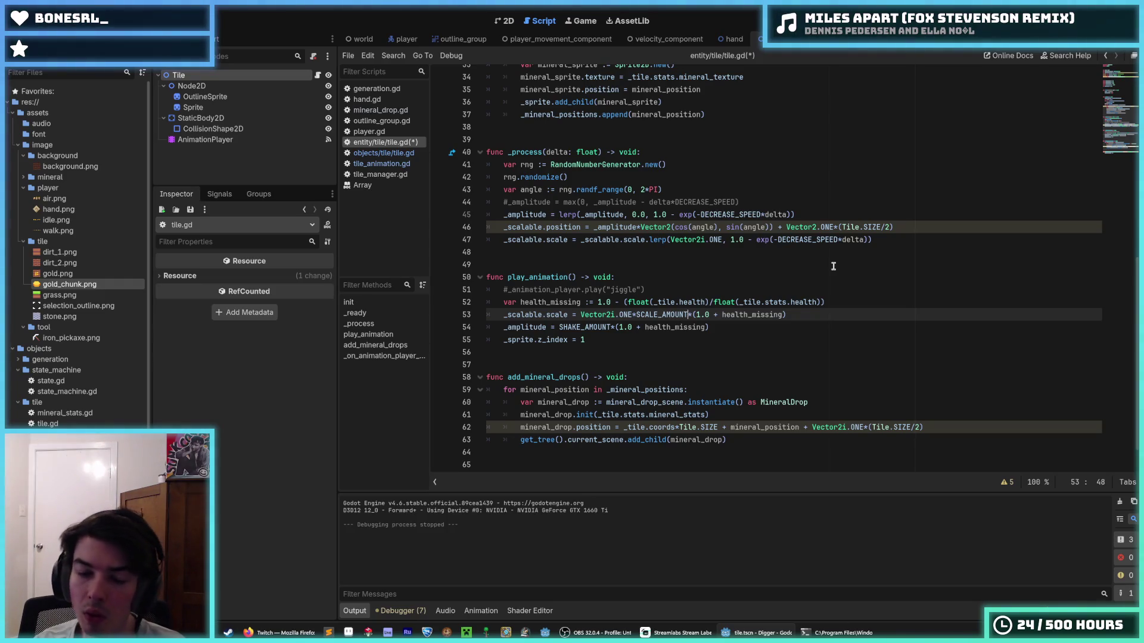
{"action": "key", "text": "shift+Left"}
{"action": "key", "text": "shift+Left"}
{"action": "key", "text": "shift+Left"}
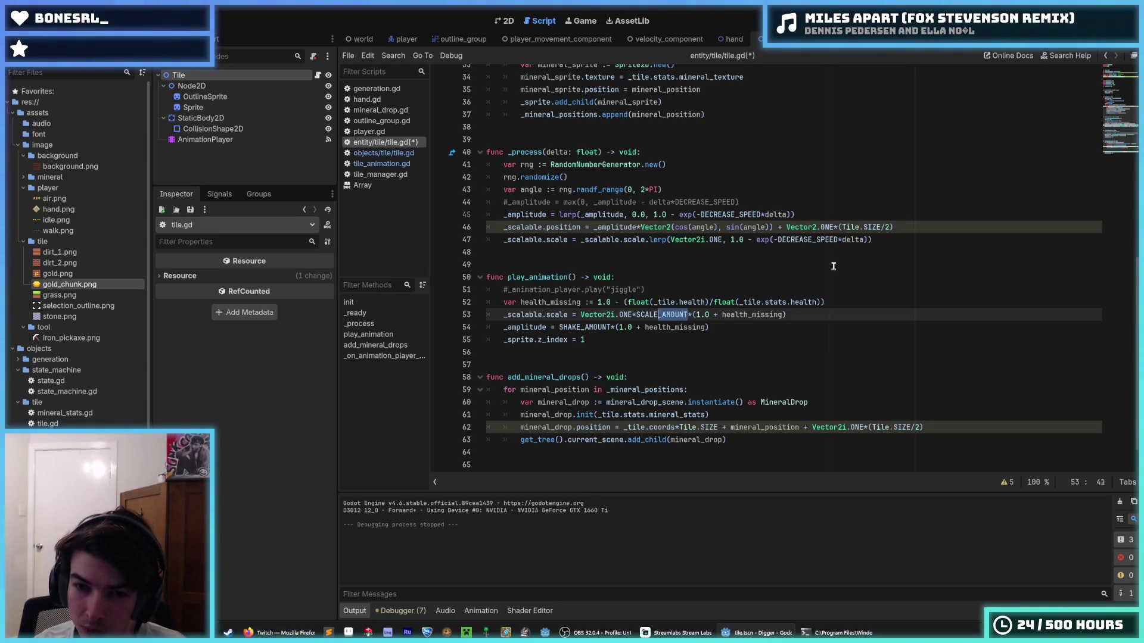
{"action": "key", "text": "Down"}
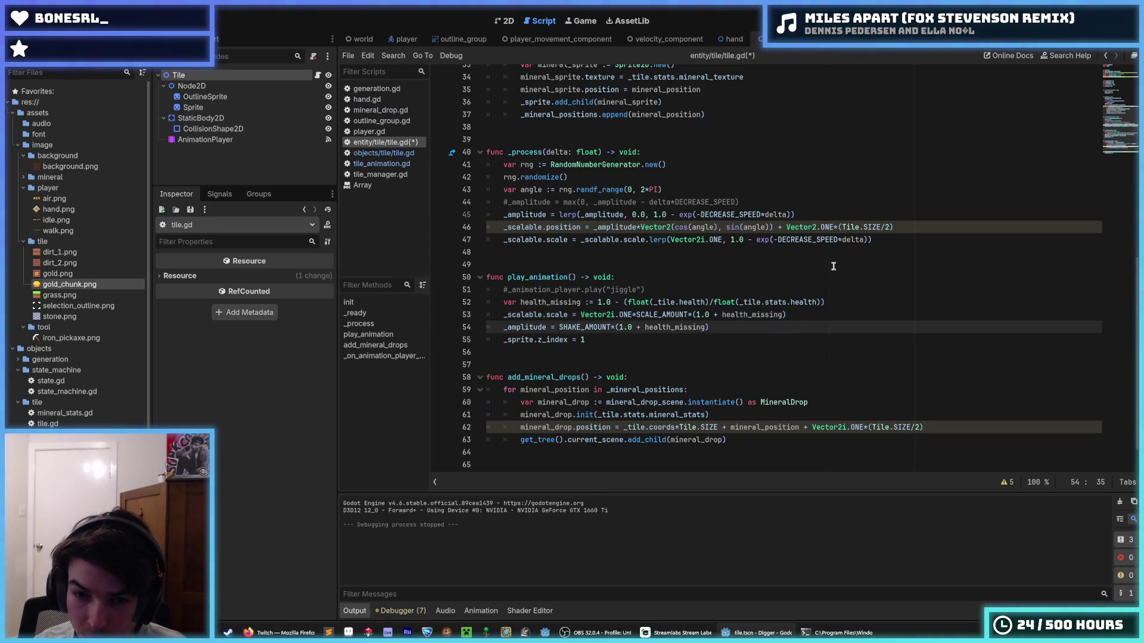
- Look over line 54's health_missing term, restore HEALTH_FACTOR*( on line 52, and save tile.gd
{"action": "key", "text": "Left"}
{"action": "key", "text": "Left"}
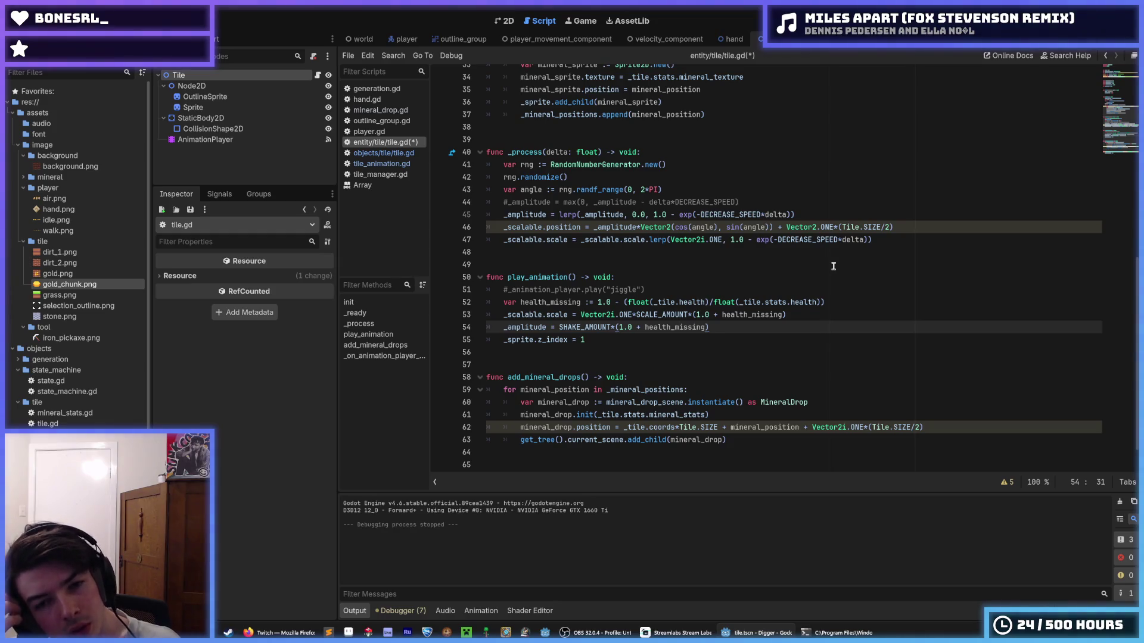
{"action": "key", "text": "shift+End"}
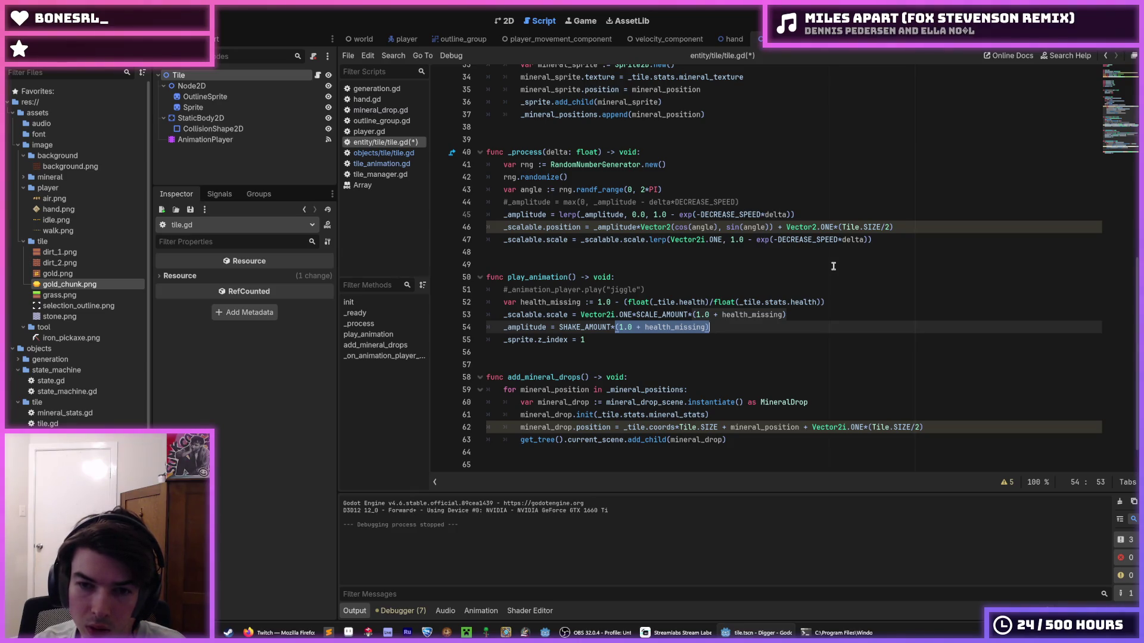
{"action": "key", "text": "Left"}
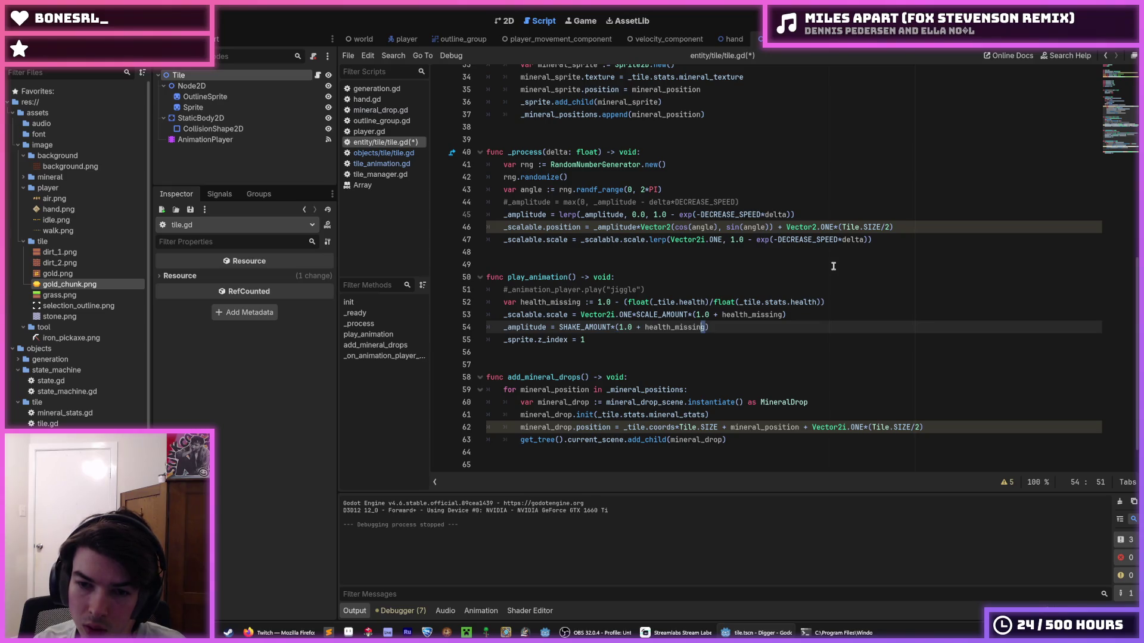
{"action": "key", "text": "ctrl+shift+Left"}
{"action": "key", "text": "shift+Right"}
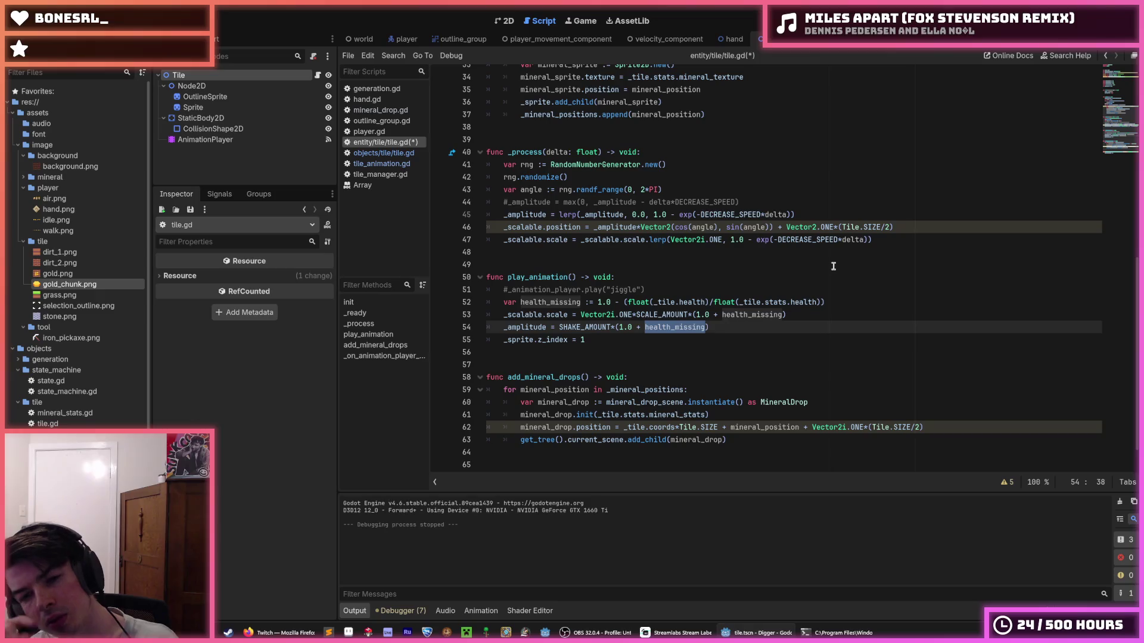
{"action": "key", "text": "ctrl+z"}
{"action": "key", "text": "ctrl+z"}
{"action": "key", "text": "ctrl+z"}
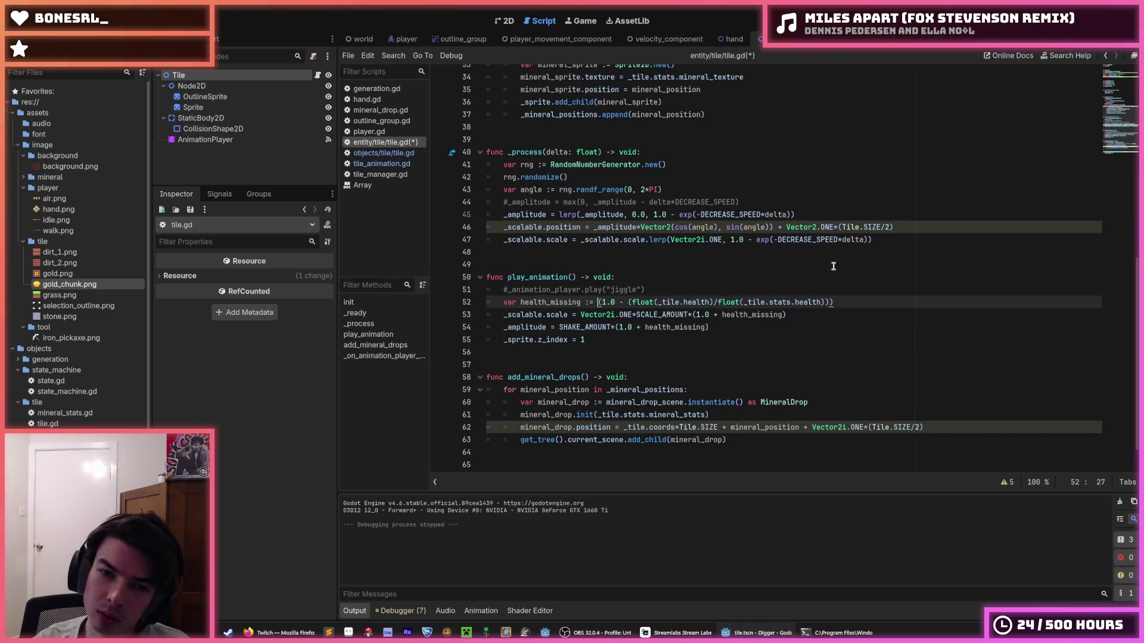
{"action": "key", "text": "ctrl+s"}
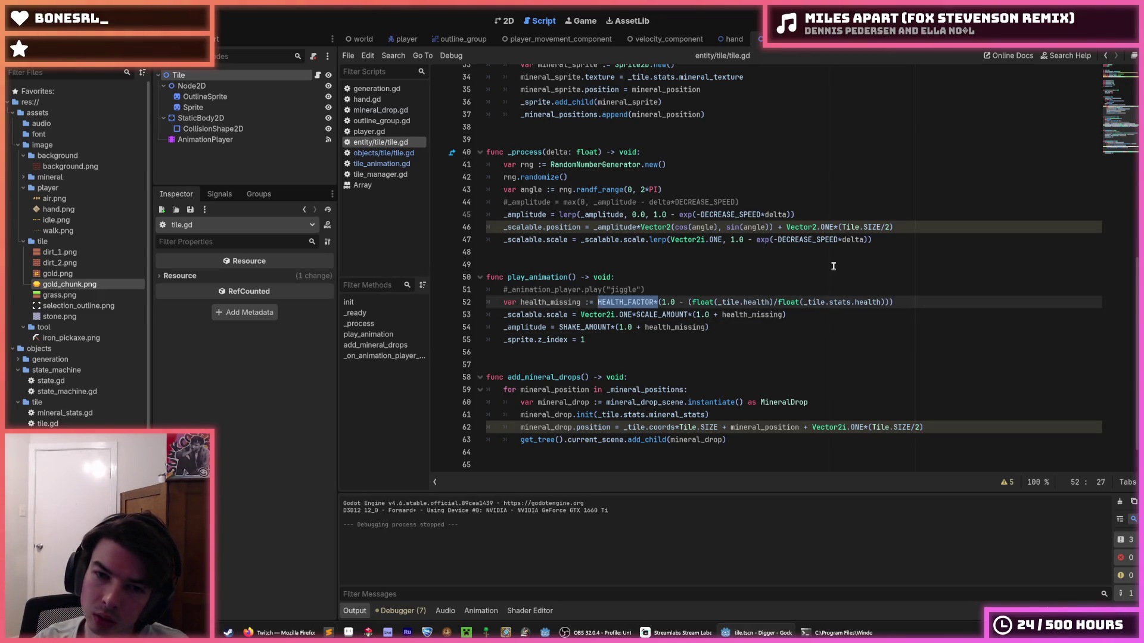
- Delete SCALE_AMOUNT*(1.0 from line 53 to start rewriting the scale factor
{"action": "key", "text": "Down"}
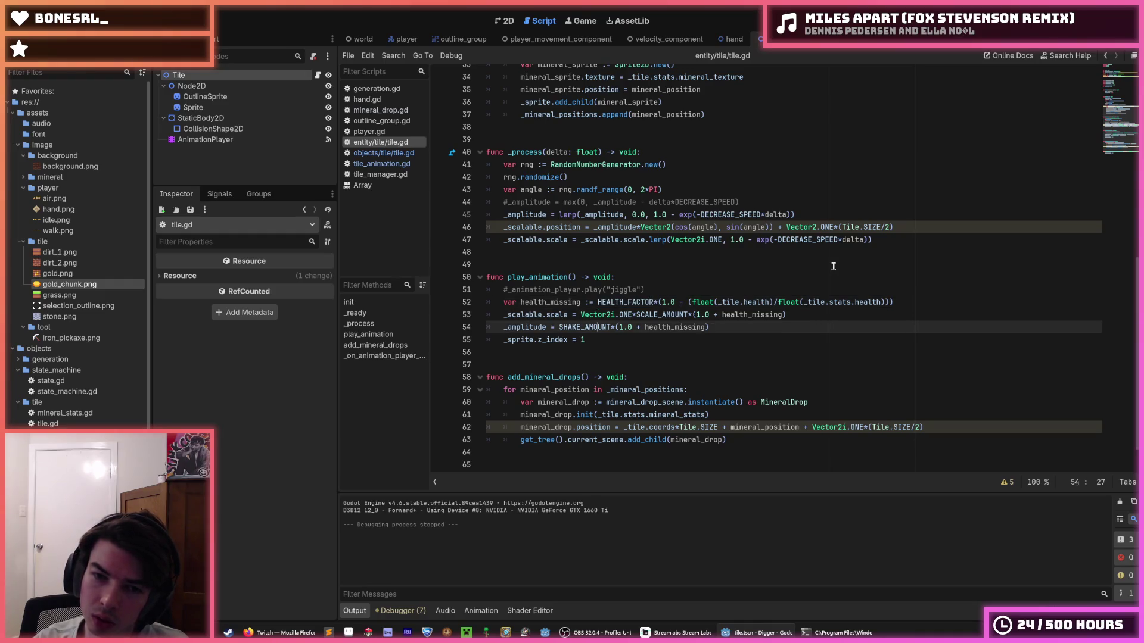
{"action": "key", "text": "Down"}
{"action": "key", "text": "Up"}
{"action": "key", "text": "End"}
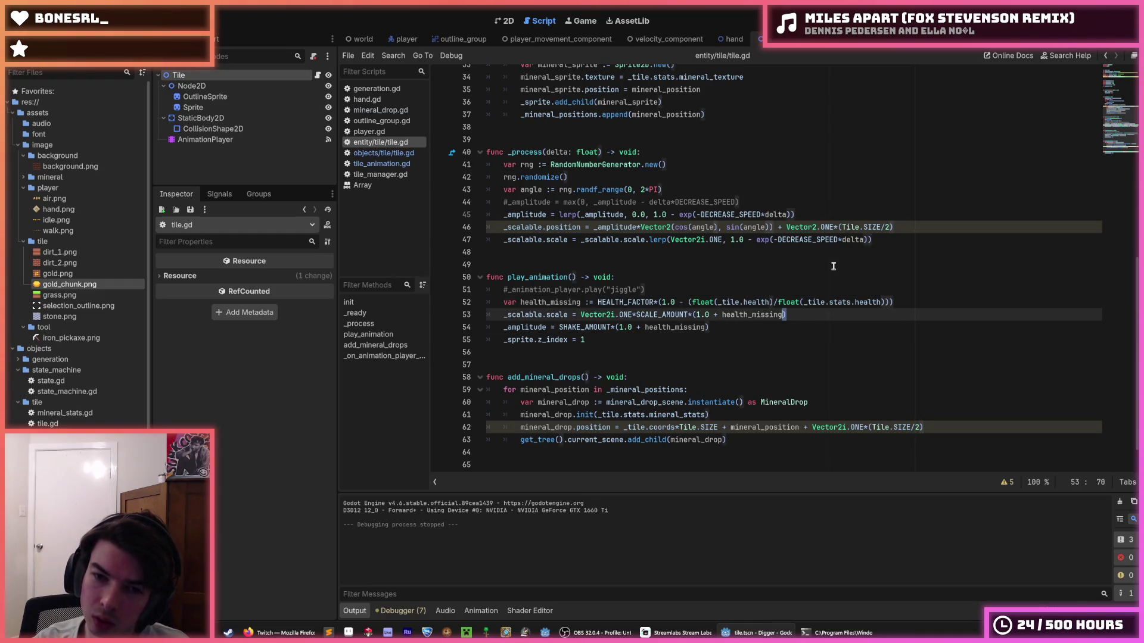
{"action": "key", "text": "ctrl+shift+Left"}
{"action": "key", "text": "ctrl+shift+Left"}
{"action": "key", "text": "ctrl+shift+Left"}
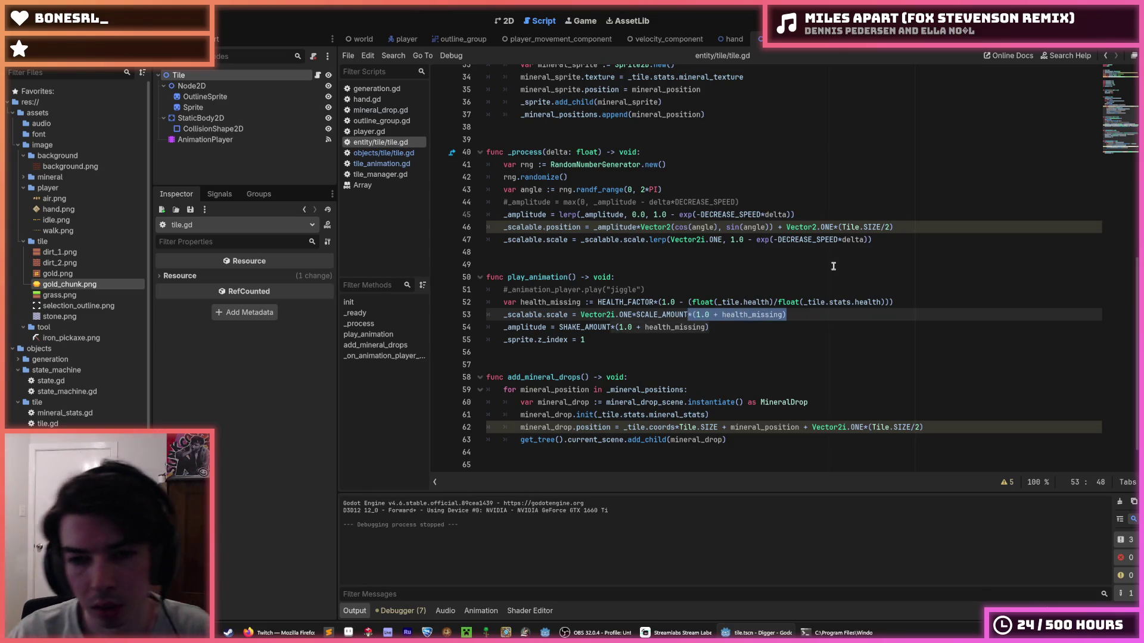
{"action": "key", "text": "Right"}
{"action": "key", "text": "Right"}
{"action": "key", "text": "Right"}
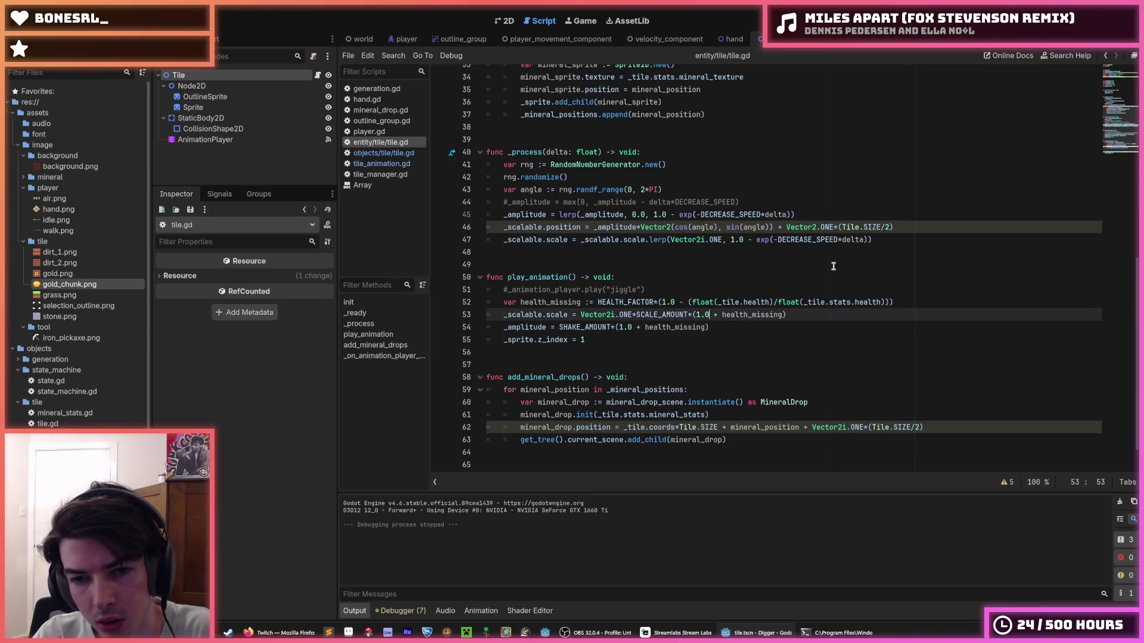
{"action": "key", "text": "BackSpace"}
{"action": "key", "text": "BackSpace"}
{"action": "key", "text": "BackSpace"}
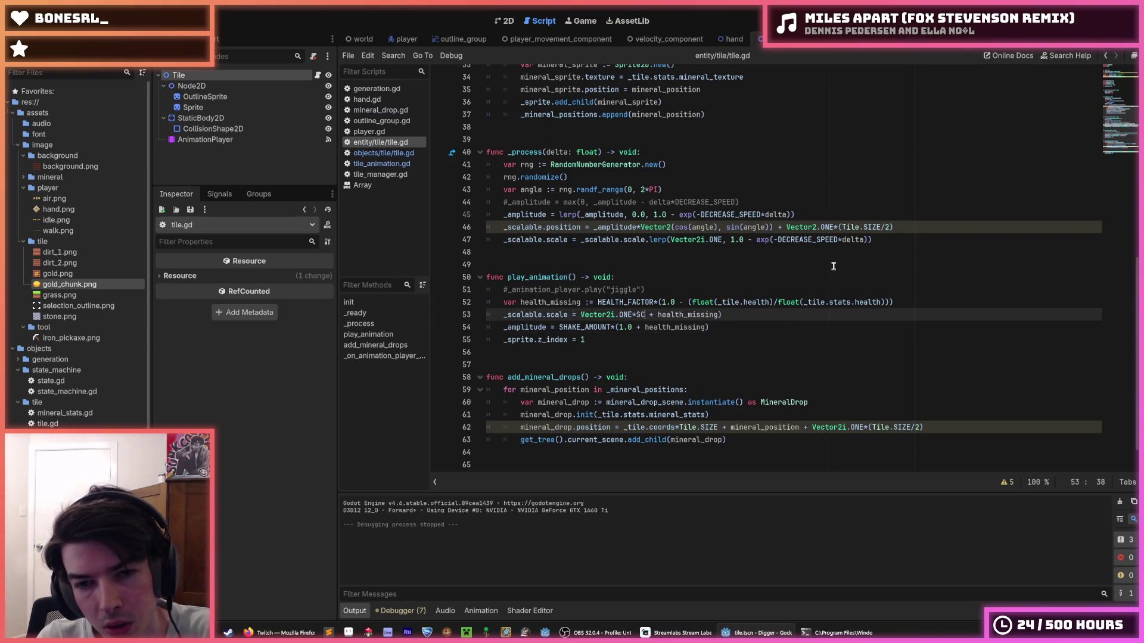
- Start line 53 with MIN_SCALE_AMOUNT( and strip HEALTH_FACTOR and its closing bracket from line 52
{"action": "type", "text": "MIN_SCALE_AMOUNT"}
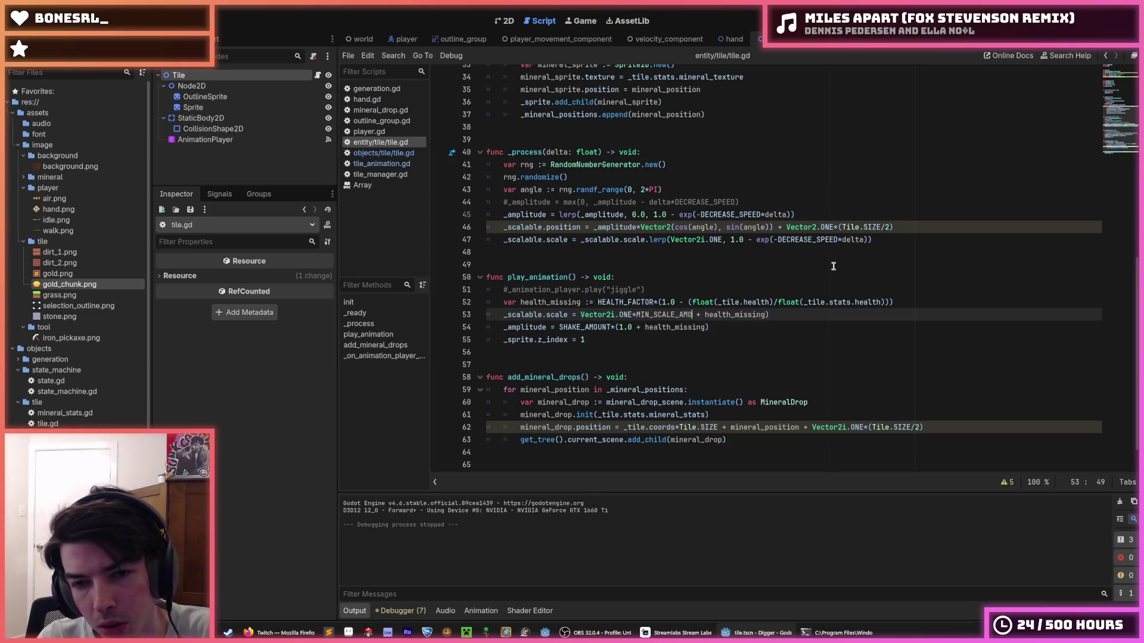
{"action": "type", "text": "("}
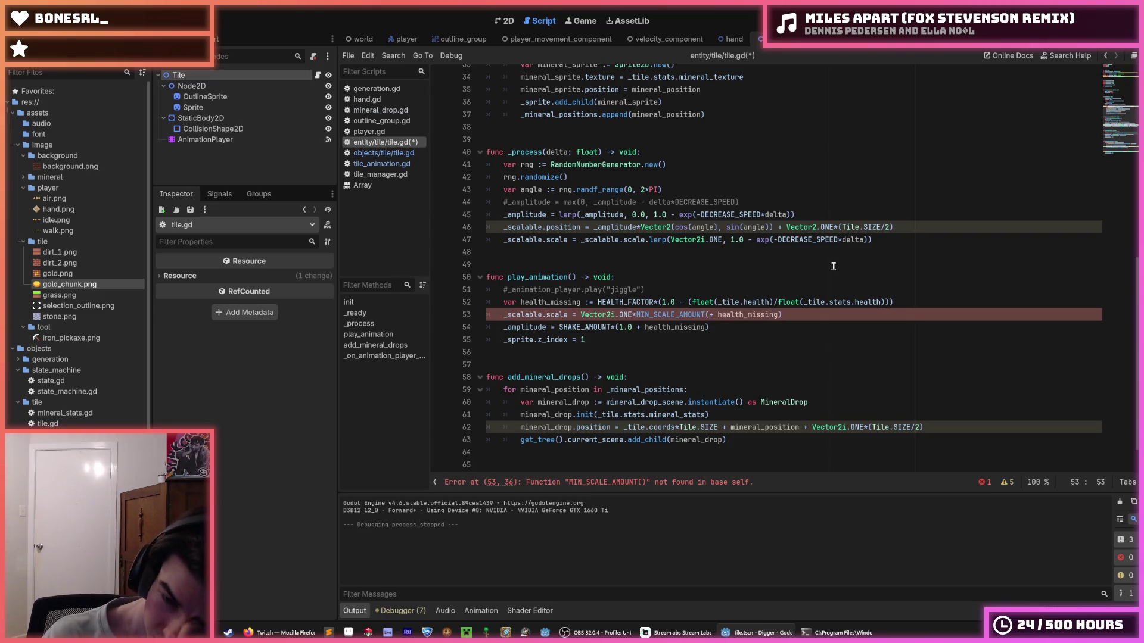
{"action": "key", "text": "Up"}
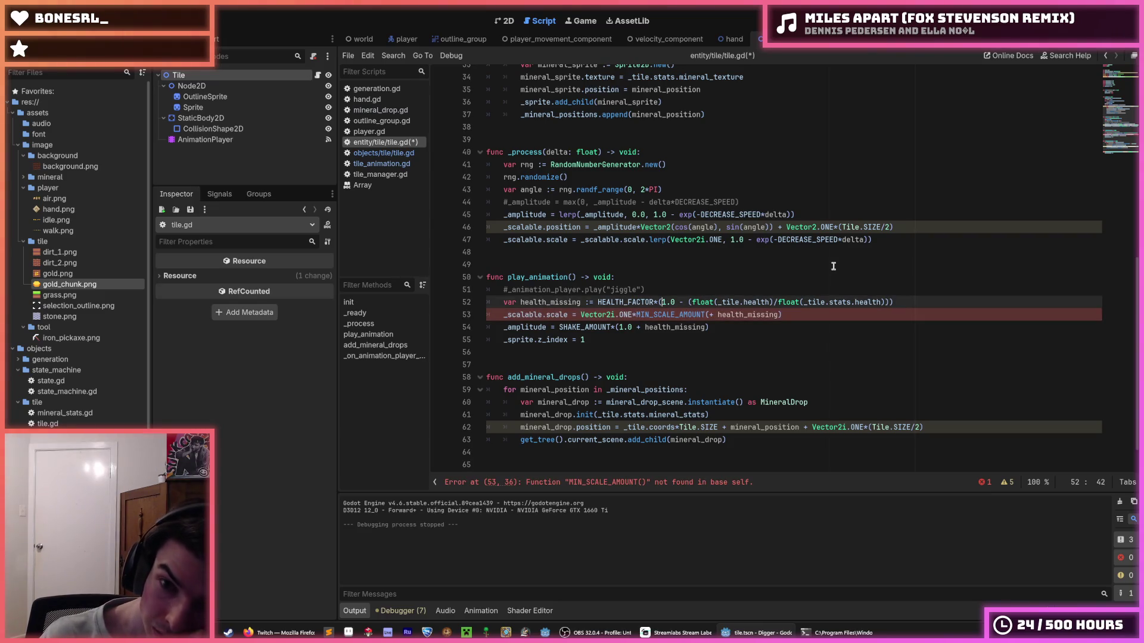
{"action": "key", "text": "ctrl+BackSpace"}
{"action": "key", "text": "ctrl+BackSpace"}
{"action": "key", "text": "ctrl+BackSpace"}
{"action": "key", "text": "End"}
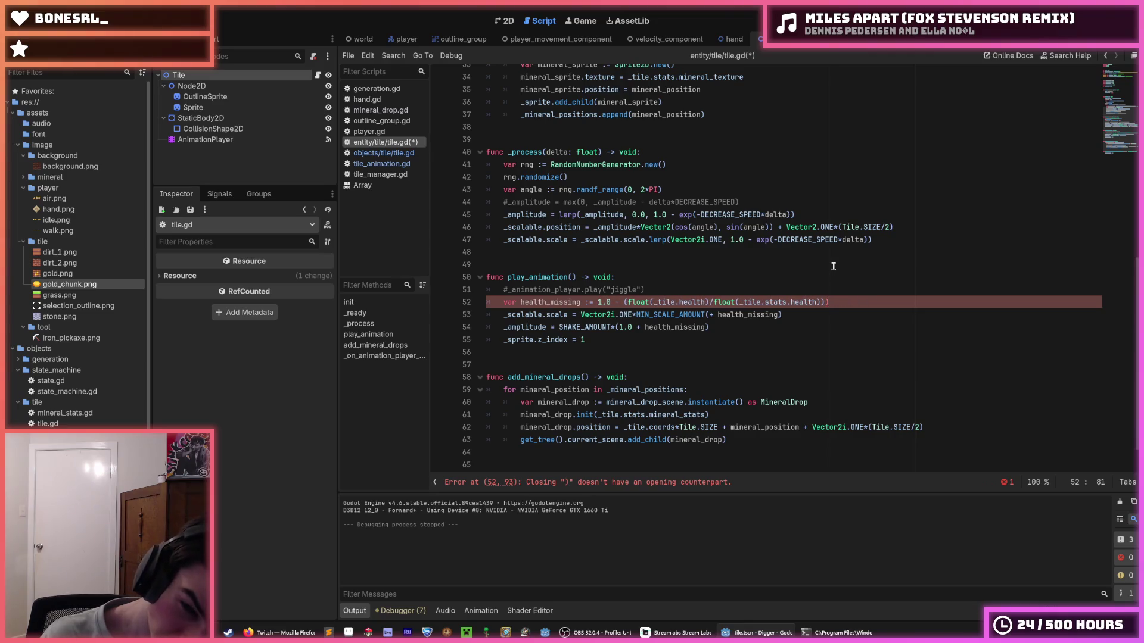
{"action": "key", "text": "BackSpace"}
- Add *MAX_SCALE_AMOUNT after MIN_SCALE_AMOUNT on line 53, removing the stray *(
{"action": "key", "text": "Down"}
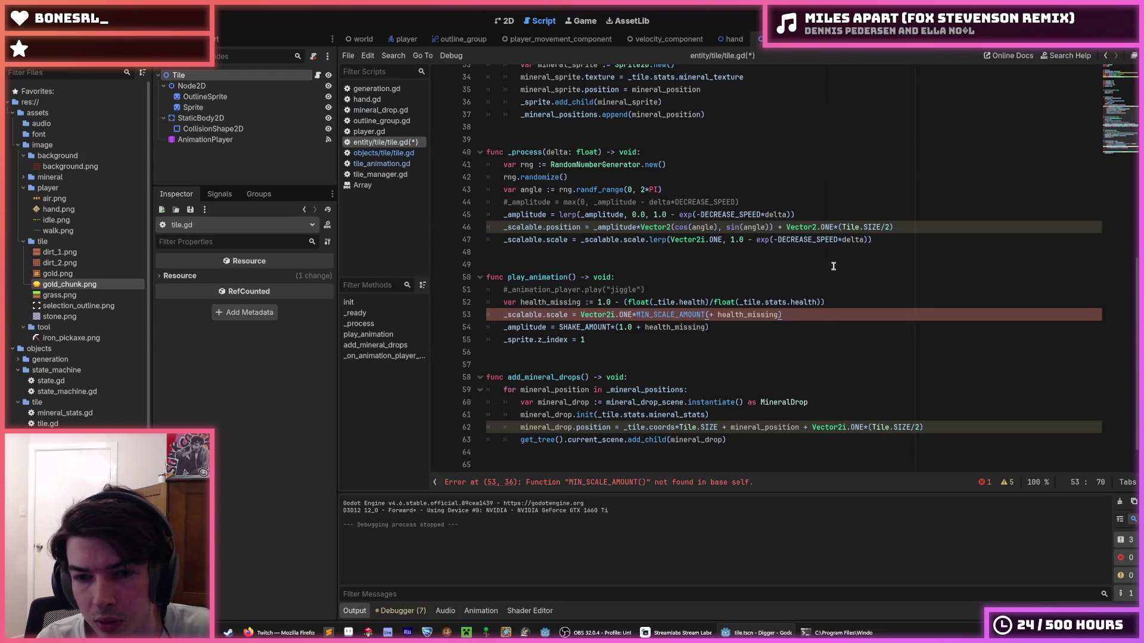
{"action": "key", "text": "Left"}
{"action": "key", "text": "ctrl+Left"}
{"action": "key", "text": "ctrl+Left"}
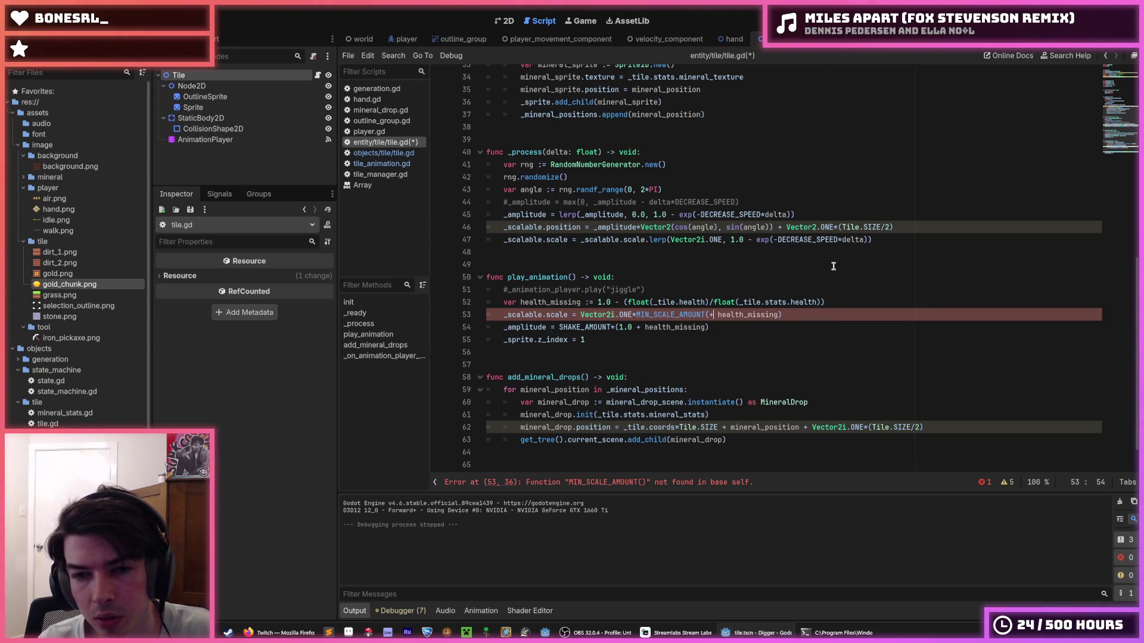
{"action": "type", "text": "*"}
{"action": "key", "text": "Right"}
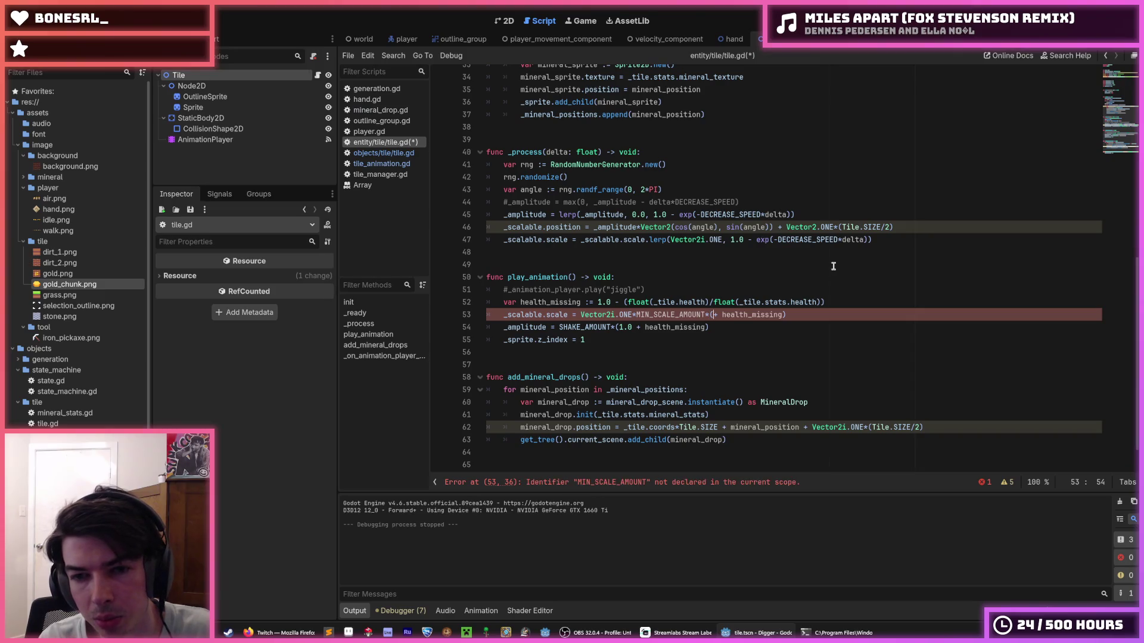
{"action": "type", "text": "MAX_SCALE_AMOU"}
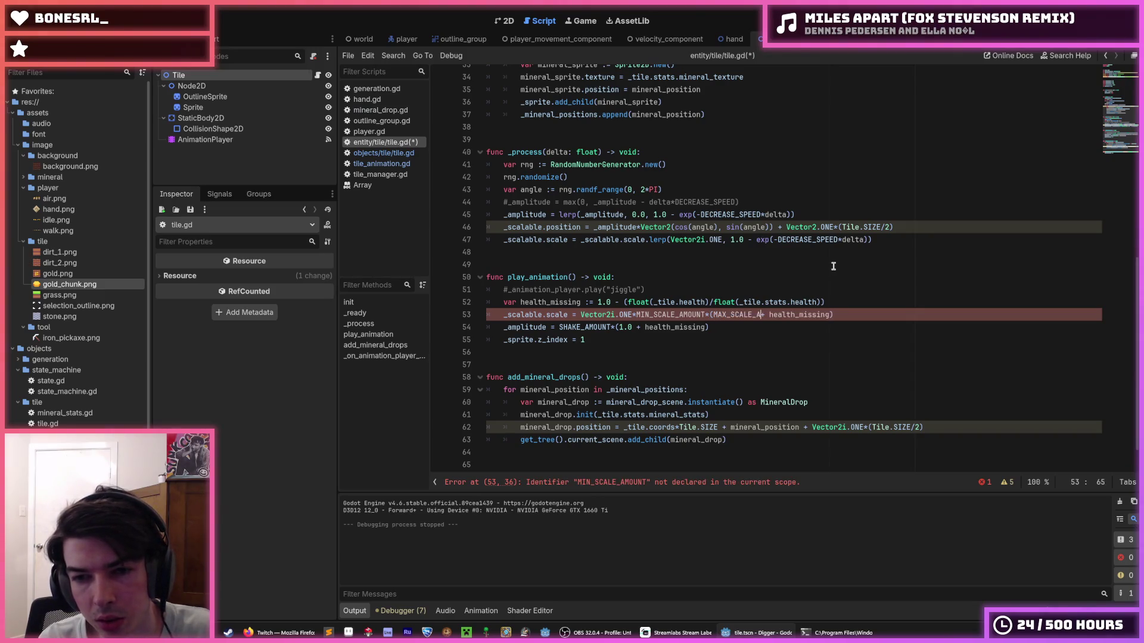
{"action": "type", "text": "NT"}
{"action": "key", "text": "Left"}
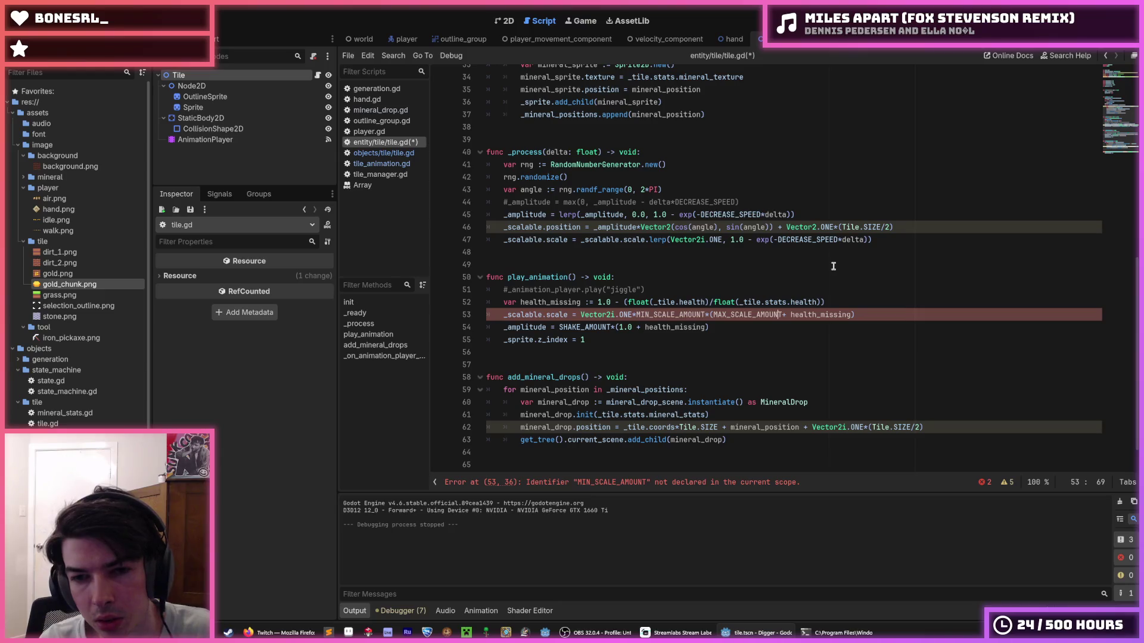
{"action": "key", "text": "Left"}
{"action": "key", "text": "Left"}
{"action": "key", "text": "Left"}
{"action": "key", "text": "BackSpace"}
{"action": "key", "text": "BackSpace"}
- Bracket MIN_SCALE_AMOUNT*health and follow MAX_SCALE_AMOUNT with *(1.0 - health)
{"action": "key", "text": "Left"}
{"action": "key", "text": "Left"}
{"action": "key", "text": "Left"}
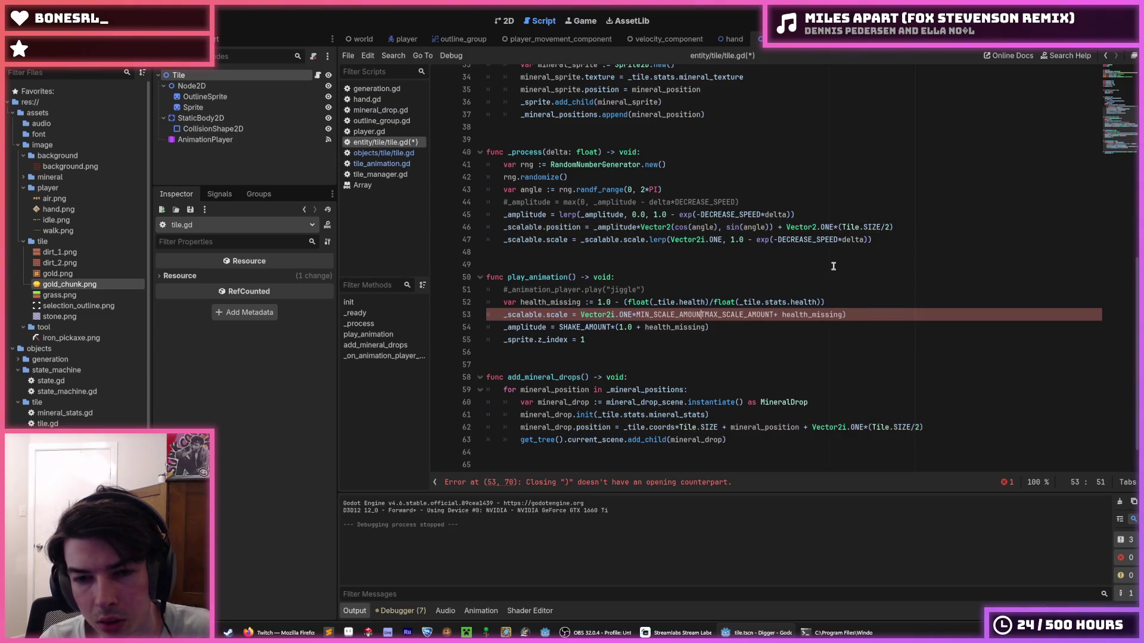
{"action": "key", "text": "Left"}
{"action": "key", "text": "Left"}
{"action": "key", "text": "Left"}
{"action": "type", "text": "("}
{"action": "key", "text": "Right"}
{"action": "key", "text": "Right"}
{"action": "key", "text": "Right"}
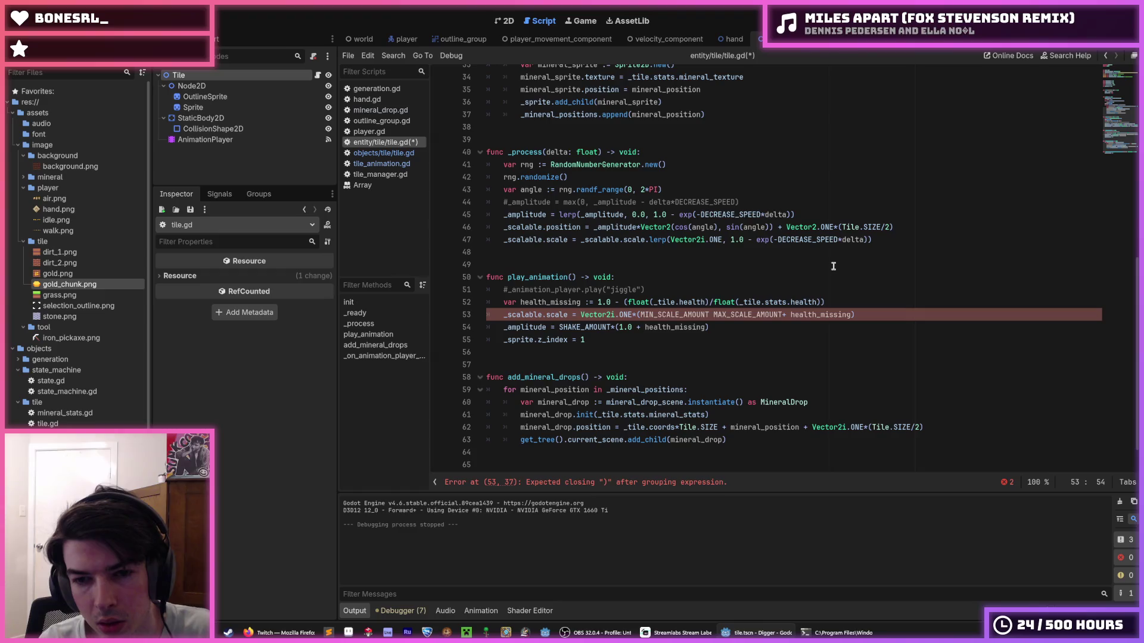
{"action": "type", "text": "*health"}
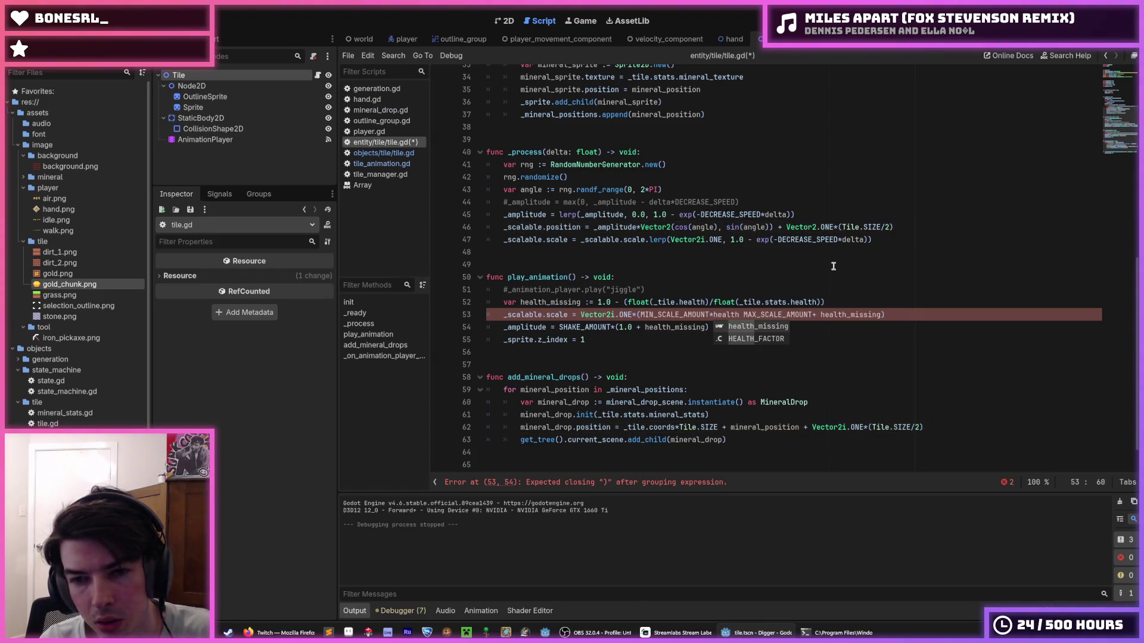
{"action": "key", "text": "shift+Left"}
{"action": "key", "text": "shift+Left"}
{"action": "key", "text": "shift+Left"}
{"action": "key", "text": "Right"}
{"action": "key", "text": "Right"}
{"action": "key", "text": "Right"}
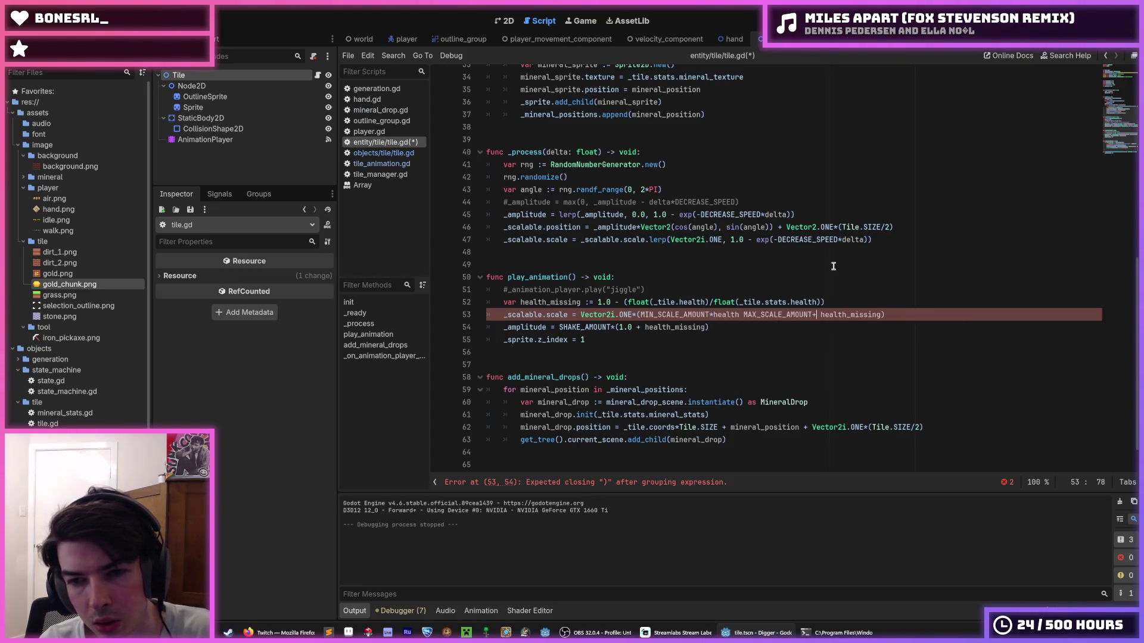
{"action": "type", "text": "*health)"}
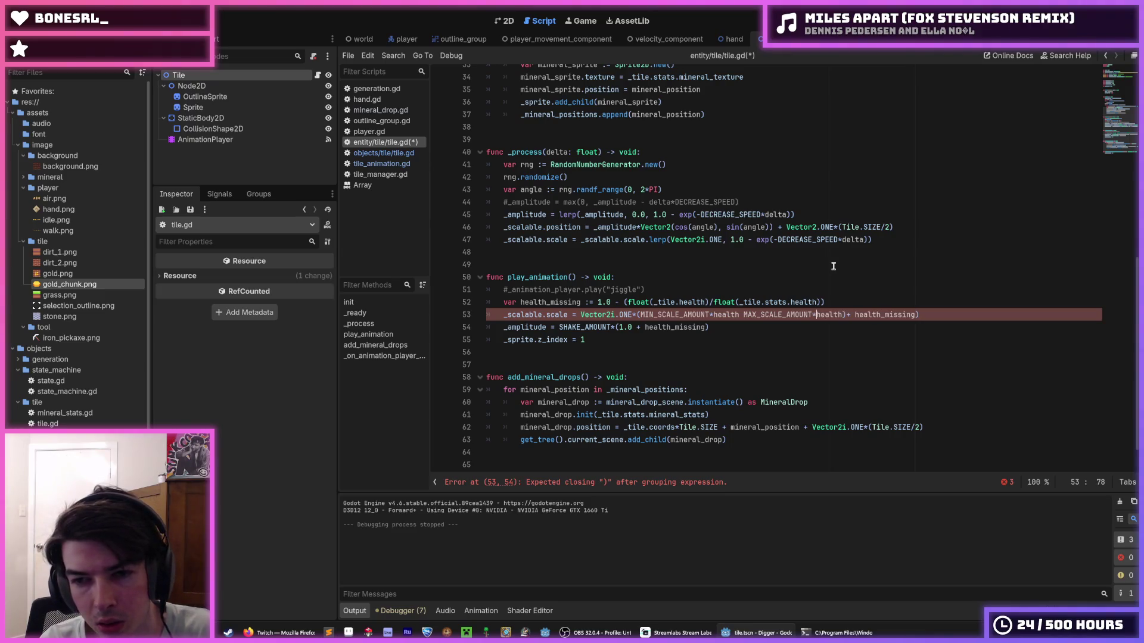
{"action": "type", "text": "("}
{"action": "type", "text": "1.0 -"}
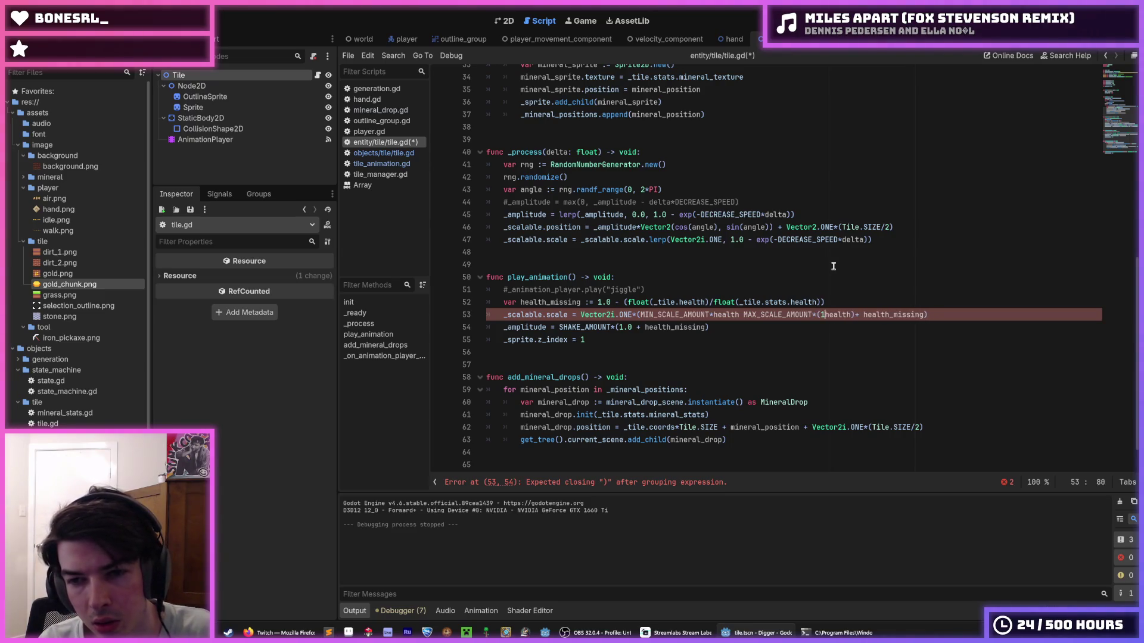
- Remove the '1.0 -' part from line 52 so health is a plain ratio
{"action": "key", "text": "Up"}
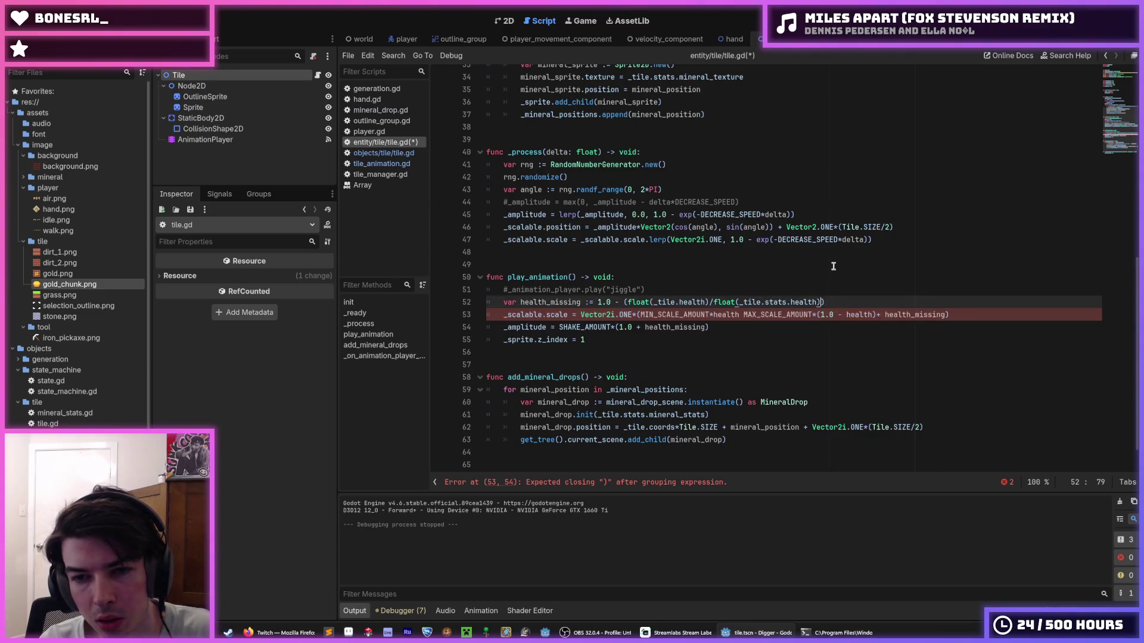
{"action": "key", "text": "Left"}
{"action": "key", "text": "Left"}
{"action": "key", "text": "Left"}
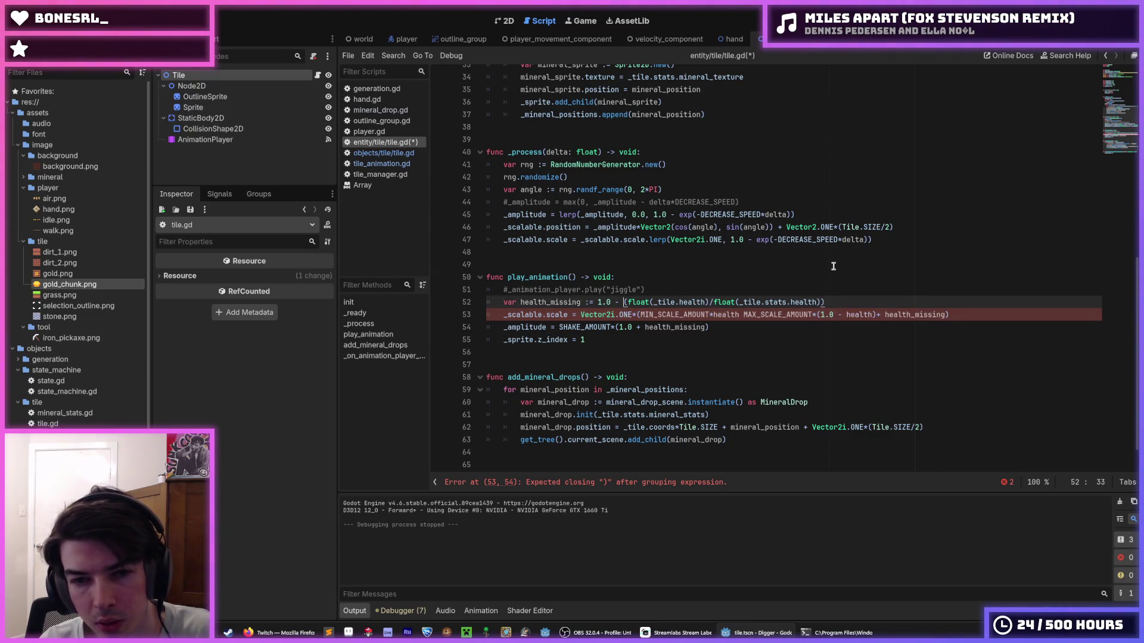
{"action": "key", "text": "Delete"}
{"action": "key", "text": "BackSpace"}
{"action": "key", "text": "BackSpace"}
{"action": "key", "text": "BackSpace"}
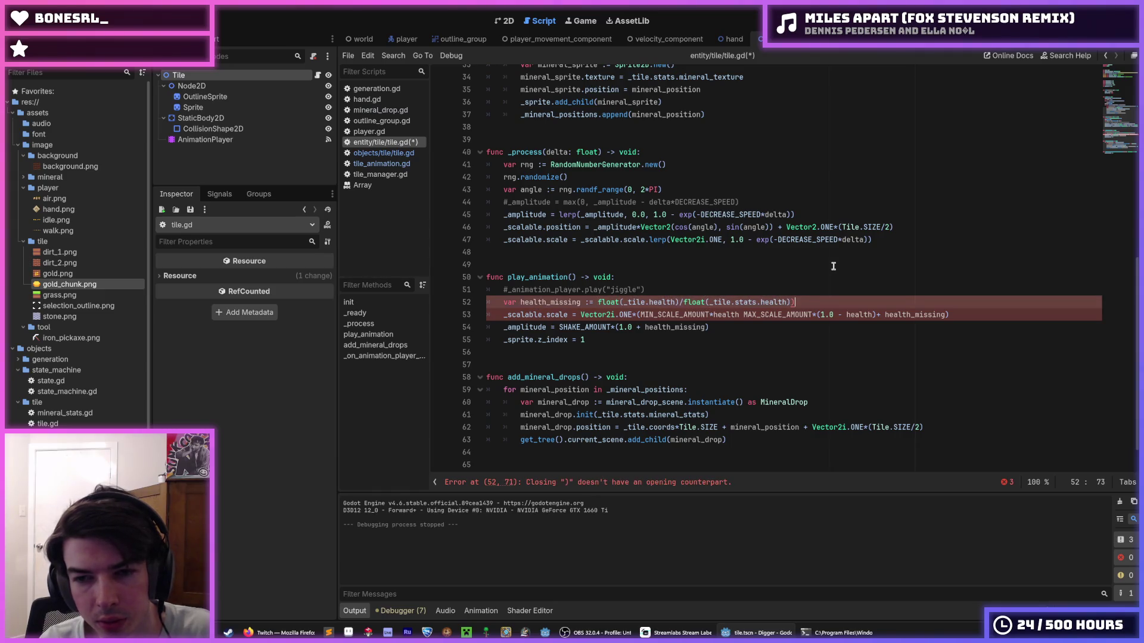
- Drop the leftover bracket and rename health_missing to health on line 52
{"action": "key", "text": "BackSpace"}
{"action": "left_click_drag", "start_coordinate": [581, 302], "coordinate": [551, 302]}
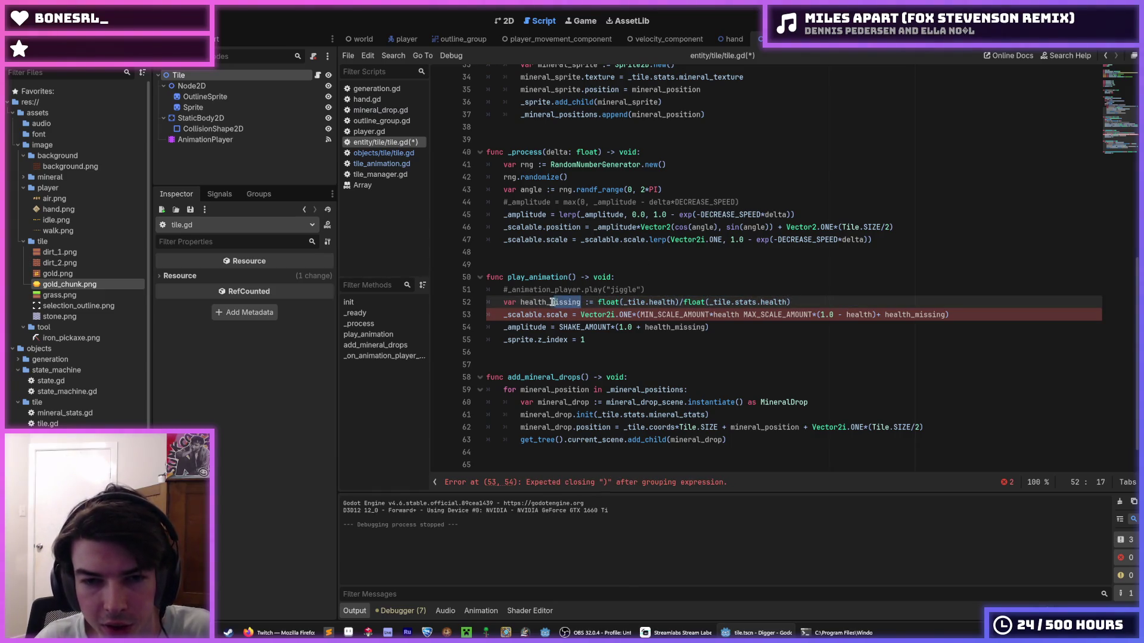
{"action": "key", "text": "BackSpace"}
{"action": "key", "text": "BackSpace"}
{"action": "key", "text": "BackSpace"}
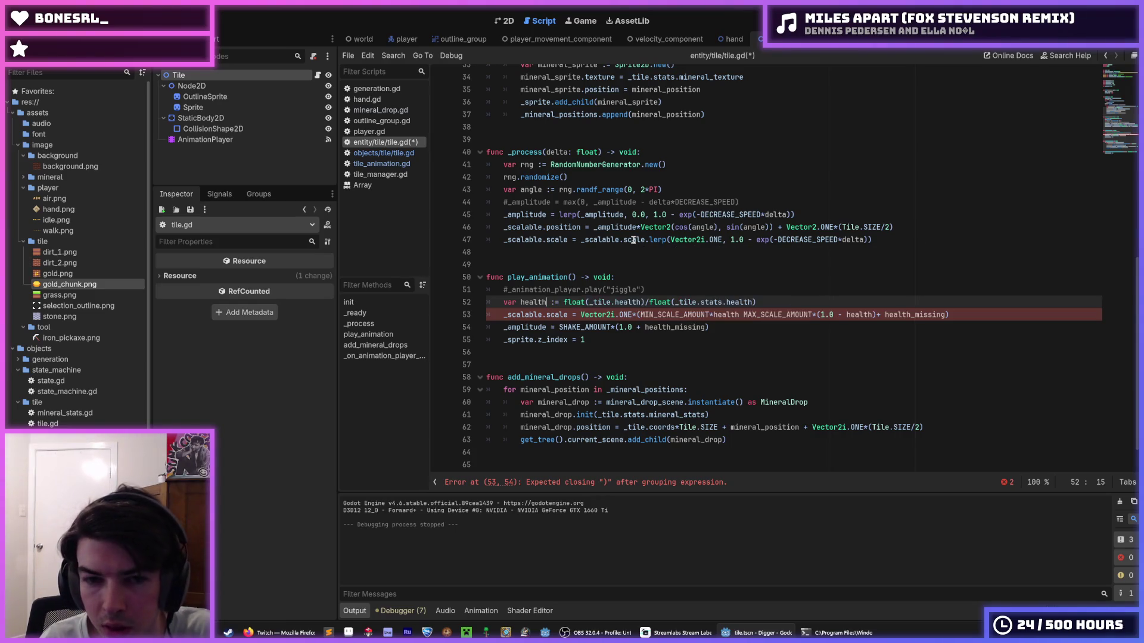
- Join the MIN and MAX scale terms with + and delete the trailing + health_missing on line 53
{"action": "key", "text": "Down"}
{"action": "key", "text": "Right"}
{"action": "key", "text": "Right"}
{"action": "key", "text": "Right"}
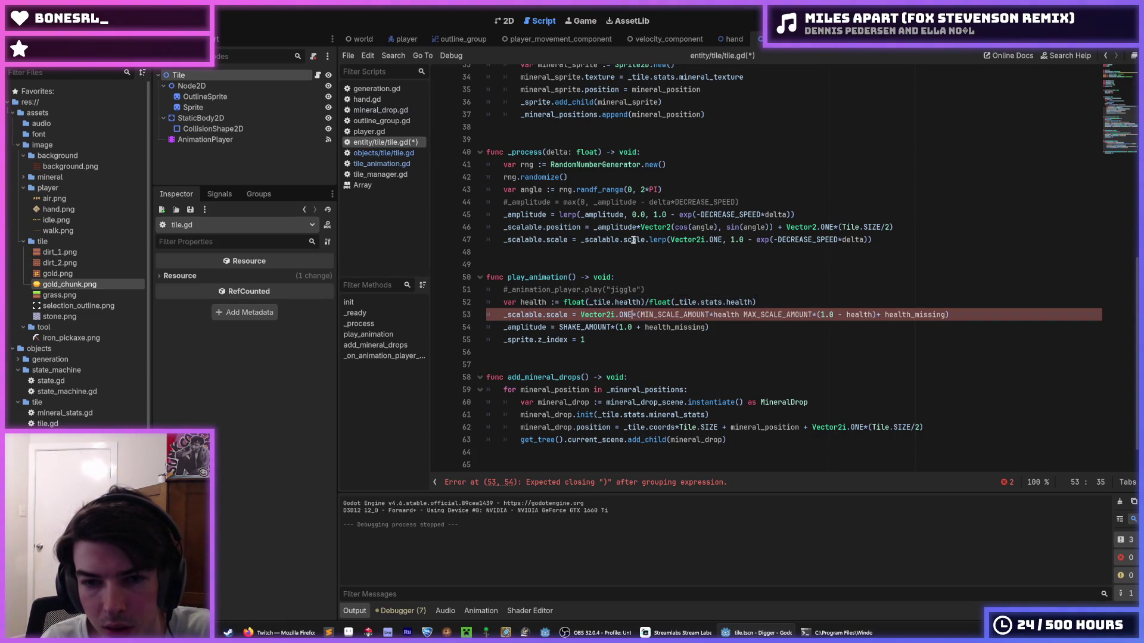
{"action": "key", "text": "shift+Right"}
{"action": "key", "text": "shift+Right"}
{"action": "key", "text": "shift+Right"}
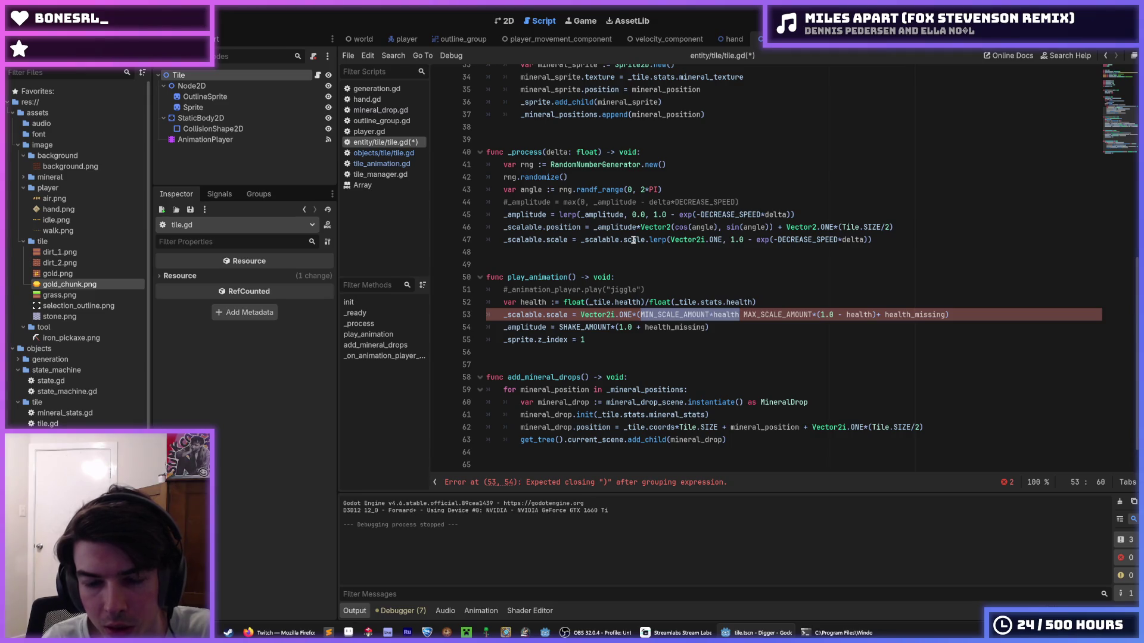
{"action": "key", "text": "Left"}
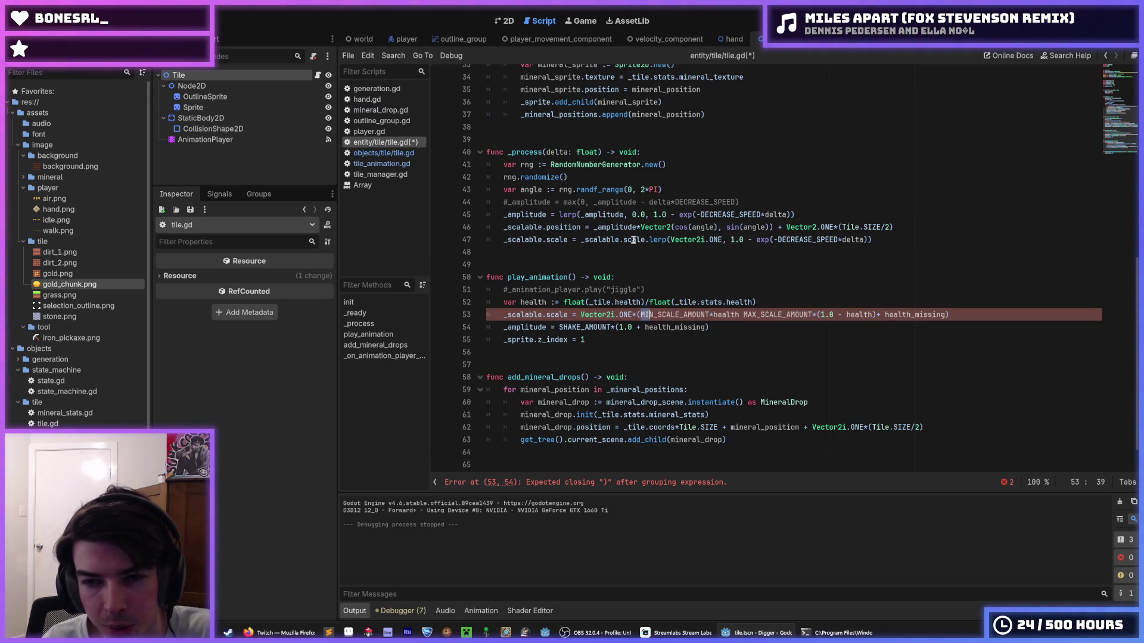
{"action": "key", "text": "ctrl+shift+Right"}
{"action": "key", "text": "ctrl+shift+Right"}
{"action": "key", "text": "ctrl+shift+Right"}
{"action": "key", "text": "Right"}
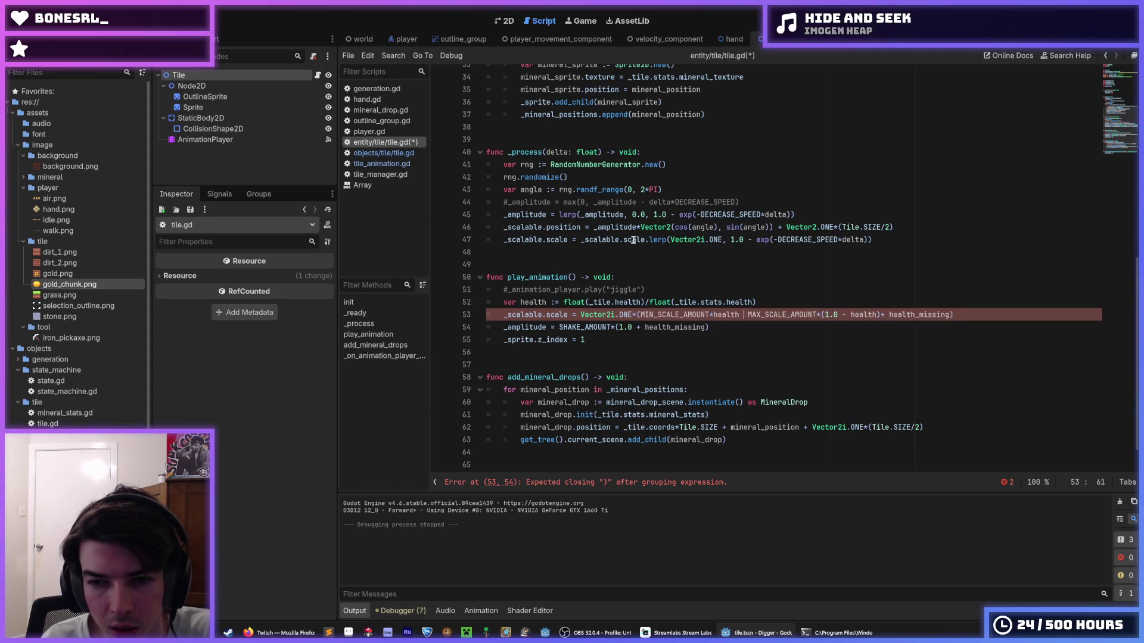
{"action": "type", "text": "+"}
{"action": "key", "text": "shift+Right"}
{"action": "key", "text": "shift+Right"}
{"action": "key", "text": "shift+Right"}
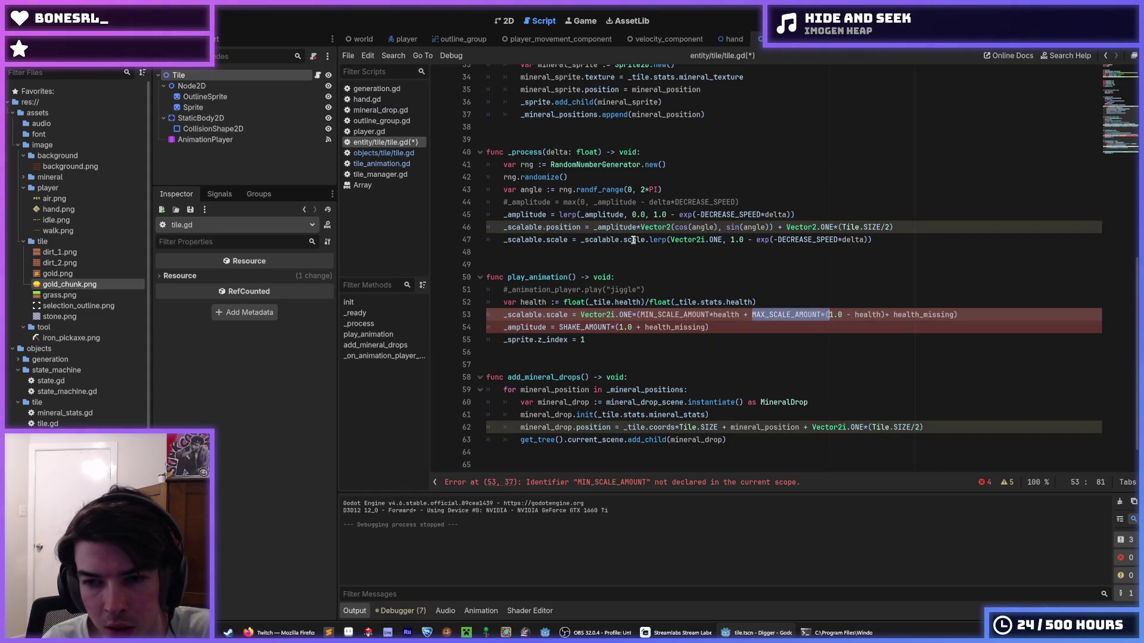
{"action": "key", "text": "shift+Right"}
{"action": "key", "text": "shift+Right"}
{"action": "key", "text": "shift+Right"}
{"action": "key", "text": "Right"}
{"action": "key", "text": "Right"}
{"action": "key", "text": "shift+Right"}
{"action": "key", "text": "shift+Right"}
{"action": "key", "text": "shift+Right"}
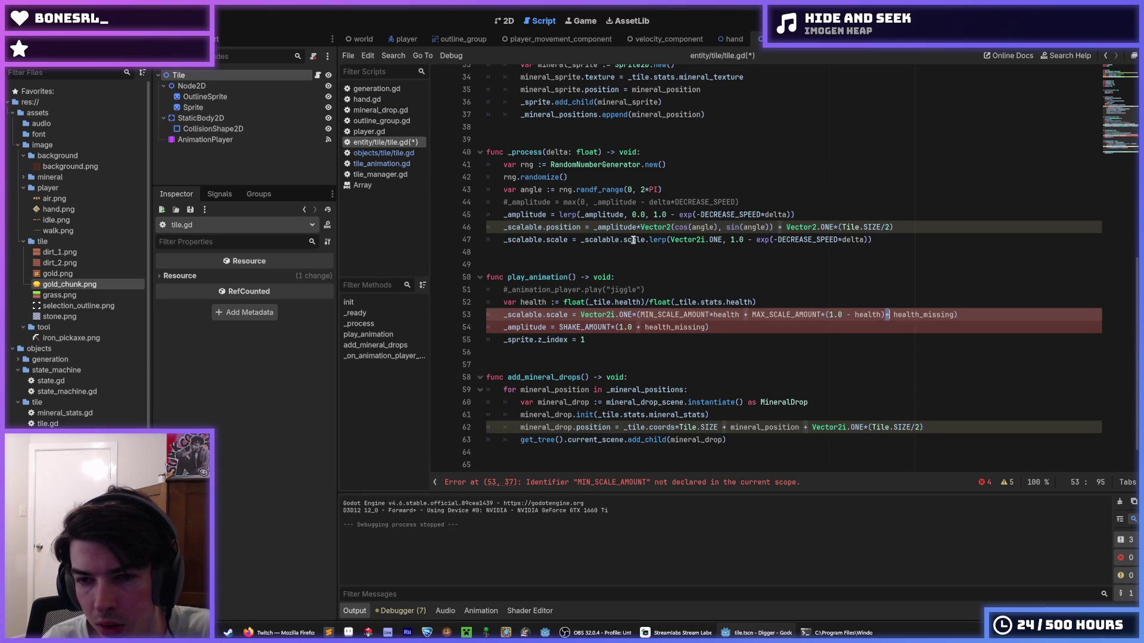
{"action": "key", "text": "BackSpace"}
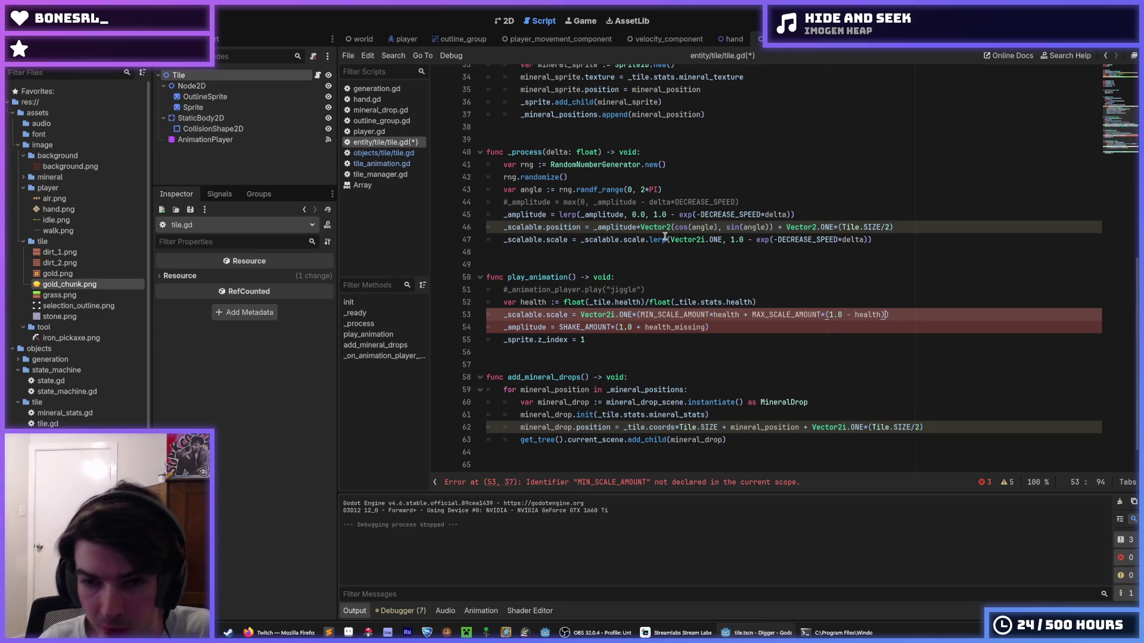
{"action": "left_click_drag", "start_coordinate": [739, 314], "coordinate": [650, 314]}
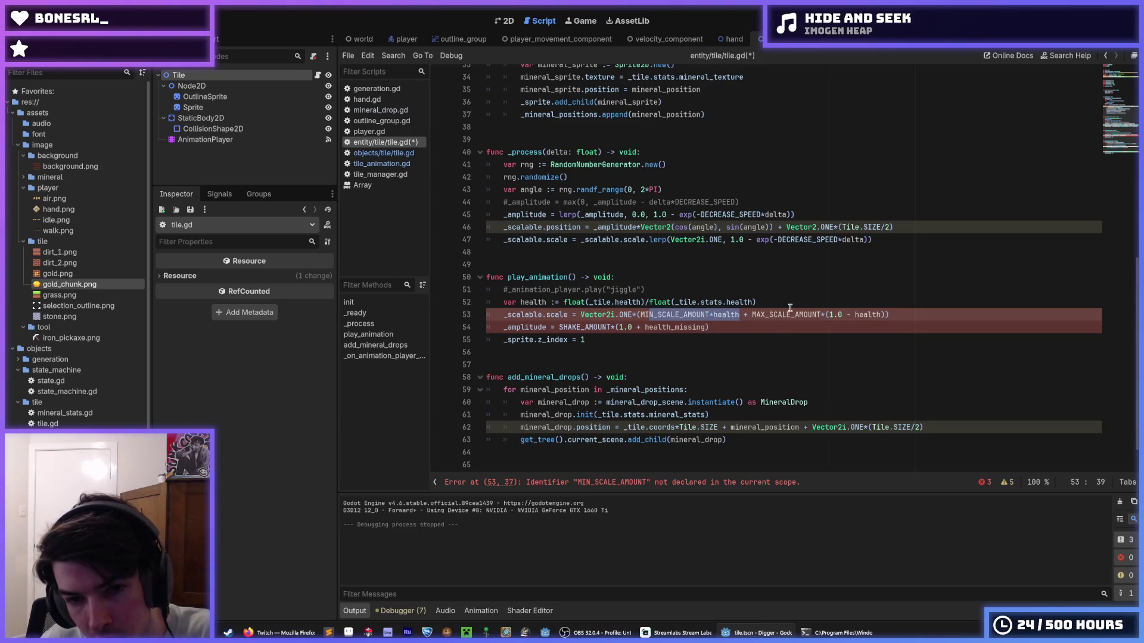
{"action": "left_click_drag", "start_coordinate": [752, 314], "coordinate": [888, 316]}
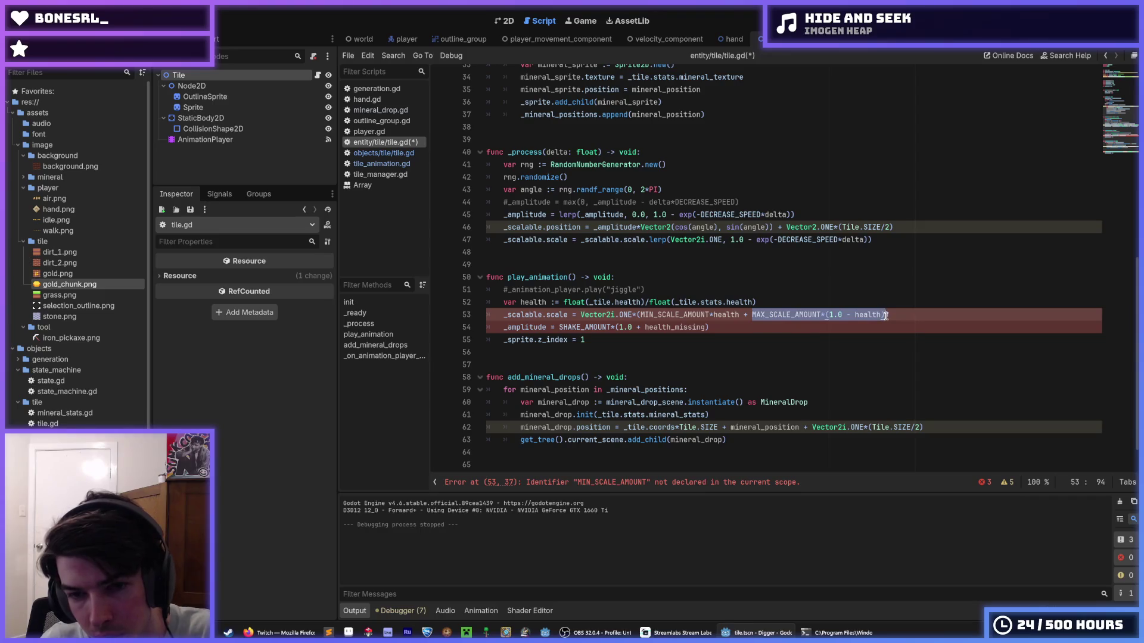
- Paste the scale blend over line 54's shake amount, respelled with SHAKE names, and save
{"action": "left_click", "coordinate": [874, 318]}
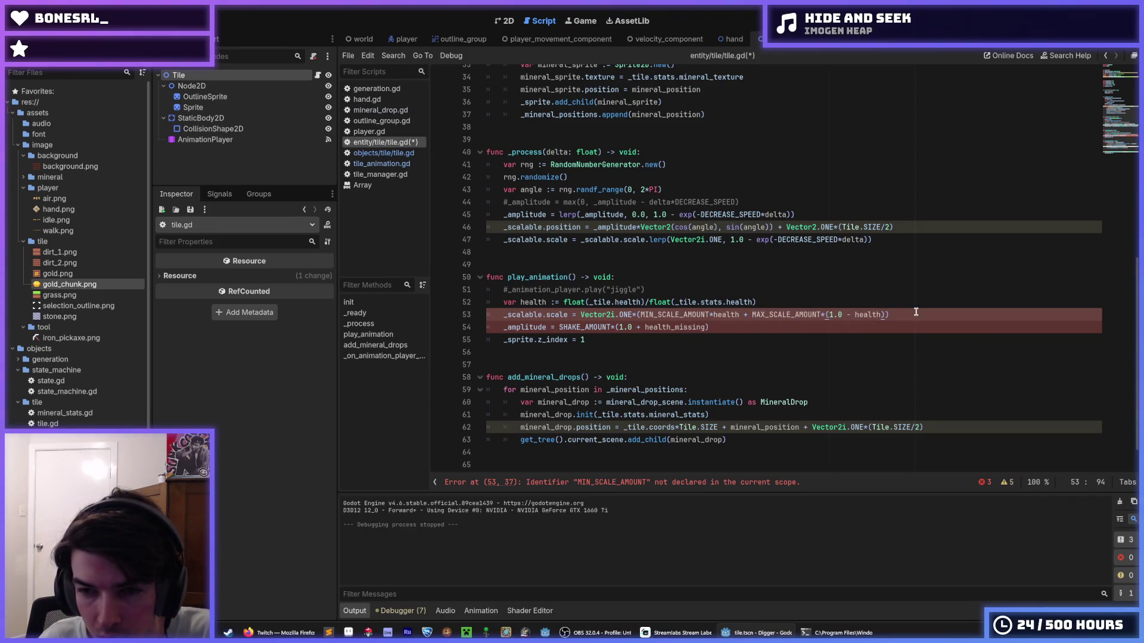
{"action": "left_click", "coordinate": [596, 315]}
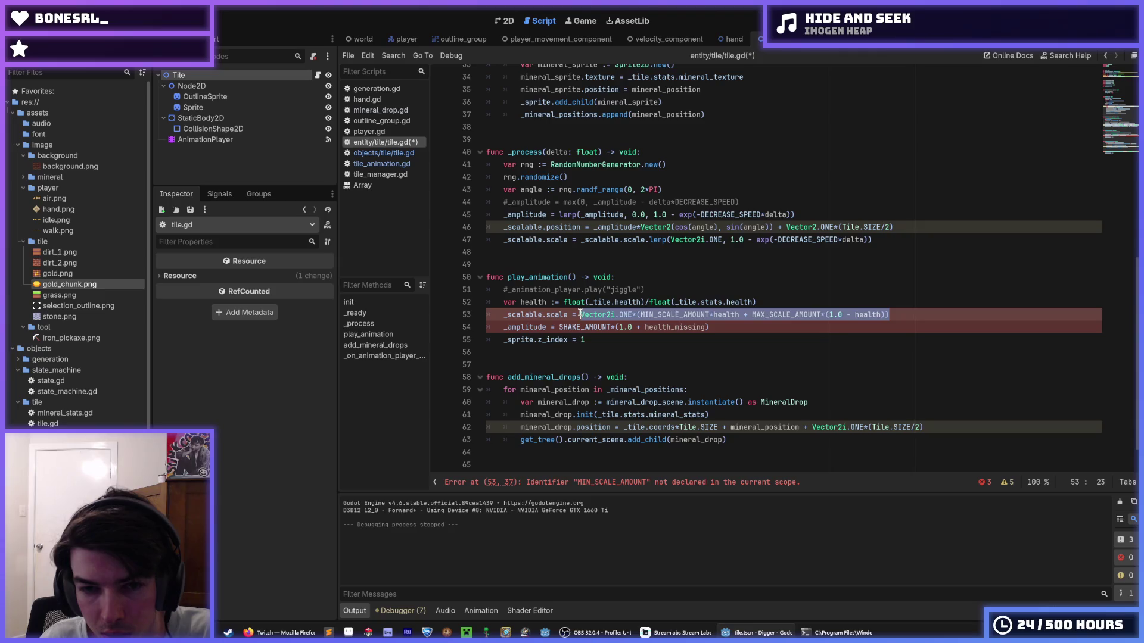
{"action": "left_click_drag", "start_coordinate": [596, 315], "coordinate": [637, 314]}
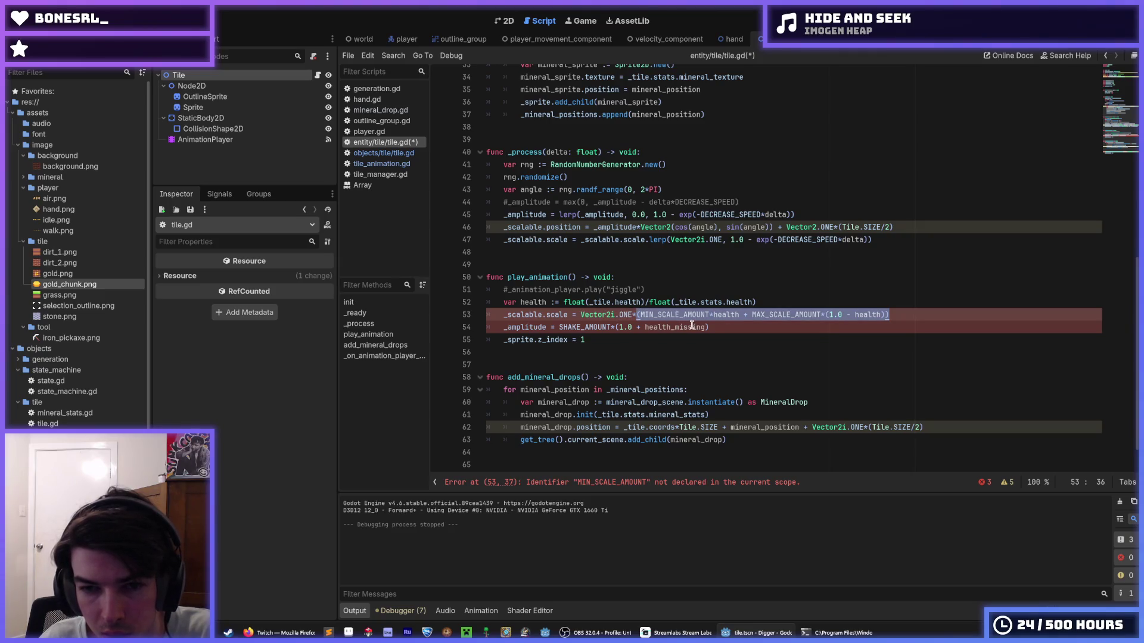
{"action": "left_click_drag", "start_coordinate": [731, 326], "coordinate": [581, 327]}
{"action": "key", "text": "ctrl+v"}
{"action": "type", "text": "SHAKE"}
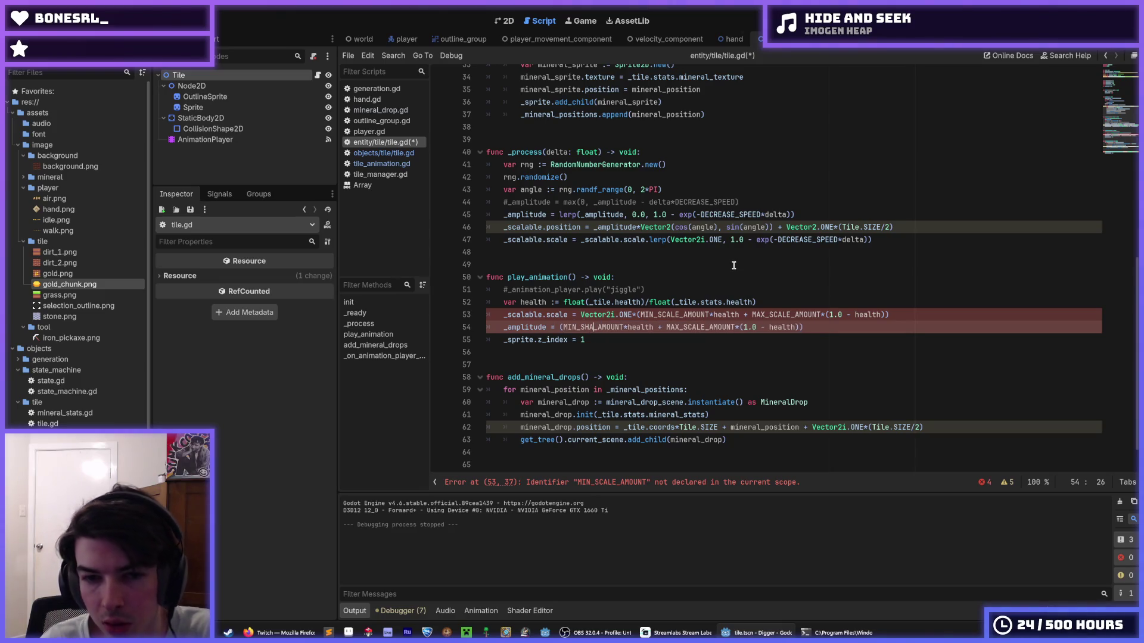
{"action": "left_click", "coordinate": [701, 327]}
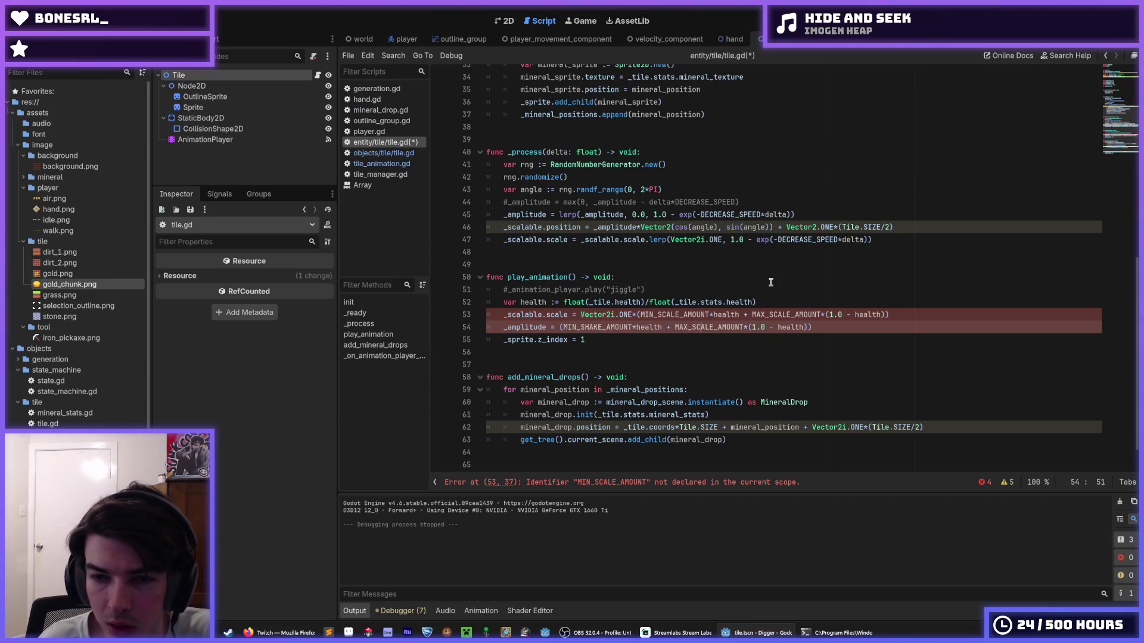
{"action": "key", "text": "BackSpace"}
{"action": "key", "text": "Delete"}
{"action": "key", "text": "Delete"}
{"action": "type", "text": "HAK"}
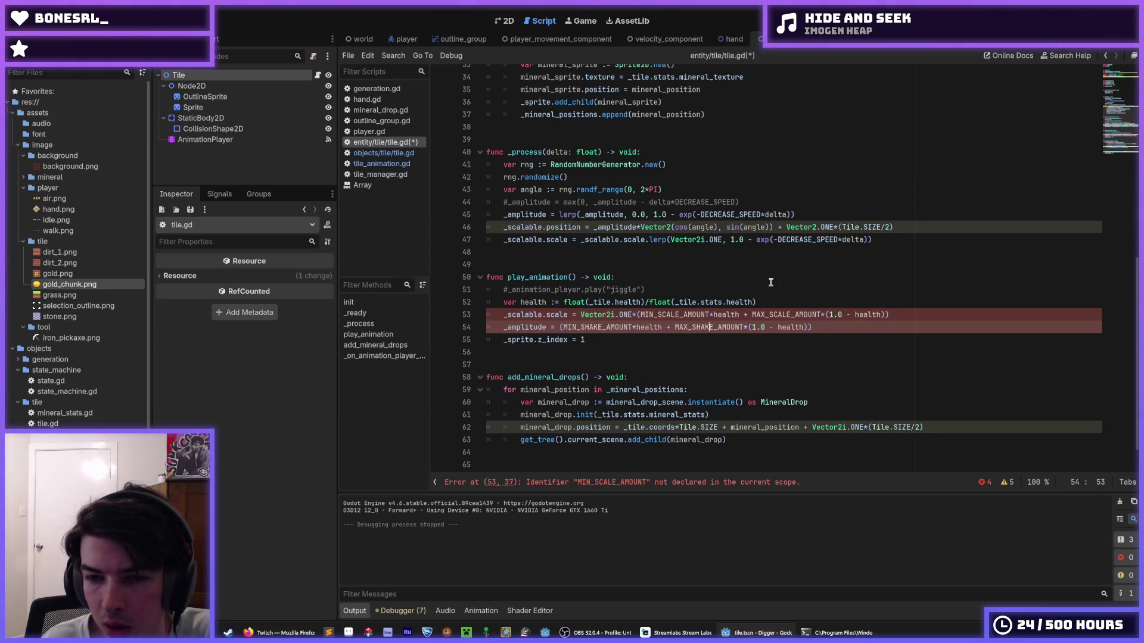
{"action": "key", "text": "ctrl+s"}
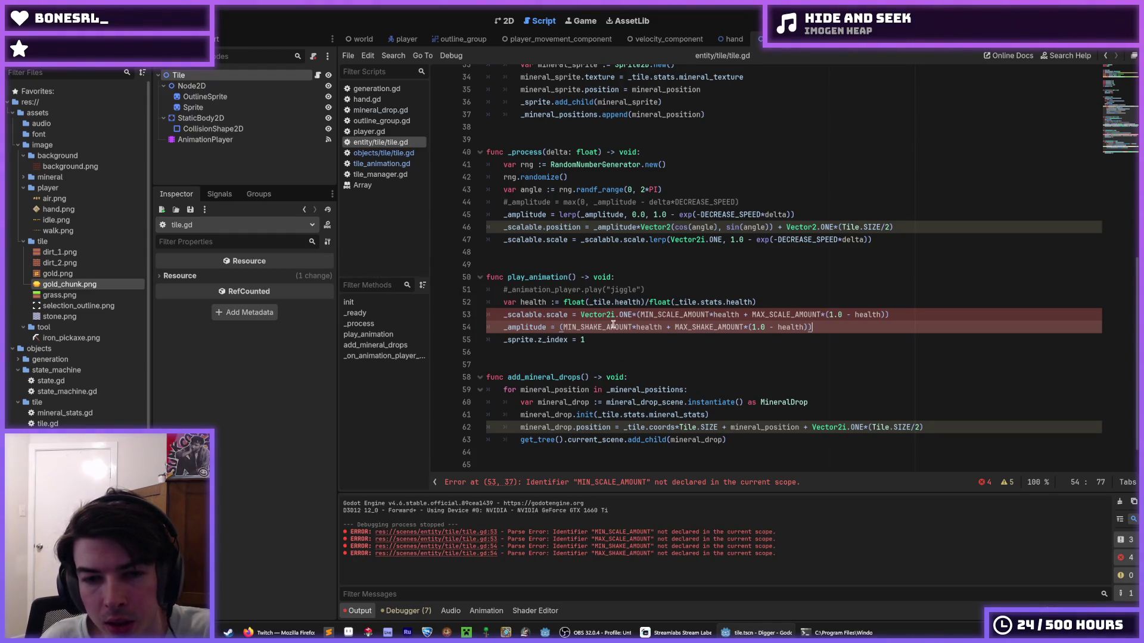
{"action": "scroll", "scroll_direction": "up", "scroll_amount": 3}
{"action": "left_click", "coordinate": [608, 249]}
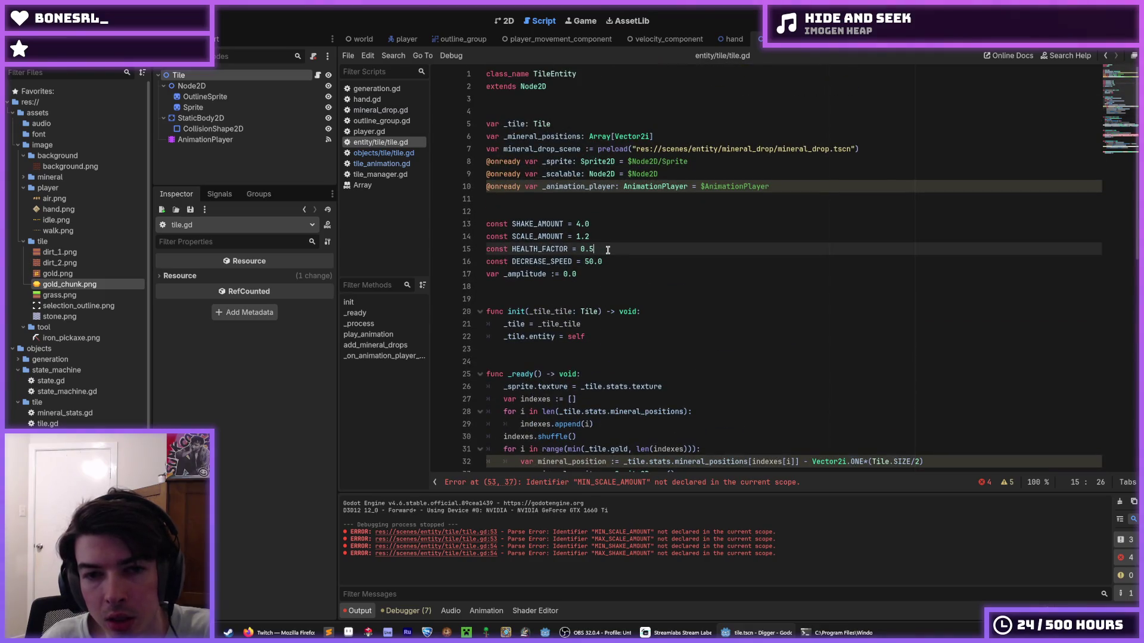
- Duplicate the SHAKE_AMOUNT and SCALE_AMOUNT constant lines
{"action": "key", "text": "Up"}
{"action": "key", "text": "Down"}
{"action": "key", "text": "Up"}
{"action": "key", "text": "Up"}
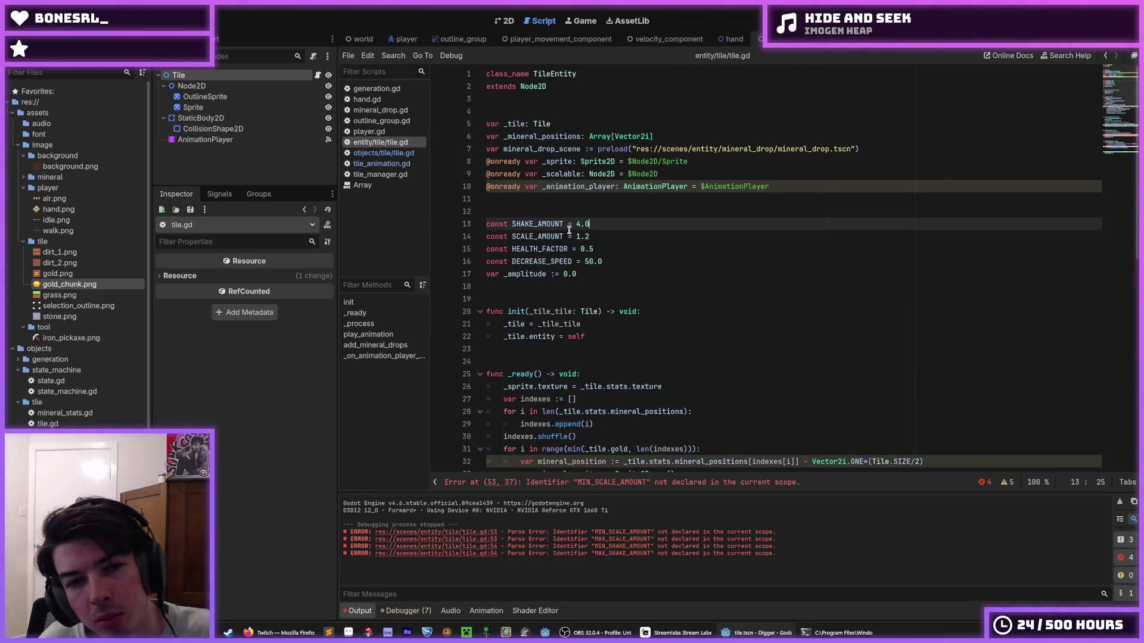
{"action": "key", "text": "ctrl+shift+d"}
{"action": "key", "text": "Down"}
{"action": "key", "text": "ctrl+shift+d"}
- Rename the four constants MIN_SHAKE_AMOUNT, MAX_SHAKE_AMOUNT, MIN_SCALE_AMOUNT and MAX_SCALE_AMOUNT
{"action": "left_click", "coordinate": [511, 224]}
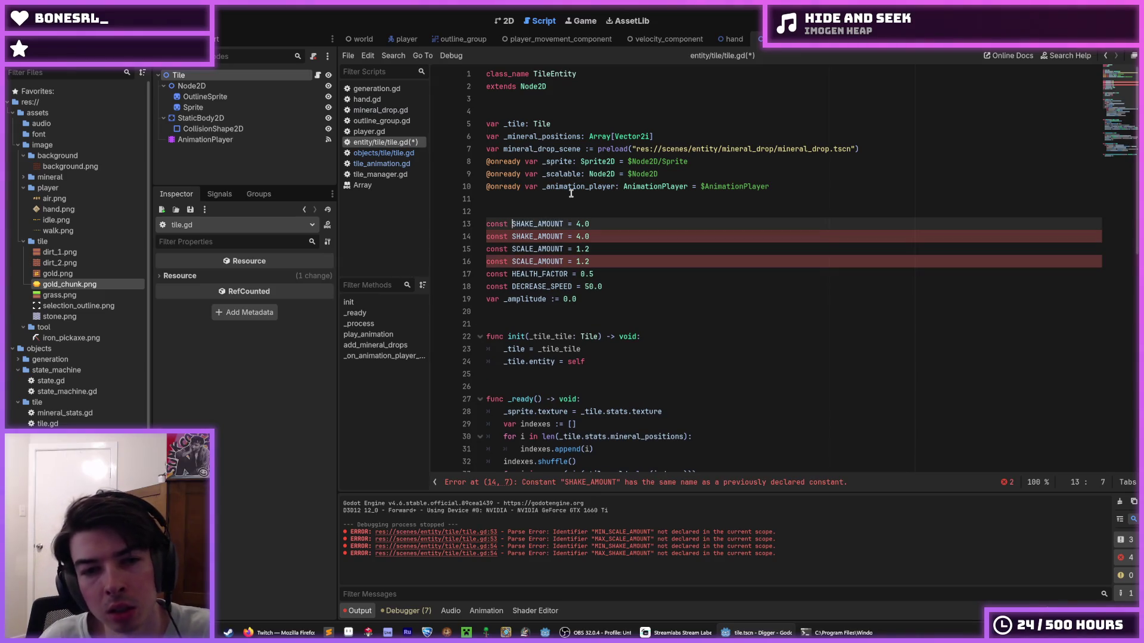
{"action": "type", "text": "MIN_"}
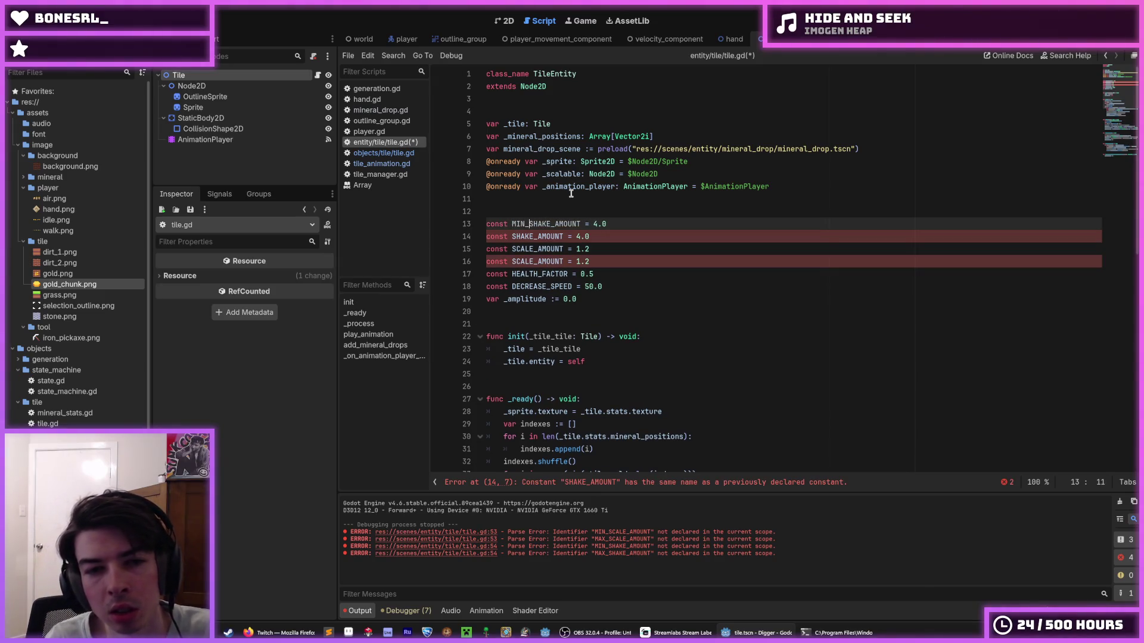
{"action": "key", "text": "Down"}
{"action": "type", "text": "MAX_"}
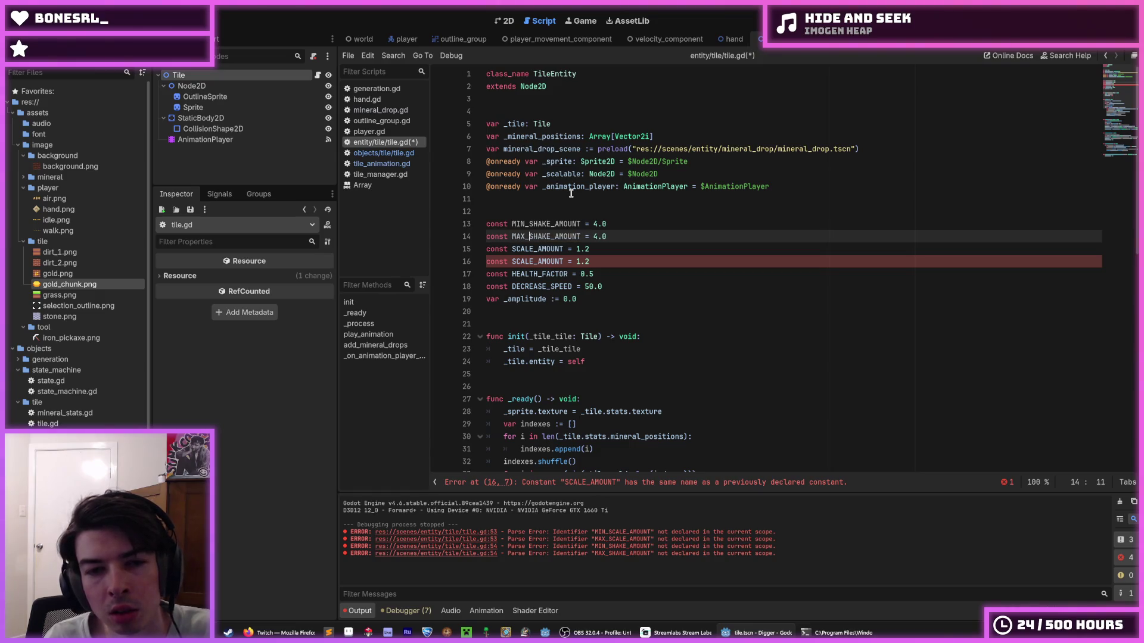
{"action": "key", "text": "Down"}
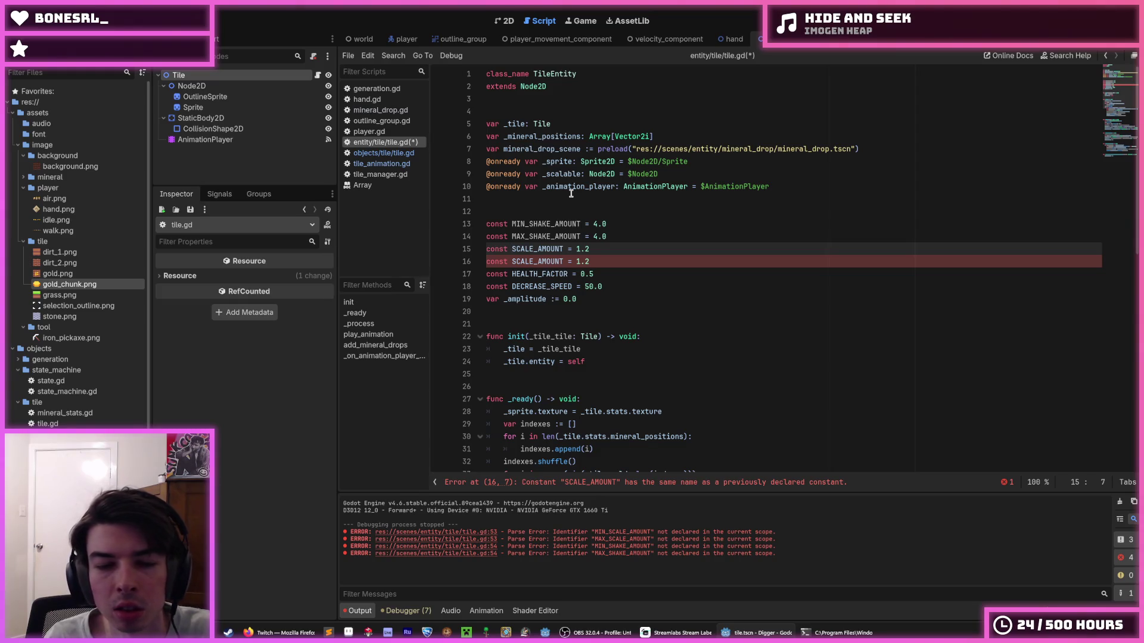
{"action": "type", "text": "MIN_"}
{"action": "key", "text": "Down"}
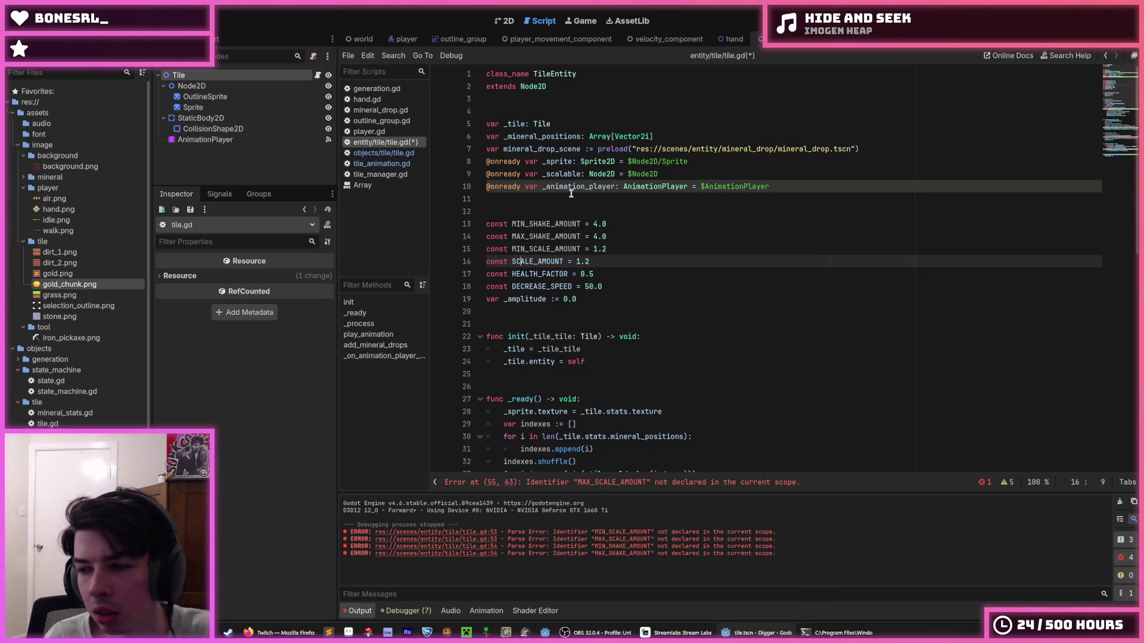
{"action": "type", "text": "MAX_"}
{"action": "key", "text": "End"}
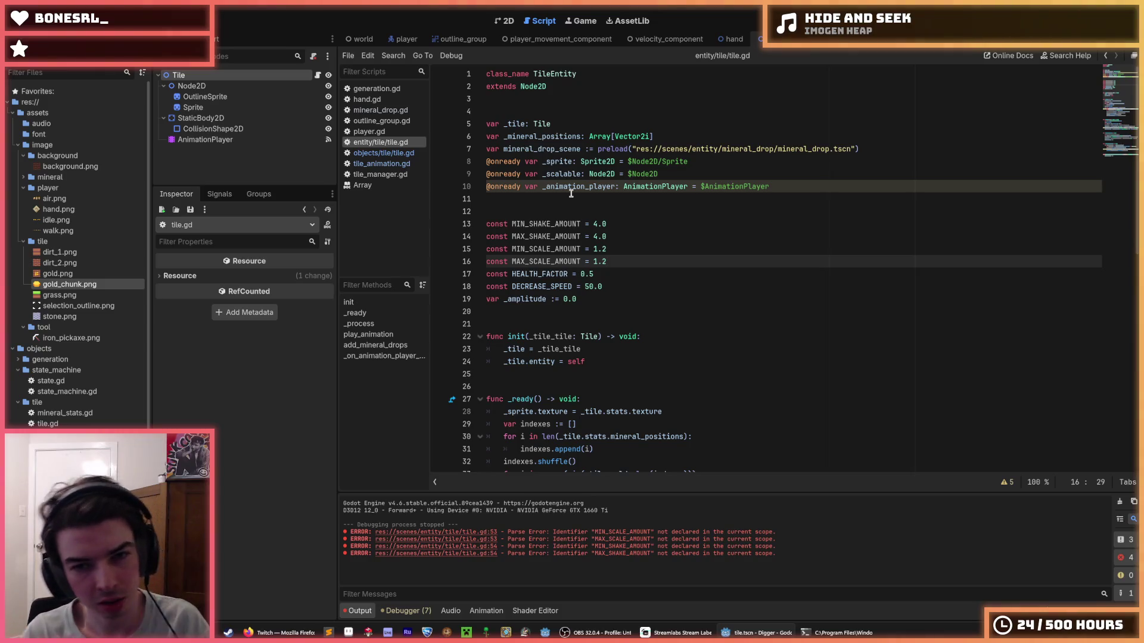
{"action": "key", "text": "Up"}
{"action": "key", "text": "Up"}
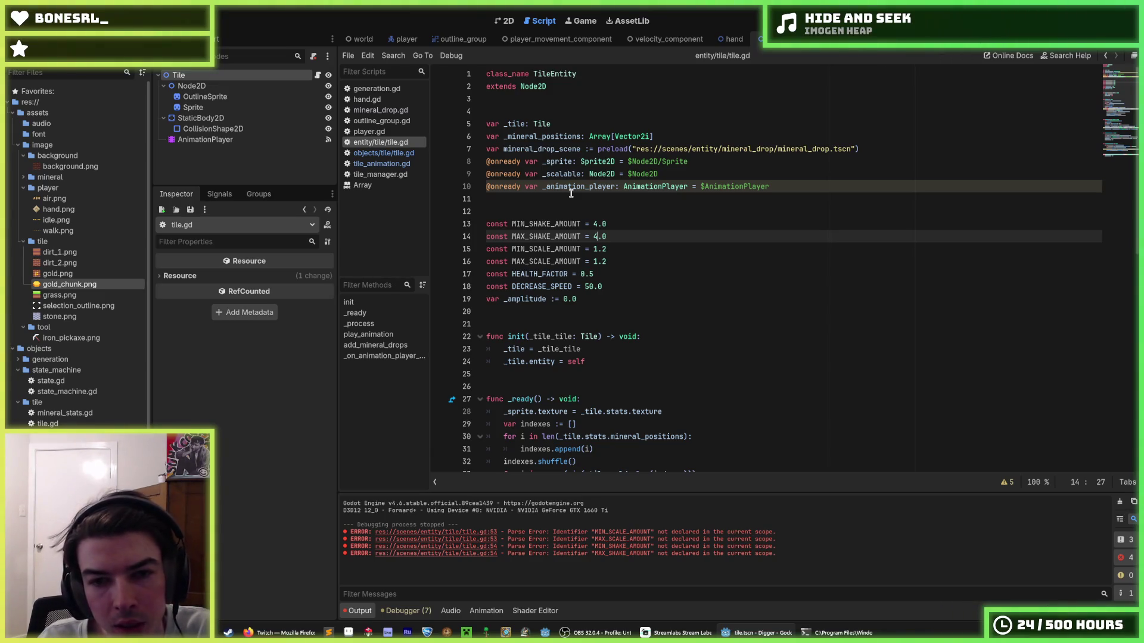
- Edit the minimum scale digit and delete the 4 from MIN_SHAKE_AMOUNT
{"action": "key", "text": "Down"}
{"action": "key", "text": "End"}
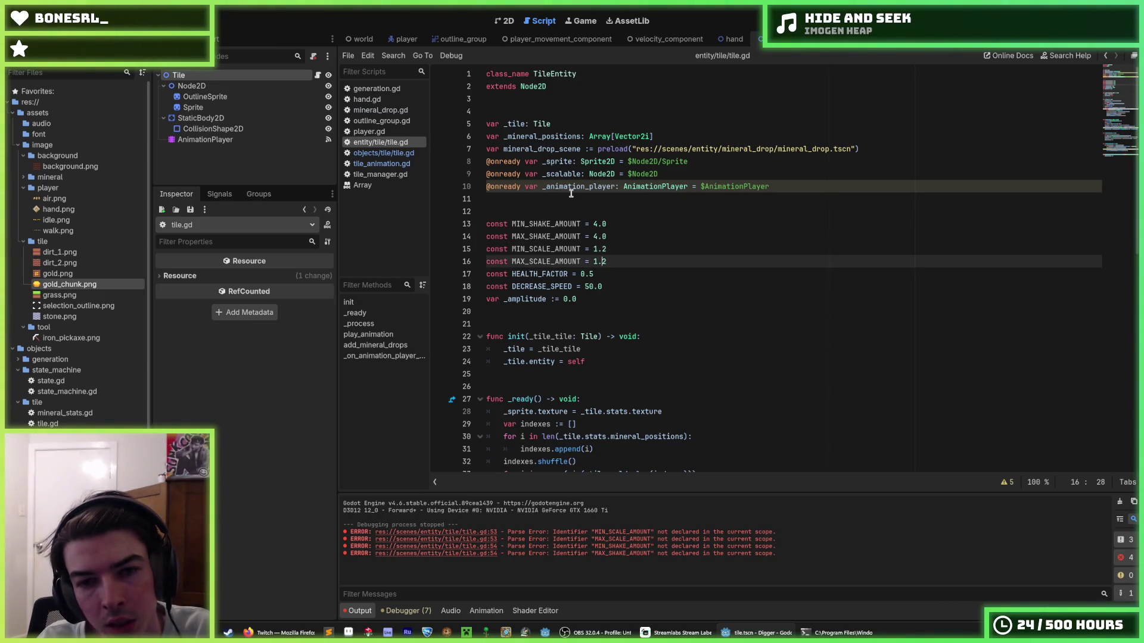
{"action": "key", "text": "BackSpace"}
{"action": "type", "text": "4"}
{"action": "key", "text": "Up"}
{"action": "key", "text": "Left"}
{"action": "key", "text": "Left"}
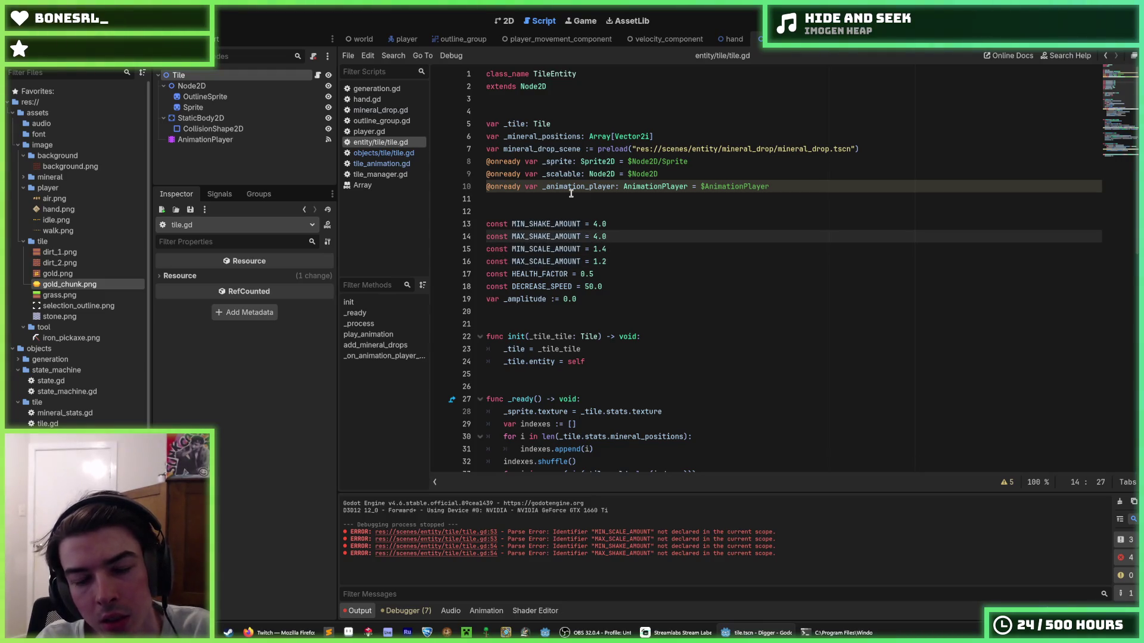
{"action": "key", "text": "Up"}
{"action": "key", "text": "BackSpace"}
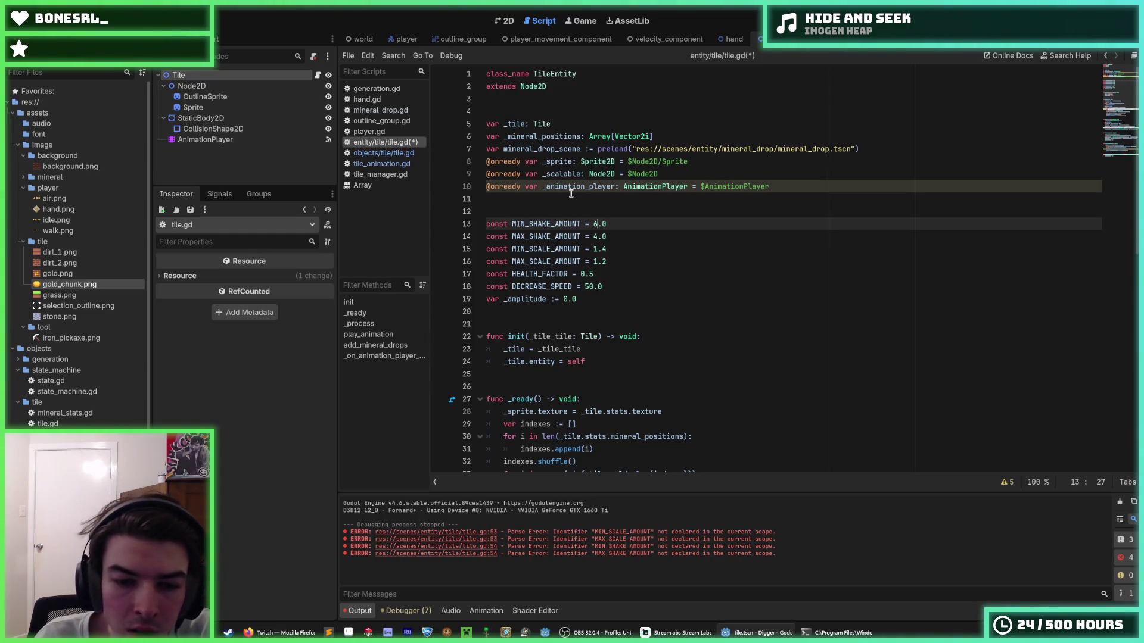
- Set the scale range to 1.1 for MIN_SCALE_AMOUNT and 1.2 for MAX_SCALE_AMOUNT
{"action": "key", "text": "Down"}
{"action": "key", "text": "Down"}
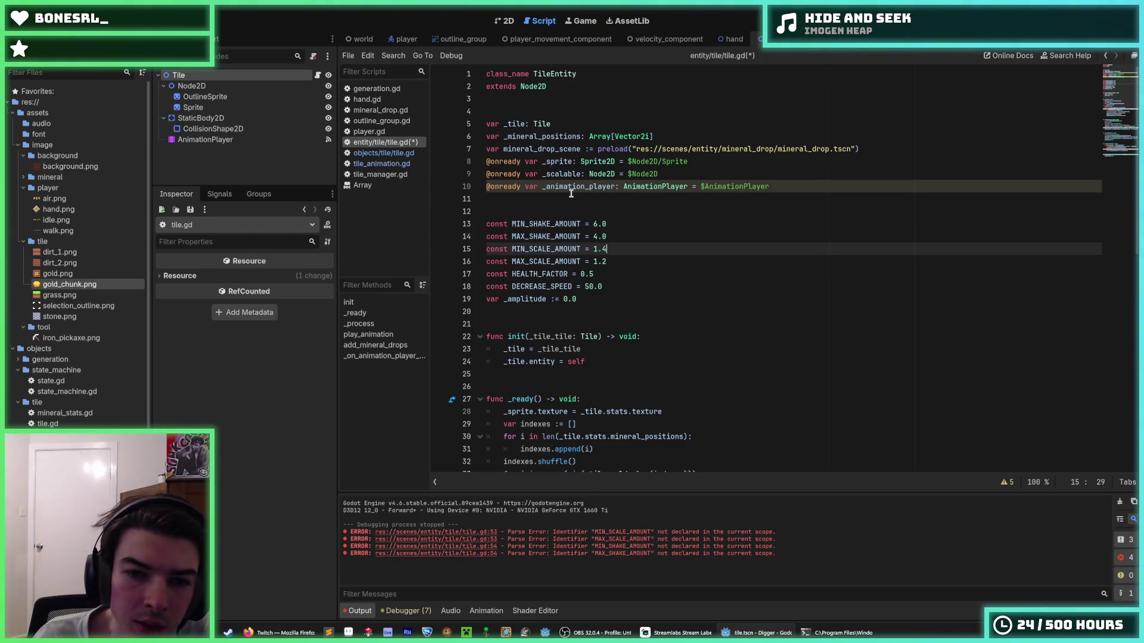
{"action": "key", "text": "Down"}
{"action": "key", "text": "Up"}
{"action": "key", "text": "Up"}
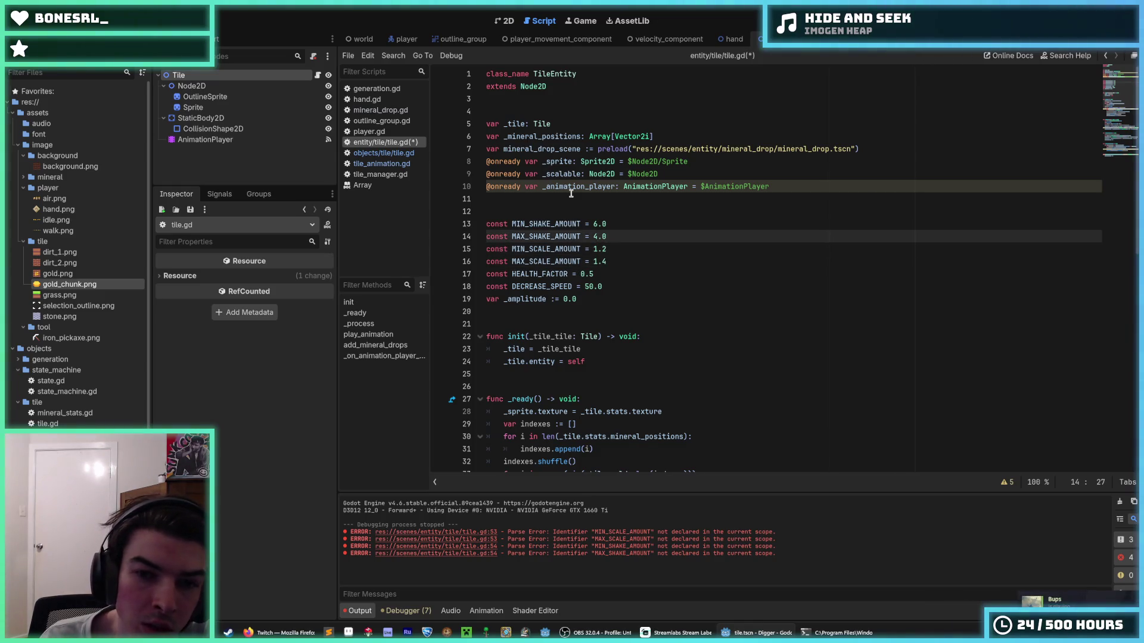
{"action": "key", "text": "Down"}
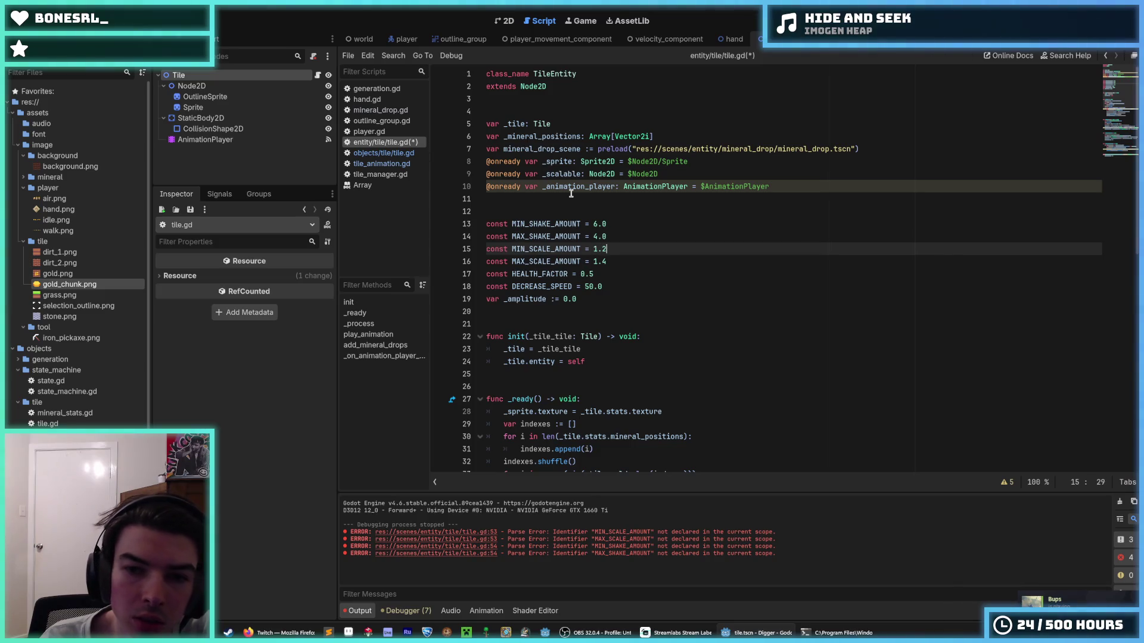
{"action": "key", "text": "ctrl+z"}
{"action": "key", "text": "ctrl+z"}
{"action": "key", "text": "Up"}
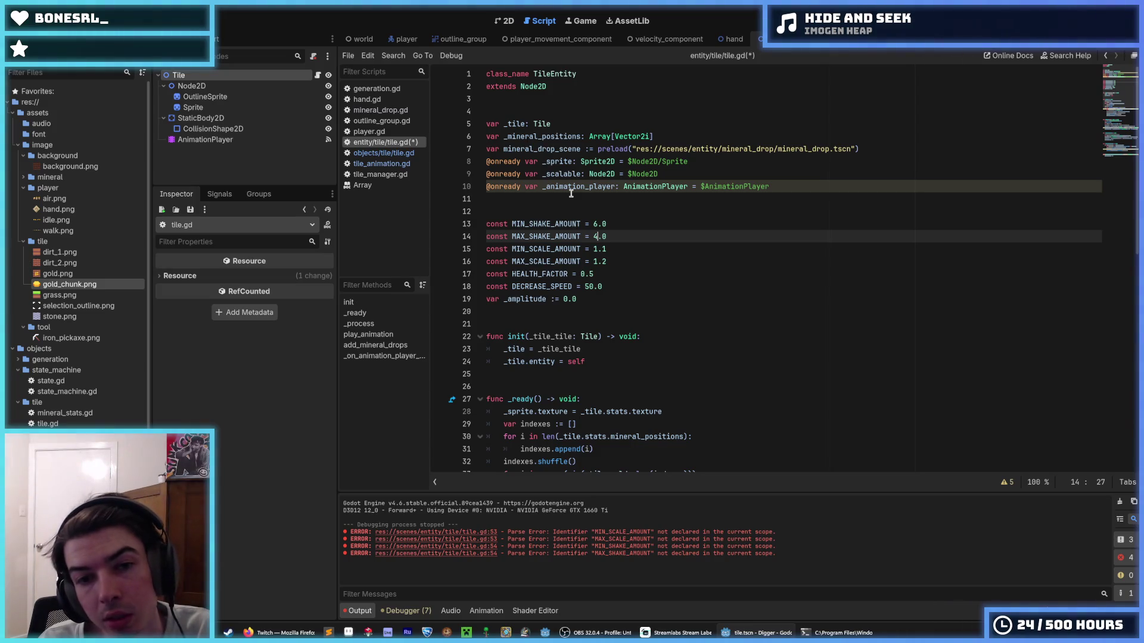
- Make MIN_SHAKE_AMOUNT 3.0 and MAX_SHAKE_AMOUNT 6.0, and save tile.gd
{"action": "key", "text": "Up"}
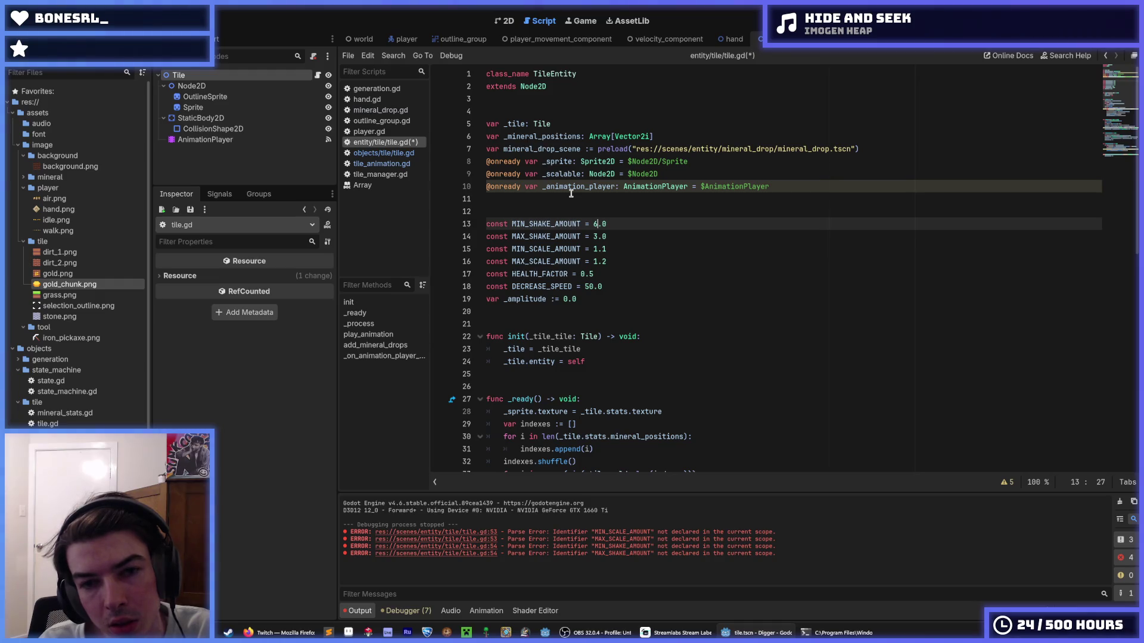
{"action": "key", "text": "Down"}
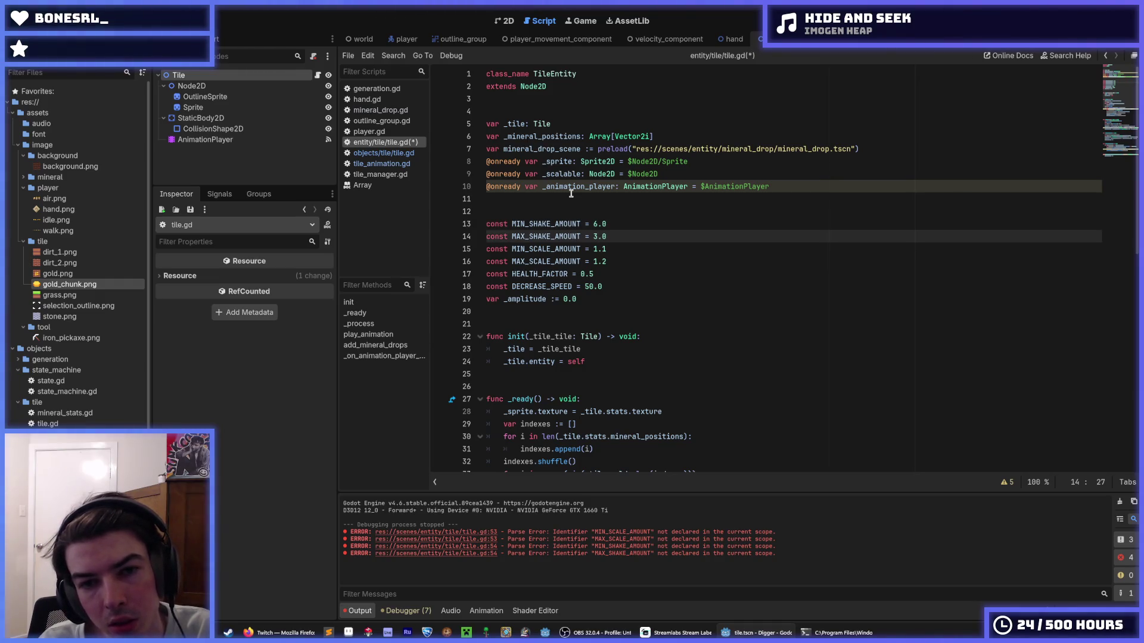
{"action": "key", "text": "ctrl+z"}
{"action": "key", "text": "ctrl+z"}
{"action": "key", "text": "ctrl+s"}
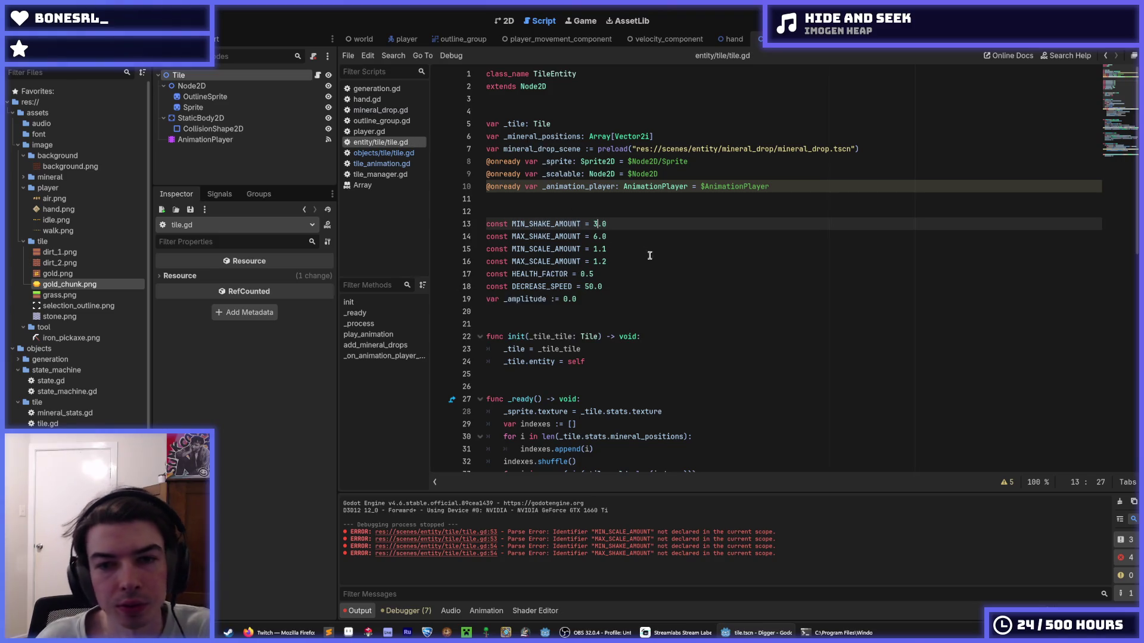
{"action": "left_click", "coordinate": [649, 255]}
- Delete the unused HEALTH_FACTOR constant line
{"action": "scroll", "scroll_direction": "down", "scroll_amount": 3}
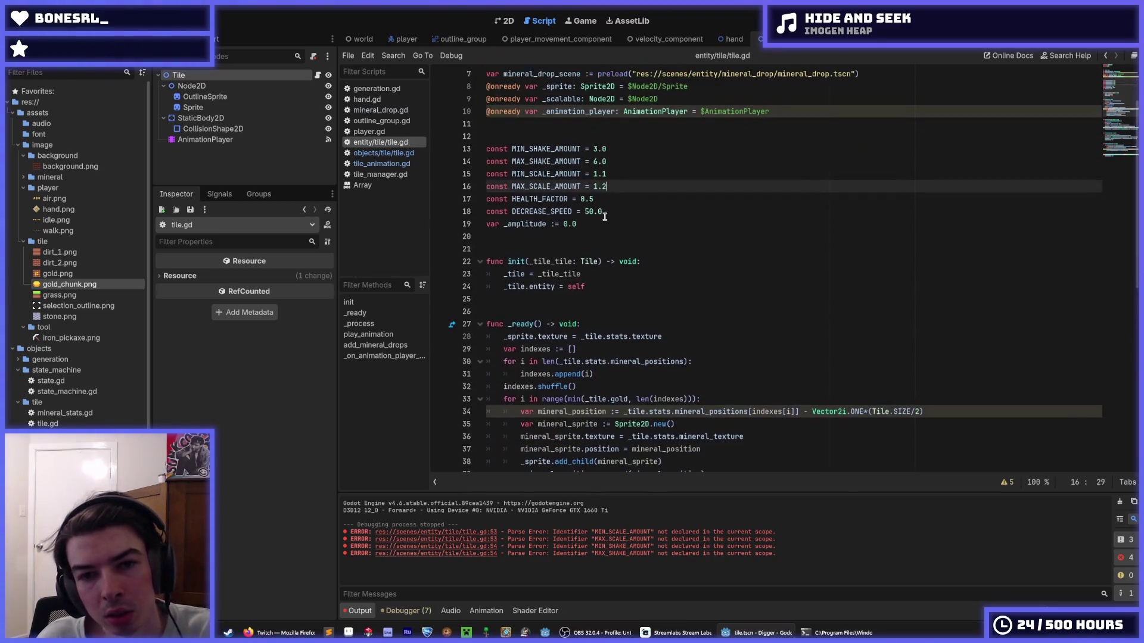
{"action": "left_click_drag", "start_coordinate": [614, 199], "coordinate": [629, 187]}
{"action": "key", "text": "BackSpace"}
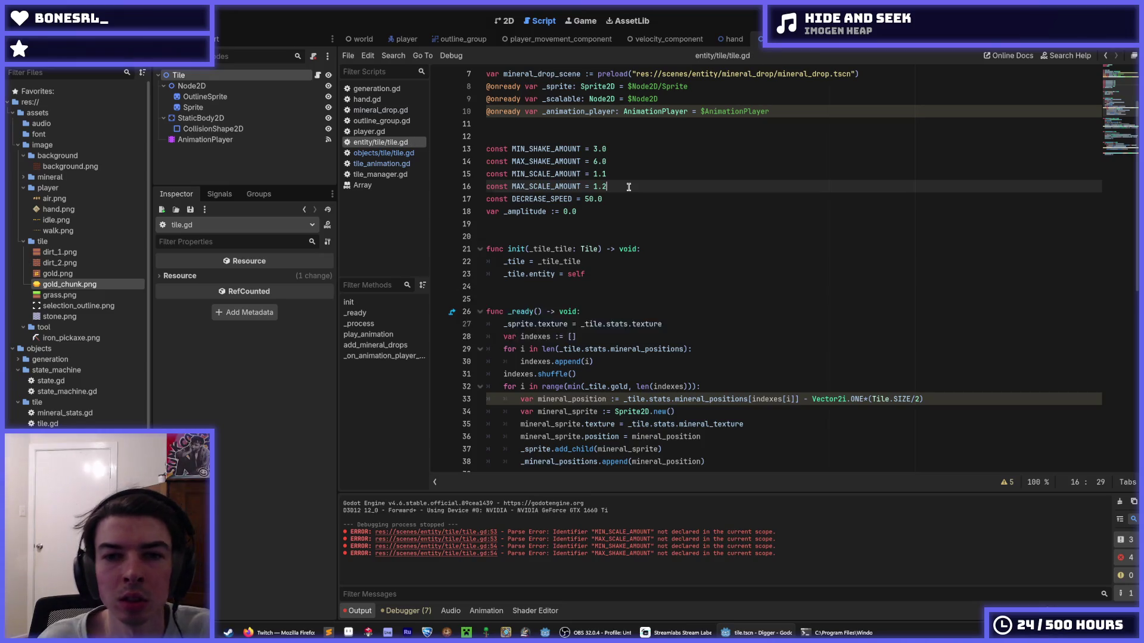
- Scroll through the init and mineral_drop code toward play_animation
{"action": "scroll", "scroll_direction": "down", "scroll_amount": 3}
{"action": "scroll", "scroll_direction": "up", "scroll_amount": 3}
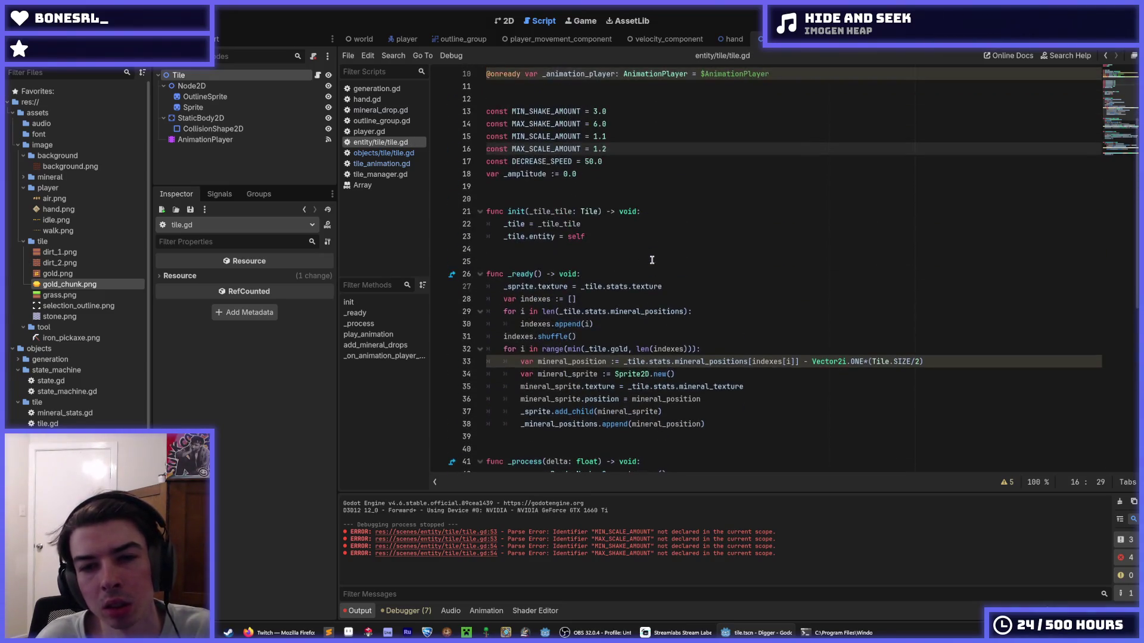
{"action": "left_click", "coordinate": [652, 241]}
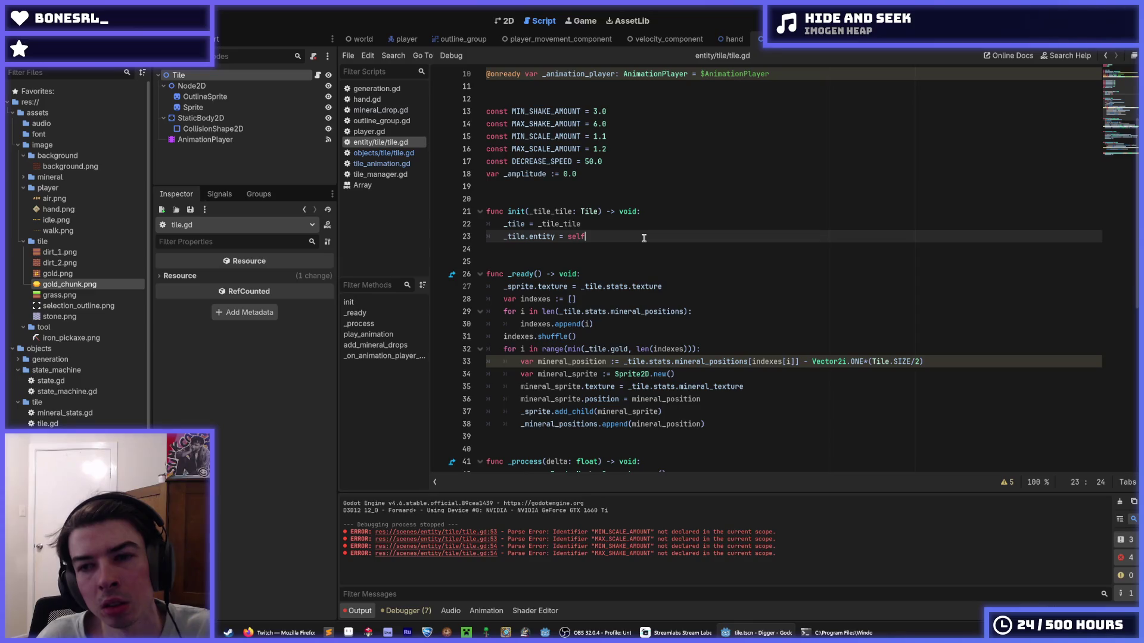
{"action": "scroll", "scroll_direction": "down", "scroll_amount": 3}
{"action": "scroll", "scroll_direction": "down", "scroll_amount": 3}
{"action": "left_click", "coordinate": [774, 365]}
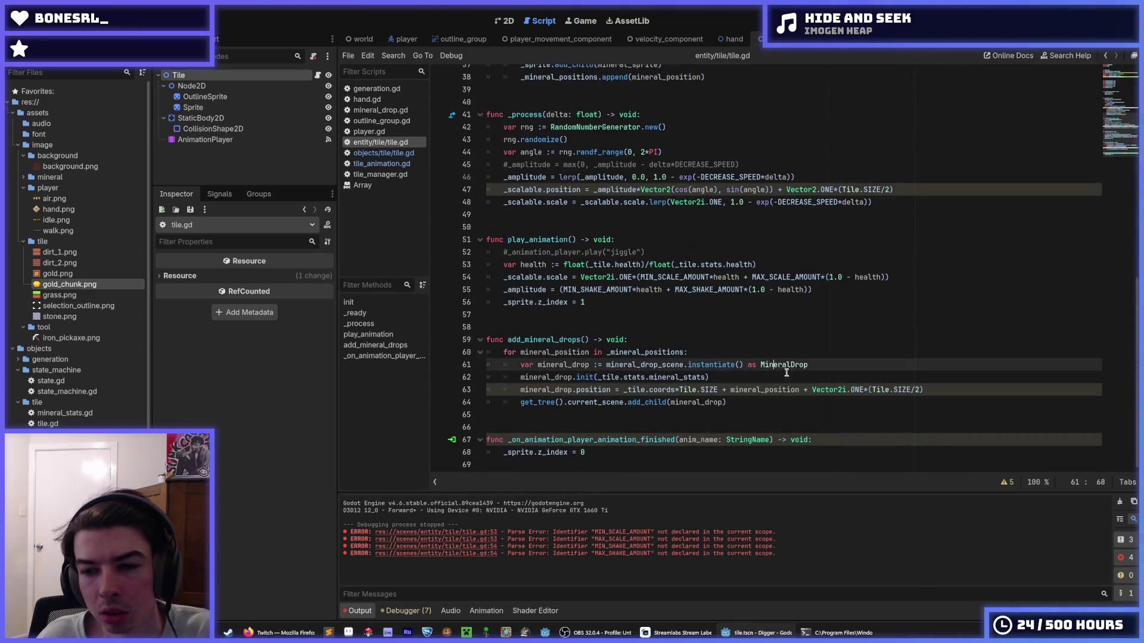
{"action": "left_click", "coordinate": [792, 375]}
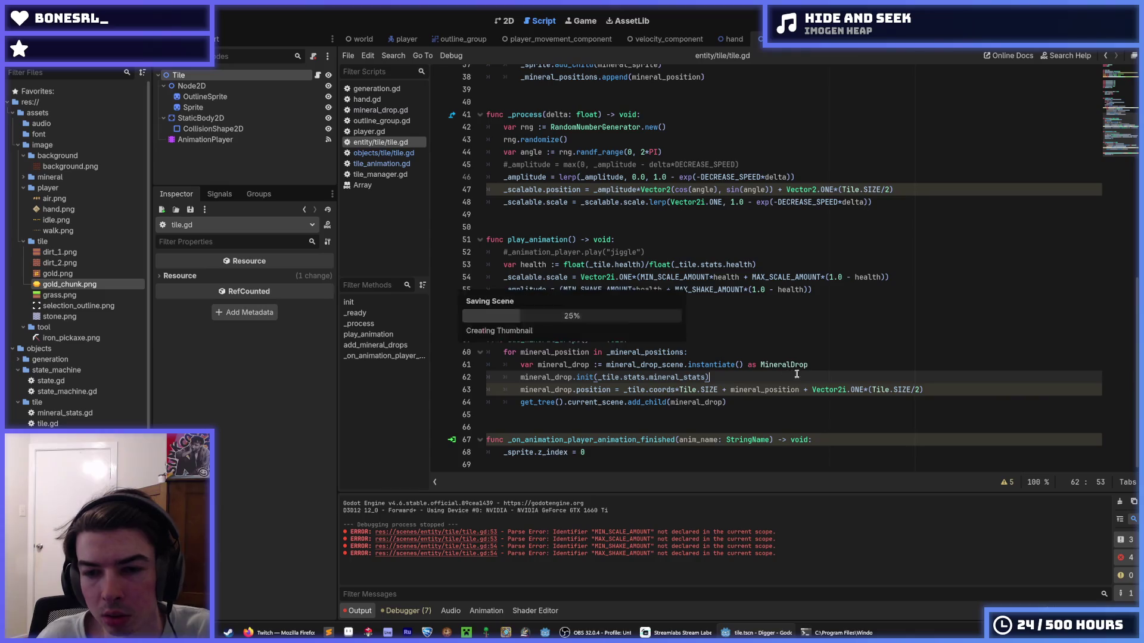
{"action": "left_click", "coordinate": [821, 360]}
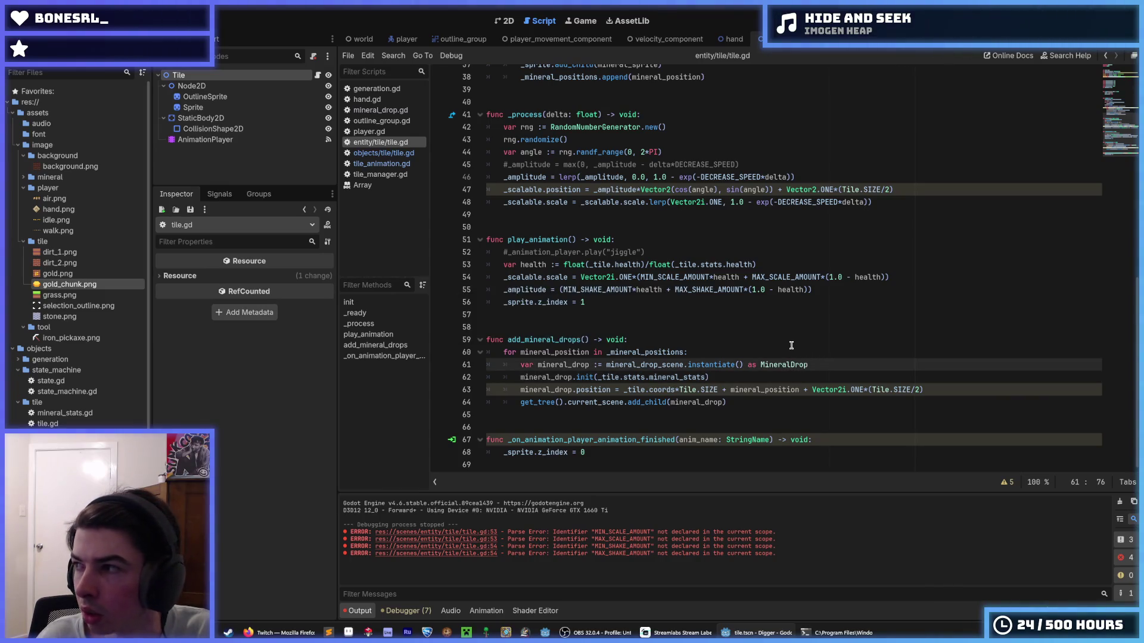
{"action": "left_click", "coordinate": [822, 351]}
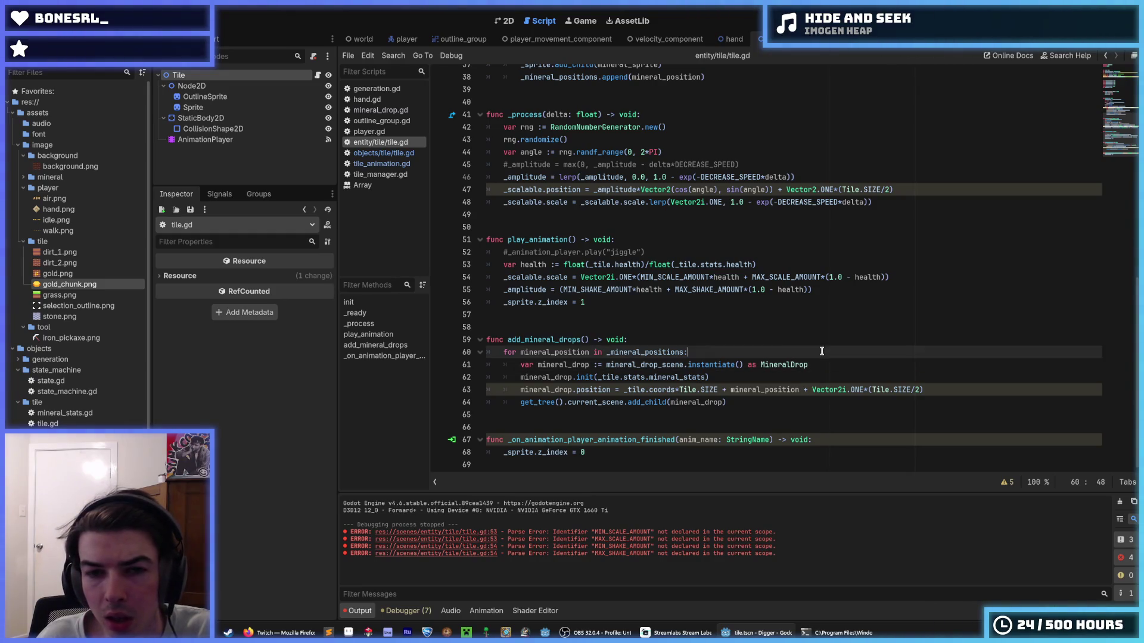
- Strip the outer brackets from the _amplitude formula and run the game
{"action": "left_click", "coordinate": [763, 330]}
{"action": "left_click", "coordinate": [716, 301]}
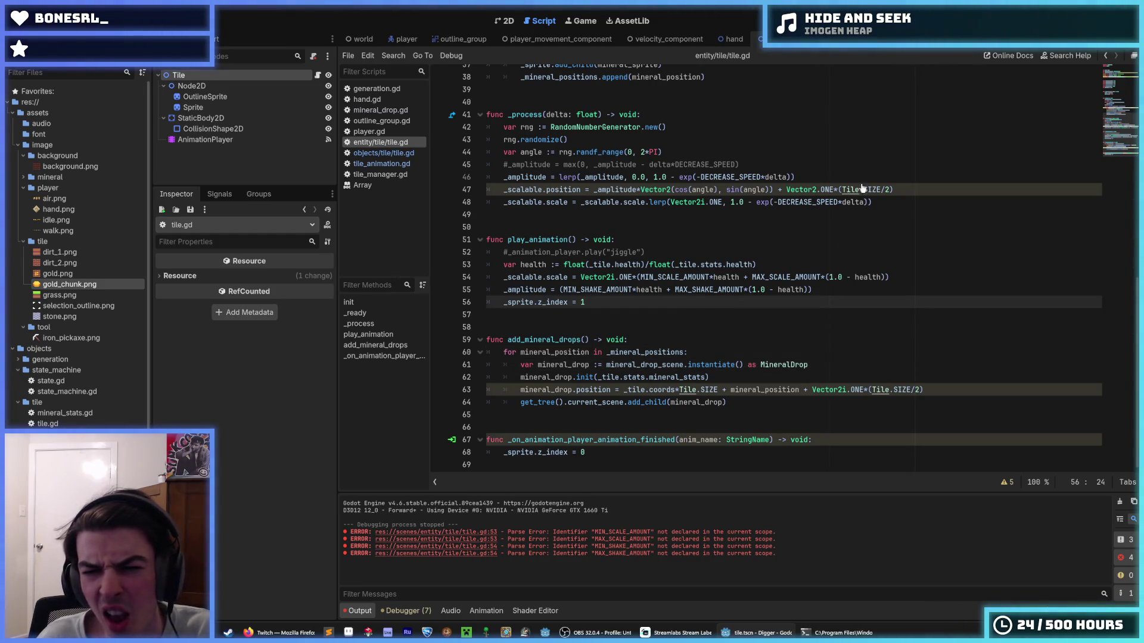
{"action": "left_click", "coordinate": [842, 291]}
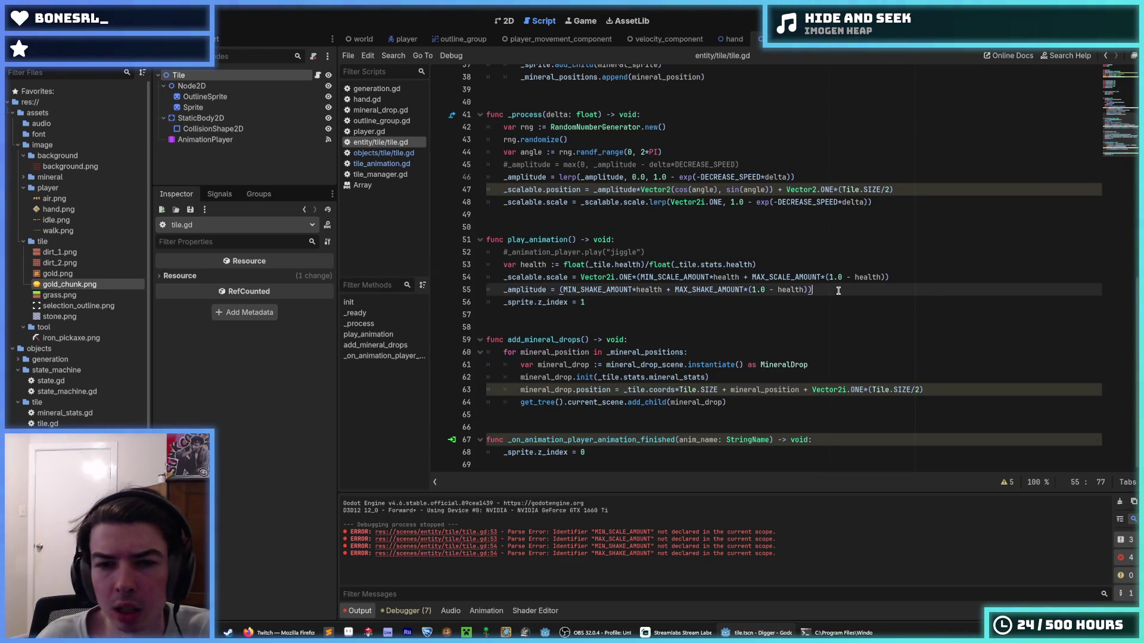
{"action": "left_click", "coordinate": [565, 290]}
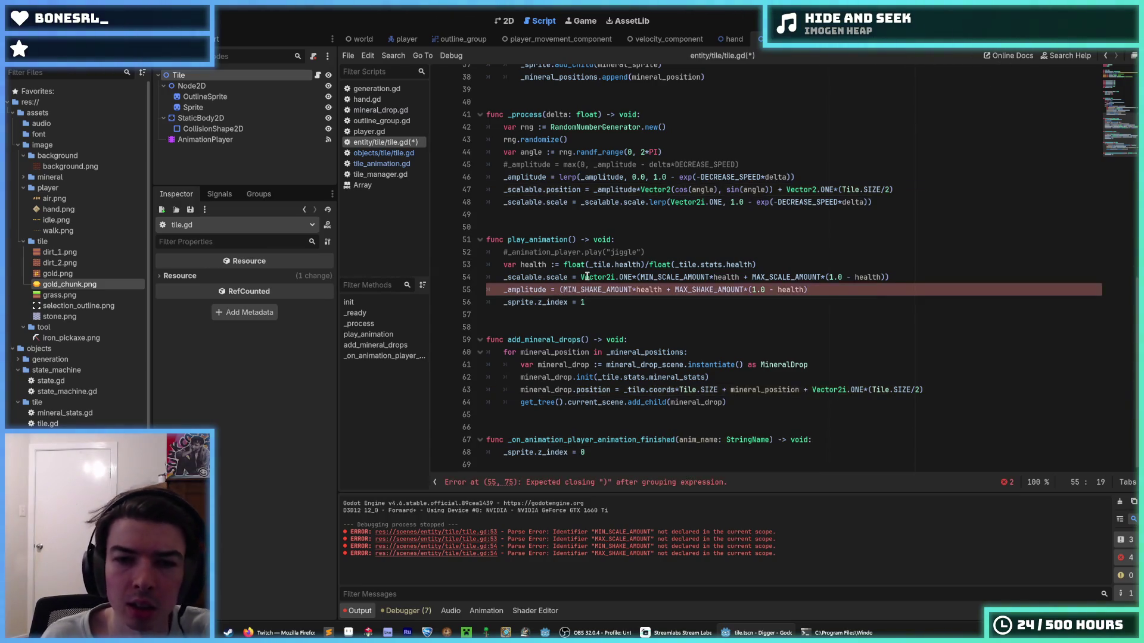
{"action": "key", "text": "BackSpace"}
{"action": "key", "text": "F5"}
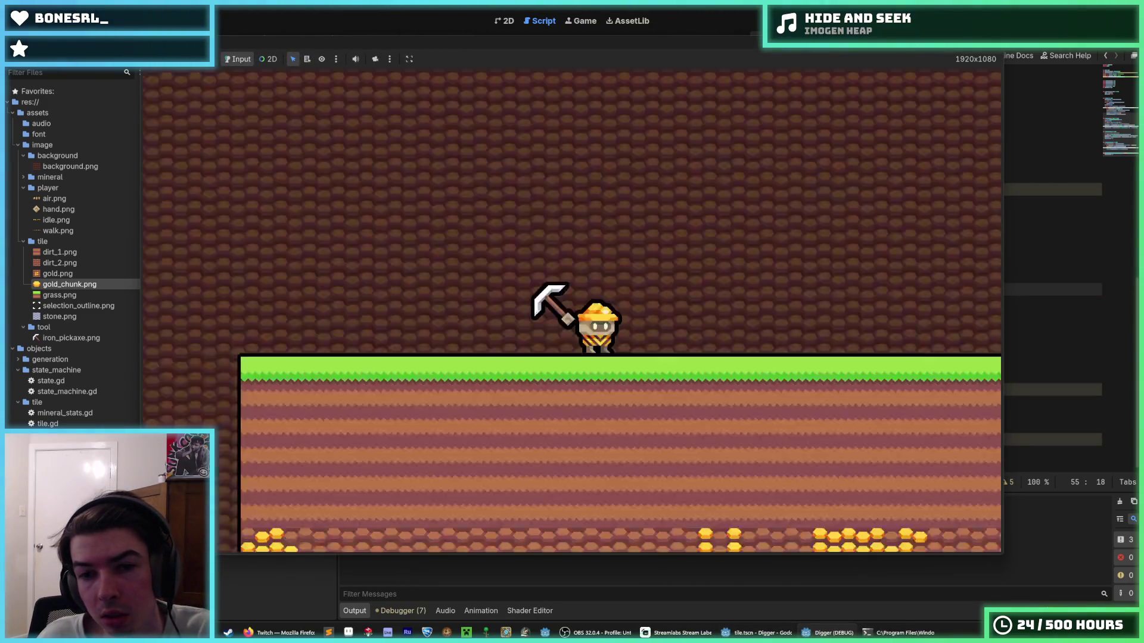
- Dig a shaft straight down through the grass and dirt into the stone layer
{"action": "left_click", "coordinate": [613, 420]}
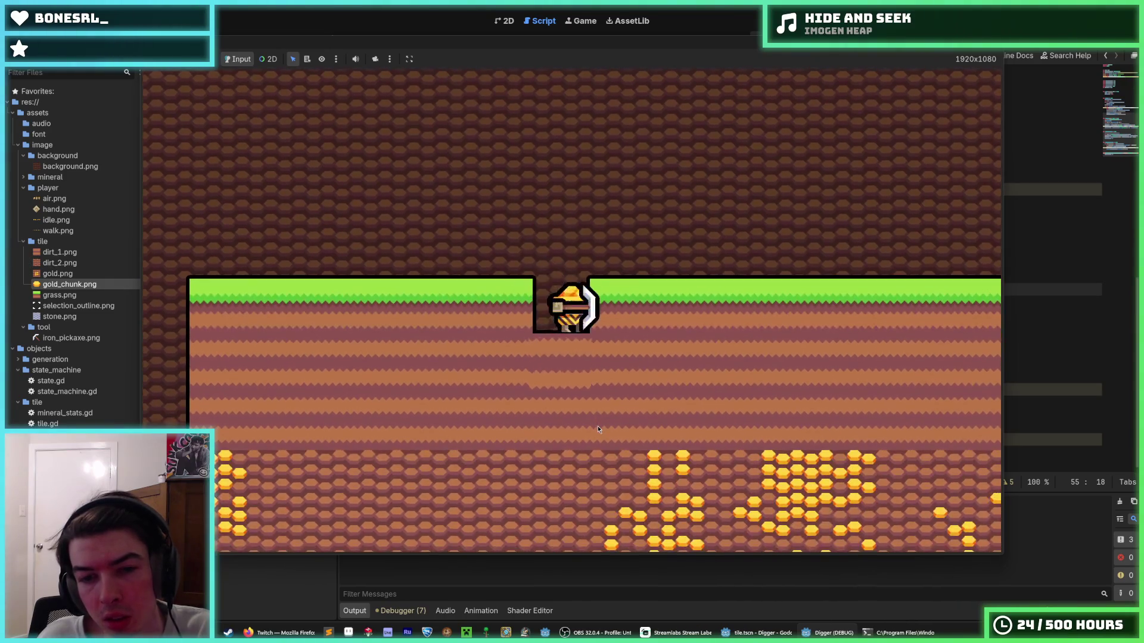
{"action": "left_click", "coordinate": [576, 431]}
{"action": "left_click", "coordinate": [577, 436]}
{"action": "left_click", "coordinate": [577, 436]}
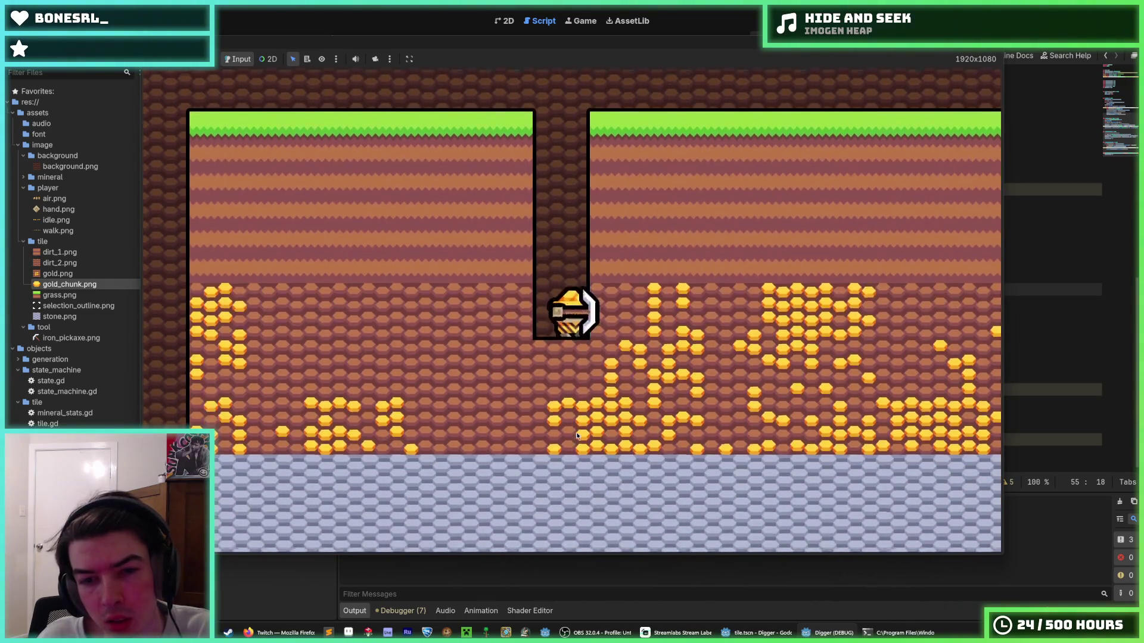
{"action": "left_click", "coordinate": [577, 436]}
{"action": "left_click", "coordinate": [576, 436]}
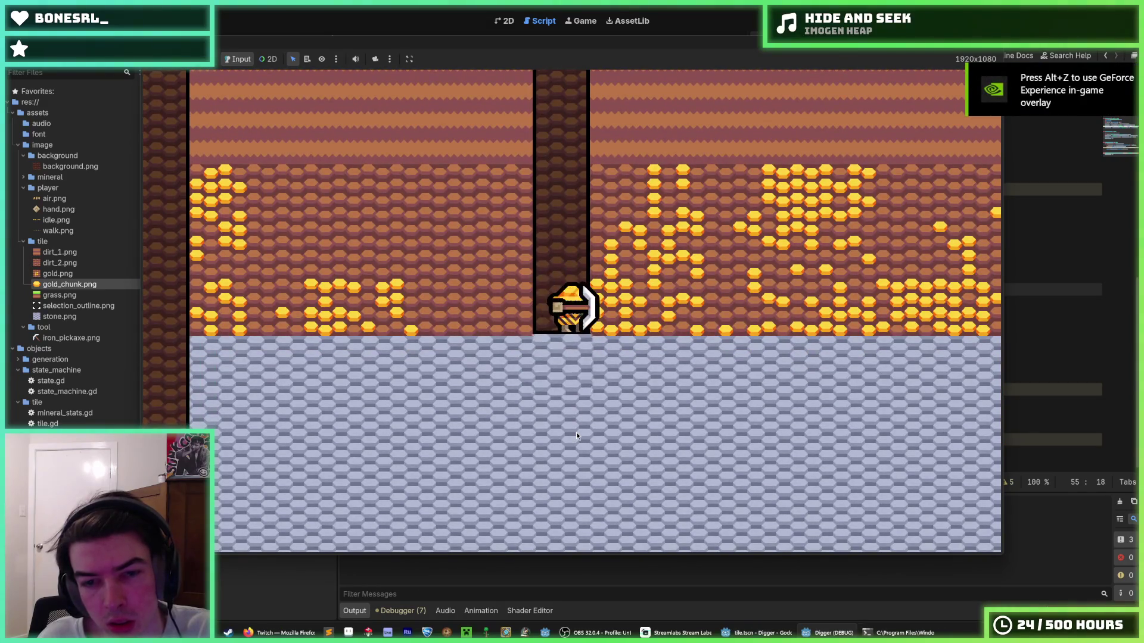
{"action": "left_click", "coordinate": [577, 435]}
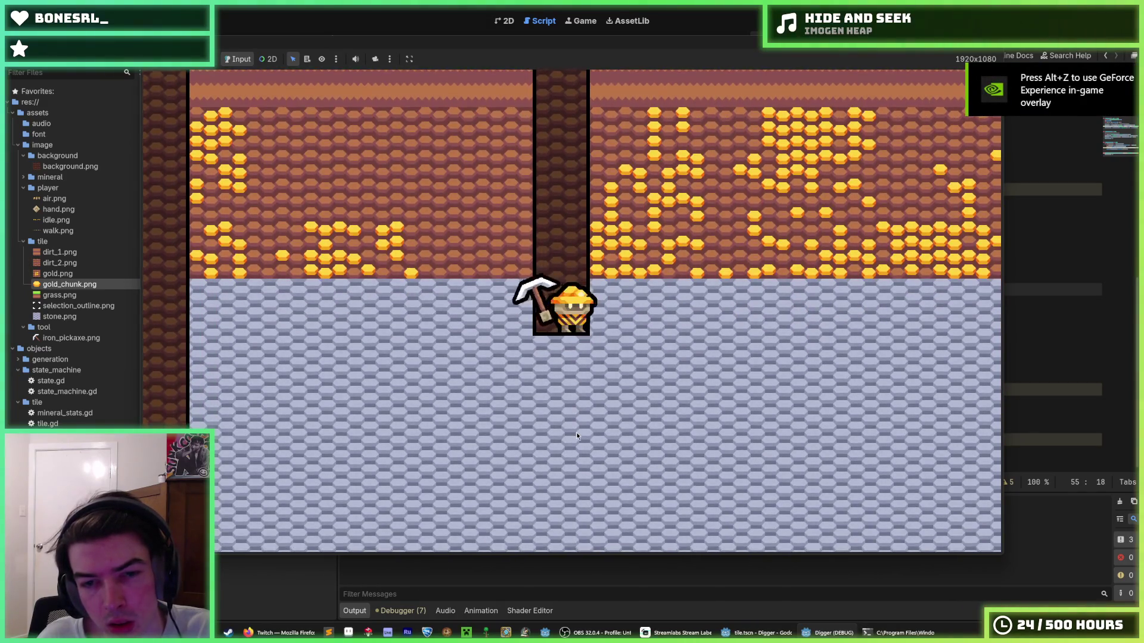
{"action": "left_click", "coordinate": [576, 436]}
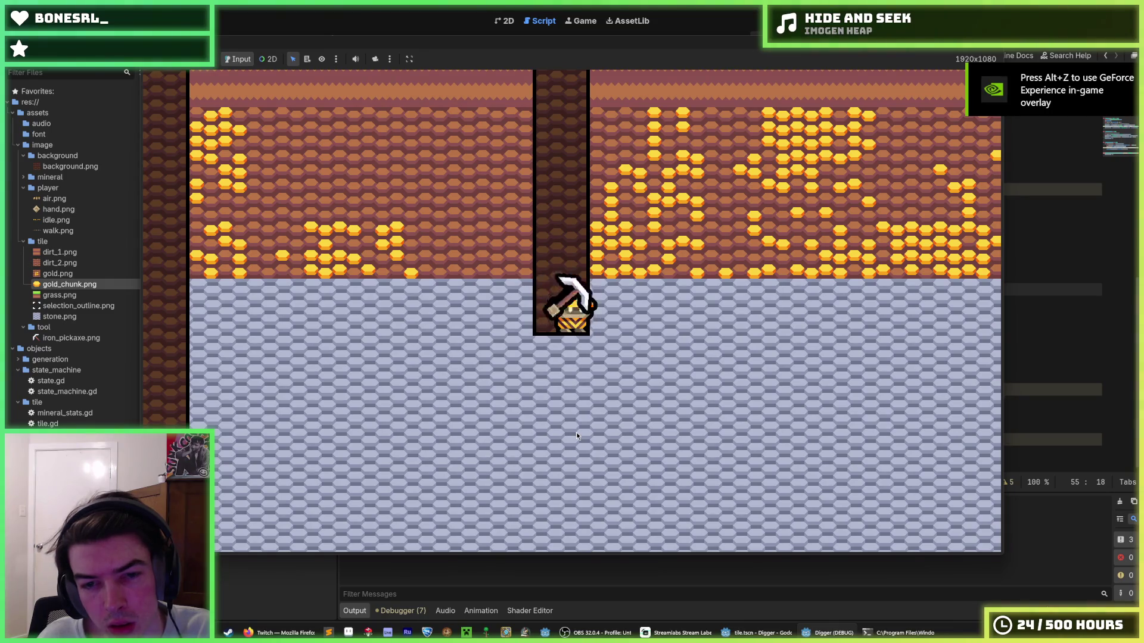
{"action": "left_click", "coordinate": [576, 432]}
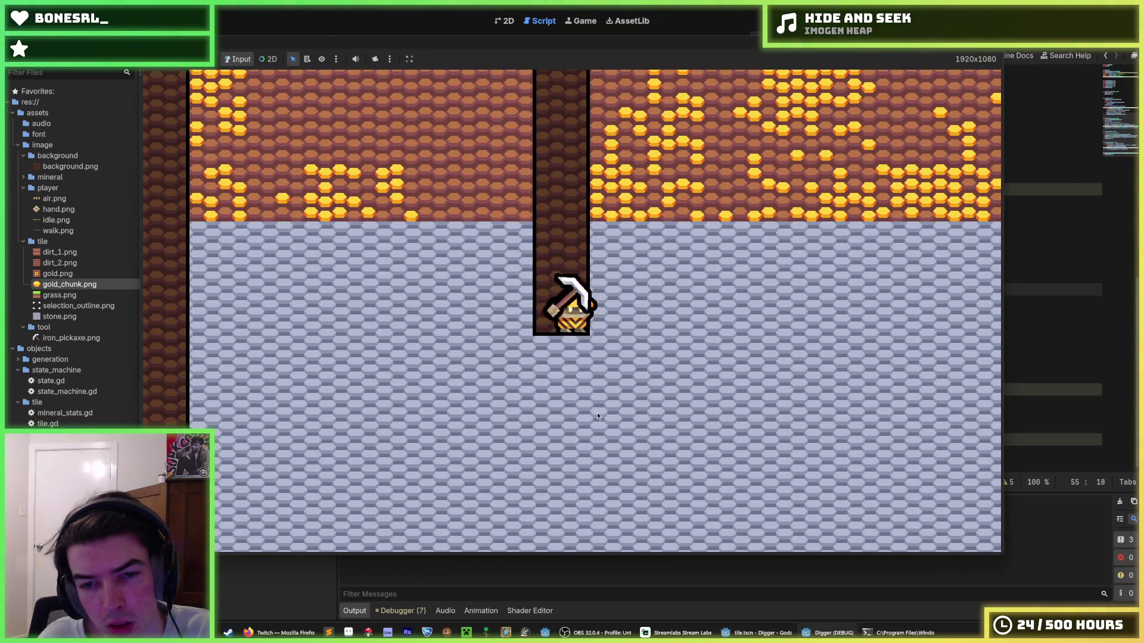
- Carve a tunnel five stone tiles to the right, then stop the game with F8
{"action": "left_click", "coordinate": [685, 314]}
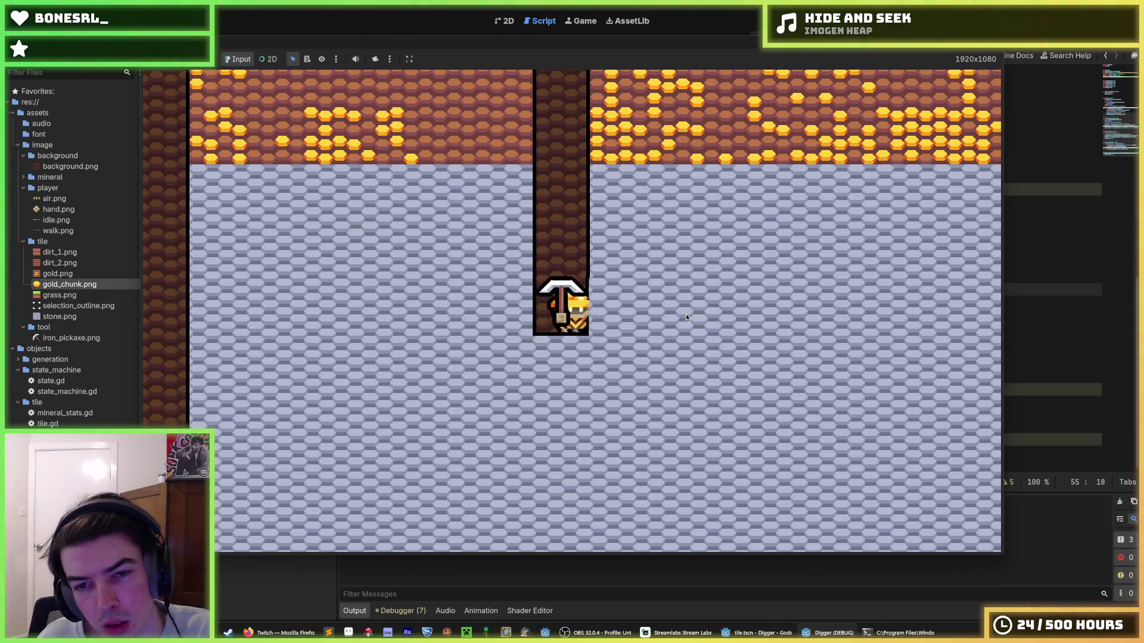
{"action": "left_click", "coordinate": [685, 313]}
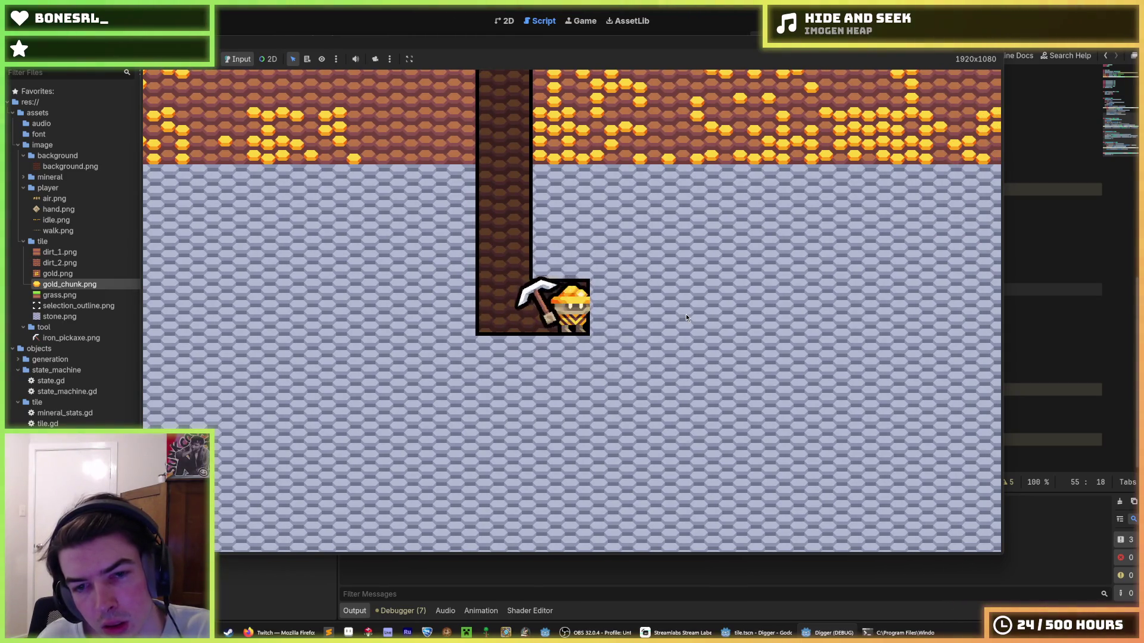
{"action": "left_click", "coordinate": [685, 313]}
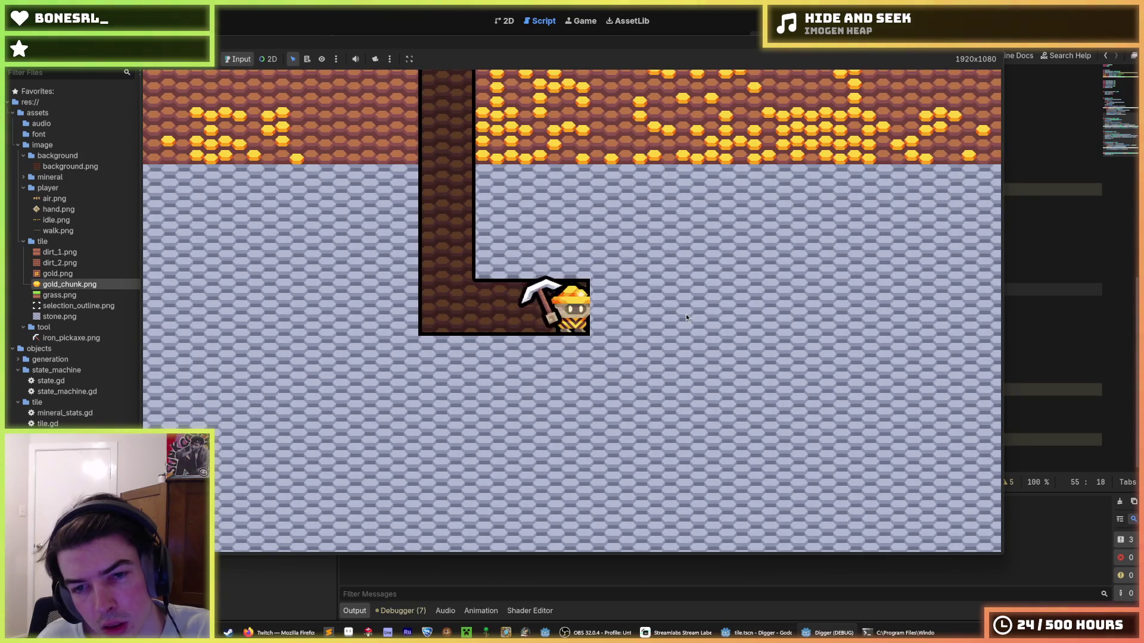
{"action": "left_click", "coordinate": [685, 313]}
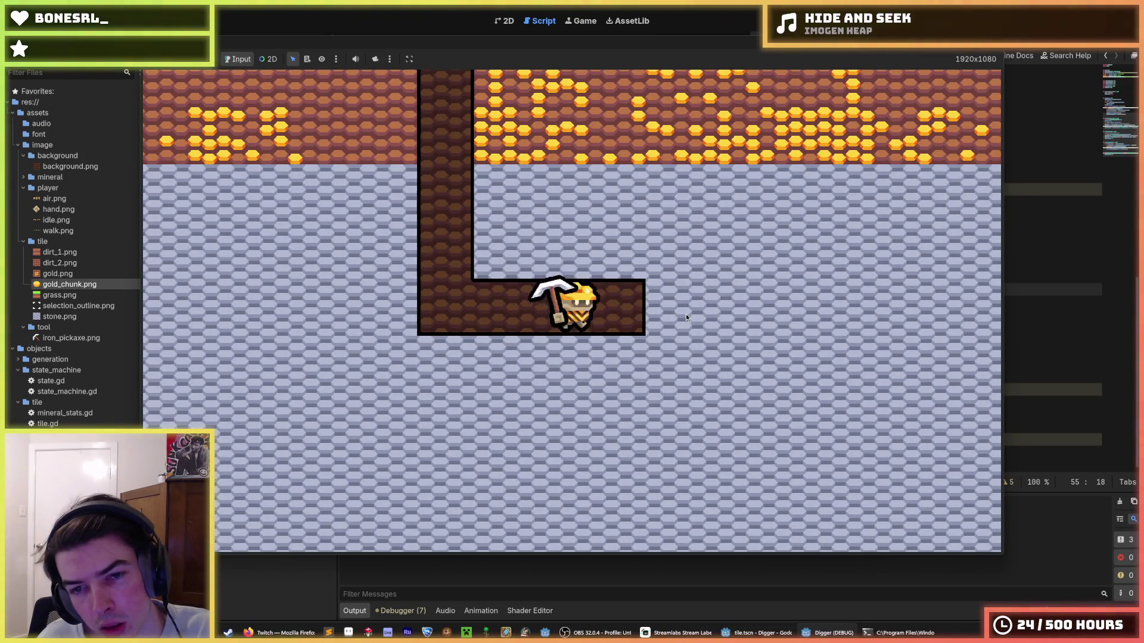
{"action": "left_click", "coordinate": [685, 313]}
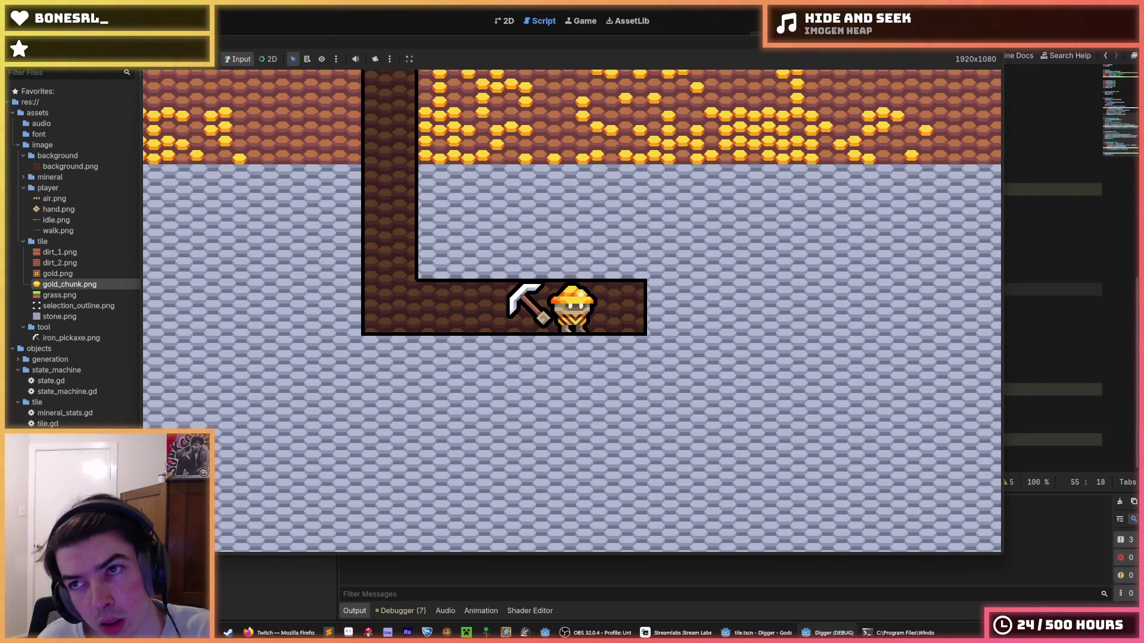
{"action": "key", "text": "F8"}
{"action": "scroll", "scroll_direction": "up", "scroll_amount": 3}
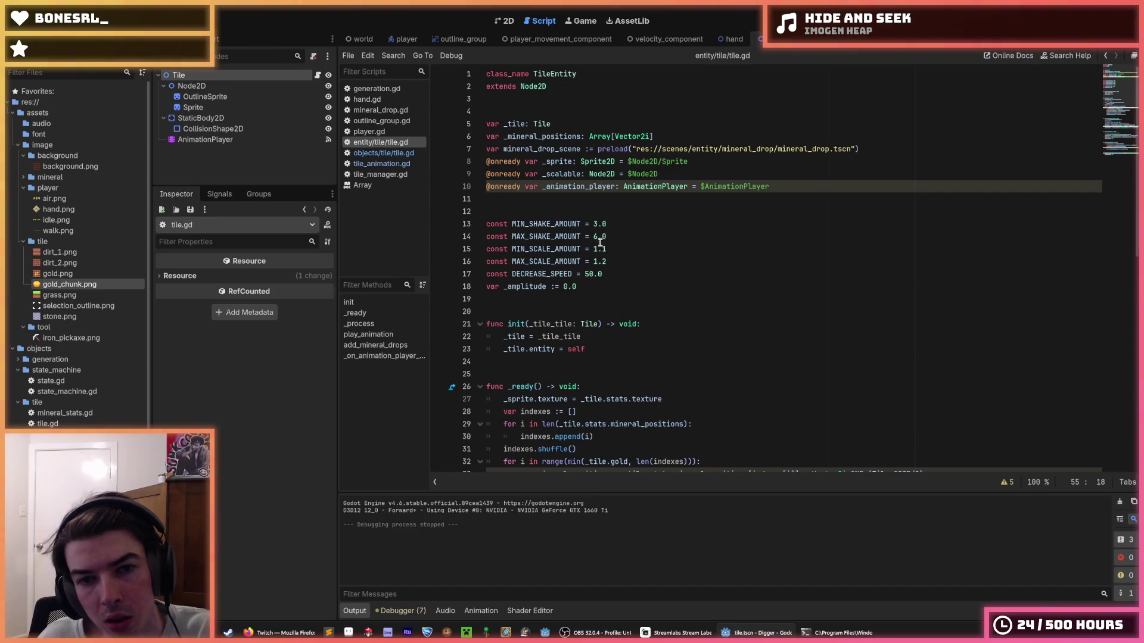
- Change MIN_SHAKE_AMOUNT to 5.0, delete the old MAX_SHAKE_AMOUNT digit, and relaunch the game
{"action": "left_click", "coordinate": [600, 236]}
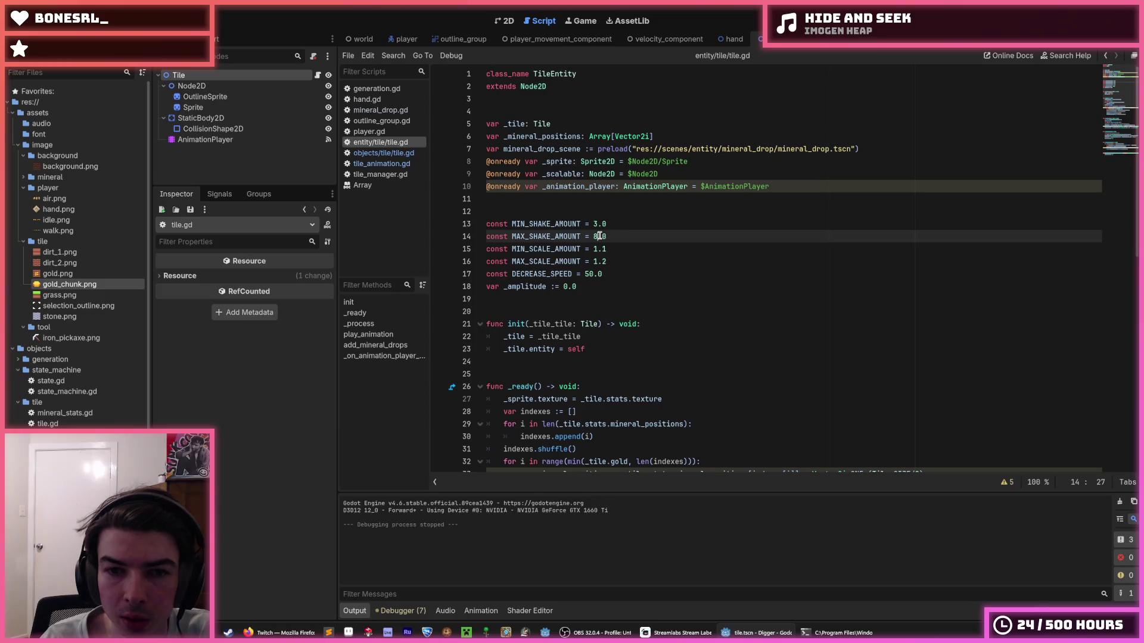
{"action": "key", "text": "Up"}
{"action": "key", "text": "BackSpace"}
{"action": "type", "text": "5"}
{"action": "key", "text": "Down"}
{"action": "key", "text": "BackSpace"}
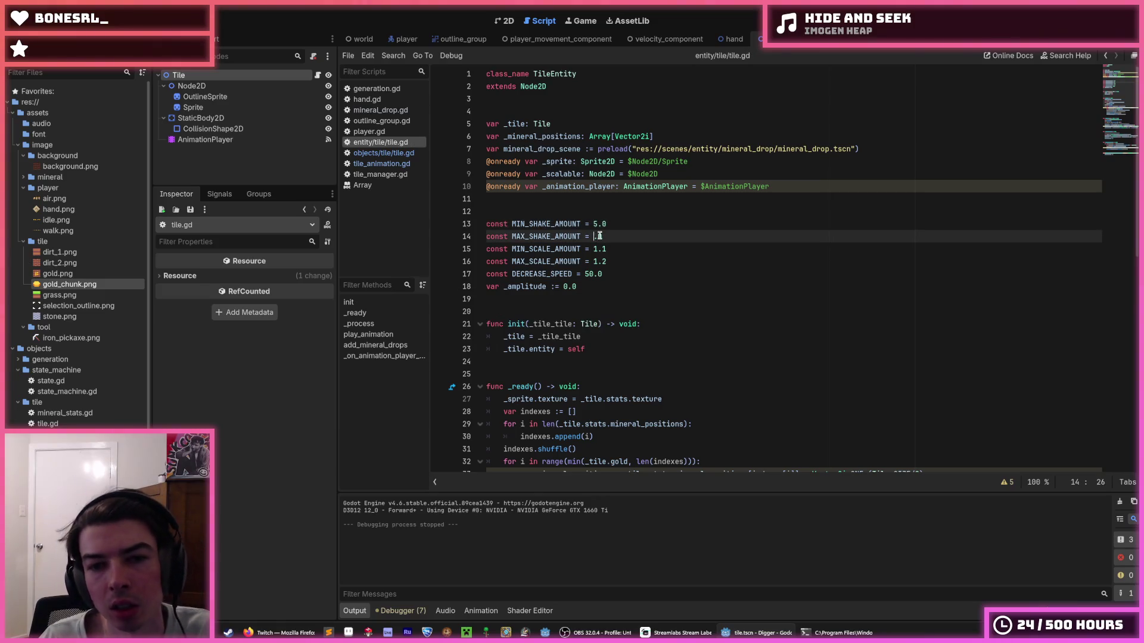
{"action": "key", "text": "F5"}
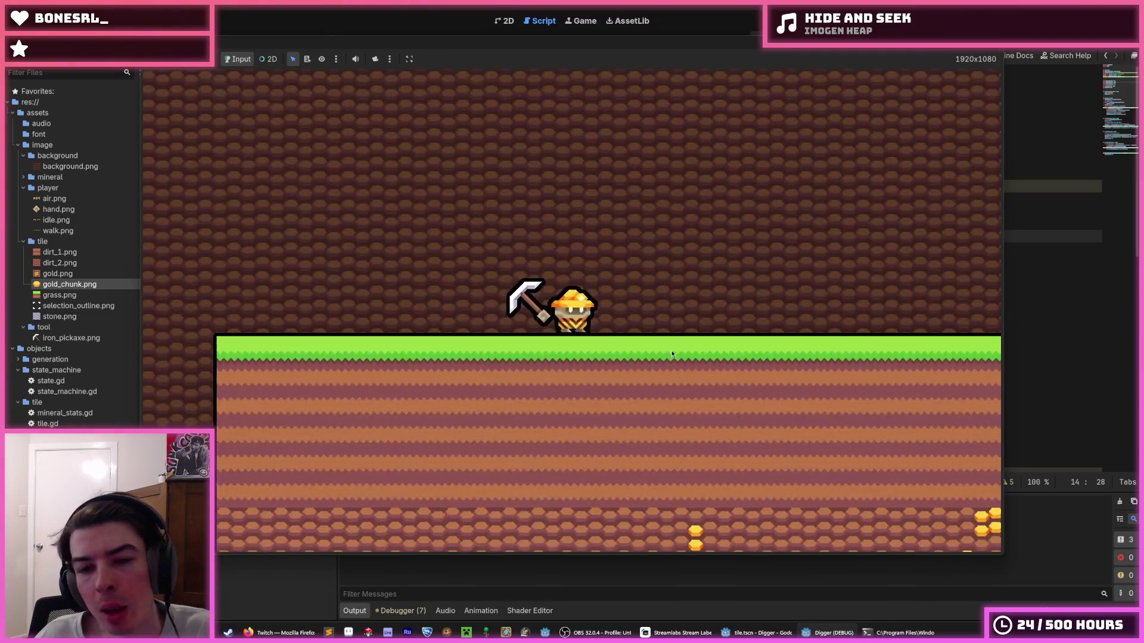
- Dig down through the dirt and into the stone, watching the tiles shake
{"action": "left_click", "coordinate": [587, 420]}
{"action": "left_click", "coordinate": [577, 440]}
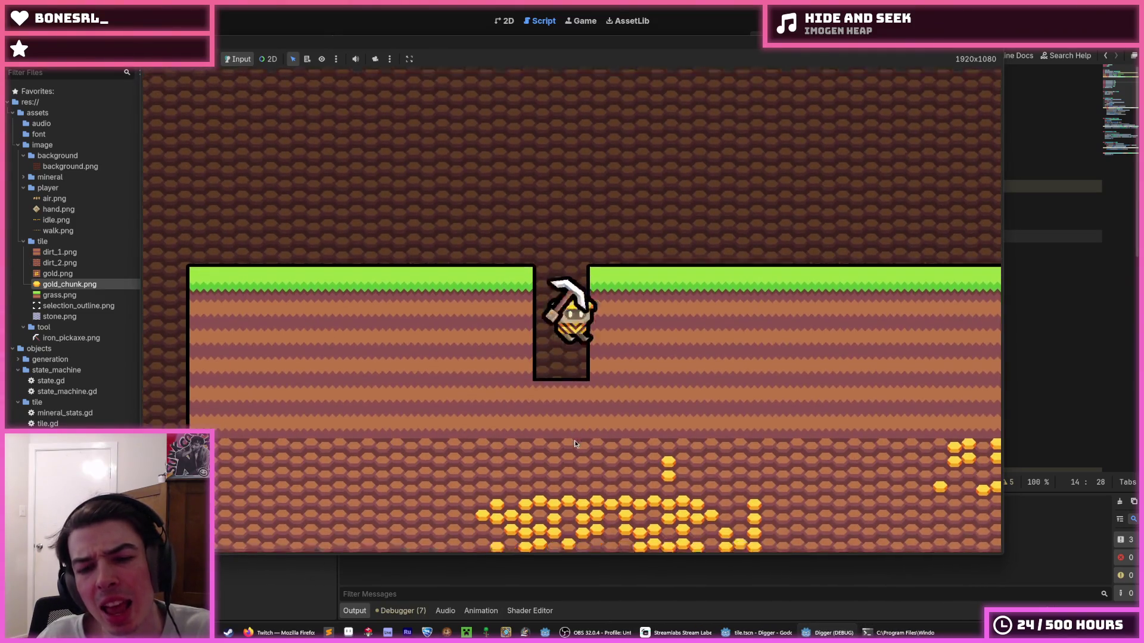
{"action": "left_click", "coordinate": [571, 439]}
{"action": "left_click", "coordinate": [570, 438]}
{"action": "left_click", "coordinate": [570, 437]}
{"action": "left_click", "coordinate": [569, 438]}
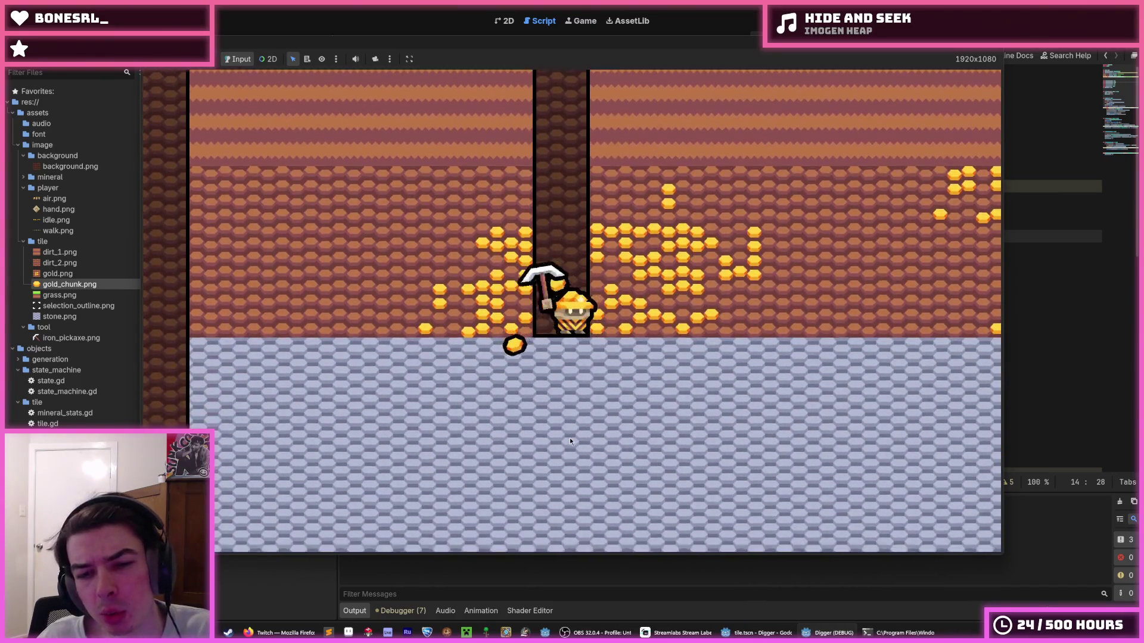
{"action": "left_click", "coordinate": [569, 437]}
{"action": "left_click", "coordinate": [570, 437]}
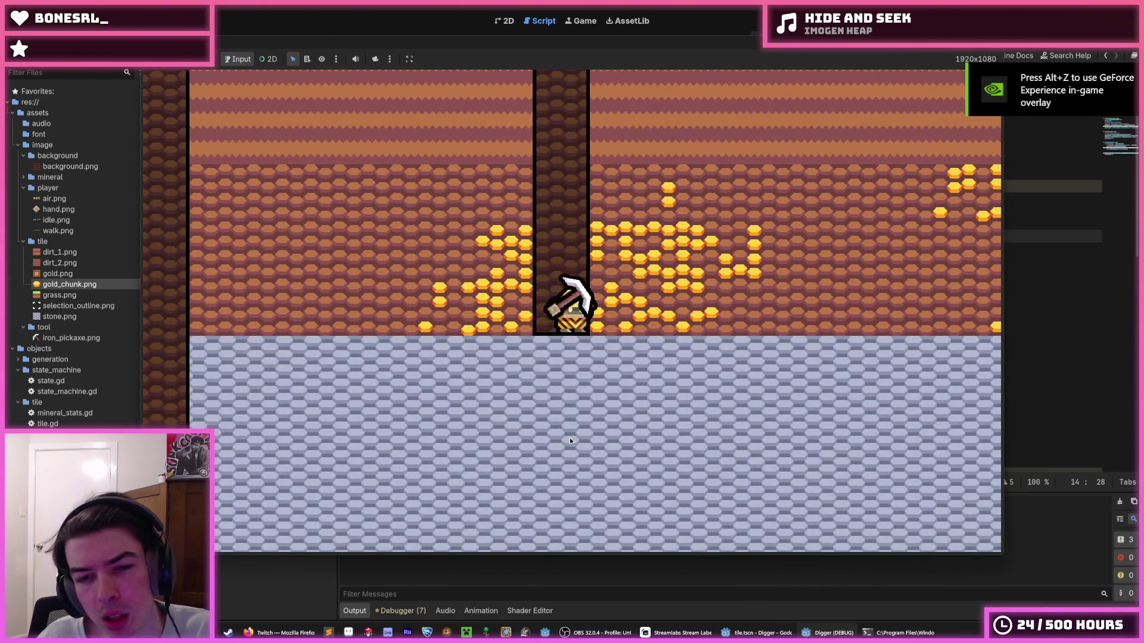
{"action": "left_click", "coordinate": [569, 438]}
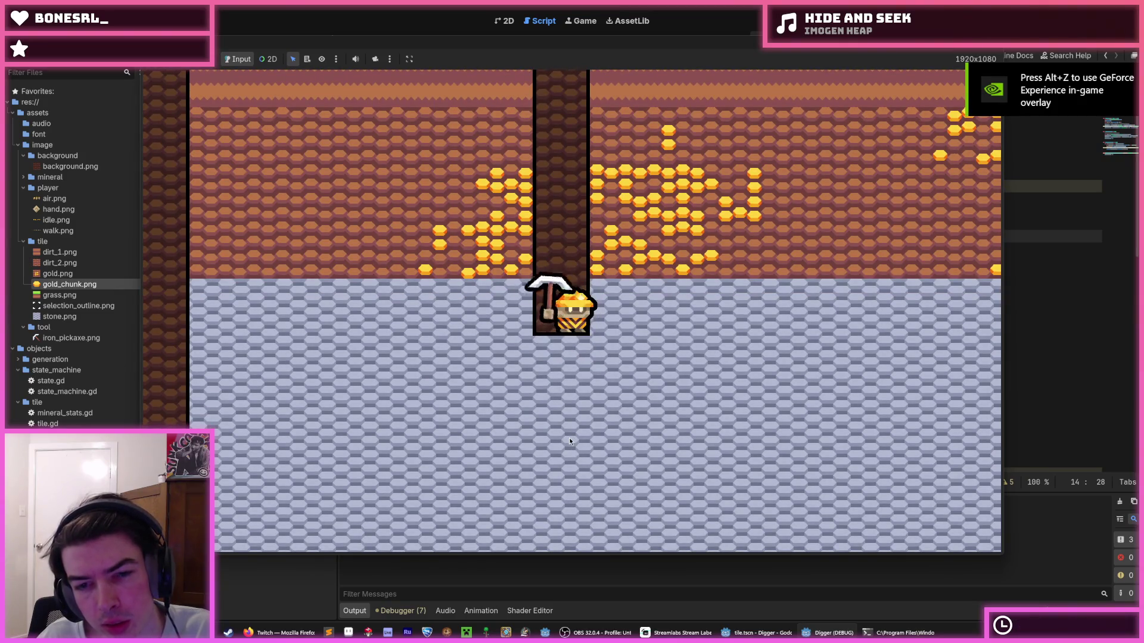
{"action": "left_click", "coordinate": [569, 437]}
{"action": "left_click", "coordinate": [569, 437]}
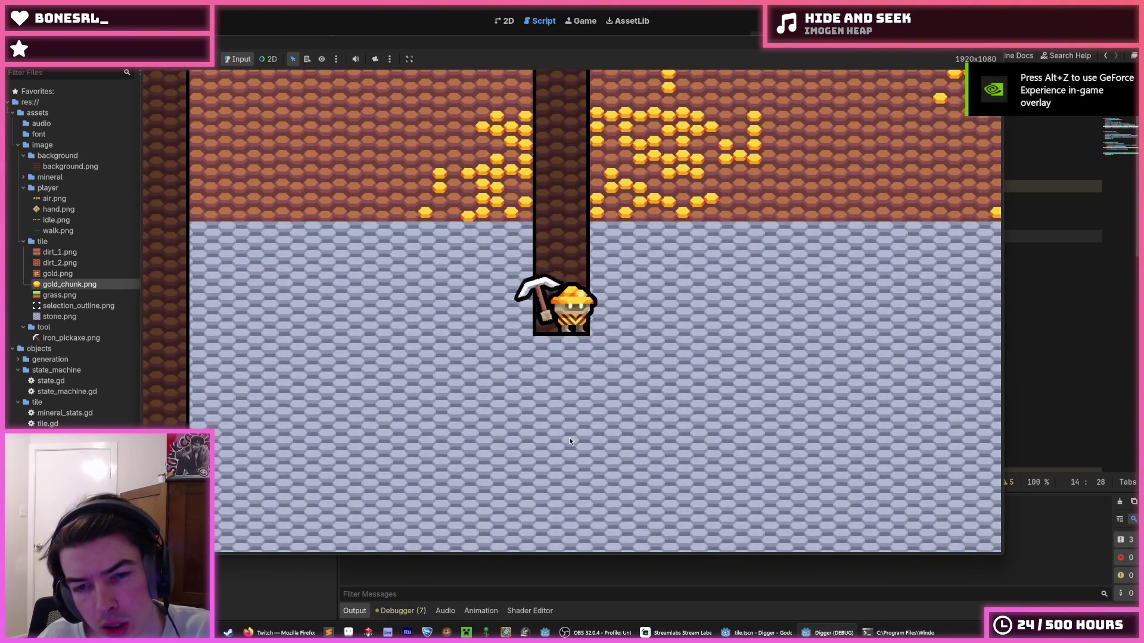
- Keep digging the shaft deeper through the stone layer
{"action": "left_click", "coordinate": [570, 438]}
{"action": "left_click", "coordinate": [569, 437]}
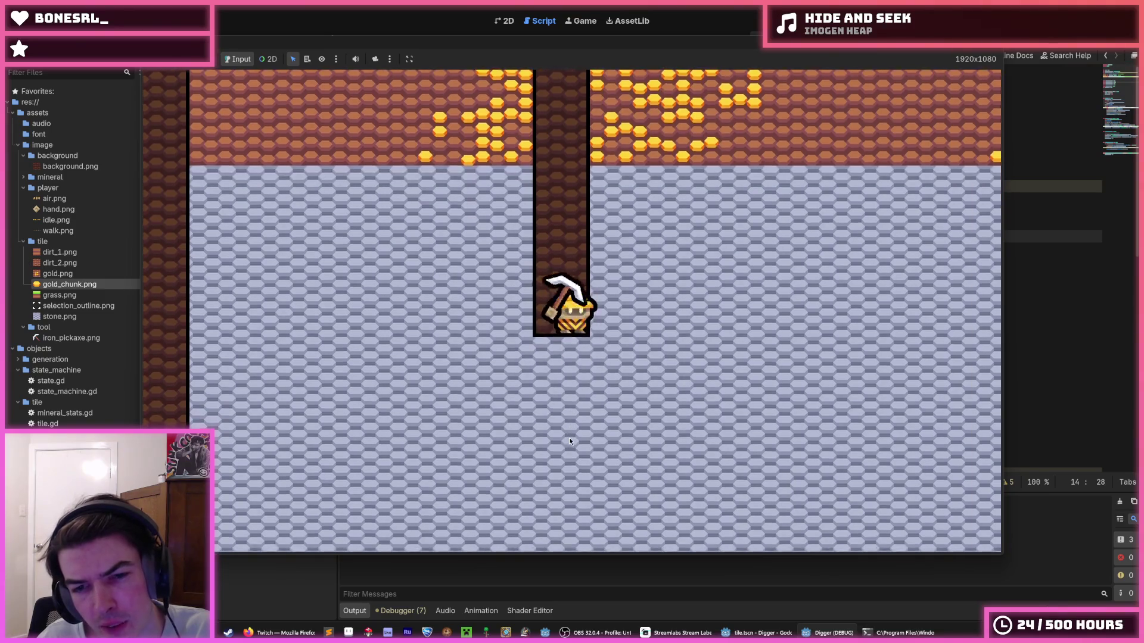
{"action": "left_click", "coordinate": [570, 437]}
{"action": "left_click", "coordinate": [569, 440]}
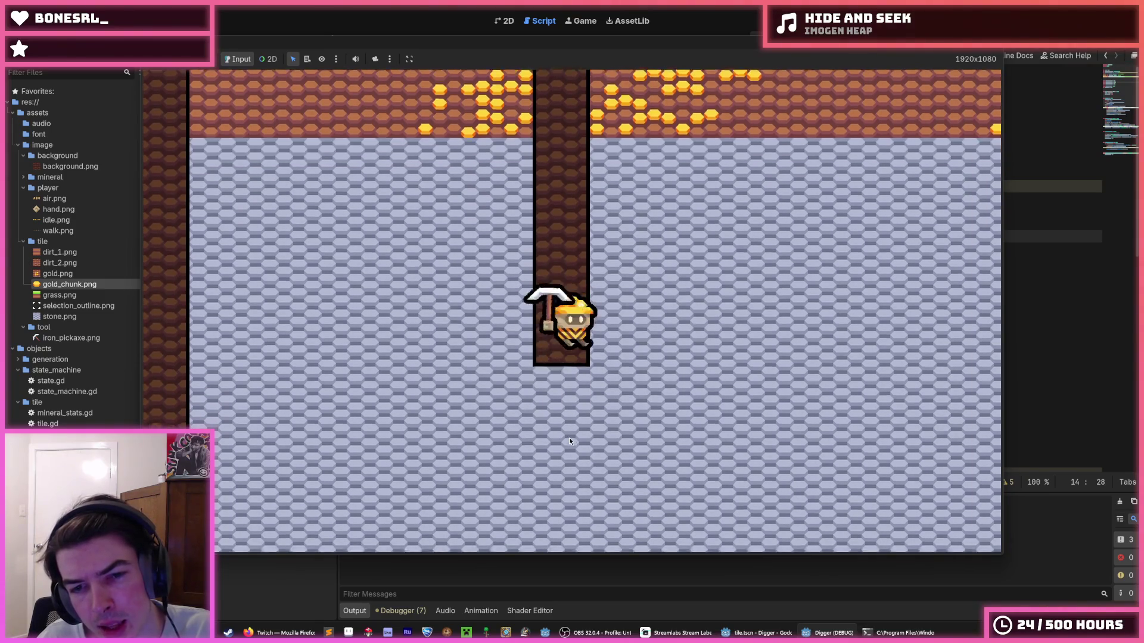
{"action": "left_click", "coordinate": [570, 440]}
{"action": "left_click", "coordinate": [570, 437]}
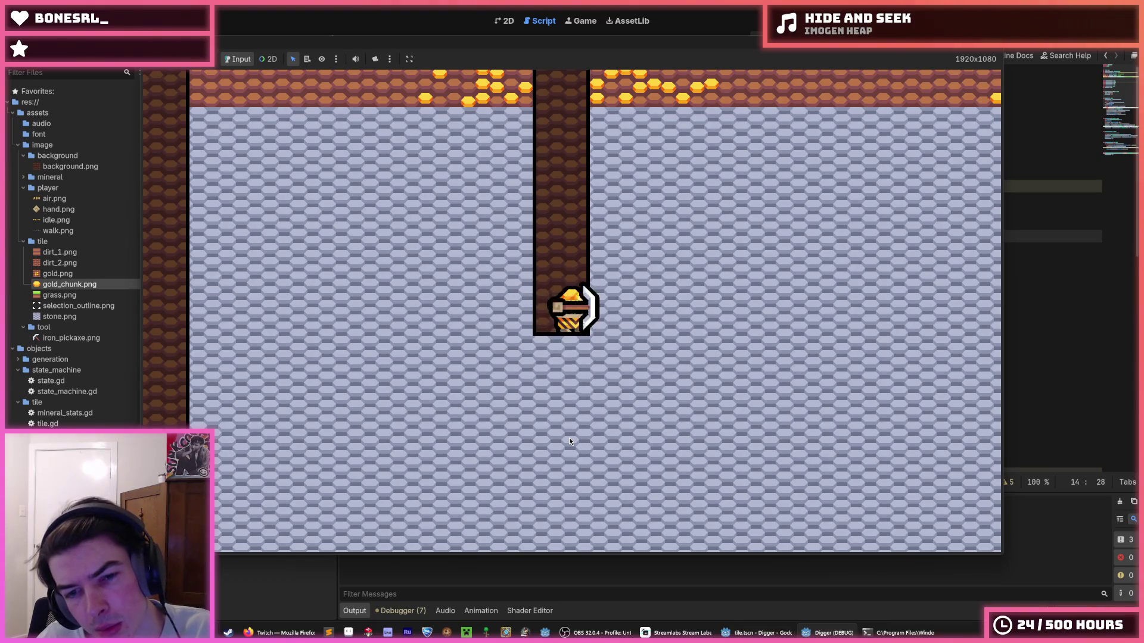
{"action": "left_click", "coordinate": [569, 437]}
{"action": "left_click", "coordinate": [570, 437]}
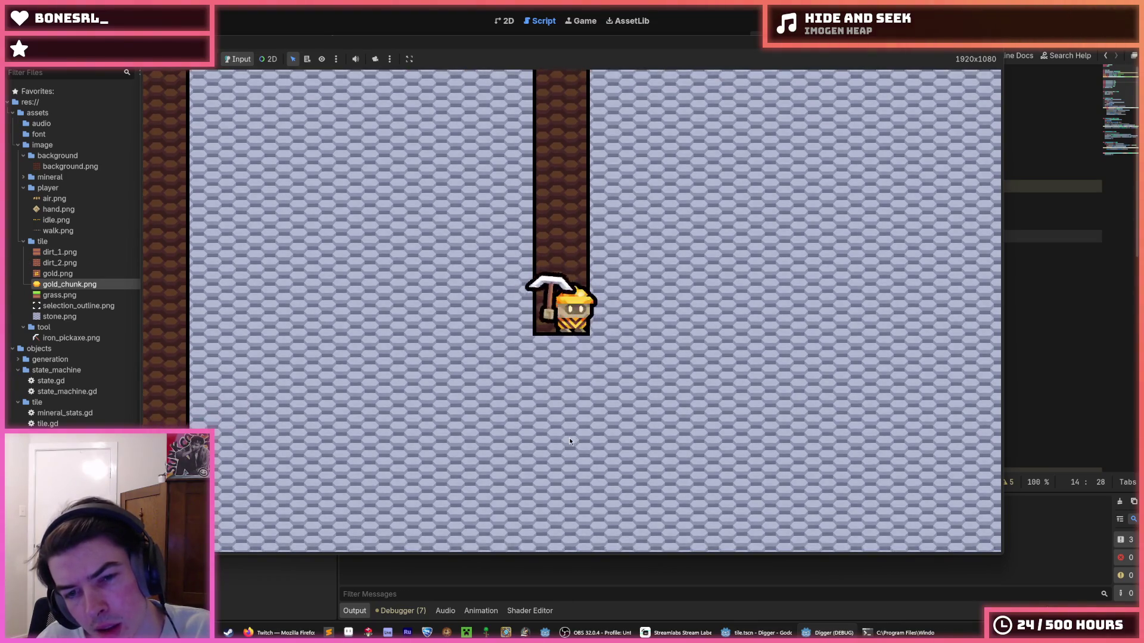
{"action": "left_click", "coordinate": [570, 438]}
{"action": "left_click", "coordinate": [567, 437]}
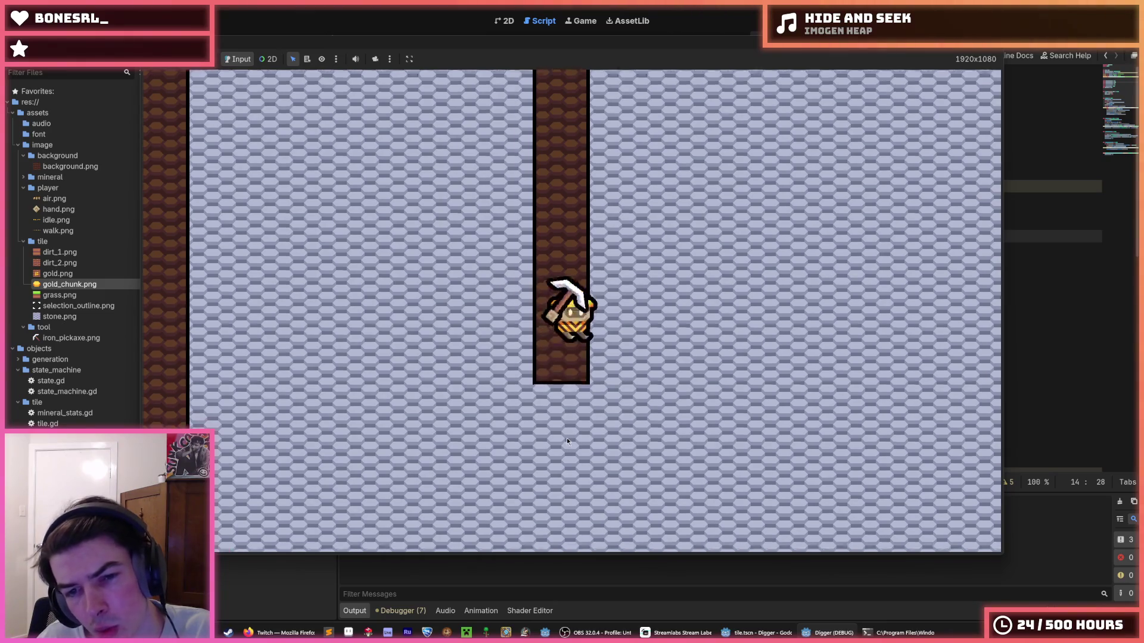
{"action": "left_click", "coordinate": [564, 437]}
- Dig side tunnels right and left of the shaft with WASD
{"action": "left_click", "coordinate": [757, 317]}
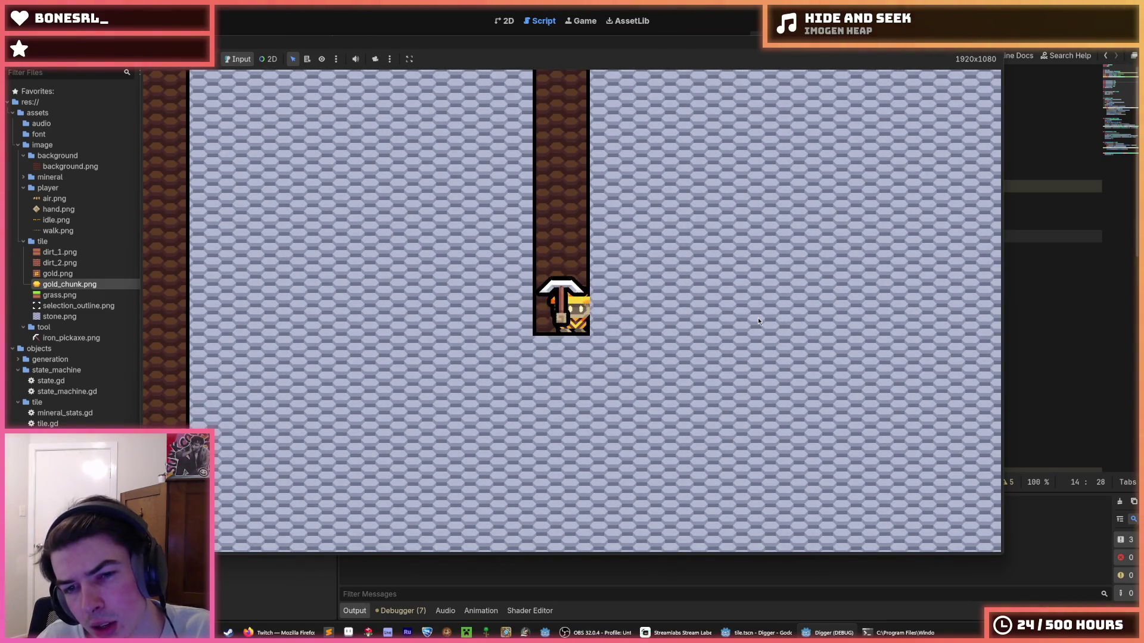
{"action": "left_click", "coordinate": [757, 317]}
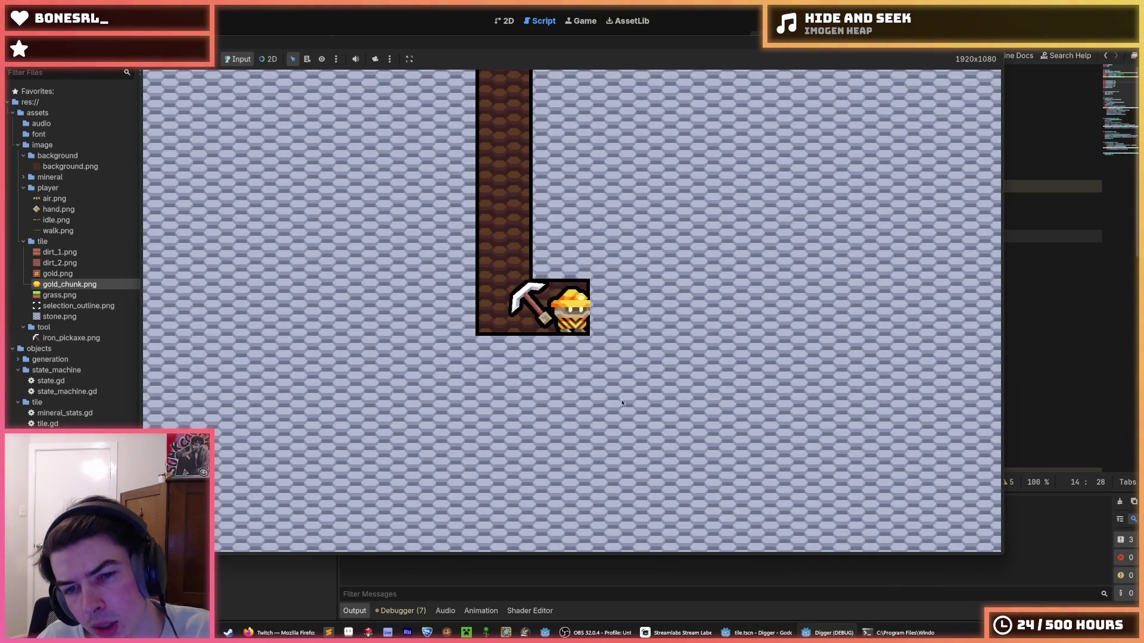
{"action": "key", "text": "a"}
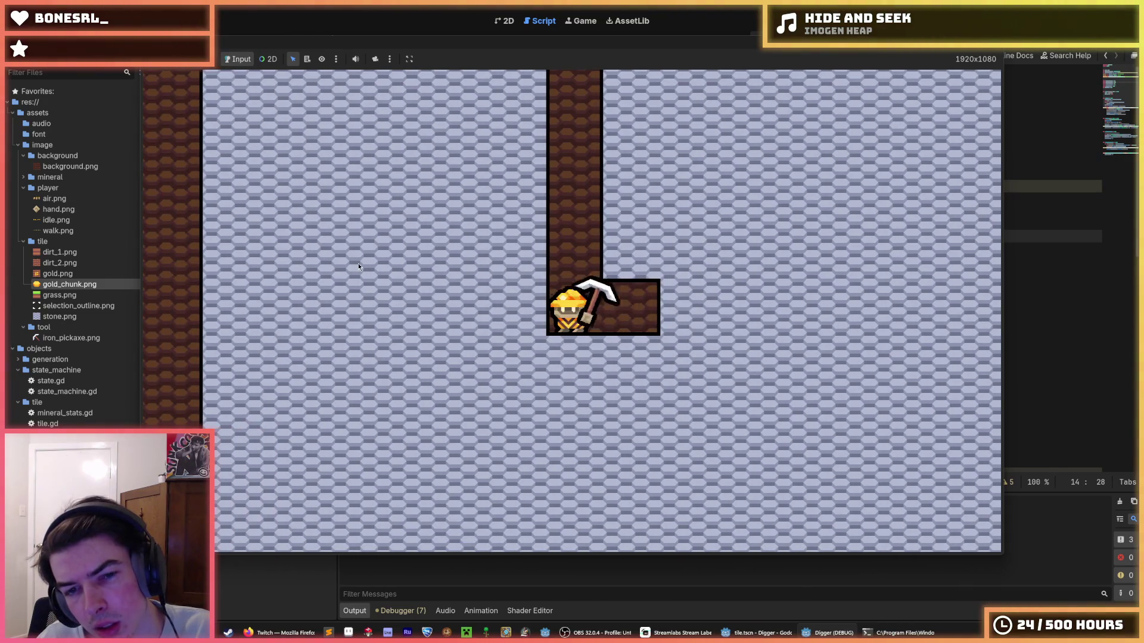
{"action": "key", "text": "a"}
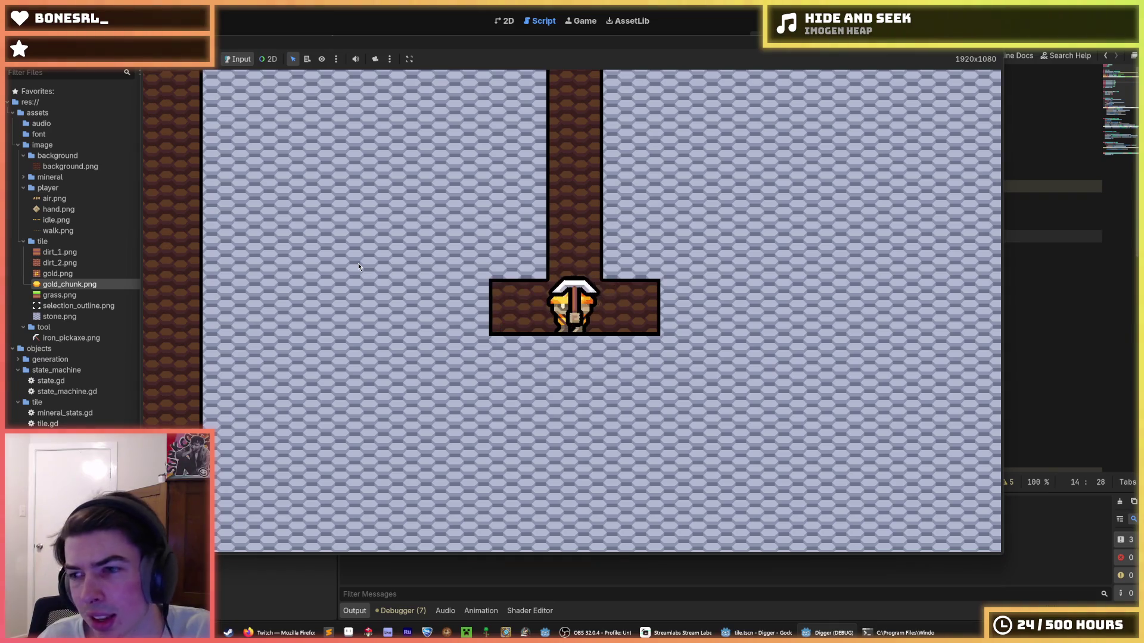
{"action": "key", "text": "a"}
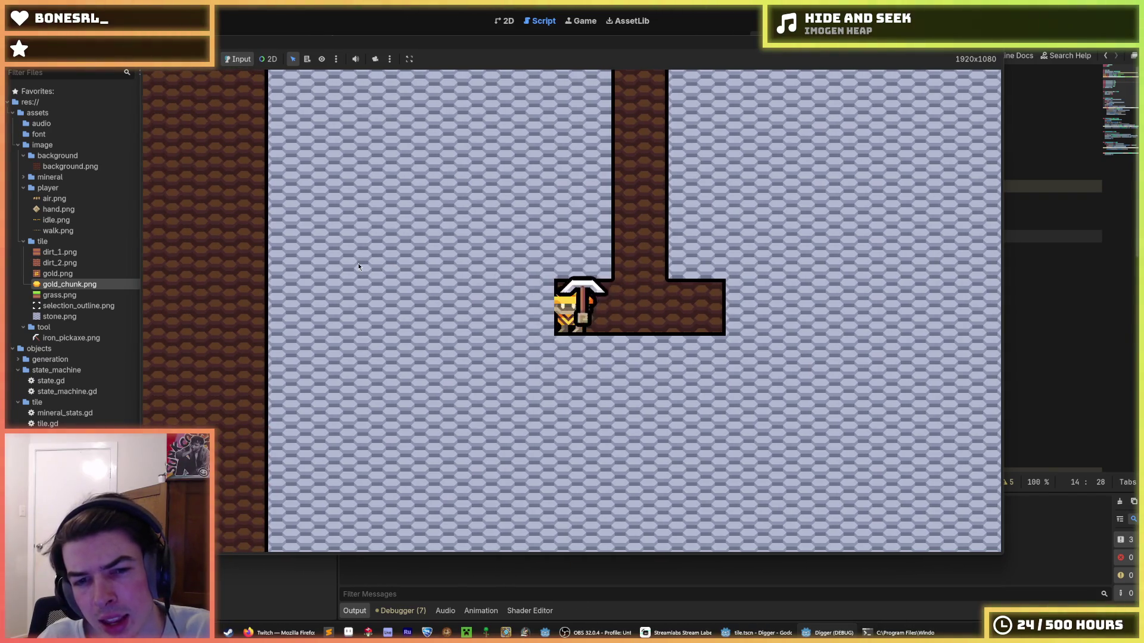
{"action": "key", "text": "a"}
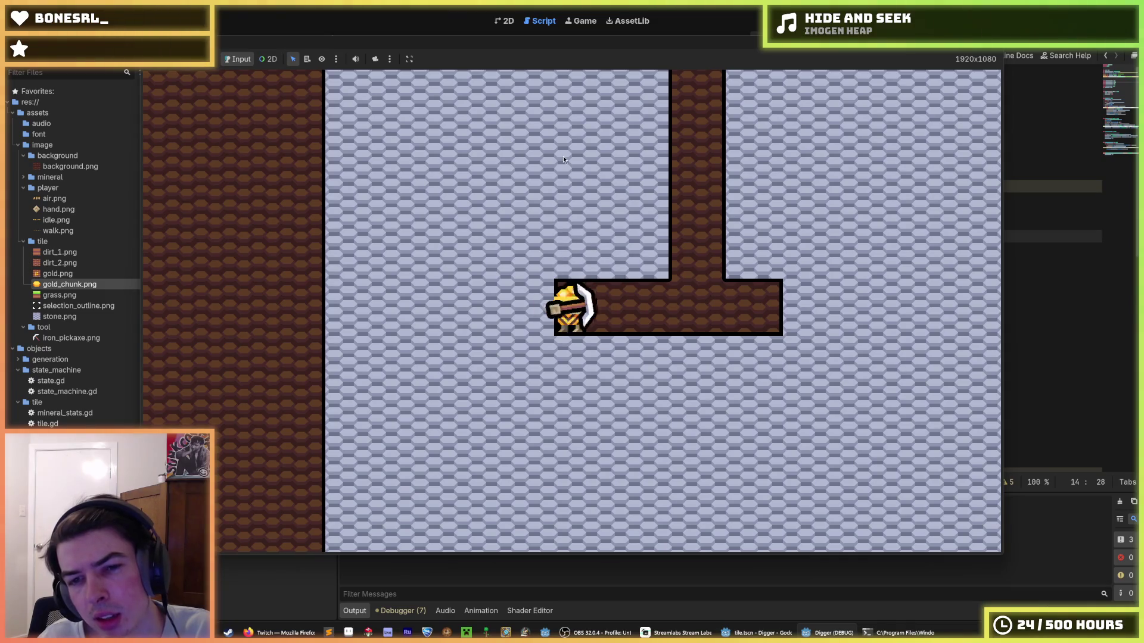
{"action": "key", "text": "w"}
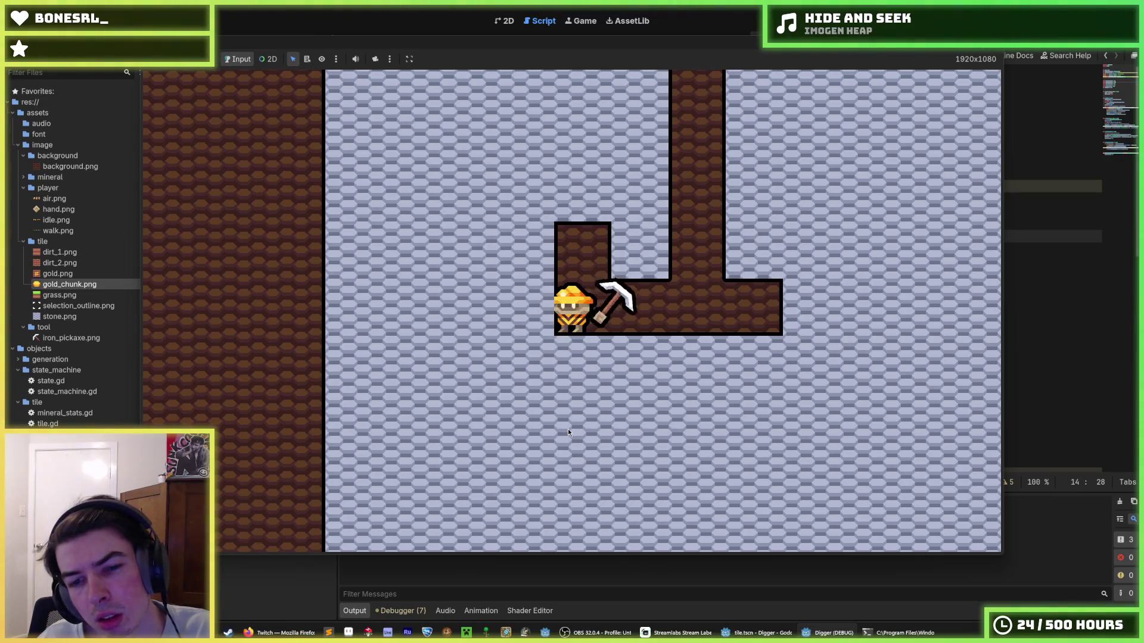
{"action": "key", "text": "s"}
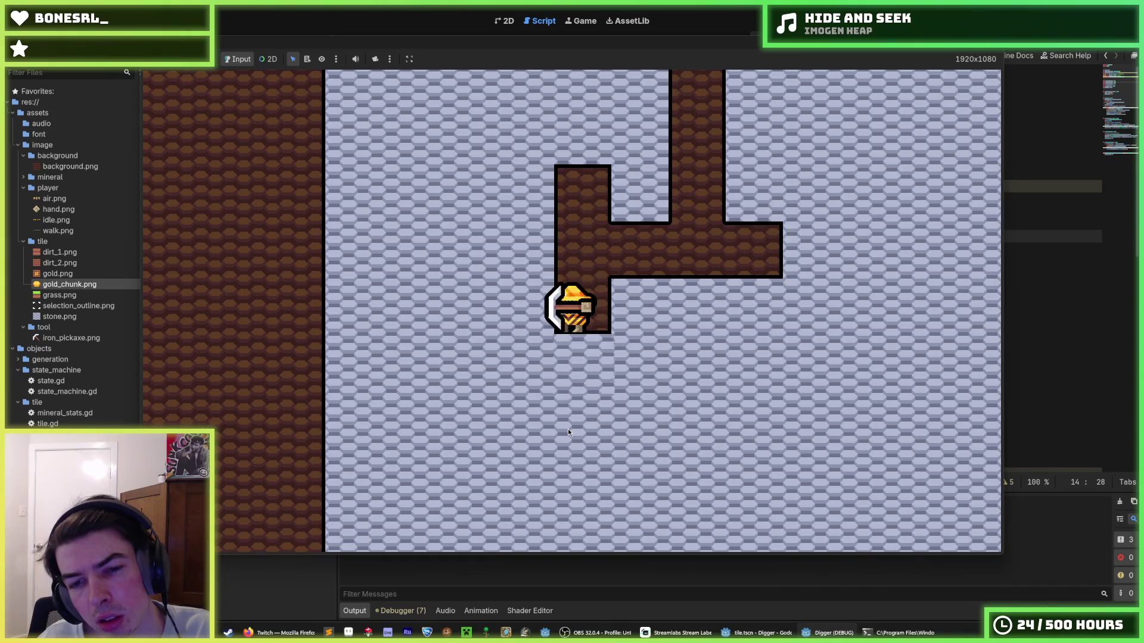
{"action": "key", "text": "s"}
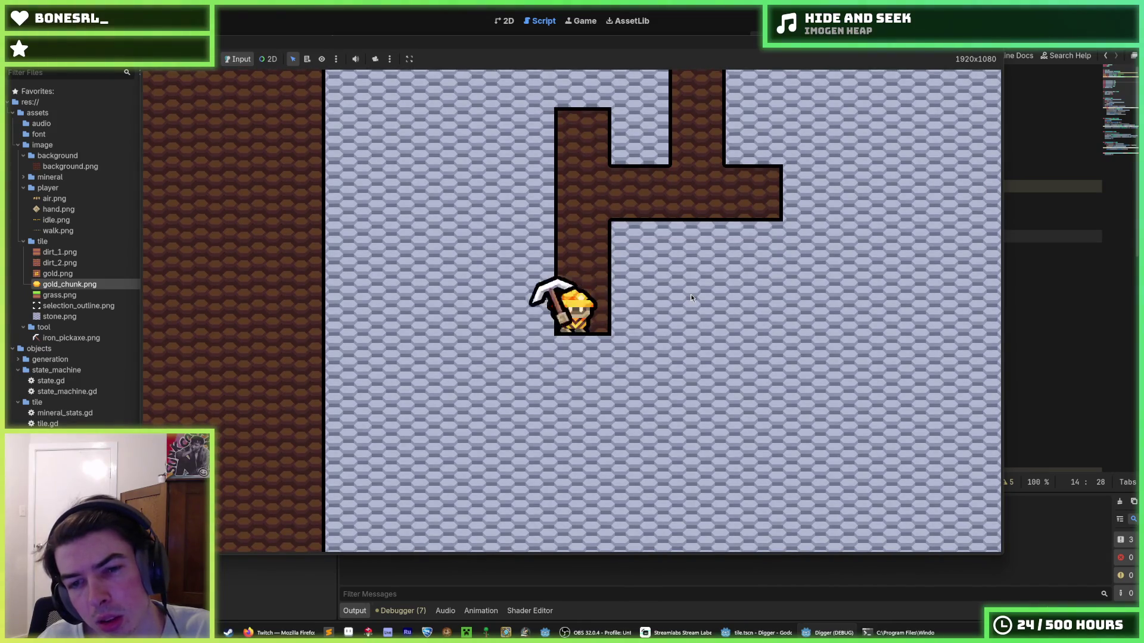
{"action": "key", "text": "d"}
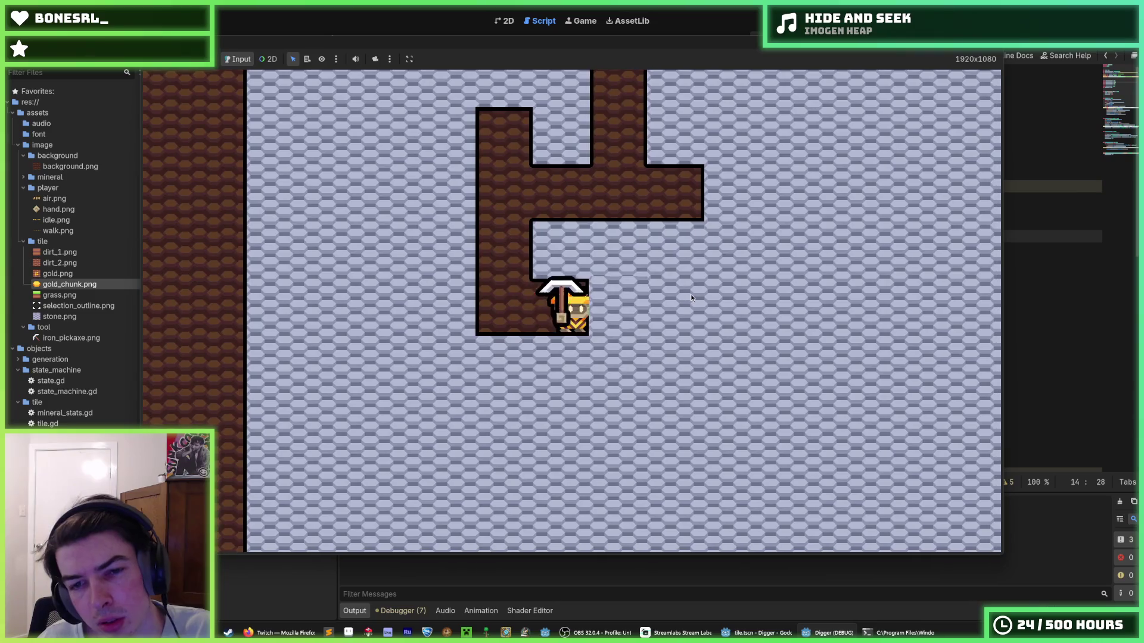
{"action": "key", "text": "d"}
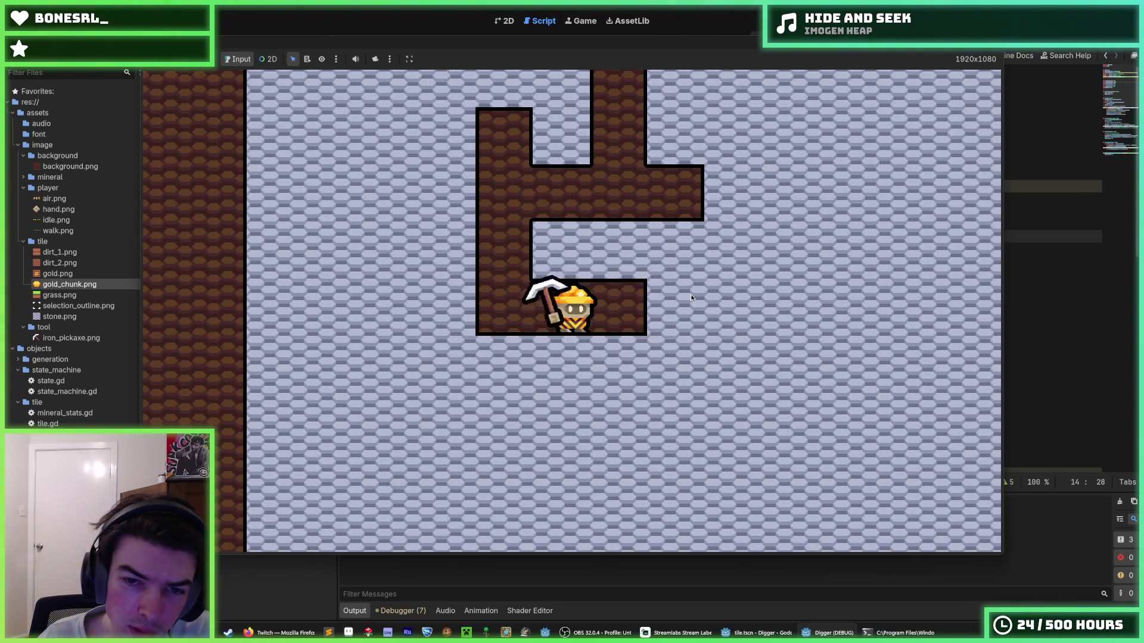
{"action": "key", "text": "d"}
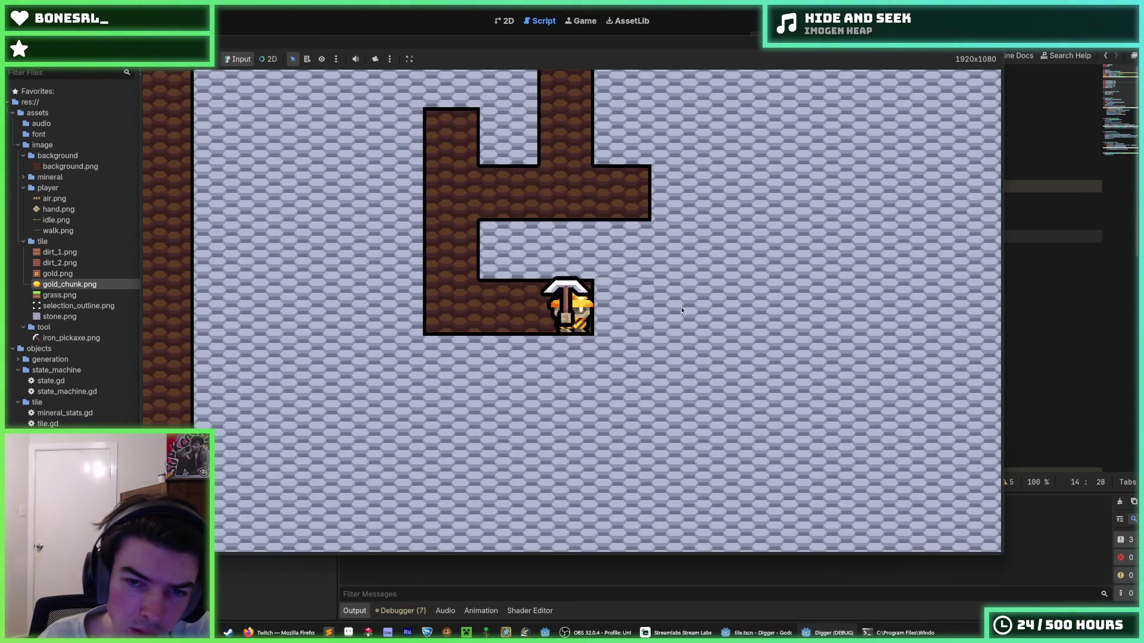
{"action": "key", "text": "d"}
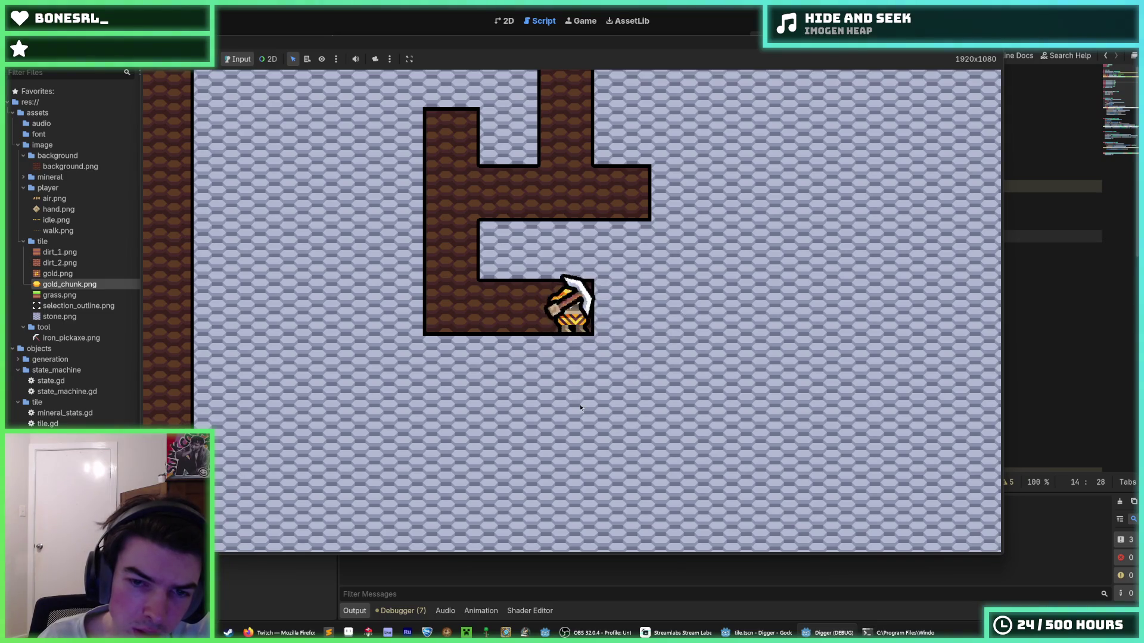
{"action": "key", "text": "s"}
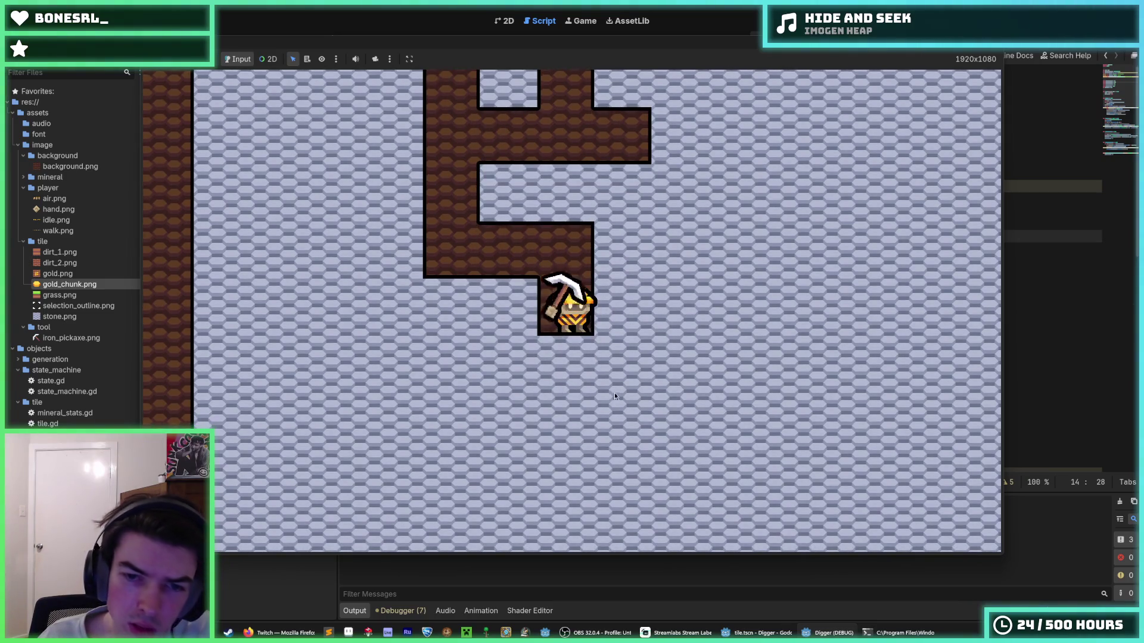
- Stop the game, set MIN_SHAKE_AMOUNT and MAX_SHAKE_AMOUNT to 0.0, and relaunch
{"action": "key", "text": "F8"}
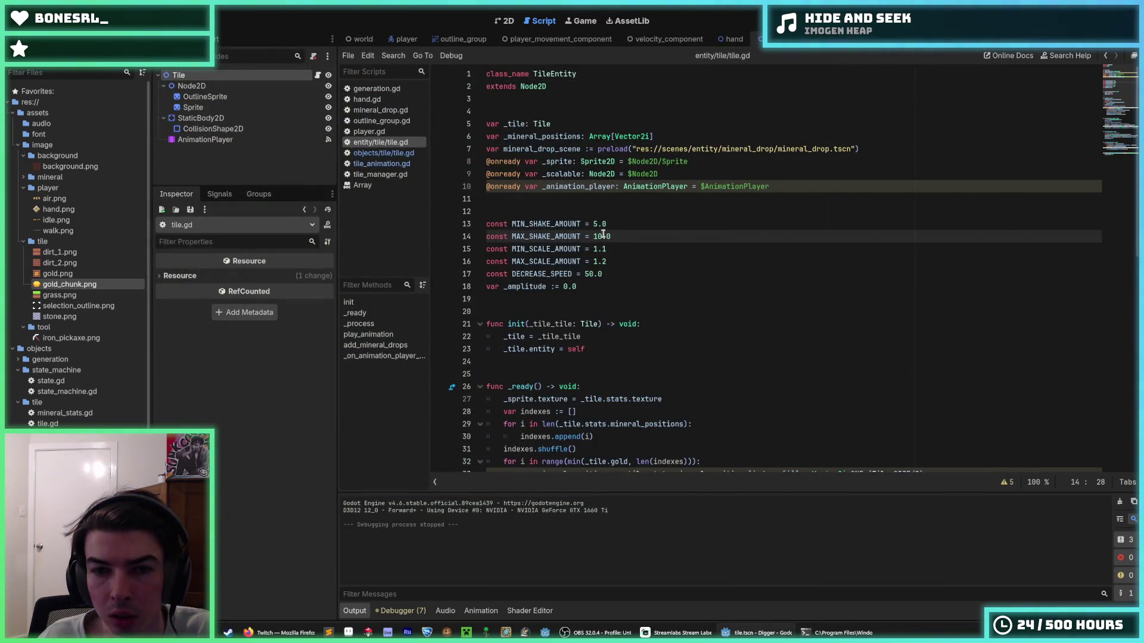
{"action": "left_click", "coordinate": [596, 224]}
{"action": "type", "text": "6"}
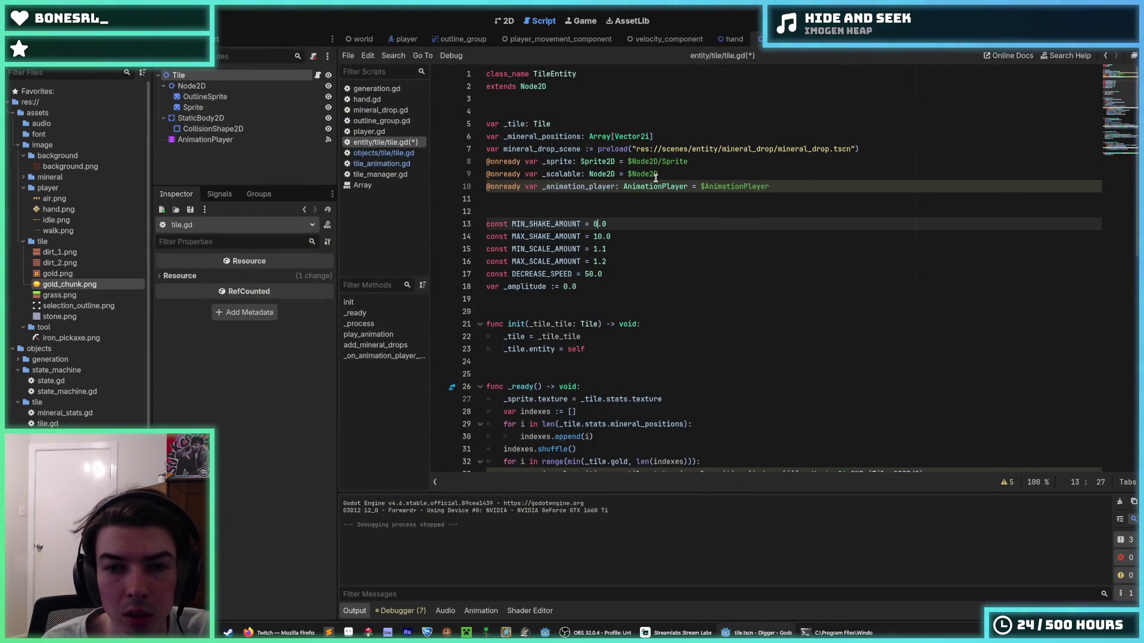
{"action": "type", "text": "0"}
{"action": "key", "text": "Down"}
{"action": "key", "text": "BackSpace"}
{"action": "key", "text": "Delete"}
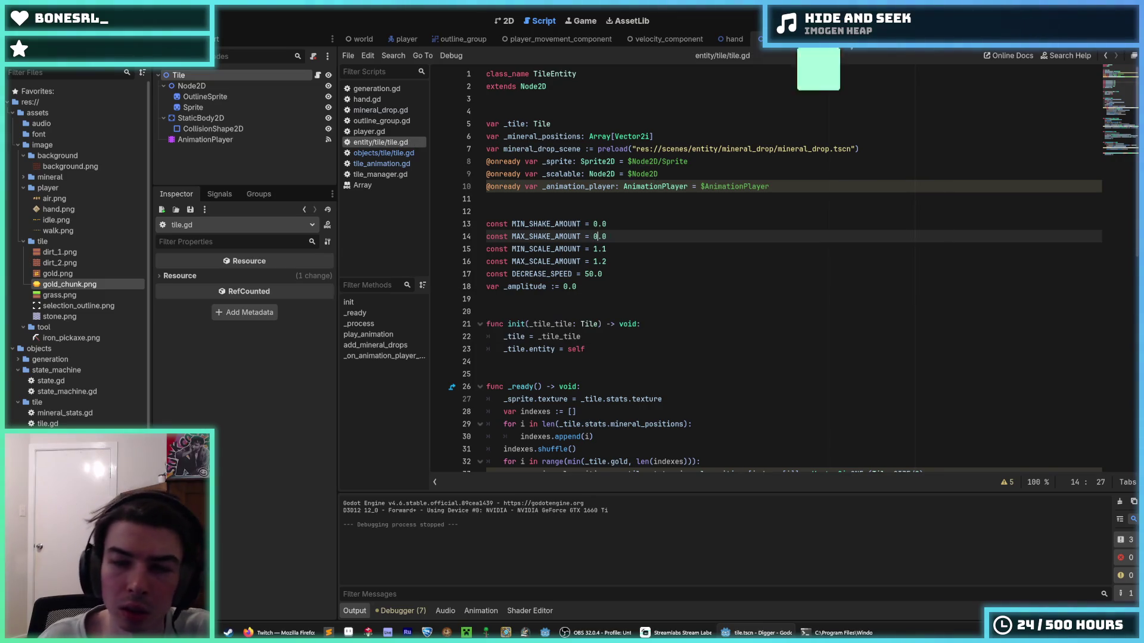
{"action": "key", "text": "F5"}
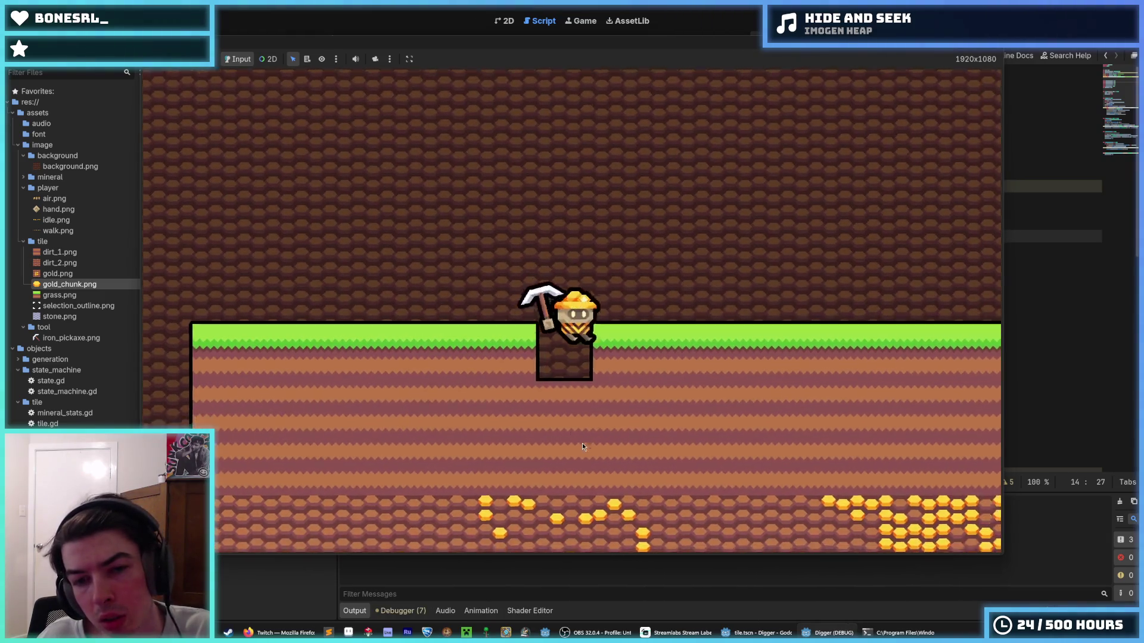
- With shake at 0.0, dig a shaft into stone and two tiles left, then stop
{"action": "key", "text": "s"}
{"action": "key", "text": "d"}
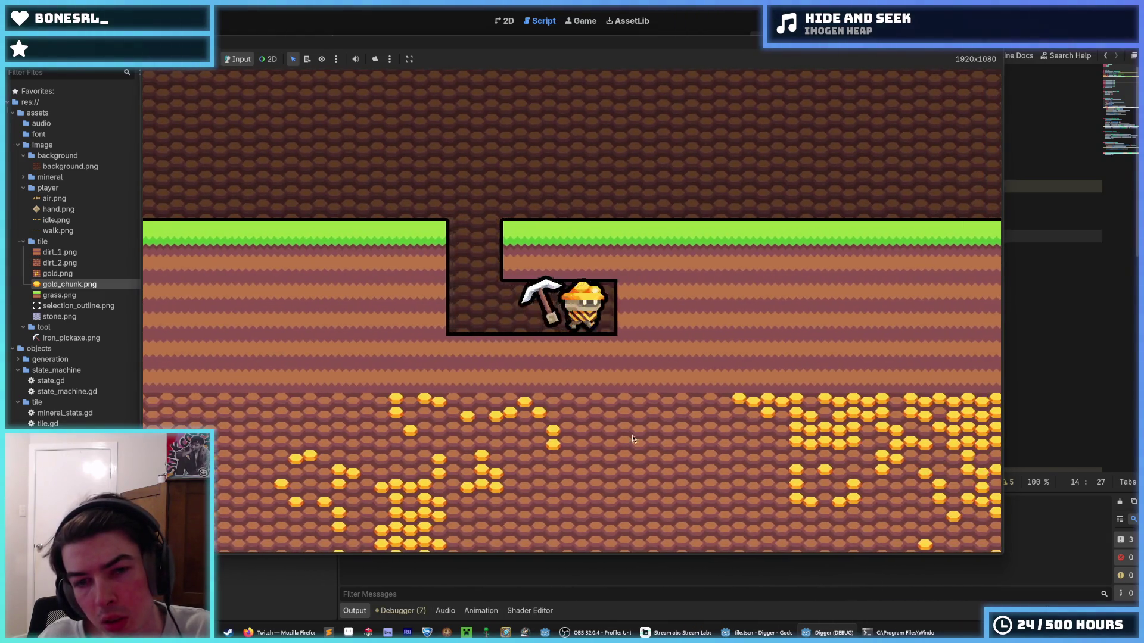
{"action": "key", "text": "s"}
{"action": "key", "text": "s"}
{"action": "key", "text": "s"}
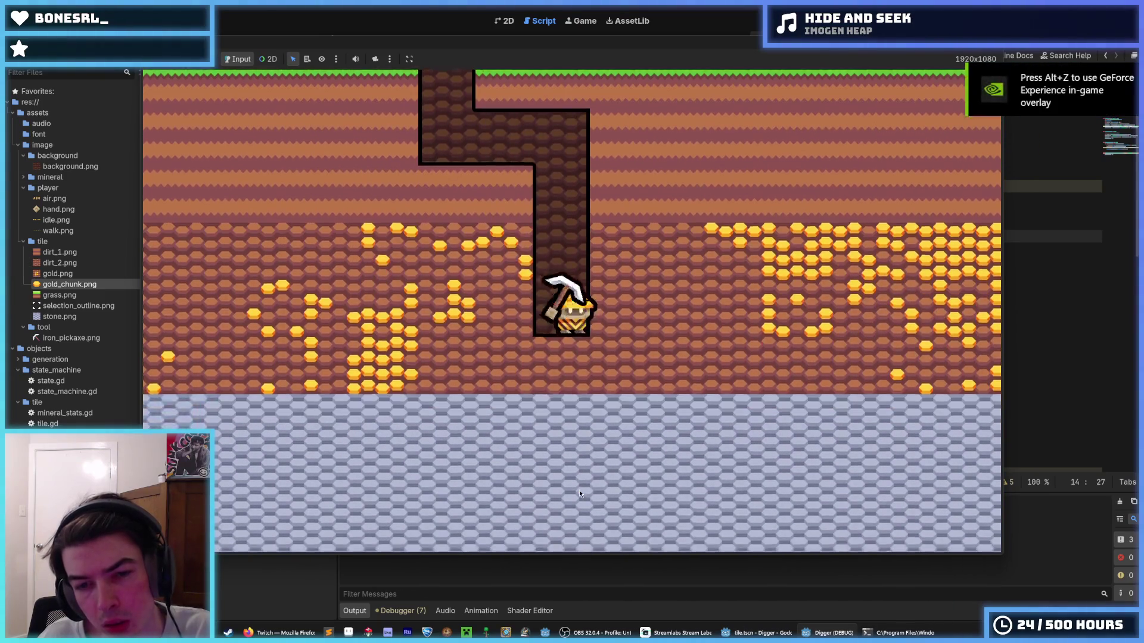
{"action": "key", "text": "s"}
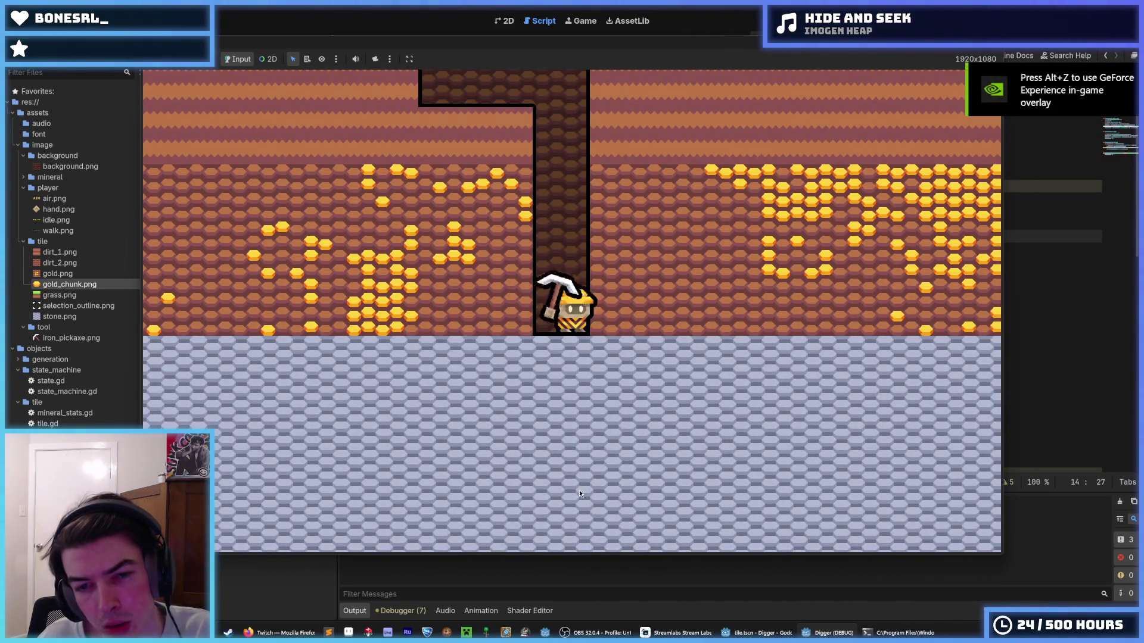
{"action": "key", "text": "s"}
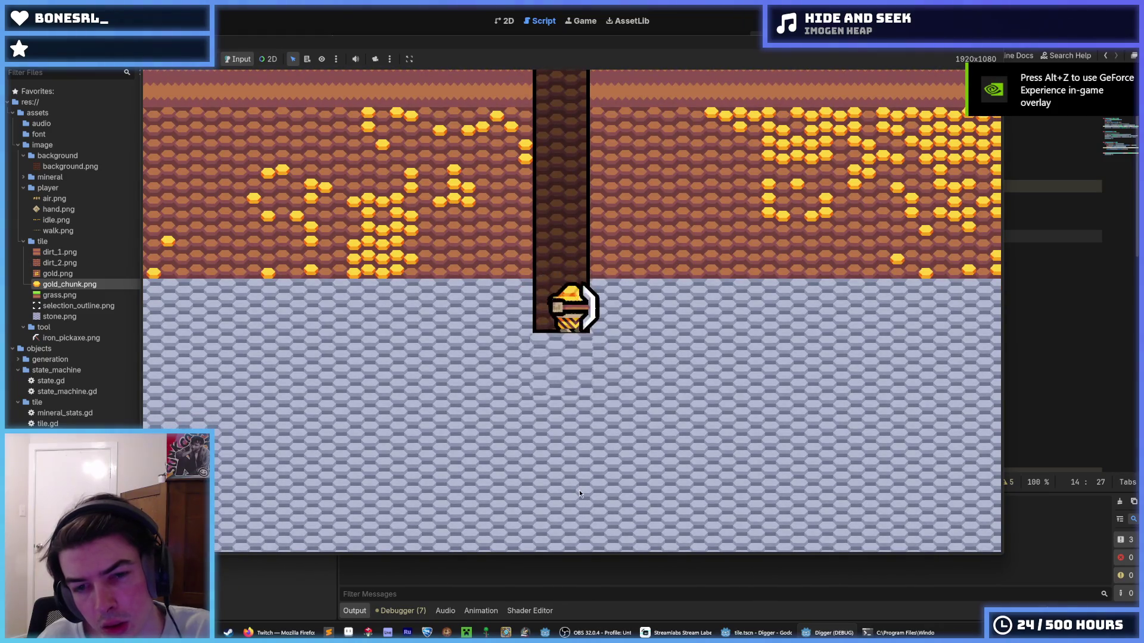
{"action": "key", "text": "s"}
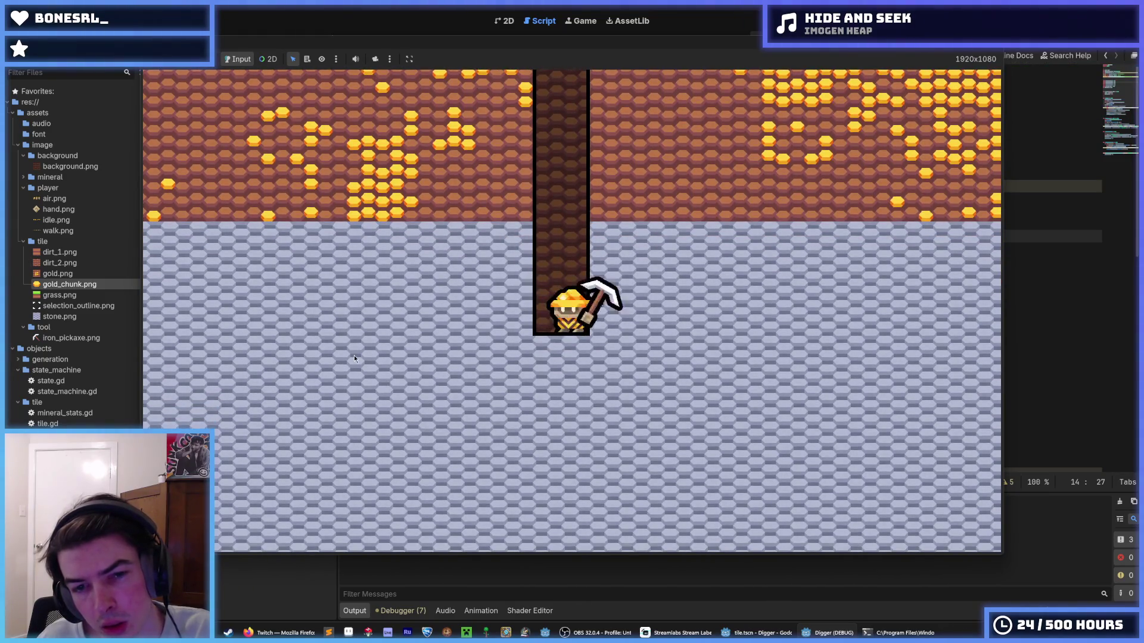
{"action": "key", "text": "s"}
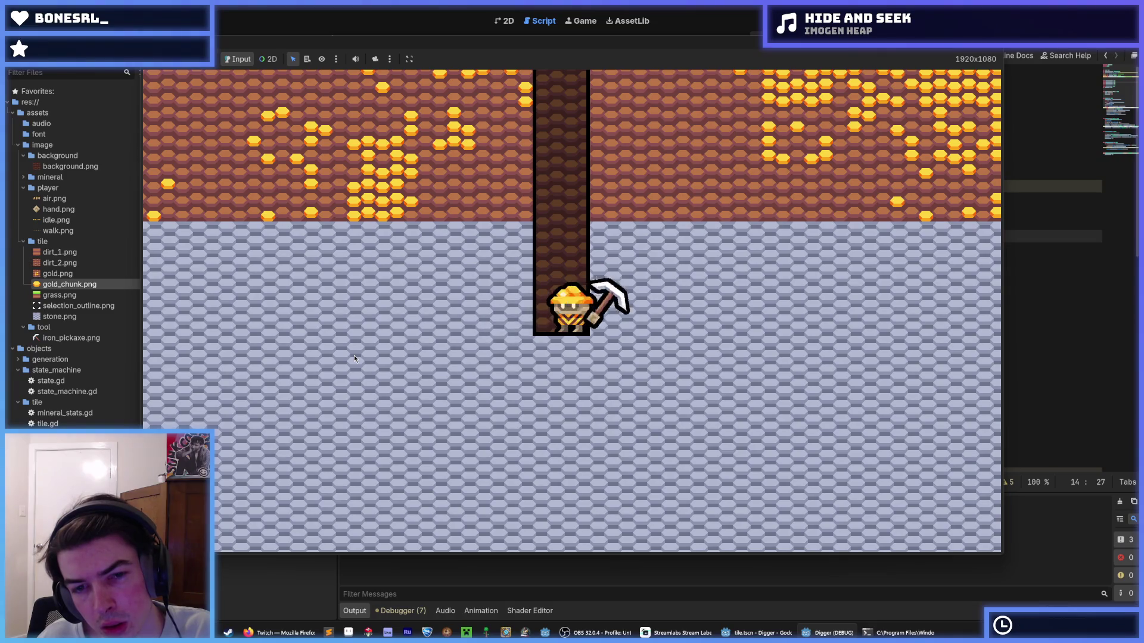
{"action": "key", "text": "a"}
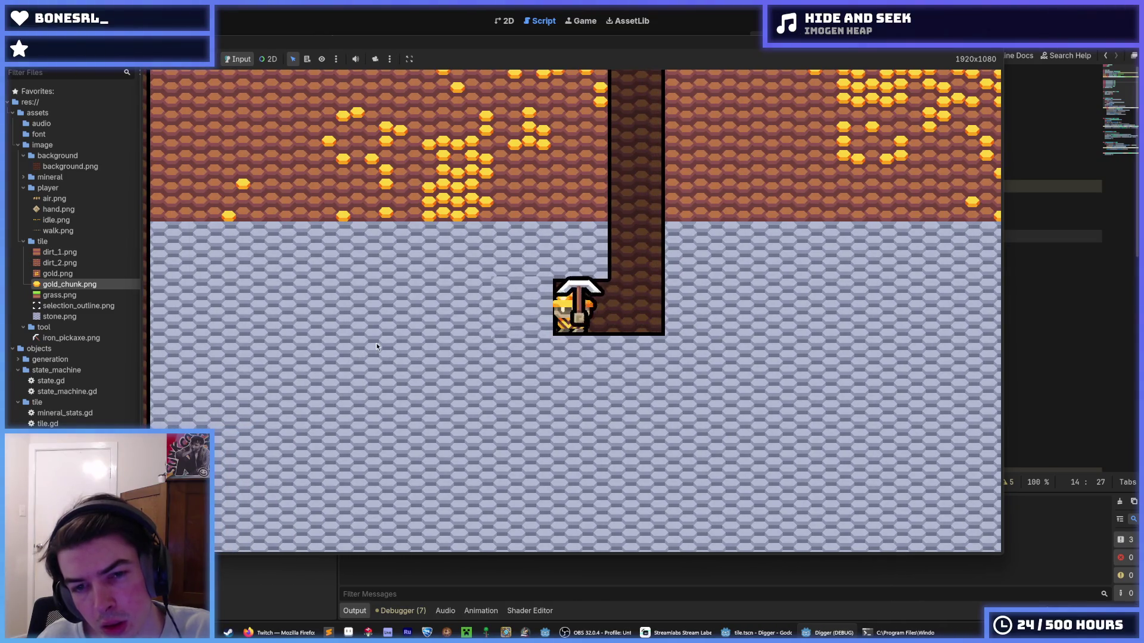
{"action": "key", "text": "a"}
{"action": "key", "text": "F8"}
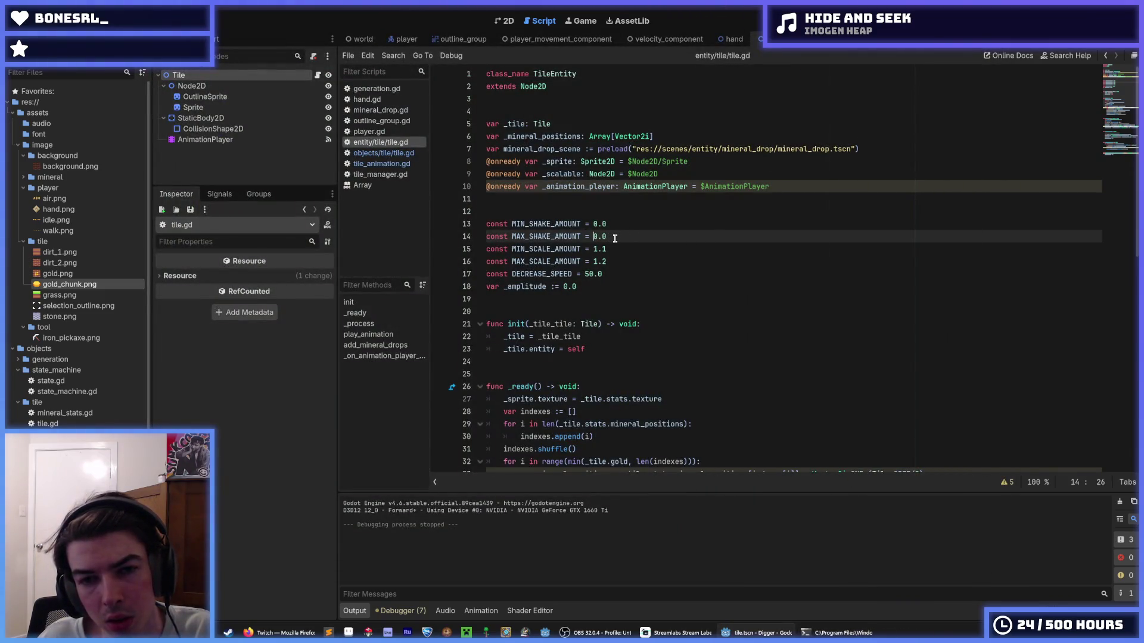
- Restore MIN_SHAKE_AMOUNT to 5.0, adjust the shake values, comment out the scale lines, and run
{"action": "key", "text": "ctrl+z"}
{"action": "key", "text": "ctrl+z"}
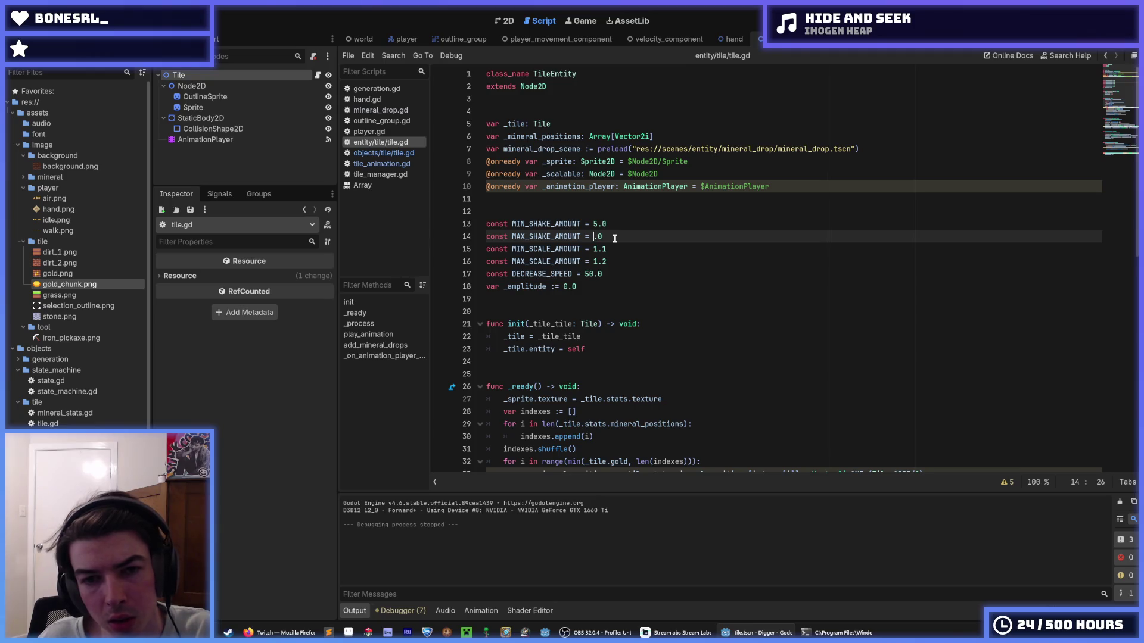
{"action": "type", "text": "20"}
{"action": "key", "text": "Up"}
{"action": "type", "text": "0"}
{"action": "key", "text": "Down"}
{"action": "key", "text": "Down"}
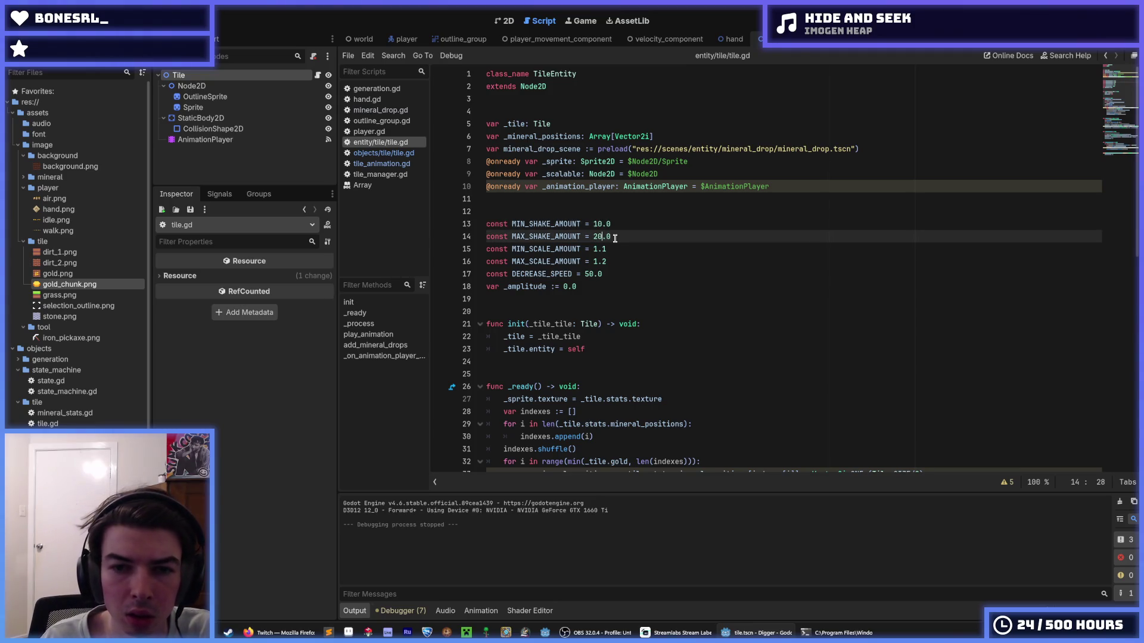
{"action": "key", "text": "shift+alt+Down"}
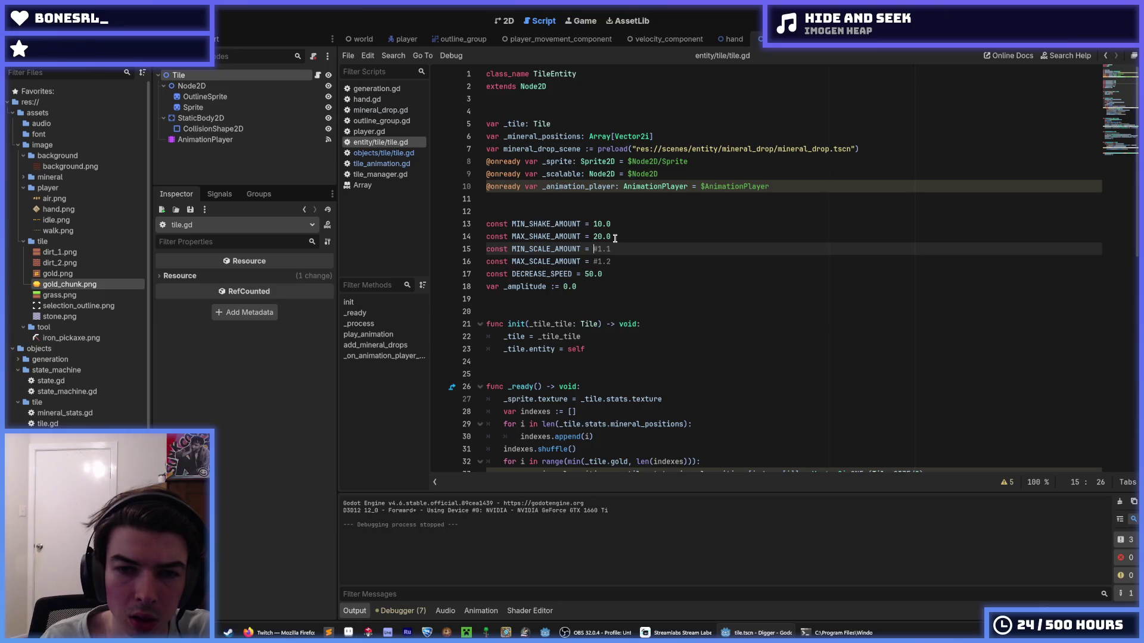
{"action": "key", "text": "Down"}
{"action": "key", "text": "Left"}
{"action": "key", "text": "Left"}
{"action": "key", "text": "F5"}
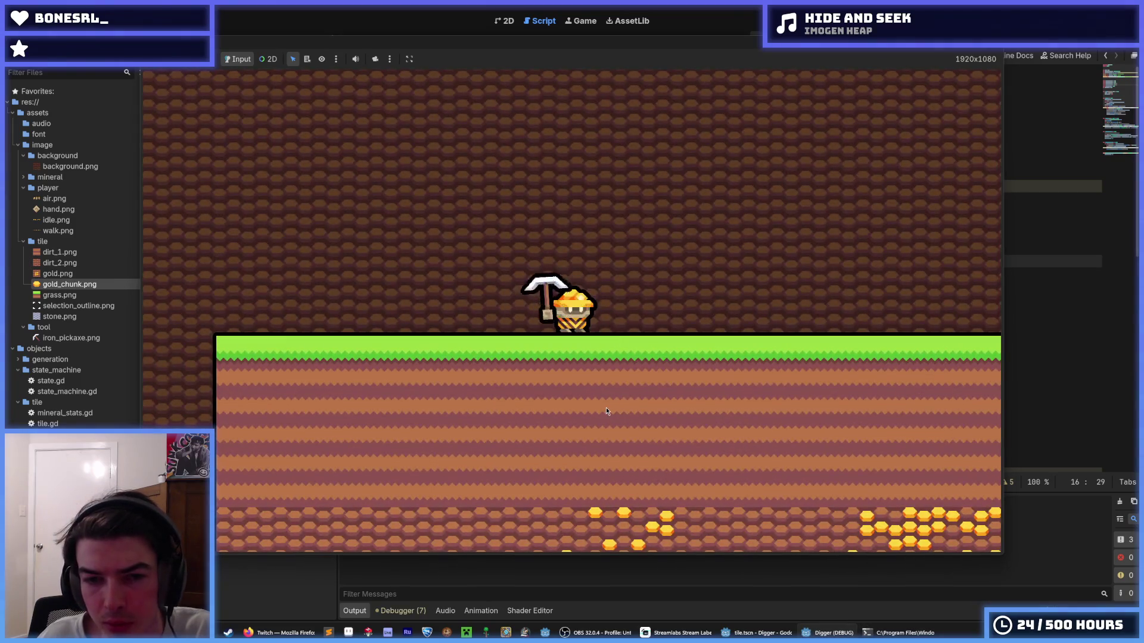
- Dig down to the stone, strike it three times, and close the game
{"action": "left_click", "coordinate": [573, 442]}
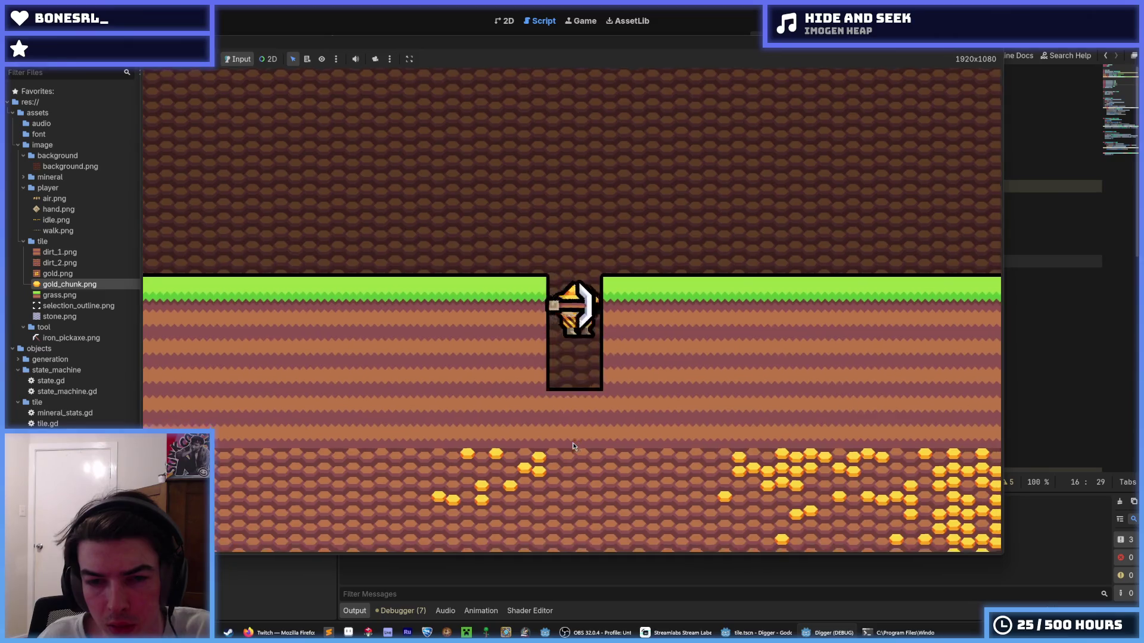
{"action": "left_click", "coordinate": [573, 444]}
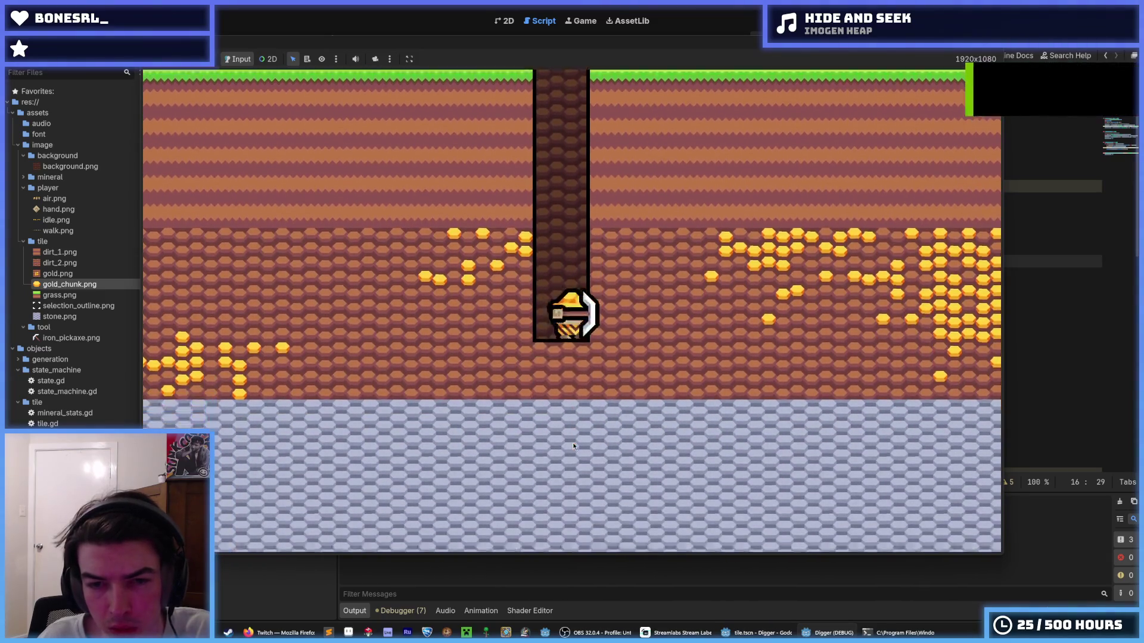
{"action": "left_click", "coordinate": [573, 446]}
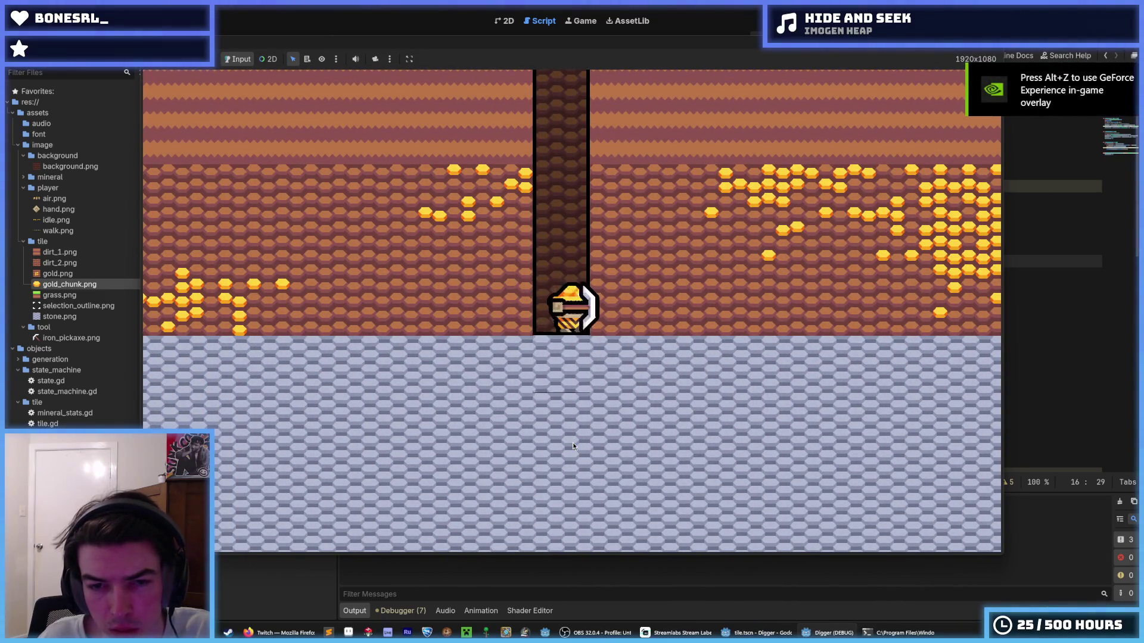
{"action": "left_click", "coordinate": [573, 446]}
{"action": "left_click", "coordinate": [573, 446]}
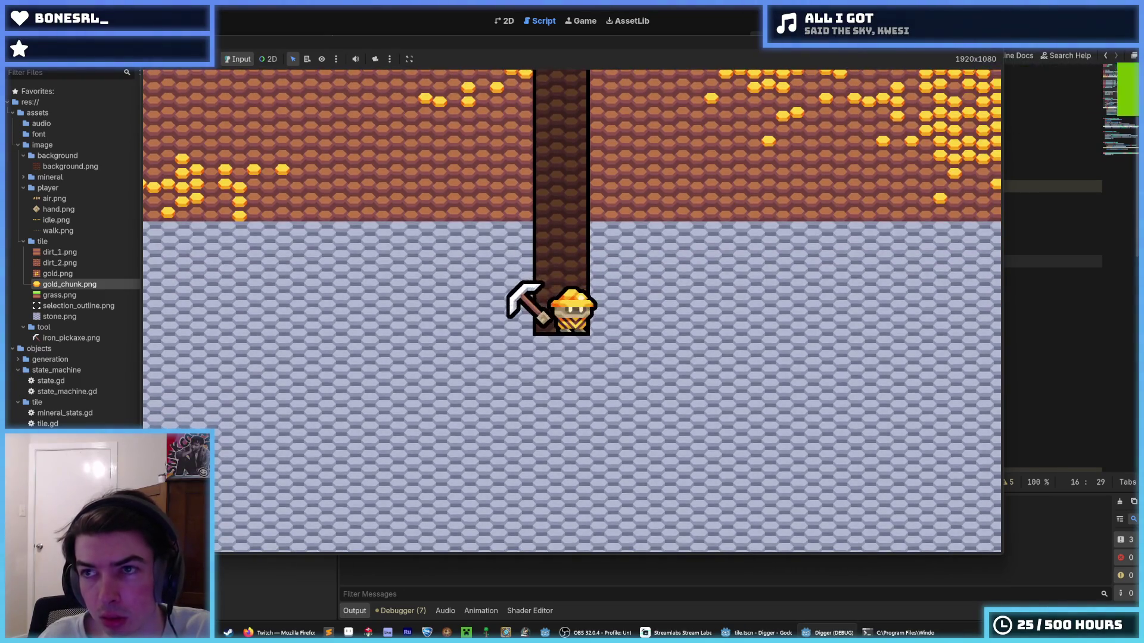
{"action": "key", "text": "alt+F4"}
- Restore the scale amounts to 1.1 and 1.2, then test-dig two tiles and stop
{"action": "key", "text": "ctrl+z"}
{"action": "key", "text": "ctrl+z"}
{"action": "key", "text": "ctrl+z"}
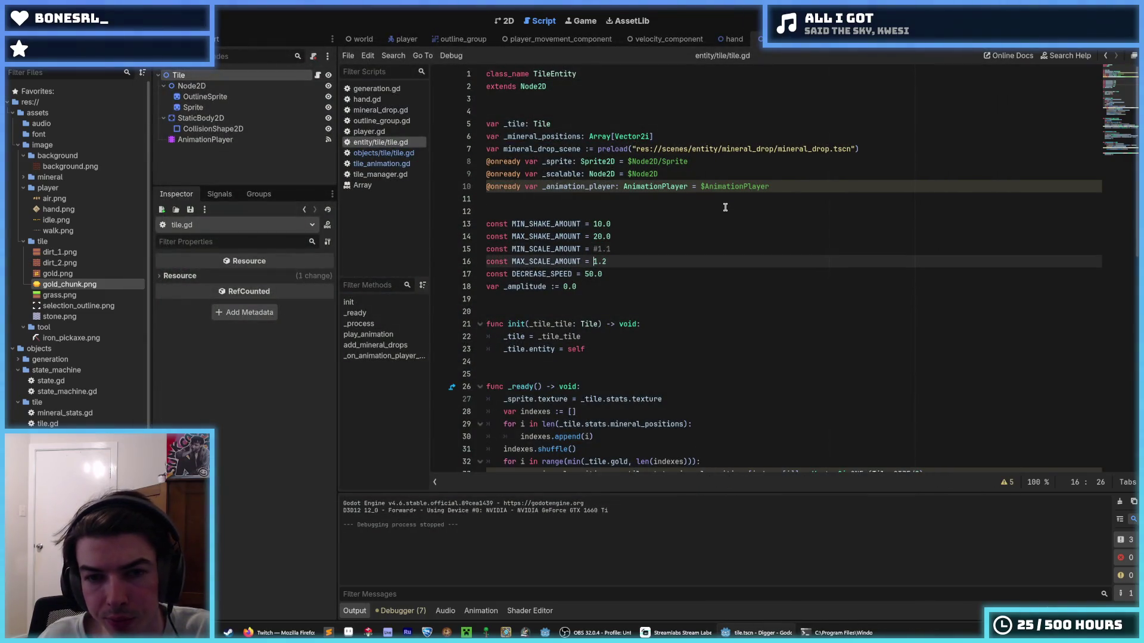
{"action": "key", "text": "F5"}
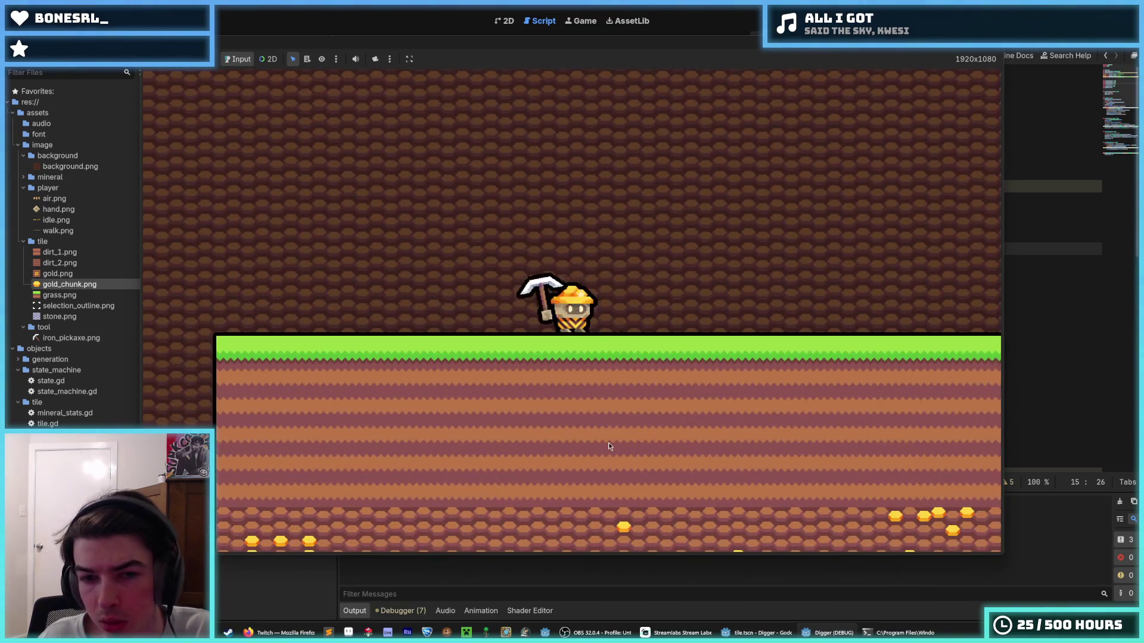
{"action": "left_click", "coordinate": [553, 456]}
{"action": "left_click", "coordinate": [570, 466]}
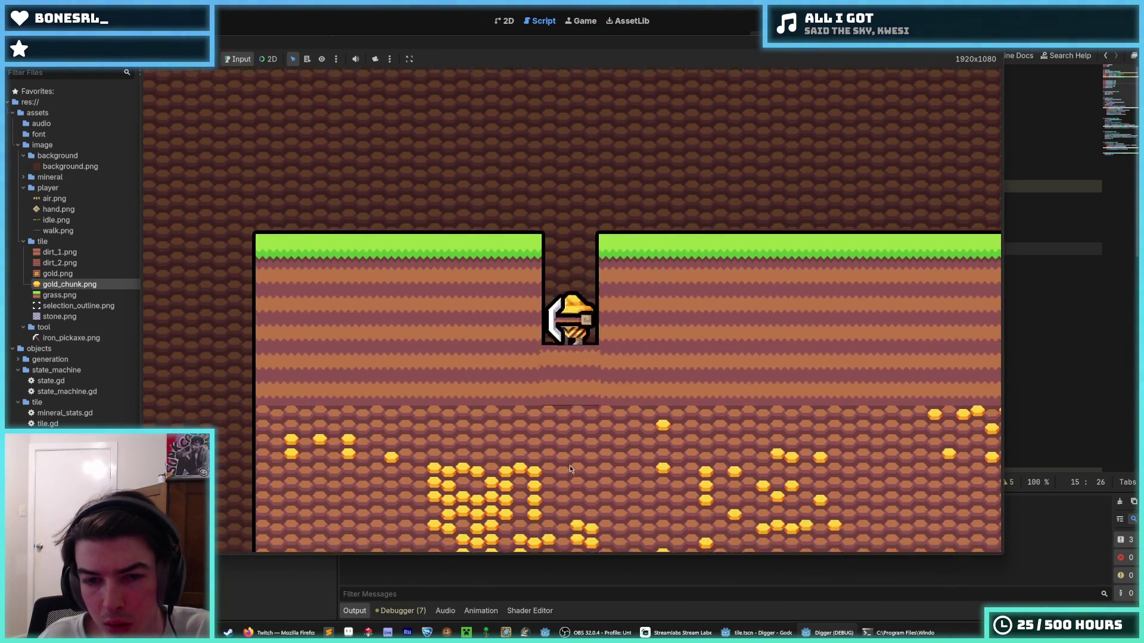
{"action": "key", "text": "F8"}
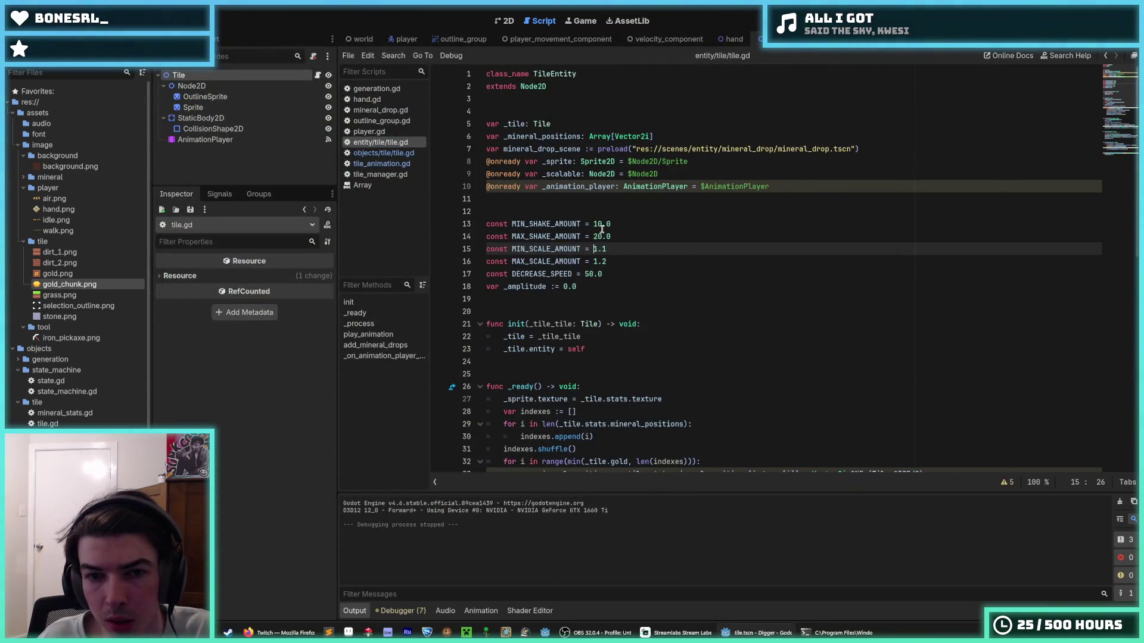
- Set MIN_SHAKE_AMOUNT to 5.0 and save tile.gd
{"action": "left_click", "coordinate": [600, 225]}
{"action": "type", "text": "5"}
{"action": "left_click", "coordinate": [602, 236]}
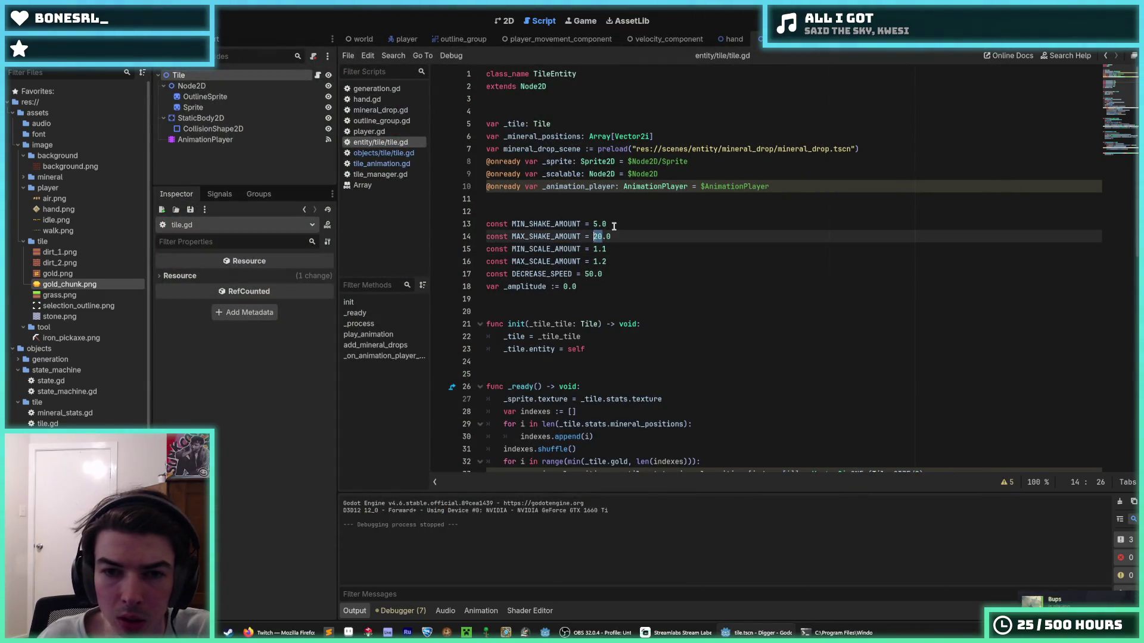
{"action": "key", "text": "Down"}
{"action": "key", "text": "Left"}
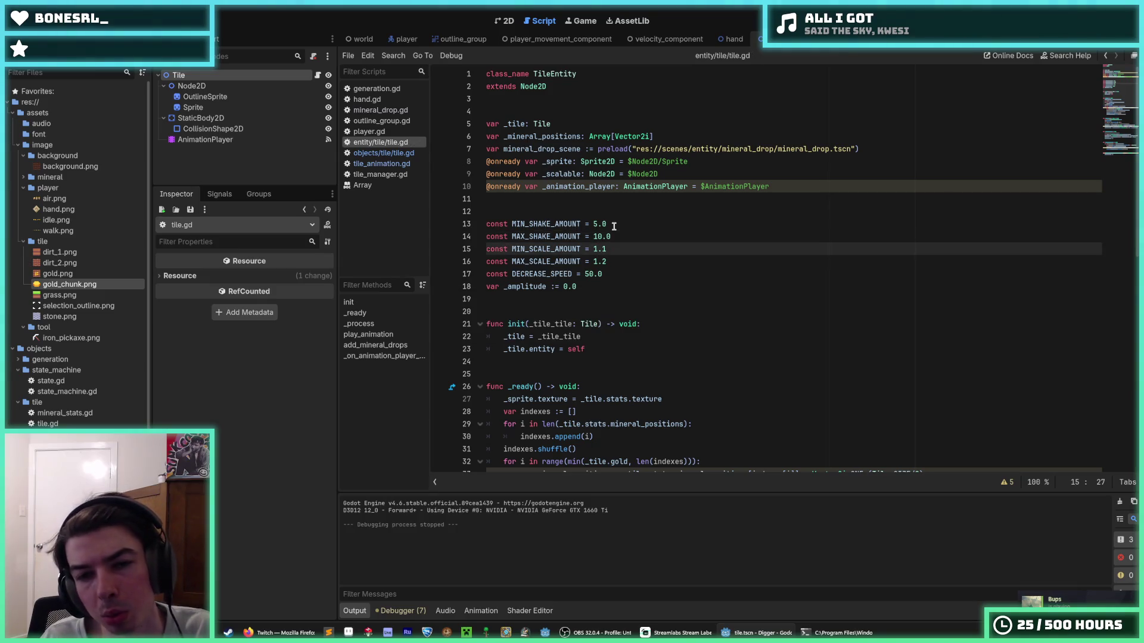
{"action": "key", "text": "ctrl+s"}
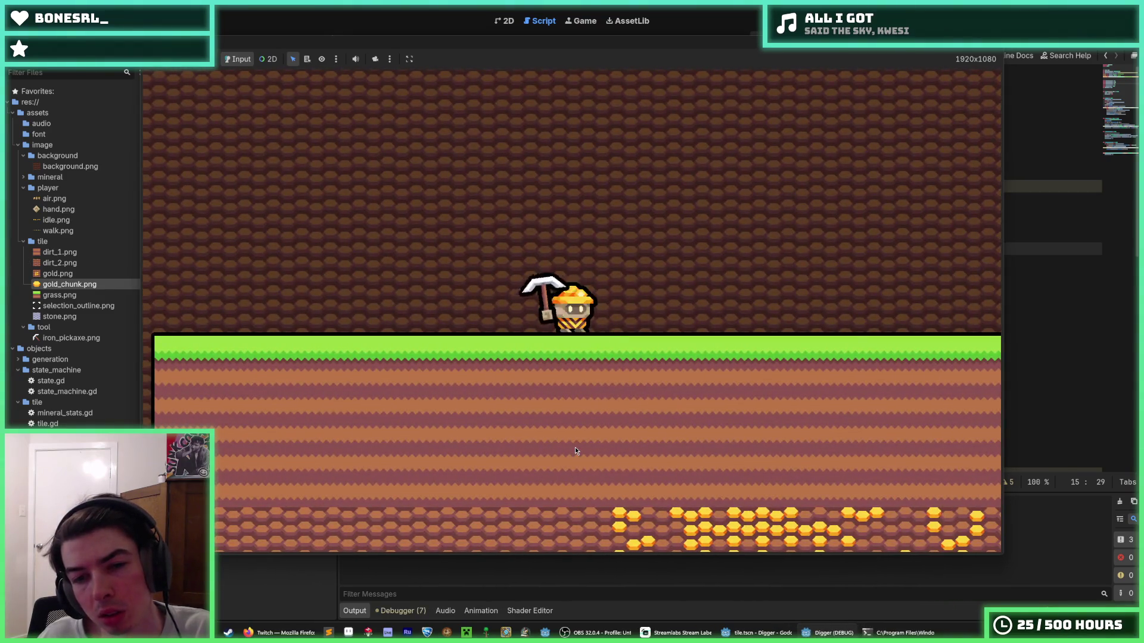
- Dig a shaft through the dirt into the stone, then stop the game
{"action": "left_click", "coordinate": [574, 446]}
{"action": "left_click", "coordinate": [569, 449]}
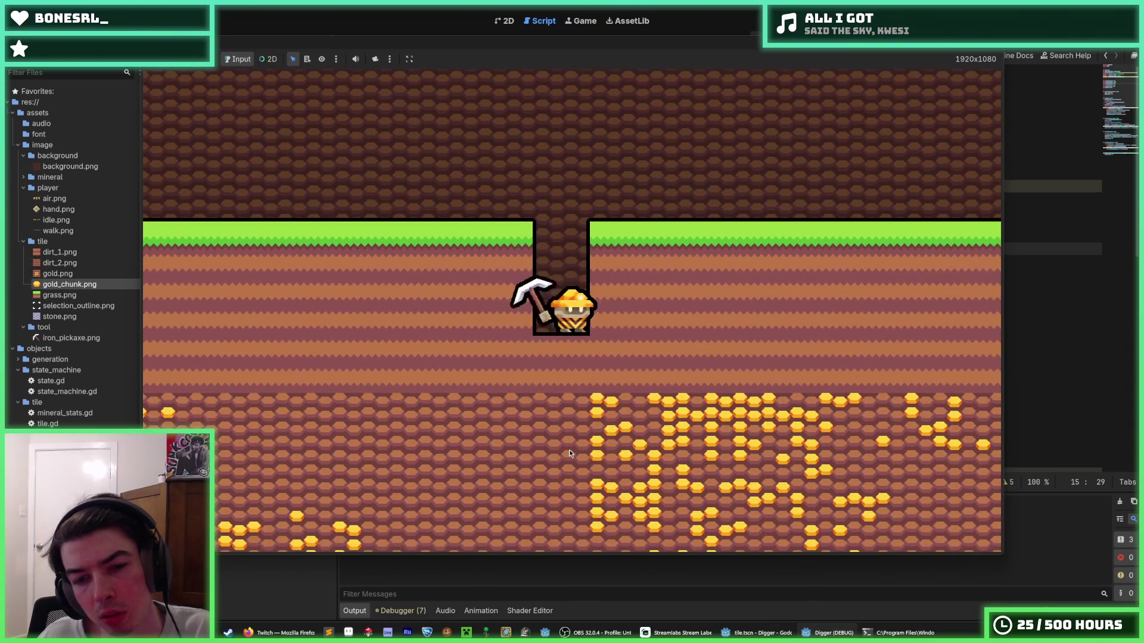
{"action": "left_click", "coordinate": [569, 449]}
{"action": "left_click", "coordinate": [569, 449]}
{"action": "left_click", "coordinate": [569, 450]}
{"action": "left_click", "coordinate": [569, 449]}
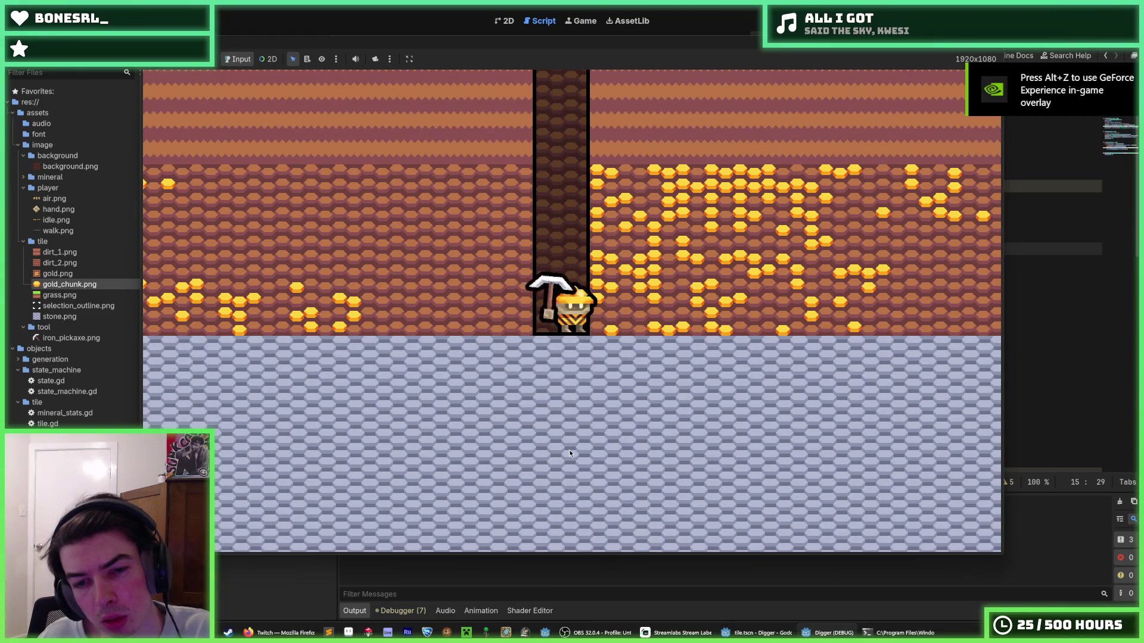
{"action": "left_click", "coordinate": [569, 449]}
{"action": "left_click", "coordinate": [570, 449]}
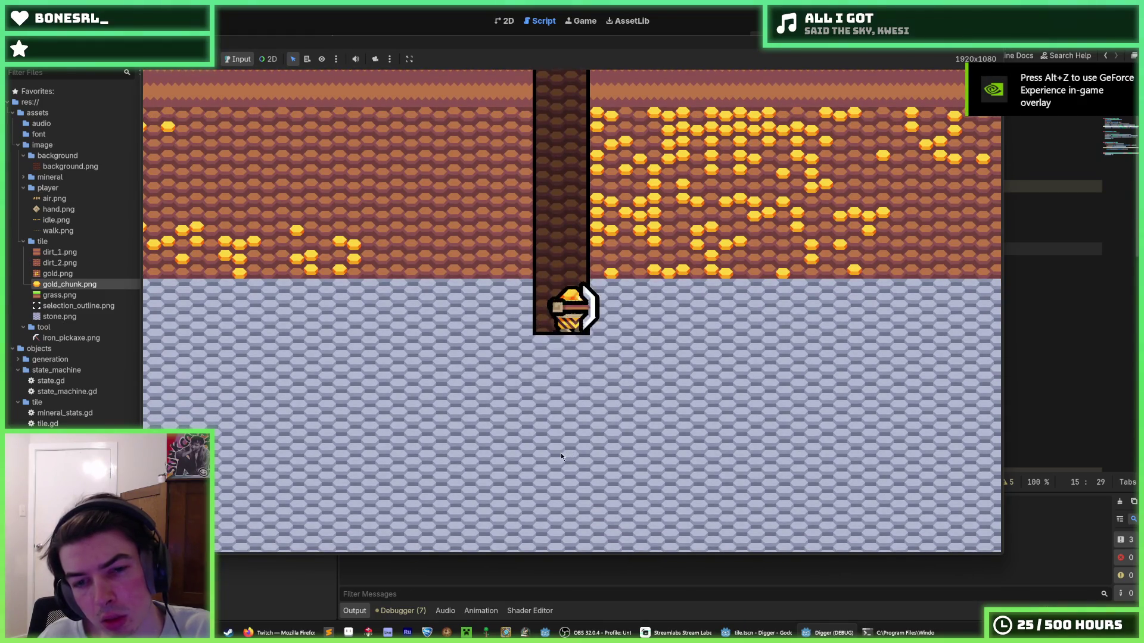
{"action": "key", "text": "F8"}
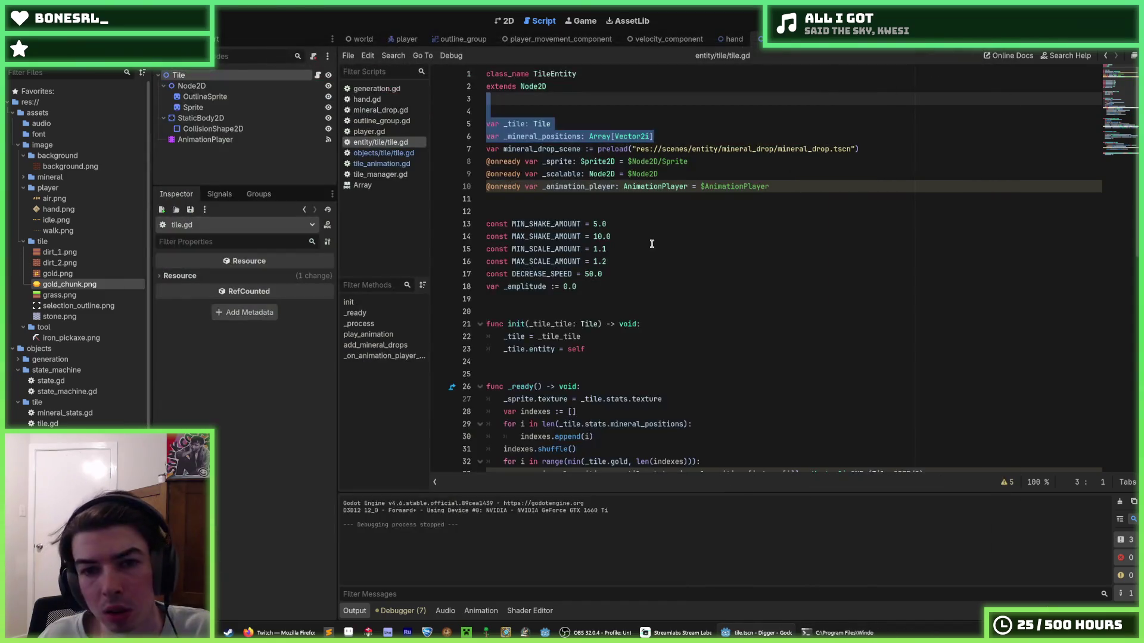
- Set MIN_SCALE_AMOUNT to 1.2 and MAX_SCALE_AMOUNT to 1.4, then test-dig two tiles down
{"action": "left_click", "coordinate": [651, 262]}
{"action": "key", "text": "BackSpace"}
{"action": "type", "text": "4"}
{"action": "key", "text": "Up"}
{"action": "key", "text": "BackSpace"}
{"action": "type", "text": "2"}
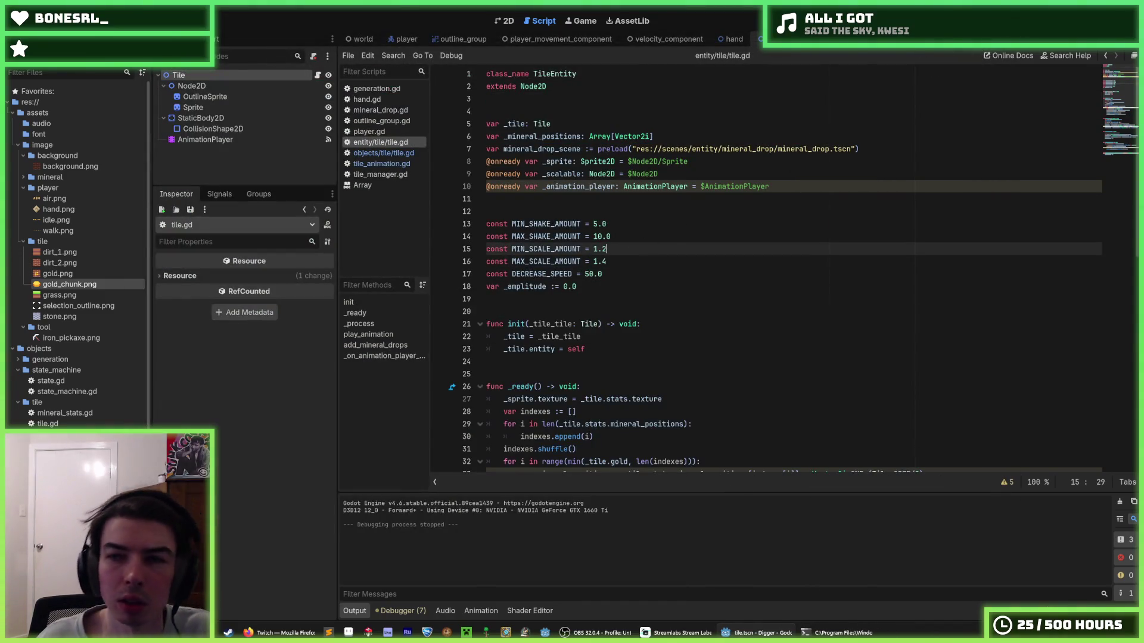
{"action": "key", "text": "F5"}
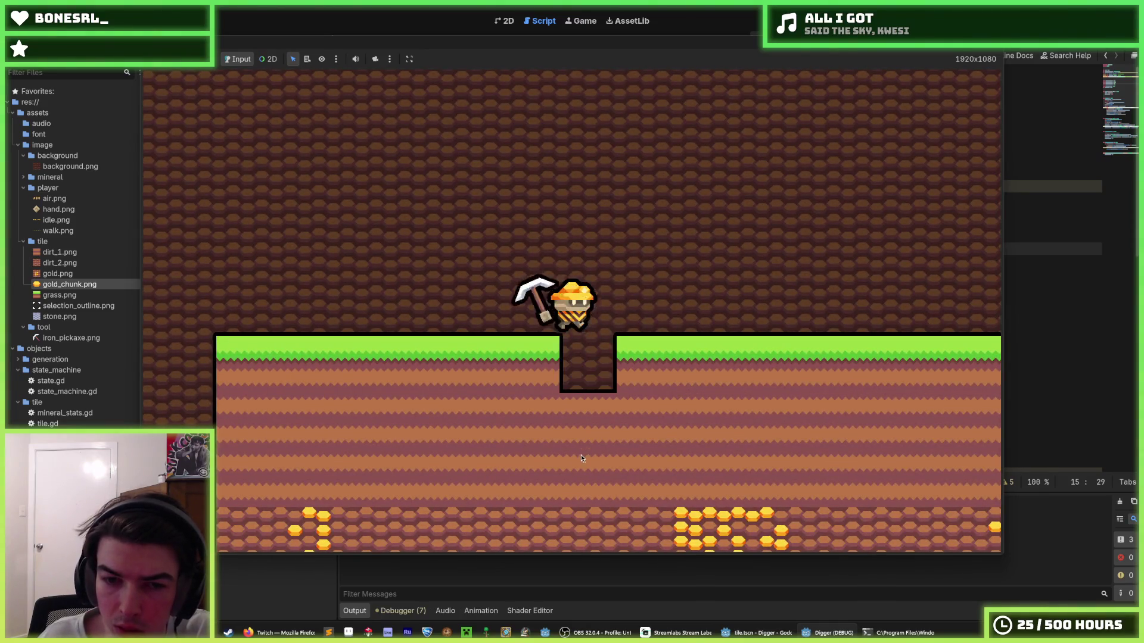
{"action": "left_click_drag", "start_coordinate": [580, 456], "coordinate": [1002, 70]}
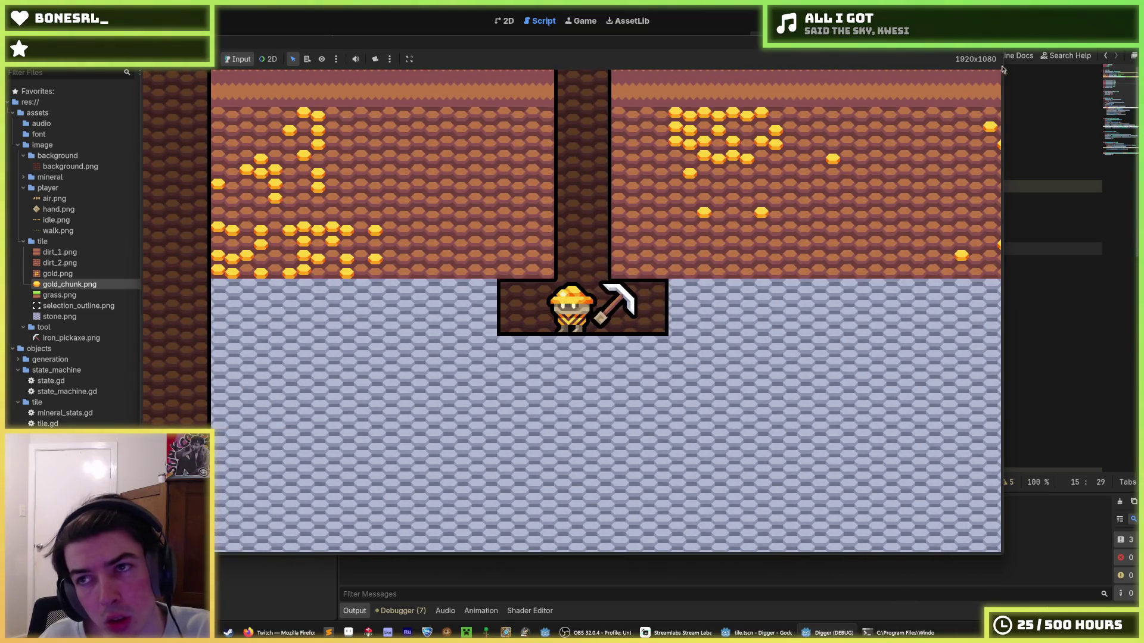
{"action": "key", "text": "F8"}
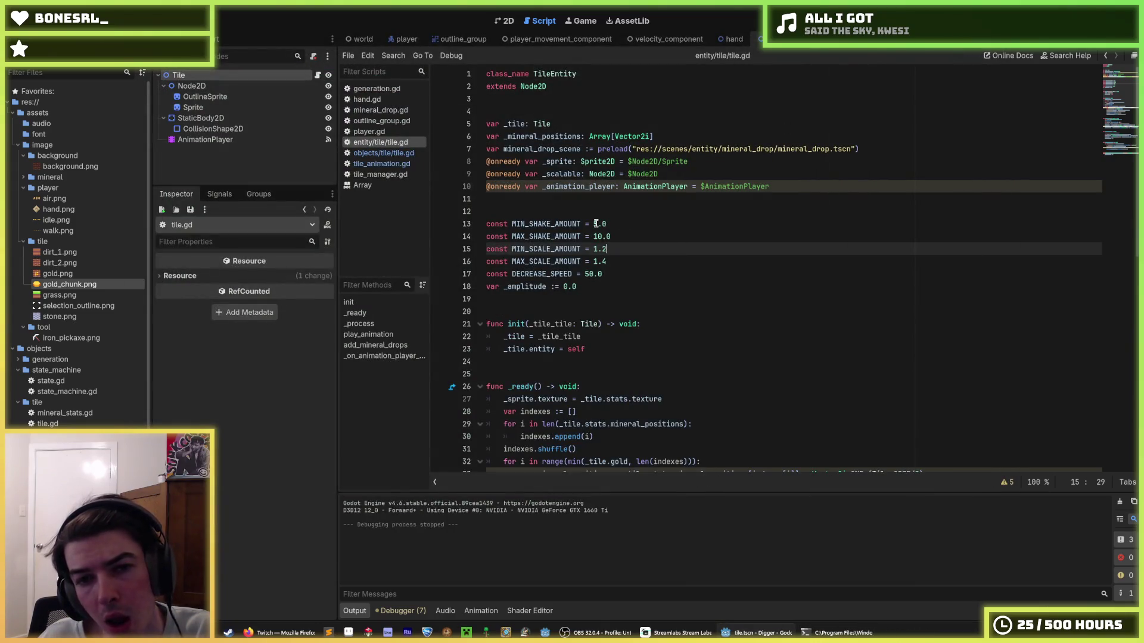
- From the MIN_SHAKE_AMOUNT line, rerun the game and dig the dirt below and stone right
{"action": "left_click", "coordinate": [596, 223]}
{"action": "key", "text": "F5"}
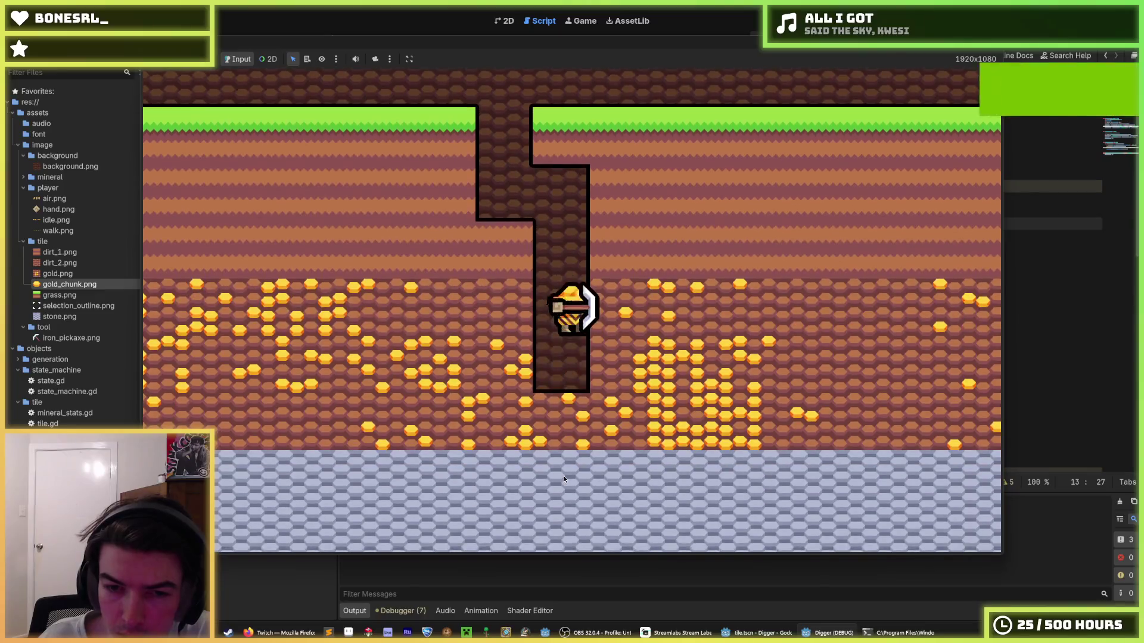
{"action": "left_click_drag", "start_coordinate": [563, 476], "coordinate": [832, 207]}
{"action": "key", "text": "d"}
{"action": "key", "text": "d"}
{"action": "key", "text": "F8"}
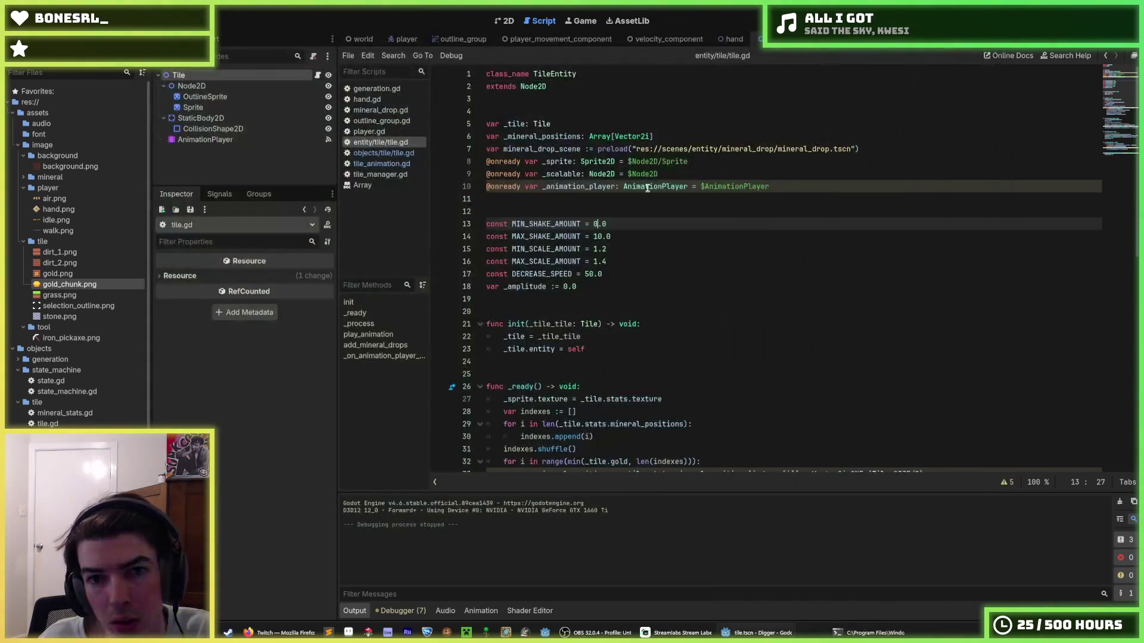
- Raise MAX_SHAKE_AMOUNT on line 14 to 20.0 and run the game
{"action": "left_click", "coordinate": [599, 236]}
{"action": "type", "text": "5"}
{"action": "key", "text": "F5"}
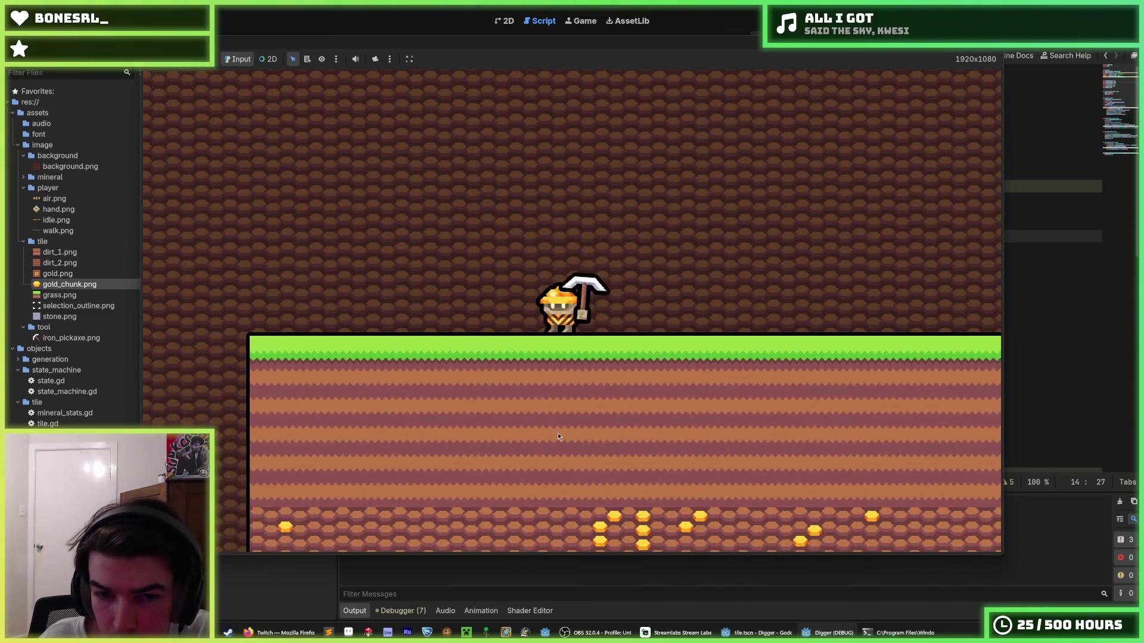
- Dig a shaft down through the dirt and gold ore into the stone layer
{"action": "left_click", "coordinate": [558, 438]}
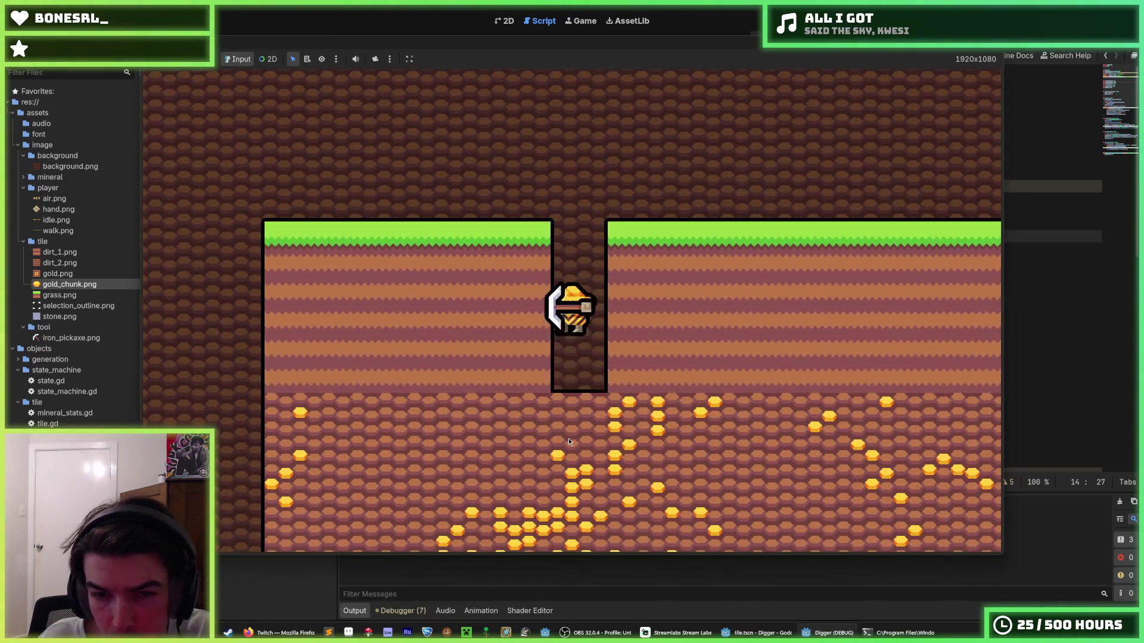
{"action": "left_click", "coordinate": [567, 438]}
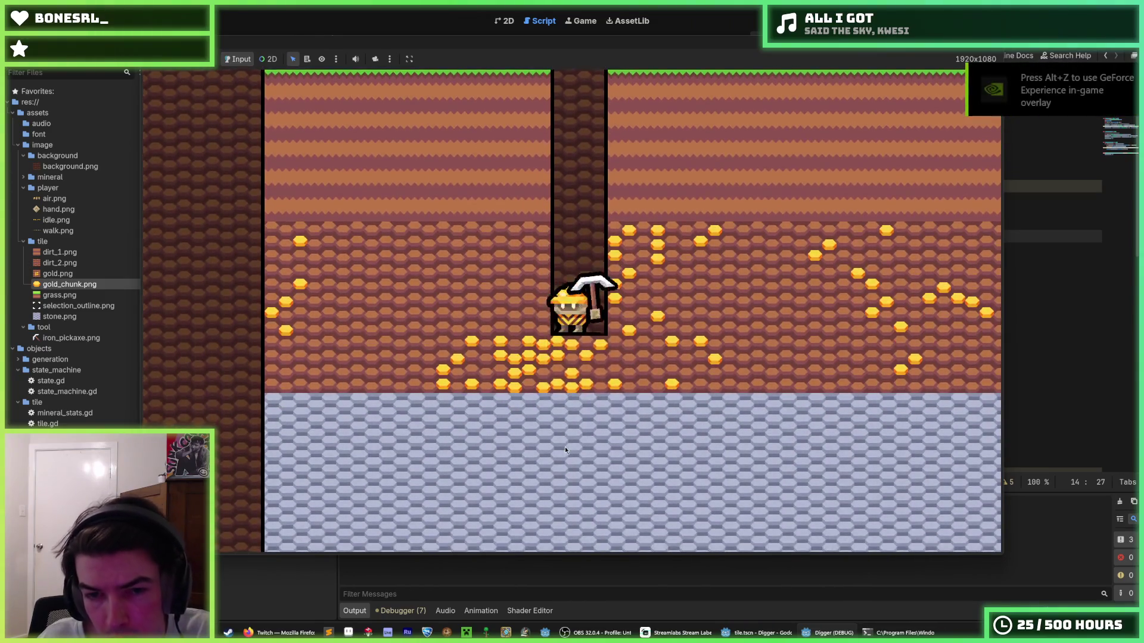
{"action": "left_click", "coordinate": [566, 448]}
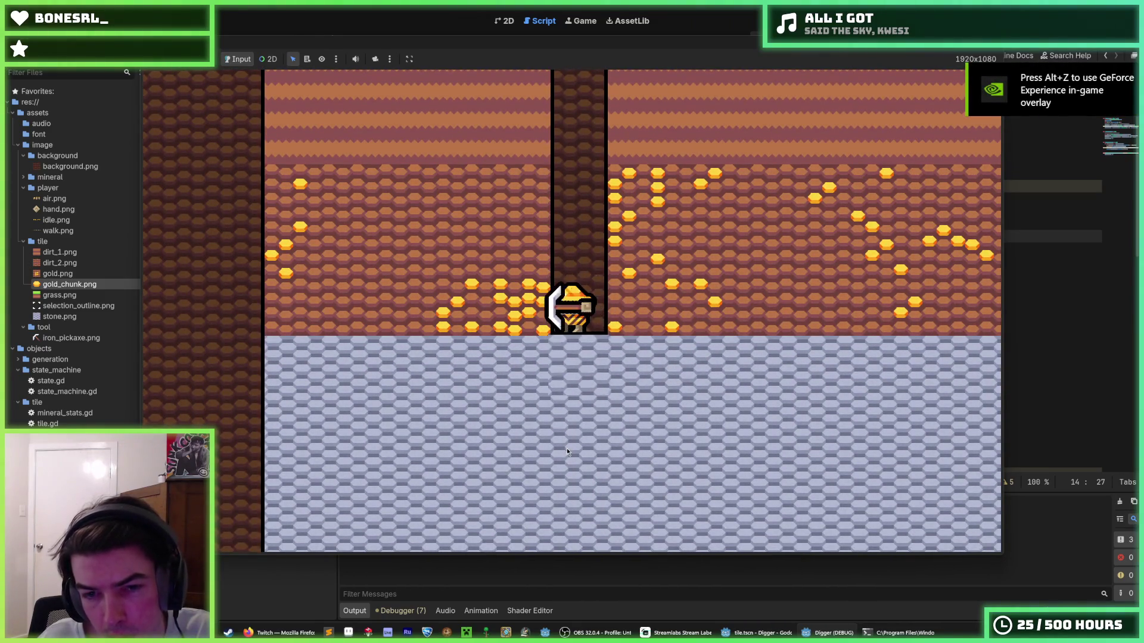
{"action": "left_click", "coordinate": [567, 448]}
{"action": "left_click", "coordinate": [757, 321]}
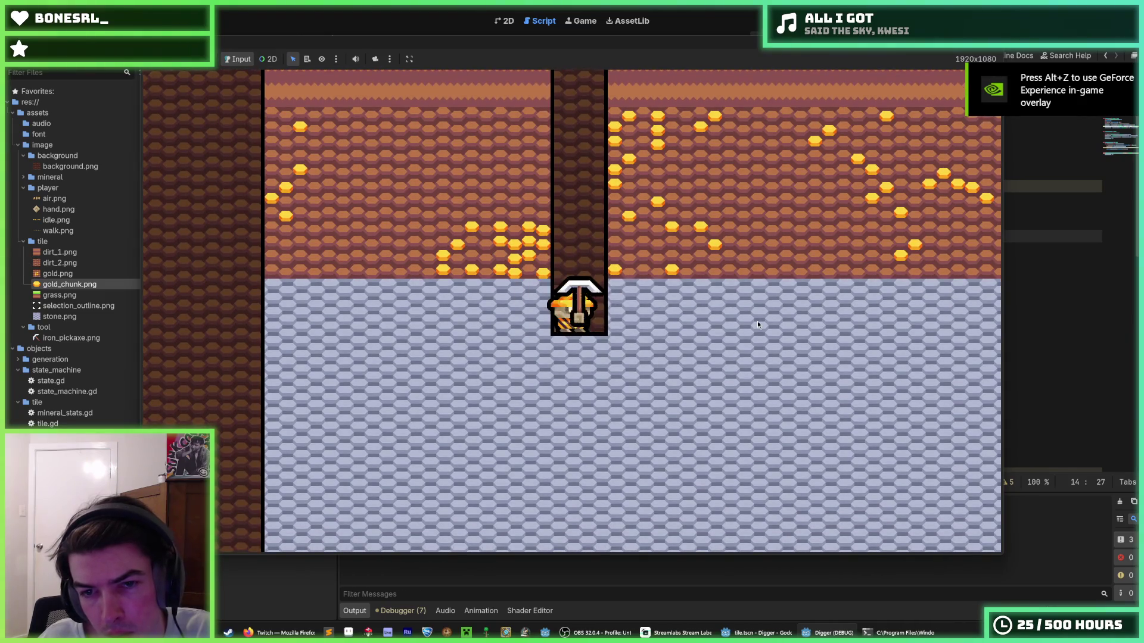
- Carve a short side tunnel to the right through the stone
{"action": "key", "text": "d"}
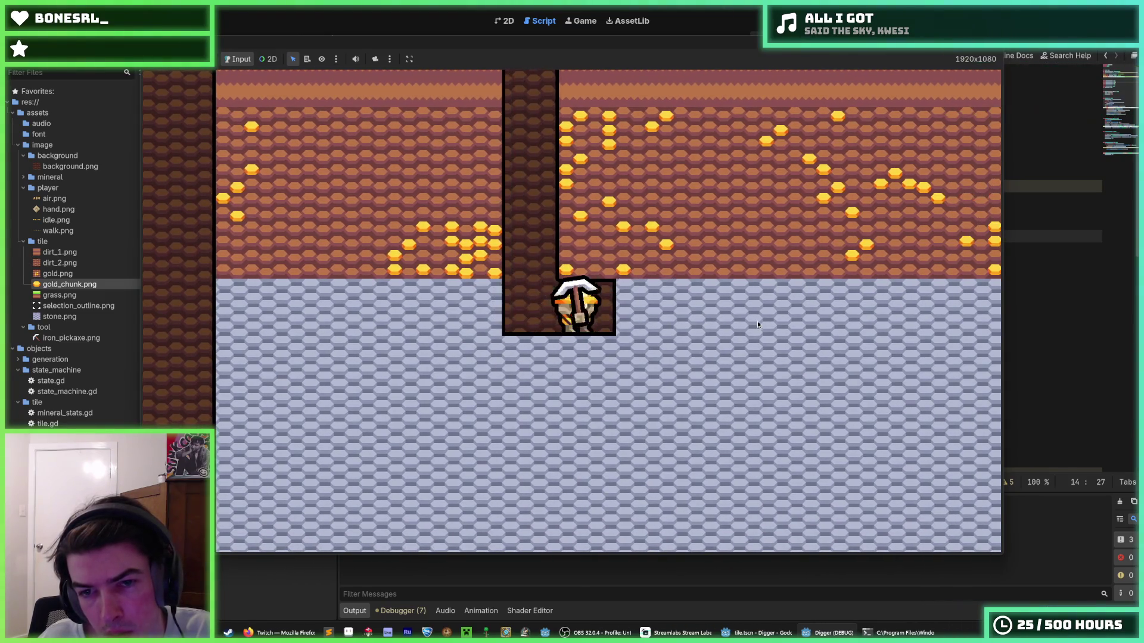
{"action": "left_click", "coordinate": [756, 320]}
{"action": "key", "text": "d"}
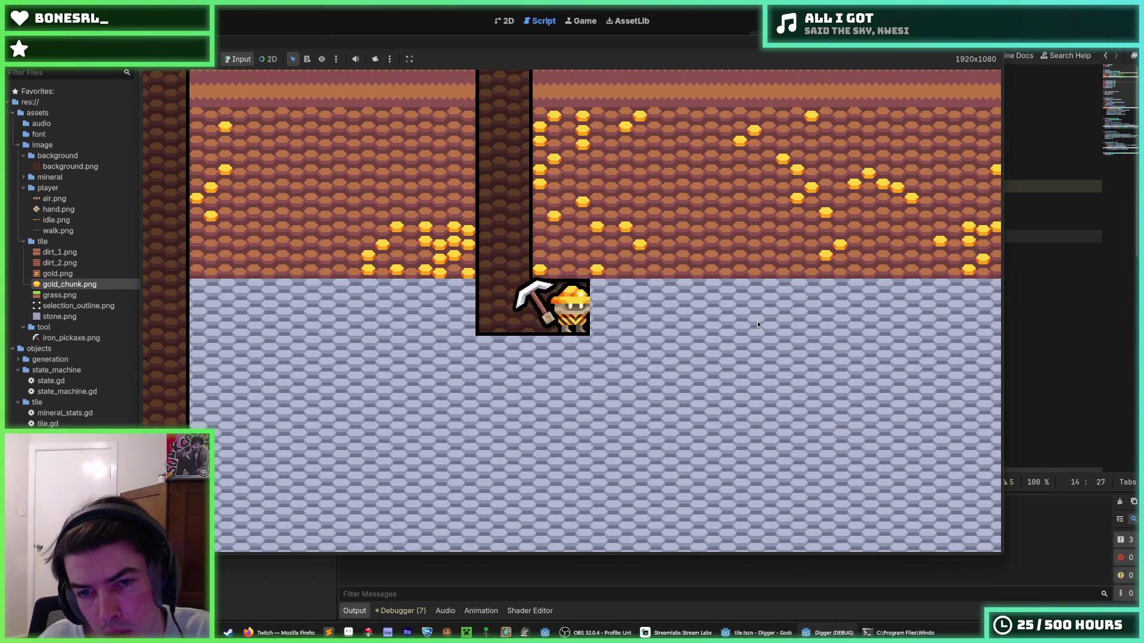
{"action": "key", "text": "d"}
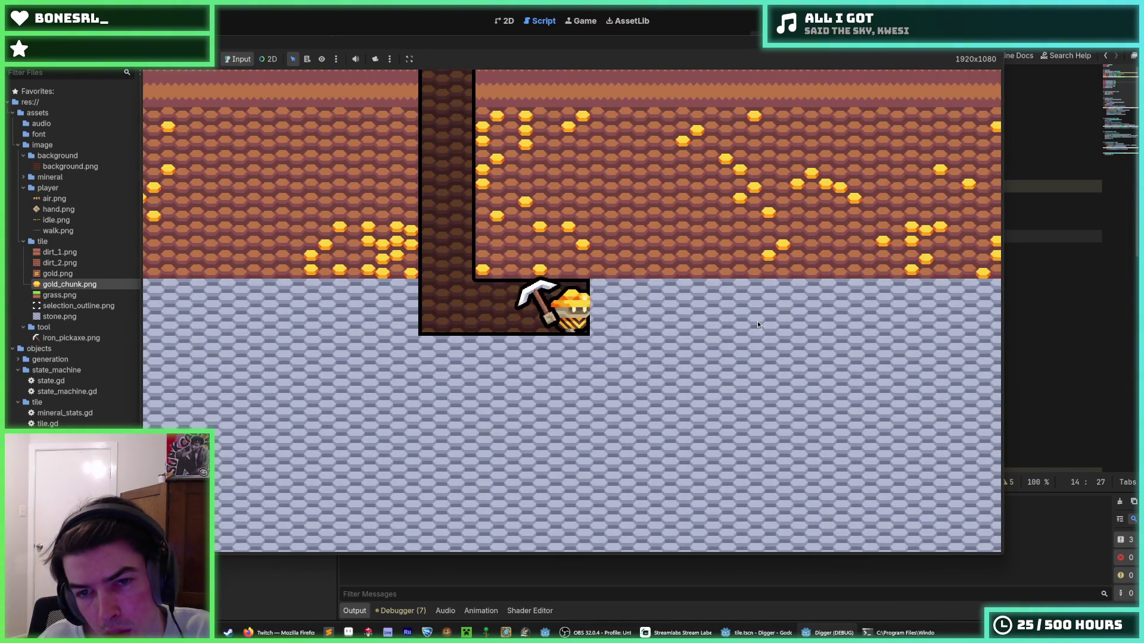
{"action": "key", "text": "d"}
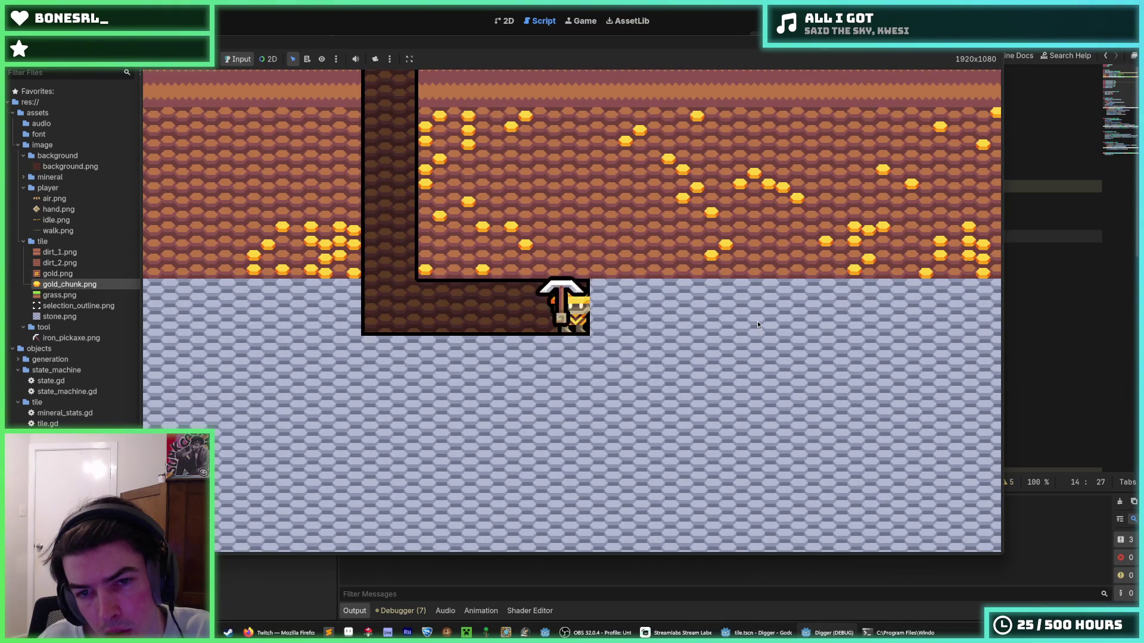
{"action": "key", "text": "d"}
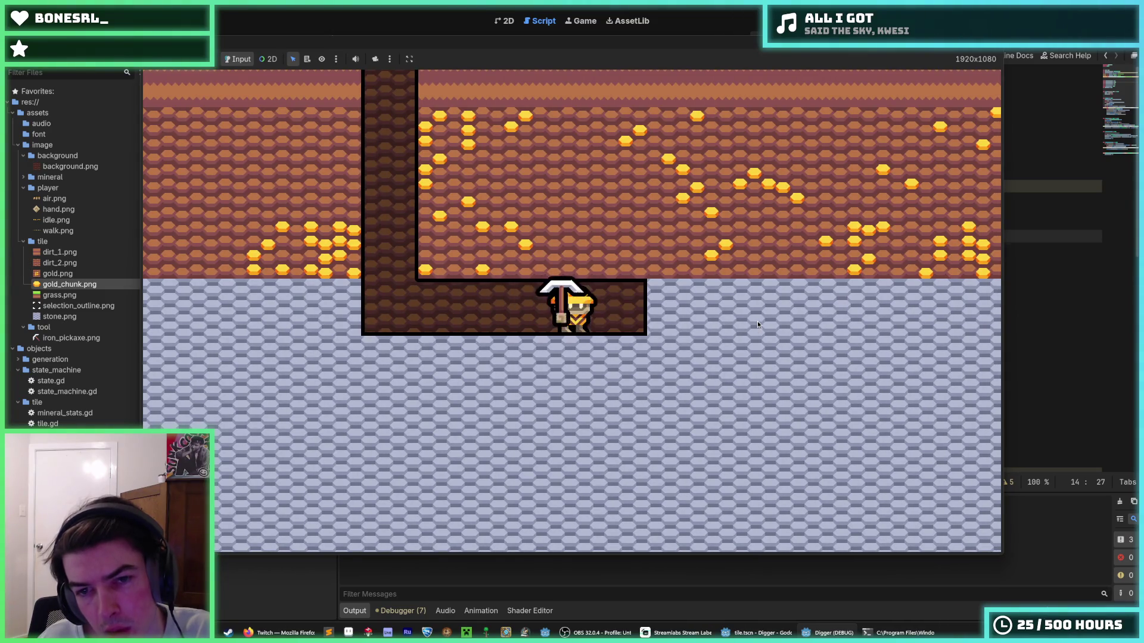
- Stop the game and restore MAX_SHAKE_AMOUNT to 10.0 in tile.gd
{"action": "key", "text": "F8"}
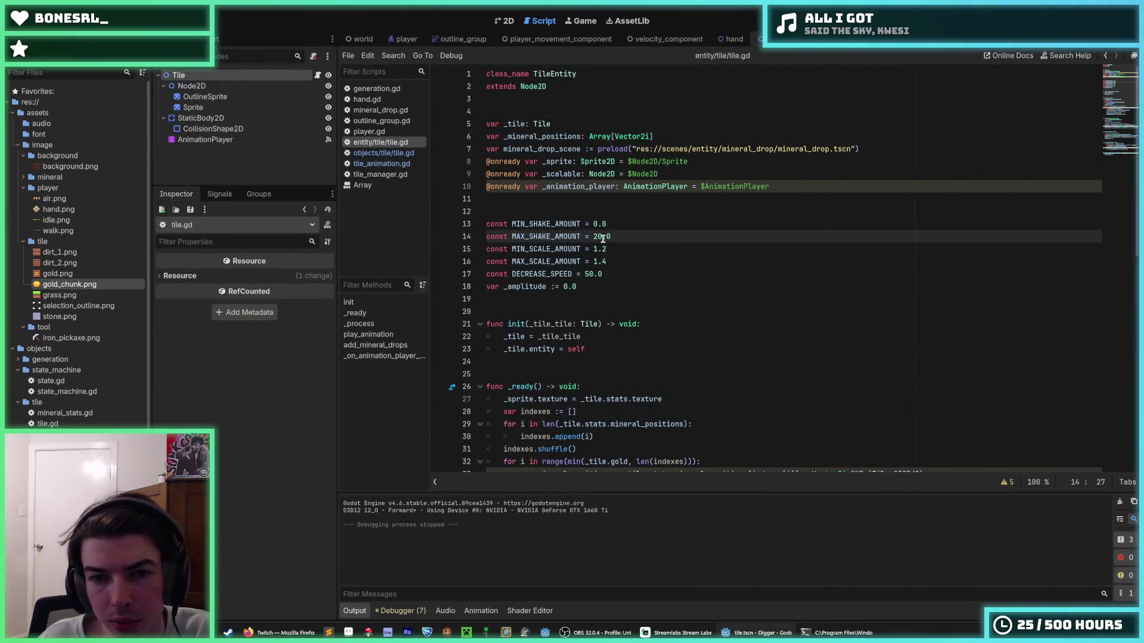
{"action": "key", "text": "Delete"}
{"action": "type", "text": "1"}
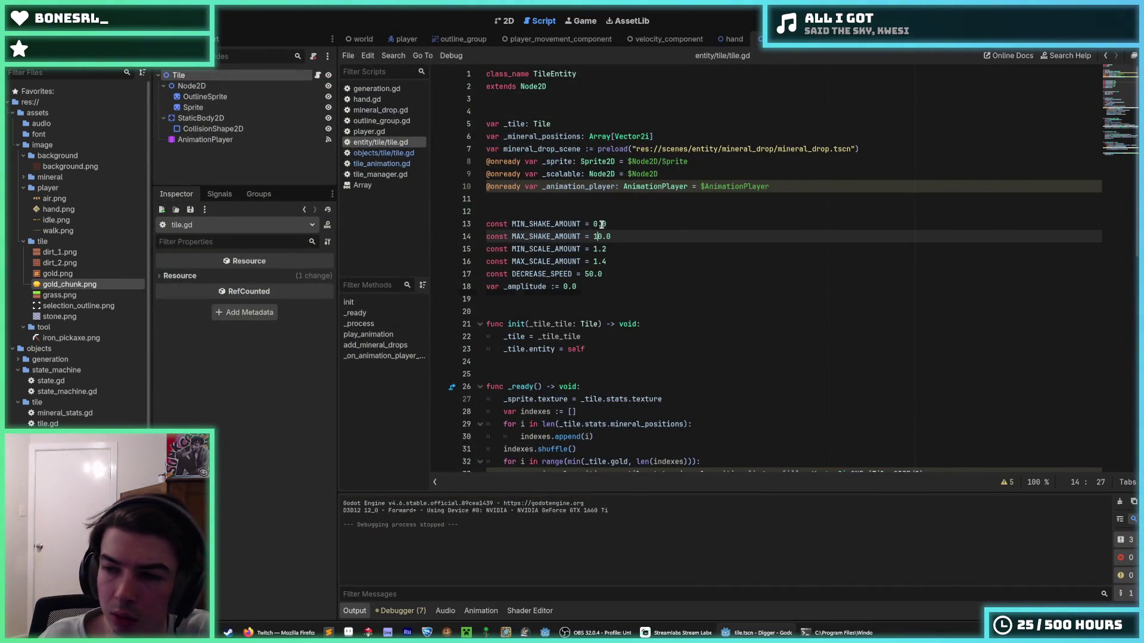
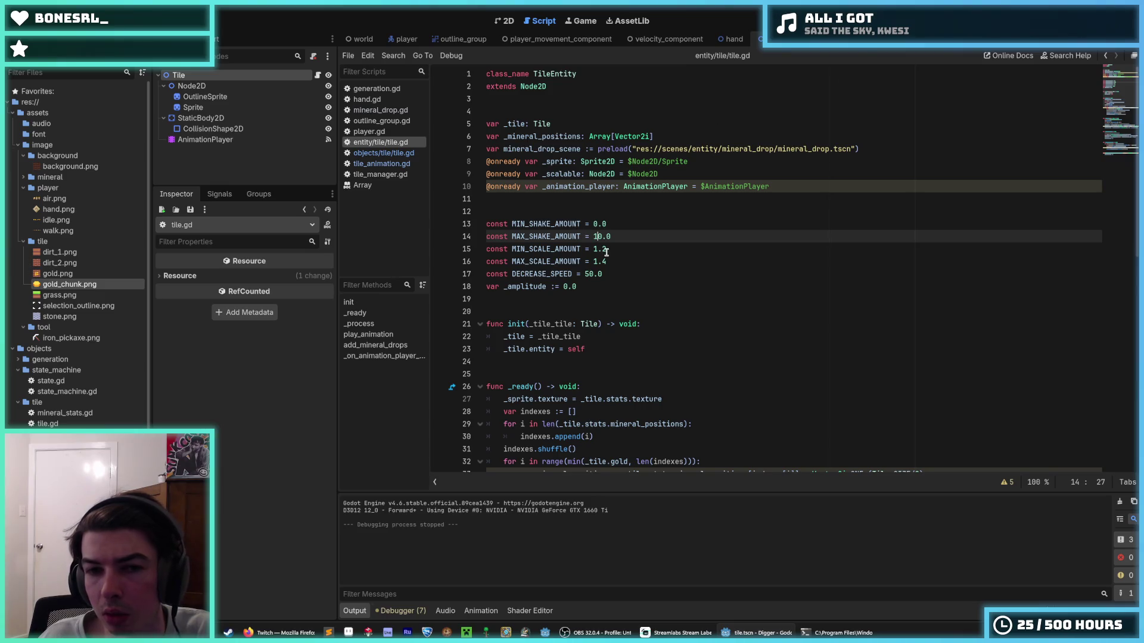
- Change tile.gd's MIN_SHAKE_AMOUNT to 5.0 and MAX_SHAKE_AMOUNT to 15.0, then run the game with F5
{"action": "left_click", "coordinate": [608, 248]}
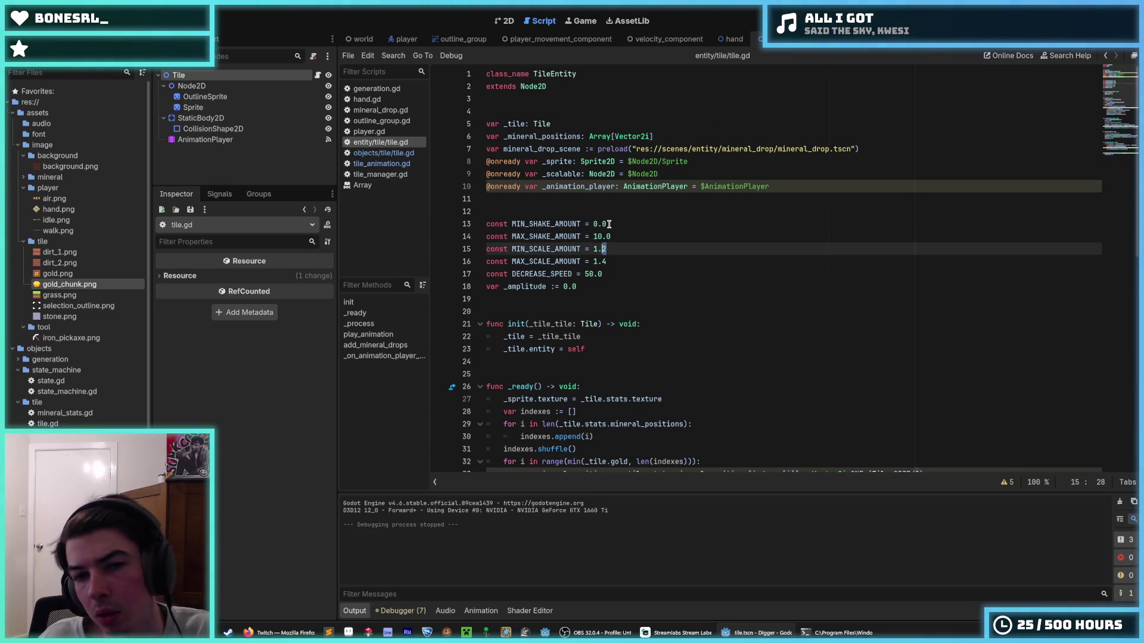
{"action": "left_click", "coordinate": [594, 224]}
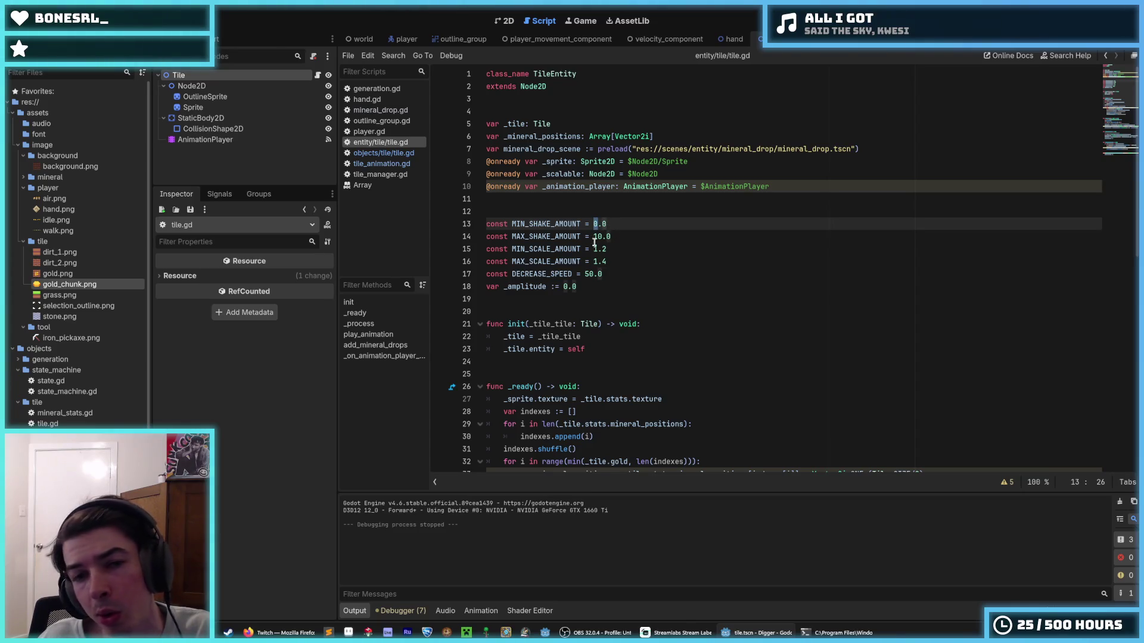
{"action": "type", "text": "5"}
{"action": "left_click", "coordinate": [601, 238]}
{"action": "left_click", "coordinate": [606, 250]}
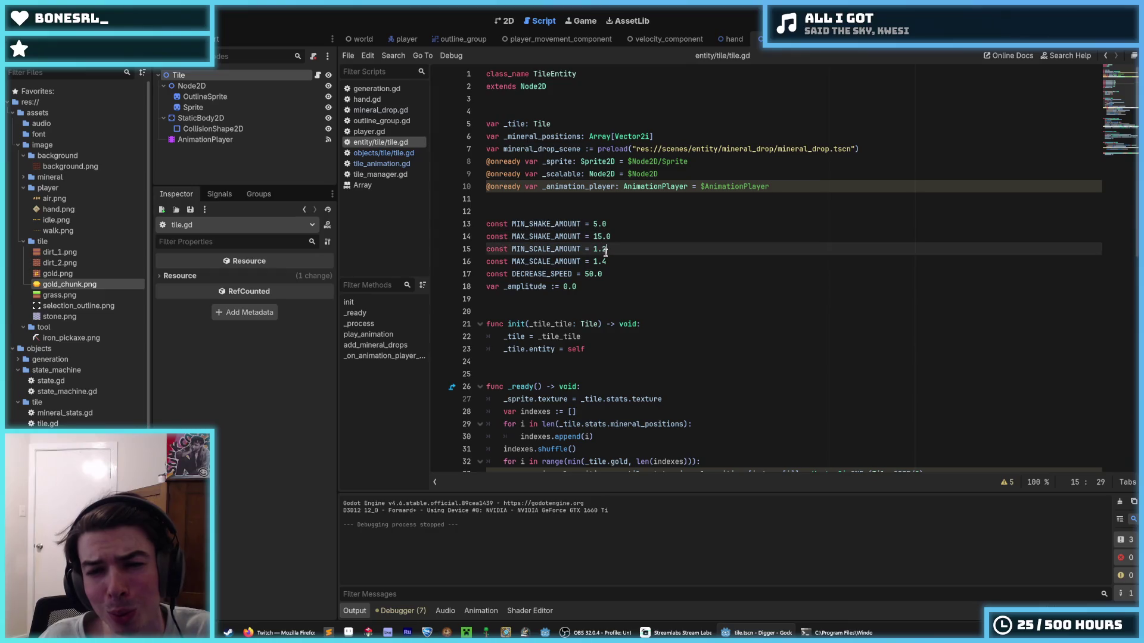
{"action": "type", "text": "1"}
{"action": "key", "text": "F5"}
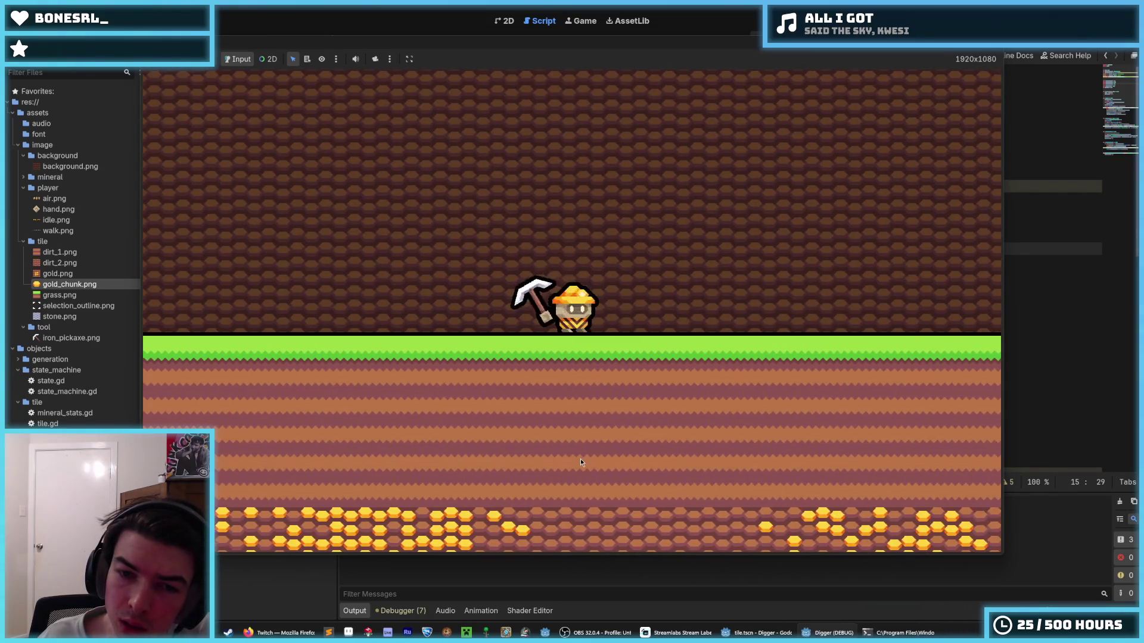
- Dig down through the dirt to the stone, mine the stone tiles to the left, then stop the game
{"action": "left_click", "coordinate": [581, 459]}
{"action": "left_click", "coordinate": [595, 462]}
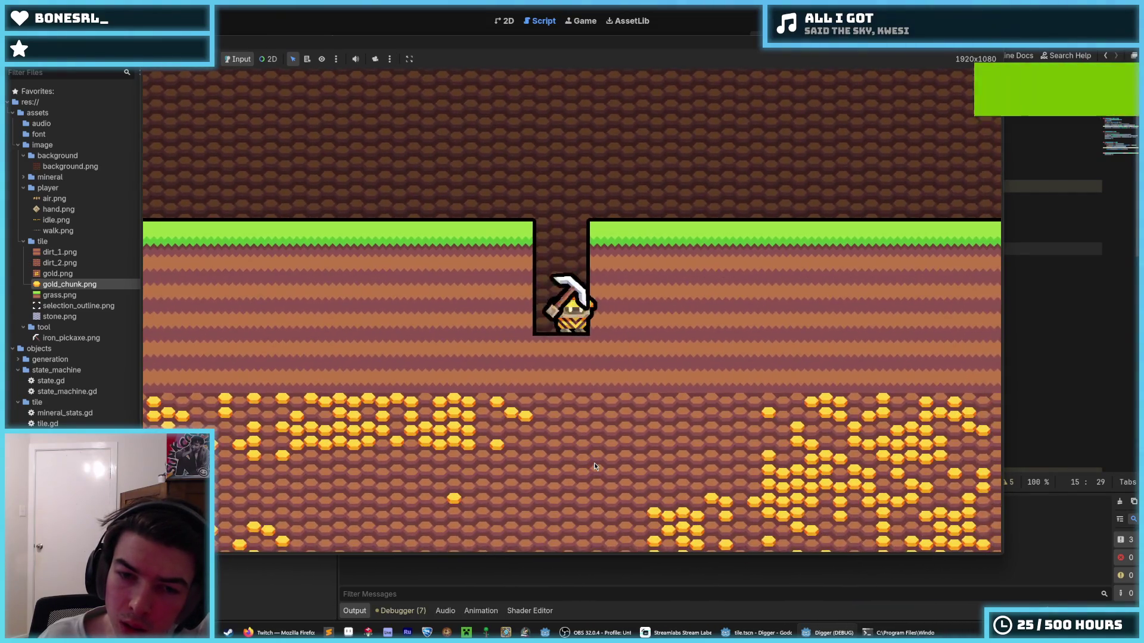
{"action": "left_click", "coordinate": [594, 462]}
{"action": "left_click", "coordinate": [595, 462]}
{"action": "left_click", "coordinate": [594, 462]}
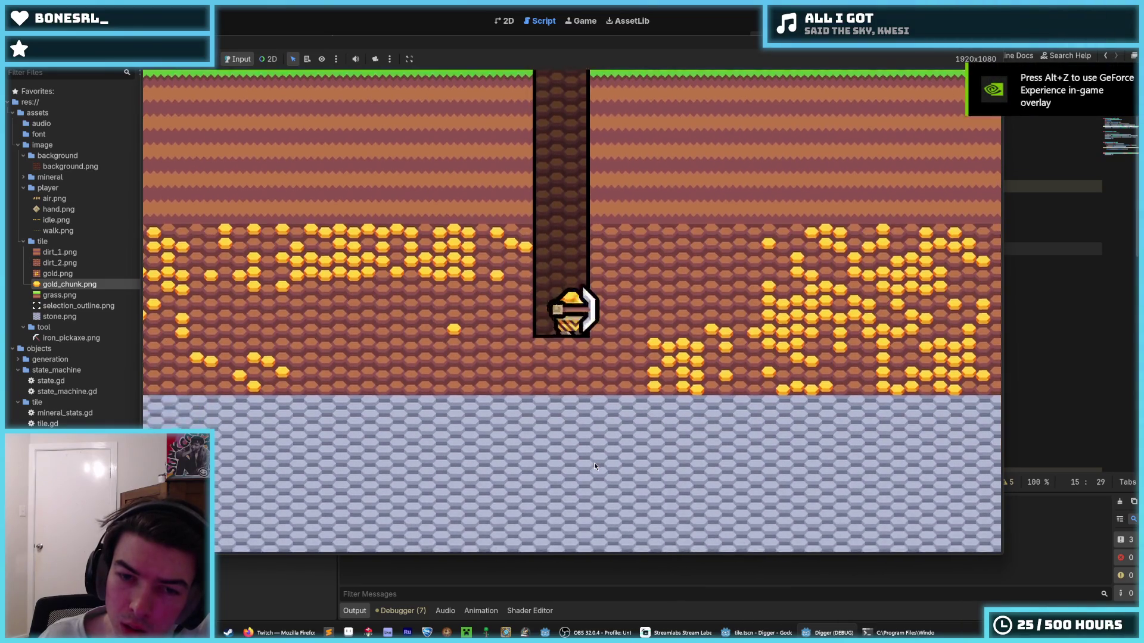
{"action": "left_click", "coordinate": [595, 462]}
{"action": "left_click", "coordinate": [595, 463]}
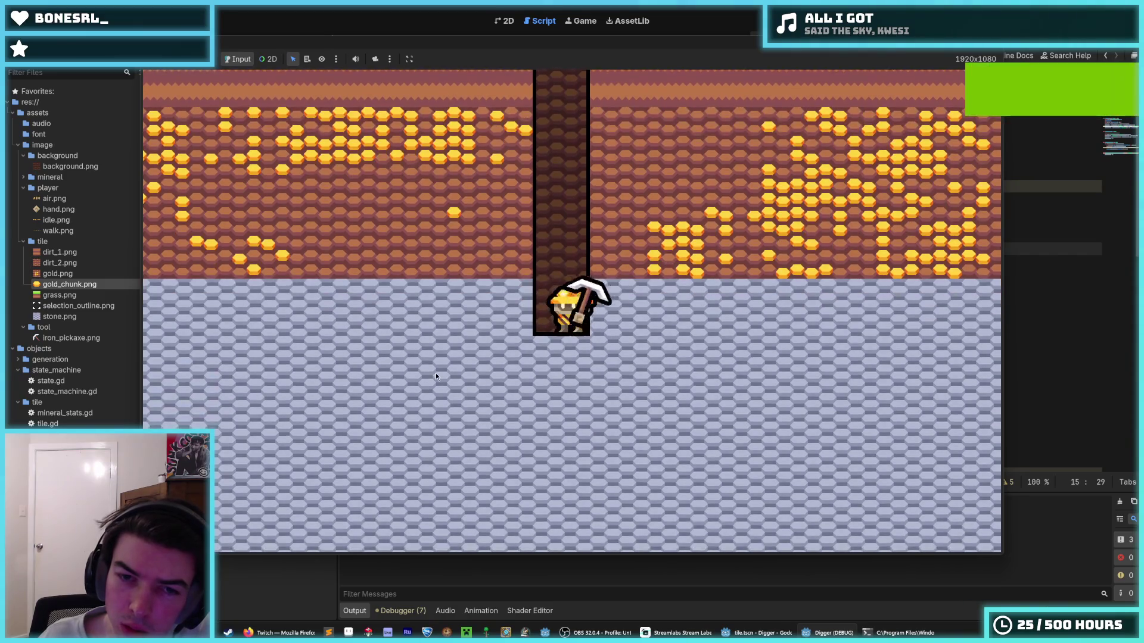
{"action": "left_click", "coordinate": [419, 355]}
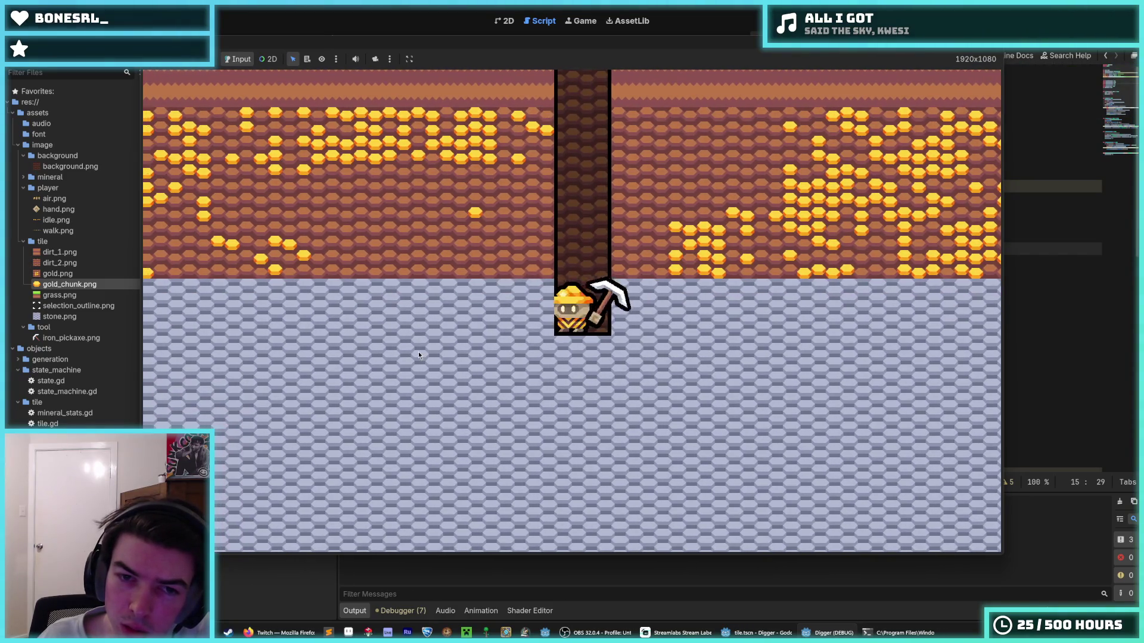
{"action": "key", "text": "a"}
{"action": "left_click", "coordinate": [420, 356]}
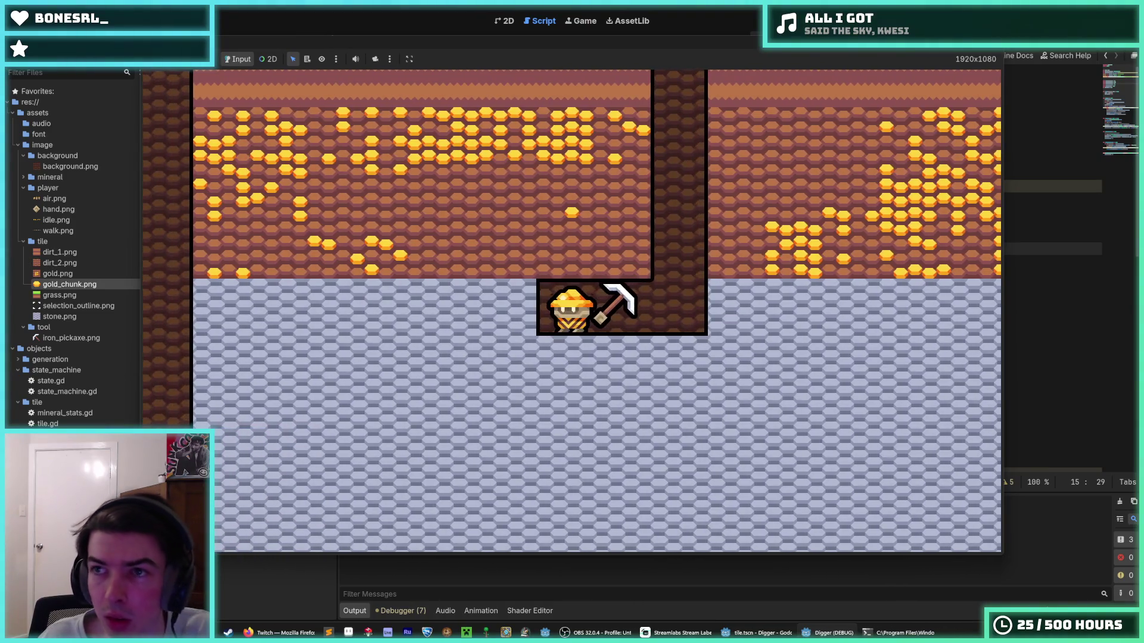
{"action": "key", "text": "F8"}
- Change DECREASE_SPEED from 40.0 to 20.0 and relaunch the game
{"action": "left_click", "coordinate": [588, 274]}
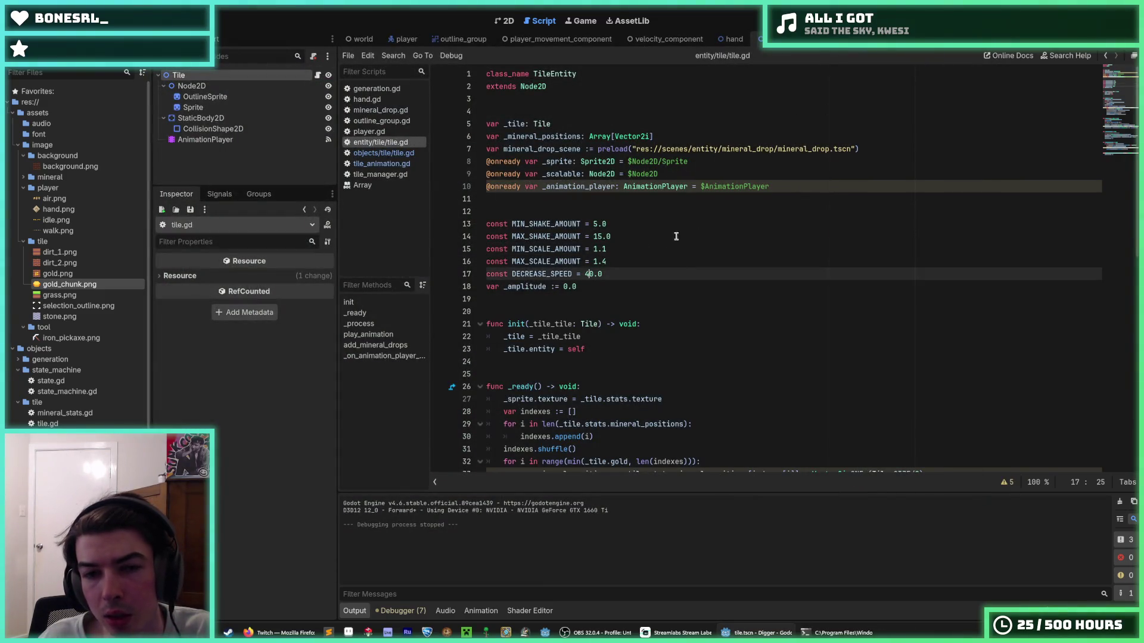
{"action": "key", "text": "BackSpace"}
{"action": "type", "text": "2"}
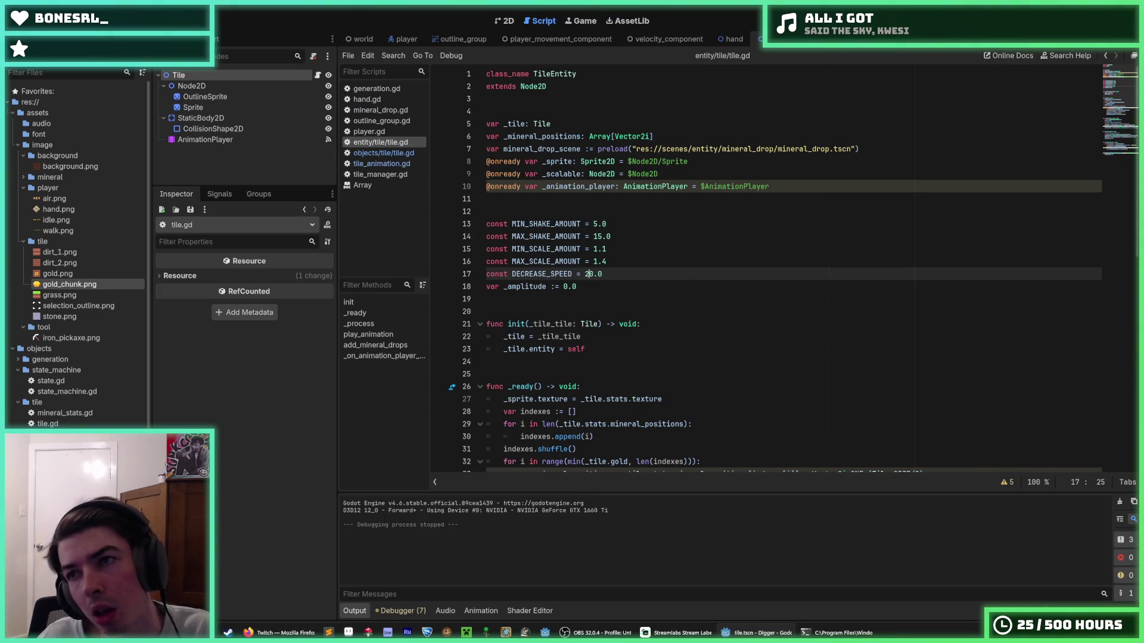
{"action": "key", "text": "F5"}
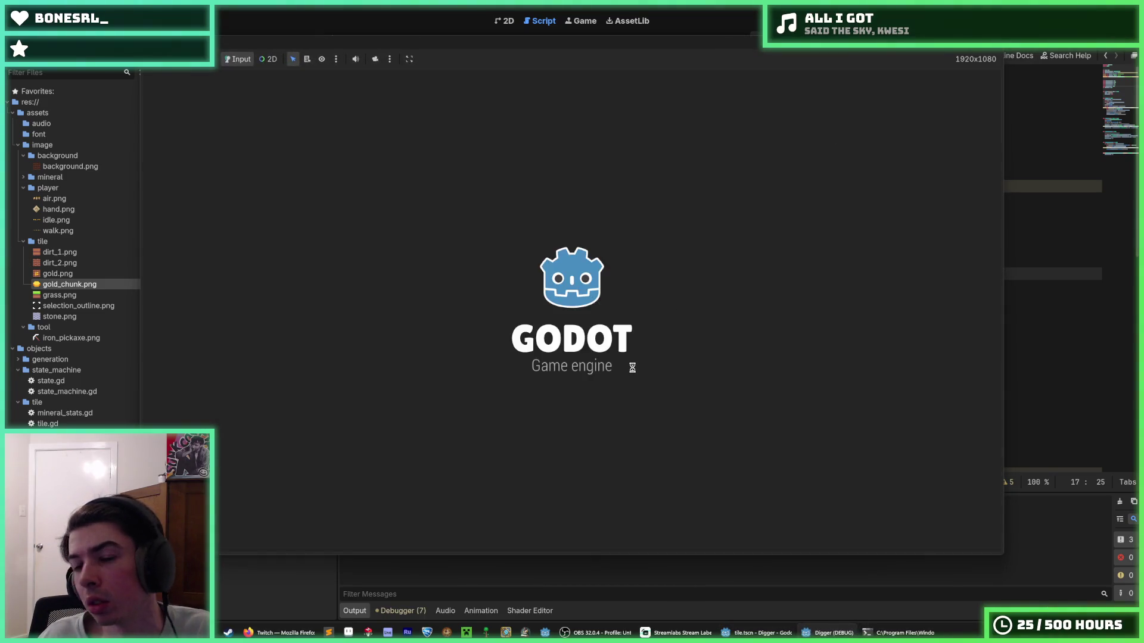
- Dig a shaft straight down through the dirt and into the stone layer
{"action": "left_click", "coordinate": [596, 405]}
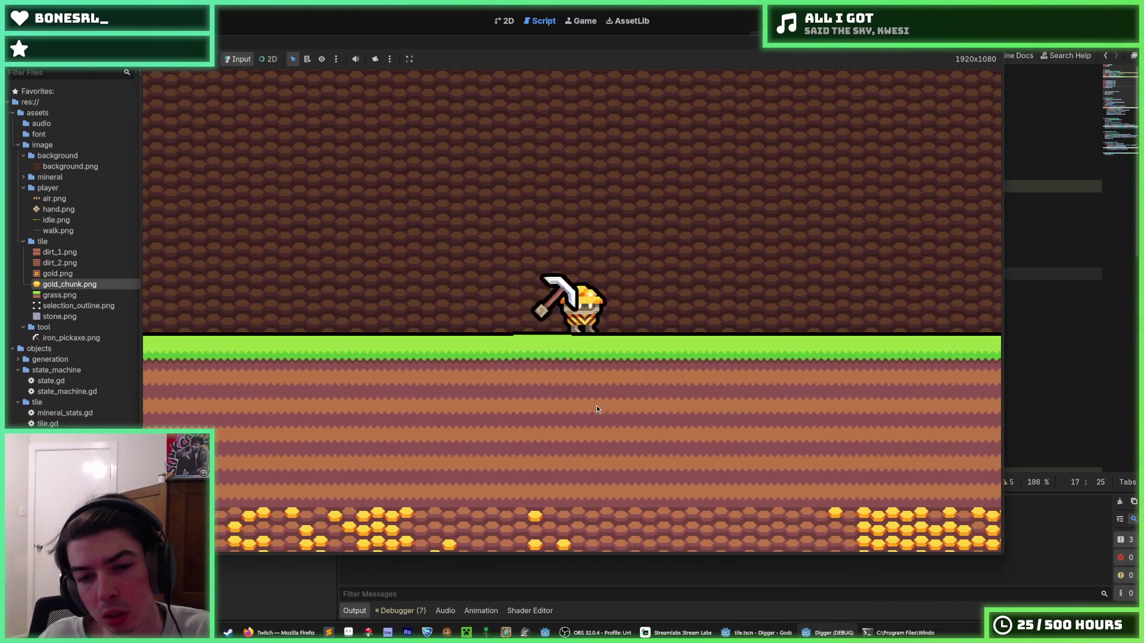
{"action": "left_click", "coordinate": [582, 444]}
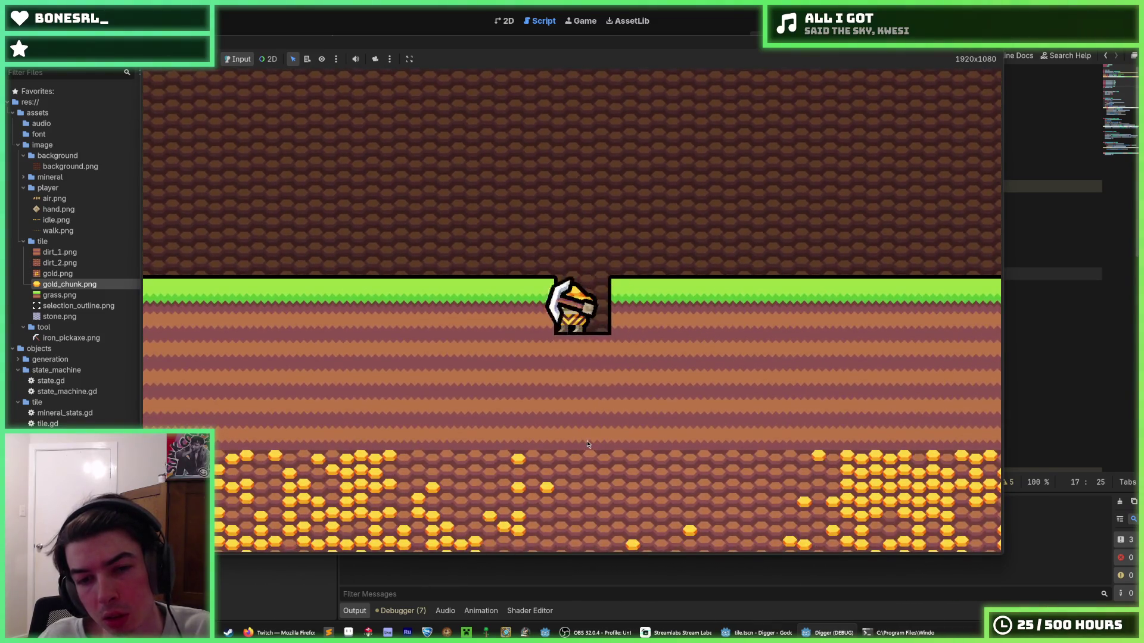
{"action": "left_click", "coordinate": [582, 438]}
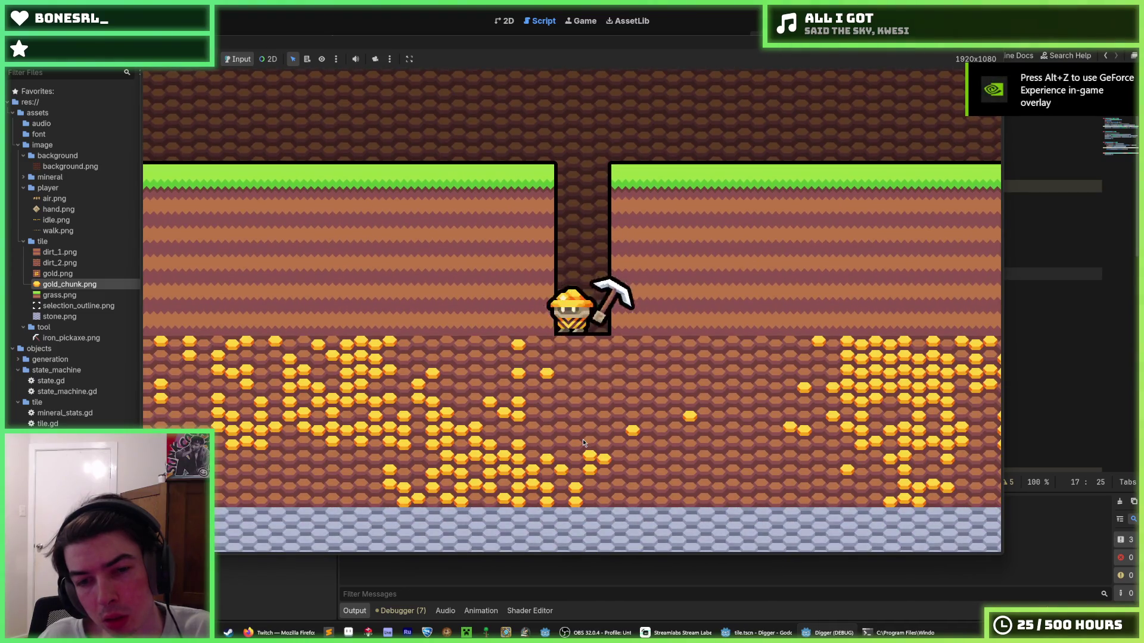
{"action": "left_click", "coordinate": [583, 438]}
{"action": "left_click", "coordinate": [570, 442]}
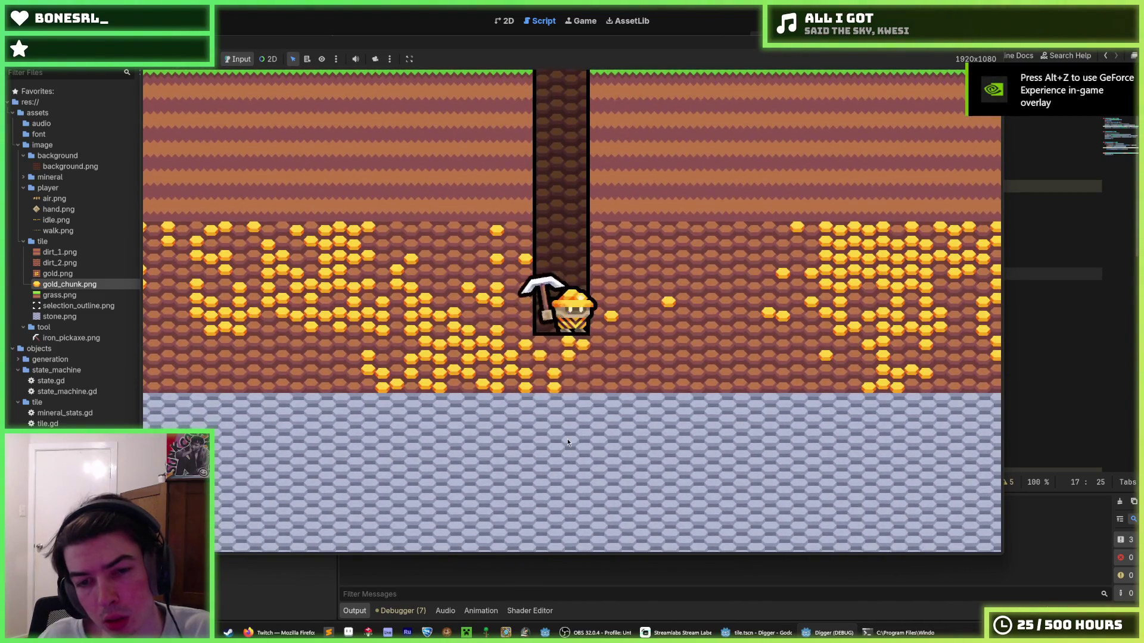
{"action": "left_click", "coordinate": [572, 434]}
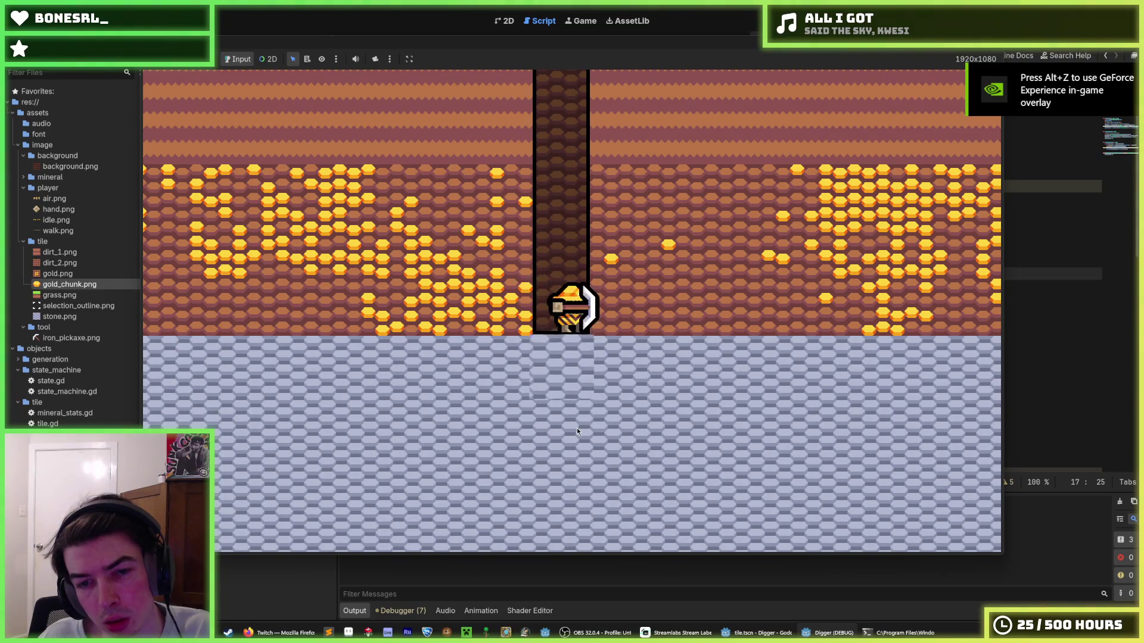
{"action": "left_click", "coordinate": [576, 439]}
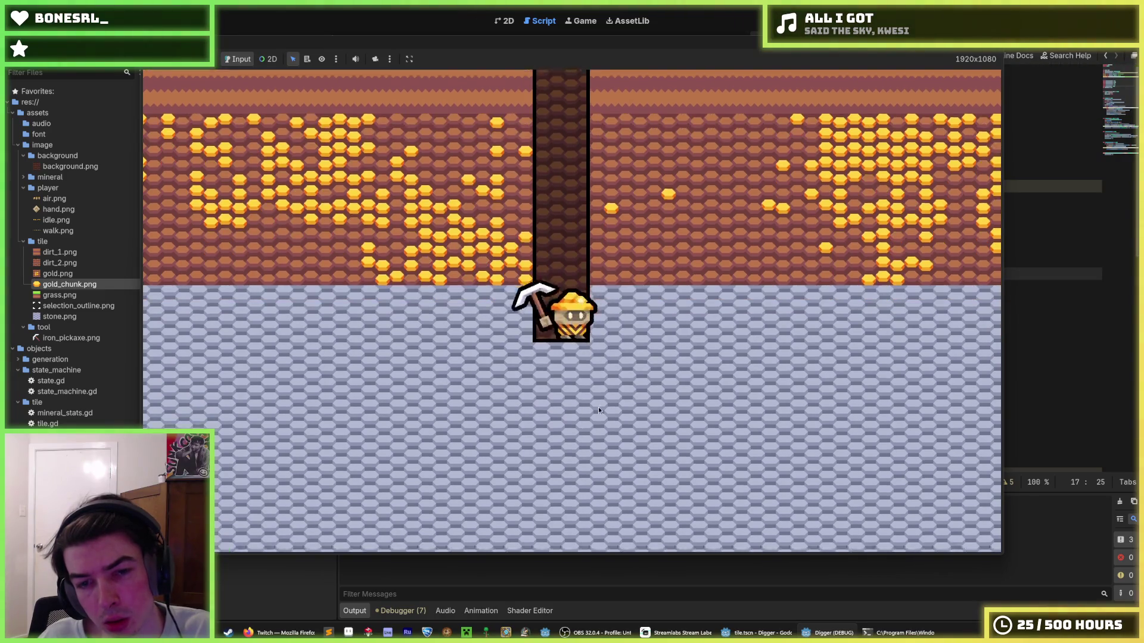
- Mine two stone tiles to the right, walking into each, then close the game
{"action": "left_click", "coordinate": [705, 306]}
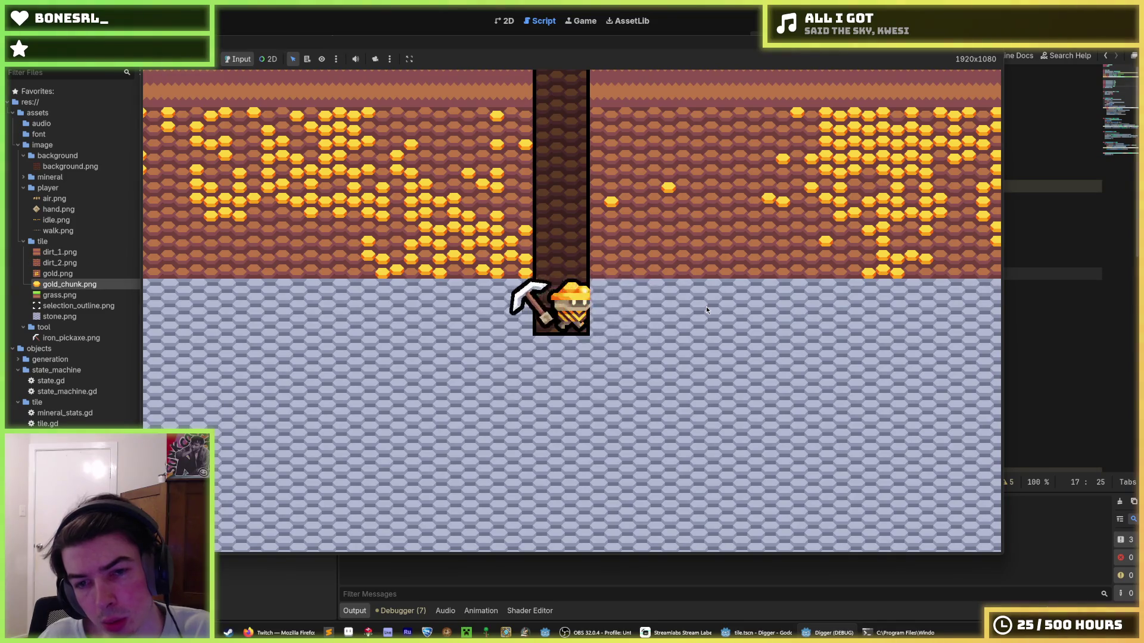
{"action": "key", "text": "d"}
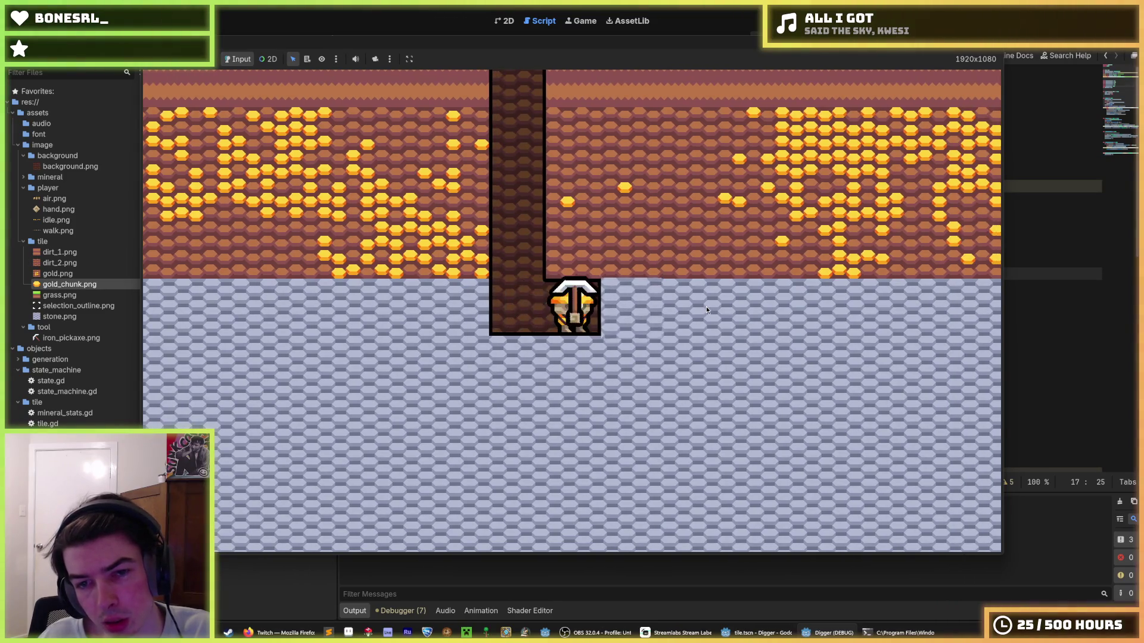
{"action": "left_click", "coordinate": [587, 409]}
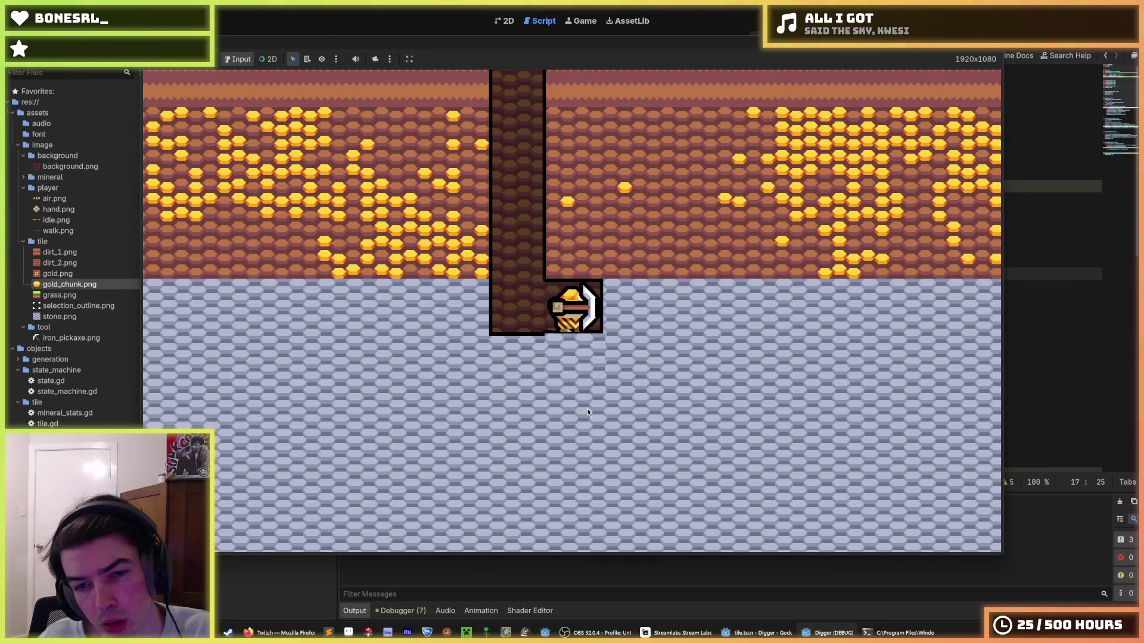
{"action": "left_click", "coordinate": [678, 301]}
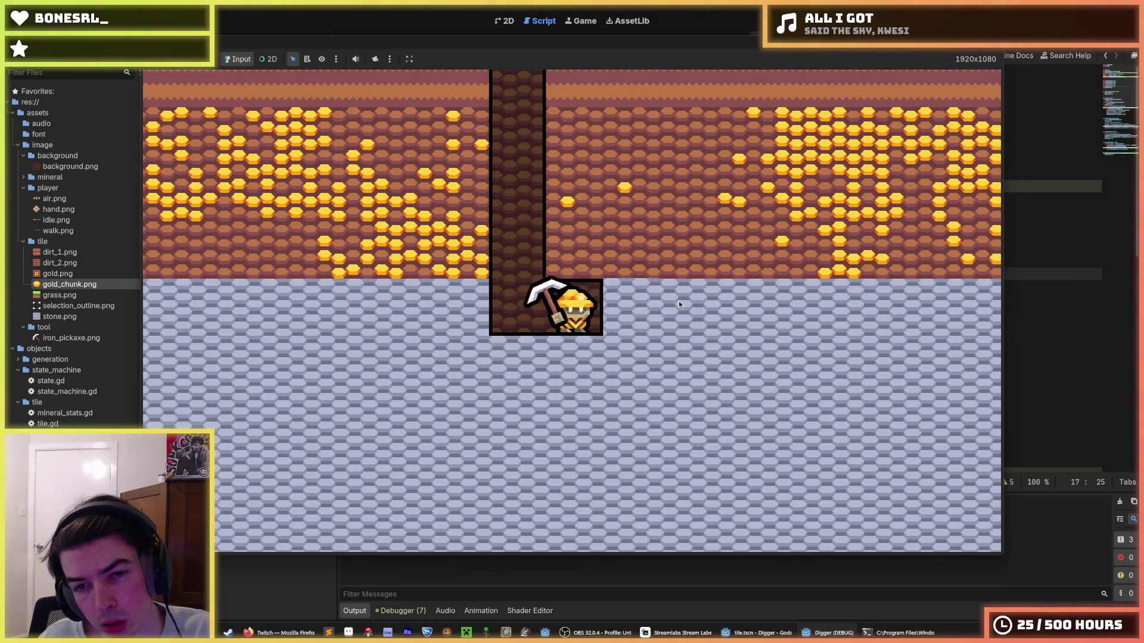
{"action": "key", "text": "d"}
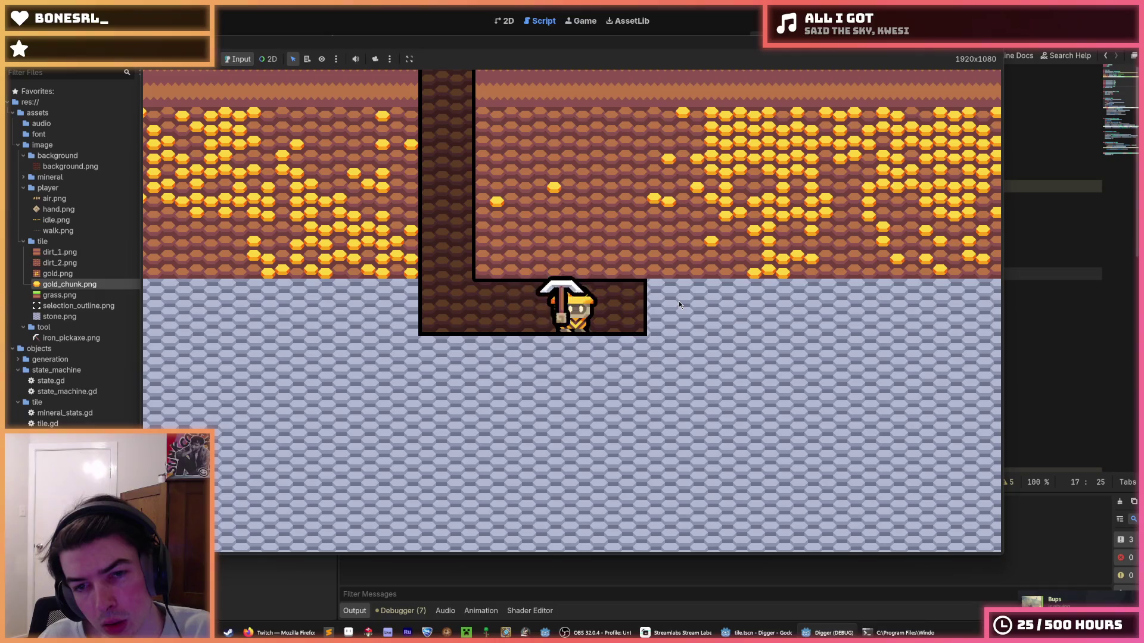
{"action": "key", "text": "alt+F4"}
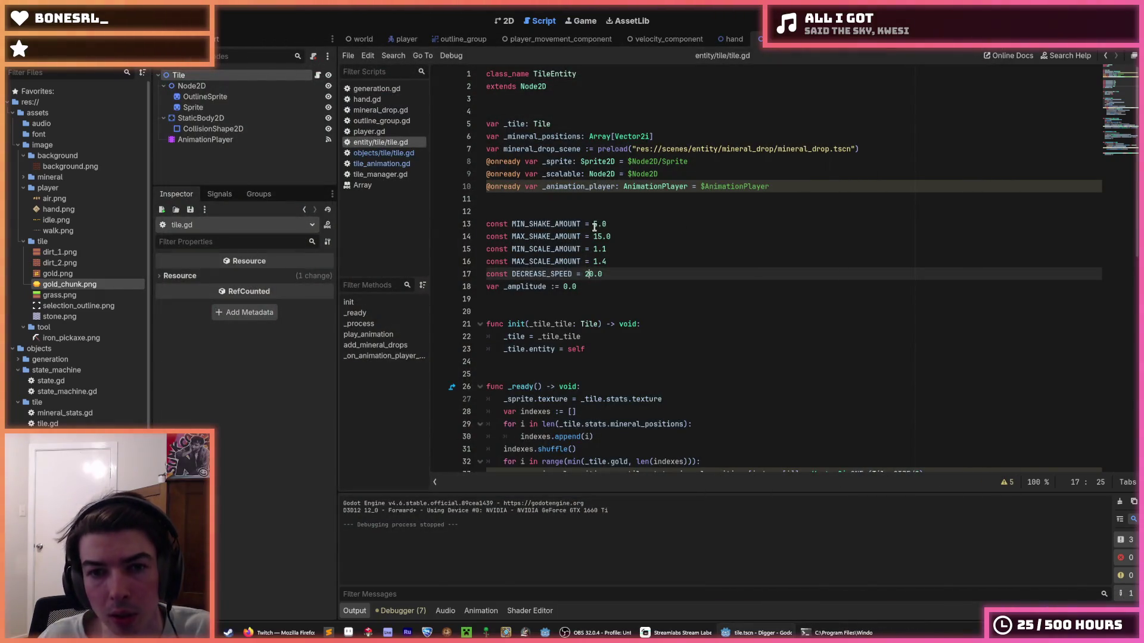
- Restore shake to 0.0/10.0 and scale to 1.1/1.2 in tile.gd, then run the game
{"action": "left_click", "coordinate": [598, 226]}
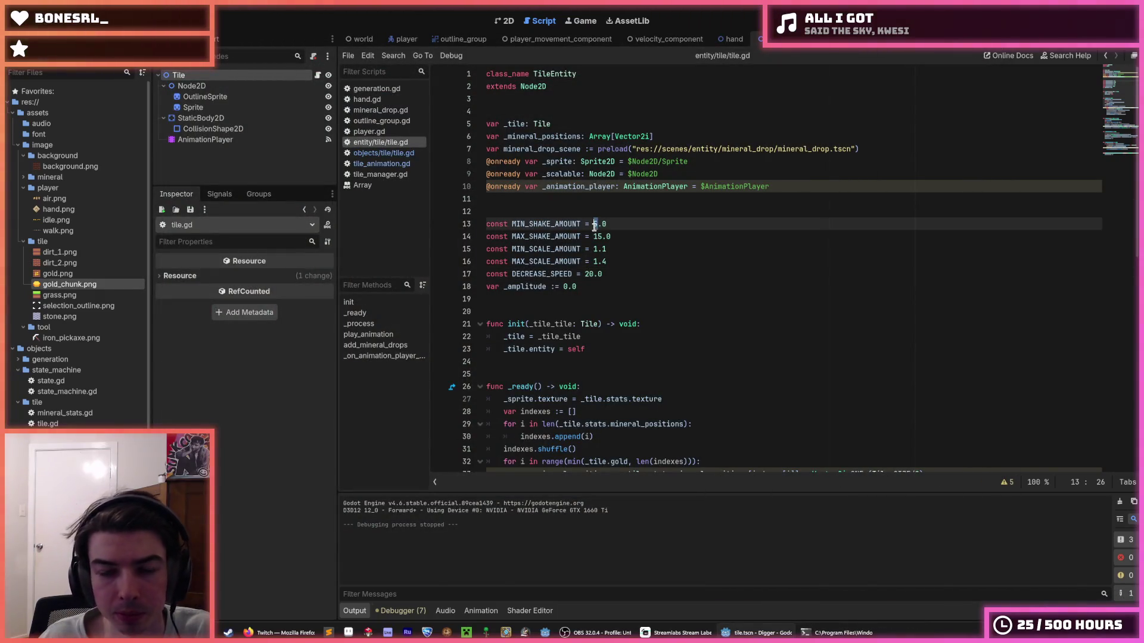
{"action": "type", "text": "6"}
{"action": "key", "text": "Down"}
{"action": "key", "text": "Right"}
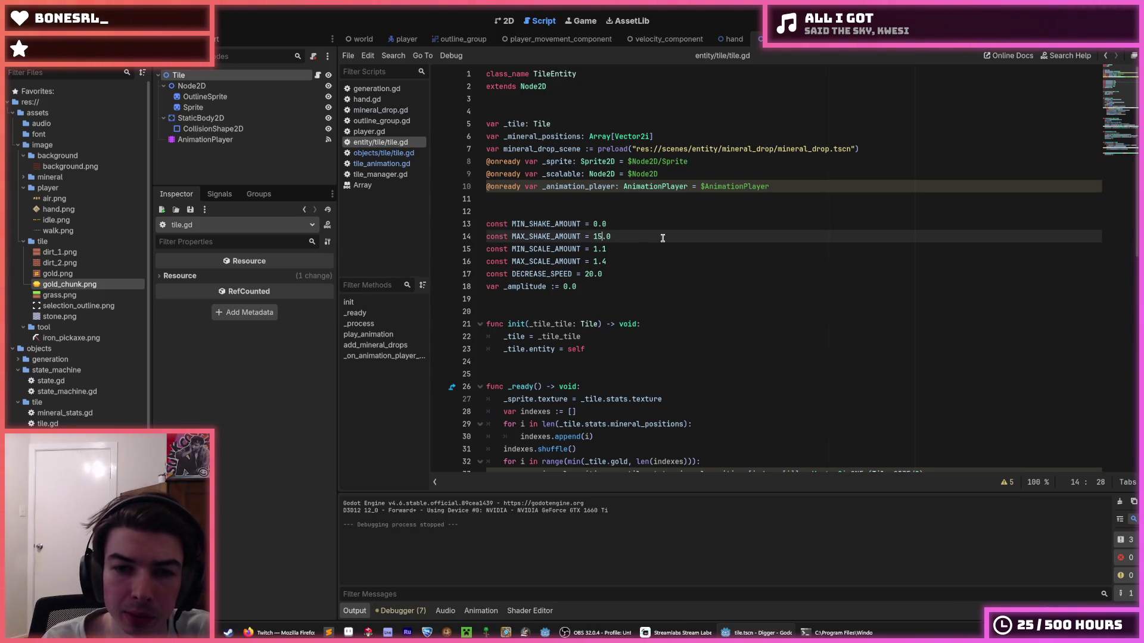
{"action": "key", "text": "Down"}
{"action": "key", "text": "Left"}
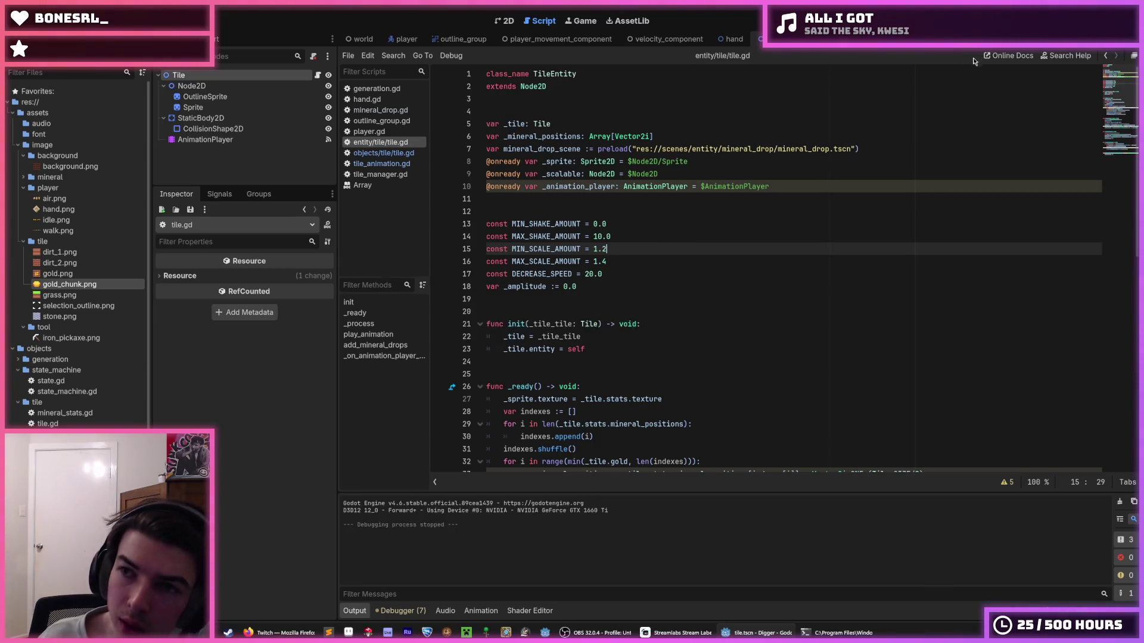
{"action": "key", "text": "BackSpace"}
{"action": "type", "text": "1"}
{"action": "key", "text": "Down"}
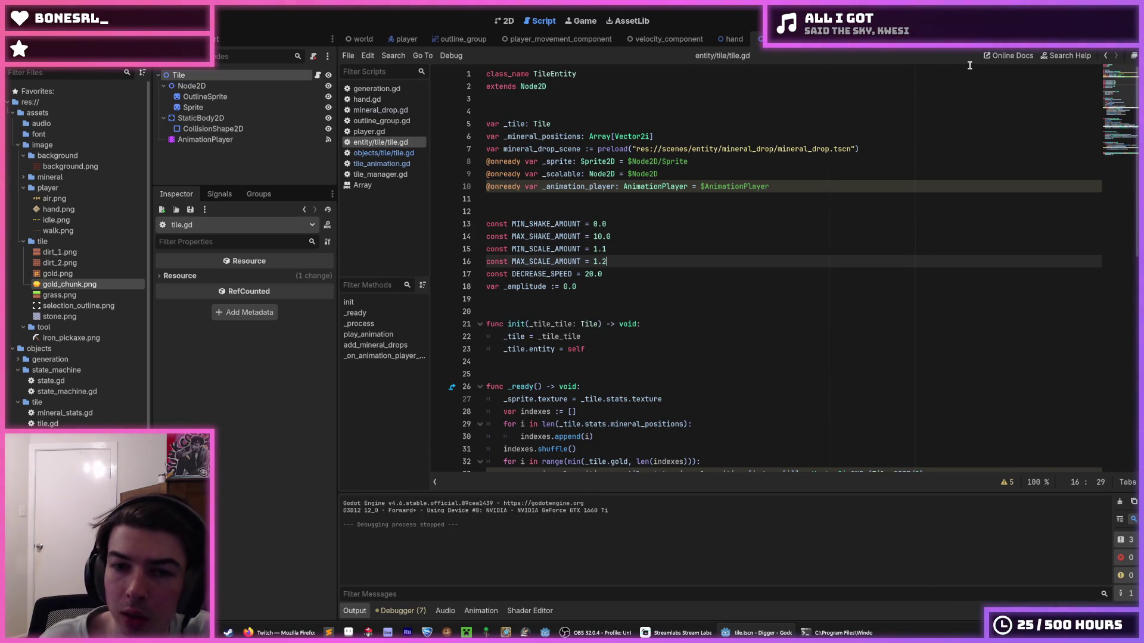
{"action": "key", "text": "F5"}
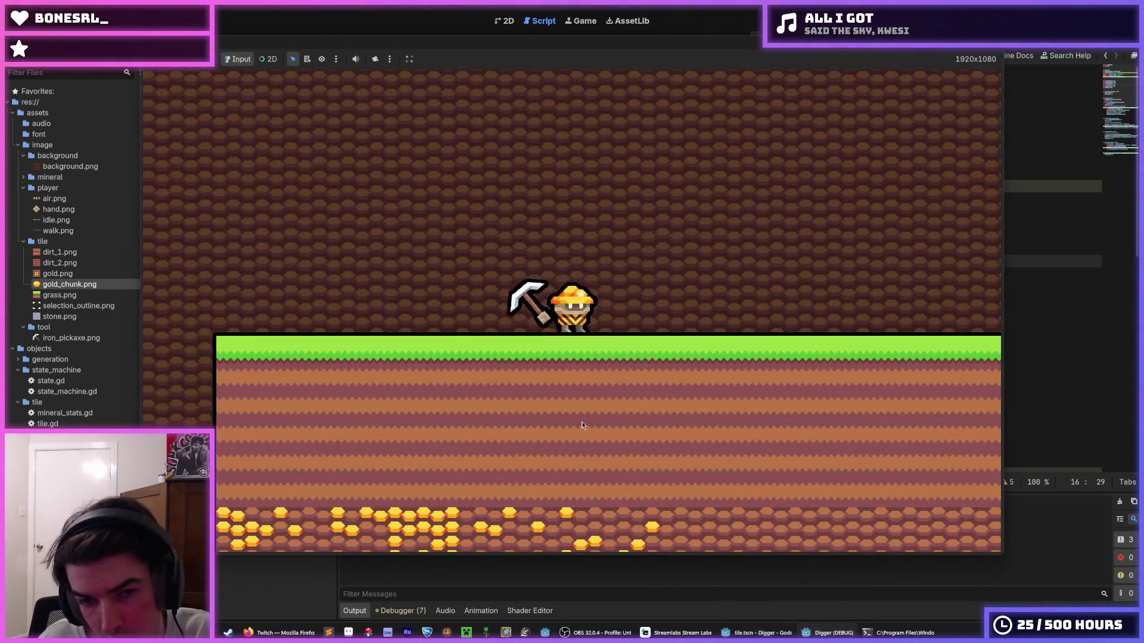
- Dig down through the dirt with the movement keys and break into the stone layer
{"action": "key", "text": "d"}
{"action": "key", "text": "s"}
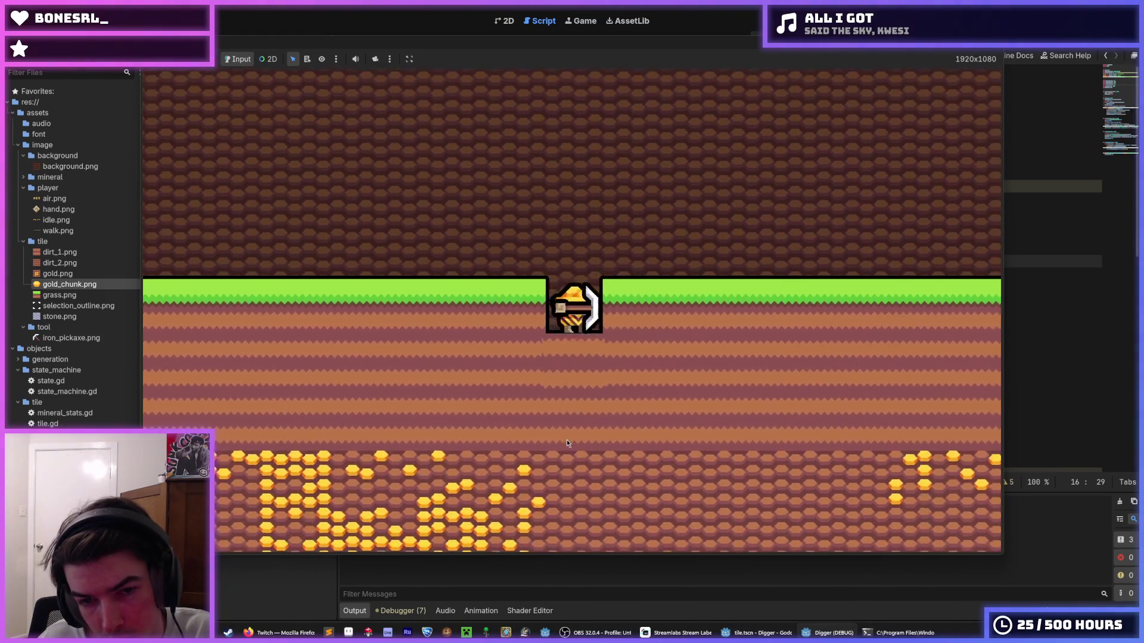
{"action": "key", "text": "s"}
{"action": "key", "text": "s"}
{"action": "key", "text": "s"}
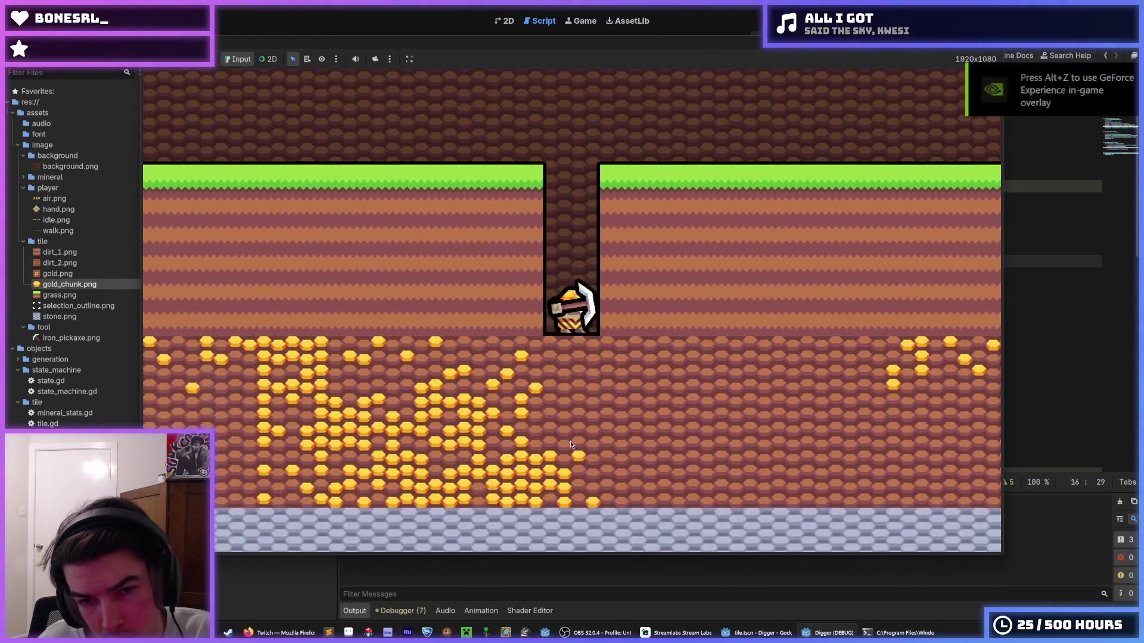
{"action": "key", "text": "s"}
{"action": "key", "text": "s"}
{"action": "key", "text": "a"}
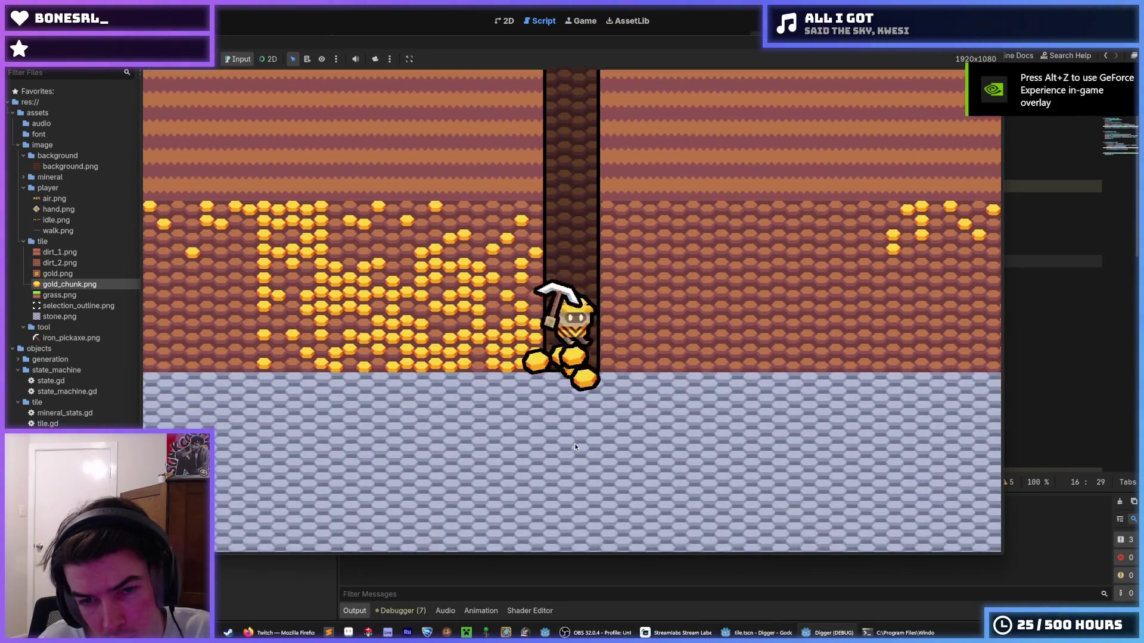
{"action": "key", "text": "s"}
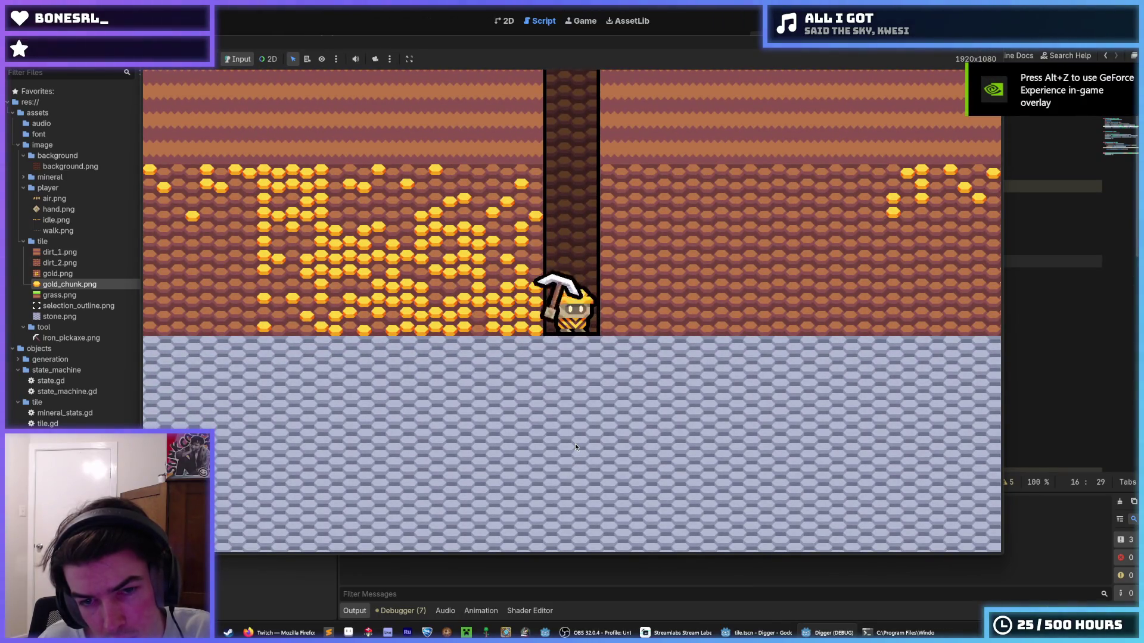
{"action": "key", "text": "s"}
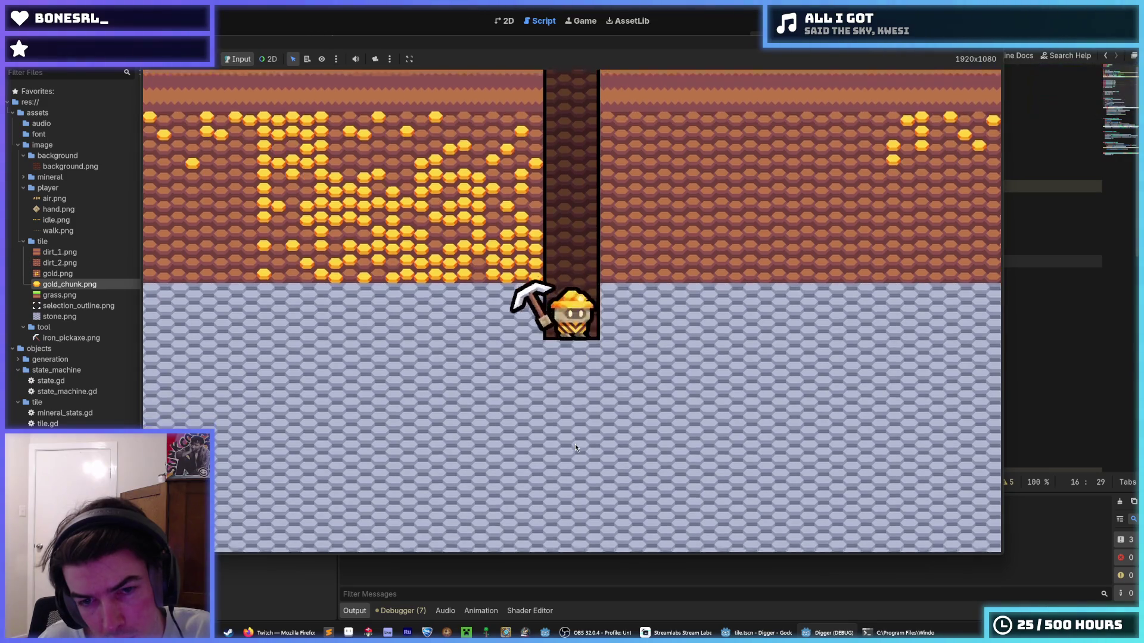
{"action": "key", "text": "s"}
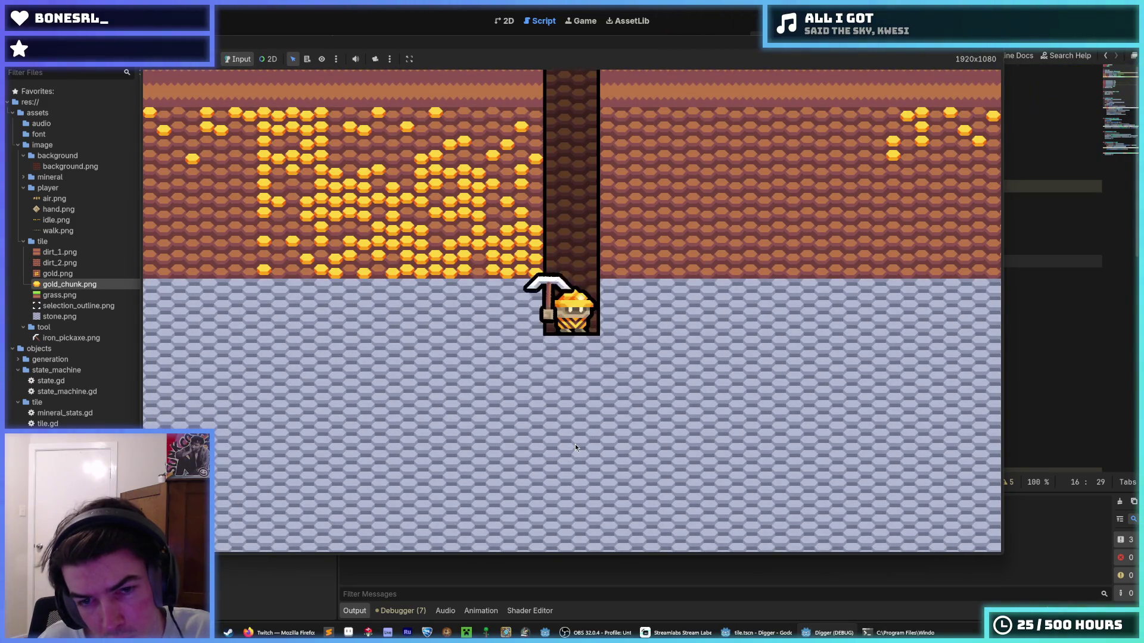
{"action": "key", "text": "s"}
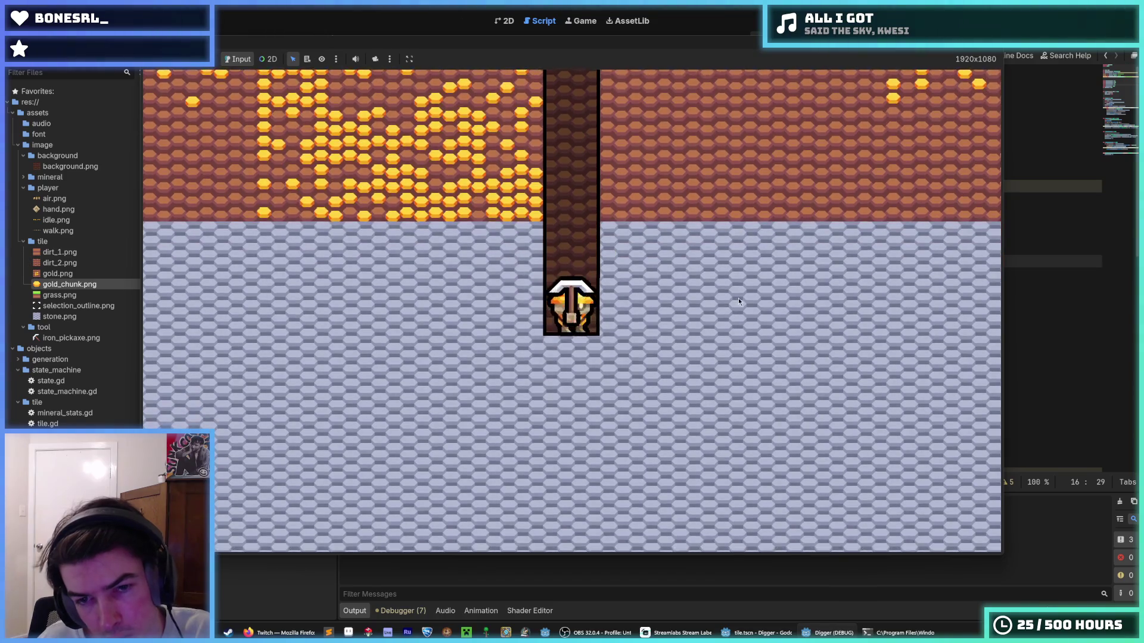
- Mine another stone tile, step right, then stop the game and return to tile.gd
{"action": "key", "text": "a"}
{"action": "key", "text": "s"}
{"action": "key", "text": "a"}
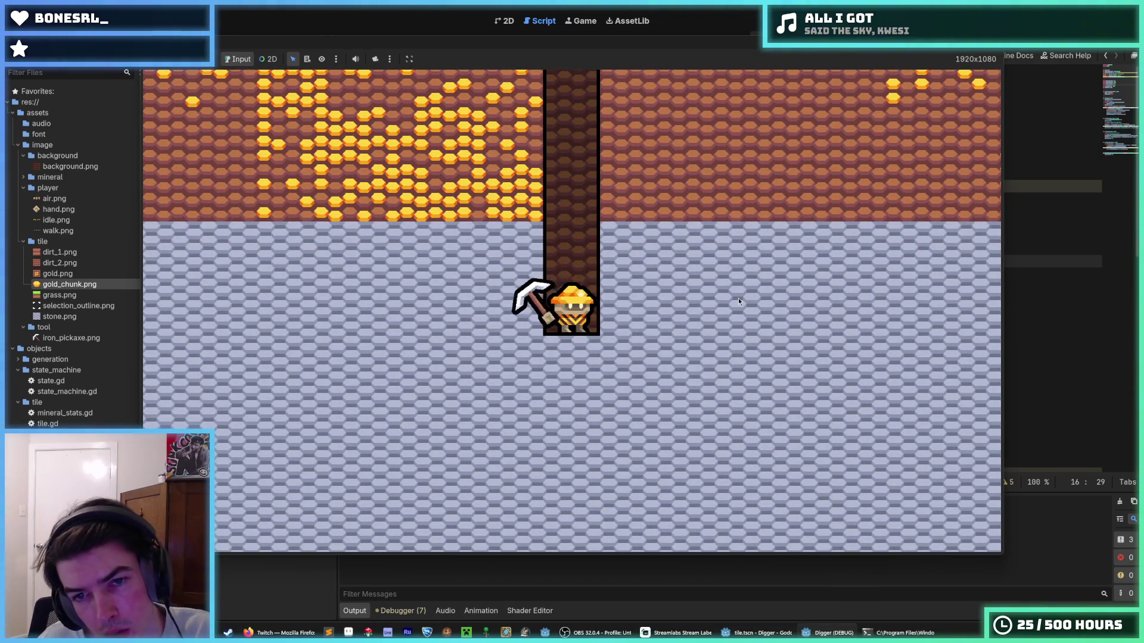
{"action": "key", "text": "s"}
{"action": "key", "text": "d"}
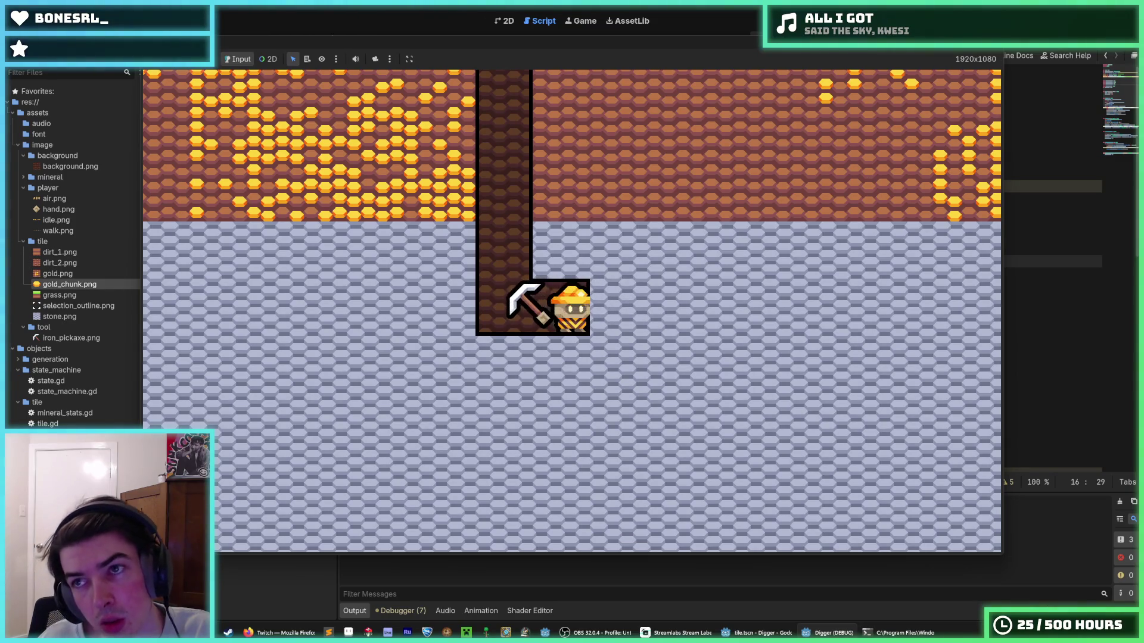
{"action": "key", "text": "F8"}
{"action": "left_click", "coordinate": [592, 273]}
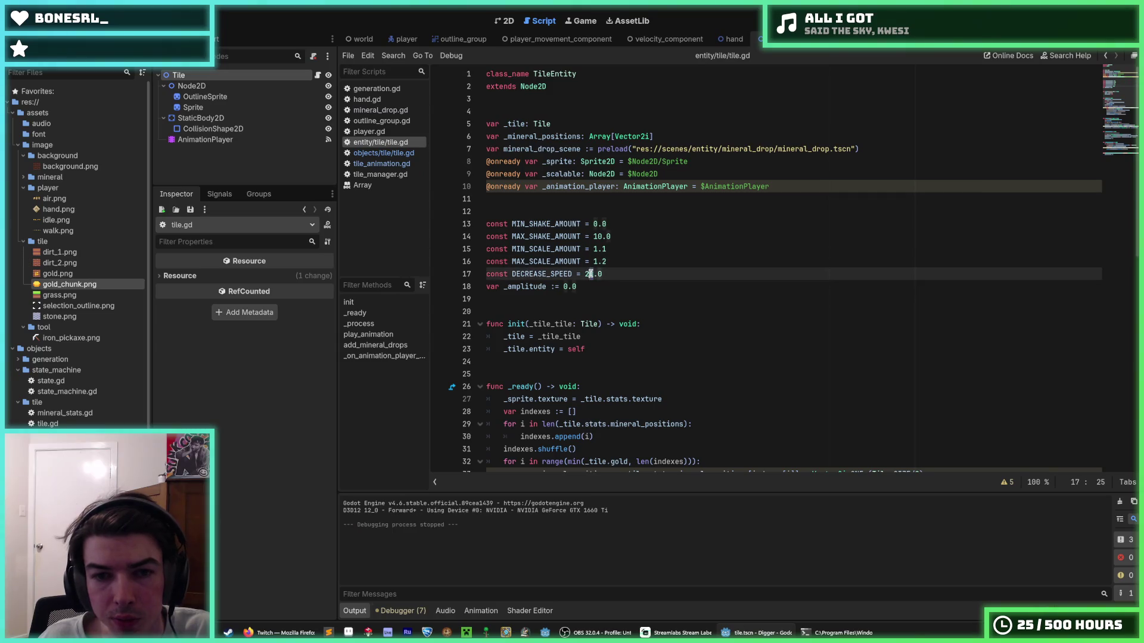
- Set shake to 5.0–15.0, MAX_SCALE_AMOUNT to 1.3 and DECREASE_SPEED to 25.0, save, and run the game
{"action": "left_click", "coordinate": [610, 261]}
{"action": "type", "text": "3"}
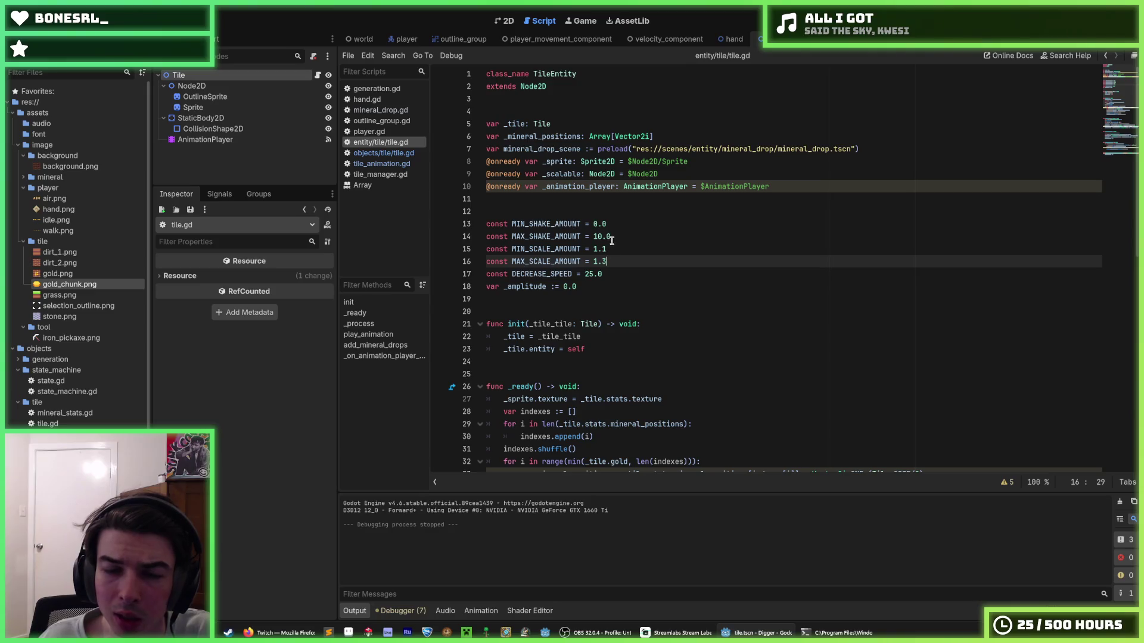
{"action": "left_click", "coordinate": [598, 237]}
{"action": "type", "text": "5"}
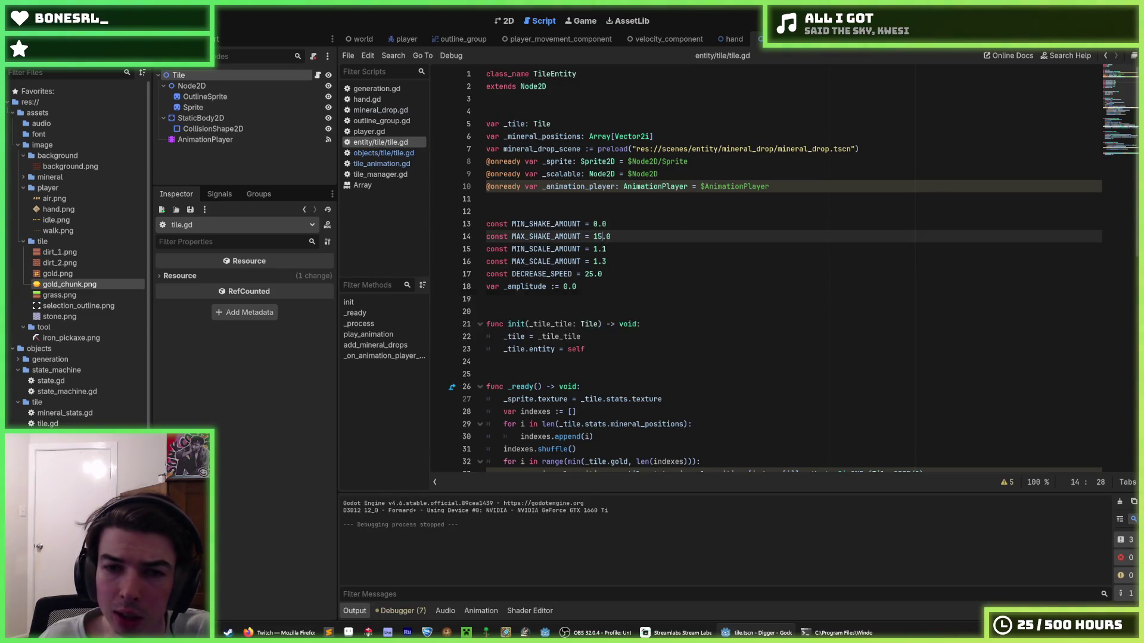
{"action": "left_click", "coordinate": [594, 224]}
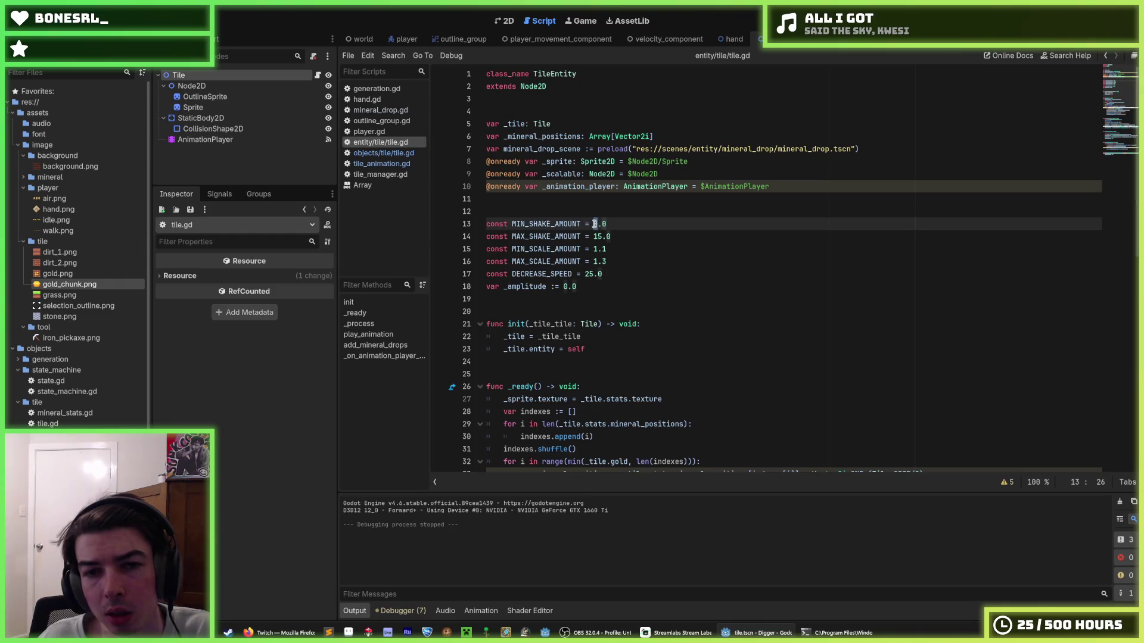
{"action": "type", "text": "5"}
{"action": "key", "text": "ctrl+s"}
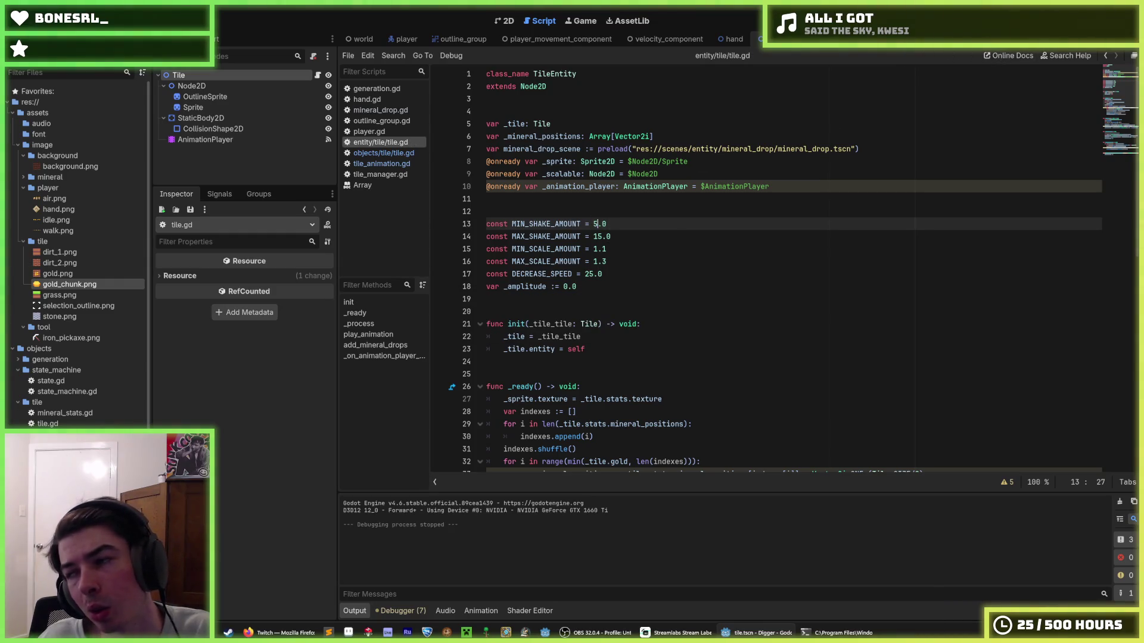
{"action": "key", "text": "F5"}
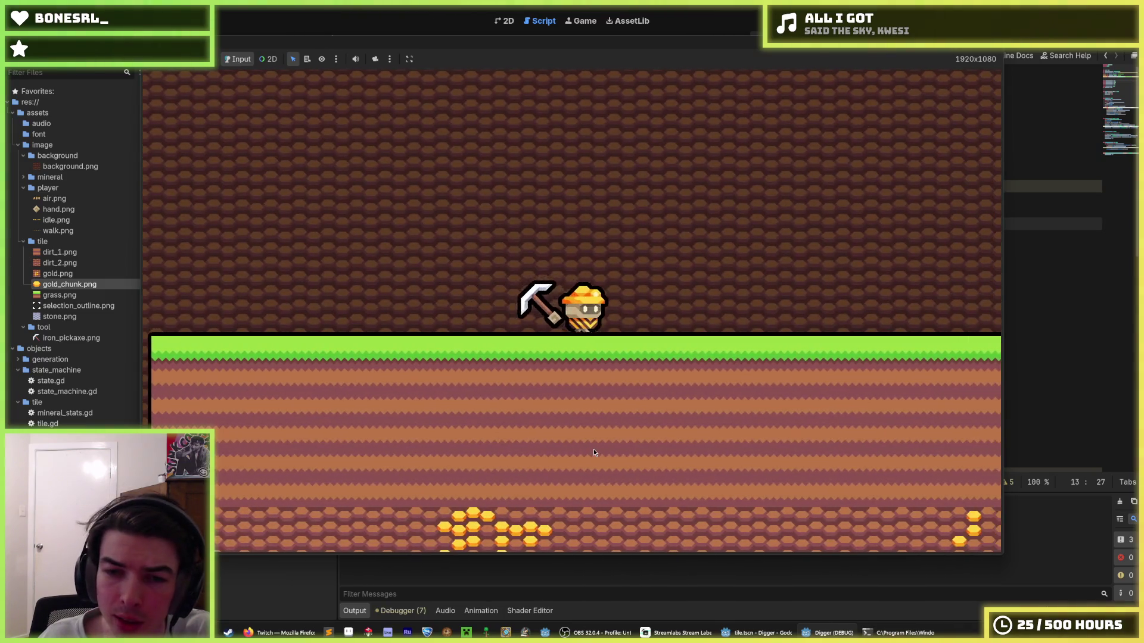
- Dig a shaft through the dirt into stone, tunnel three stone tiles right, then stop the game
{"action": "left_click", "coordinate": [594, 452]}
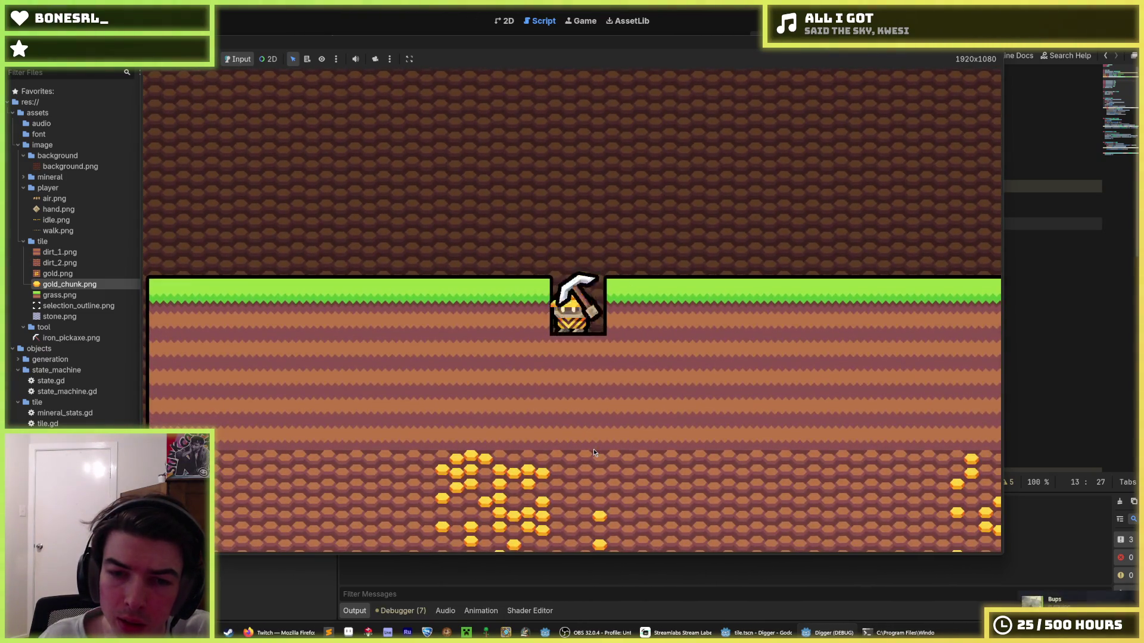
{"action": "left_click", "coordinate": [593, 452]}
{"action": "left_click", "coordinate": [594, 453]}
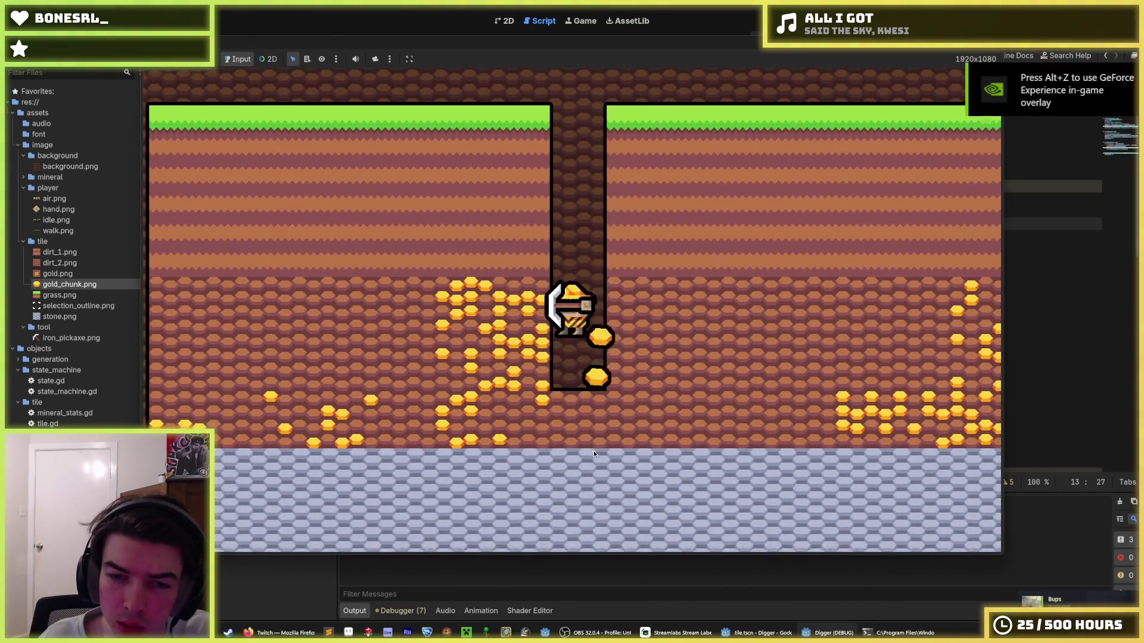
{"action": "left_click", "coordinate": [593, 453]}
{"action": "left_click", "coordinate": [594, 453]}
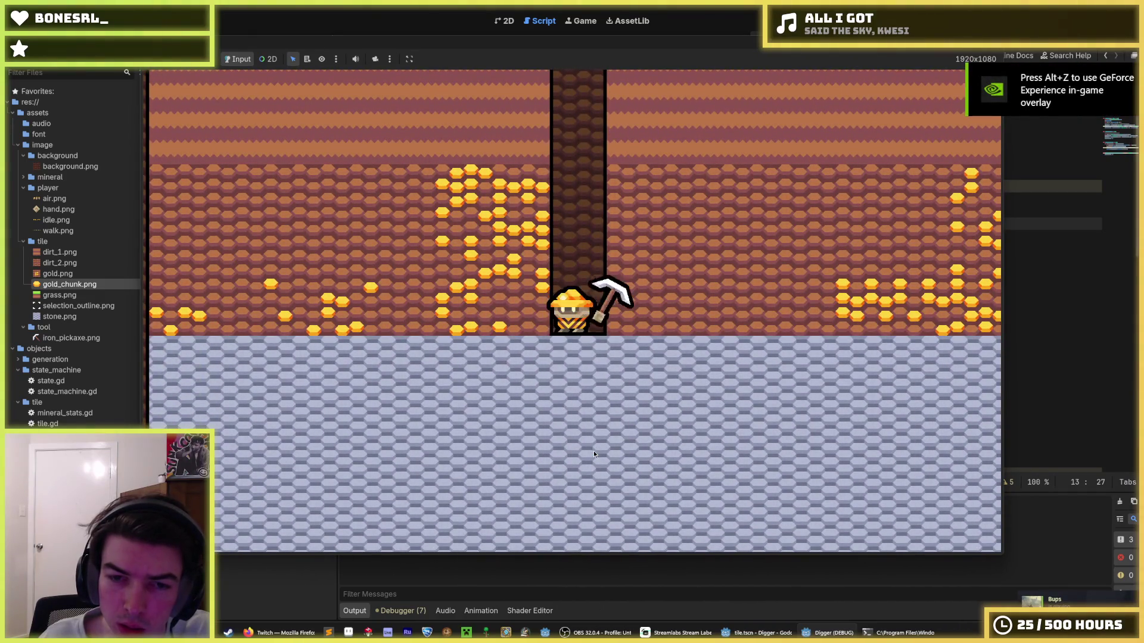
{"action": "left_click", "coordinate": [594, 454]}
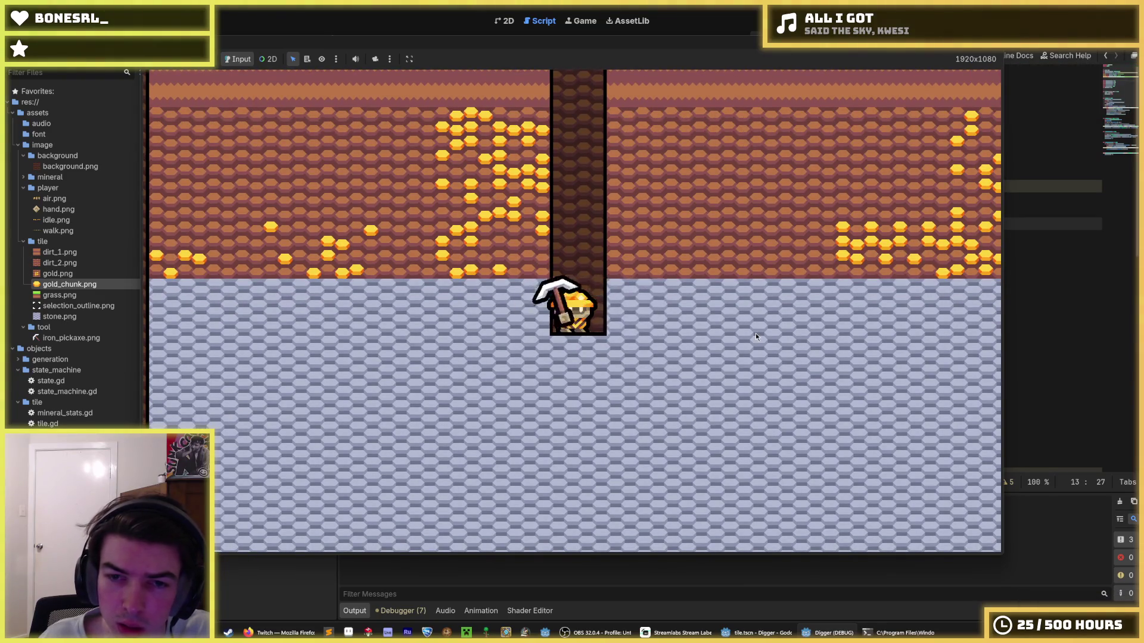
{"action": "left_click", "coordinate": [755, 333]}
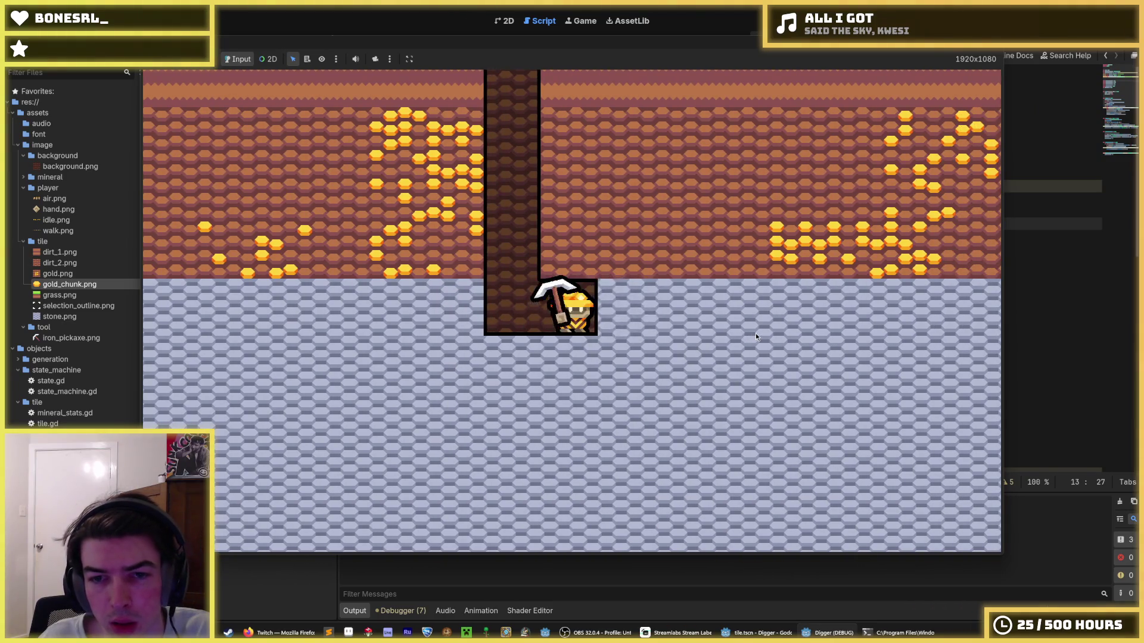
{"action": "left_click", "coordinate": [755, 334]}
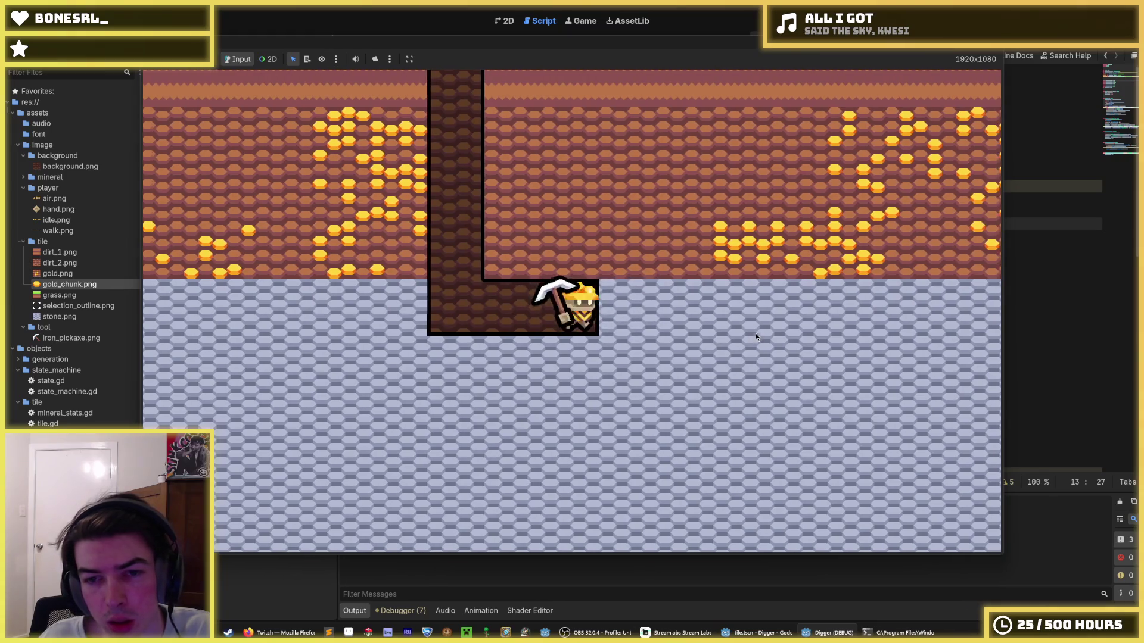
{"action": "left_click", "coordinate": [755, 337]}
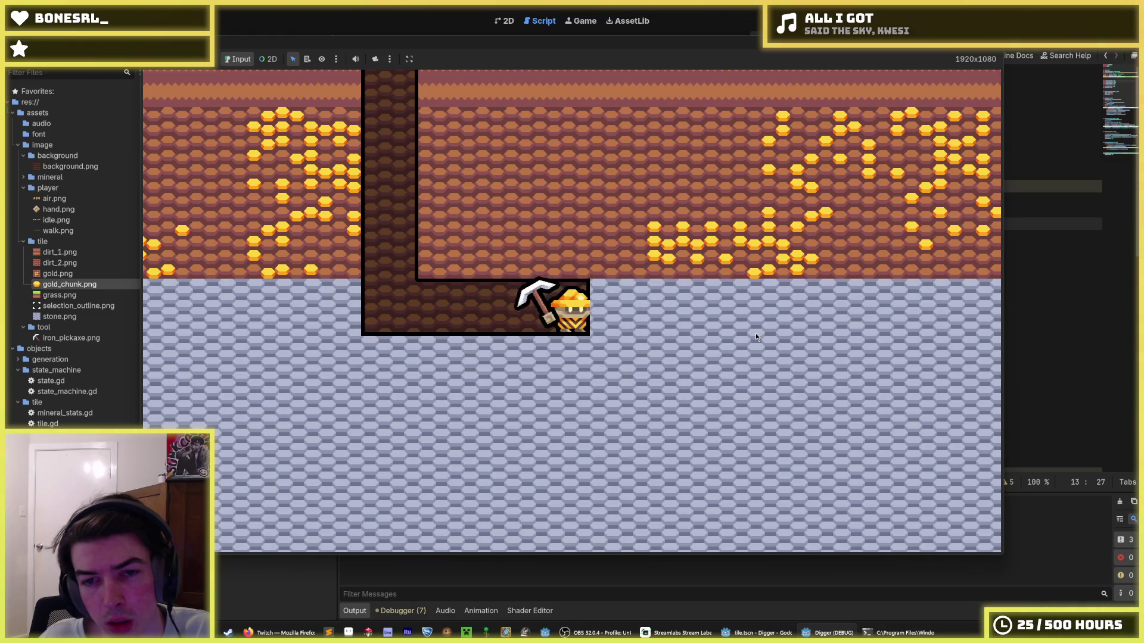
{"action": "key", "text": "F8"}
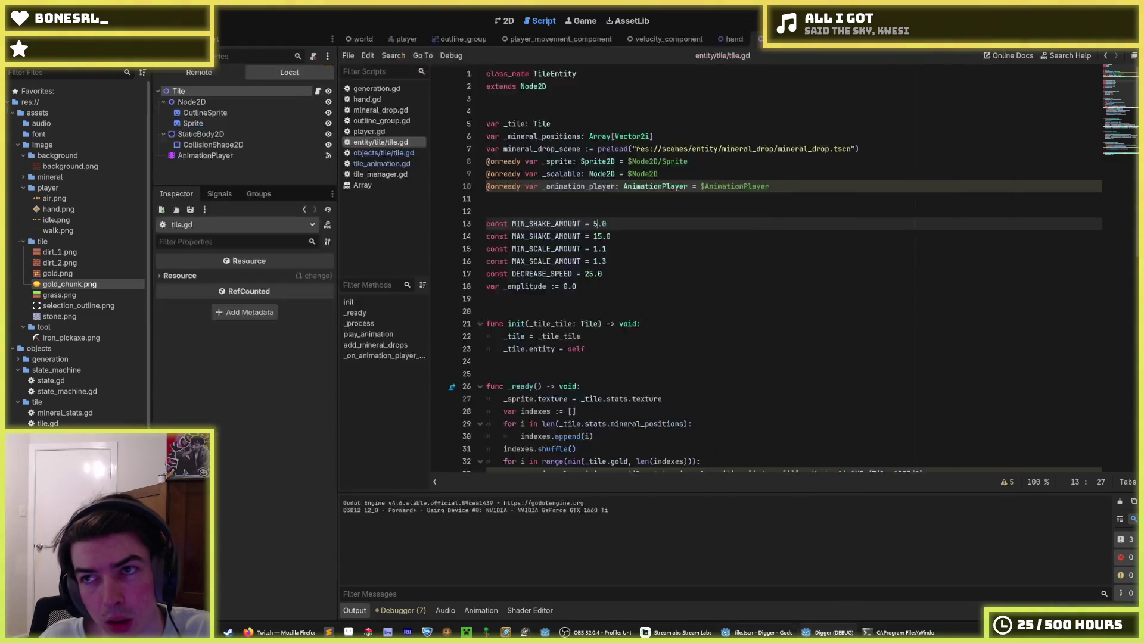
- Set MAX_SHAKE_AMOUNT to 20.0, change the MAX_SCALE_AMOUNT digit to 4, save, and run the game
{"action": "left_click", "coordinate": [602, 237]}
{"action": "key", "text": "BackSpace"}
{"action": "key", "text": "BackSpace"}
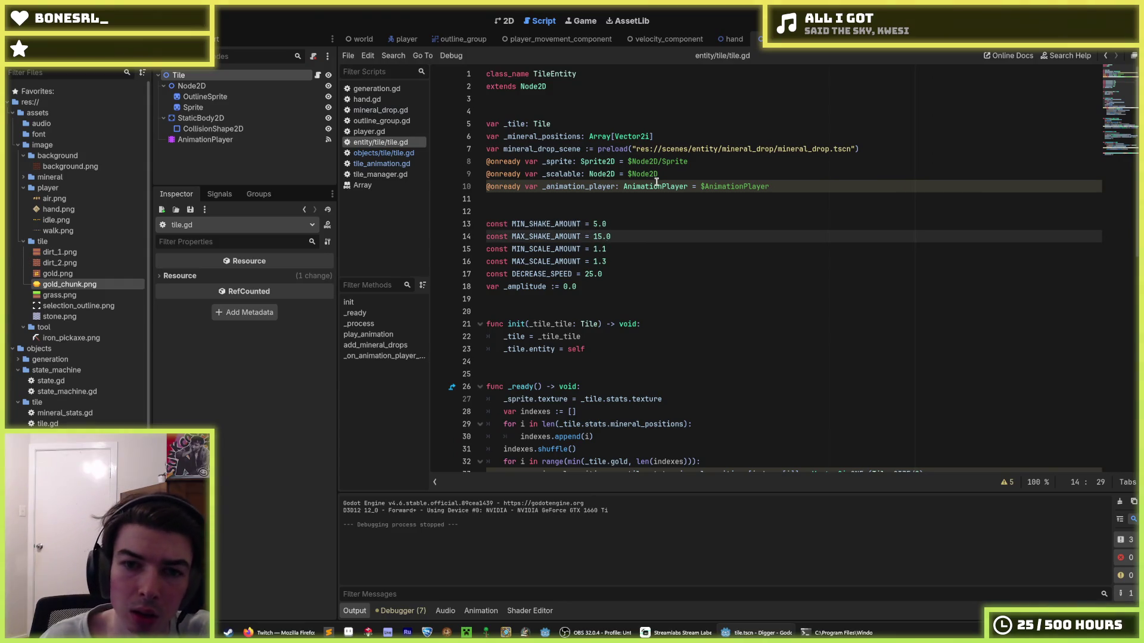
{"action": "type", "text": "20"}
{"action": "key", "text": "Down"}
{"action": "key", "text": "Down"}
{"action": "key", "text": "Delete"}
{"action": "type", "text": "4"}
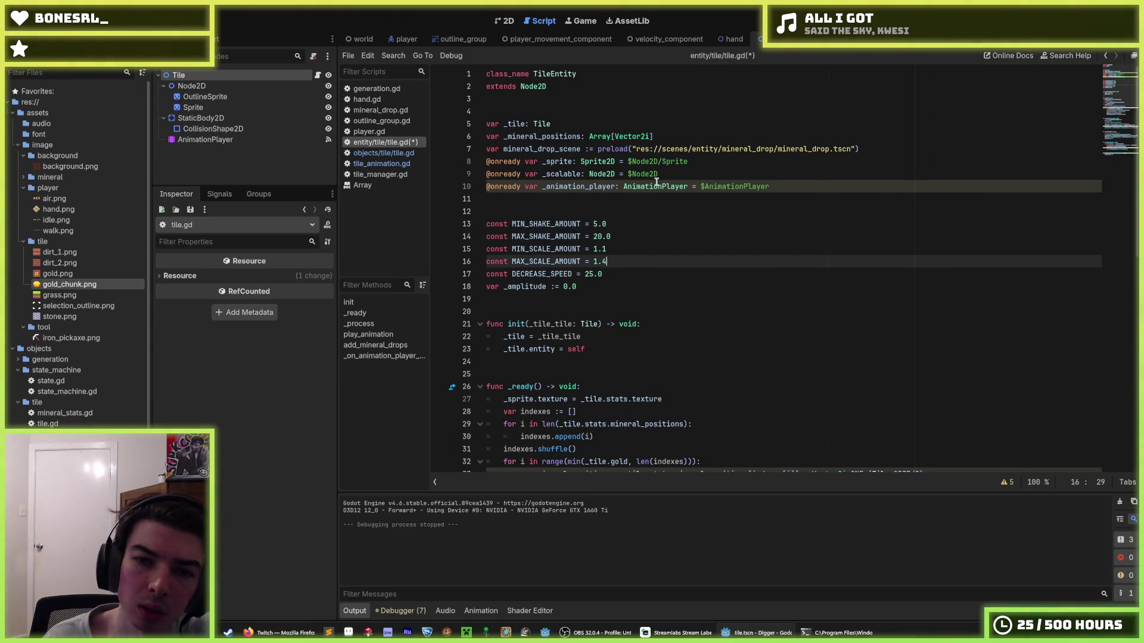
{"action": "key", "text": "ctrl+s"}
{"action": "key", "text": "F5"}
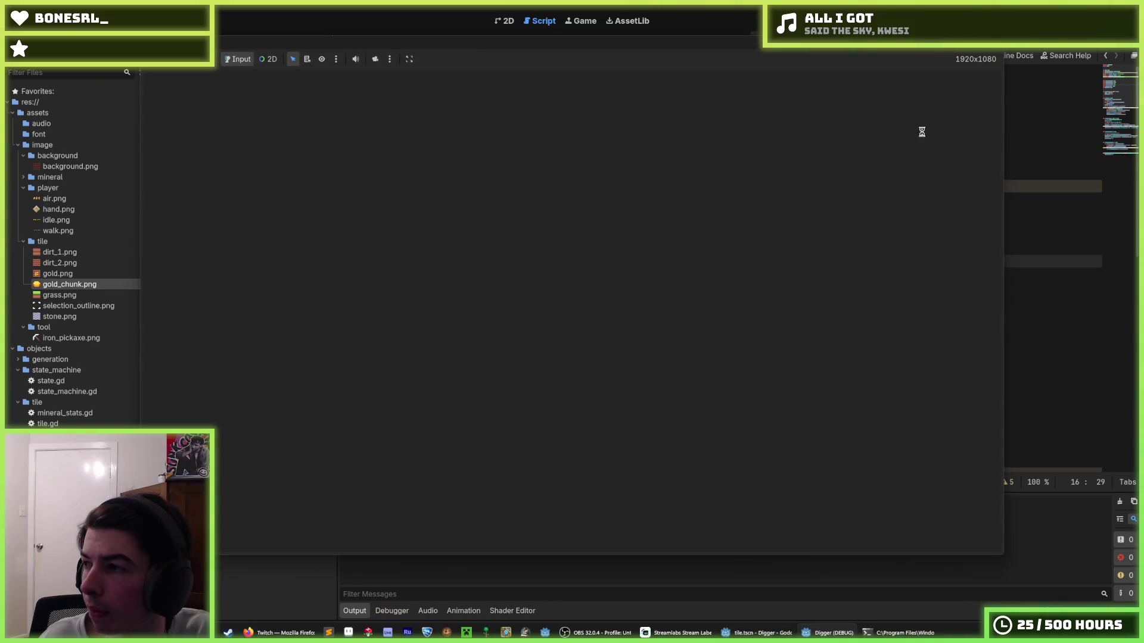
- Dig down through the dirt into the stone, mine two stone tiles to the right, then stop the game
{"action": "left_click", "coordinate": [602, 489]}
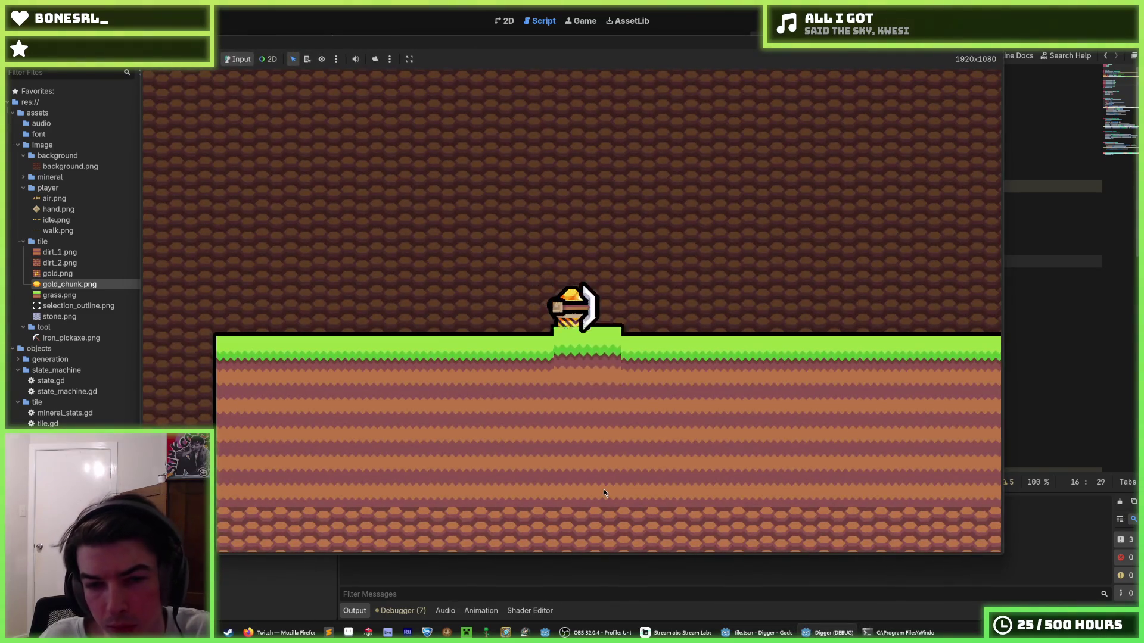
{"action": "left_click", "coordinate": [603, 488]}
{"action": "left_click", "coordinate": [603, 489]}
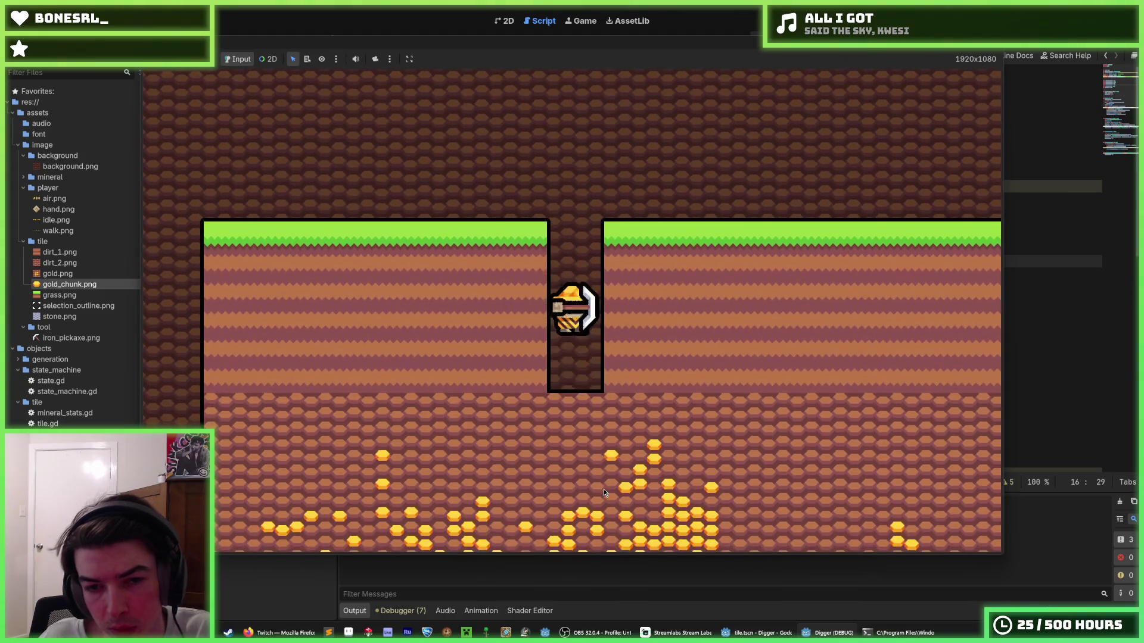
{"action": "left_click", "coordinate": [602, 488]}
{"action": "left_click", "coordinate": [603, 489]}
{"action": "left_click", "coordinate": [603, 489]}
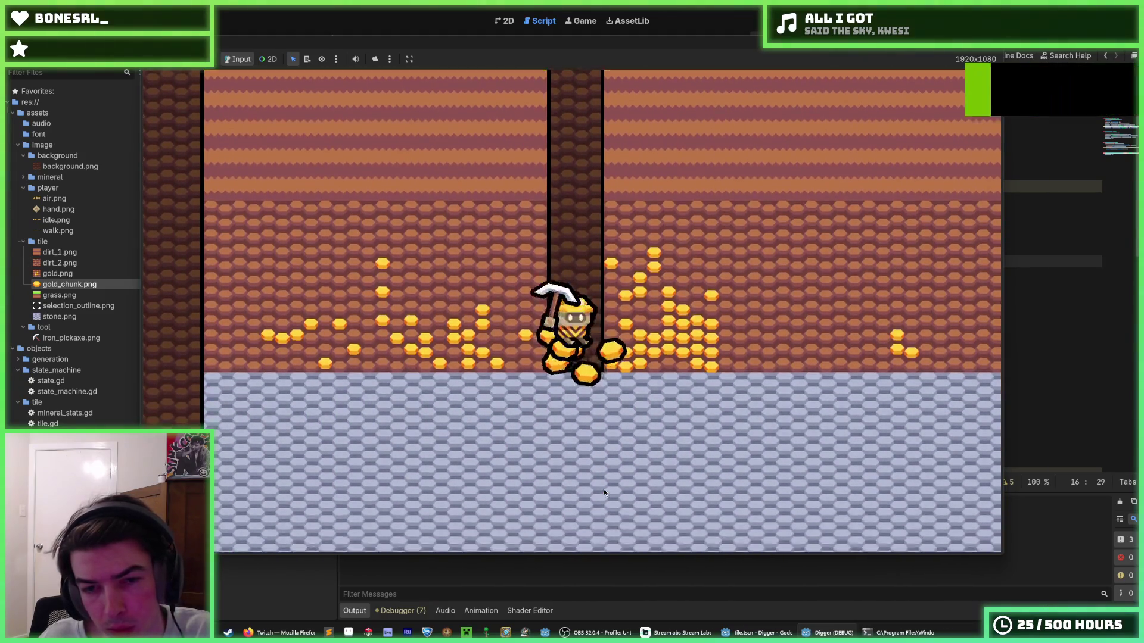
{"action": "left_click", "coordinate": [603, 488]}
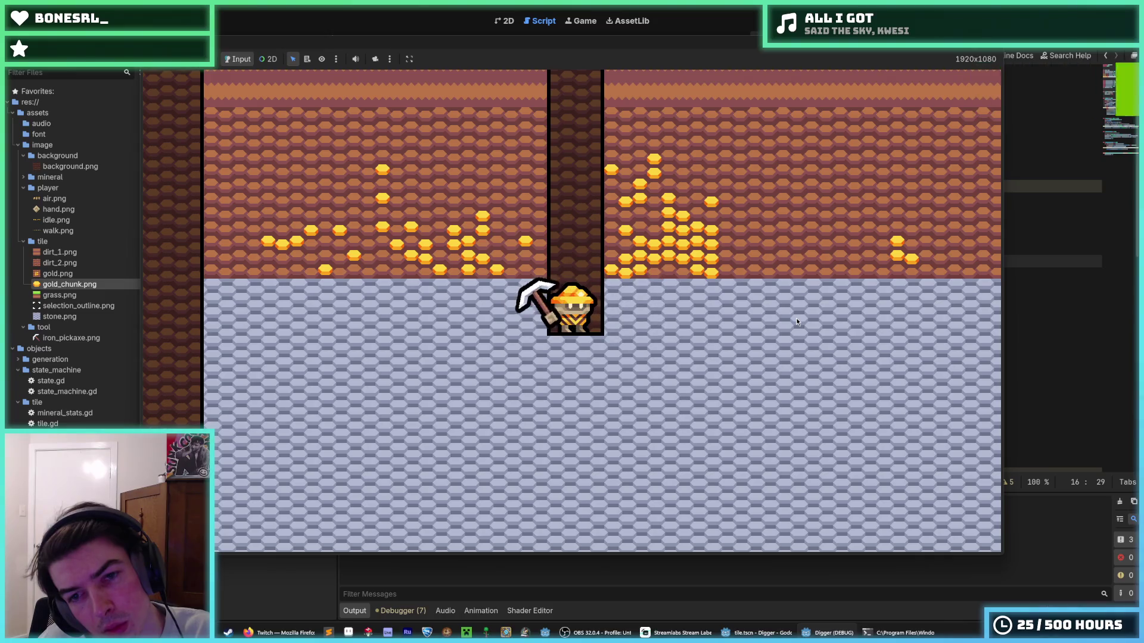
{"action": "left_click", "coordinate": [796, 317]}
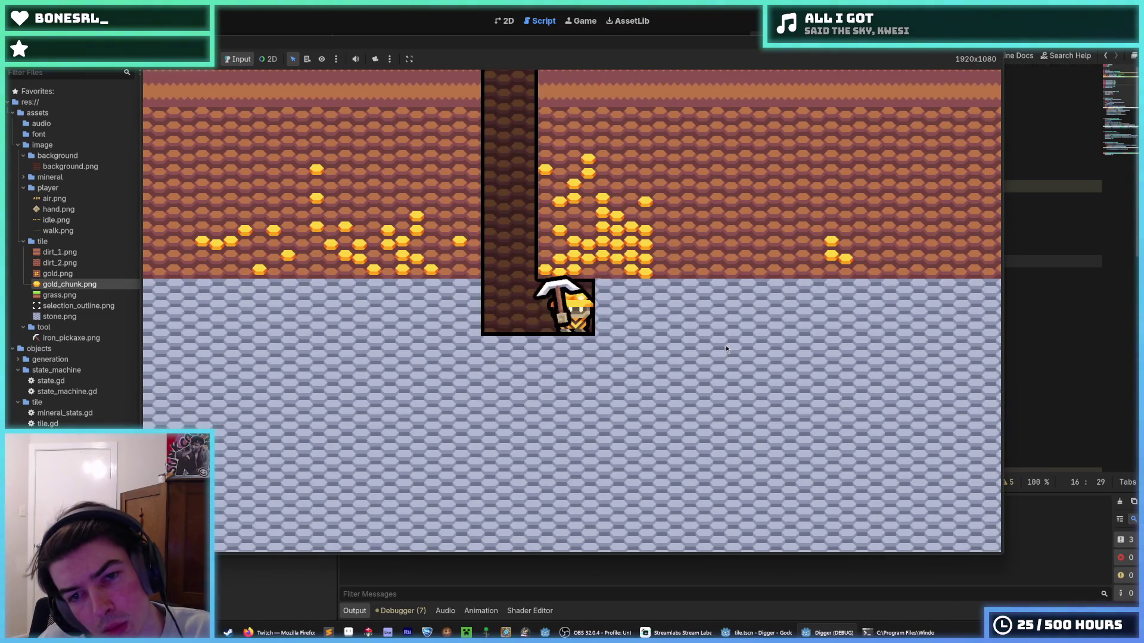
{"action": "left_click", "coordinate": [726, 345]}
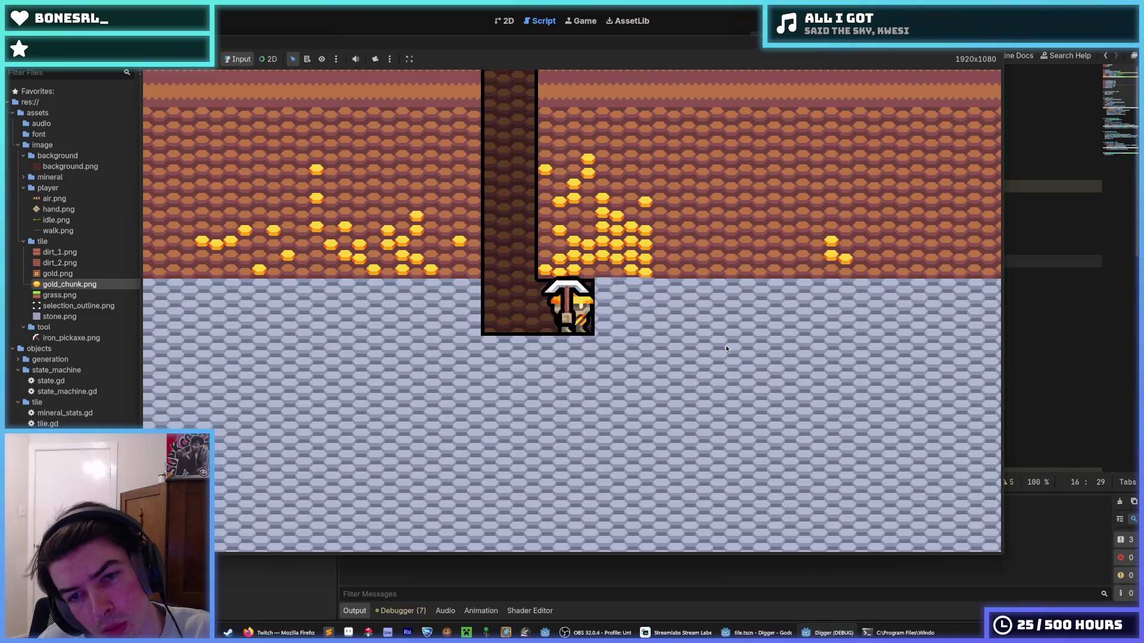
{"action": "key", "text": "F8"}
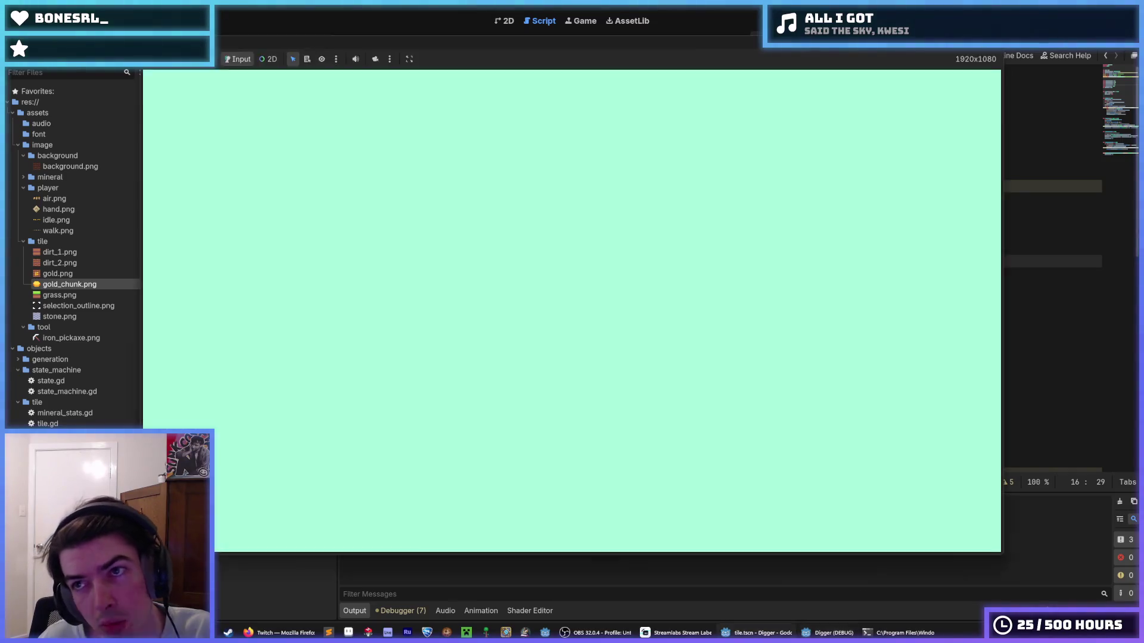
- Change MIN_SHAKE_AMOUNT from 5.0 to 0.0 in tile.gd, save, and run the project
{"action": "left_click_drag", "start_coordinate": [602, 237], "coordinate": [594, 237]}
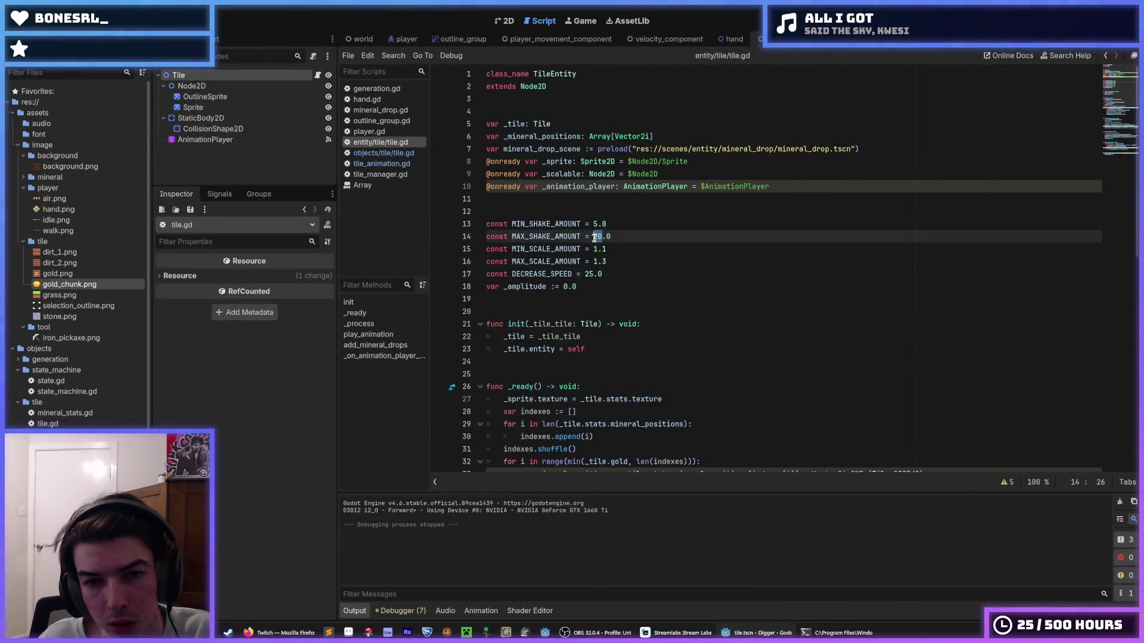
{"action": "type", "text": "5"}
{"action": "left_click", "coordinate": [625, 253]}
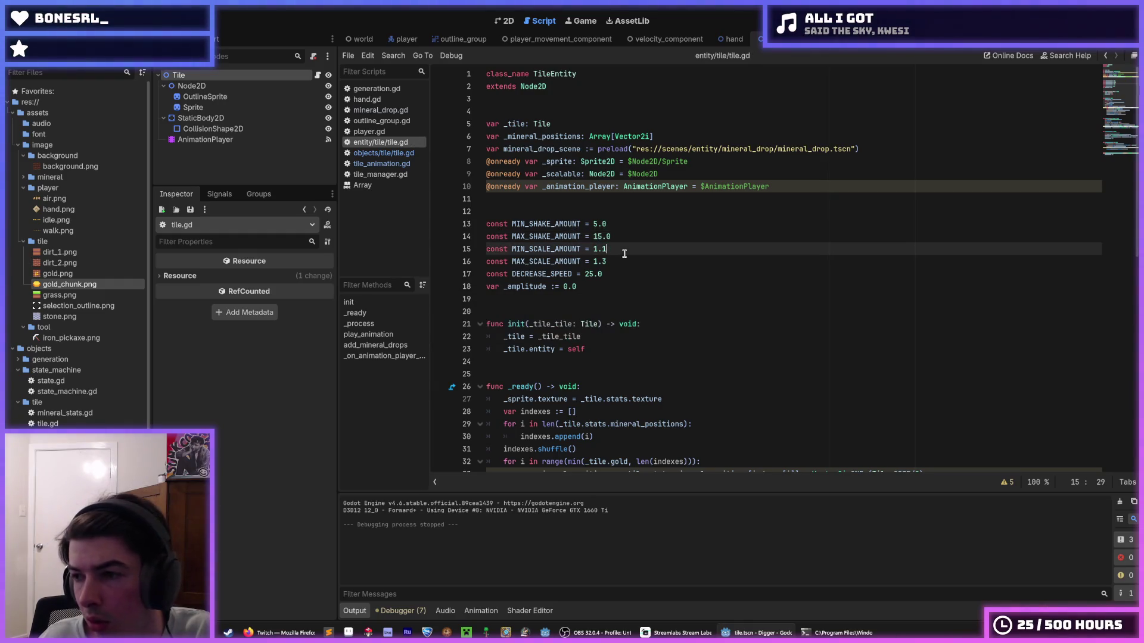
{"action": "left_click_drag", "start_coordinate": [597, 226], "coordinate": [593, 226]}
{"action": "type", "text": "6"}
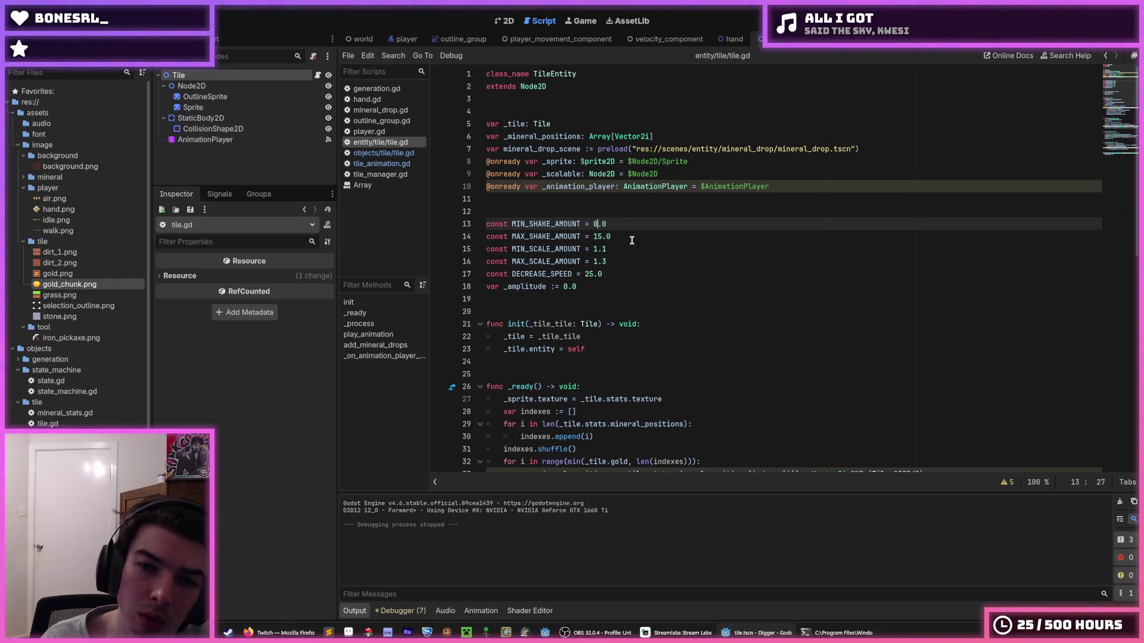
{"action": "key", "text": "Down"}
{"action": "key", "text": "Delete"}
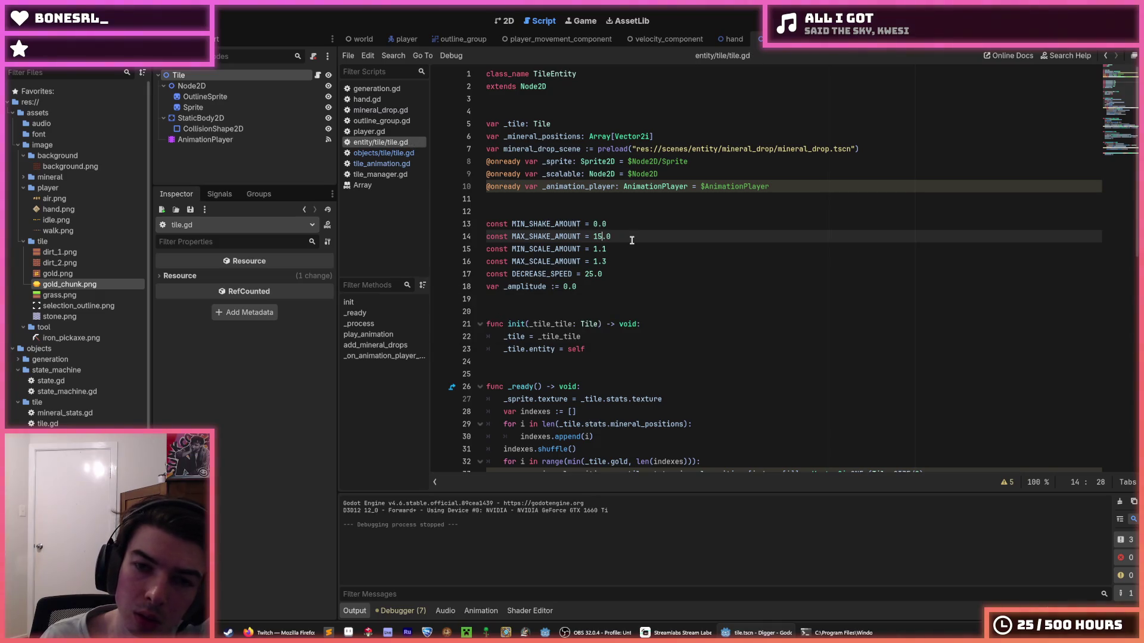
{"action": "key", "text": "ctrl+s"}
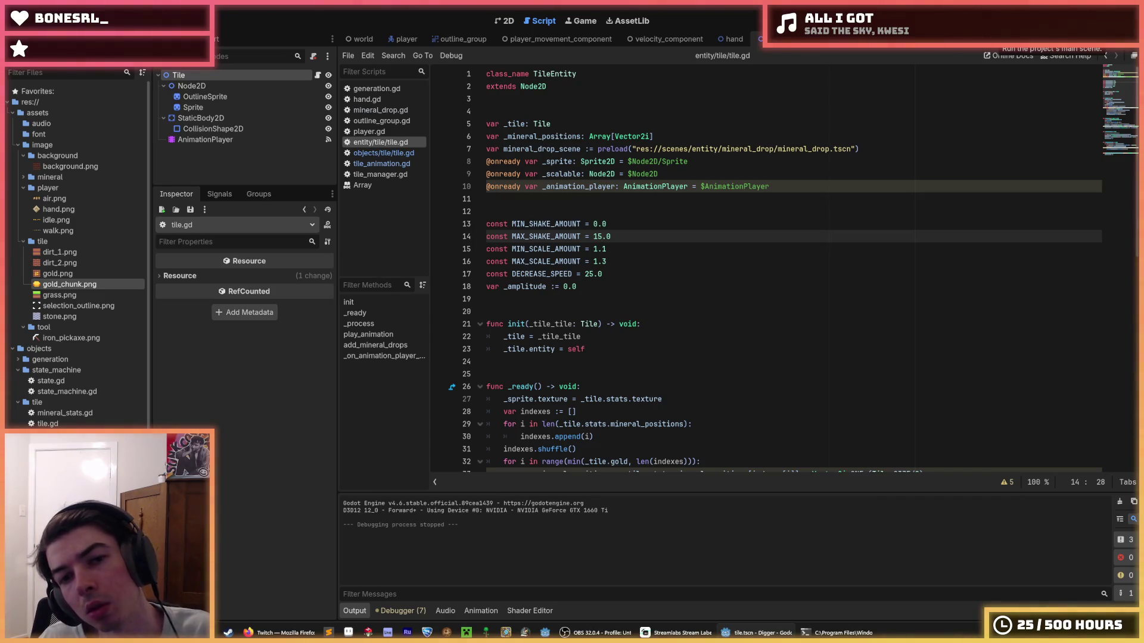
{"action": "type", "text": "0"}
{"action": "left_click", "coordinate": [996, 37]}
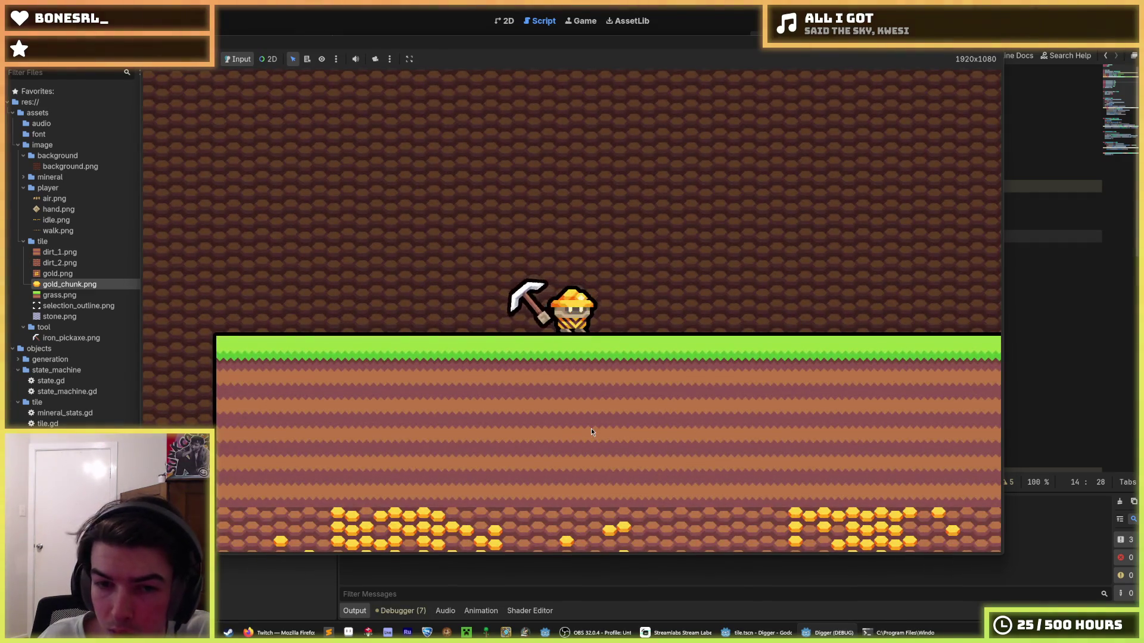
- Walk right, then dig a shaft down through the grass and dirt into the stone layer
{"action": "key", "text": "d"}
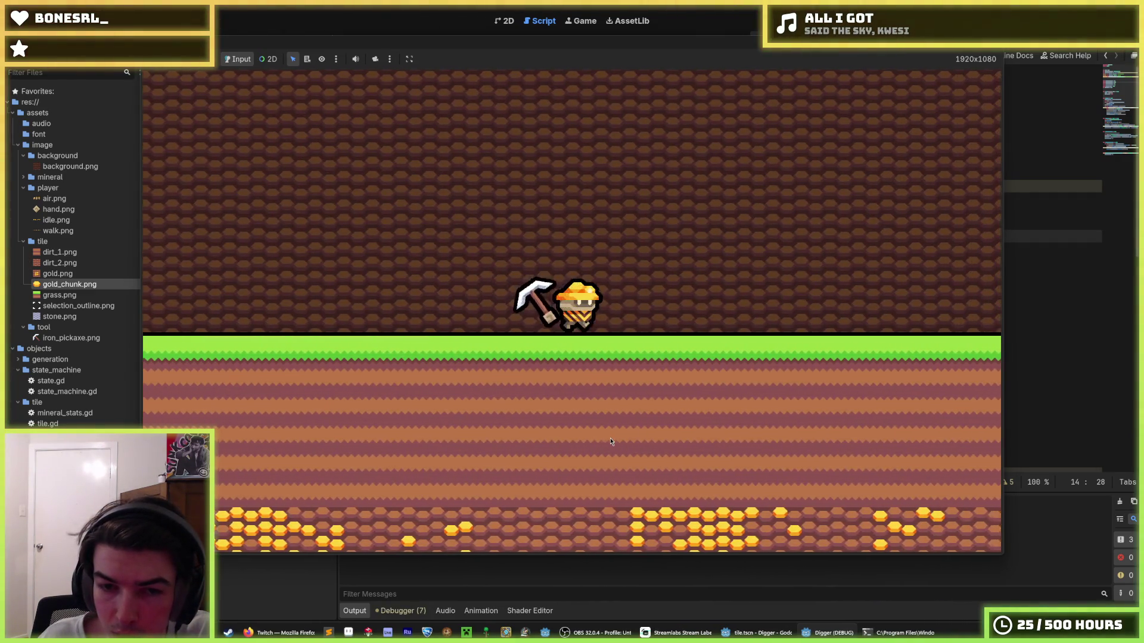
{"action": "left_click", "coordinate": [584, 453]}
{"action": "left_click", "coordinate": [567, 452]}
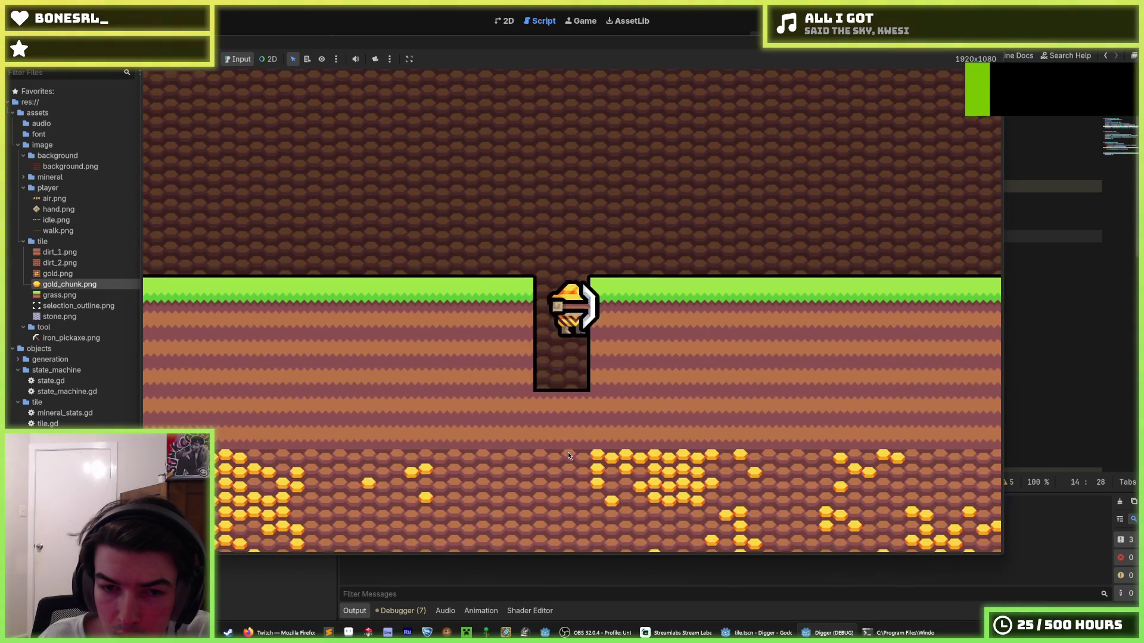
{"action": "left_click", "coordinate": [567, 452]}
{"action": "left_click", "coordinate": [567, 455]}
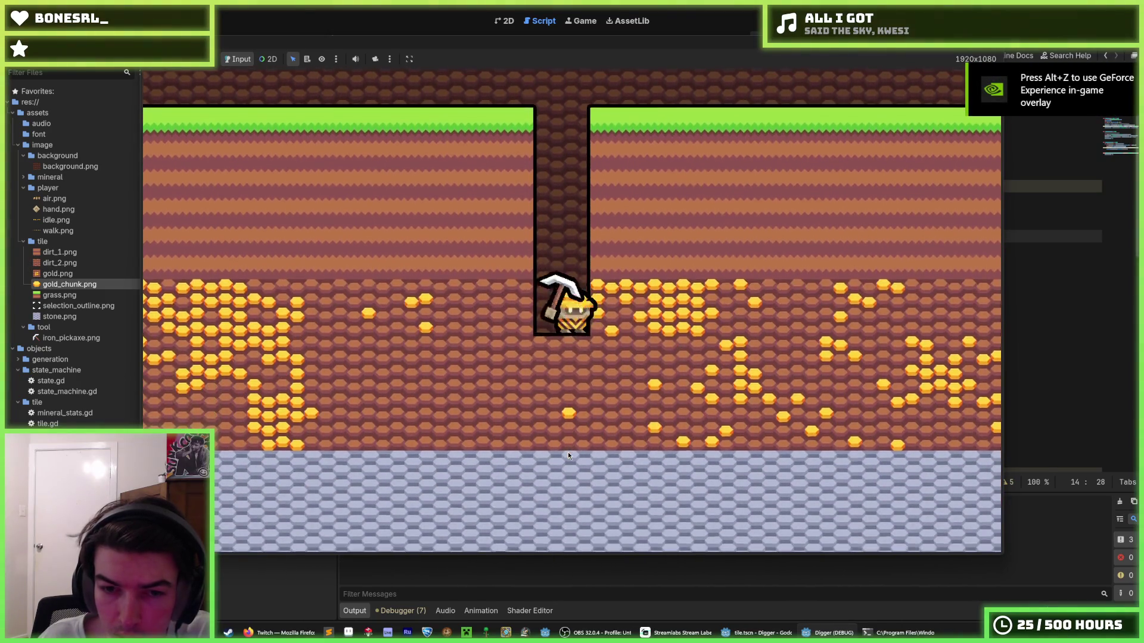
{"action": "left_click", "coordinate": [568, 456]}
{"action": "left_click", "coordinate": [567, 455]}
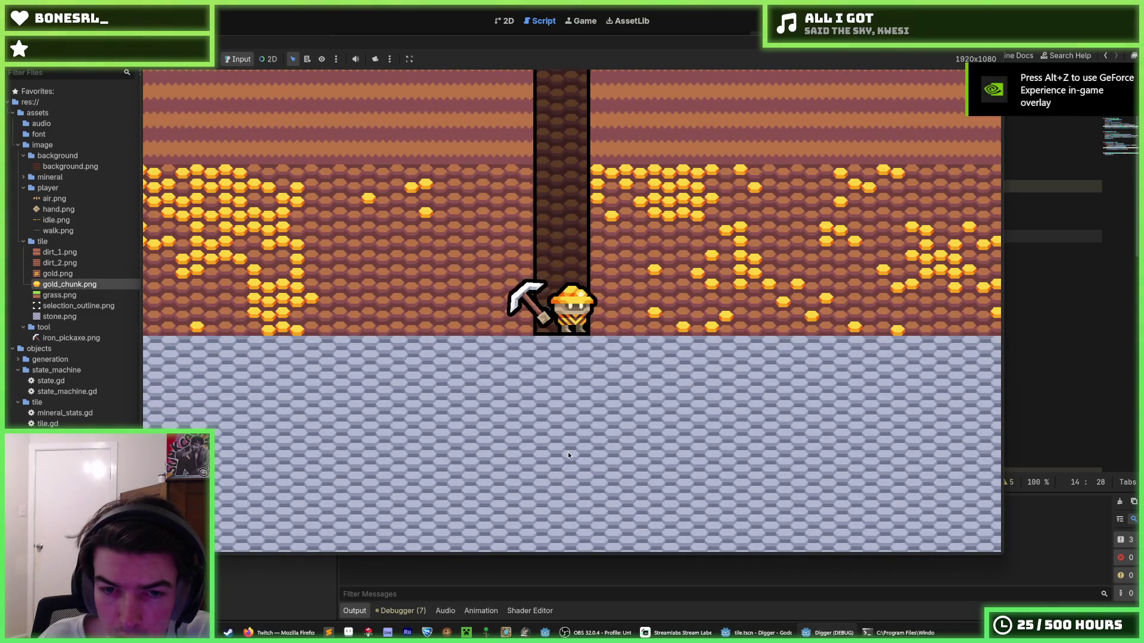
{"action": "left_click", "coordinate": [568, 454]}
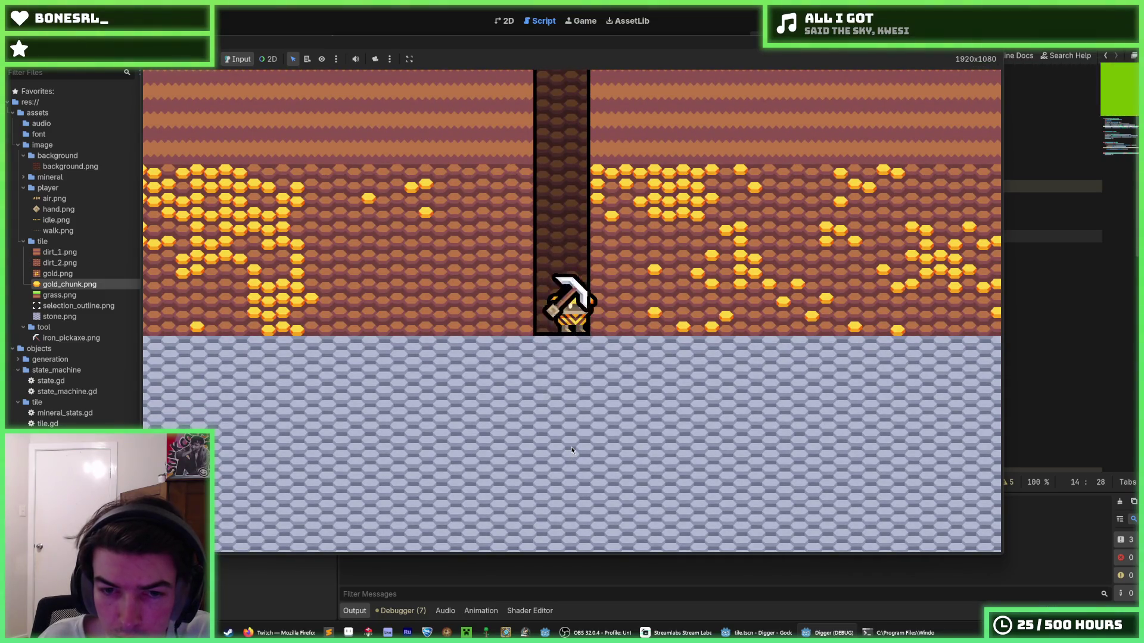
{"action": "left_click", "coordinate": [570, 447]}
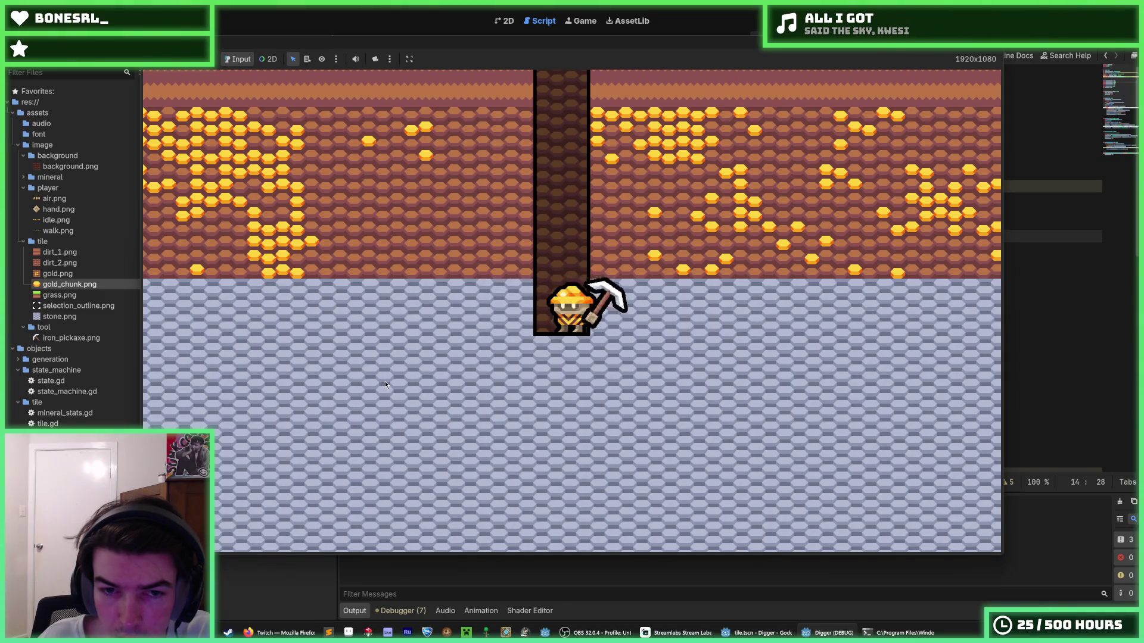
- Tunnel right from the shaft through several tiles, breaking a stone tile and stepping into it
{"action": "key", "text": "a"}
{"action": "key", "text": "d"}
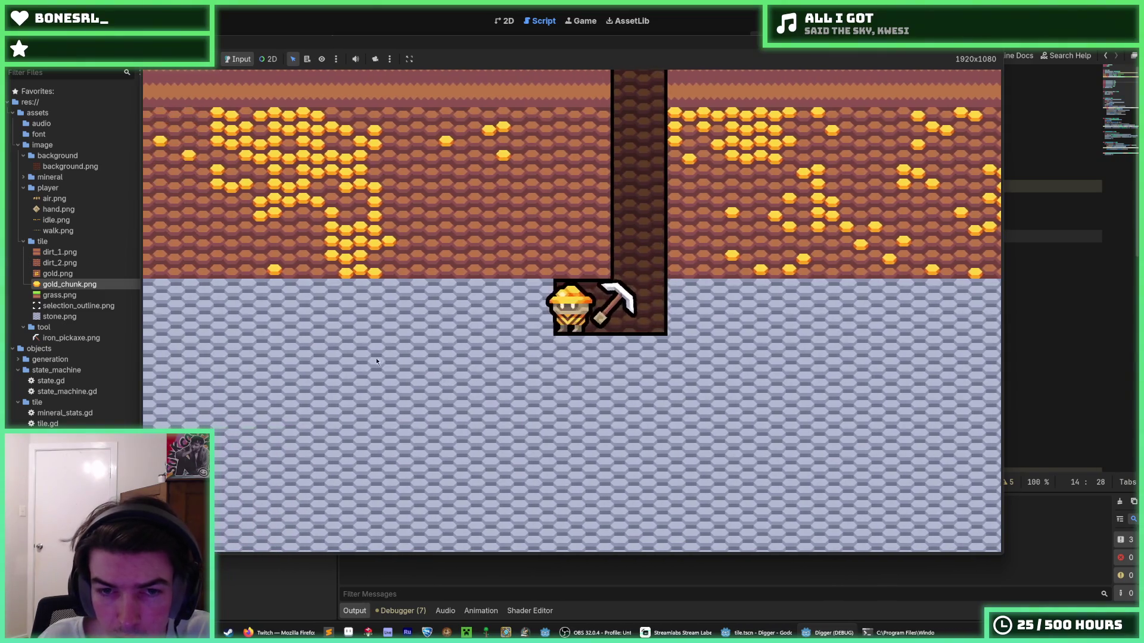
{"action": "key", "text": "a"}
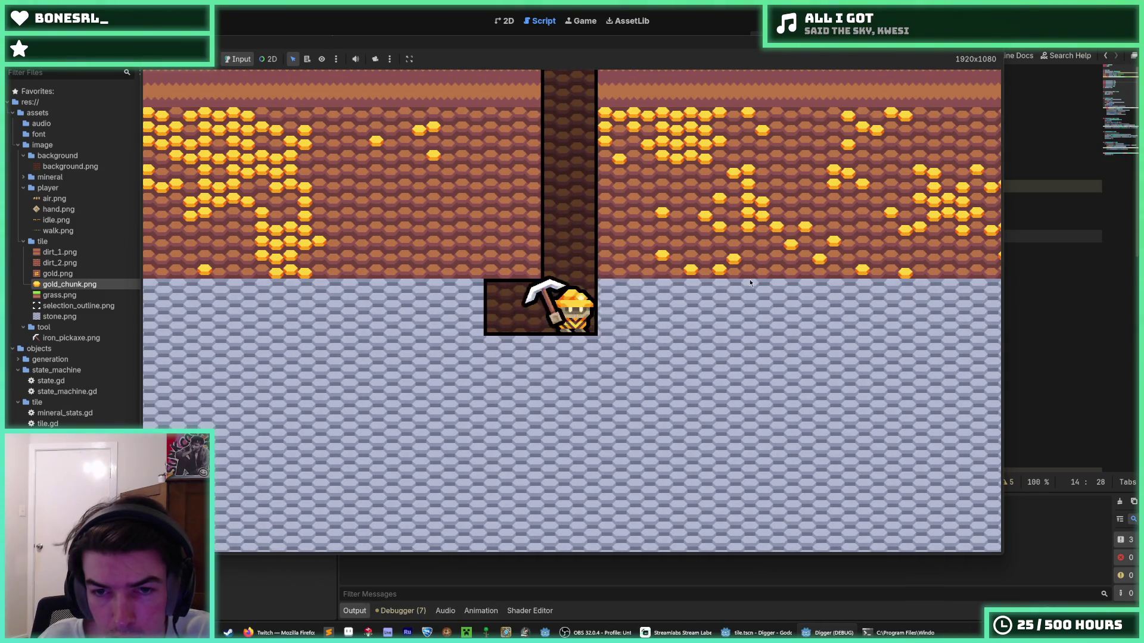
{"action": "key", "text": "d"}
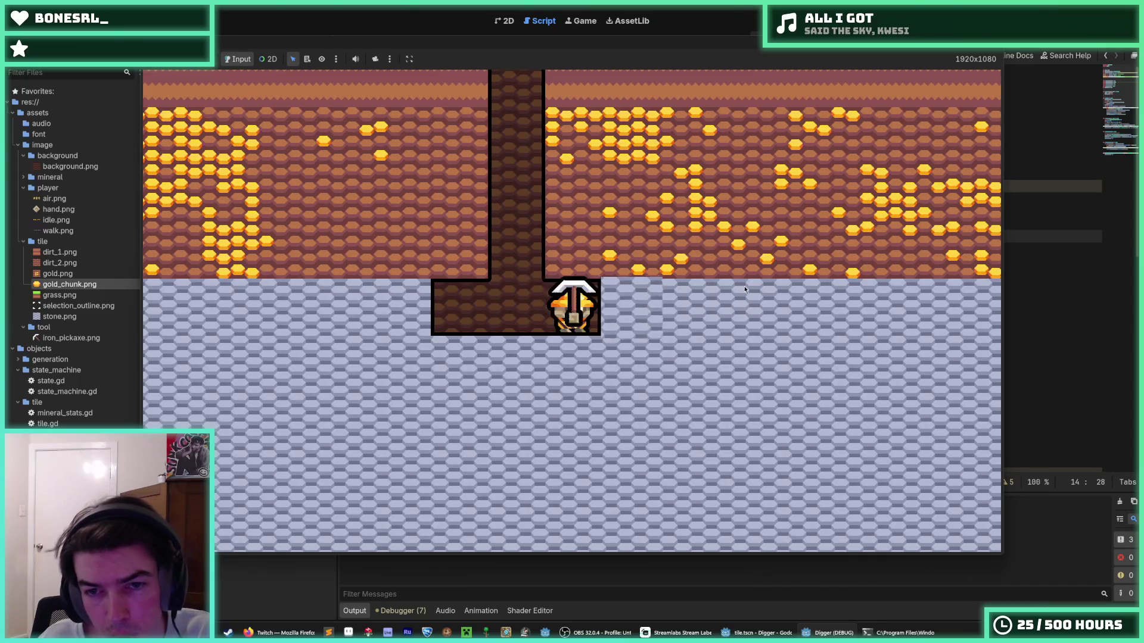
{"action": "key", "text": "d"}
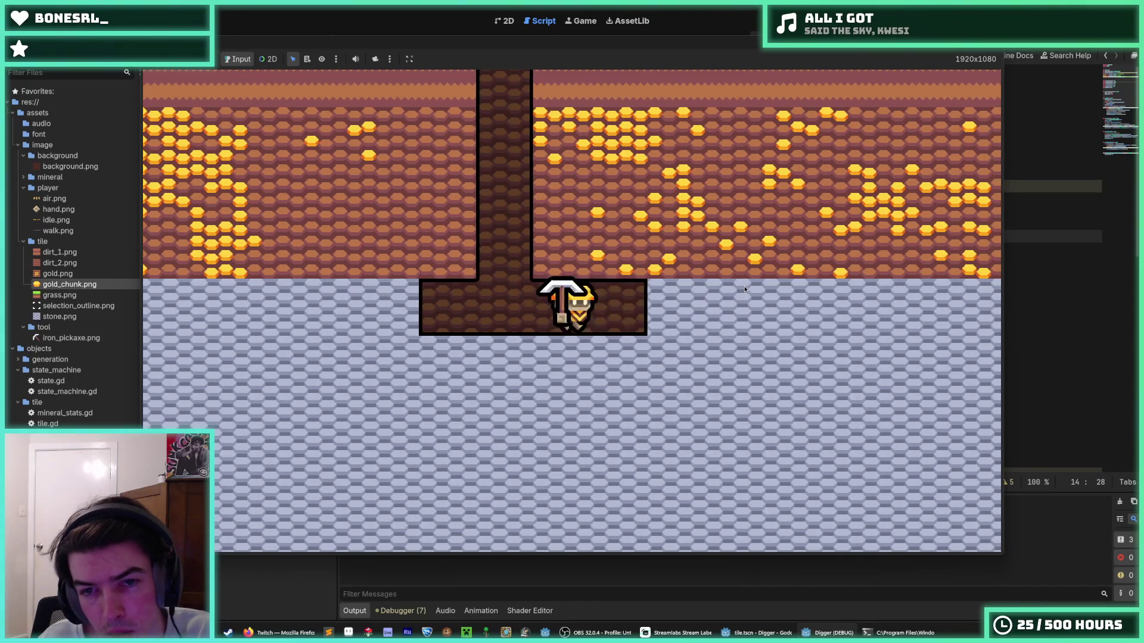
{"action": "key", "text": "d"}
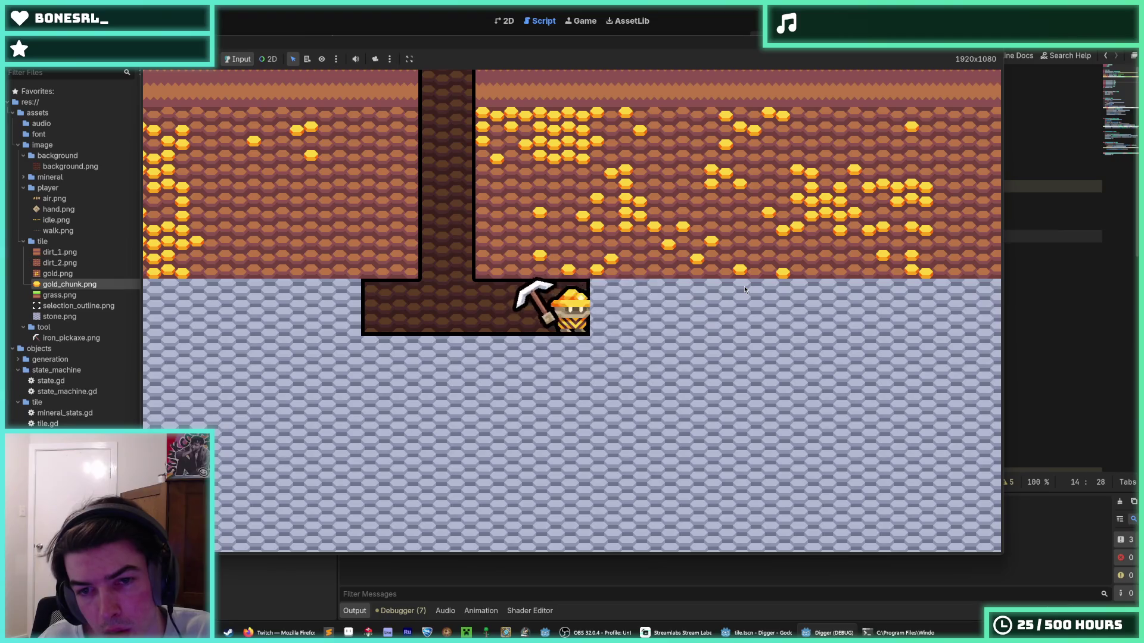
{"action": "key", "text": "d"}
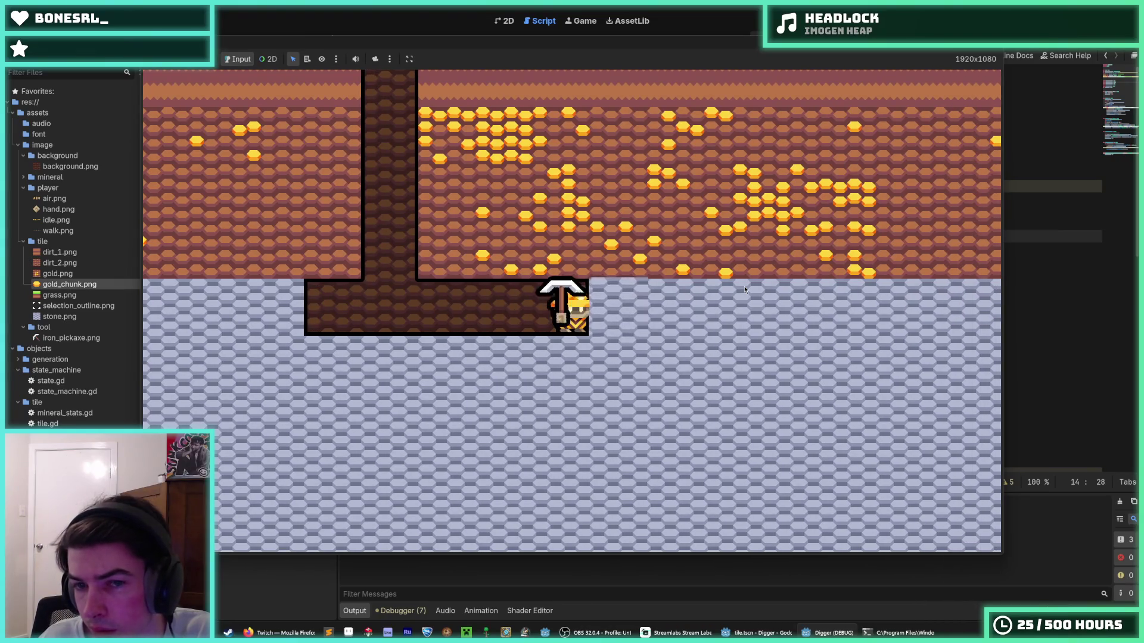
{"action": "key", "text": "d"}
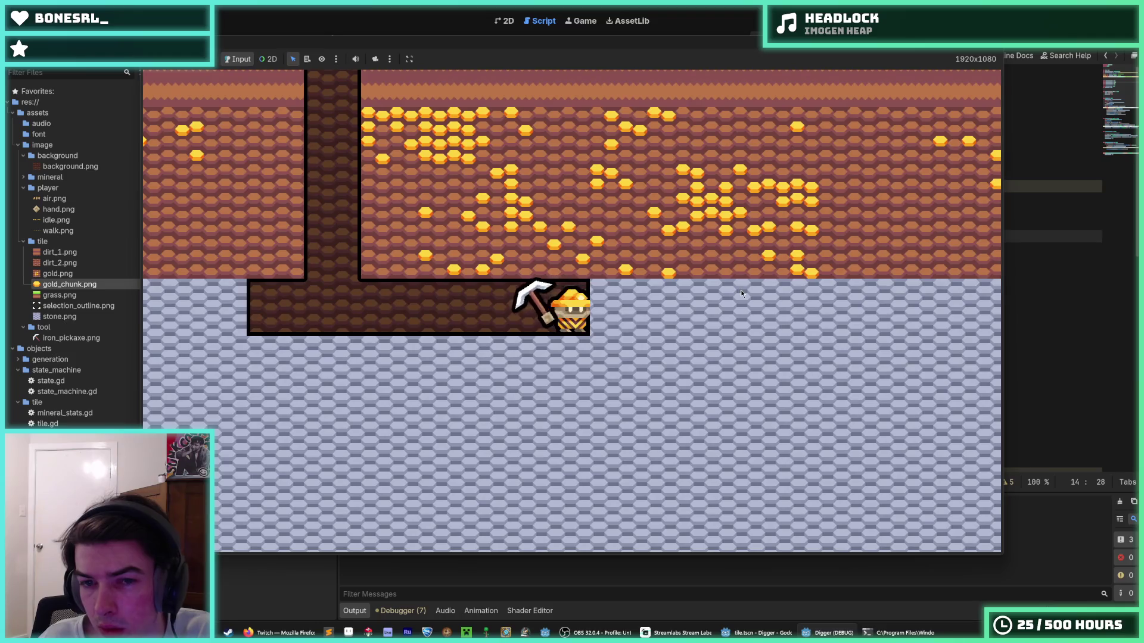
{"action": "key", "text": "d"}
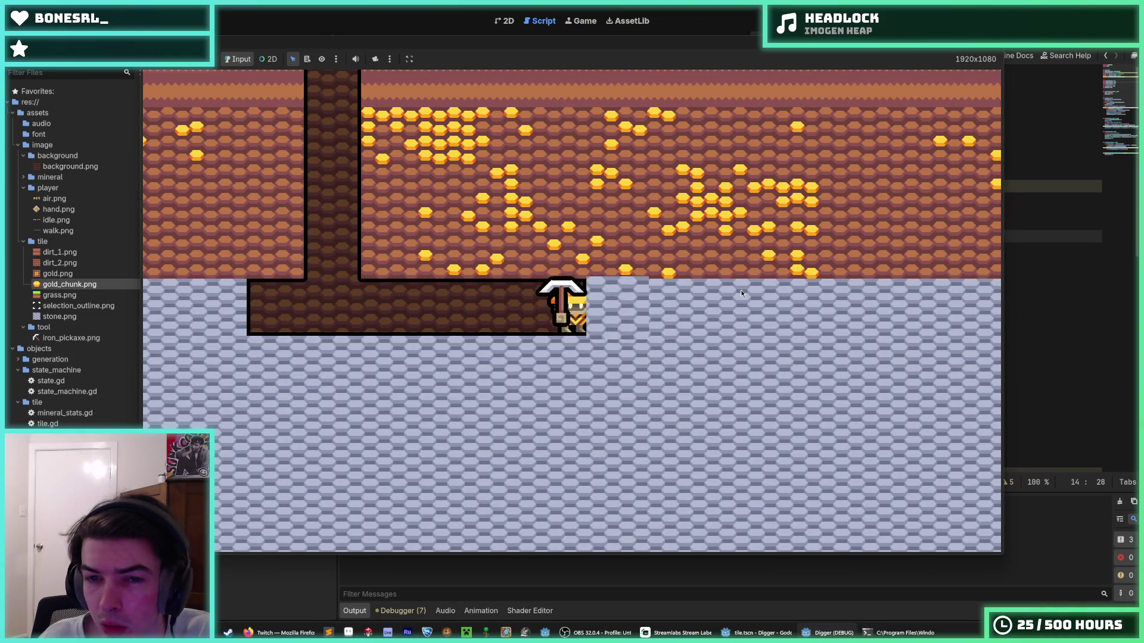
{"action": "key", "text": "d"}
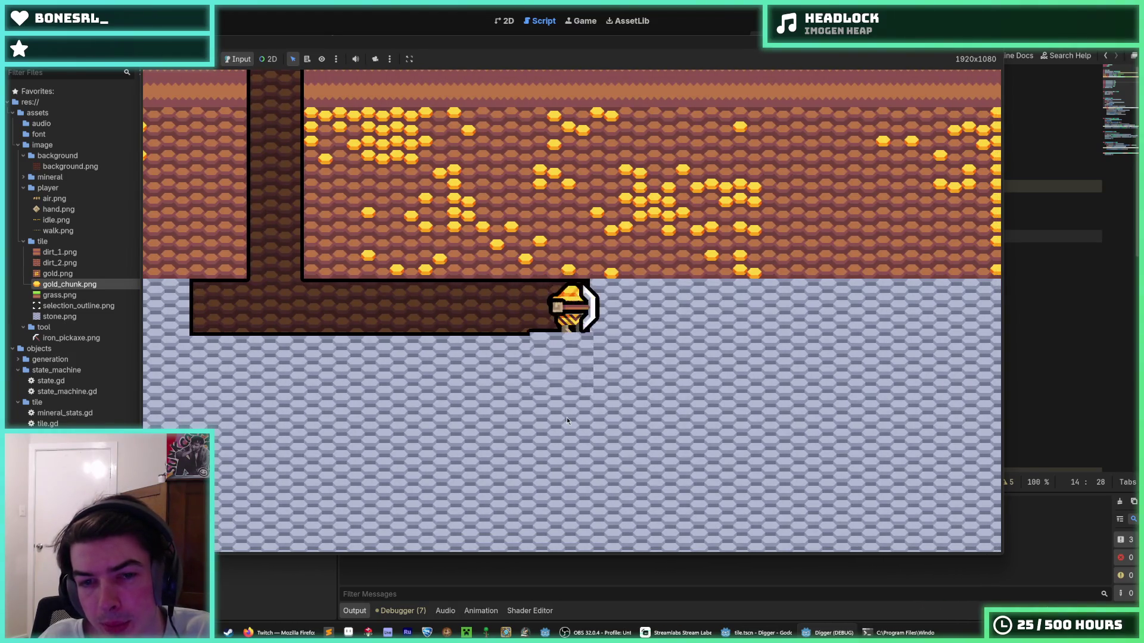
- Dig several more tiles downward, mine the tile to the right, then close the game
{"action": "key", "text": "s"}
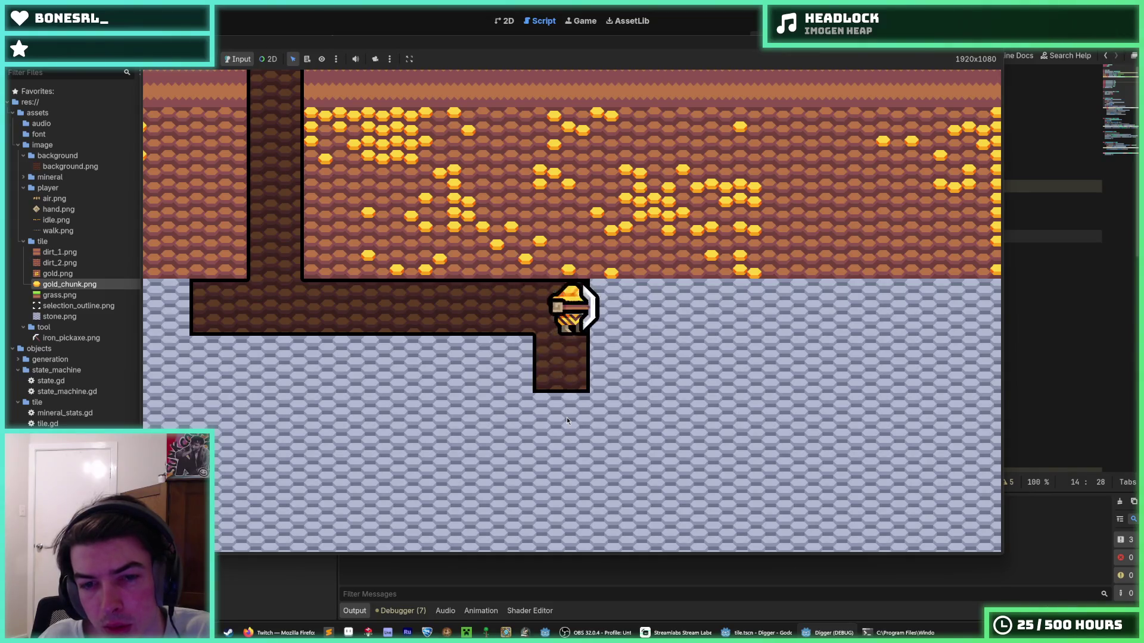
{"action": "key", "text": "s"}
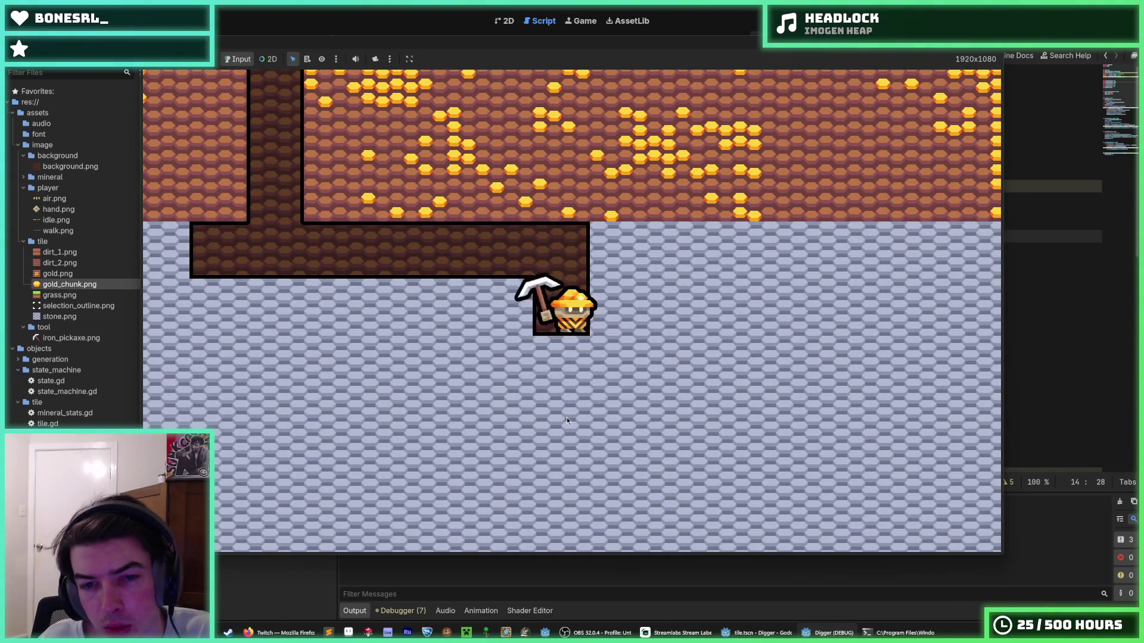
{"action": "key", "text": "s"}
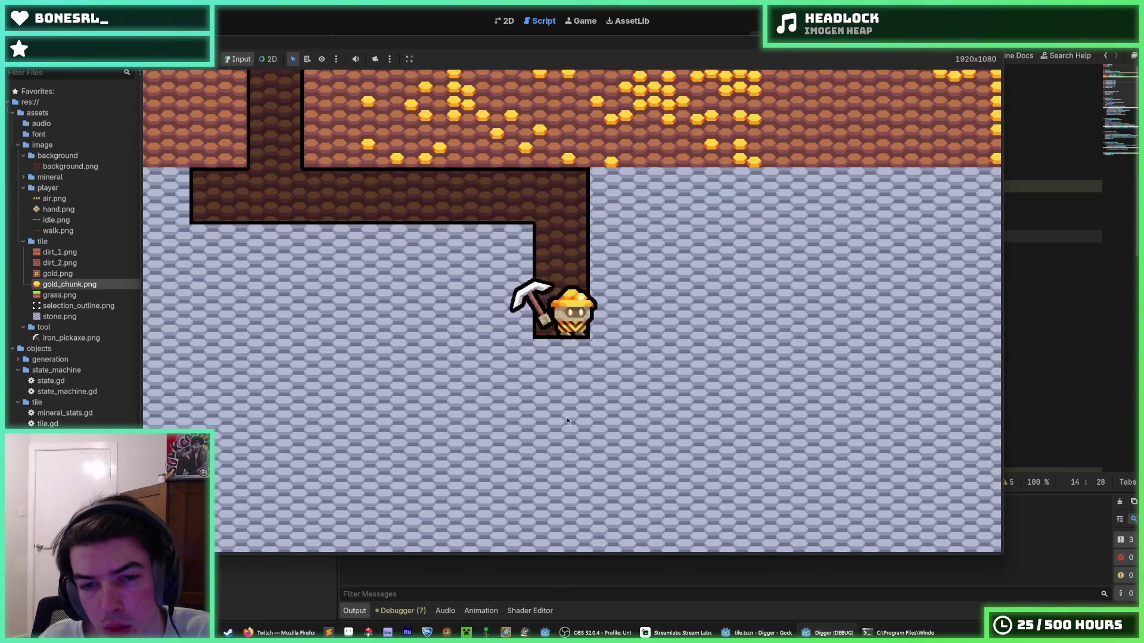
{"action": "key", "text": "s"}
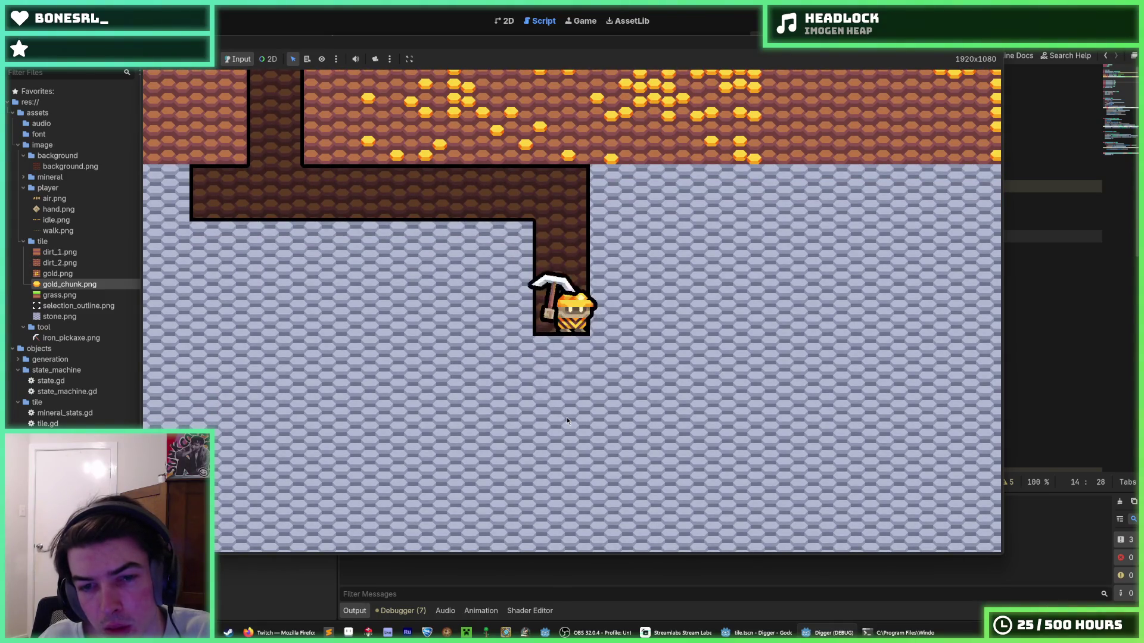
{"action": "key", "text": "s"}
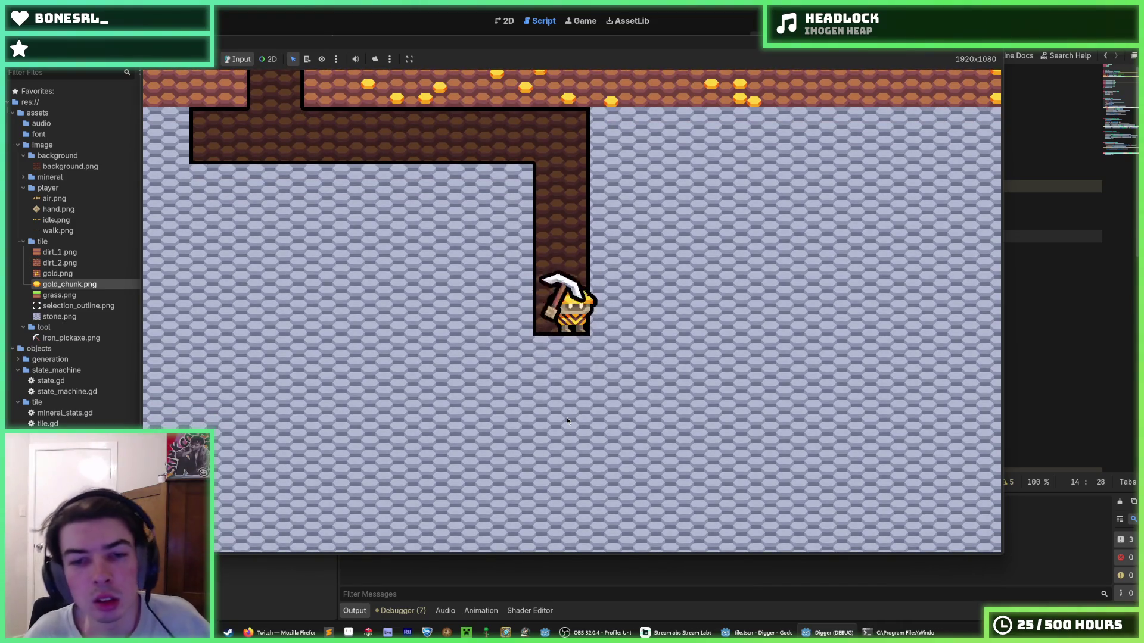
{"action": "key", "text": "a"}
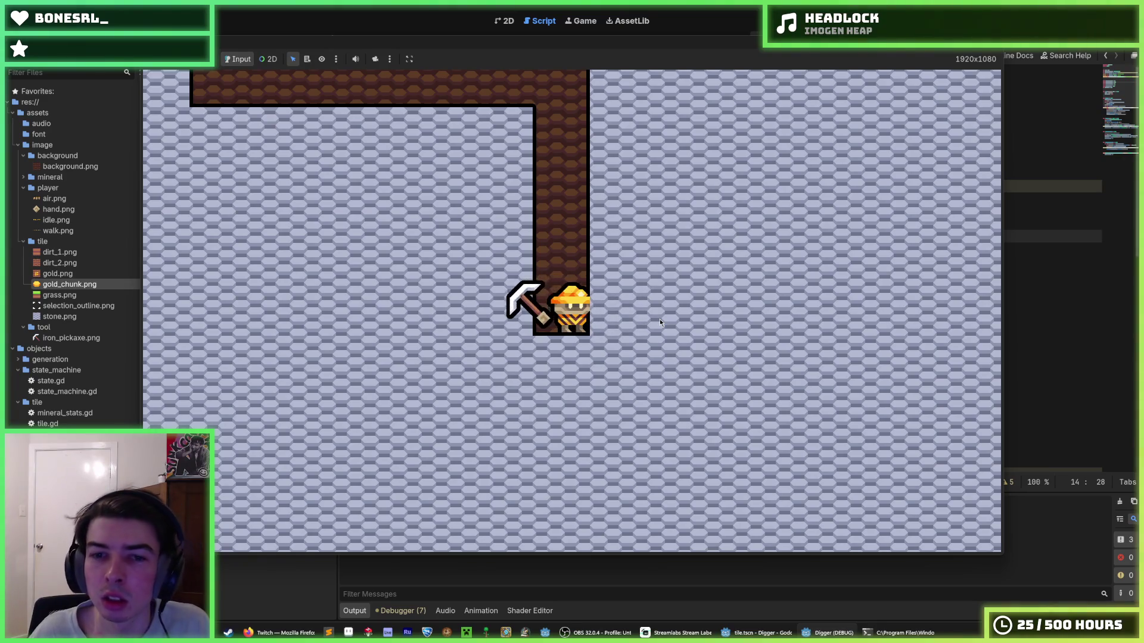
{"action": "key", "text": "d"}
{"action": "key", "text": "d"}
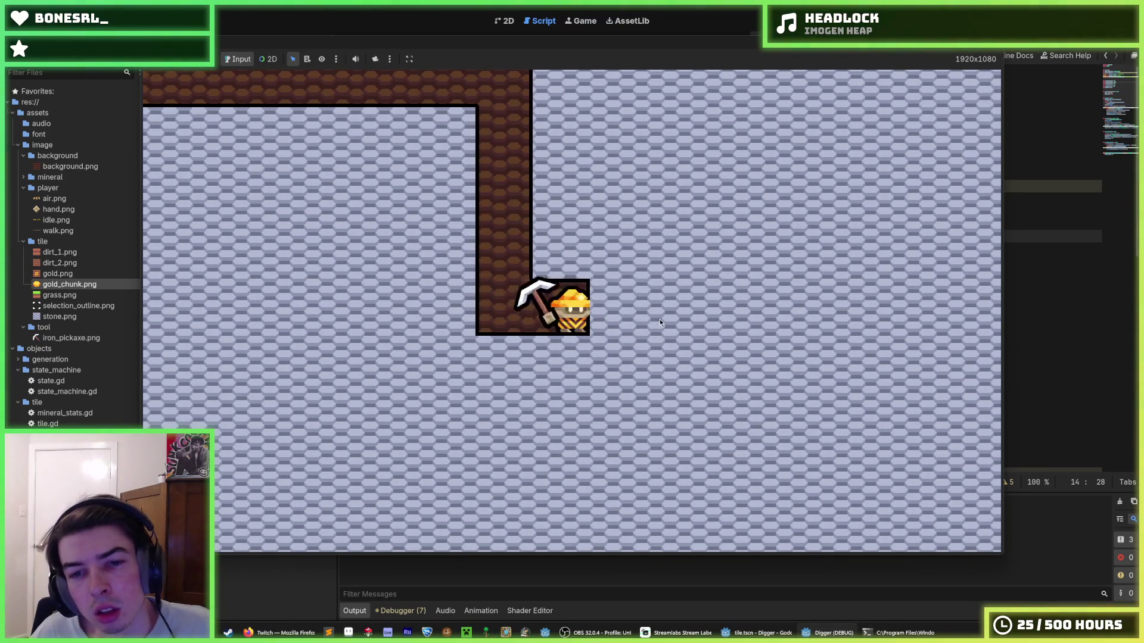
{"action": "key", "text": "d"}
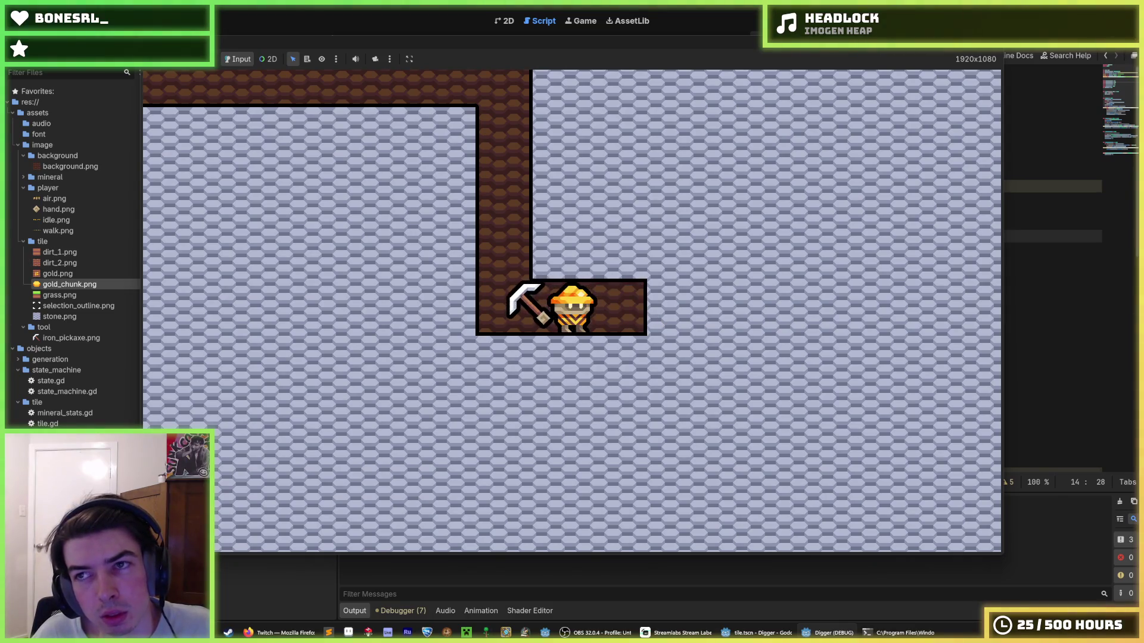
{"action": "key", "text": "alt+F4"}
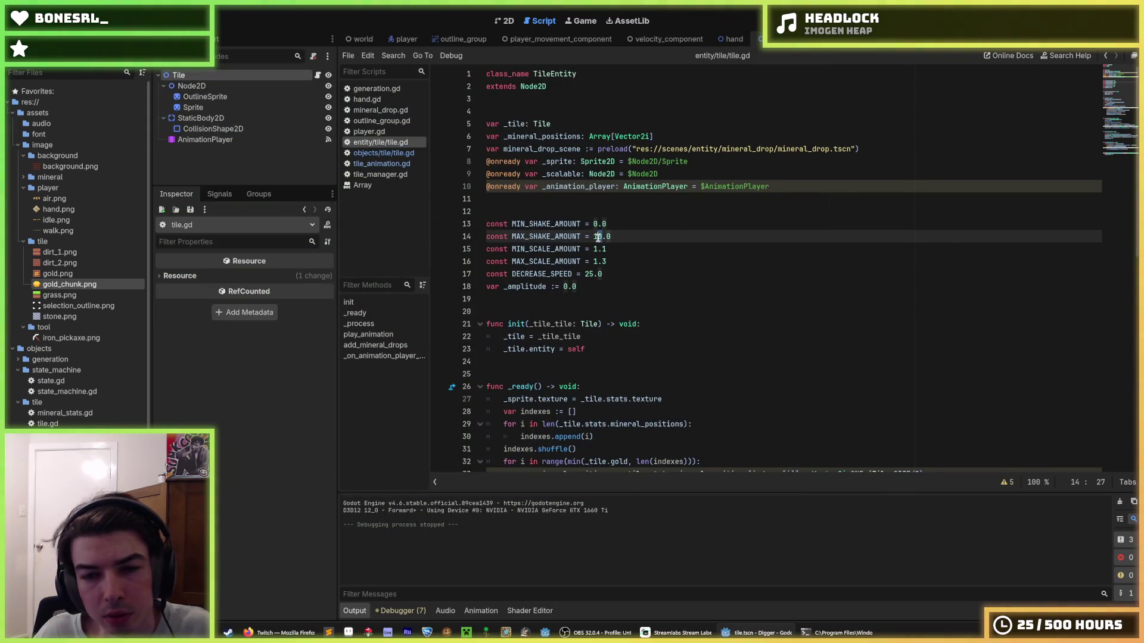
- Relaunch the game and dig straight down through grass and dirt into the stone layer
{"action": "key", "text": "F5"}
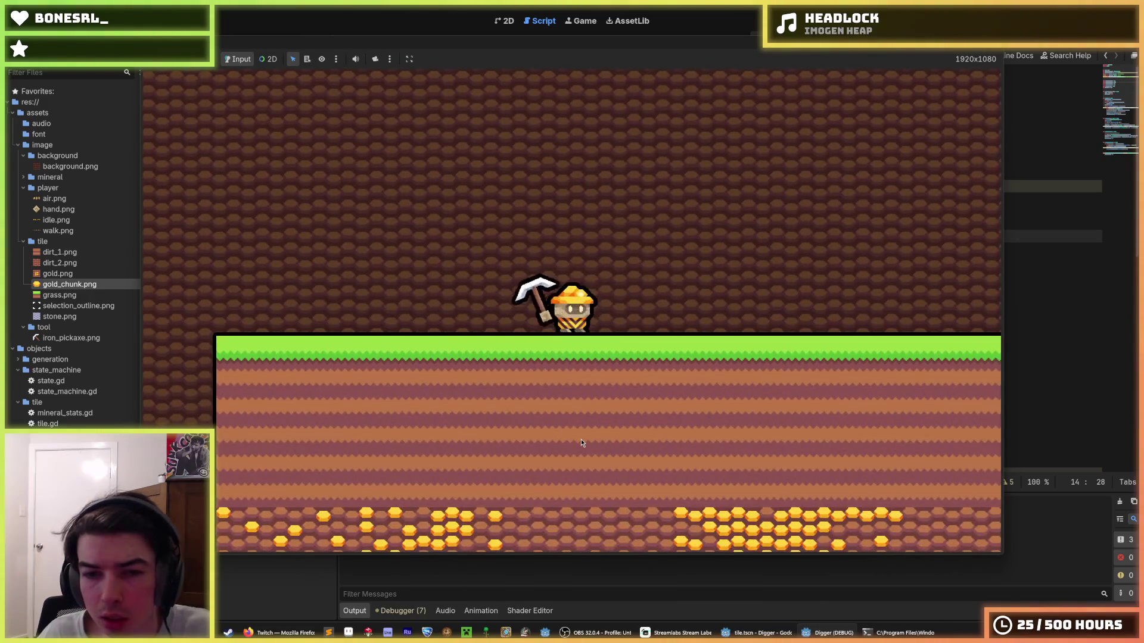
{"action": "key", "text": "s"}
{"action": "key", "text": "s"}
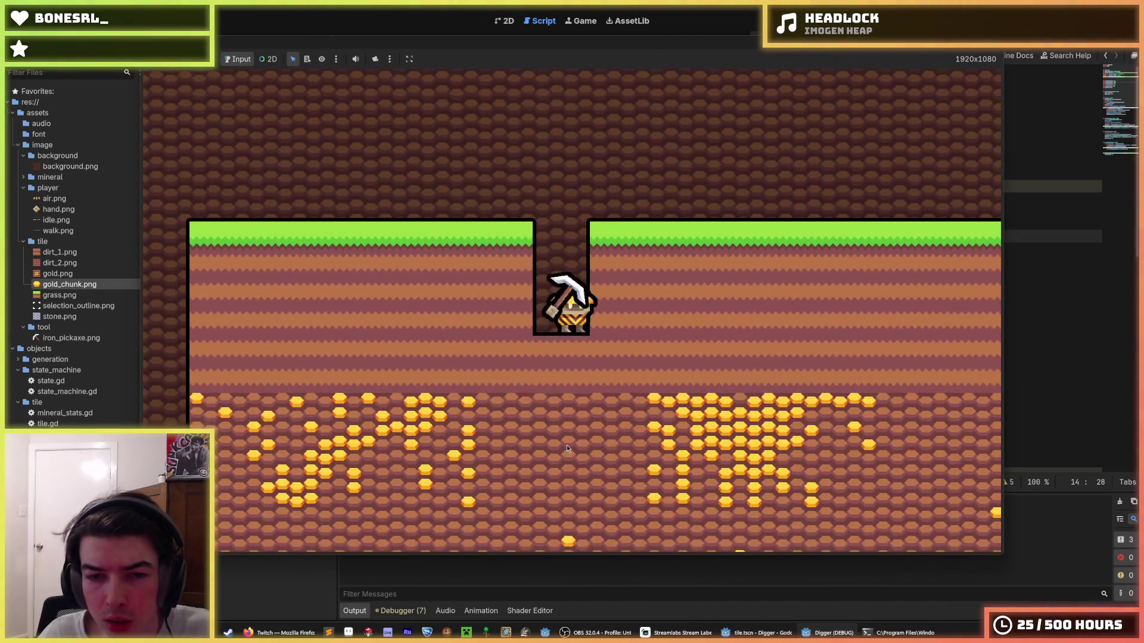
{"action": "key", "text": "s"}
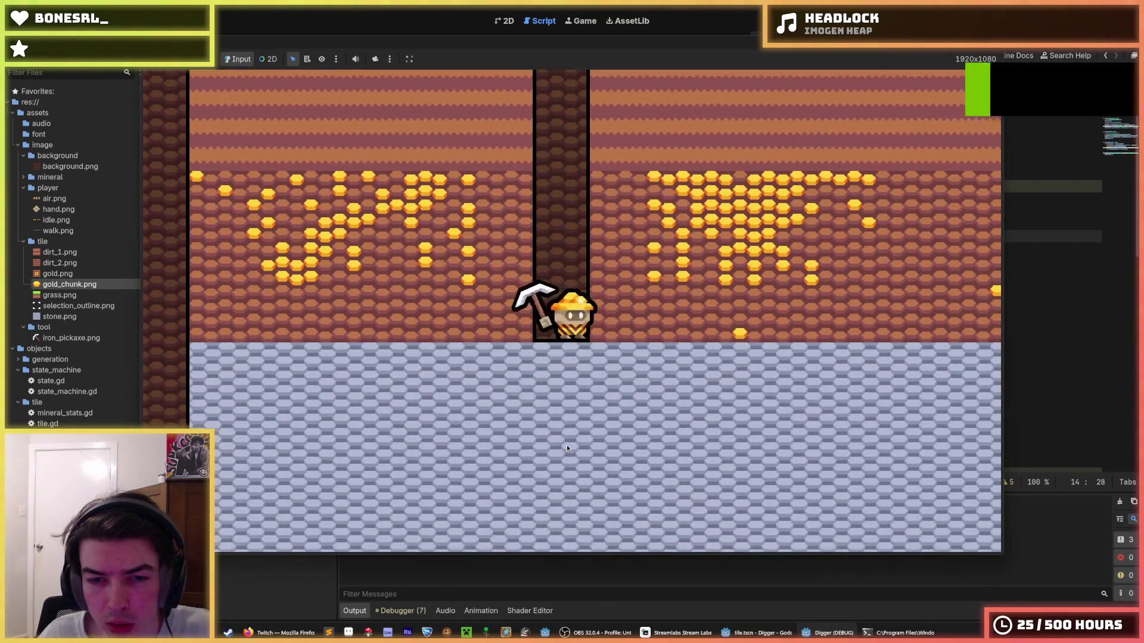
{"action": "key", "text": "s"}
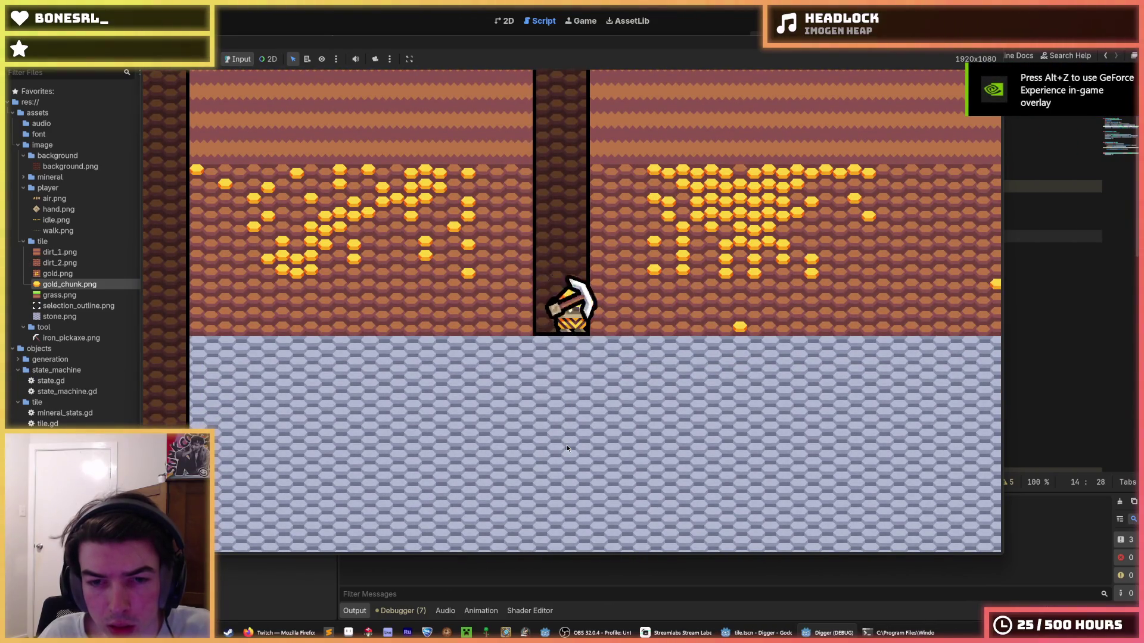
{"action": "key", "text": "s"}
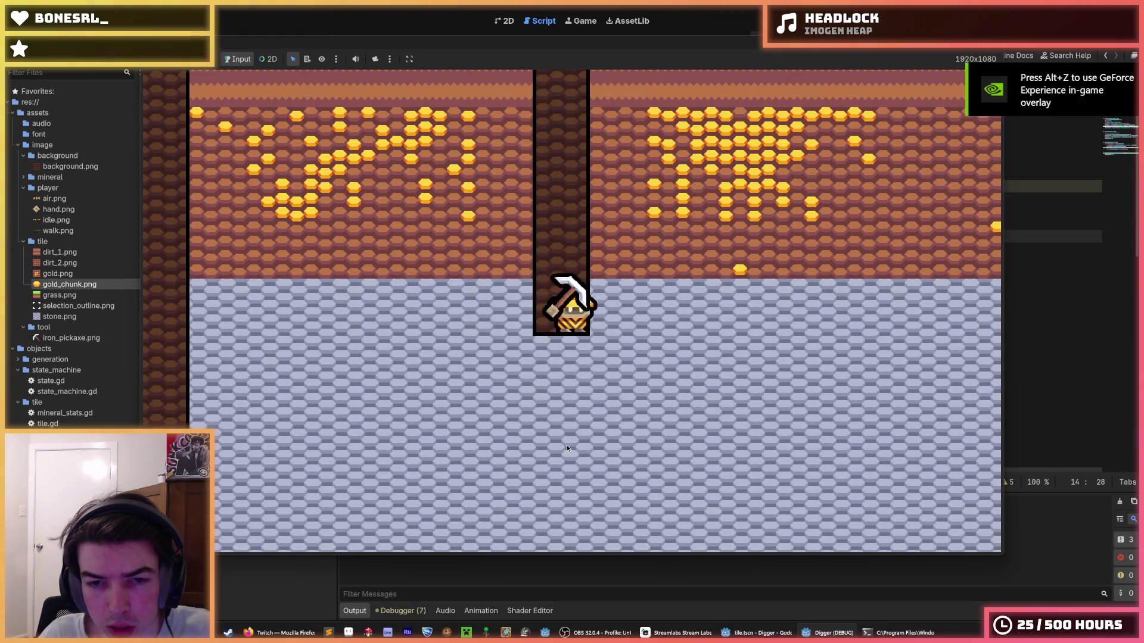
- Mine stone blocks to the right, below and left, then stop the game
{"action": "key", "text": "d"}
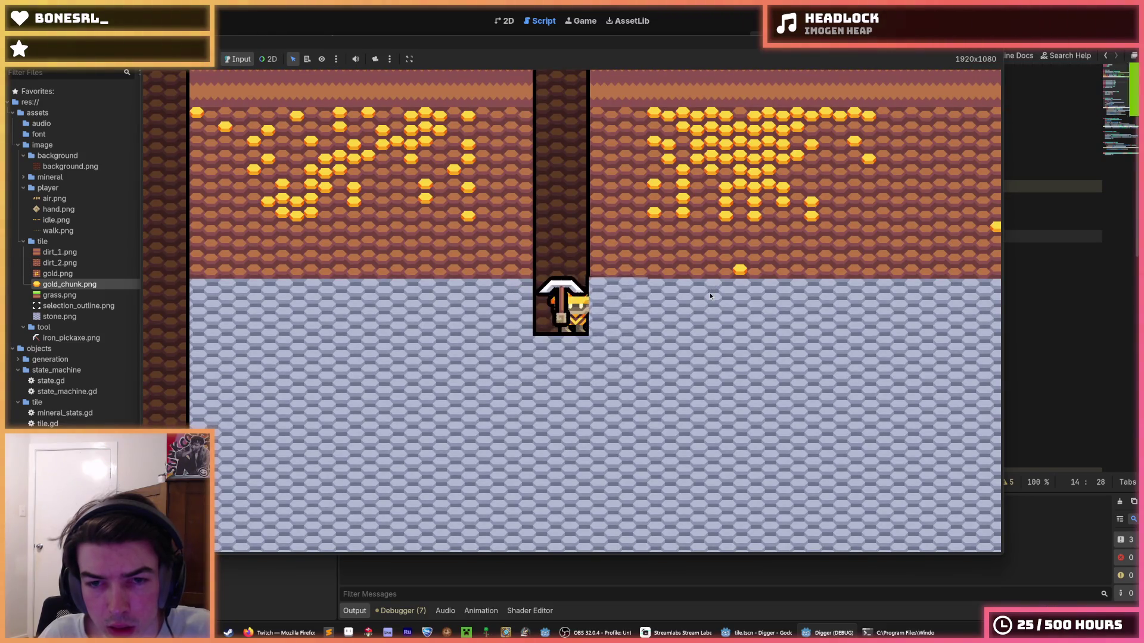
{"action": "key", "text": "d"}
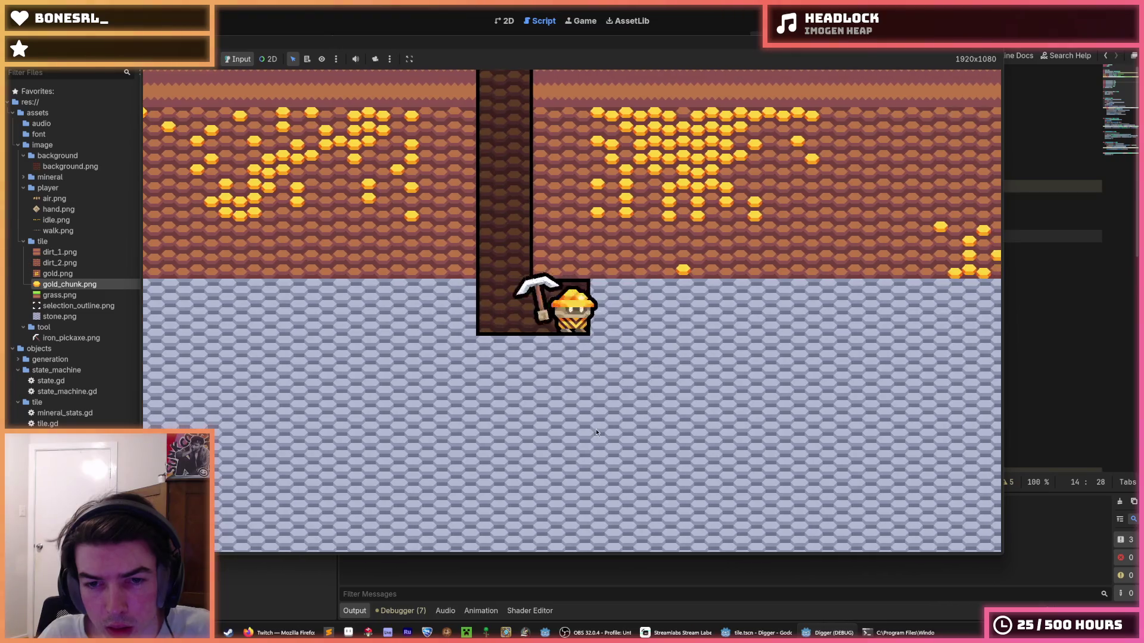
{"action": "key", "text": "s"}
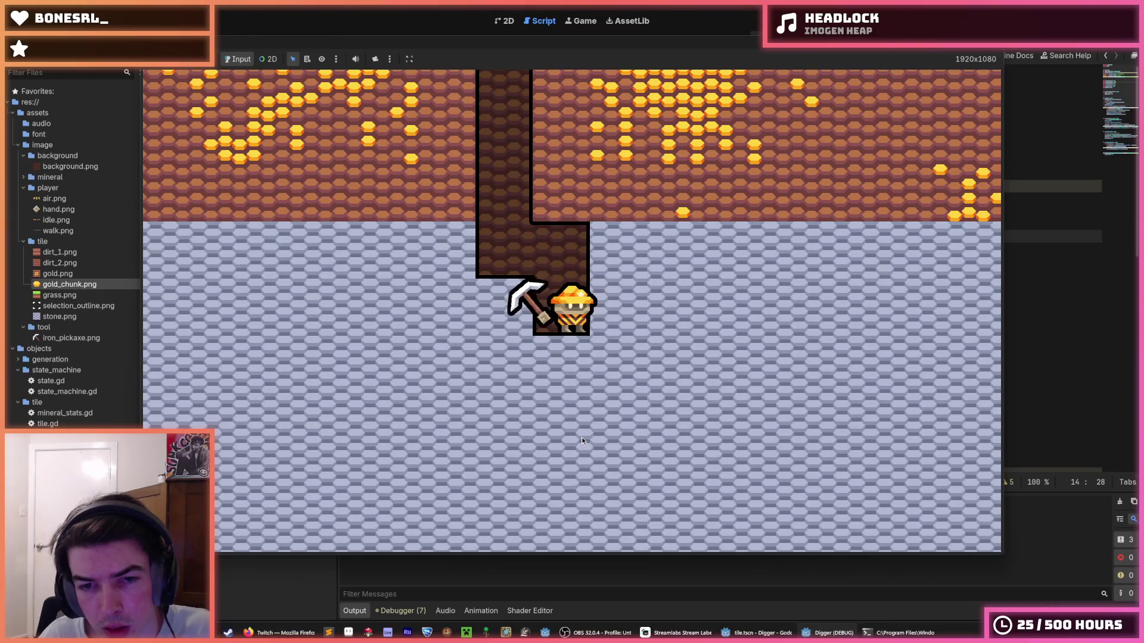
{"action": "key", "text": "d"}
{"action": "key", "text": "w"}
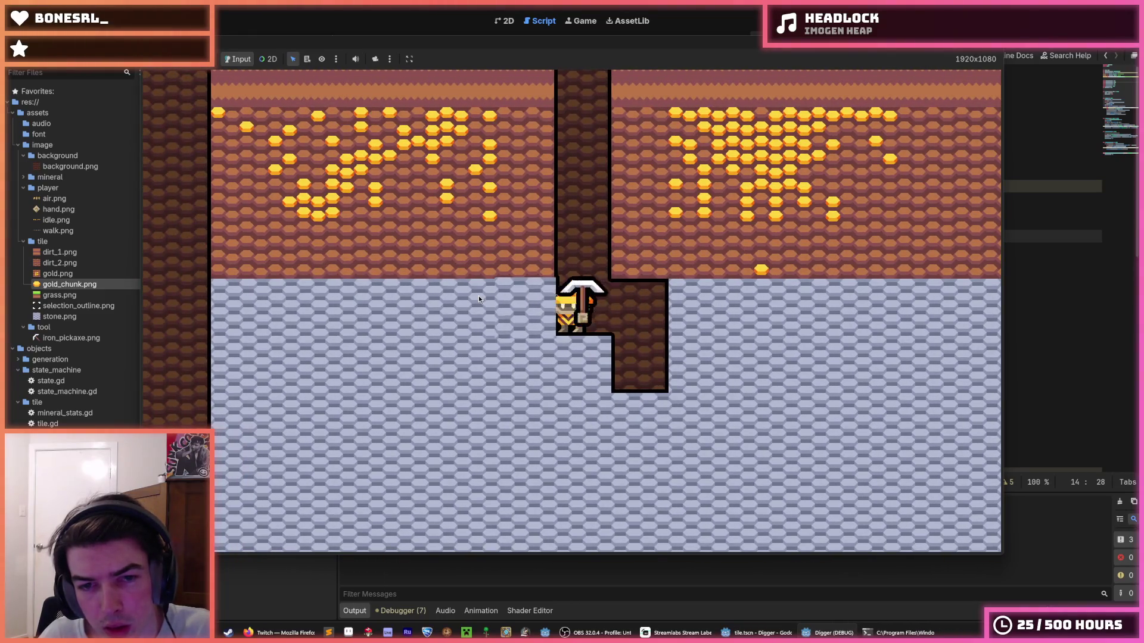
{"action": "key", "text": "a"}
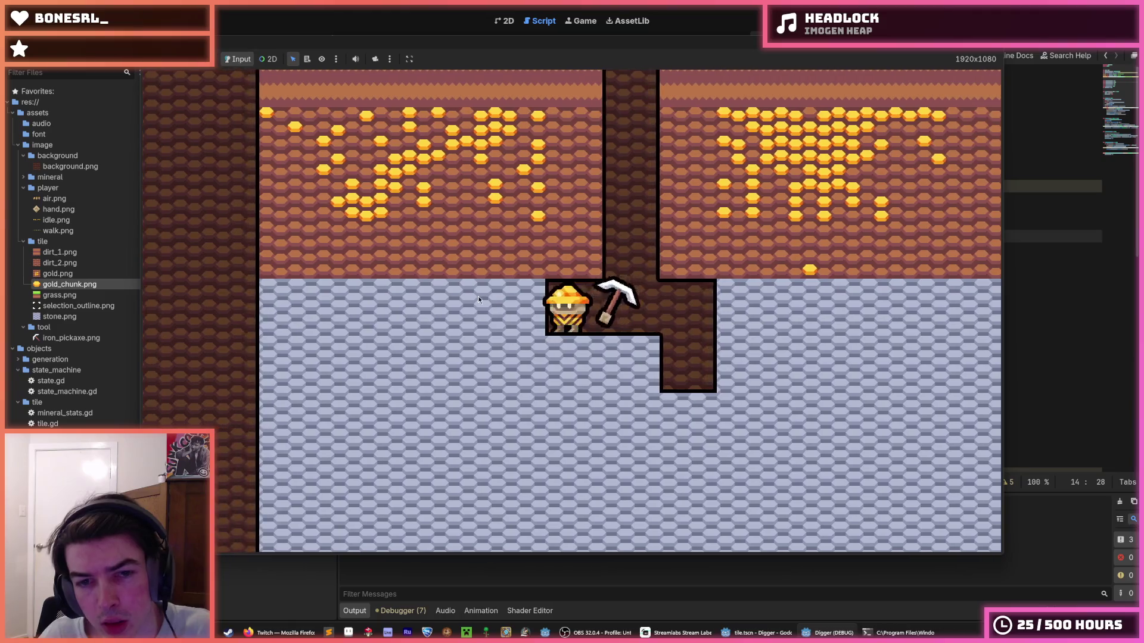
{"action": "key", "text": "F8"}
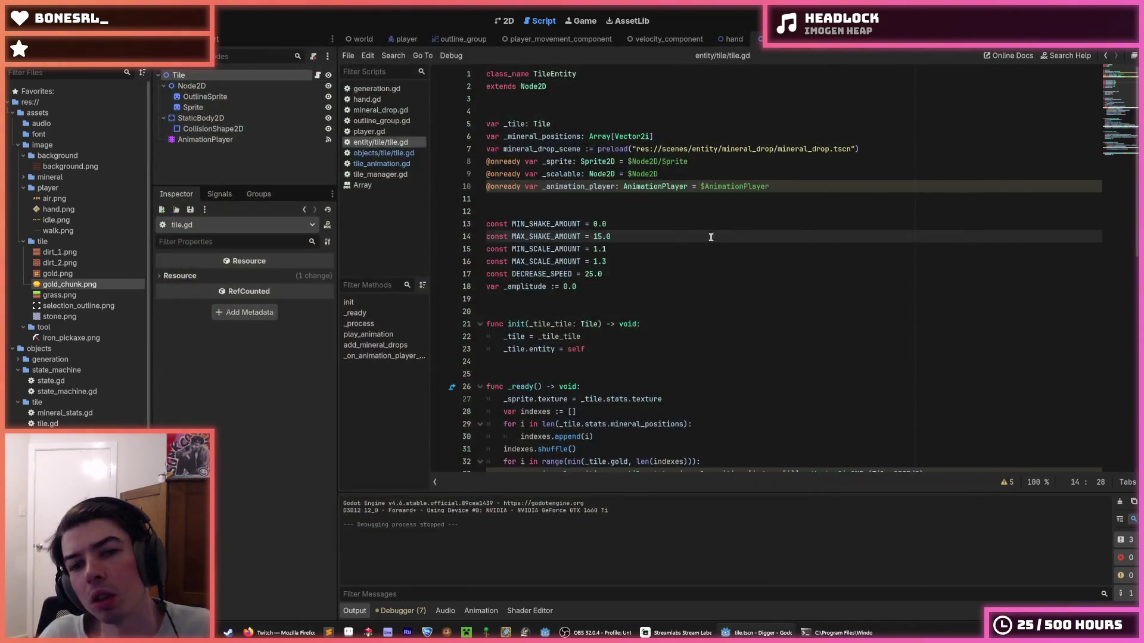
- Change MAX_SHAKE_AMOUNT to 15.0 and MIN_SCALE_AMOUNT to 1.0 in tile.gd, then relaunch the game
{"action": "type", "text": ".0"}
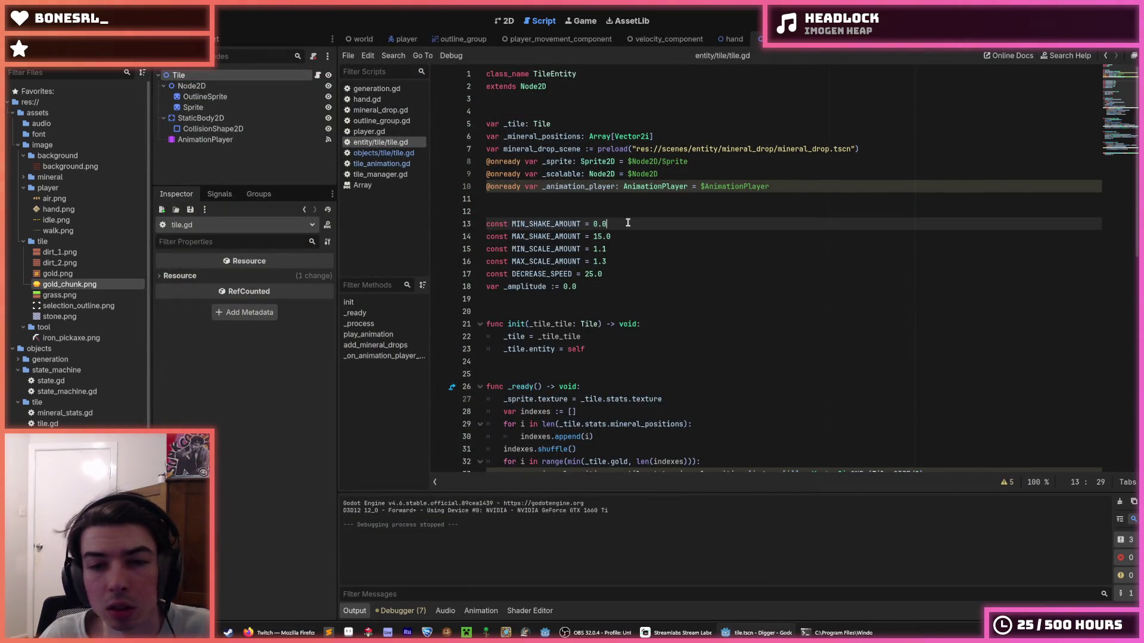
{"action": "left_click", "coordinate": [631, 228]}
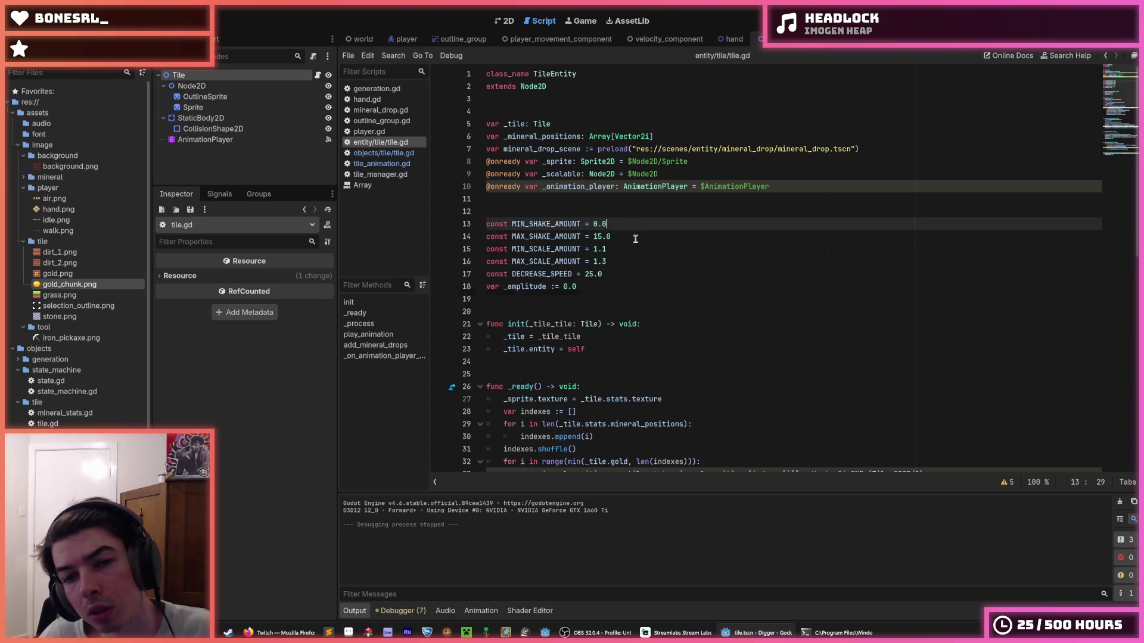
{"action": "left_click", "coordinate": [624, 249]}
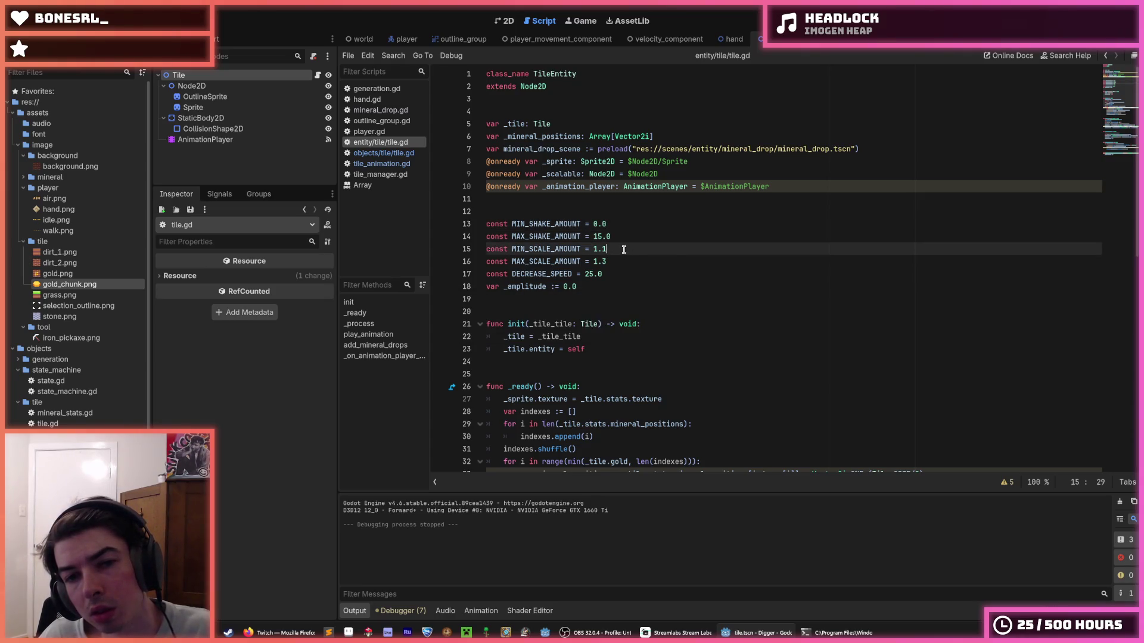
{"action": "type", "text": "5"}
{"action": "key", "text": "F5"}
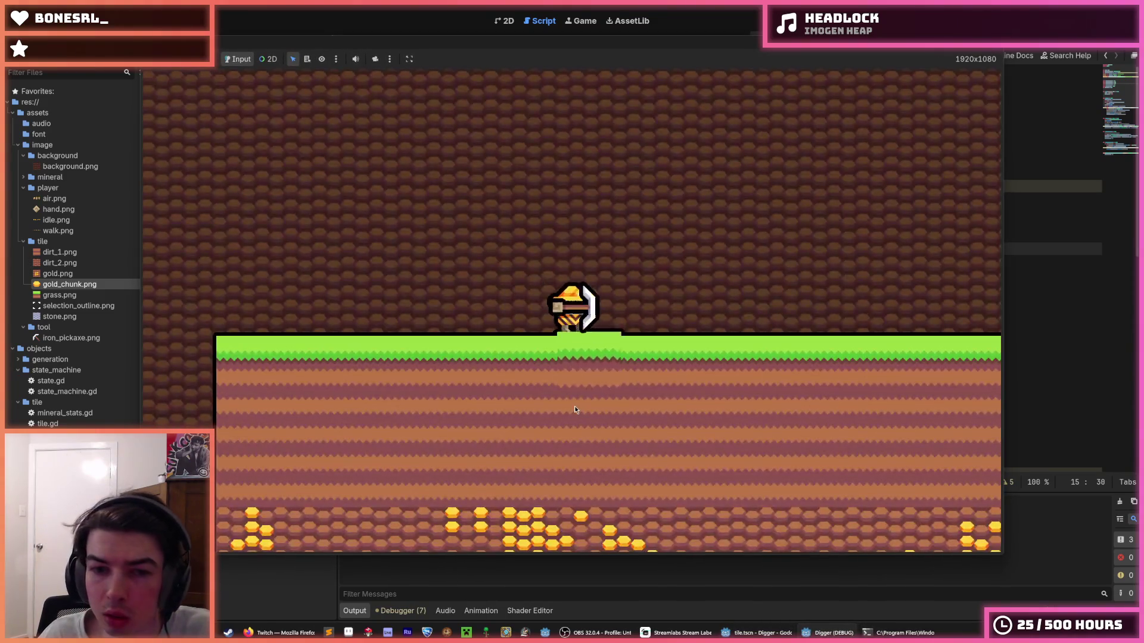
{"action": "key", "text": "F8"}
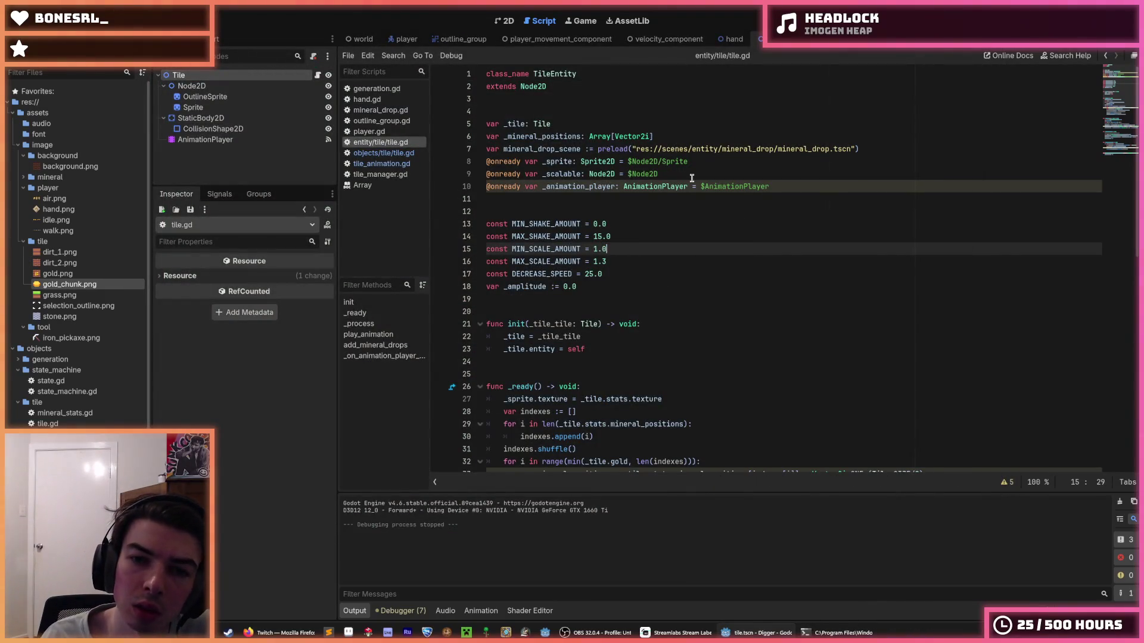
{"action": "key", "text": "F5"}
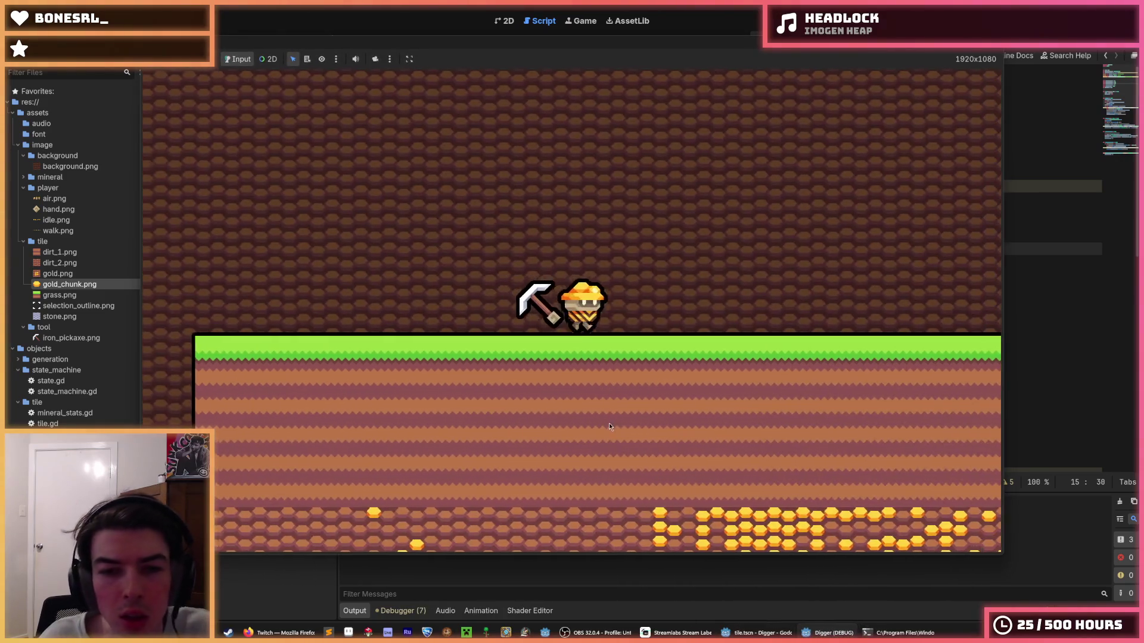
- Walk the miner left and dig a shaft down through grass and dirt into stone
{"action": "key", "text": "a"}
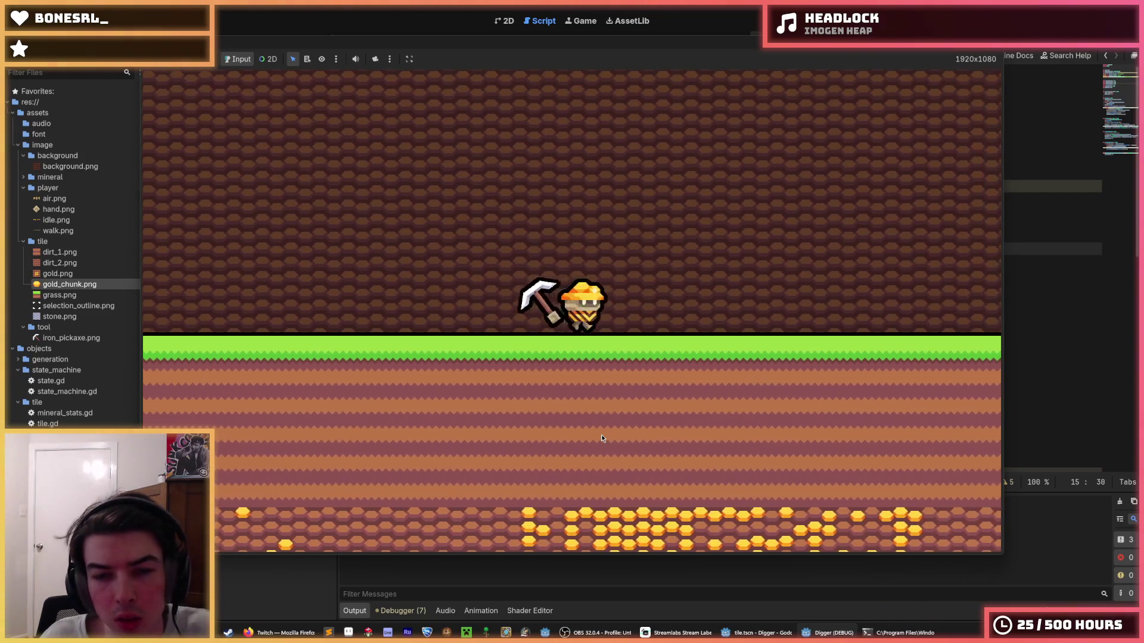
{"action": "key", "text": "s"}
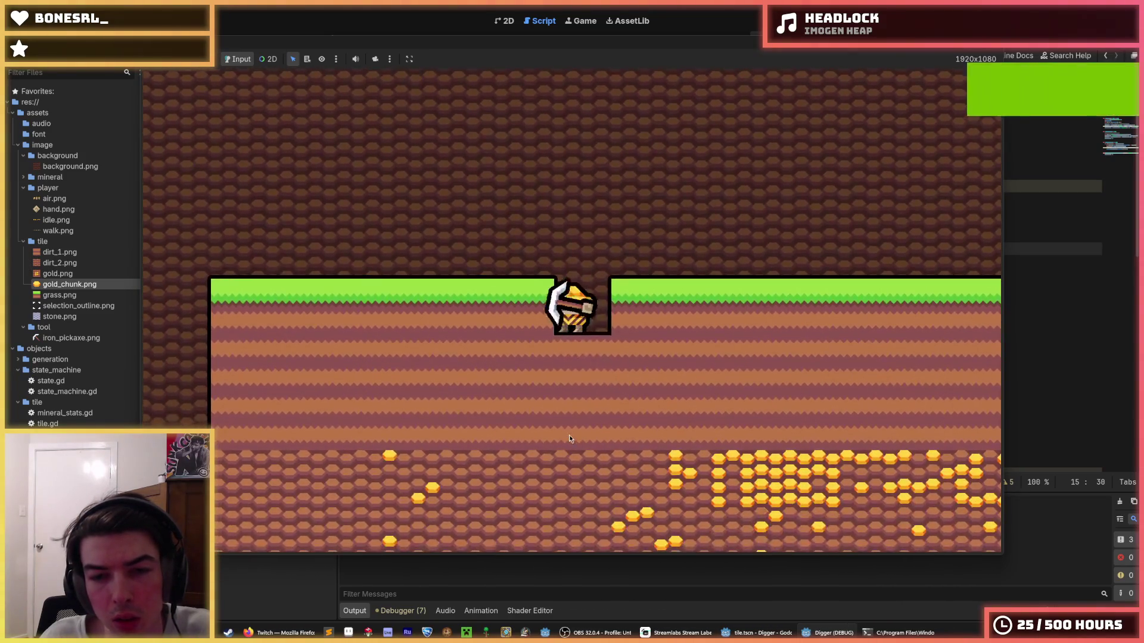
{"action": "key", "text": "s"}
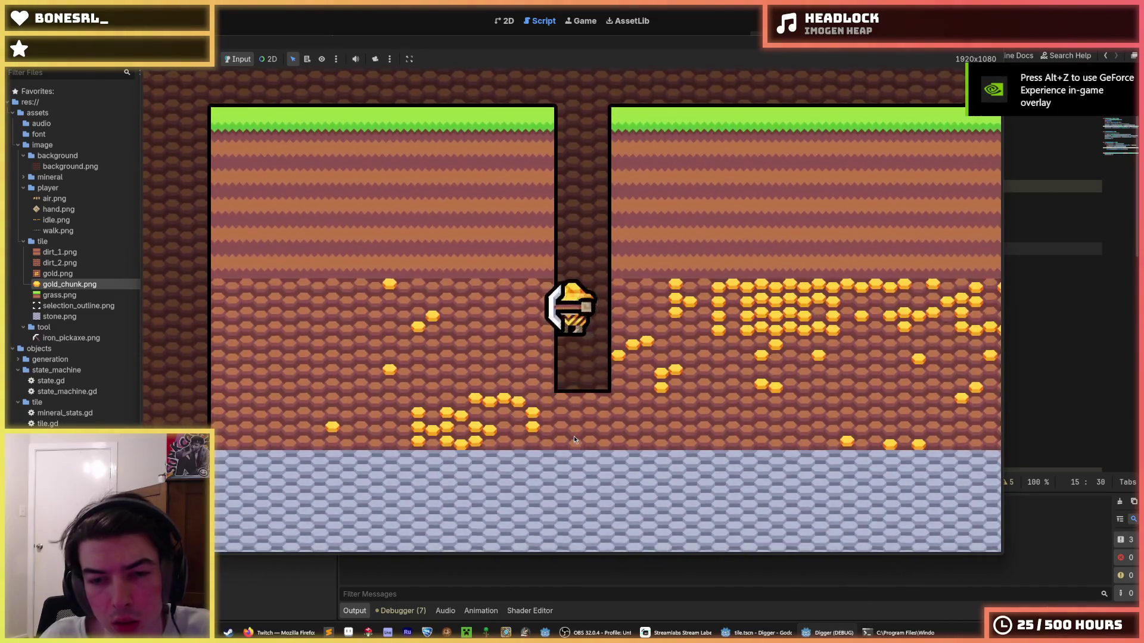
{"action": "key", "text": "s"}
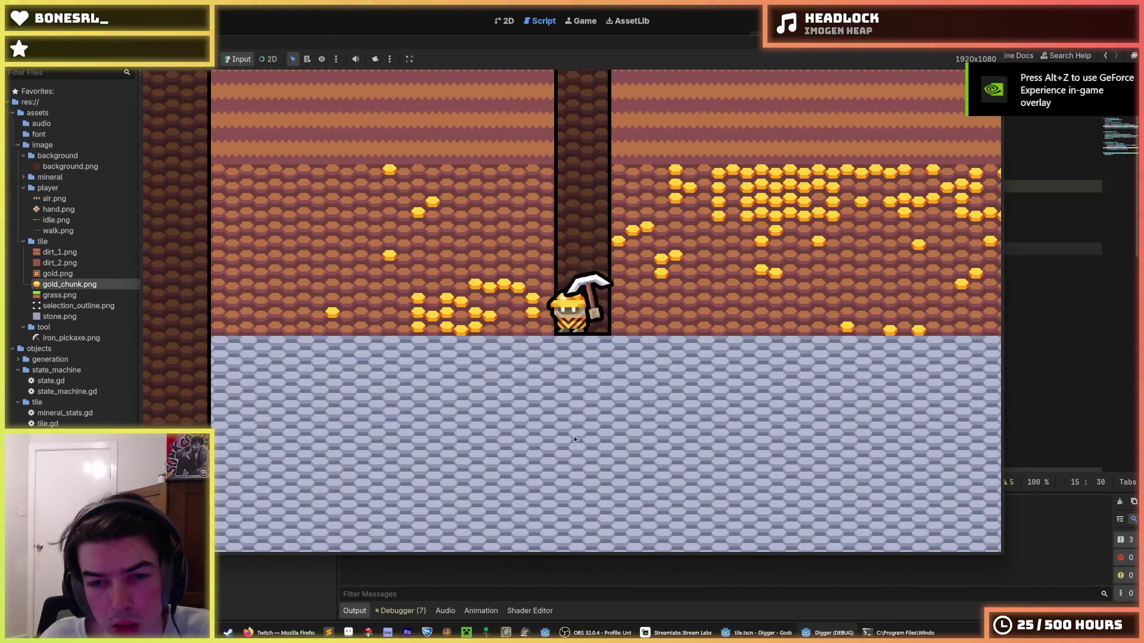
{"action": "key", "text": "s"}
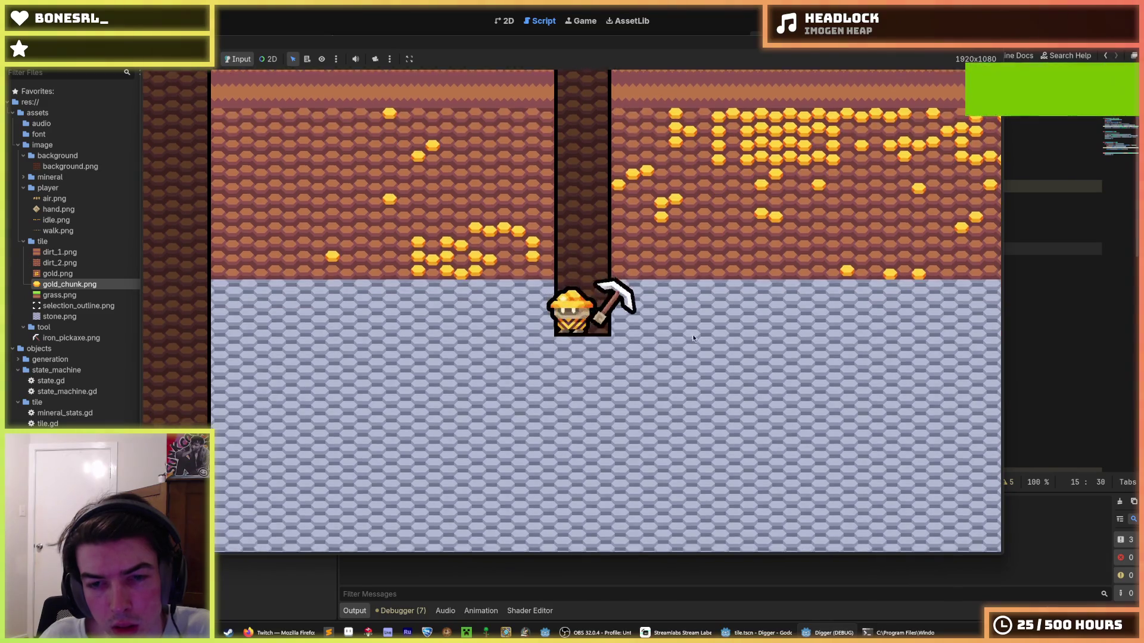
- Clear stone tiles on both sides of the shaft, extending the tunnel right
{"action": "key", "text": "d"}
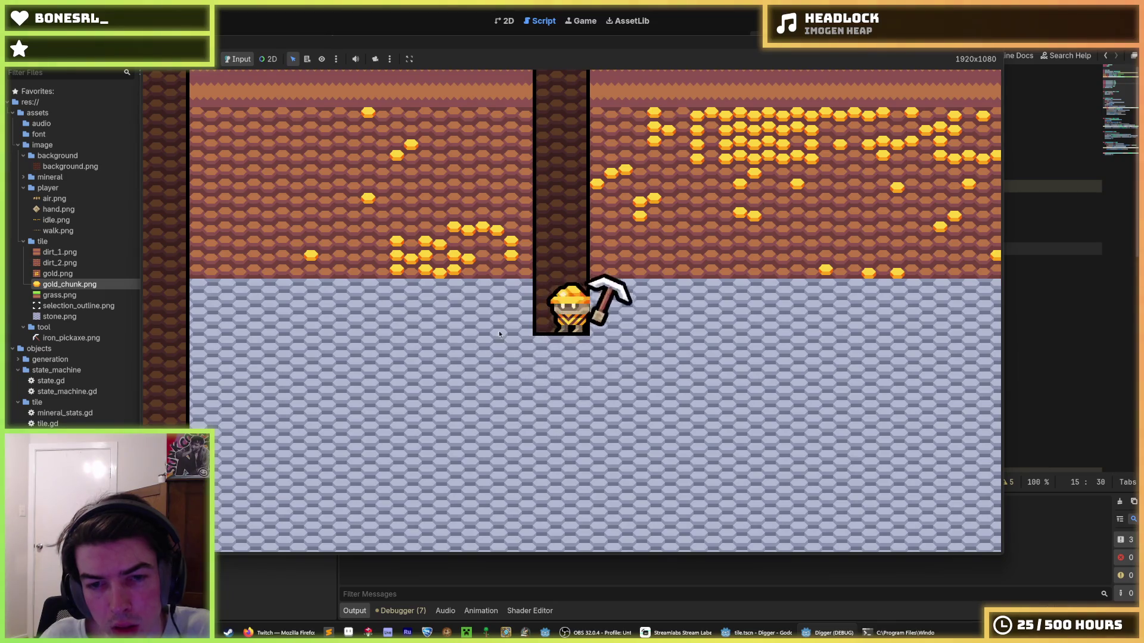
{"action": "key", "text": "a"}
{"action": "key", "text": "a"}
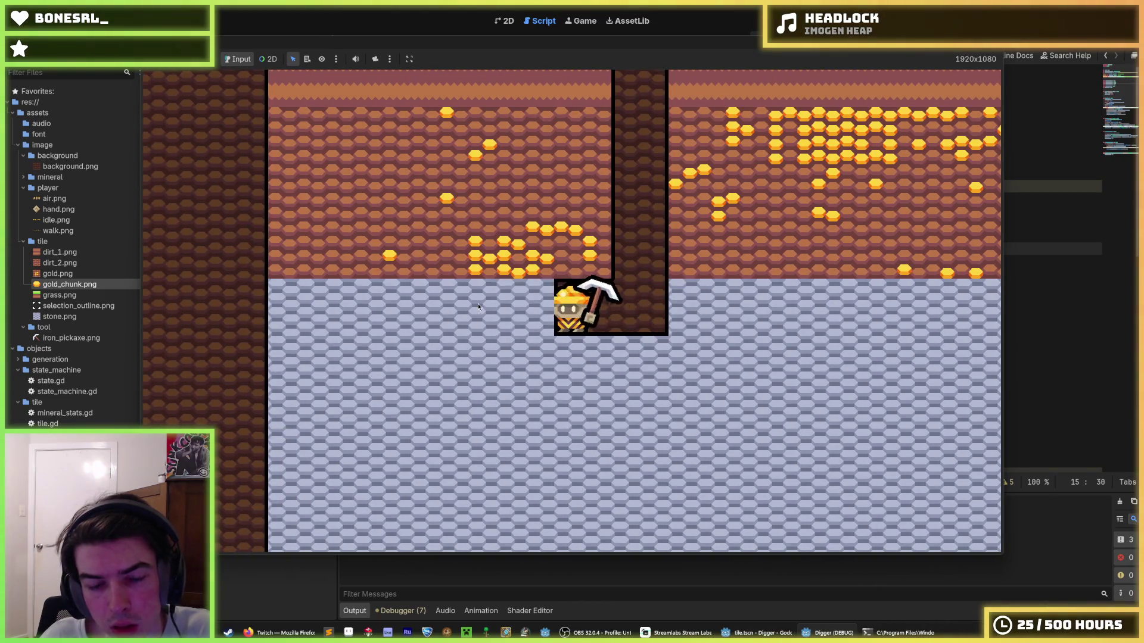
{"action": "key", "text": "a"}
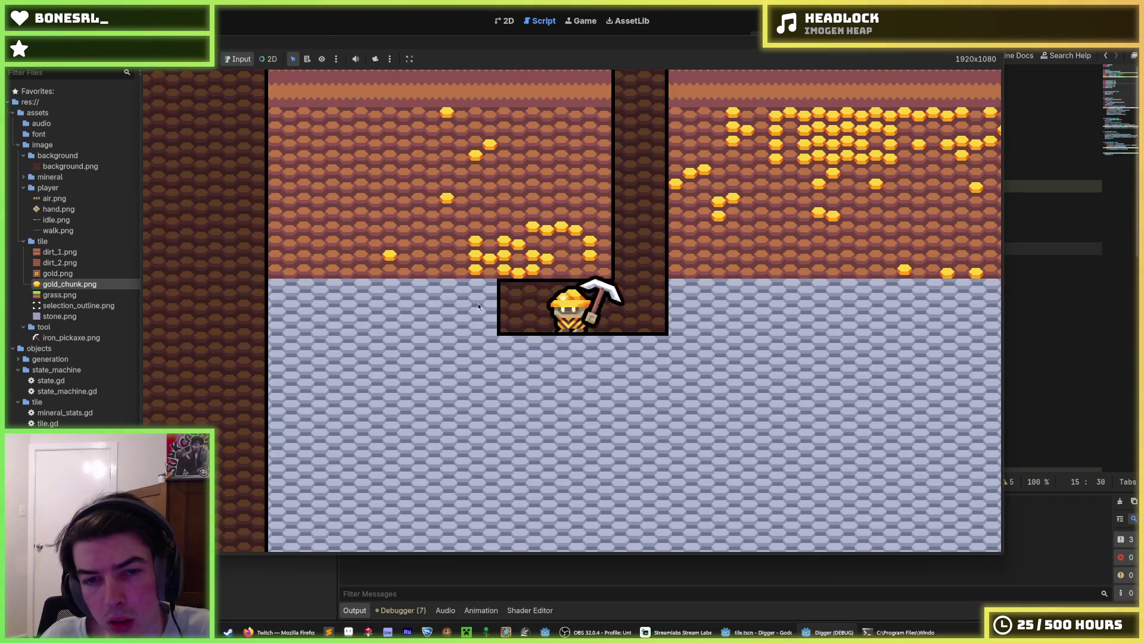
{"action": "key", "text": "d"}
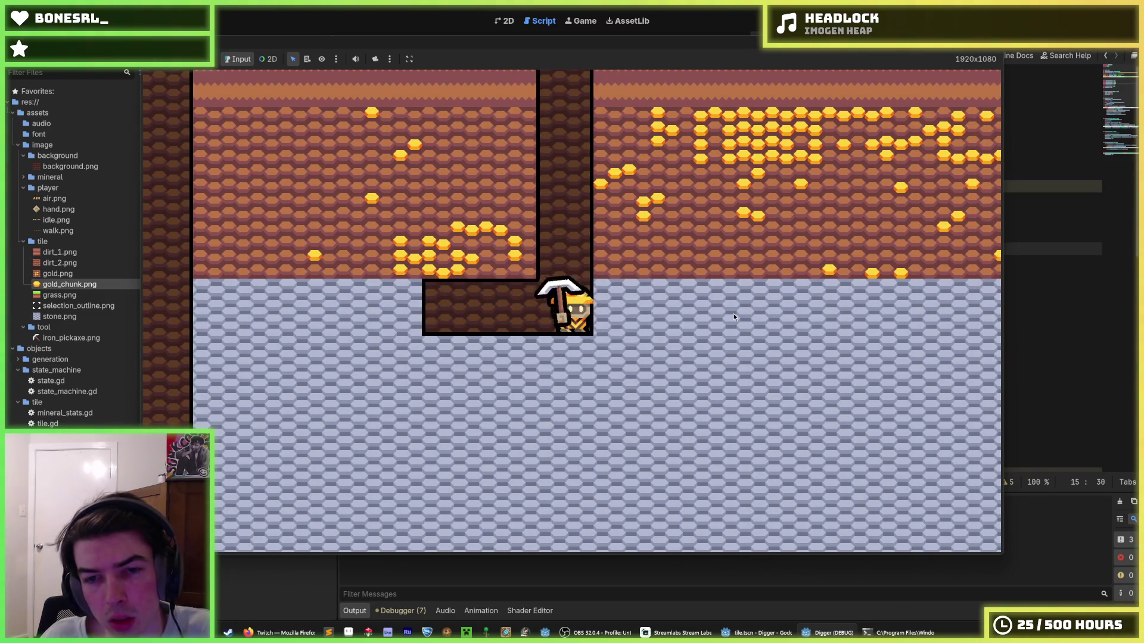
{"action": "key", "text": "d"}
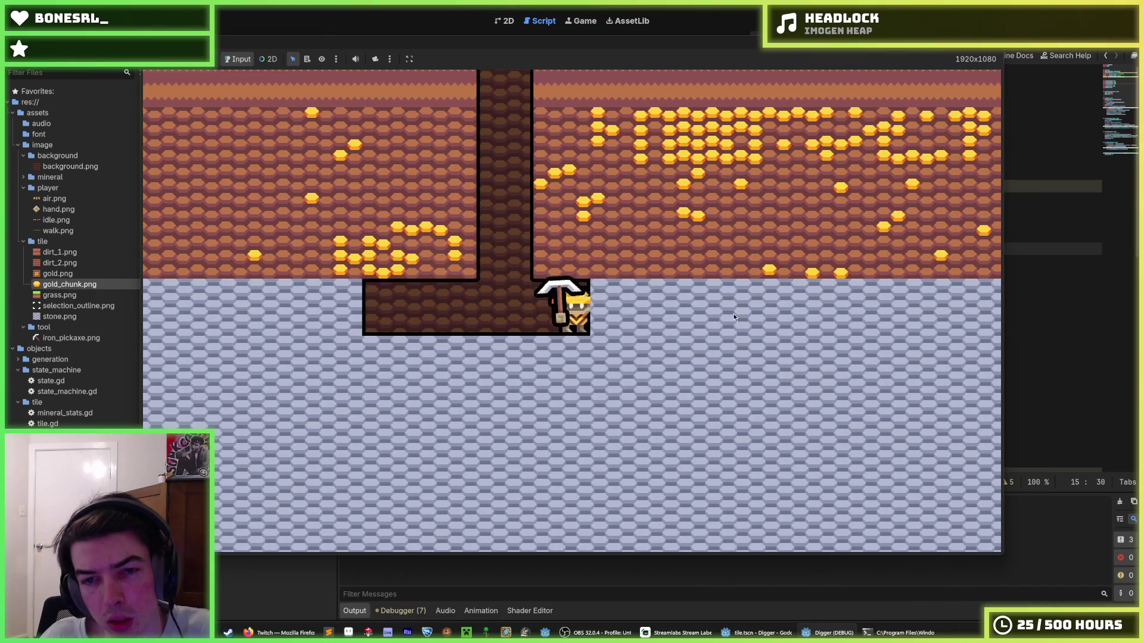
{"action": "key", "text": "d"}
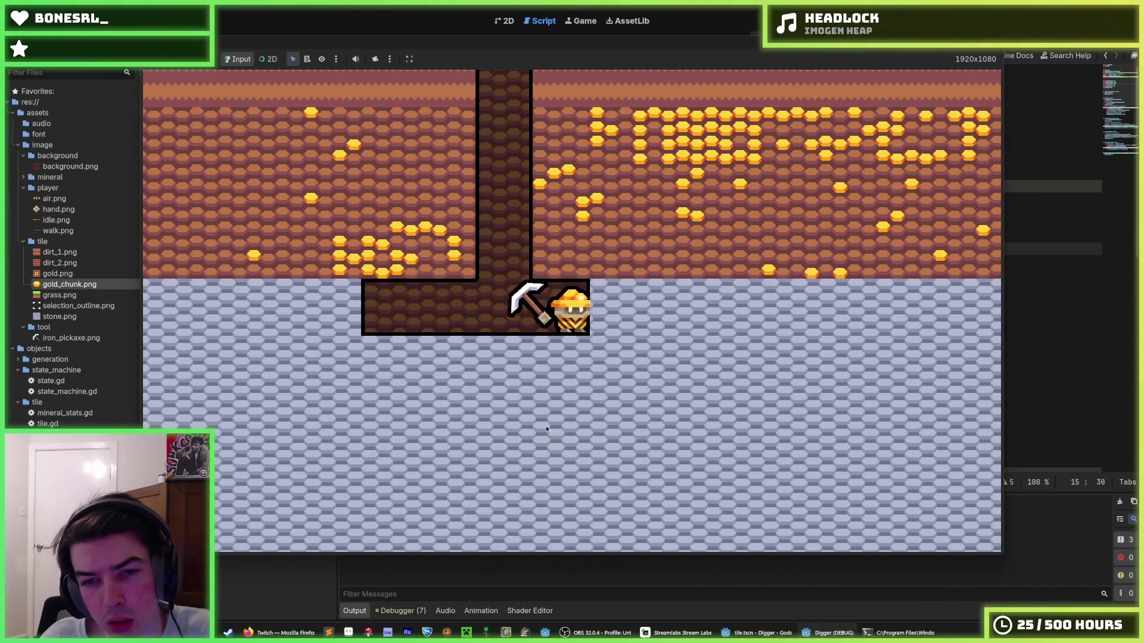
- Extend the tunnel left through several stone tiles, then clear more on the right
{"action": "key", "text": "a"}
{"action": "key", "text": "a"}
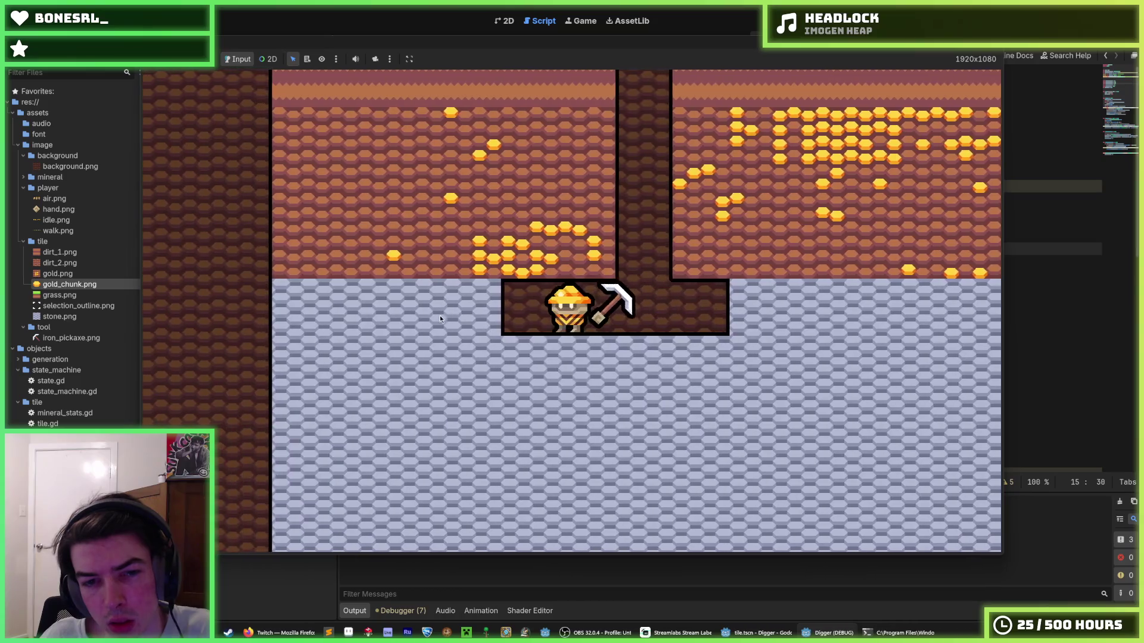
{"action": "key", "text": "a"}
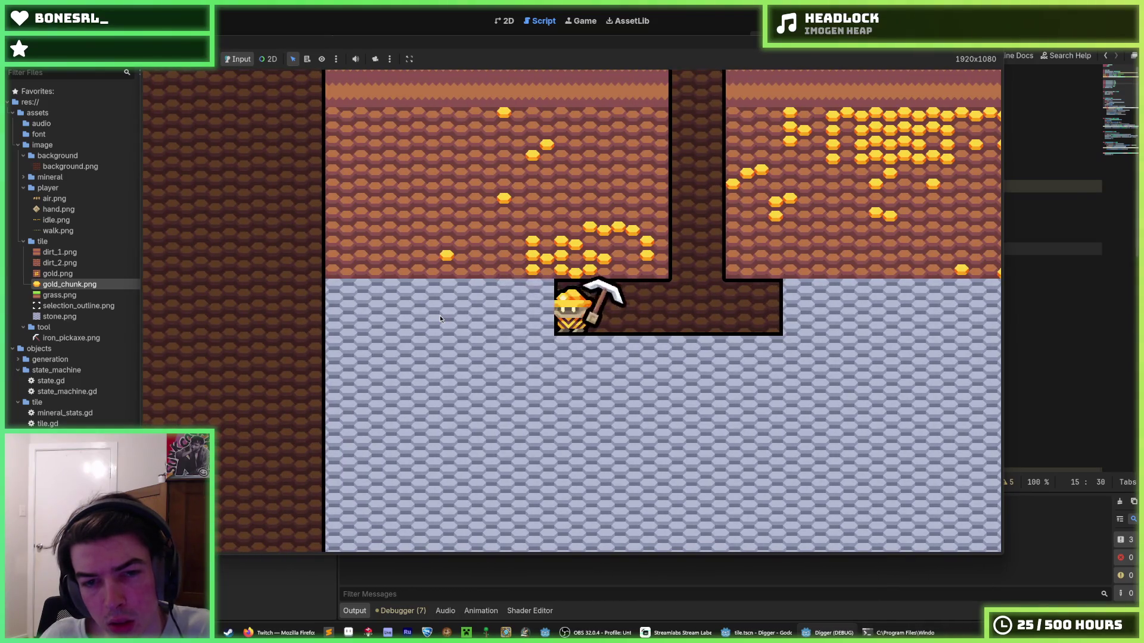
{"action": "key", "text": "a"}
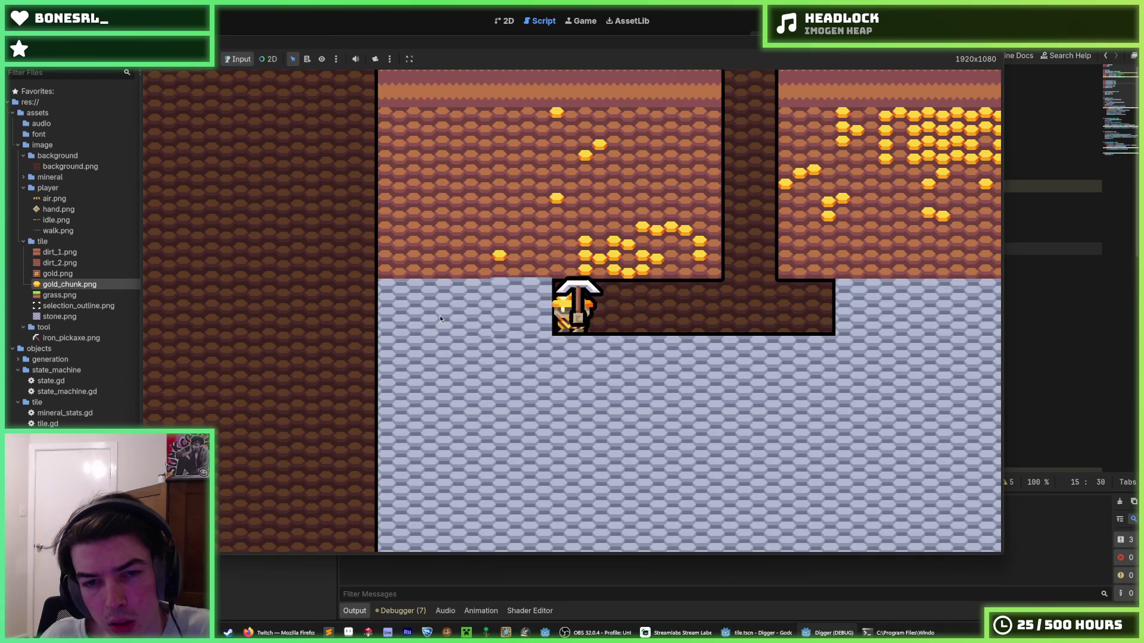
{"action": "key", "text": "a"}
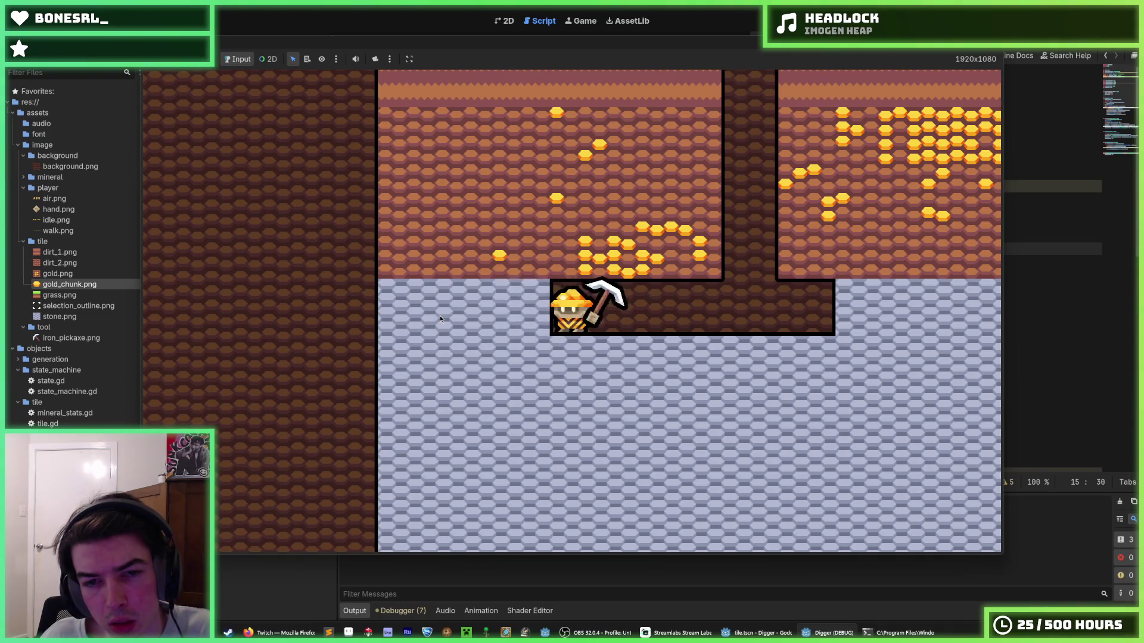
{"action": "key", "text": "a"}
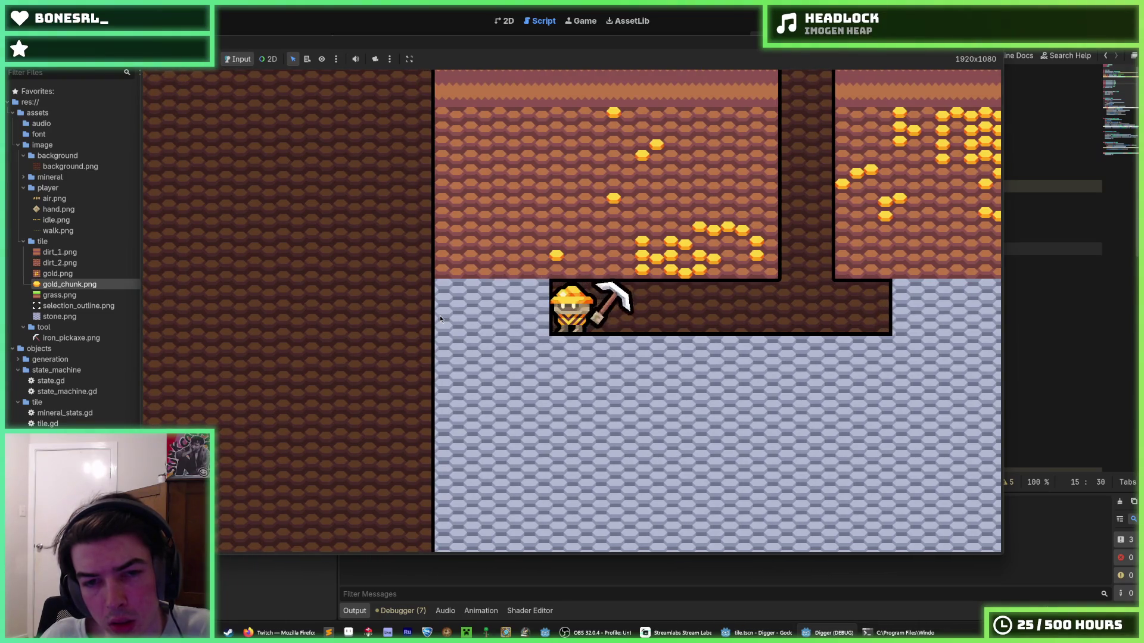
{"action": "key", "text": "a"}
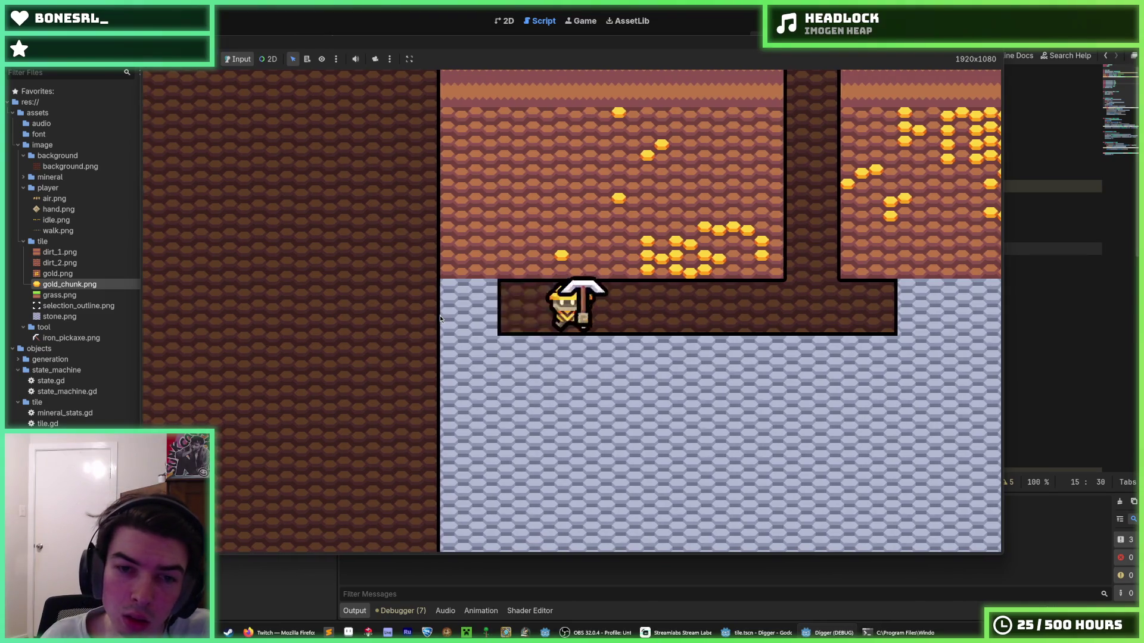
{"action": "key", "text": "a"}
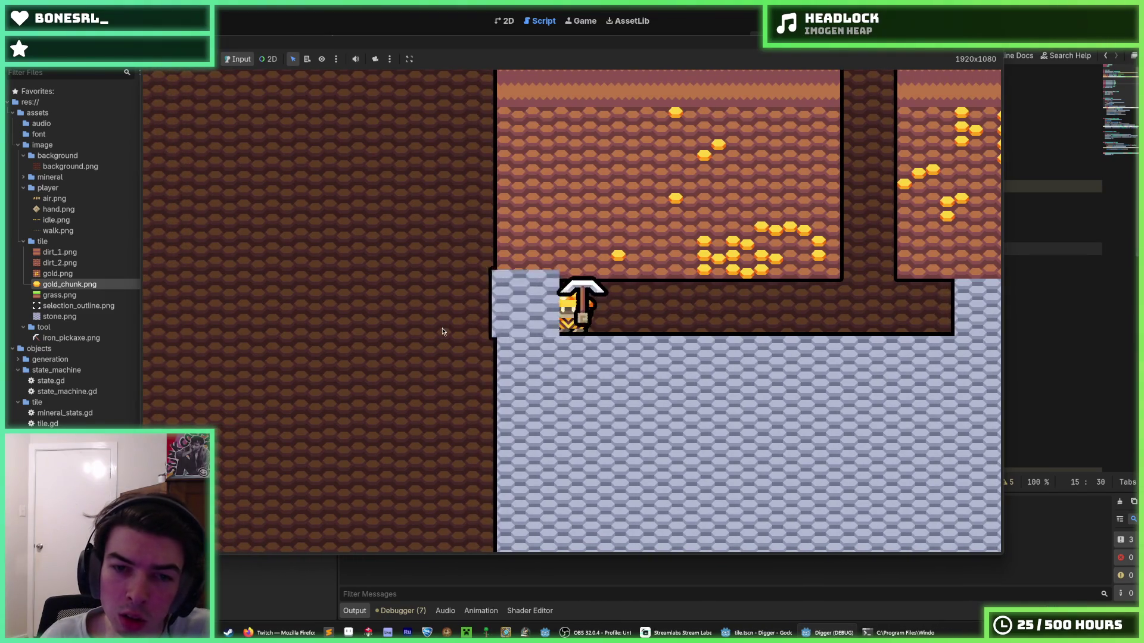
{"action": "key", "text": "d"}
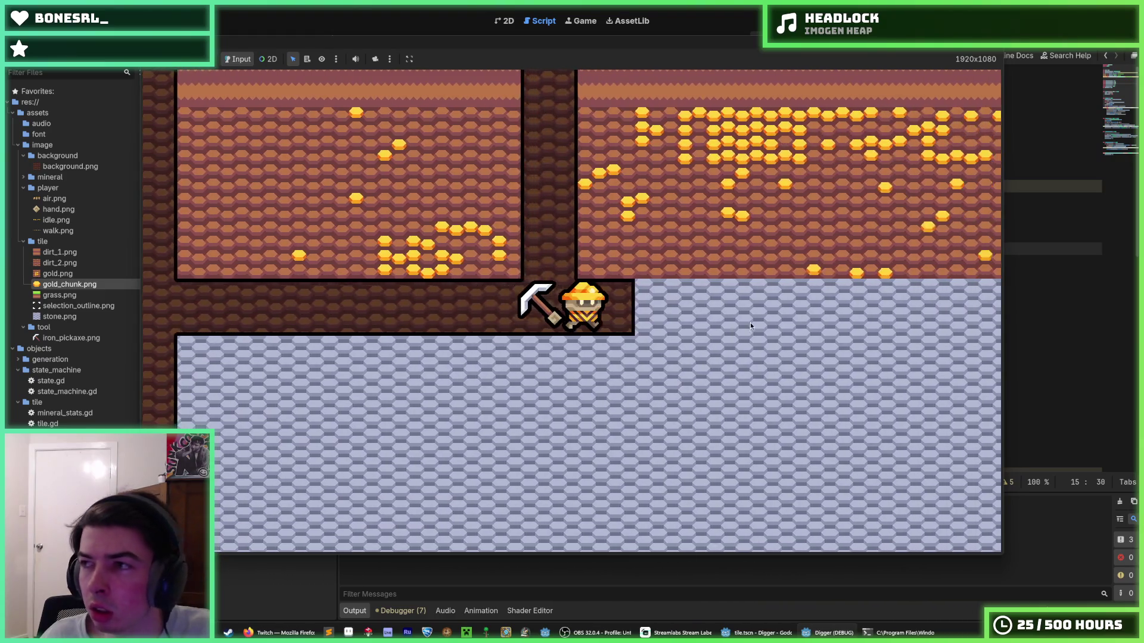
{"action": "key", "text": "d"}
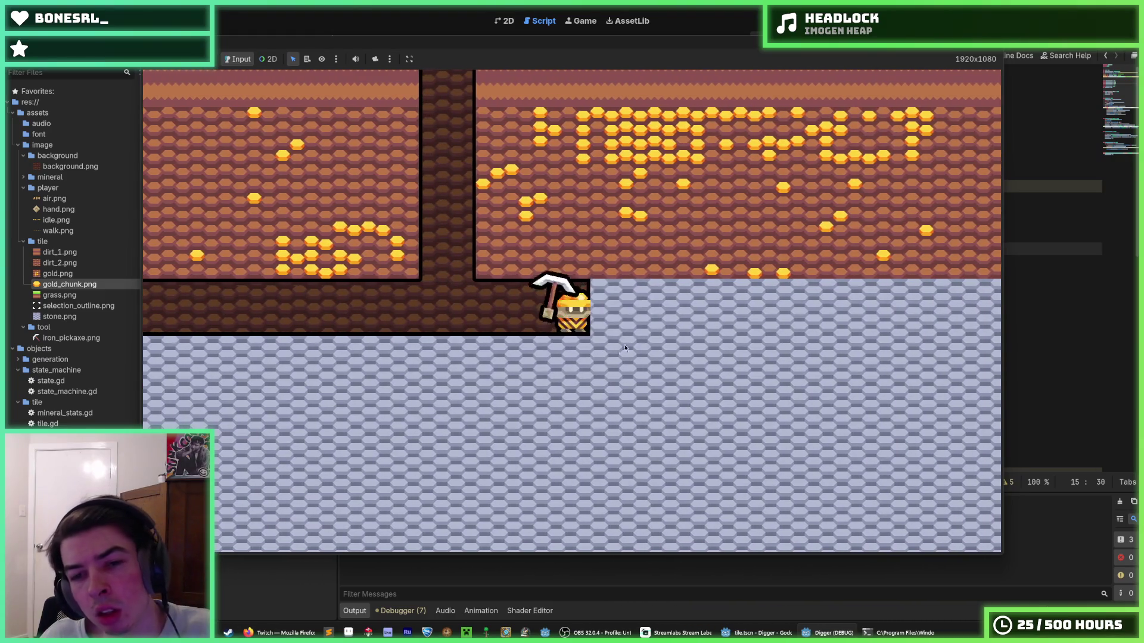
{"action": "key", "text": "a"}
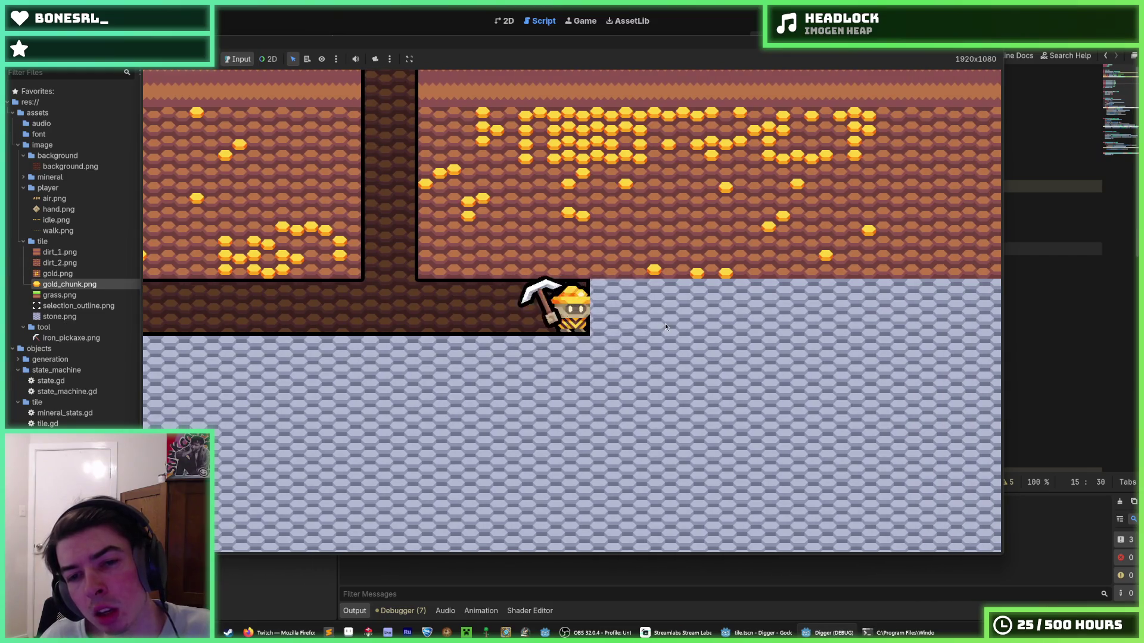
{"action": "key", "text": "a"}
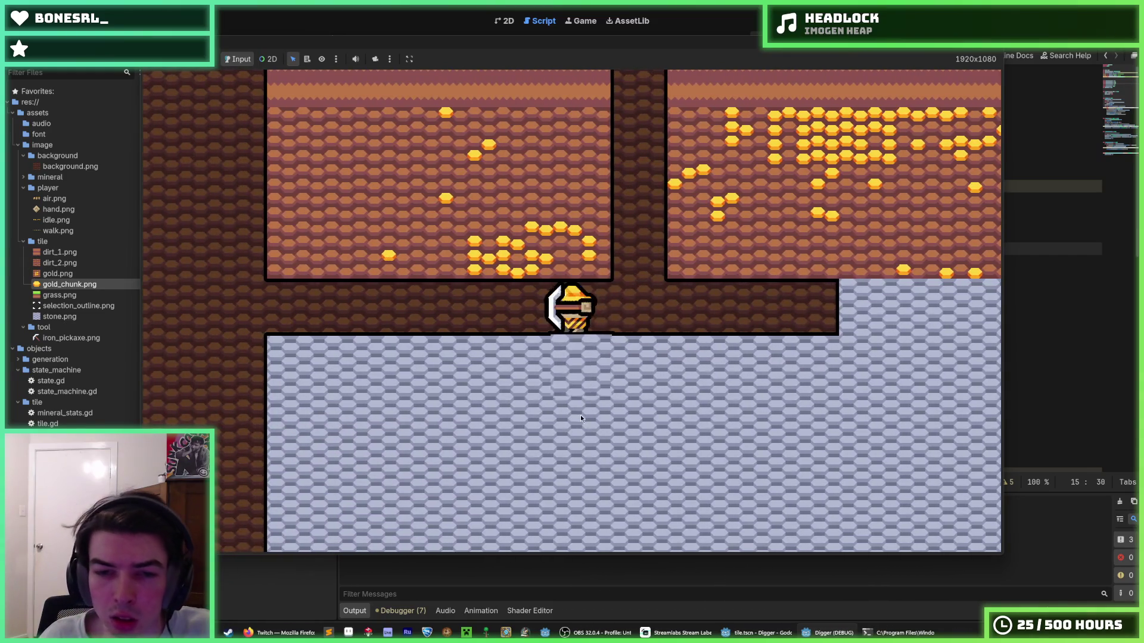
- Dig further down through the stone below the miner, then stop the game
{"action": "key", "text": "d"}
{"action": "key", "text": "a"}
{"action": "key", "text": "s"}
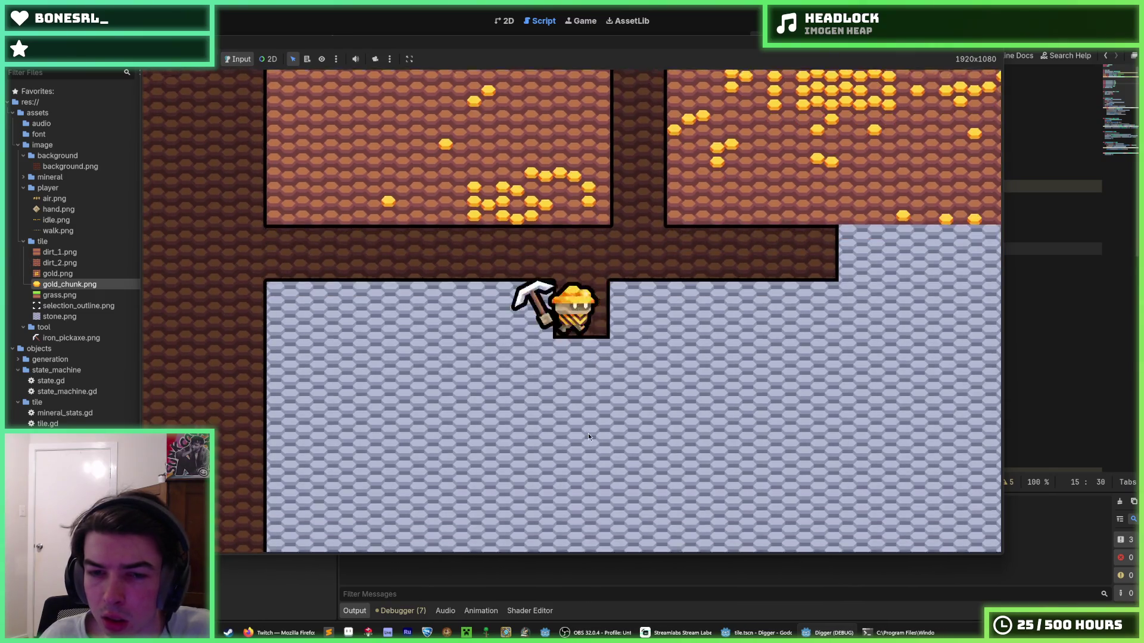
{"action": "key", "text": "d"}
{"action": "key", "text": "s"}
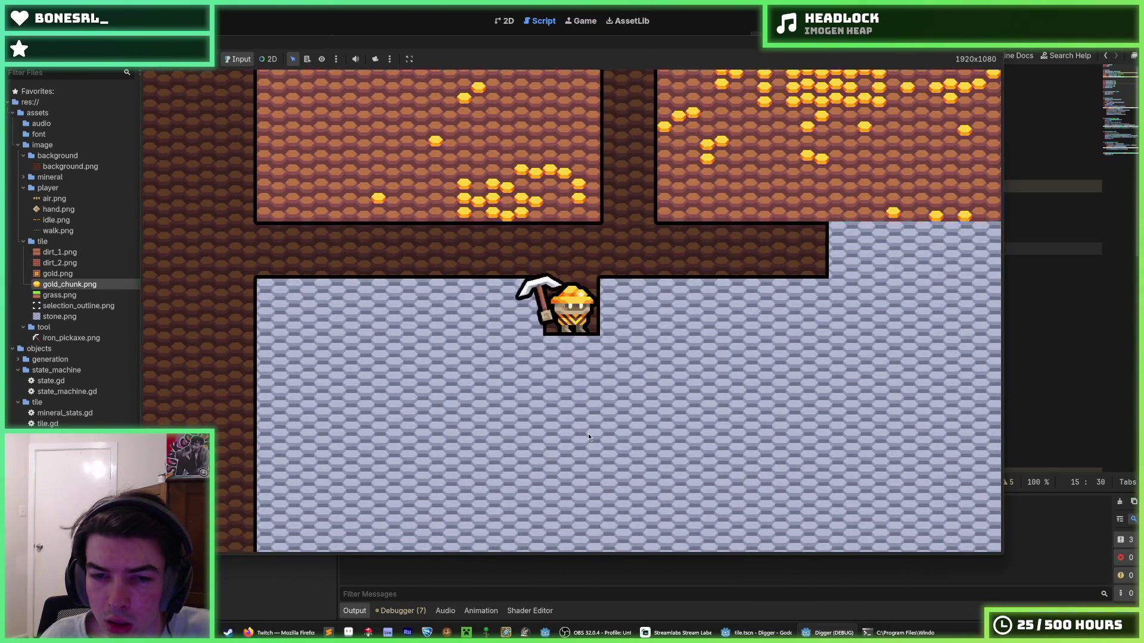
{"action": "key", "text": "s"}
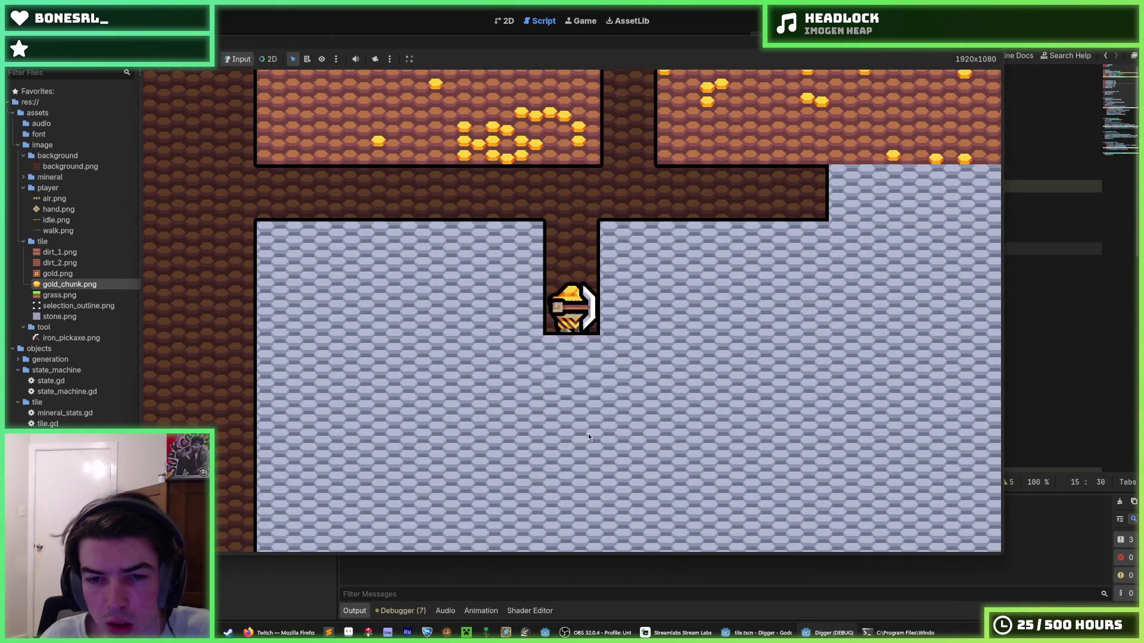
{"action": "key", "text": "s"}
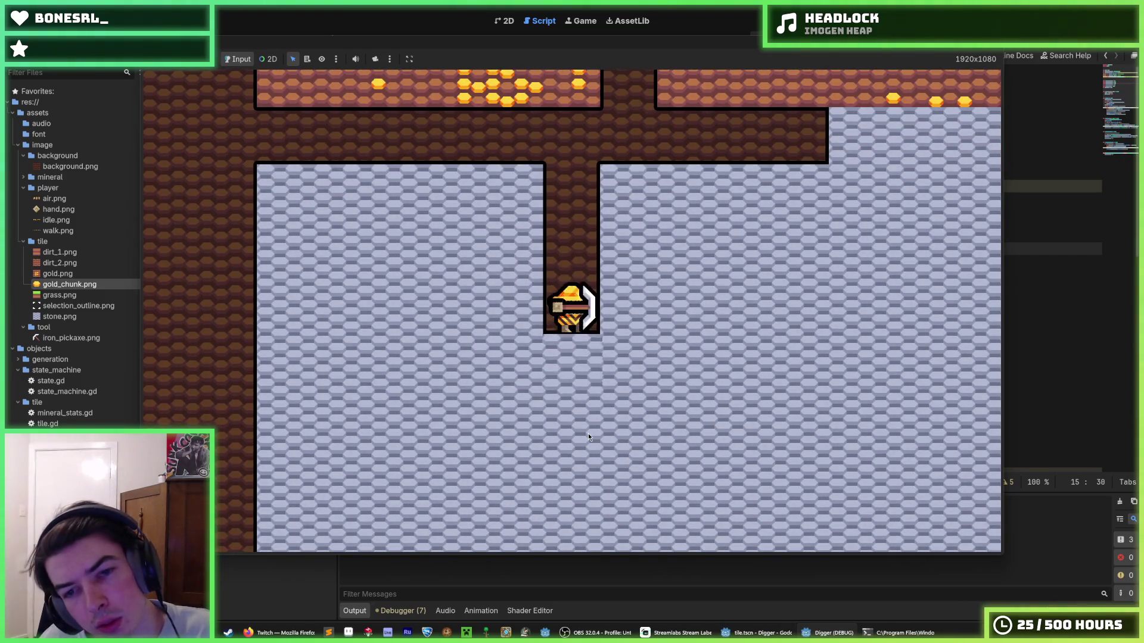
{"action": "key", "text": "s"}
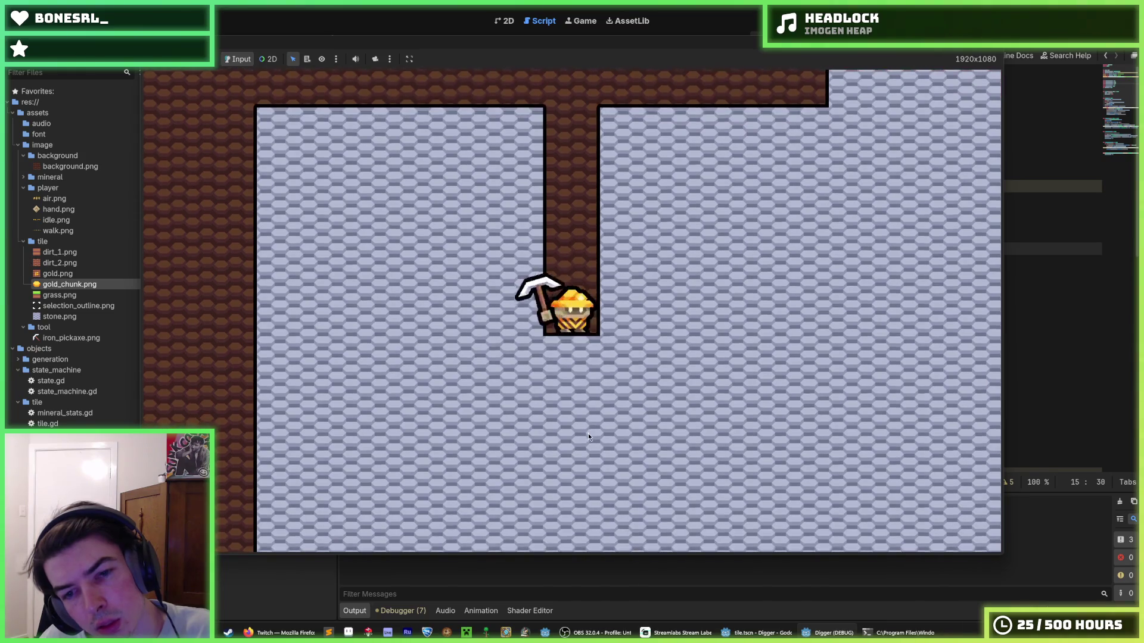
{"action": "key", "text": "s"}
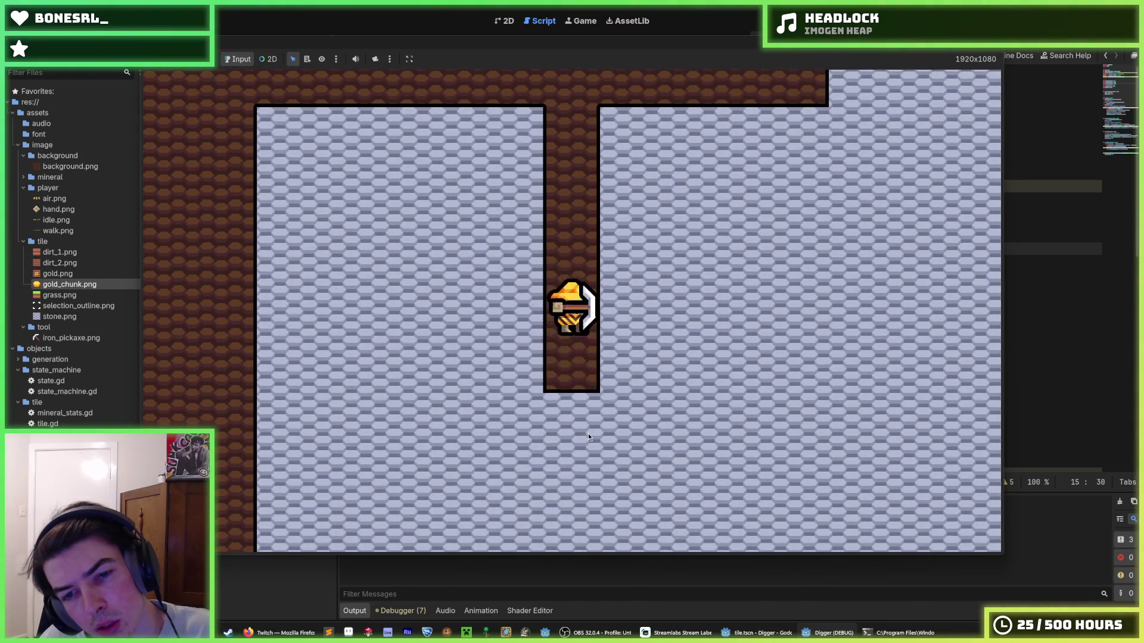
{"action": "key", "text": "s"}
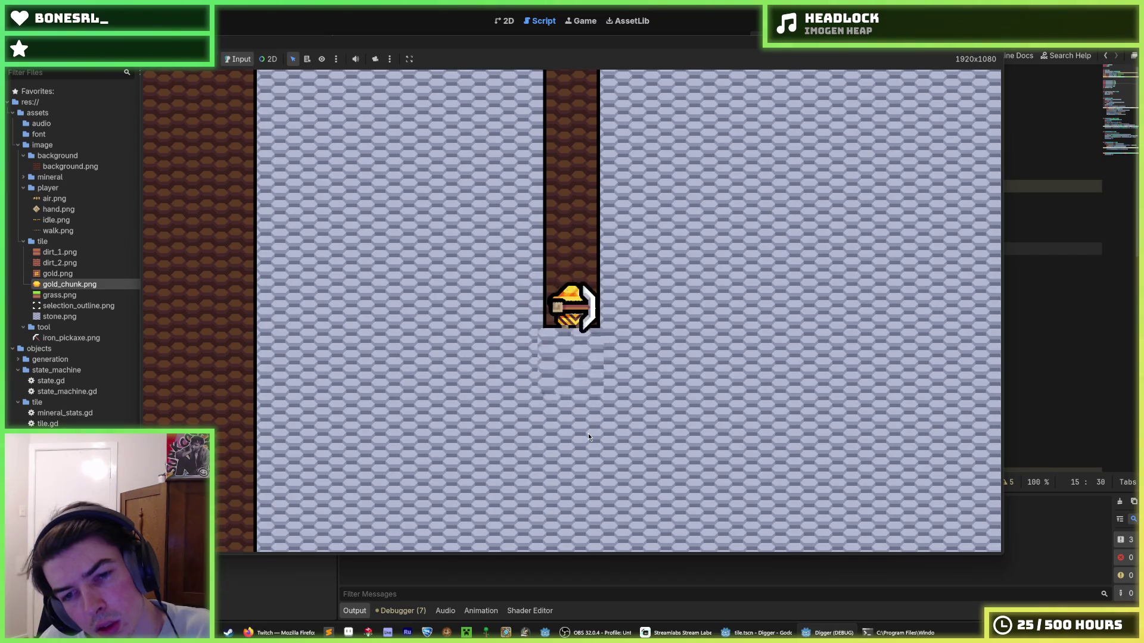
{"action": "key", "text": "F8"}
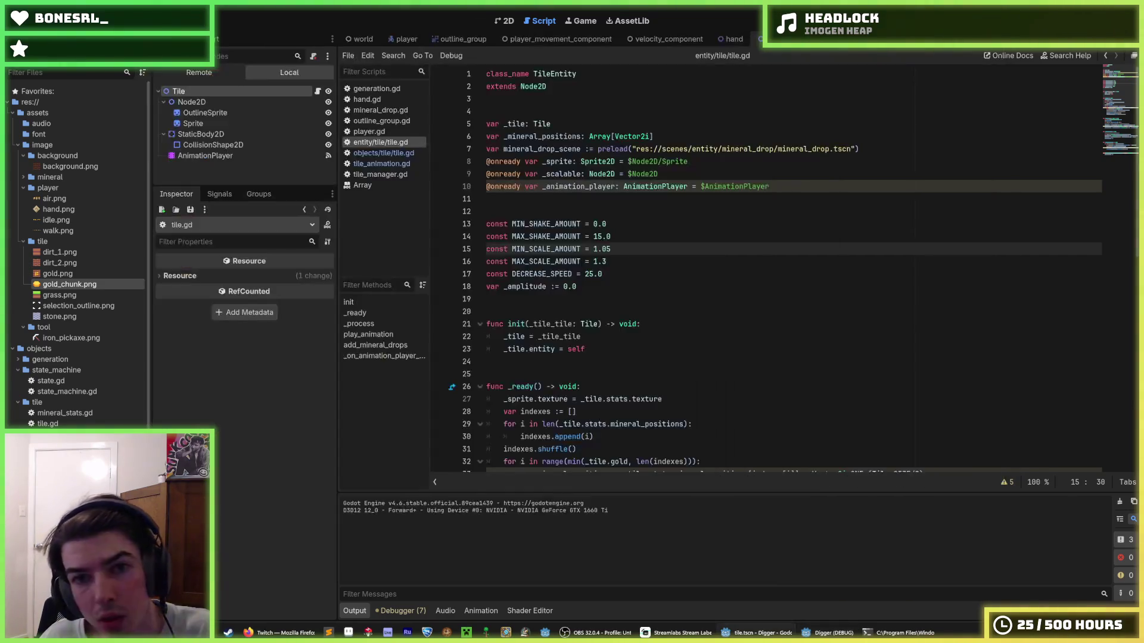
- Change the tile.gd shake range to 3.0 minimum and 18.0 maximum, save, and run the game
{"action": "left_click", "coordinate": [595, 225]}
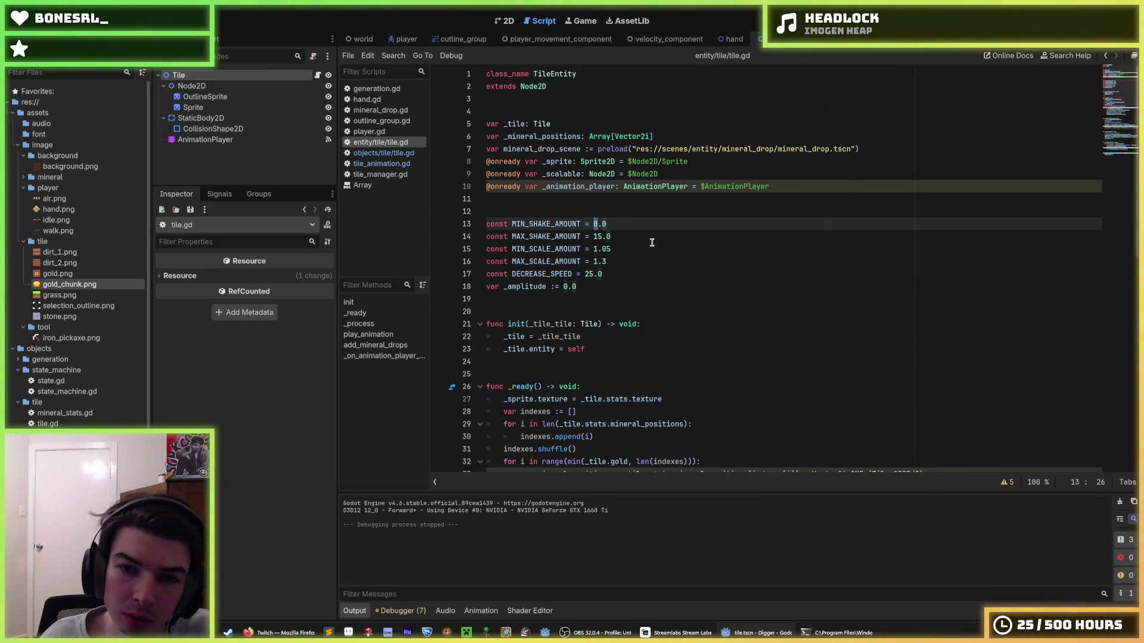
{"action": "type", "text": "3"}
{"action": "left_click", "coordinate": [597, 236]}
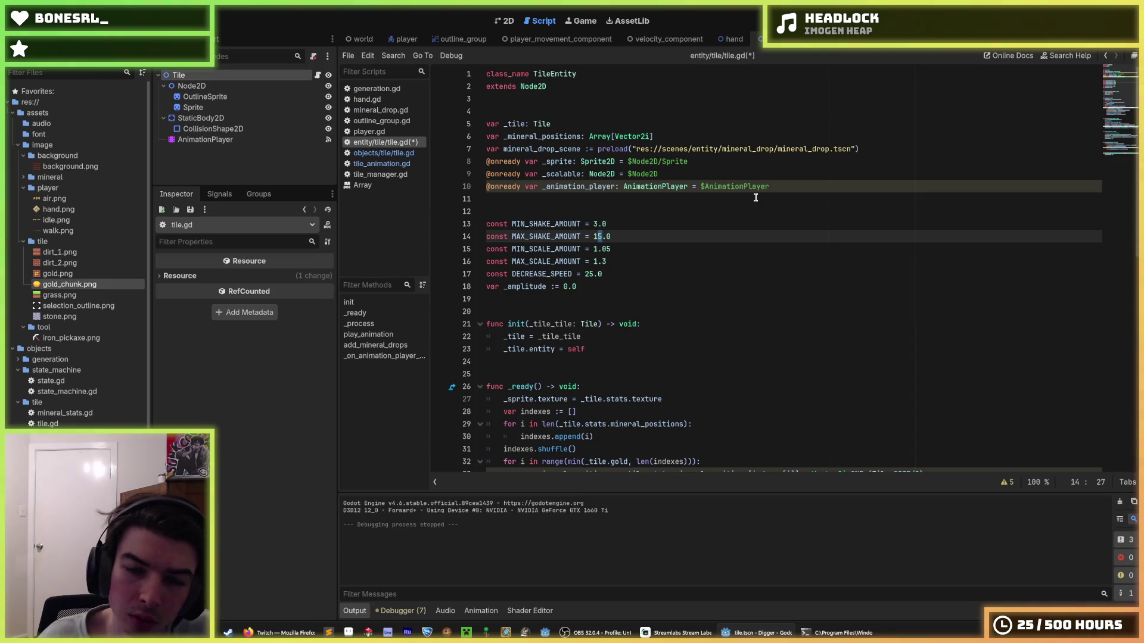
{"action": "key", "text": "Delete"}
{"action": "type", "text": "8"}
{"action": "key", "text": "ctrl+s"}
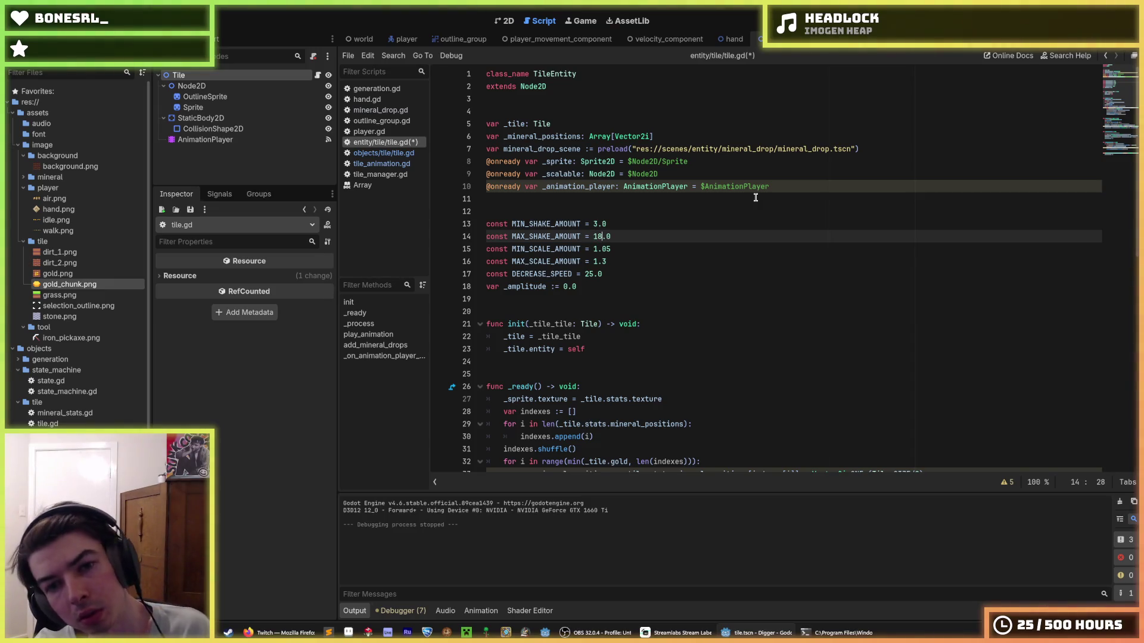
{"action": "key", "text": "F5"}
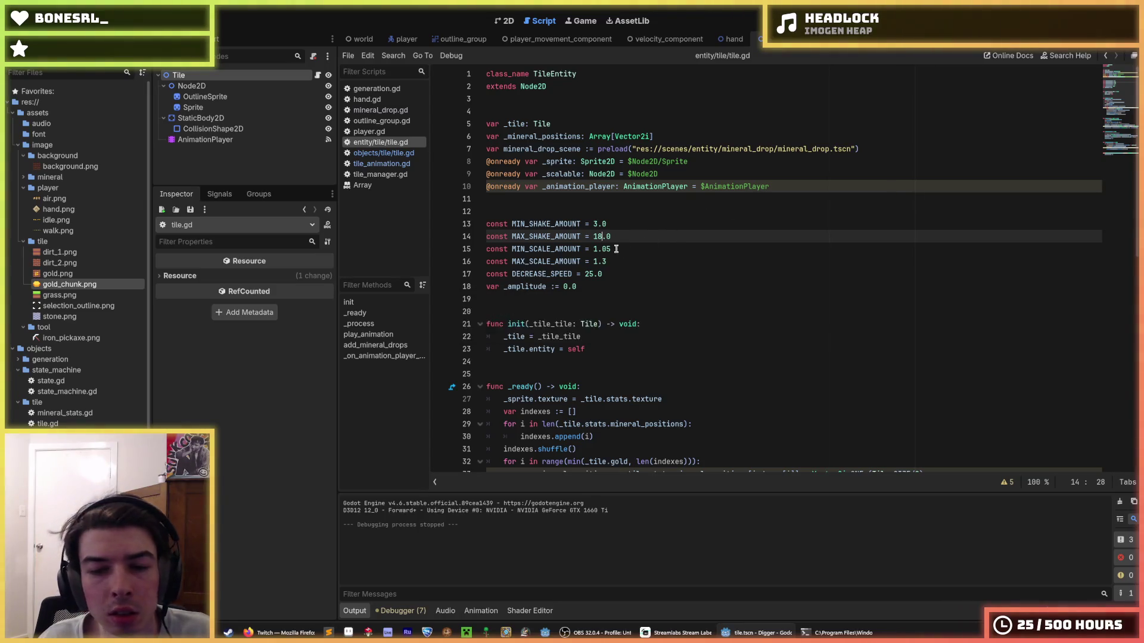
{"action": "left_click", "coordinate": [642, 222]}
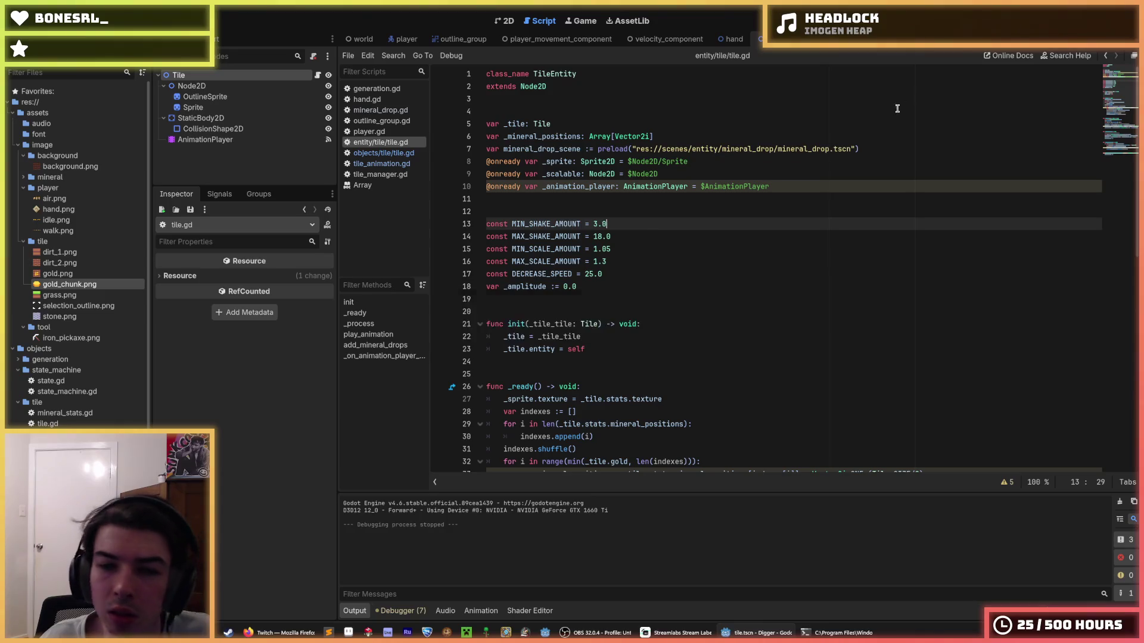
{"action": "key", "text": "F5"}
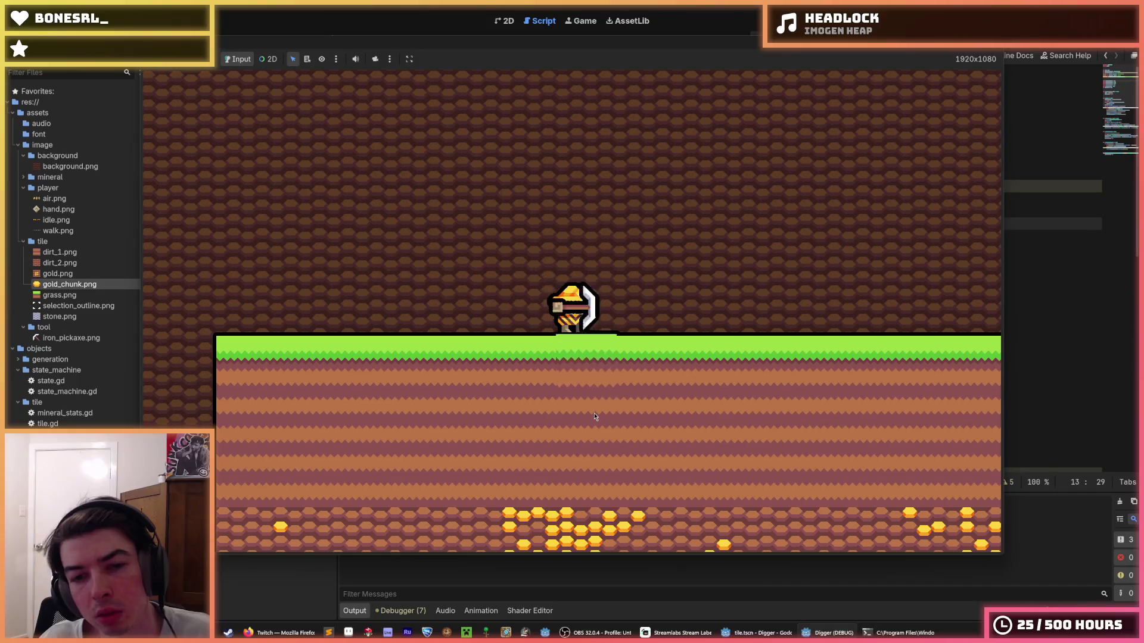
- Dig a shaft down into stone, break two stone tiles to the right, then stop the game
{"action": "left_click", "coordinate": [595, 416]}
{"action": "left_click", "coordinate": [571, 439]}
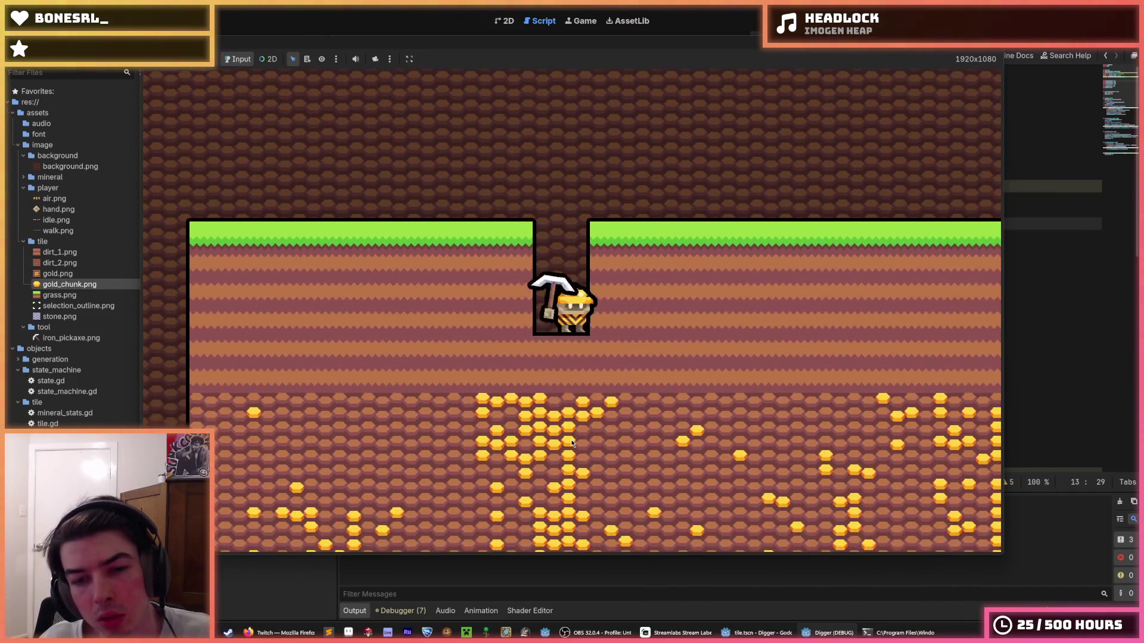
{"action": "left_click", "coordinate": [570, 439]}
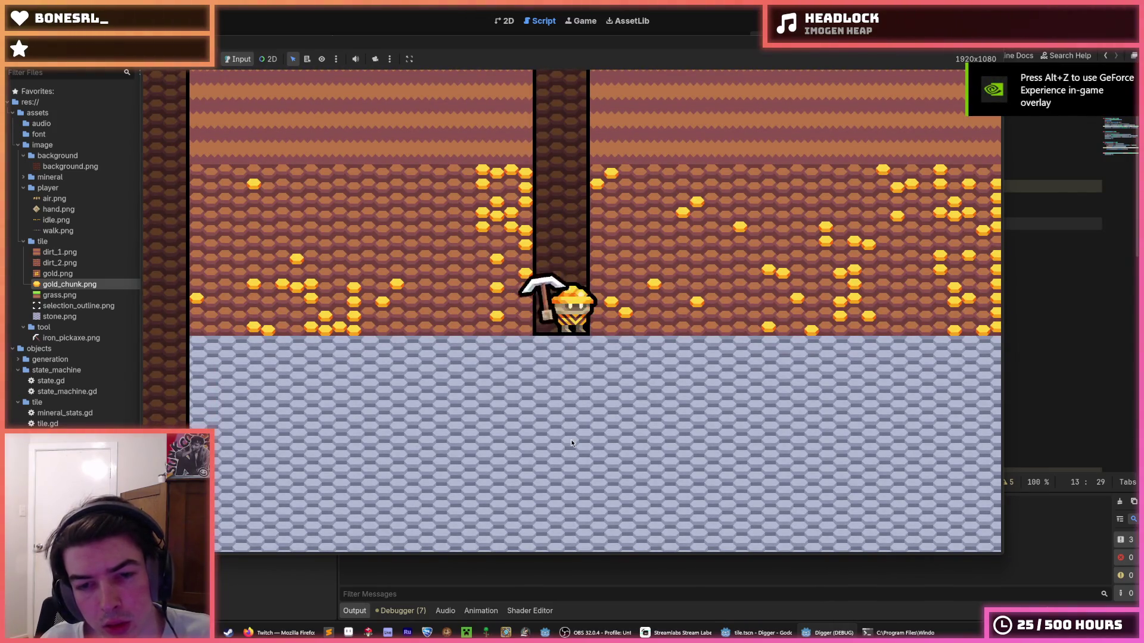
{"action": "left_click", "coordinate": [570, 439]}
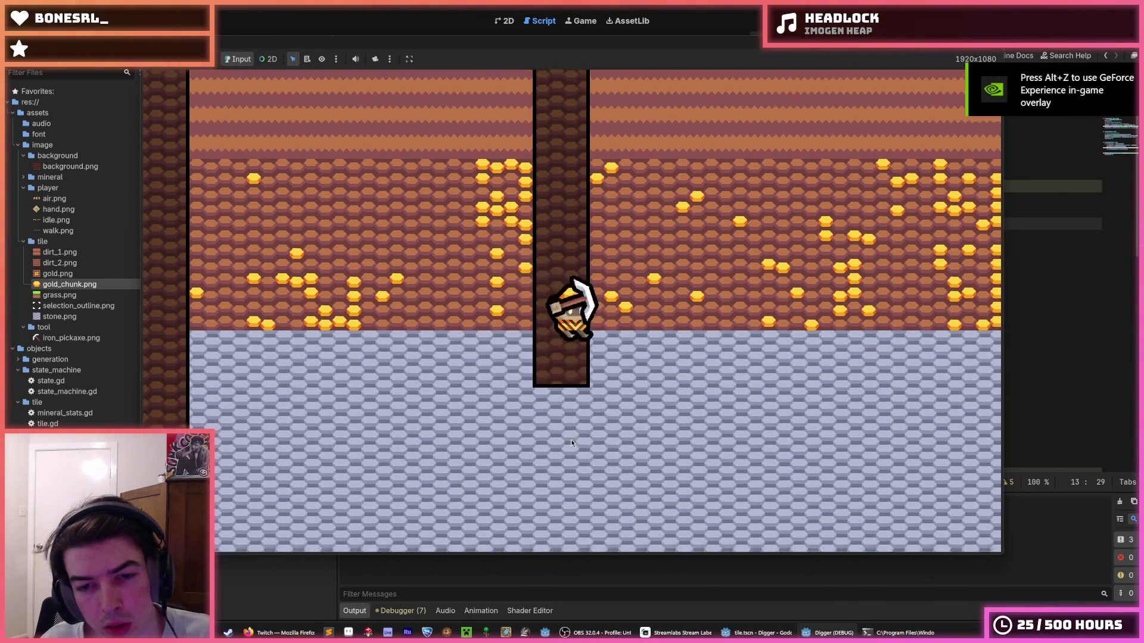
{"action": "left_click", "coordinate": [570, 438]}
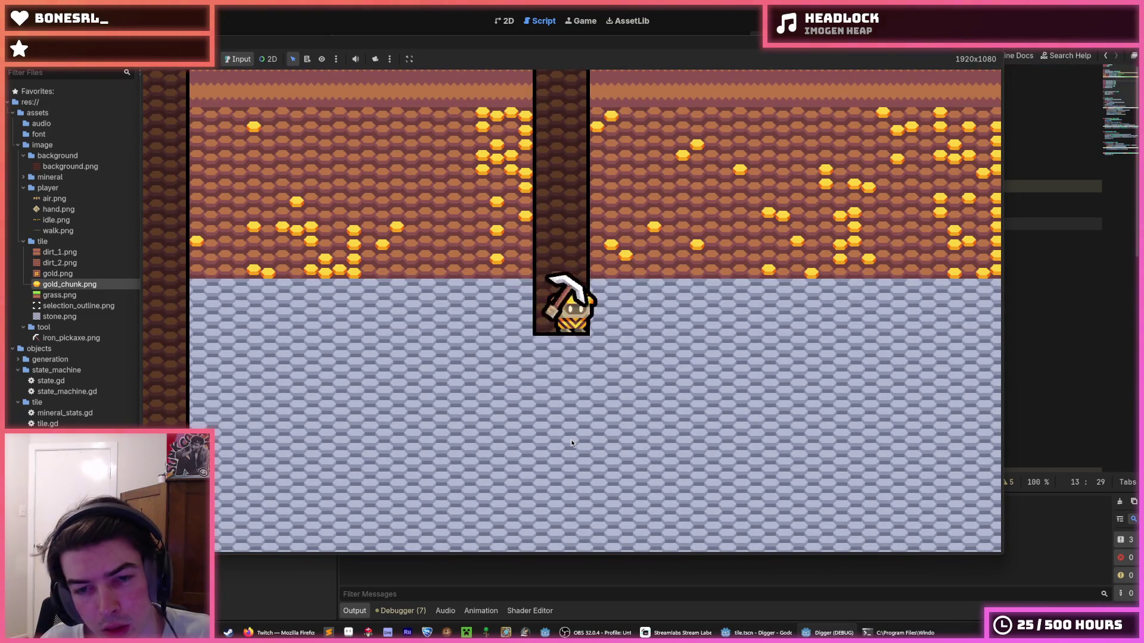
{"action": "left_click", "coordinate": [571, 443]}
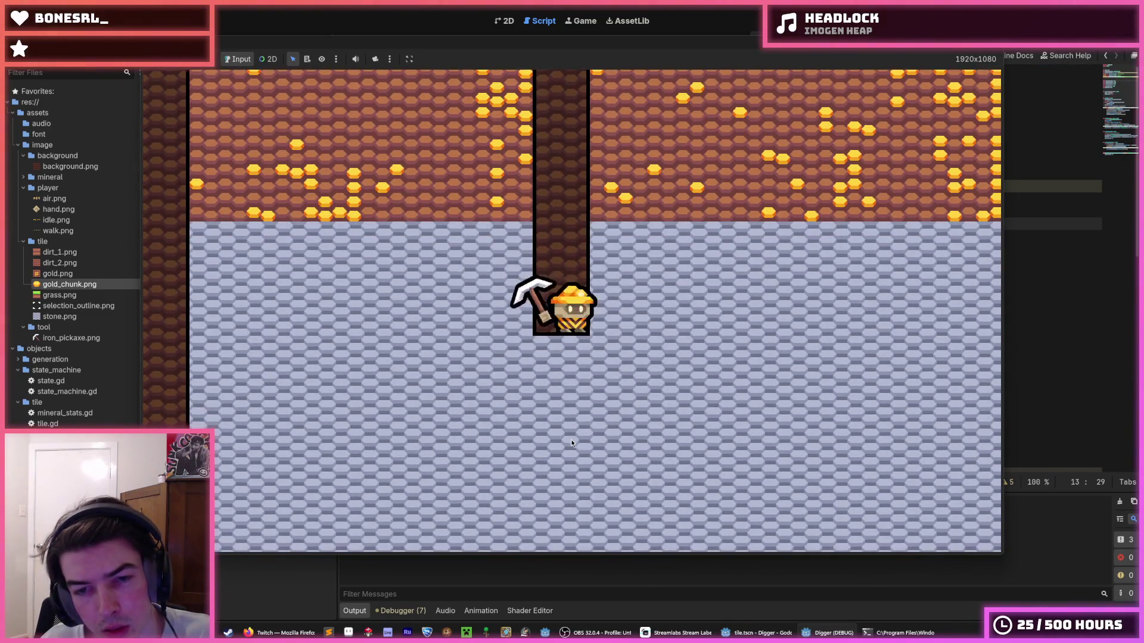
{"action": "left_click", "coordinate": [571, 439]}
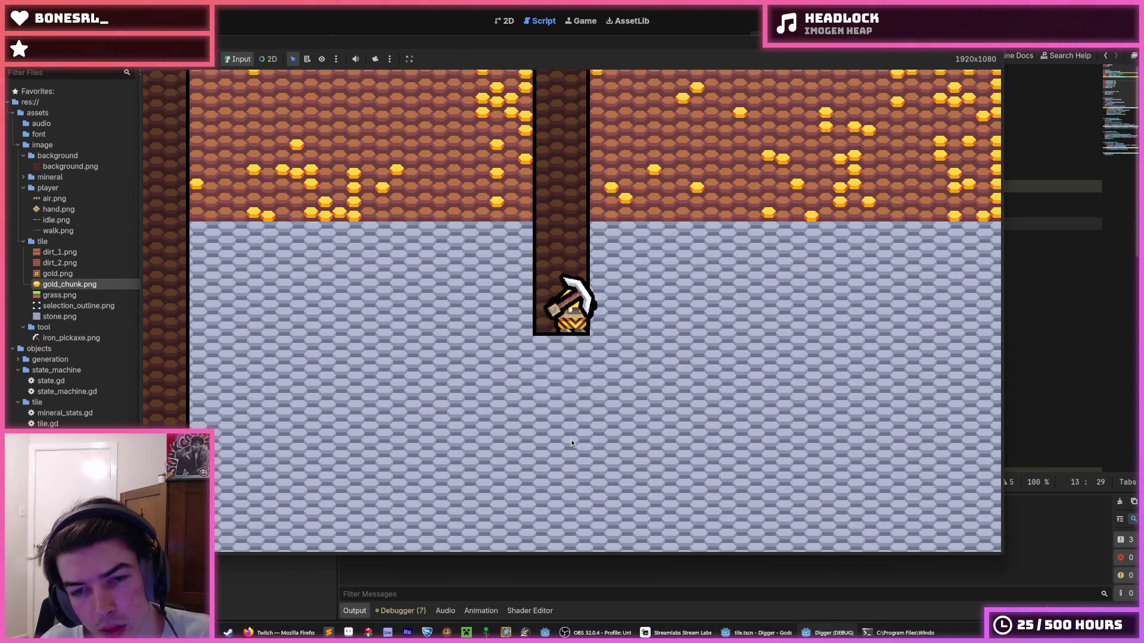
{"action": "left_click", "coordinate": [705, 311]}
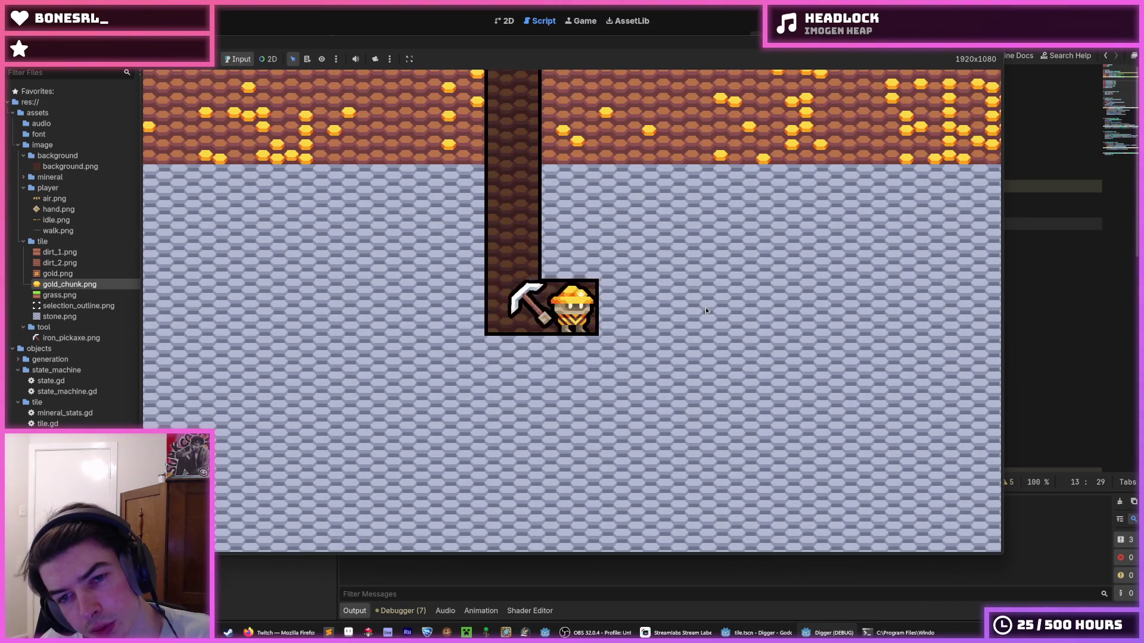
{"action": "left_click", "coordinate": [705, 307]}
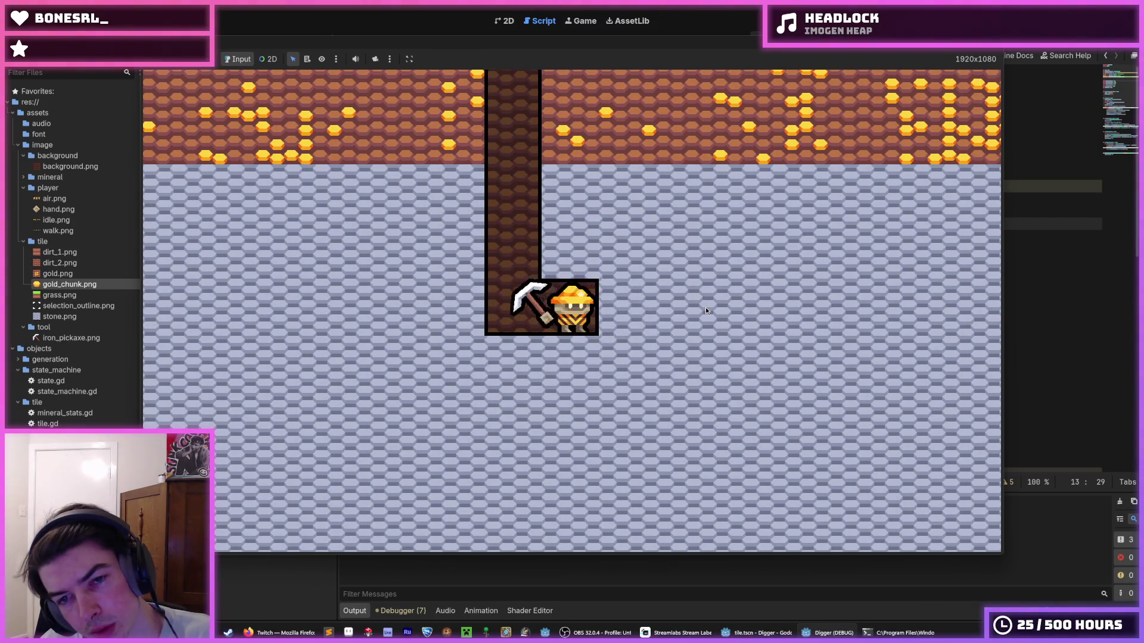
{"action": "key", "text": "F8"}
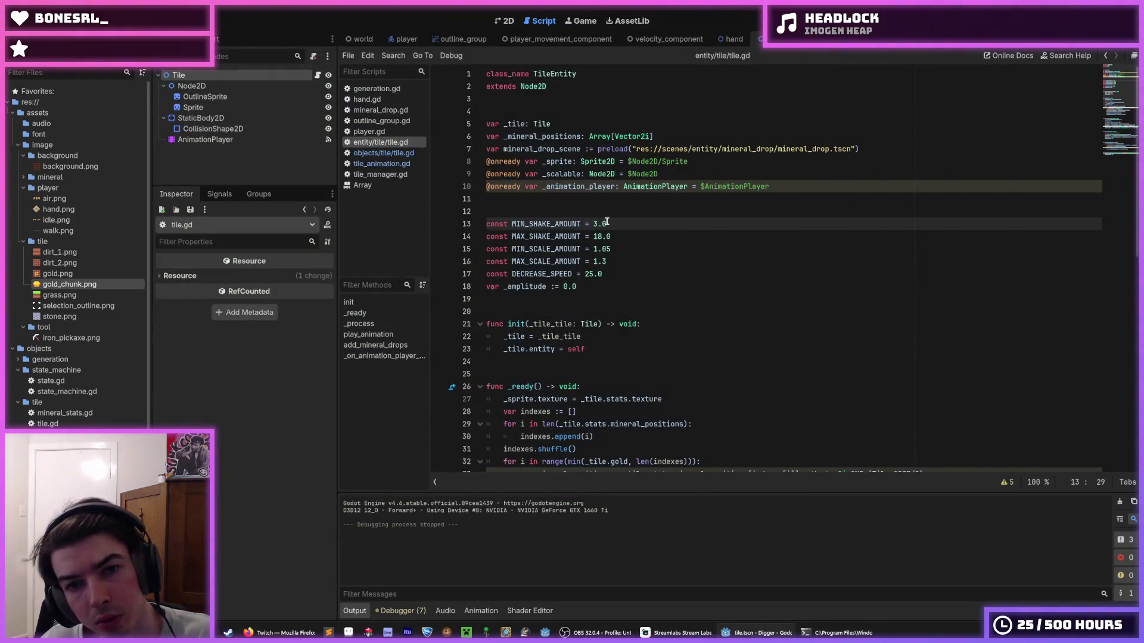
- Set MIN_SHAKE_AMOUNT to 2.0 and MAX_SHAKE_AMOUNT to 12.0, then relaunch the game
{"action": "left_click", "coordinate": [602, 236]}
{"action": "left_click", "coordinate": [594, 224]}
{"action": "type", "text": "2"}
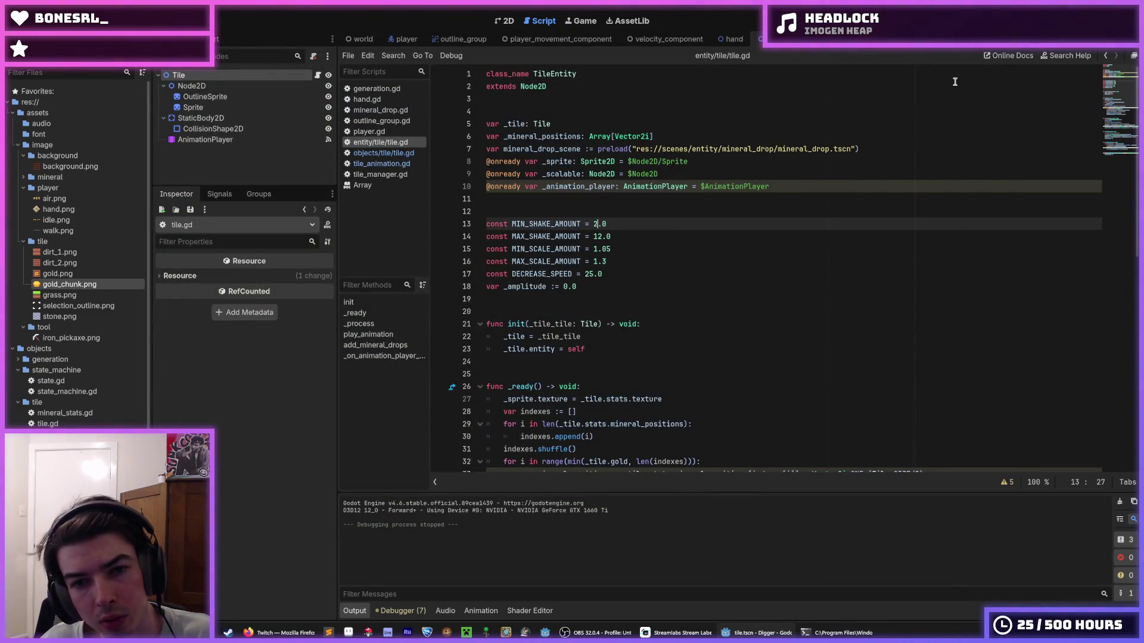
{"action": "key", "text": "F5"}
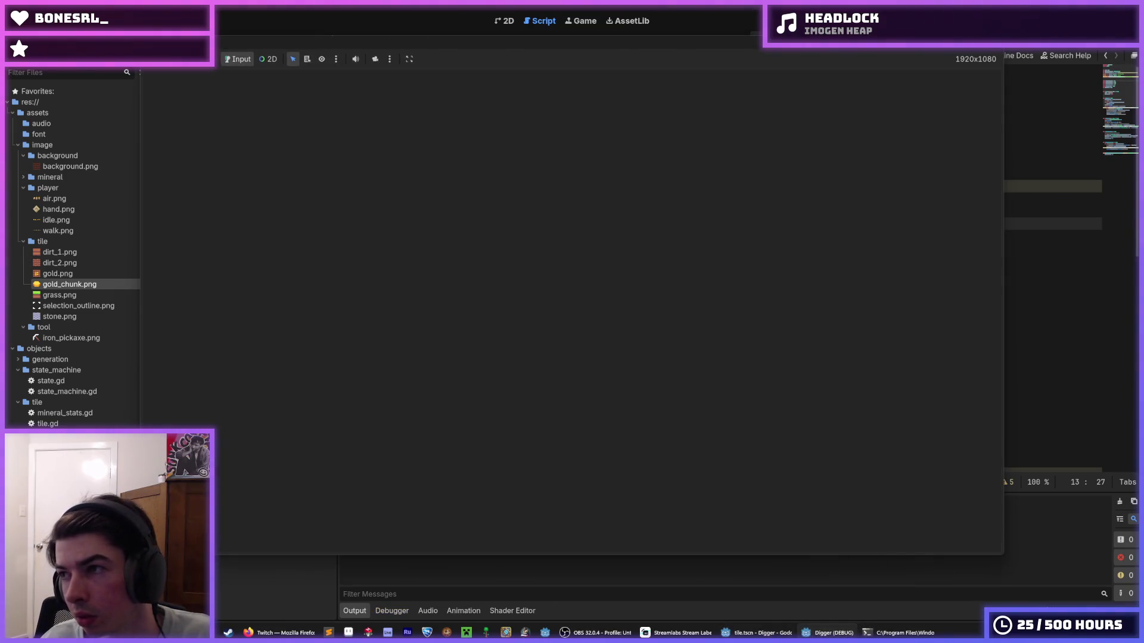
- Dig down into the grass and shaft, then left beside it to collect gold
{"action": "left_click", "coordinate": [577, 423]}
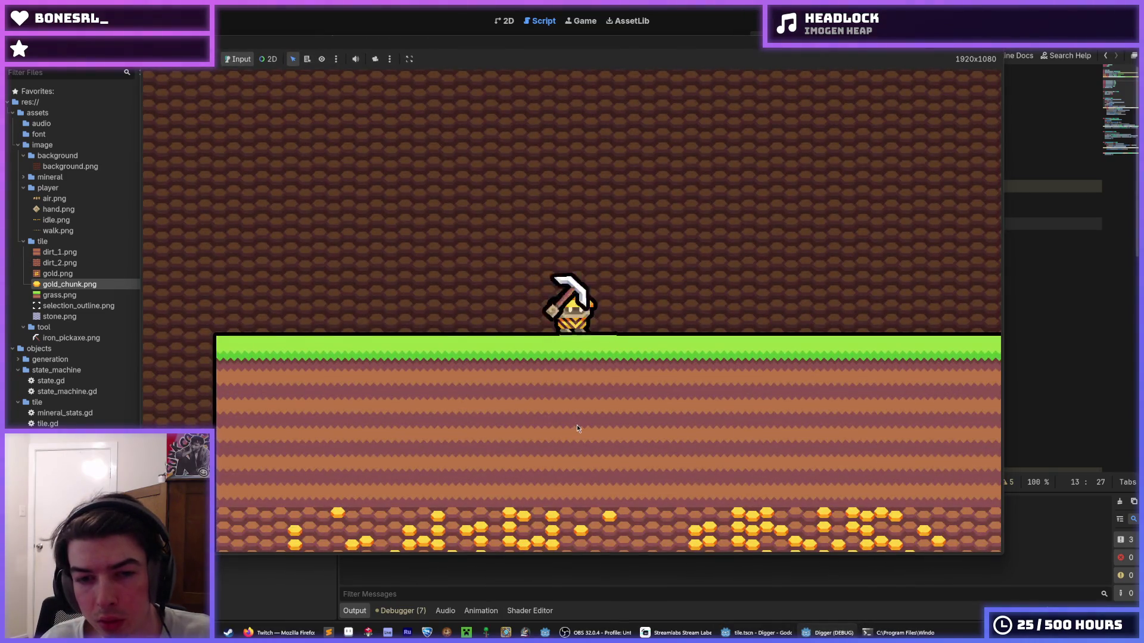
{"action": "left_click", "coordinate": [575, 457]}
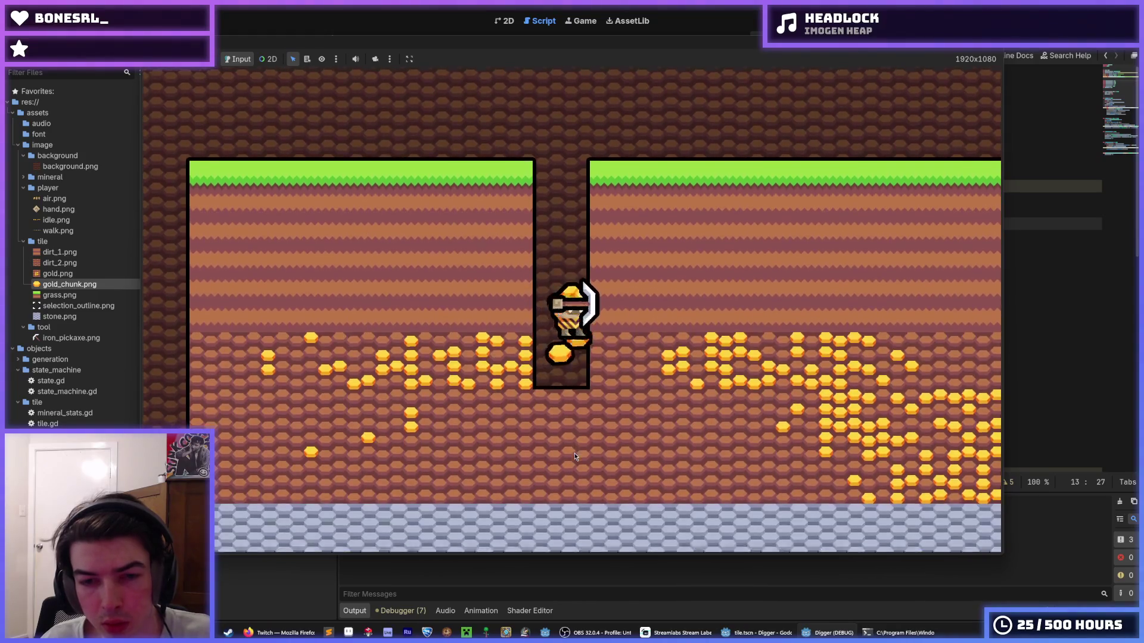
{"action": "left_click", "coordinate": [445, 310]}
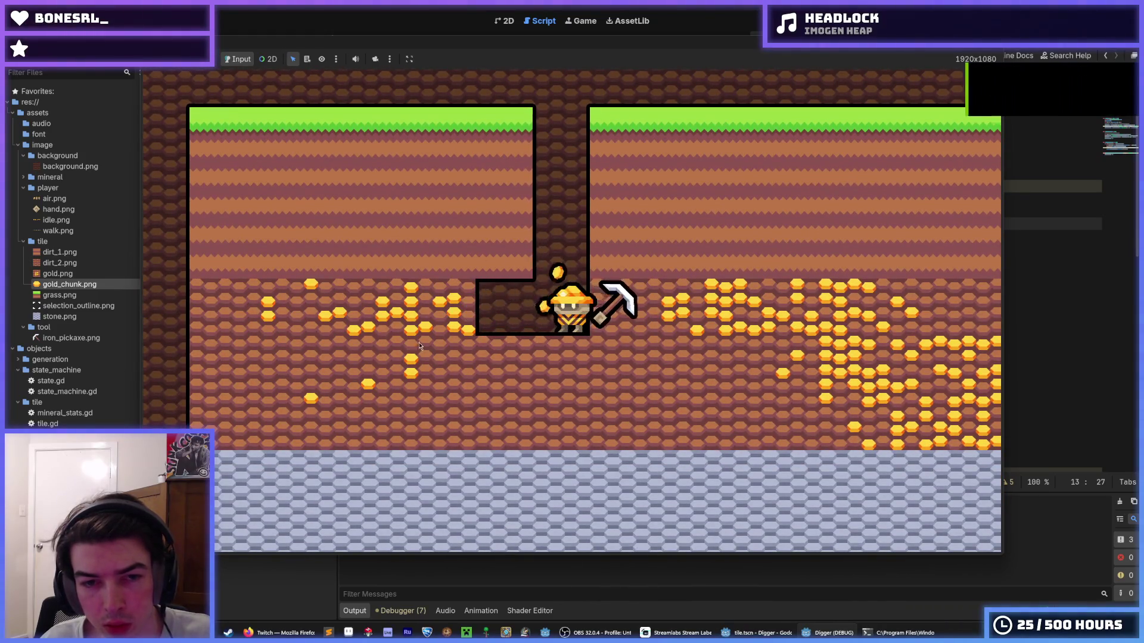
{"action": "left_click", "coordinate": [397, 336]}
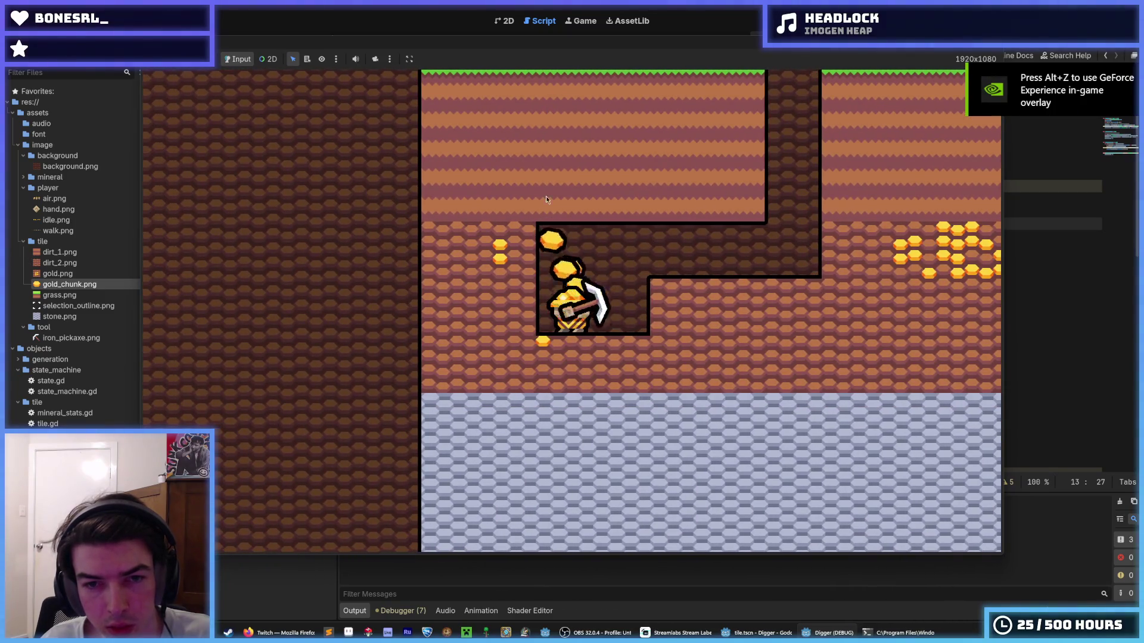
{"action": "left_click", "coordinate": [556, 445]}
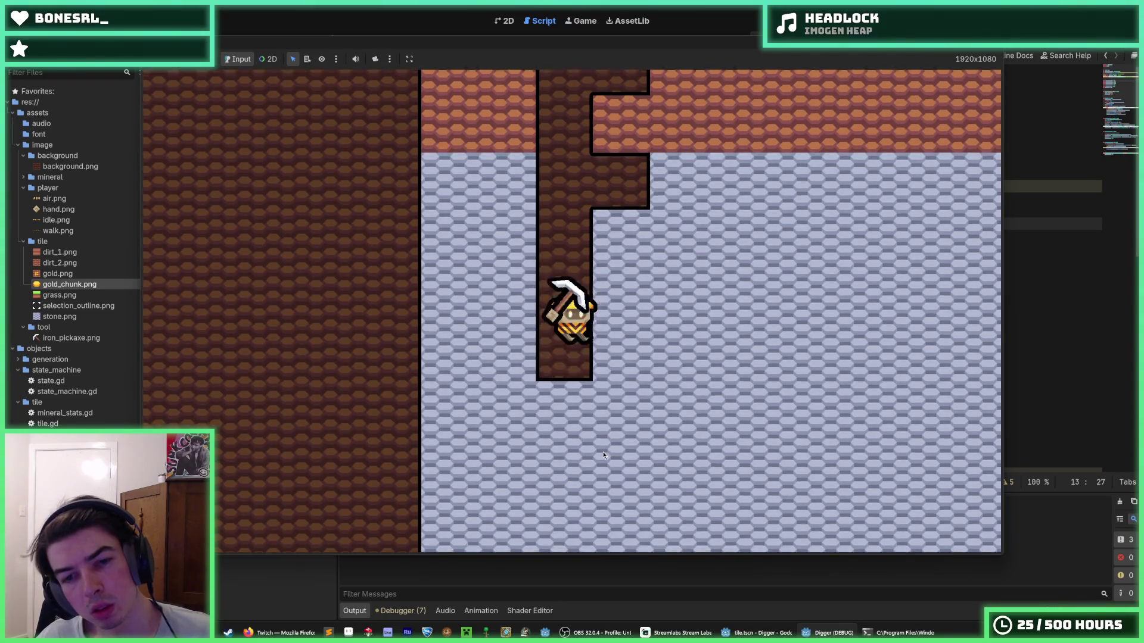
- Tunnel through the stone to the right, then return to tile.gd once the game stops
{"action": "key", "text": "d"}
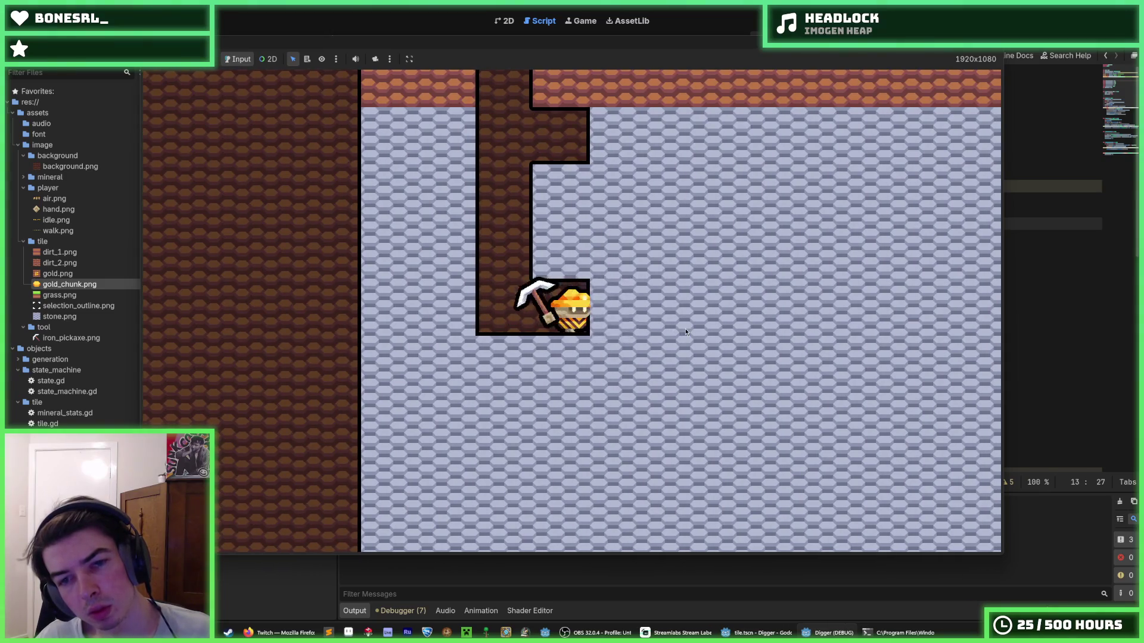
{"action": "key", "text": "d"}
{"action": "key", "text": "d"}
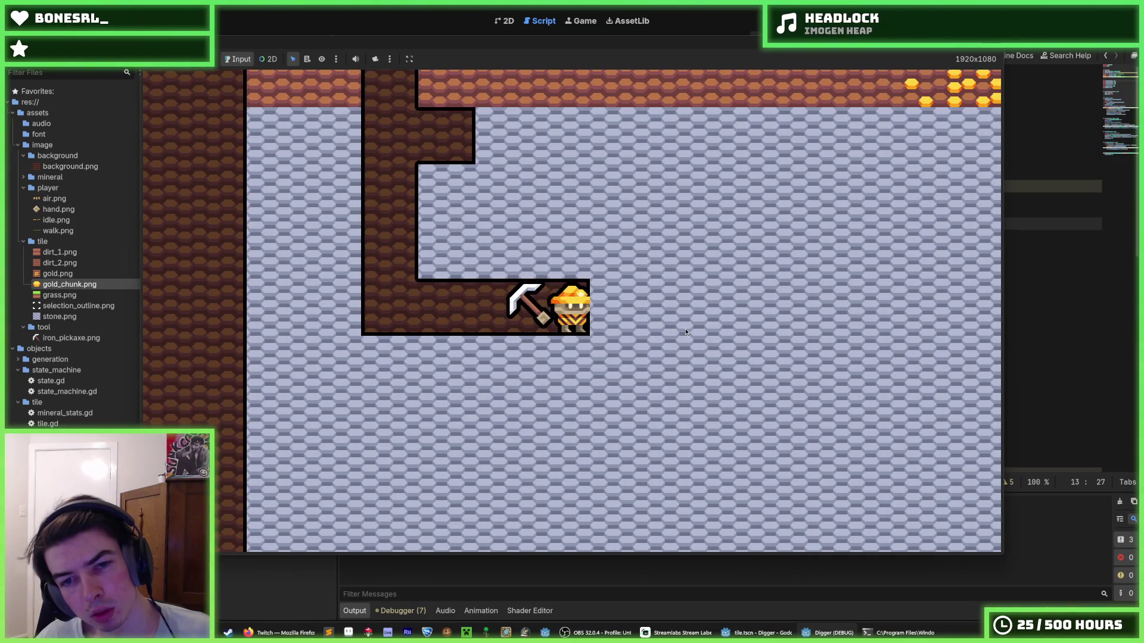
{"action": "key", "text": "d"}
{"action": "key", "text": "a"}
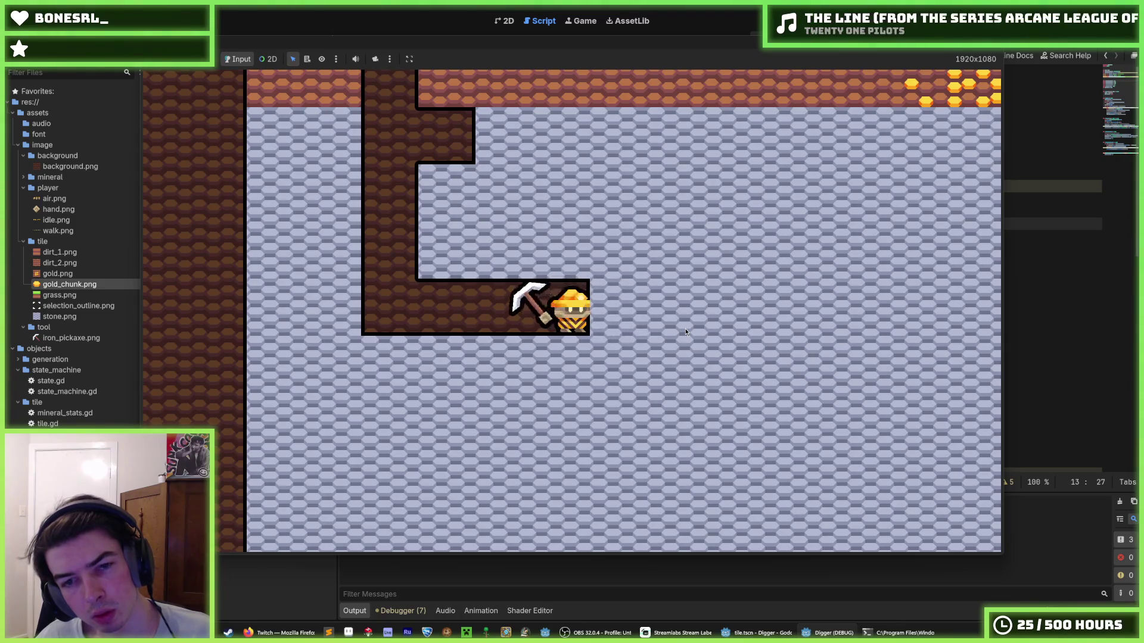
{"action": "key", "text": "d"}
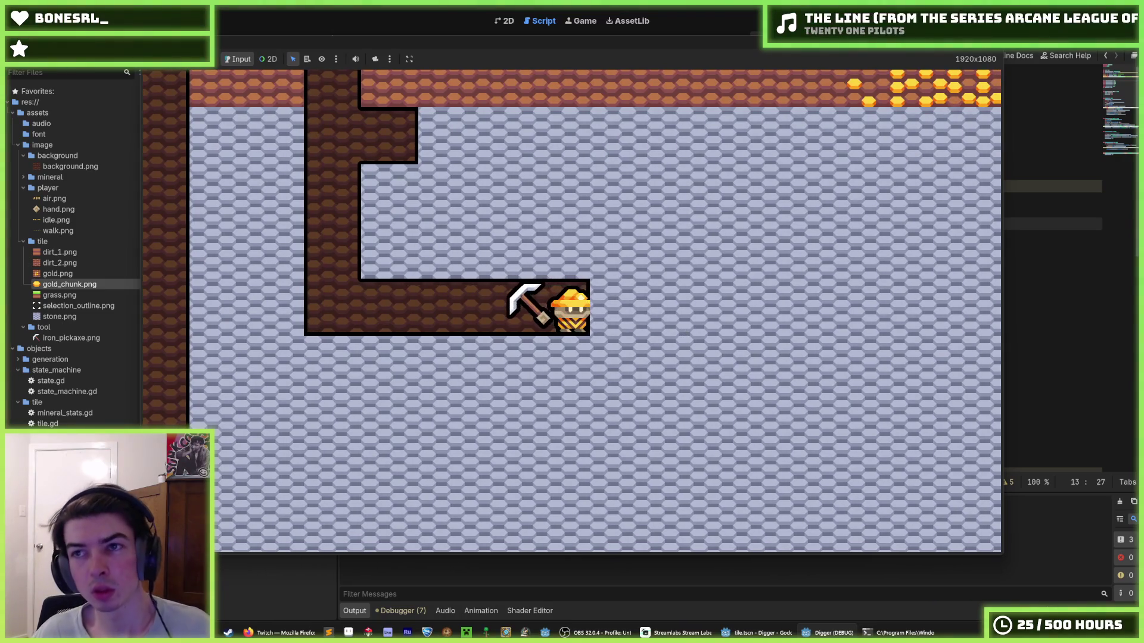
{"action": "left_click", "coordinate": [804, 121]}
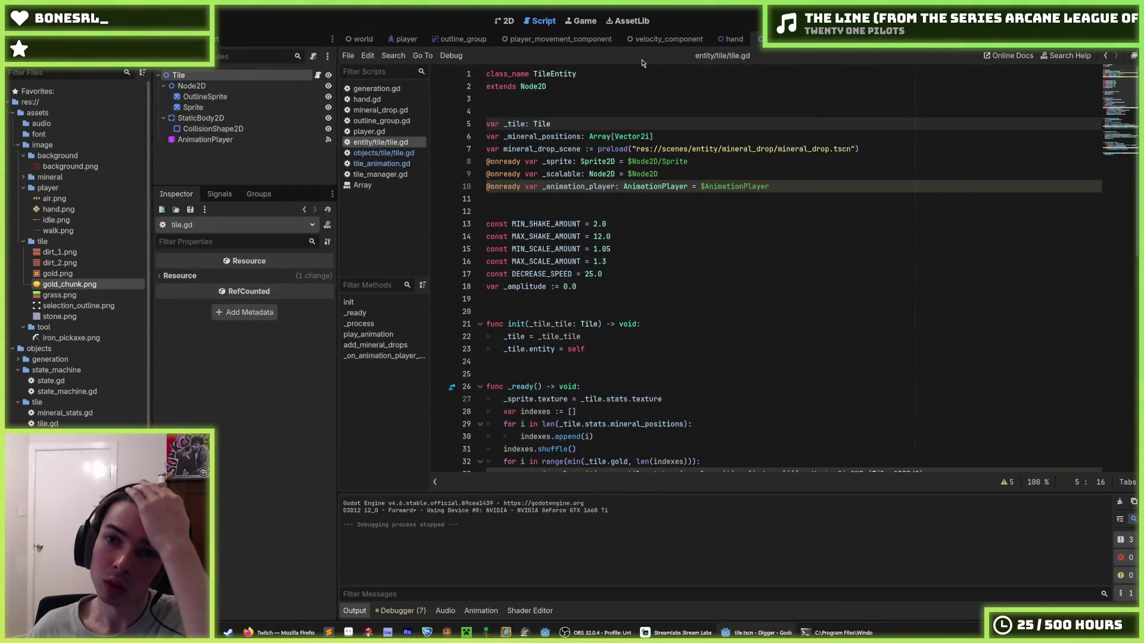
- Show the player scene in the 2D view, inspecting its Sprite and Player nodes, then open tile.tscn
{"action": "left_click", "coordinate": [400, 38]}
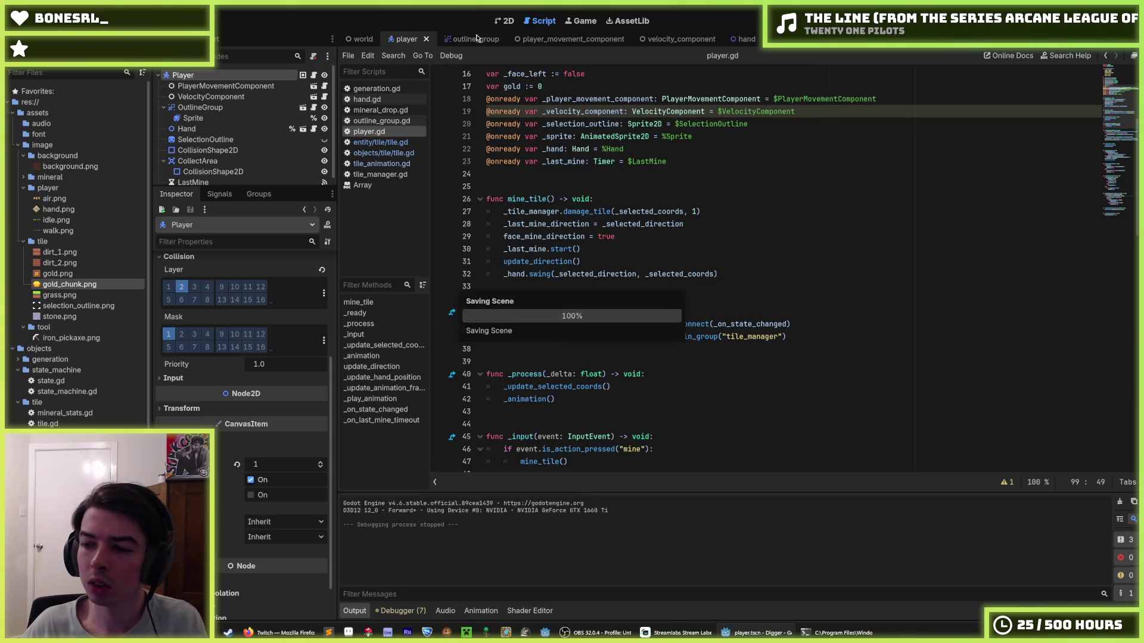
{"action": "left_click", "coordinate": [471, 41]}
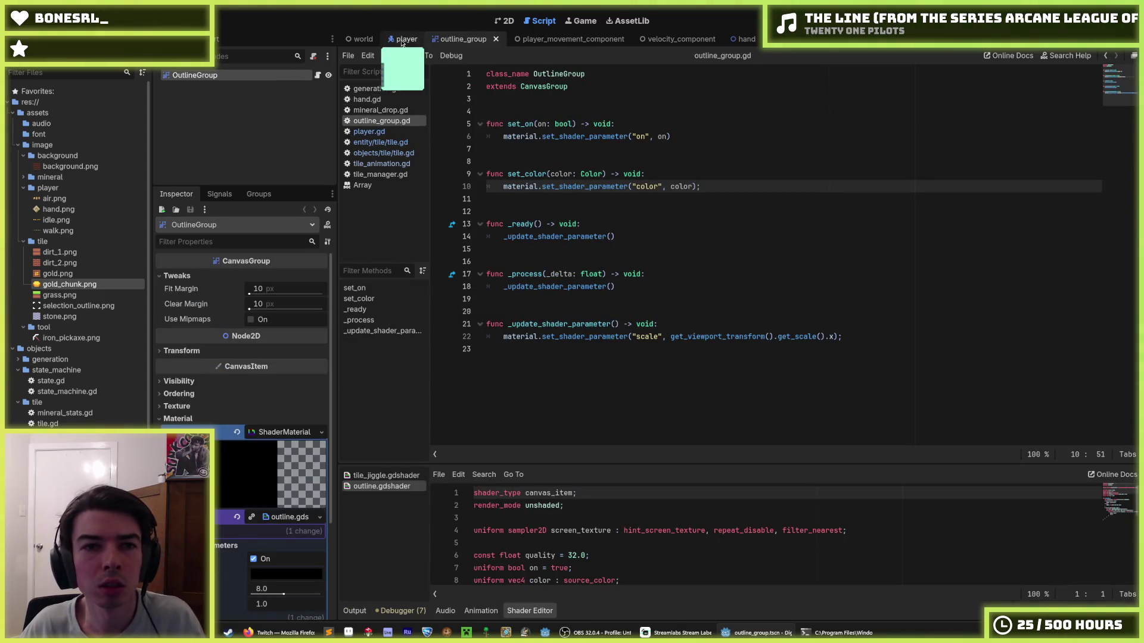
{"action": "left_click", "coordinate": [402, 40]}
{"action": "left_click", "coordinate": [508, 22]}
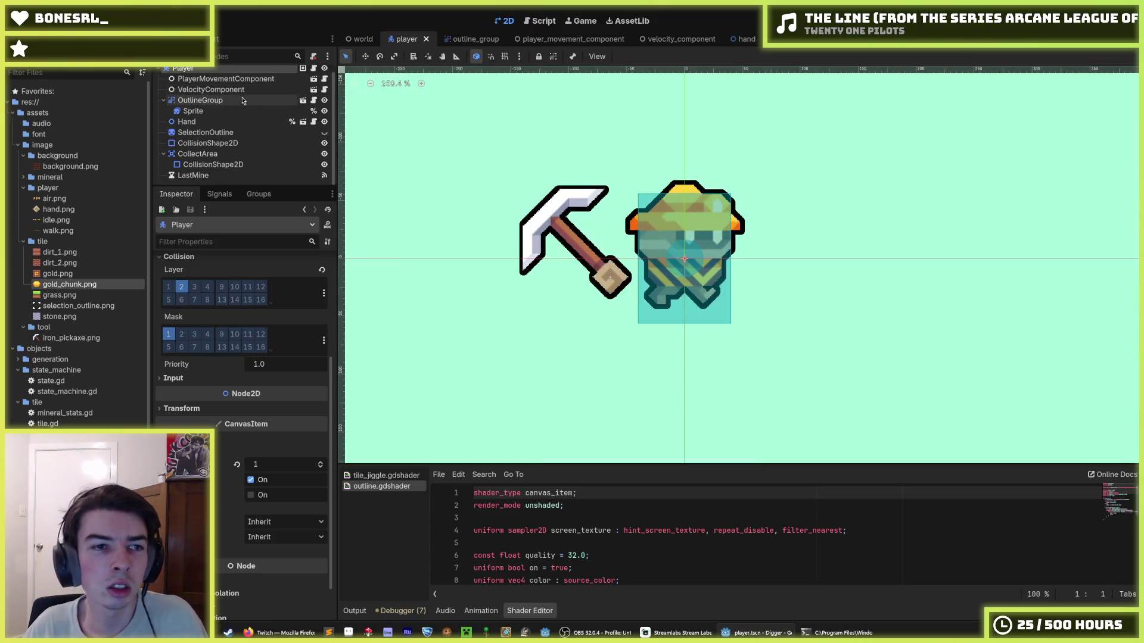
{"action": "left_click", "coordinate": [215, 121]}
{"action": "left_click", "coordinate": [205, 112]}
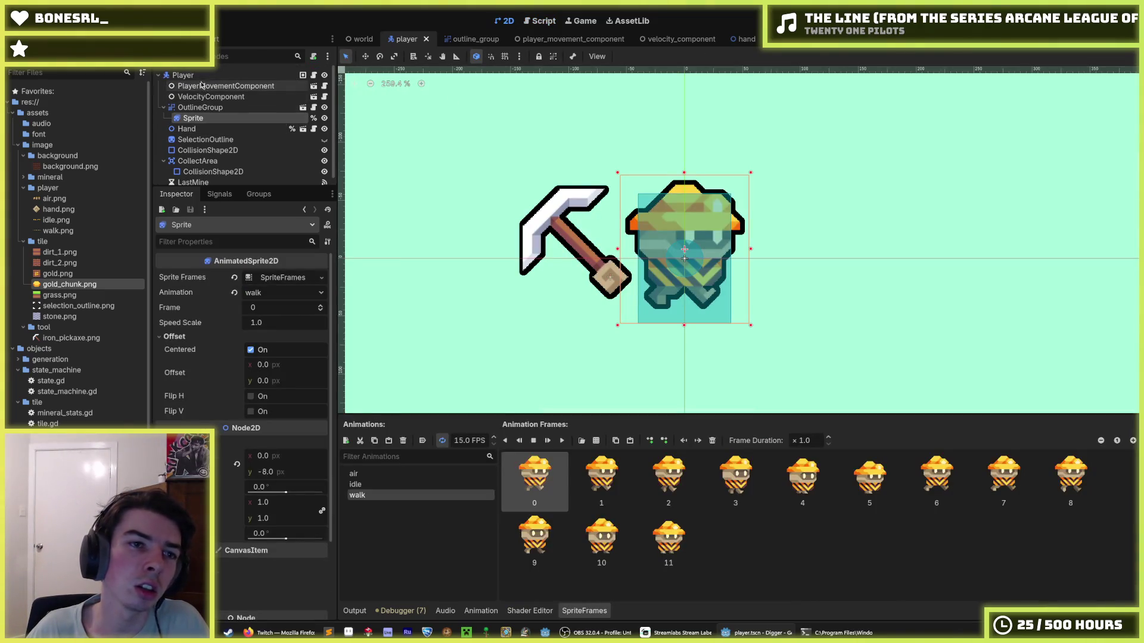
{"action": "left_click", "coordinate": [200, 79]}
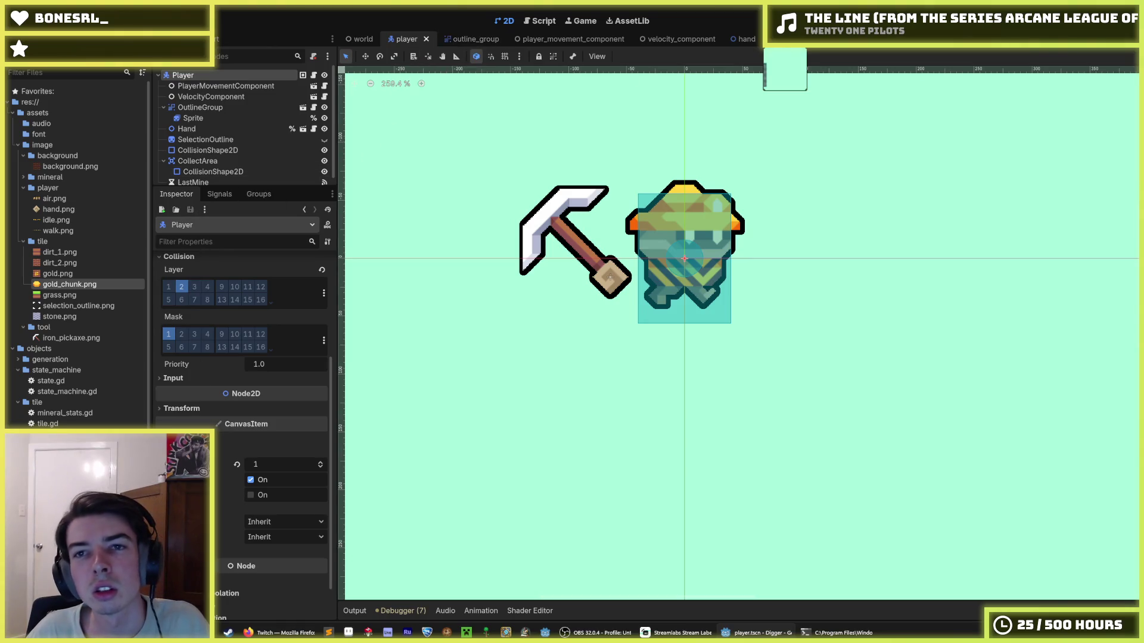
{"action": "left_click", "coordinate": [777, 39]}
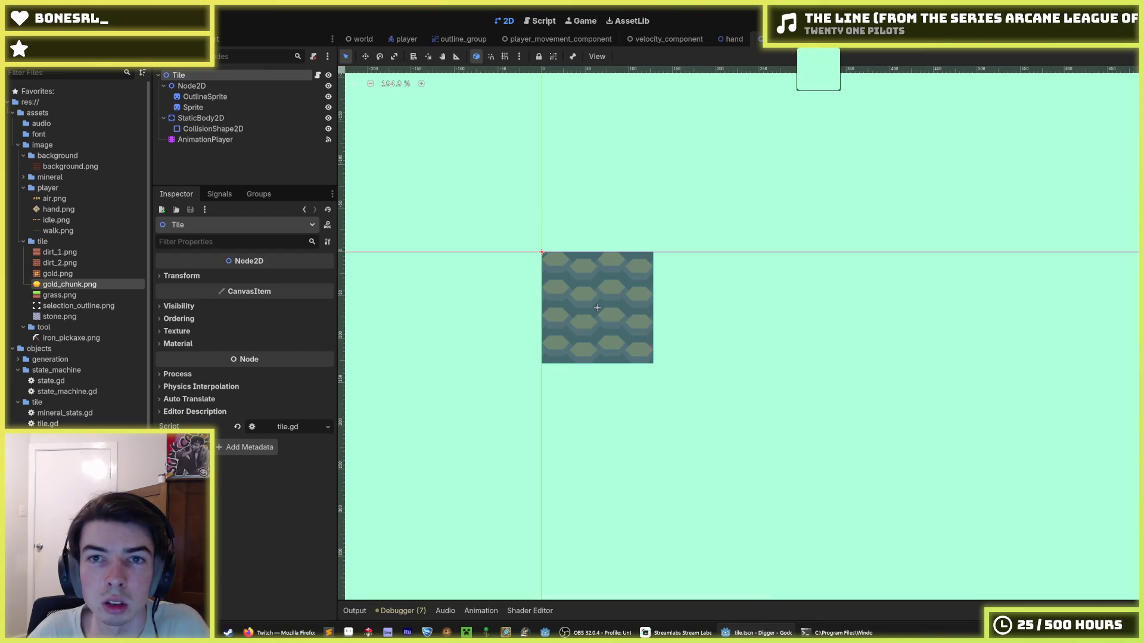
- Cycle through the open scene tabs, ending on the world scene
{"action": "left_click", "coordinate": [757, 38]}
{"action": "left_click", "coordinate": [756, 38]}
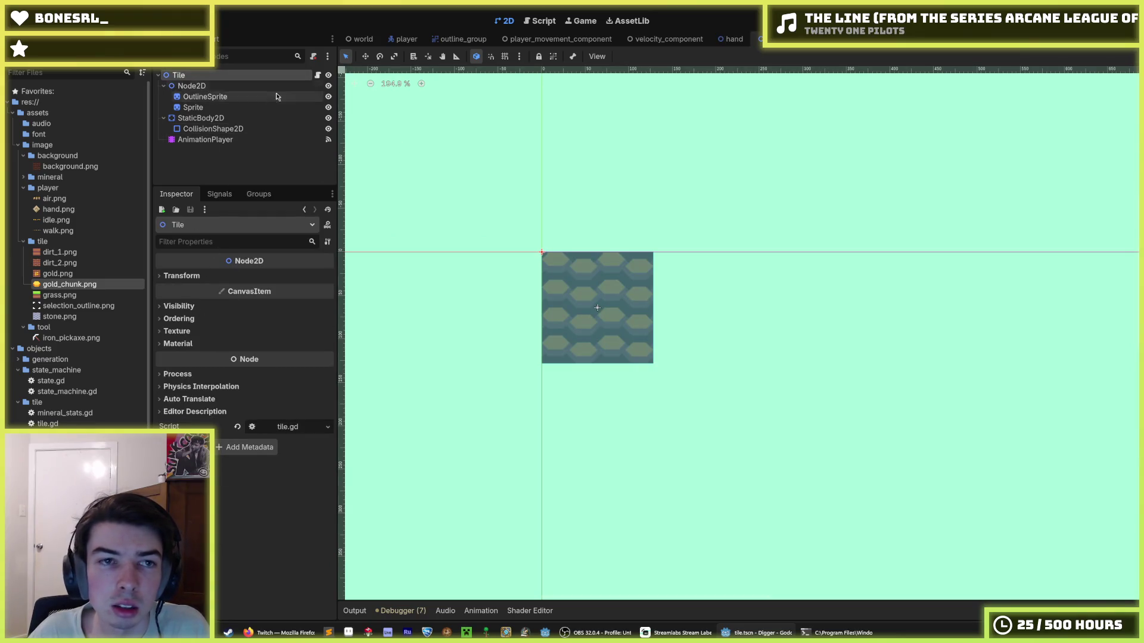
{"action": "left_click", "coordinate": [395, 39]}
{"action": "left_click", "coordinate": [462, 39]}
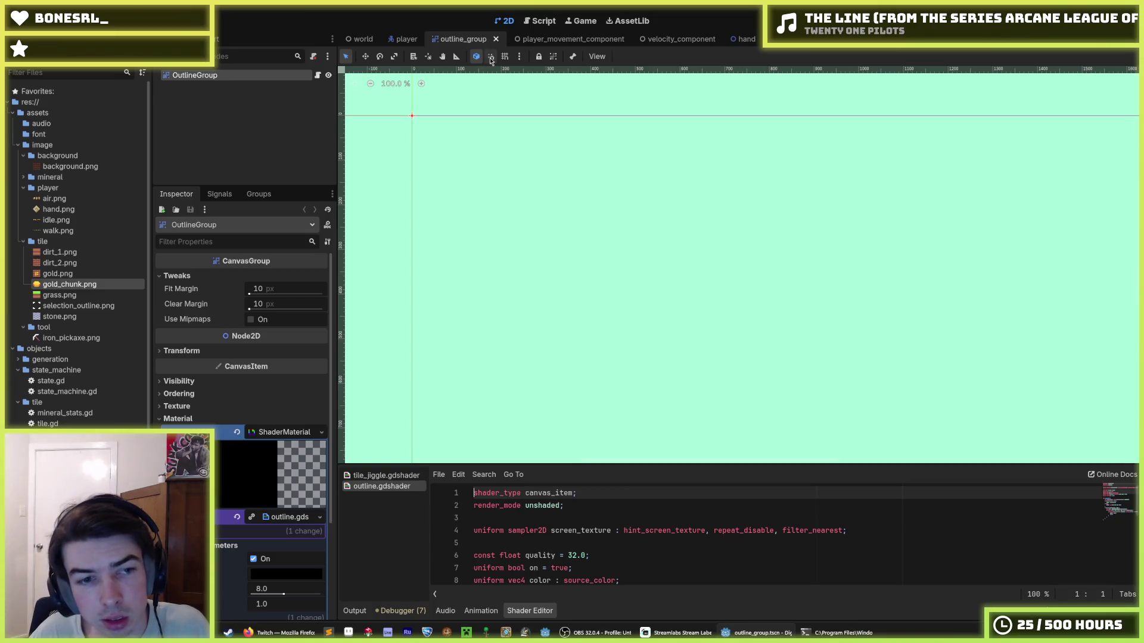
{"action": "left_click", "coordinate": [735, 39]}
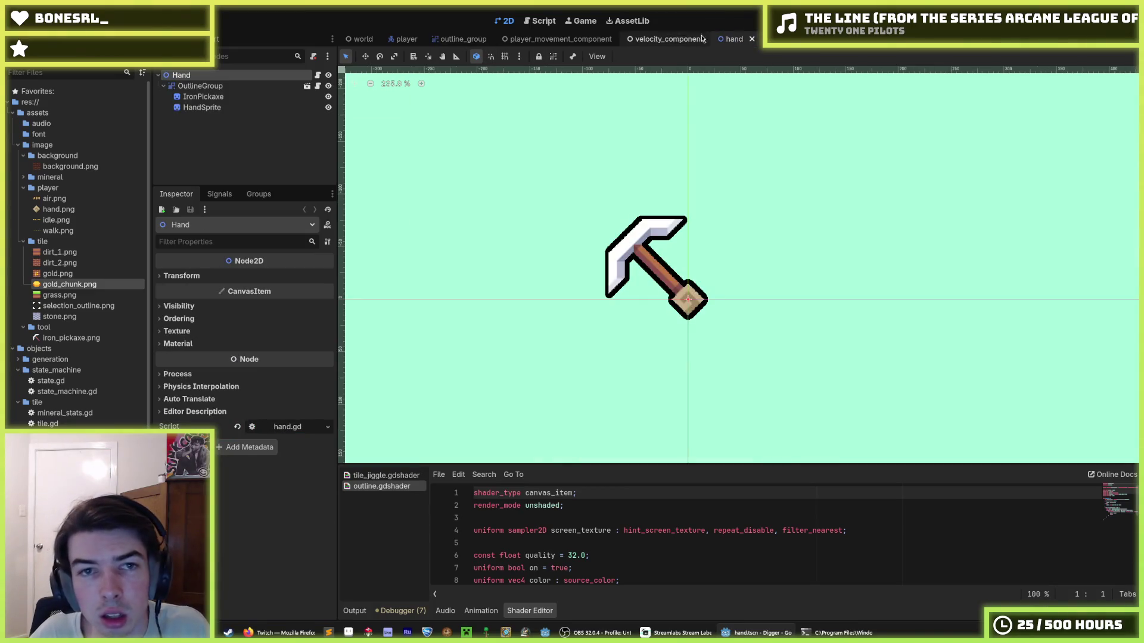
{"action": "left_click", "coordinate": [356, 45]}
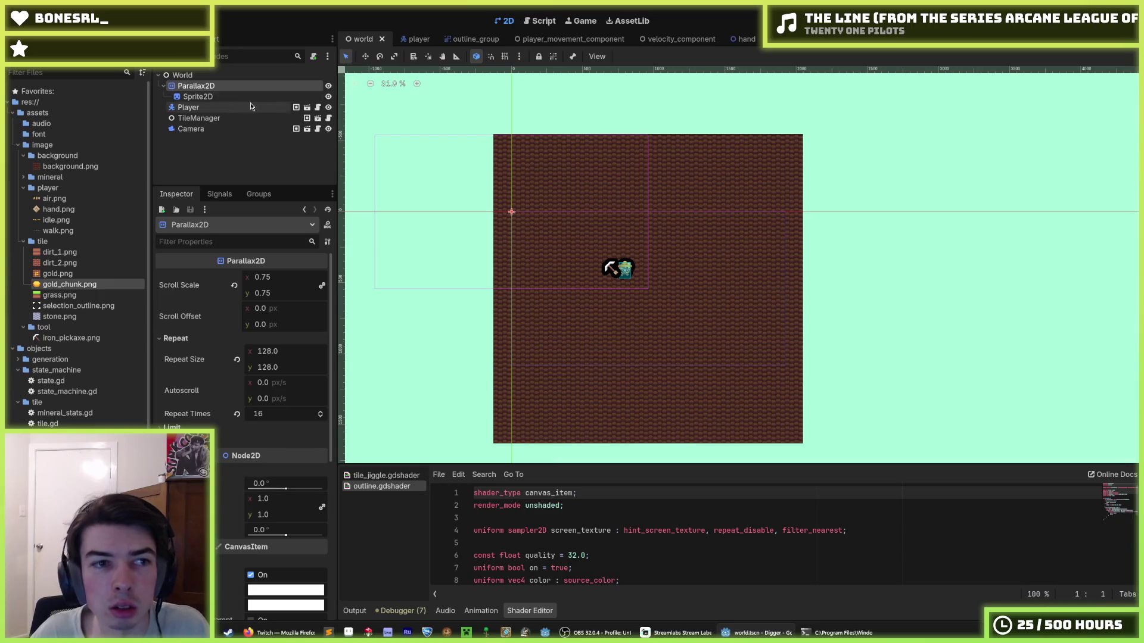
- Open tile_manager.tscn, give its OutlineGroup a Z Index of 2, and run the game
{"action": "left_click", "coordinate": [309, 118]}
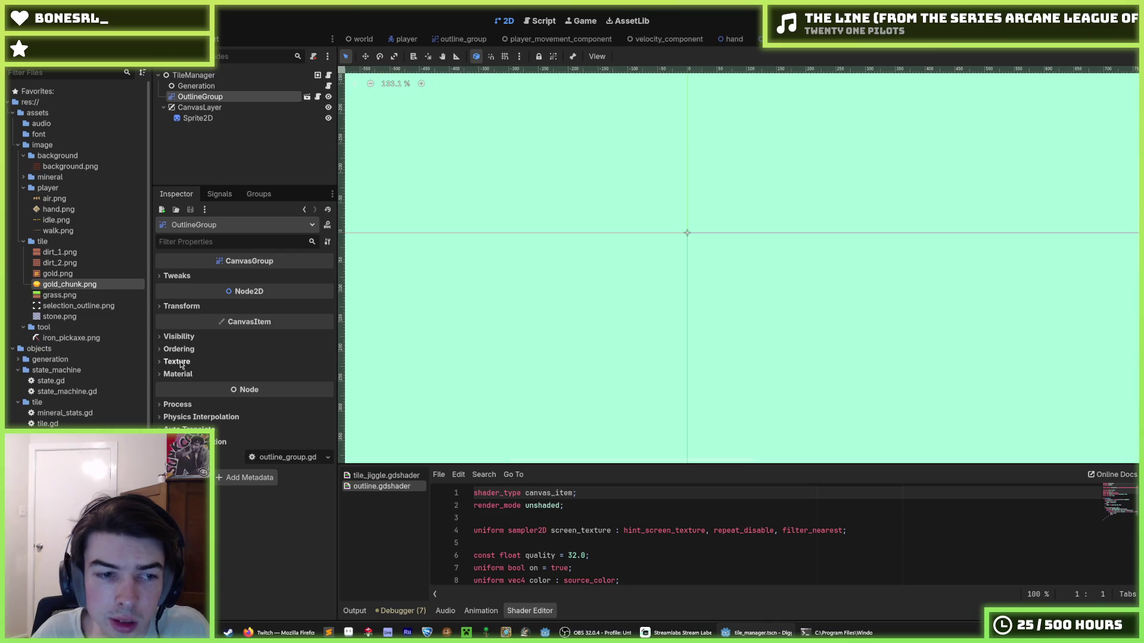
{"action": "left_click", "coordinate": [182, 351]}
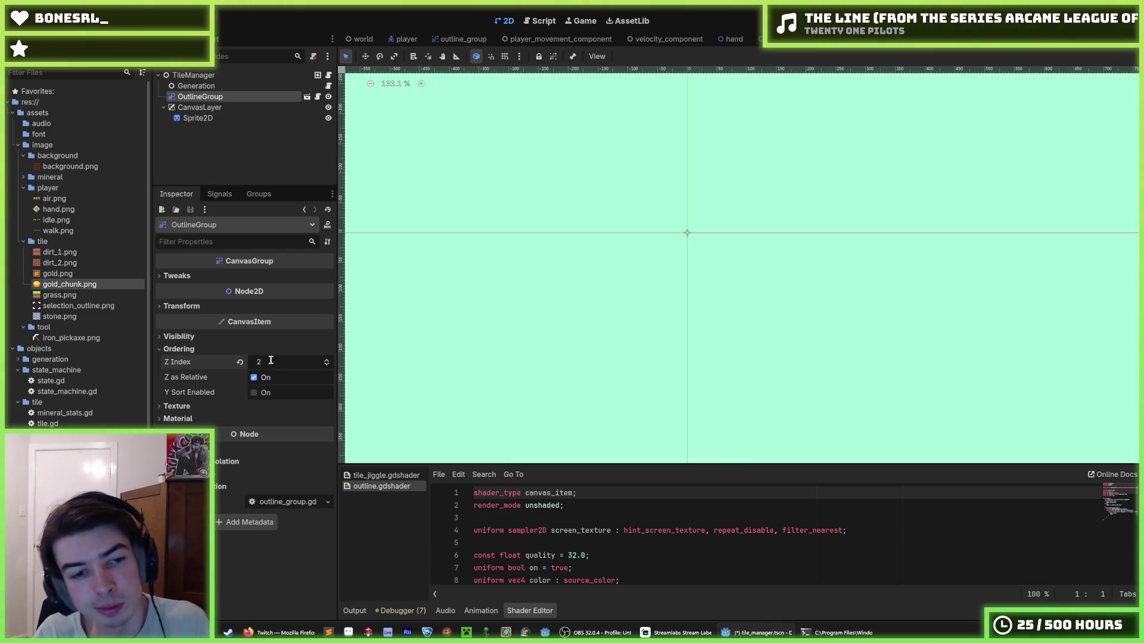
{"action": "key", "text": "F5"}
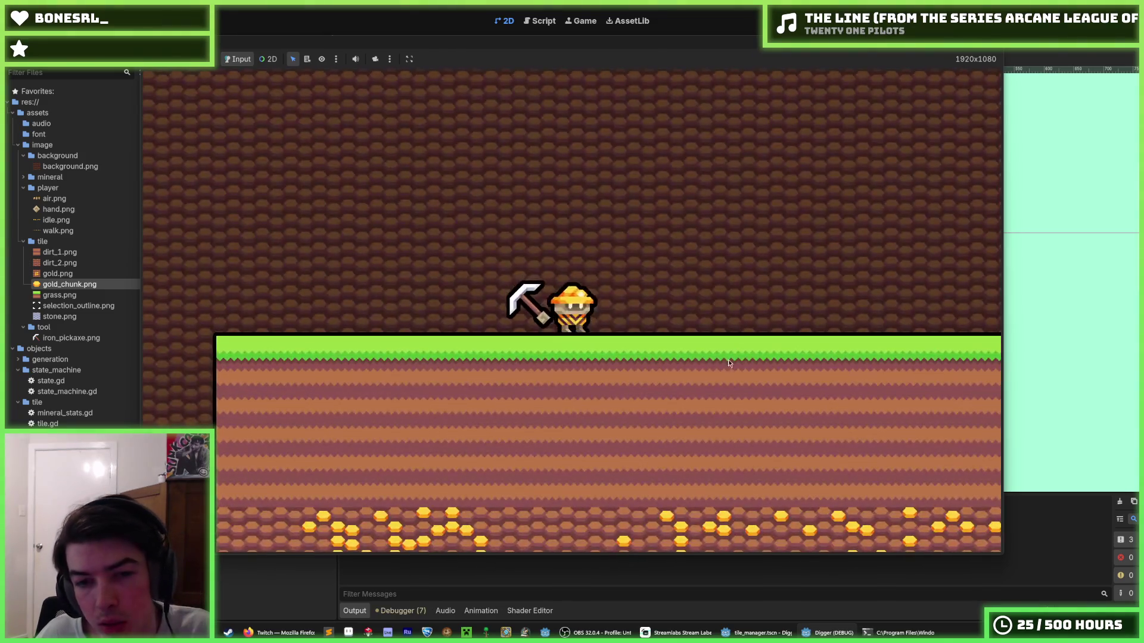
- Dig a shaft down from the grass, clear tiles beside the player, and run along the tunnel
{"action": "left_click", "coordinate": [614, 412]}
{"action": "key", "text": "d"}
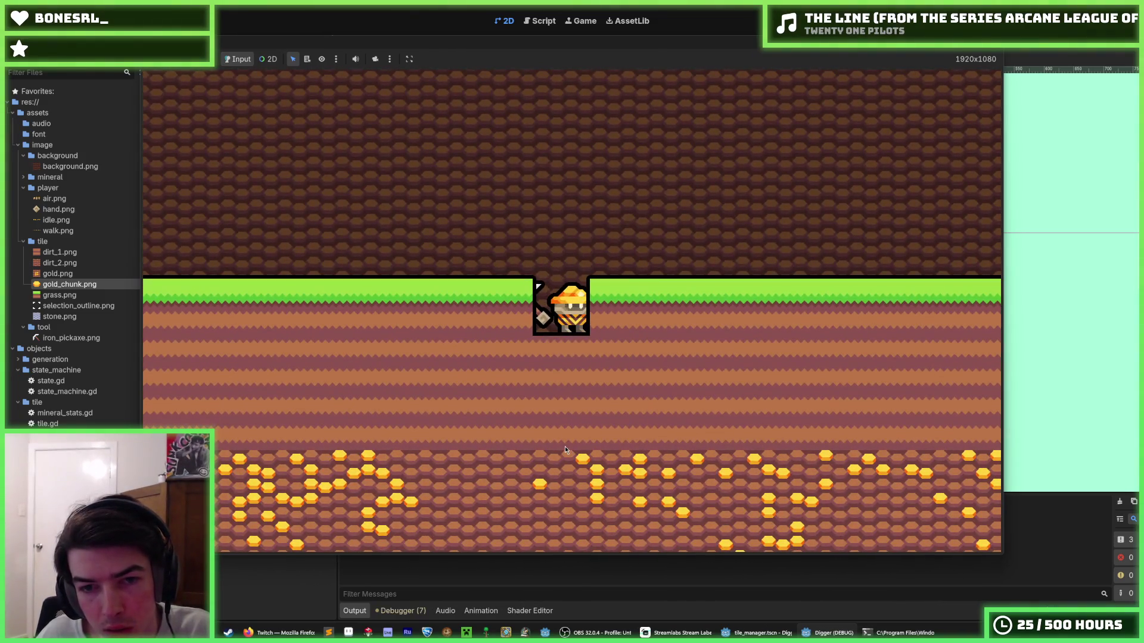
{"action": "left_click", "coordinate": [564, 450]}
{"action": "left_click", "coordinate": [564, 449]}
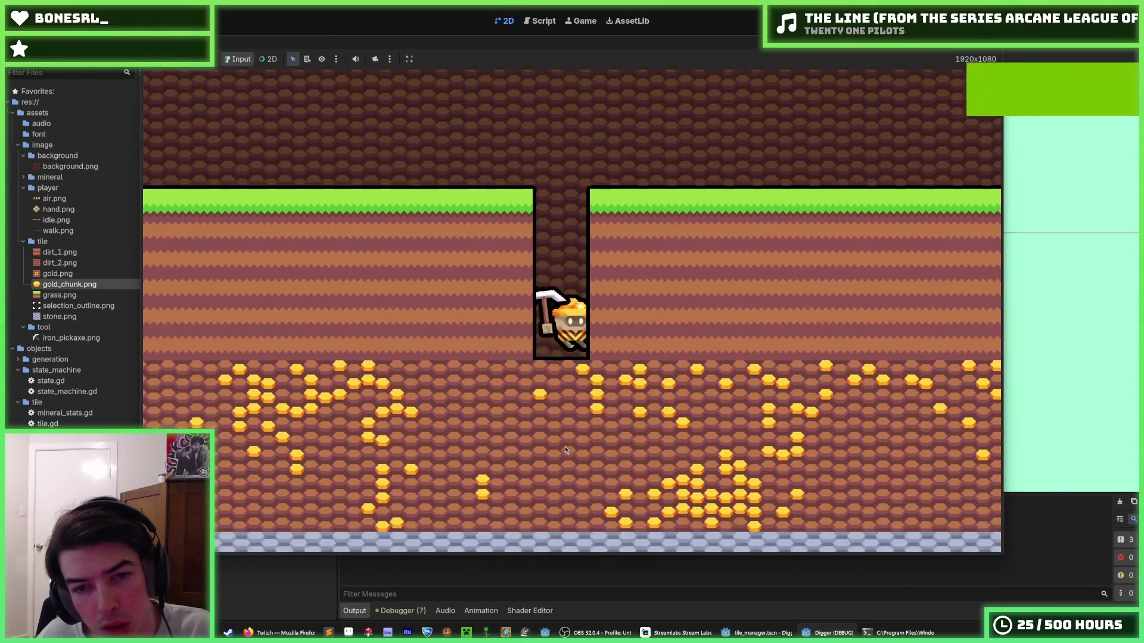
{"action": "left_click", "coordinate": [565, 450]}
{"action": "left_click", "coordinate": [696, 365]}
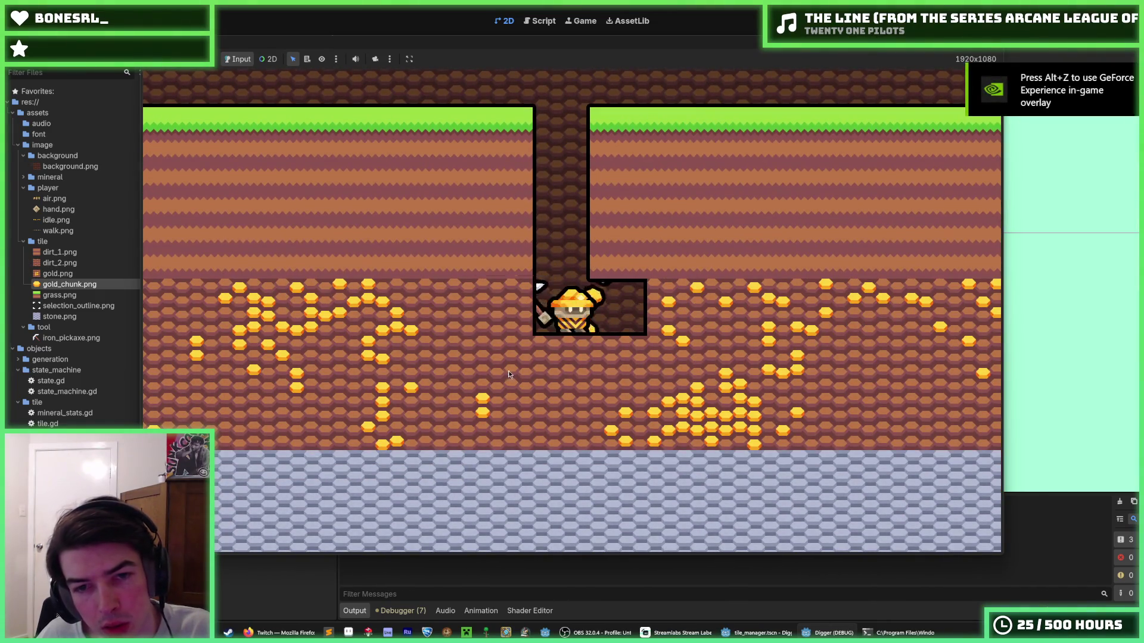
{"action": "left_click", "coordinate": [509, 370]}
{"action": "key", "text": "a"}
{"action": "key", "text": "d"}
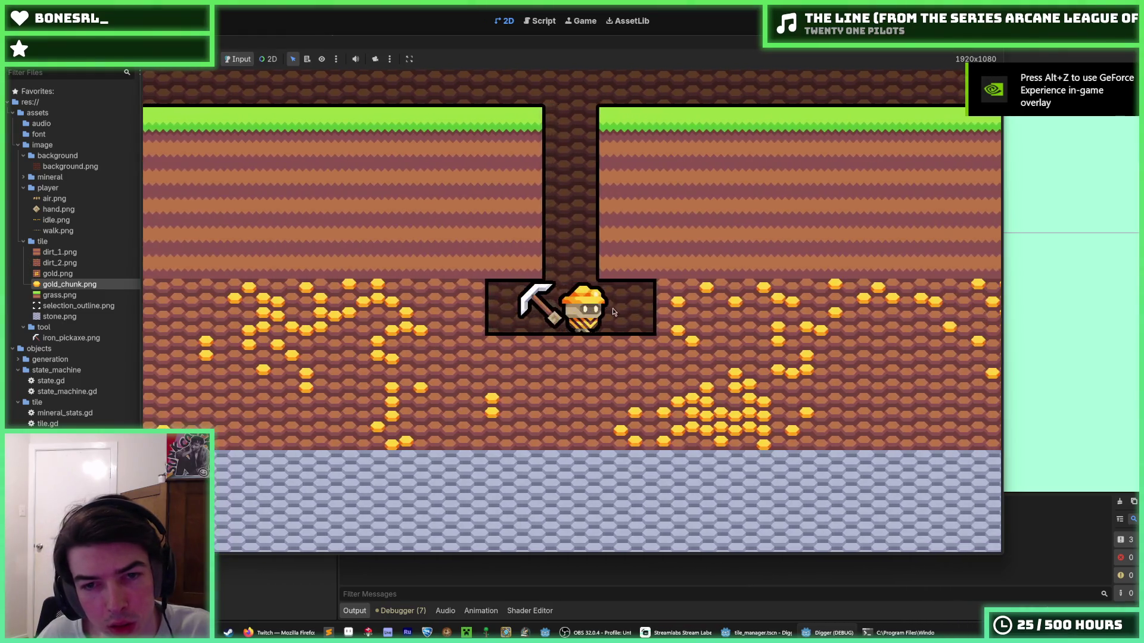
{"action": "key", "text": "a"}
{"action": "key", "text": "d"}
{"action": "key", "text": "a"}
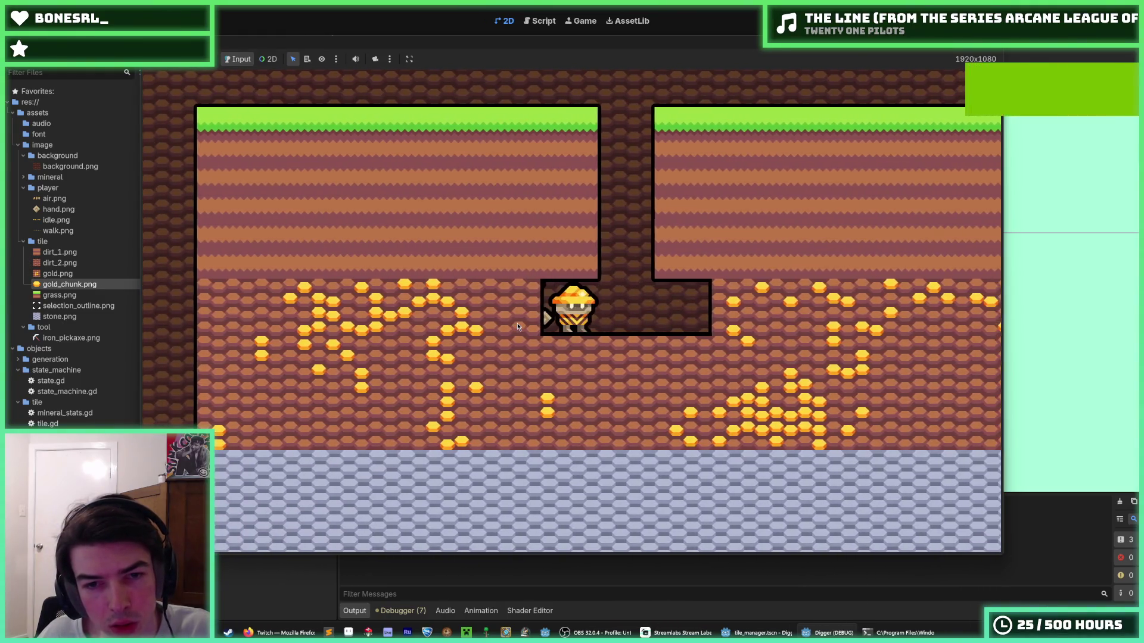
- Mine tiles left, above, below and right into stone, then stop the game
{"action": "left_click", "coordinate": [508, 327]}
{"action": "key", "text": "a"}
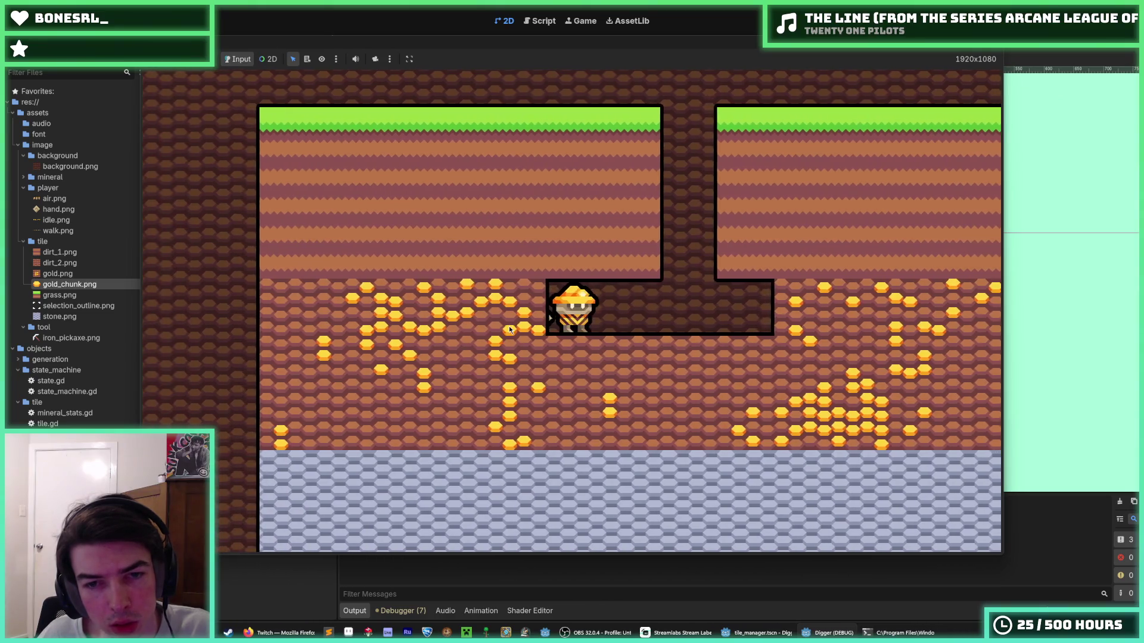
{"action": "left_click", "coordinate": [509, 327]}
{"action": "left_click", "coordinate": [536, 212]}
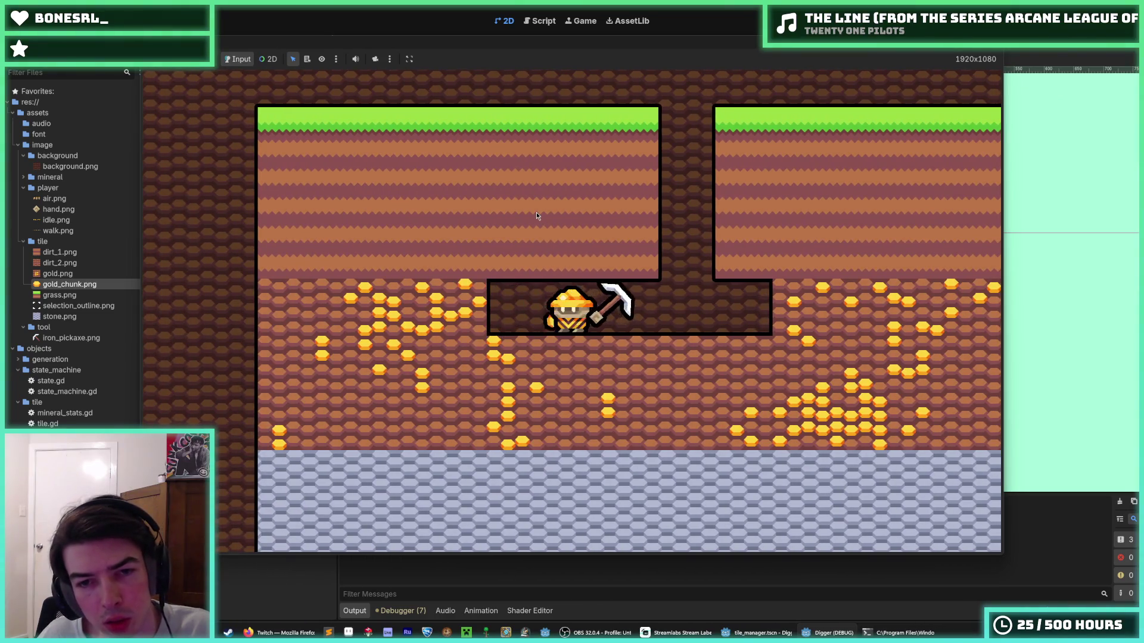
{"action": "key", "text": "a"}
{"action": "left_click", "coordinate": [551, 428]}
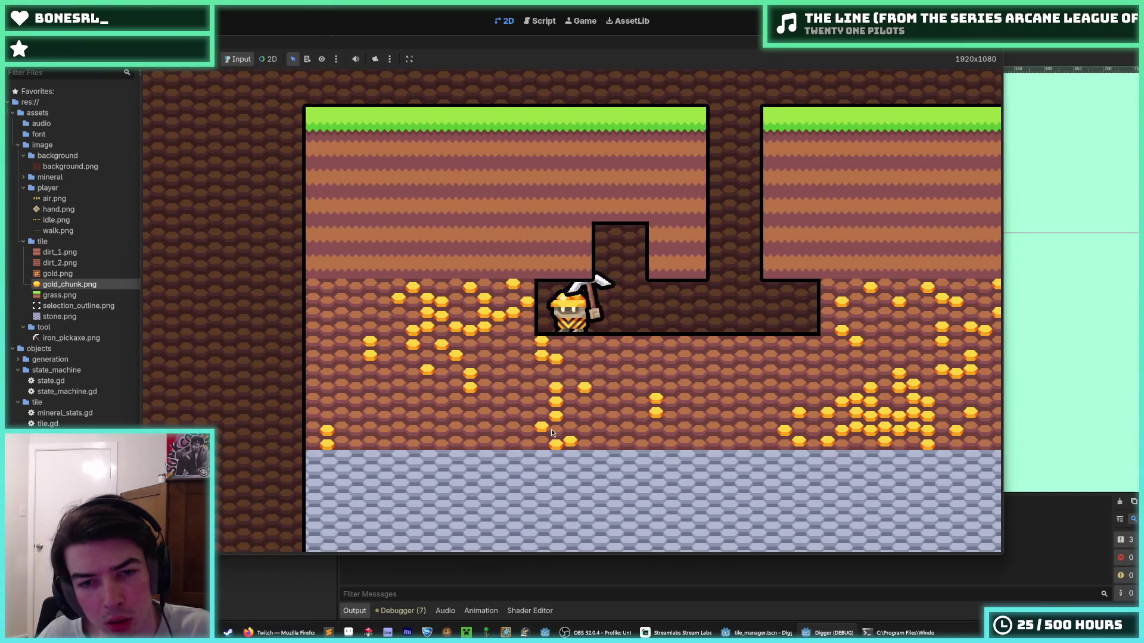
{"action": "left_click", "coordinate": [633, 313]}
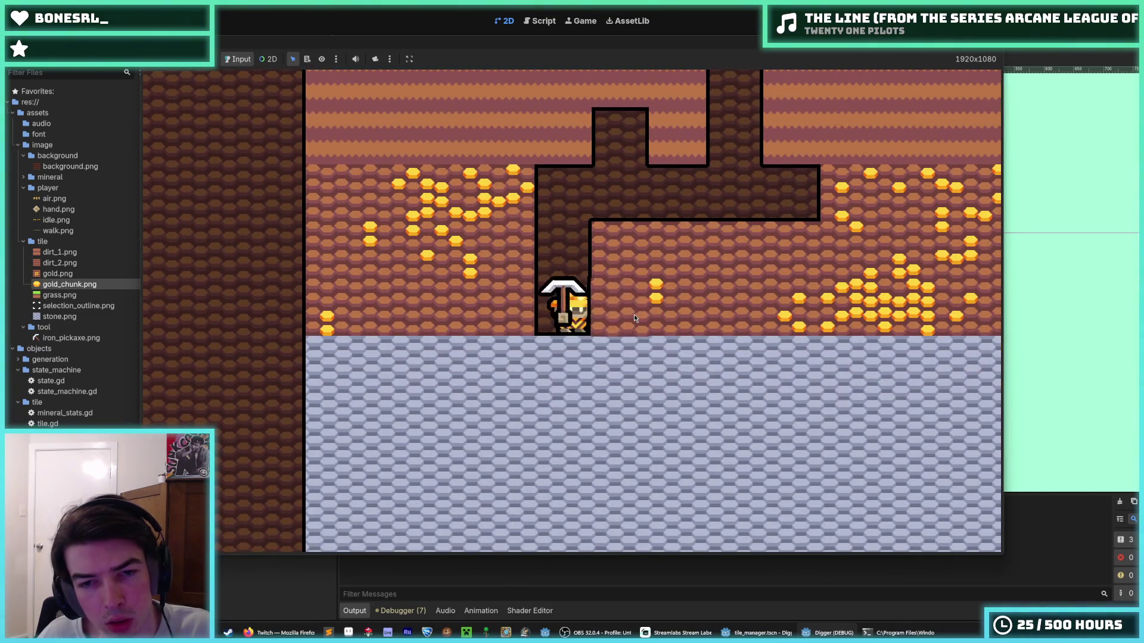
{"action": "key", "text": "d"}
{"action": "left_click", "coordinate": [651, 301]}
{"action": "key", "text": "d"}
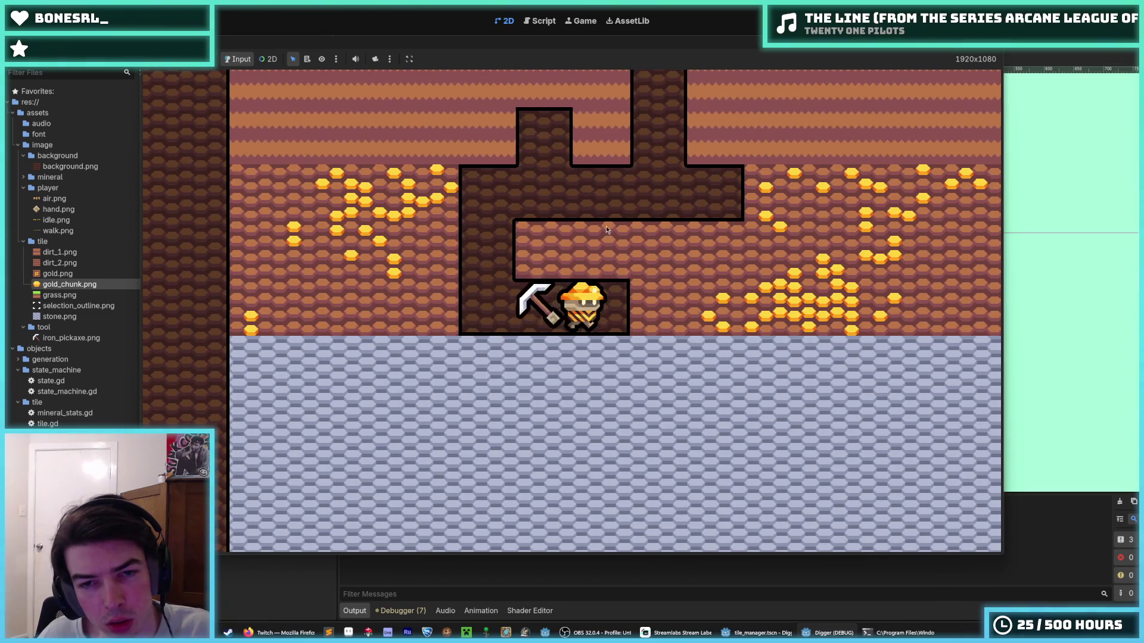
{"action": "left_click", "coordinate": [596, 225]}
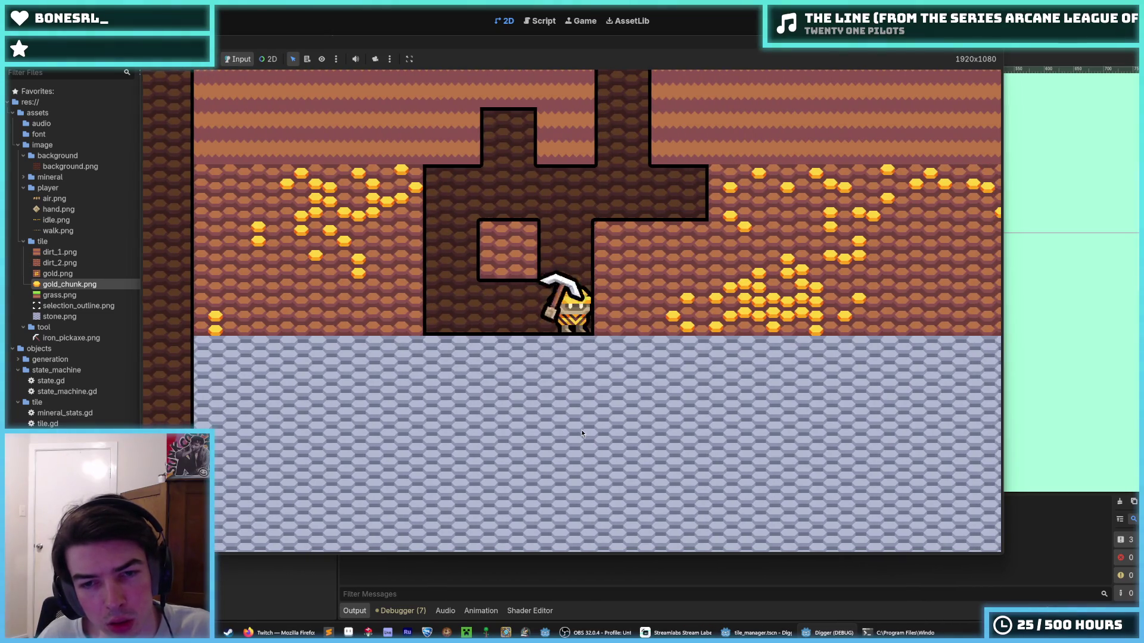
{"action": "left_click", "coordinate": [582, 434]}
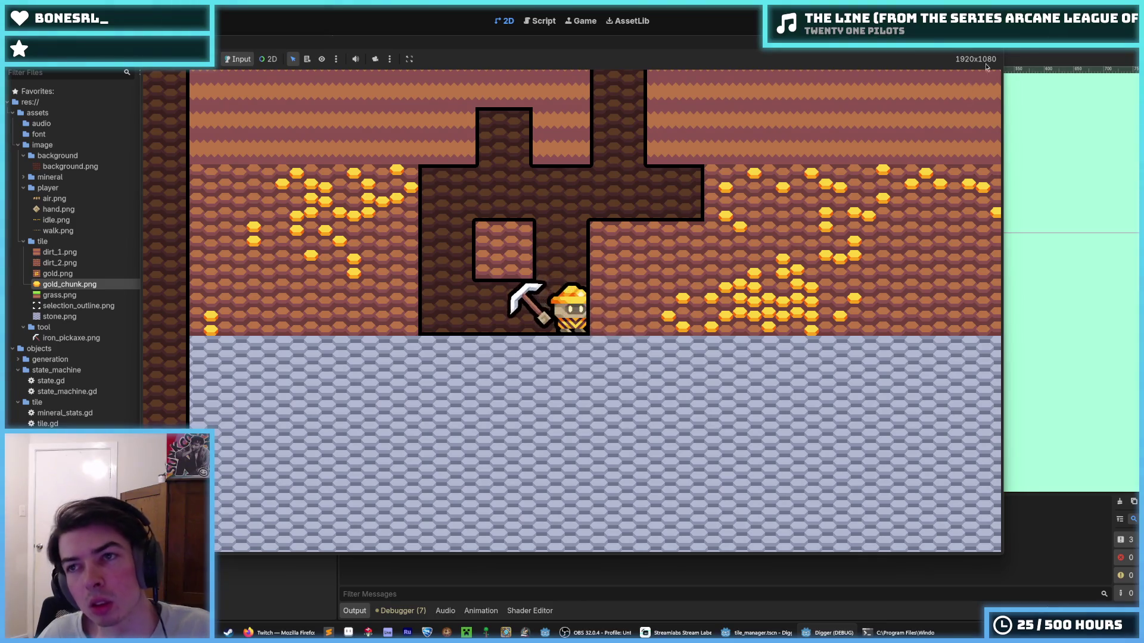
{"action": "key", "text": "F8"}
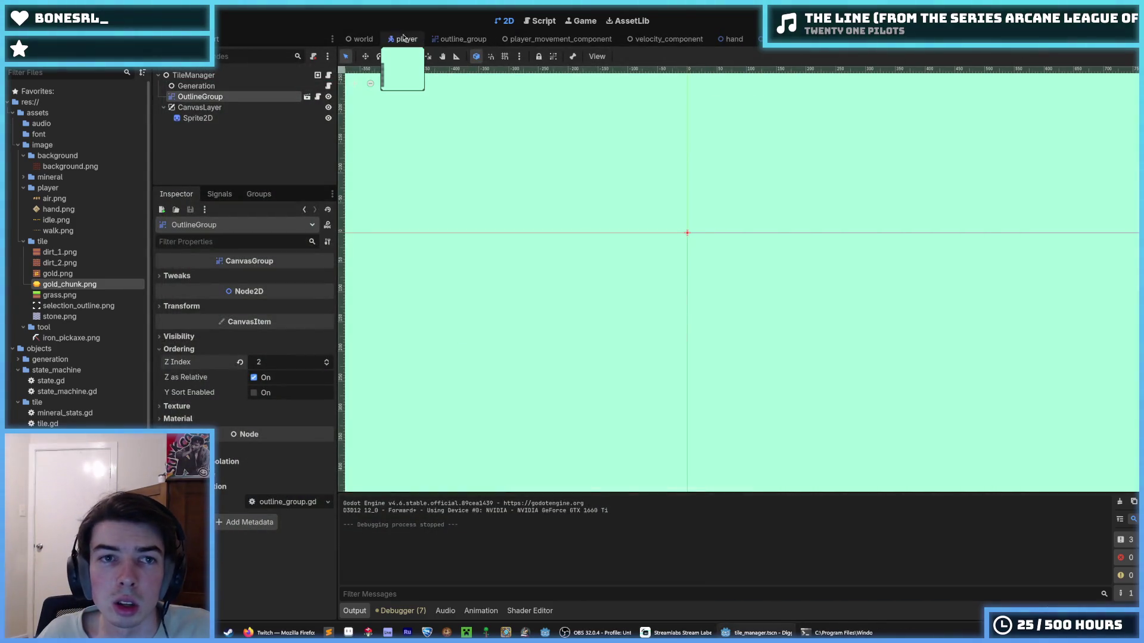
- Inspect the player scene's CollectArea, Hand, OutlineGroup and Sprite nodes
{"action": "left_click", "coordinate": [403, 38]}
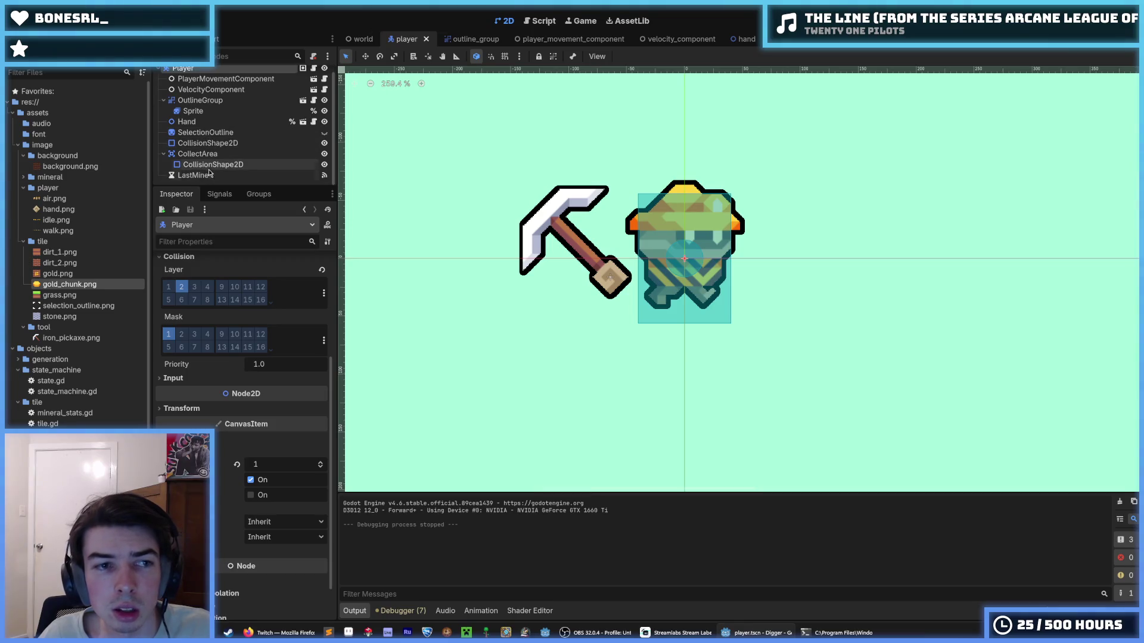
{"action": "left_click", "coordinate": [208, 153]}
{"action": "left_click", "coordinate": [208, 122]}
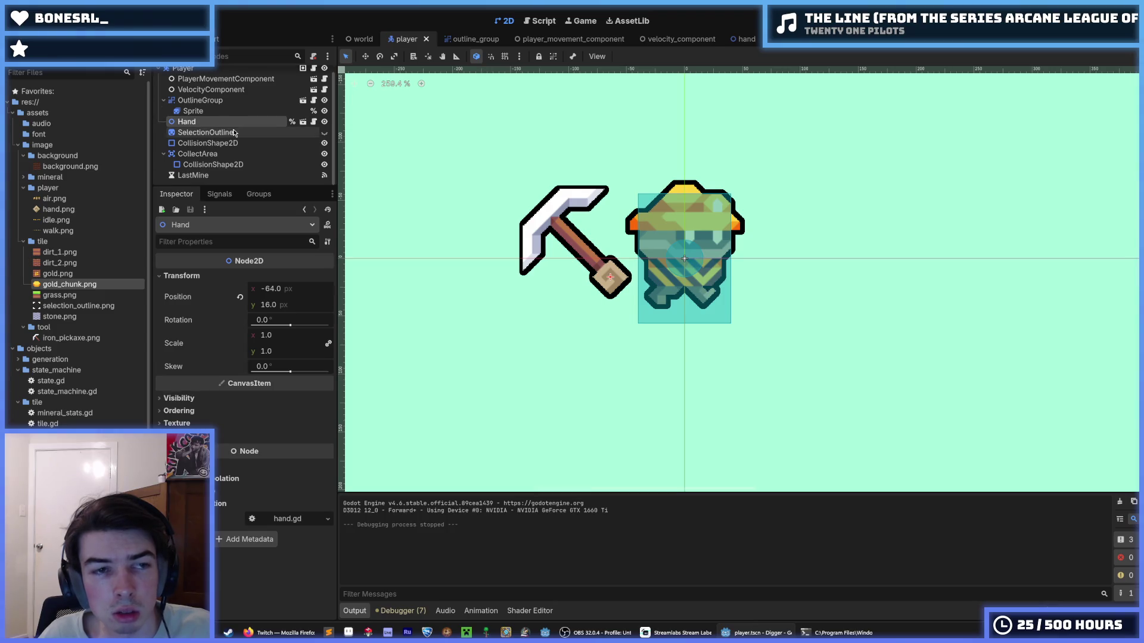
{"action": "scroll", "scroll_direction": "up", "scroll_amount": 3}
{"action": "left_click", "coordinate": [201, 109]}
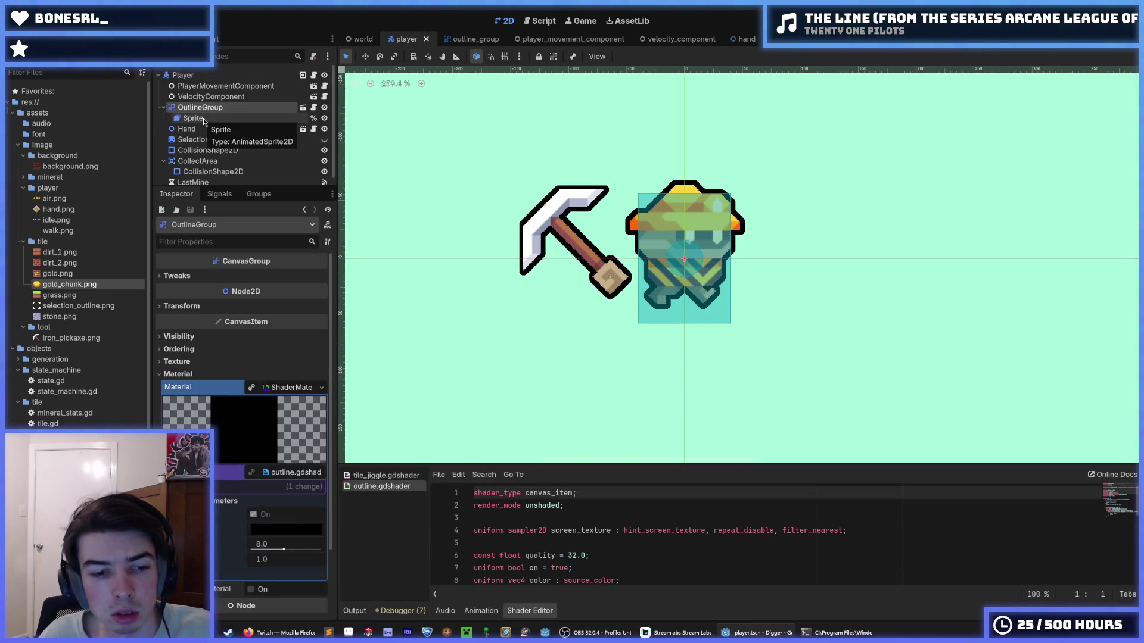
{"action": "left_click", "coordinate": [197, 118]}
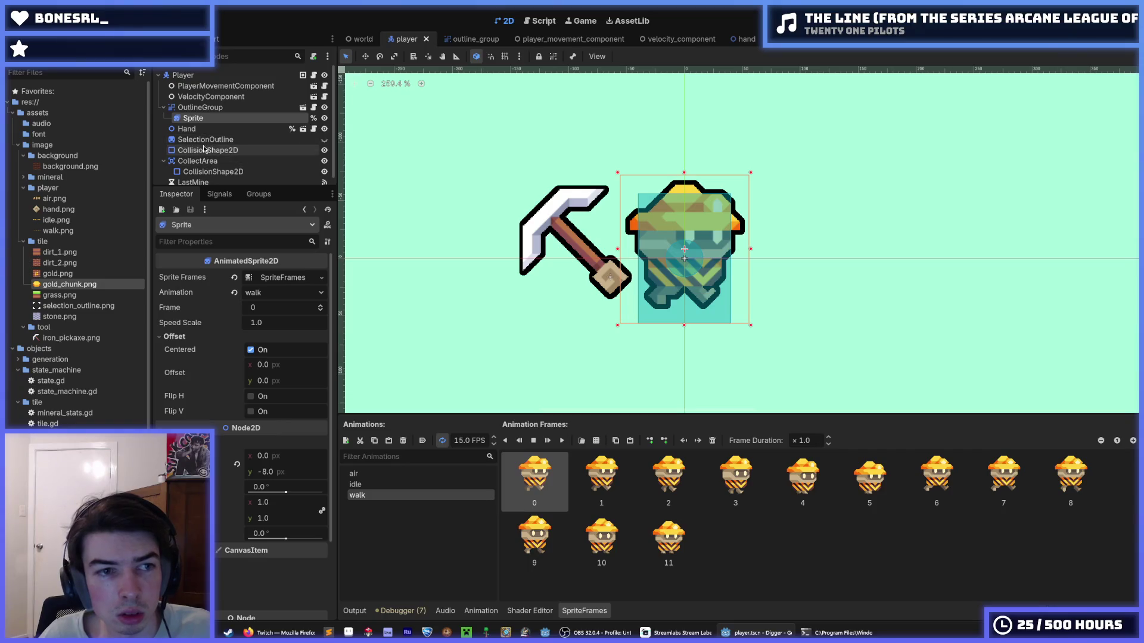
{"action": "left_click", "coordinate": [210, 130]}
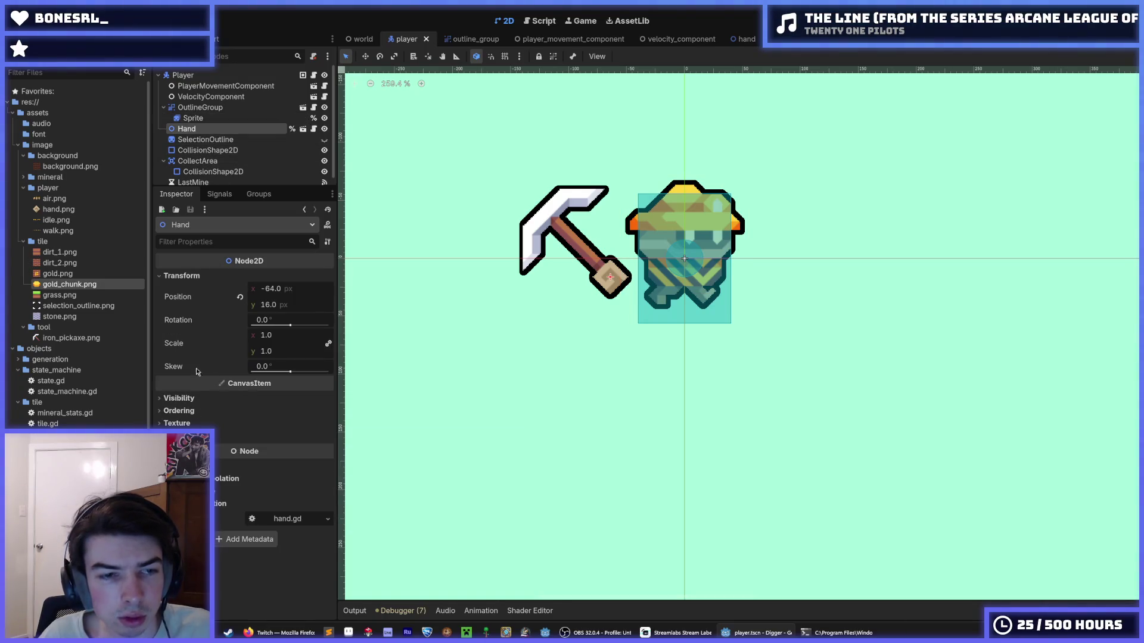
- Set the hand scene's OutlineGroup Z Index to 3, then save and run the game
{"action": "left_click", "coordinate": [312, 129]}
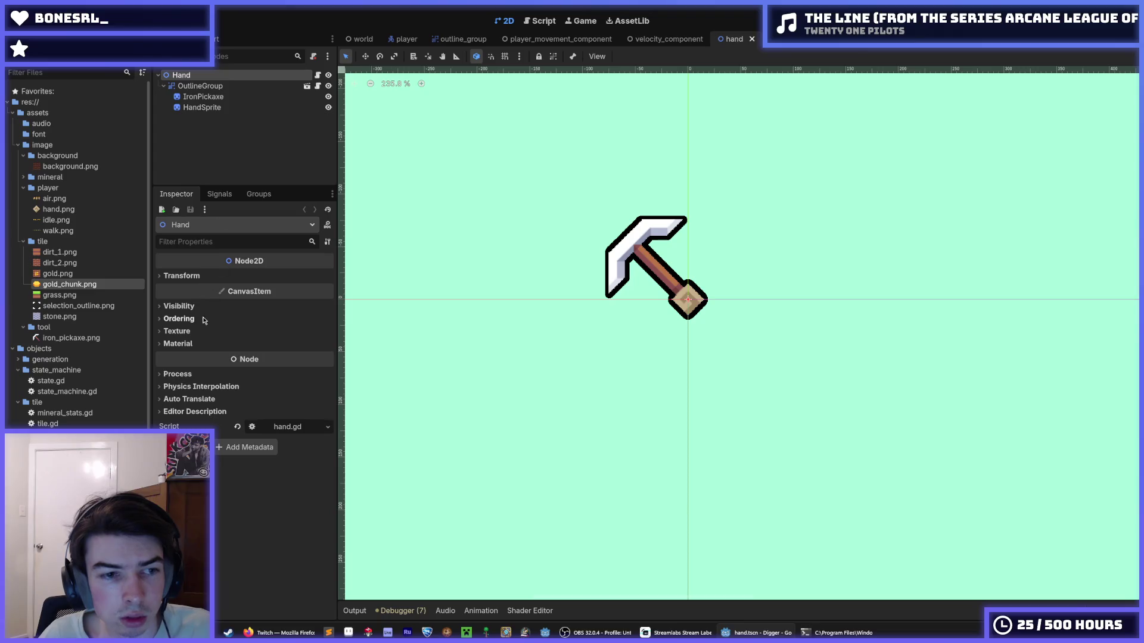
{"action": "left_click", "coordinate": [204, 320]}
{"action": "left_click", "coordinate": [203, 319]}
{"action": "left_click", "coordinate": [200, 85]}
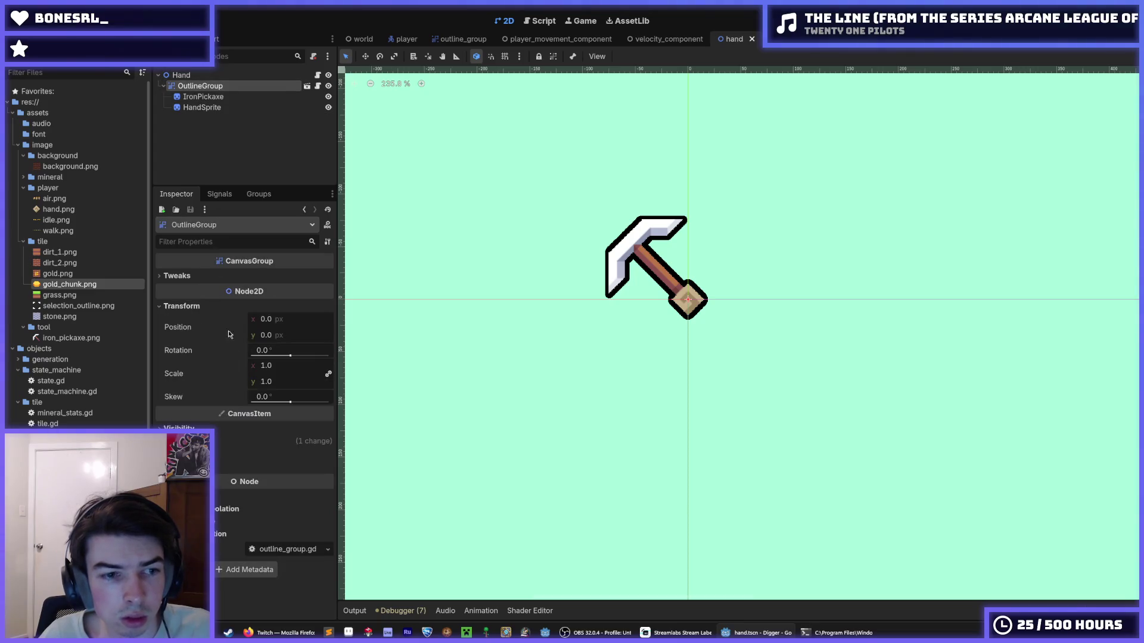
{"action": "left_click", "coordinate": [298, 440]}
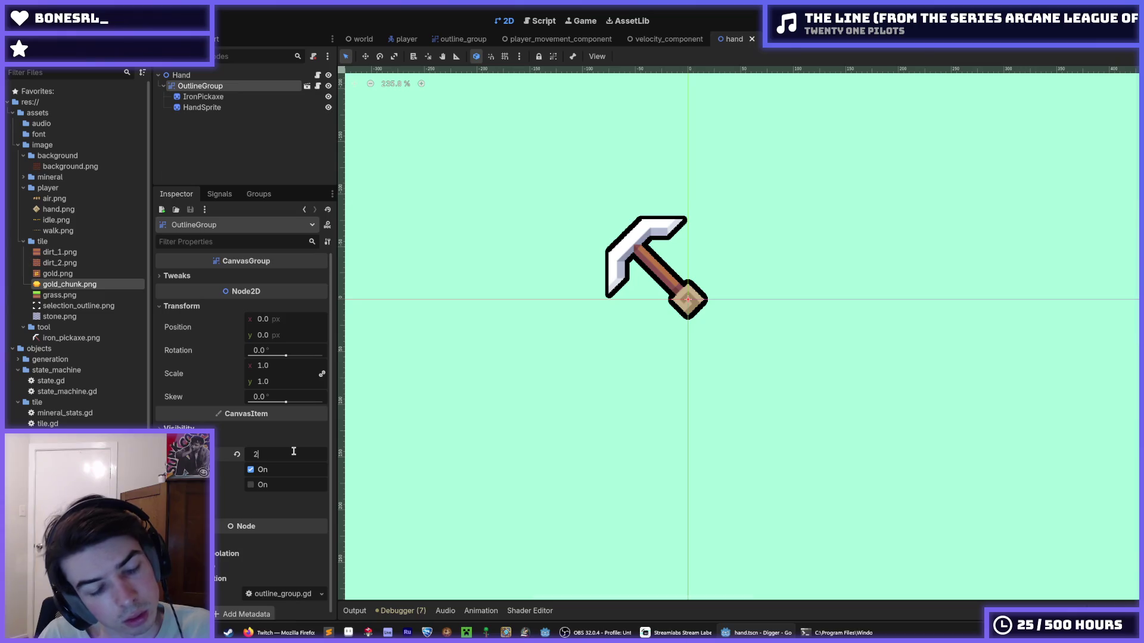
{"action": "scroll", "scroll_direction": "up", "scroll_amount": 3}
{"action": "key", "text": "F5"}
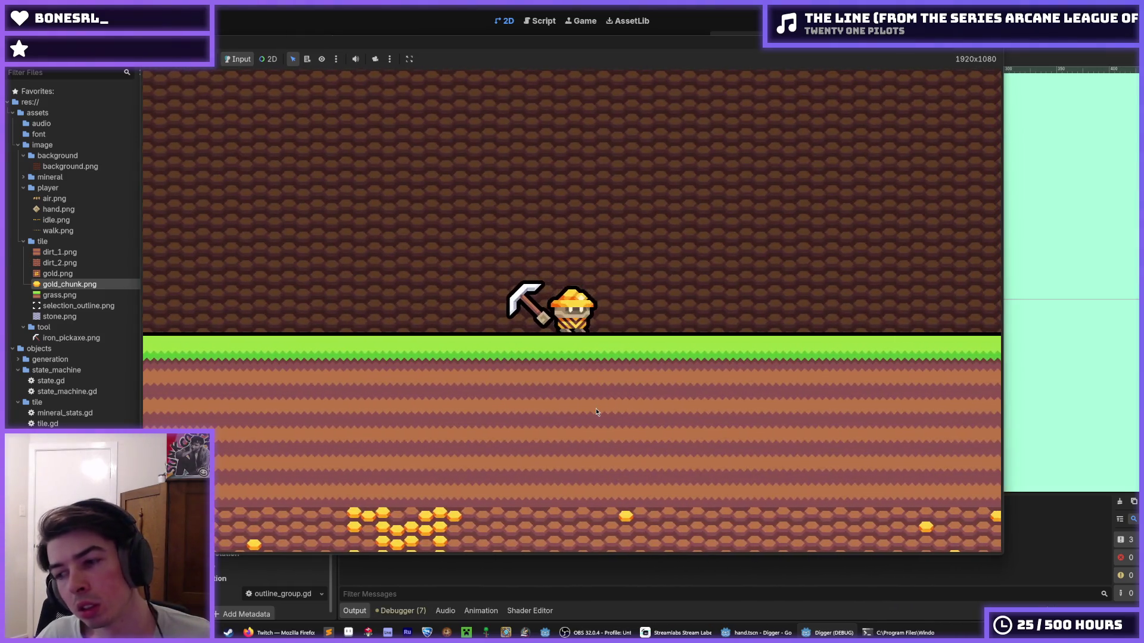
- Dig down through the grass and dirt, then mine leftward through the gold tiles
{"action": "left_click", "coordinate": [578, 409]}
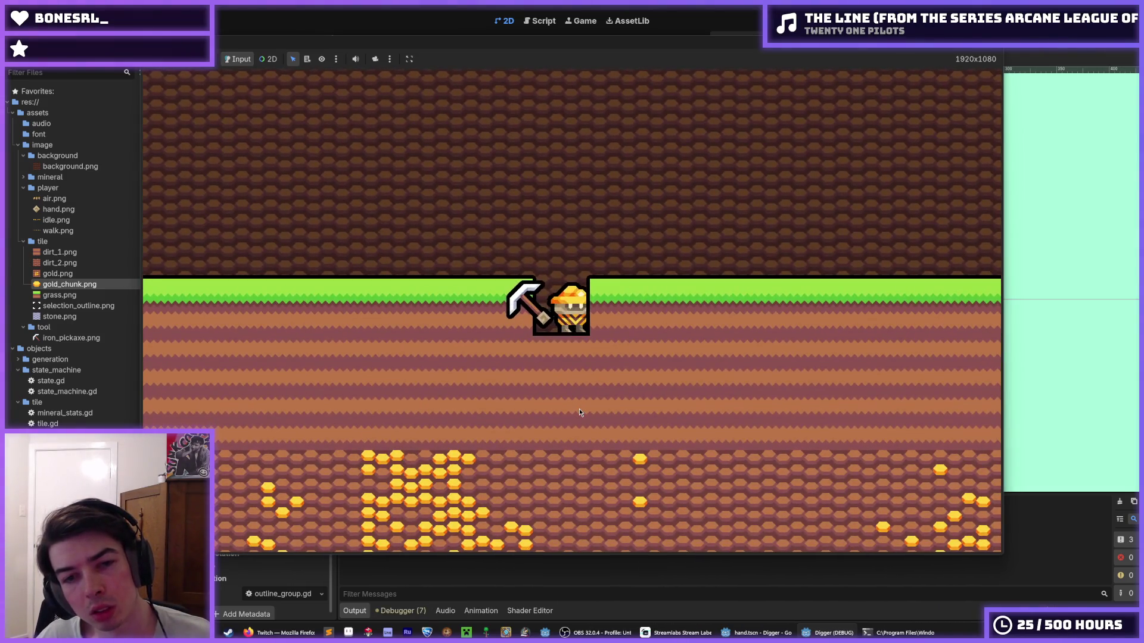
{"action": "left_click", "coordinate": [579, 409]}
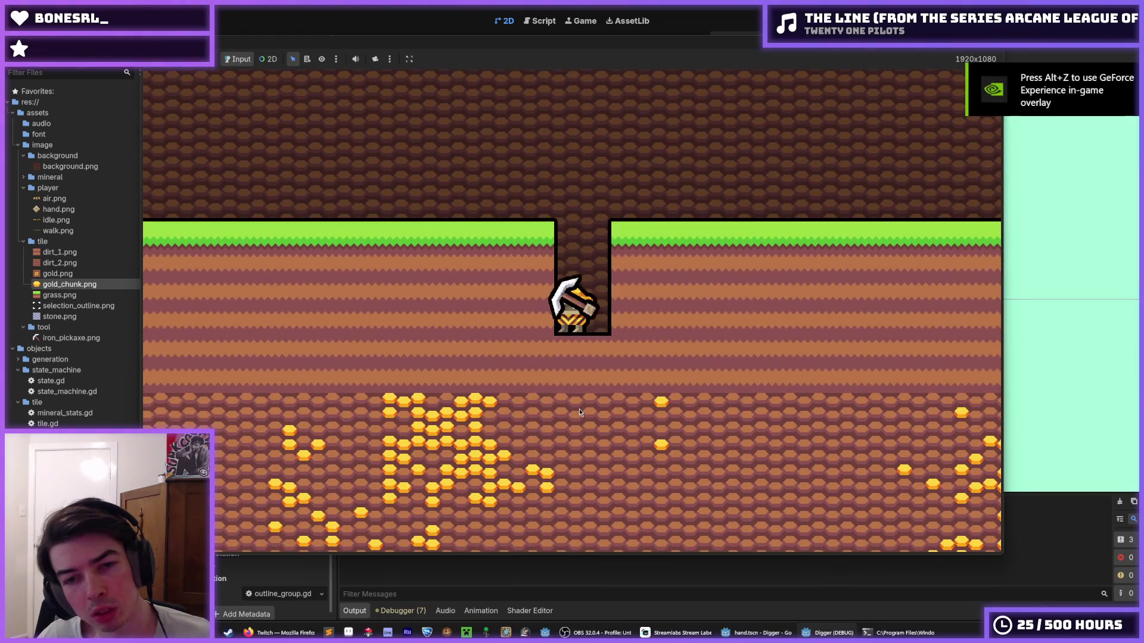
{"action": "left_click", "coordinate": [579, 409]}
{"action": "left_click", "coordinate": [637, 325]}
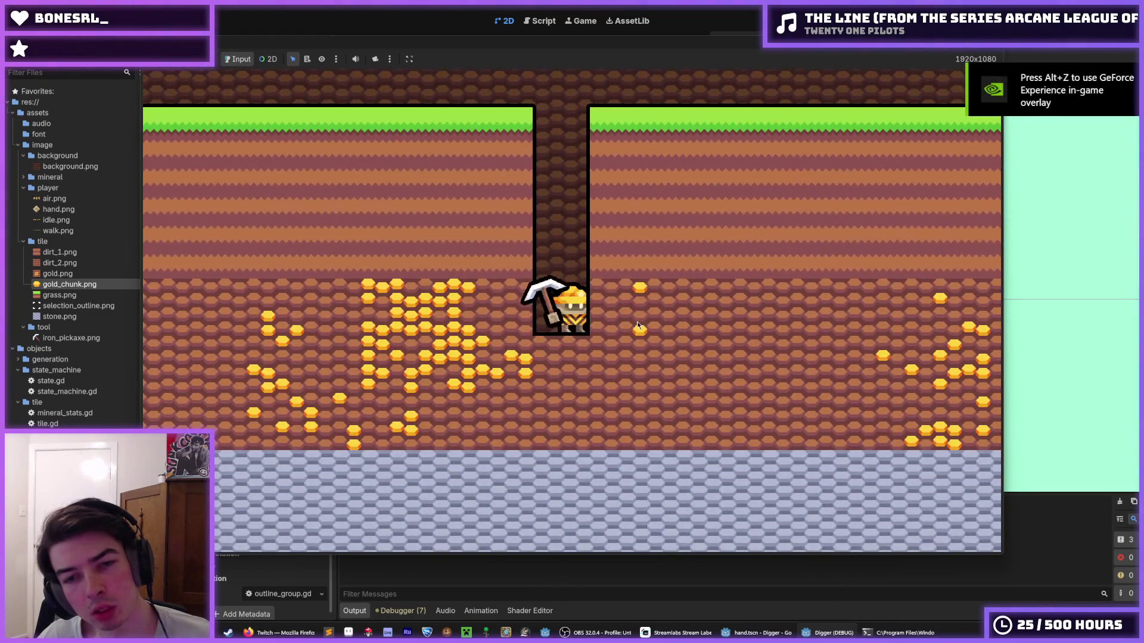
{"action": "key", "text": "d"}
{"action": "key", "text": "a"}
{"action": "left_click", "coordinate": [427, 321]}
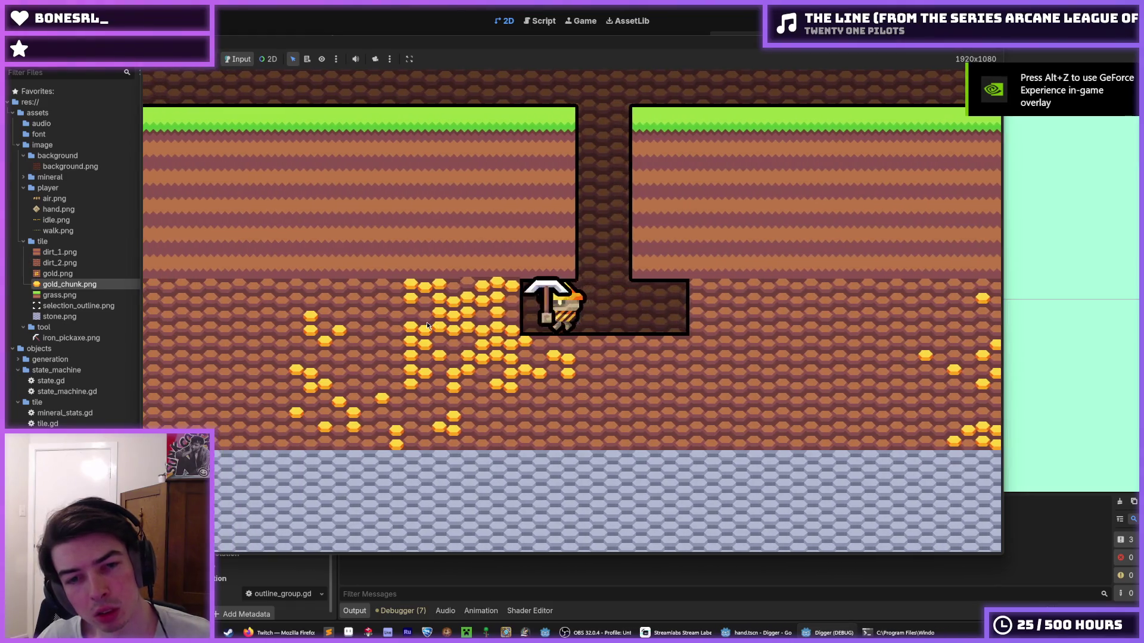
{"action": "left_click", "coordinate": [426, 322]}
{"action": "left_click", "coordinate": [427, 322]}
{"action": "key", "text": "a"}
{"action": "left_click", "coordinate": [427, 322]}
{"action": "left_click", "coordinate": [426, 322]}
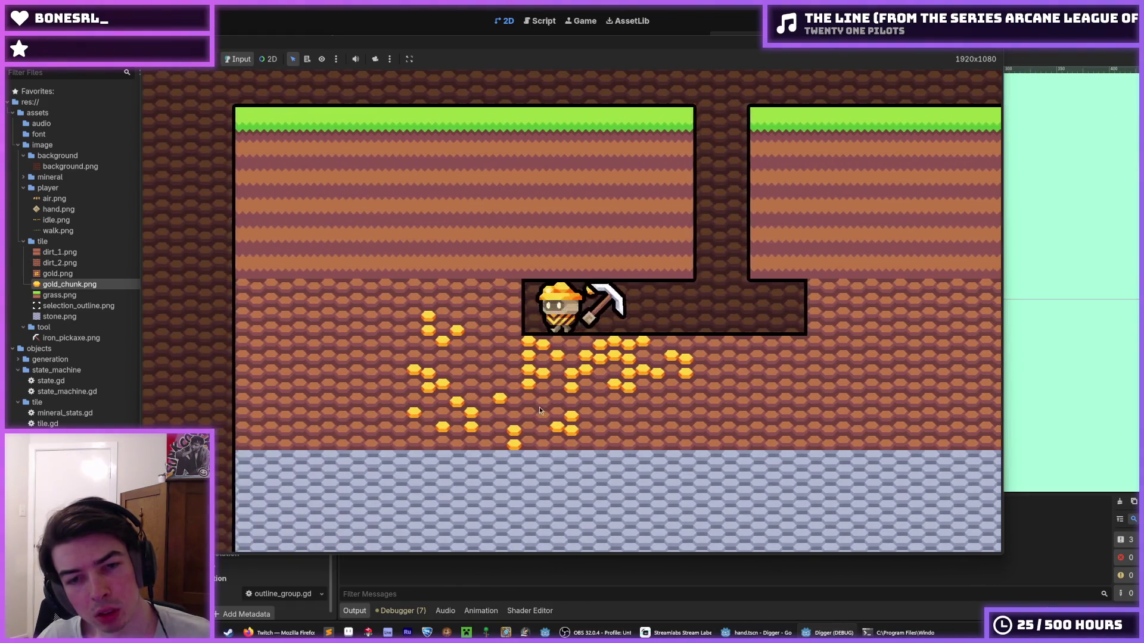
{"action": "key", "text": "a"}
- Dig into the gold row, clearing tiles to the left, right and overhead
{"action": "left_click", "coordinate": [561, 423]}
{"action": "left_click", "coordinate": [712, 334]}
{"action": "key", "text": "d"}
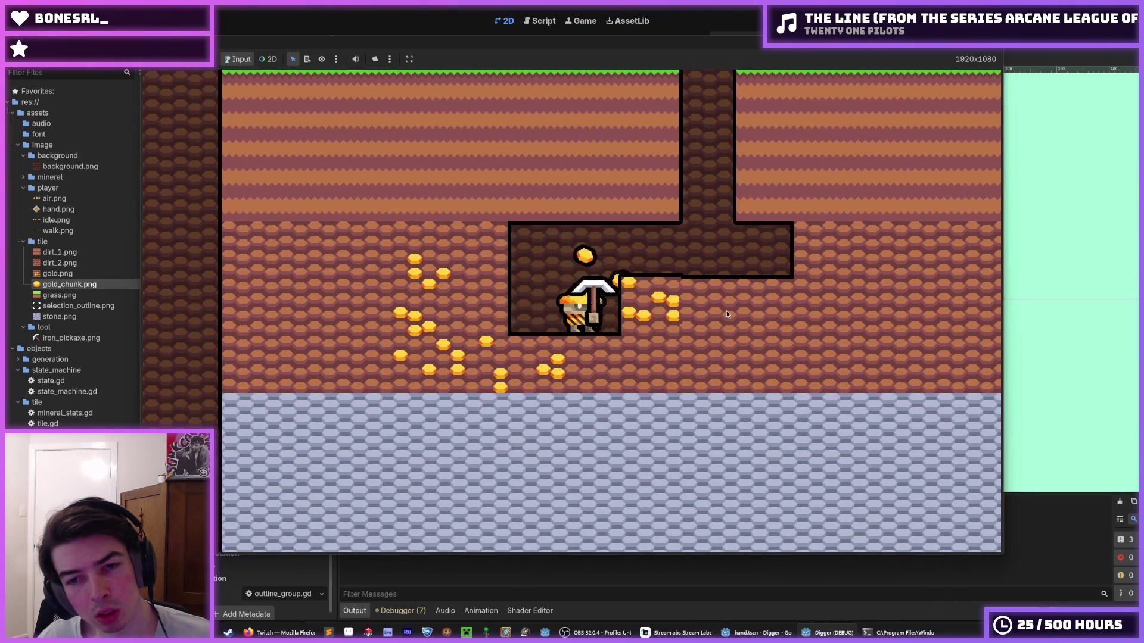
{"action": "left_click", "coordinate": [725, 316]}
{"action": "left_click", "coordinate": [568, 464]}
{"action": "left_click", "coordinate": [378, 345]}
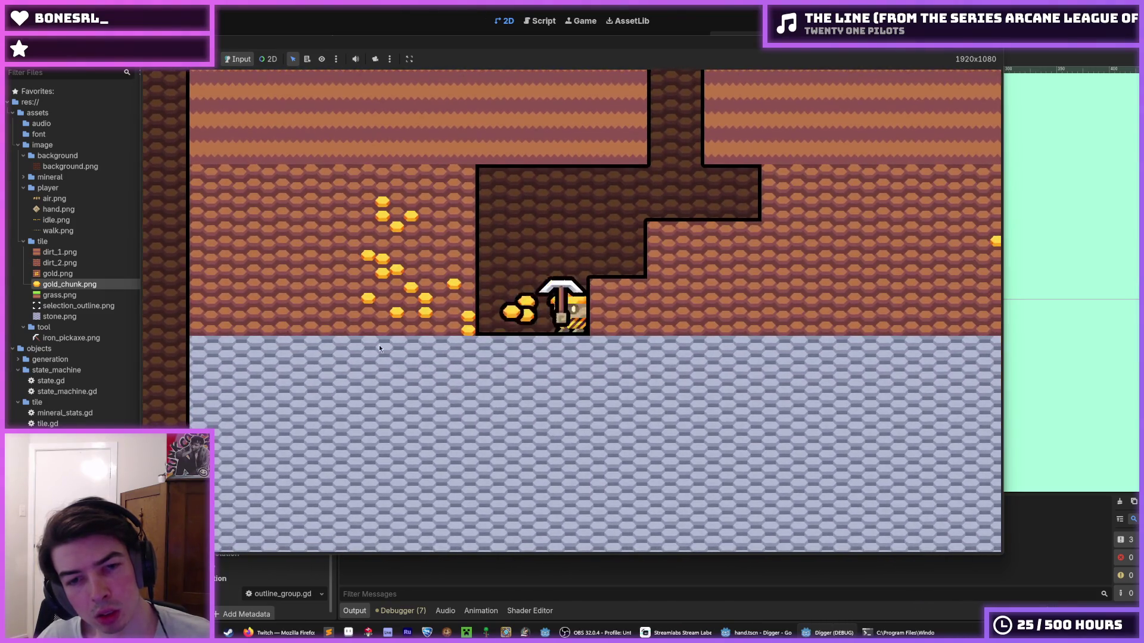
{"action": "key", "text": "a"}
{"action": "left_click", "coordinate": [373, 305]}
{"action": "key", "text": "a"}
{"action": "left_click", "coordinate": [506, 160]}
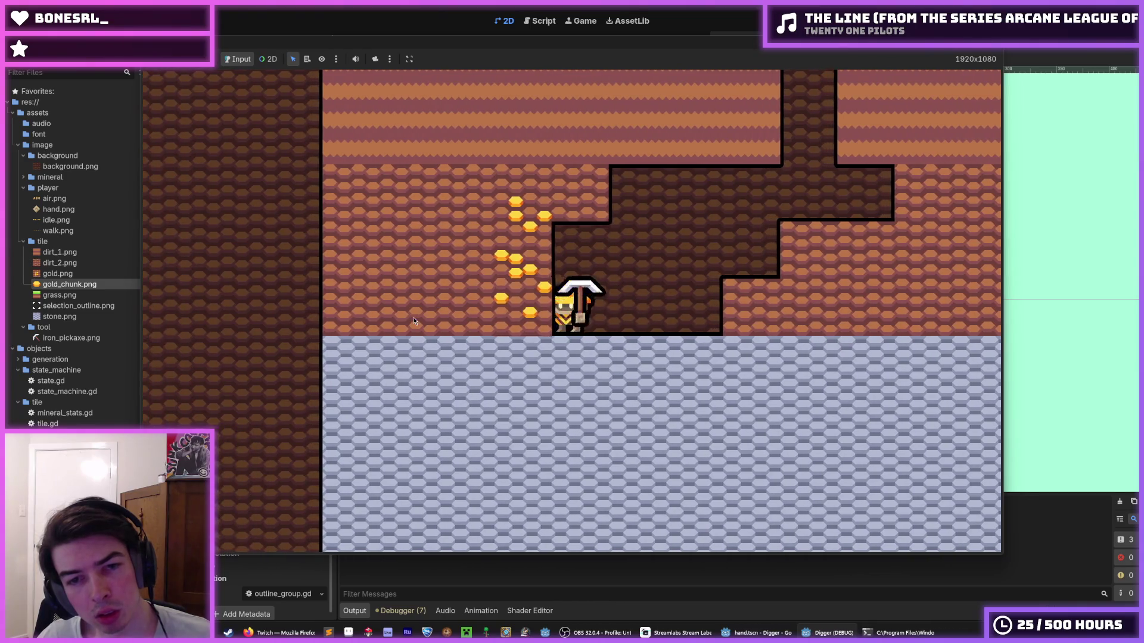
{"action": "left_click", "coordinate": [414, 321]}
{"action": "key", "text": "a"}
{"action": "left_click", "coordinate": [554, 142]}
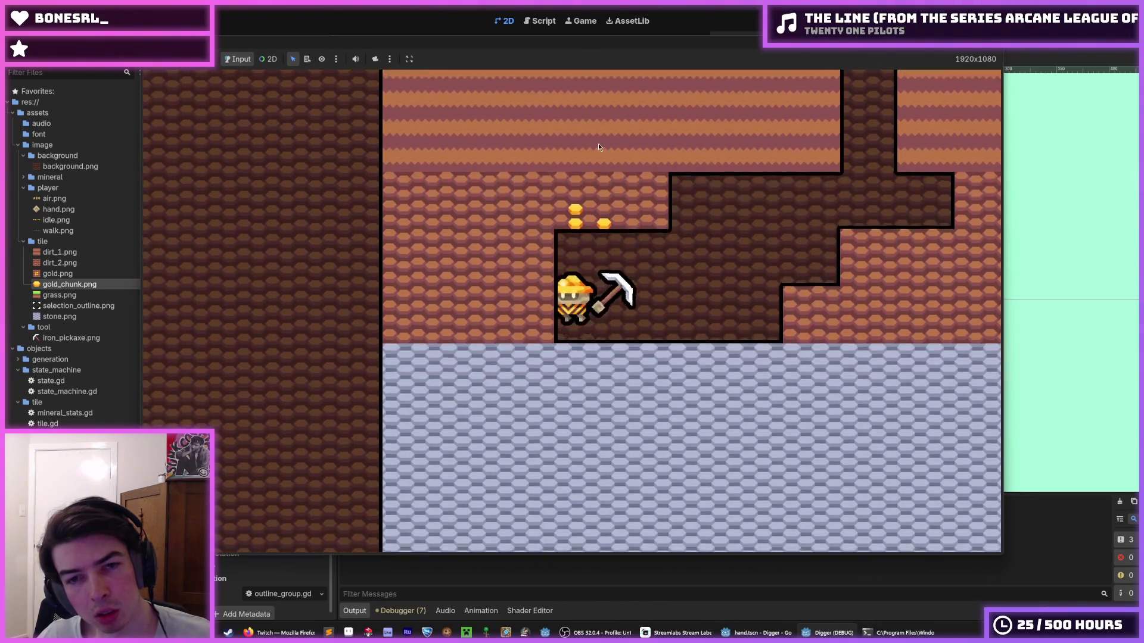
{"action": "left_click", "coordinate": [598, 145]}
- Jump and walk the miner while clearing dirt above and to the right, climbing the shaft
{"action": "key", "text": "space"}
{"action": "key", "text": "d"}
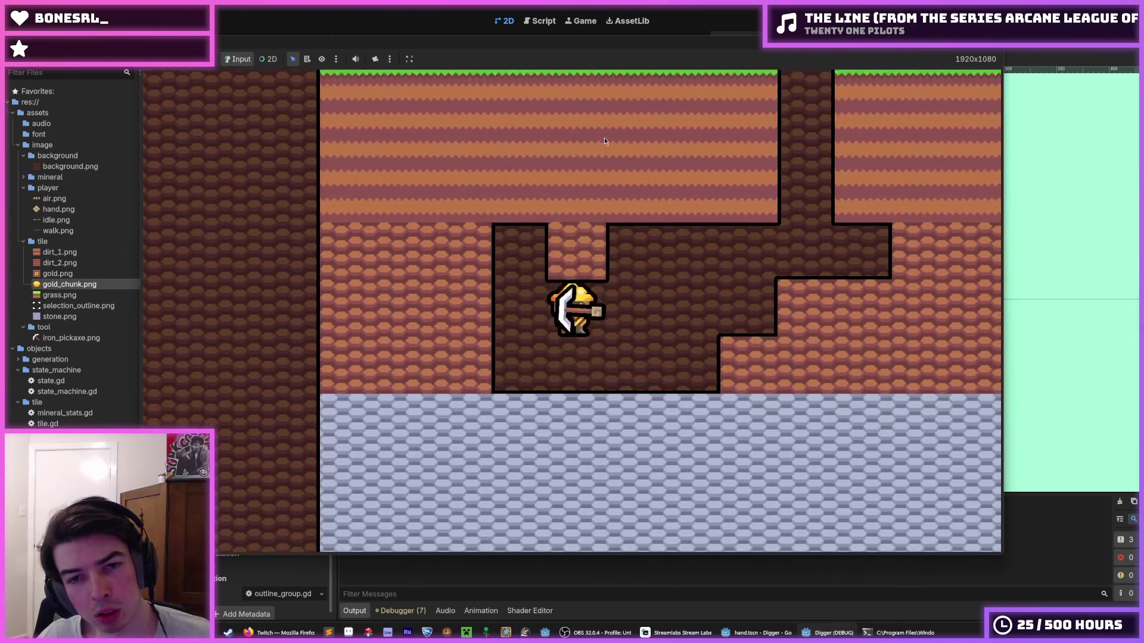
{"action": "key", "text": "a"}
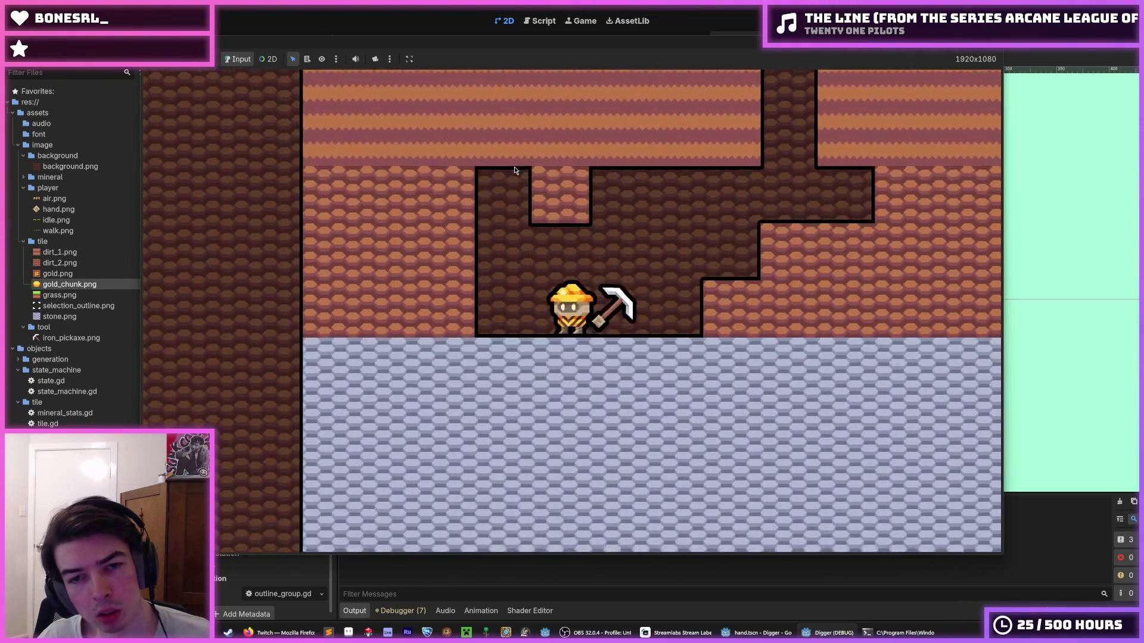
{"action": "left_click", "coordinate": [532, 175]}
{"action": "key", "text": "d"}
{"action": "left_click", "coordinate": [811, 274]}
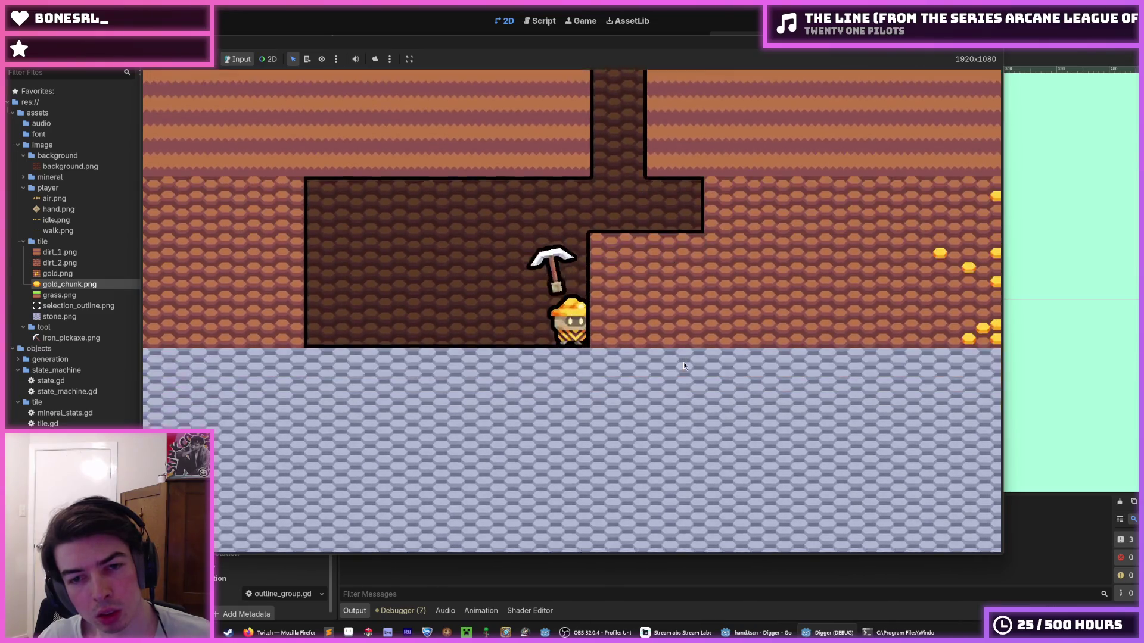
{"action": "key", "text": "a"}
{"action": "left_click", "coordinate": [588, 235]}
{"action": "key", "text": "d"}
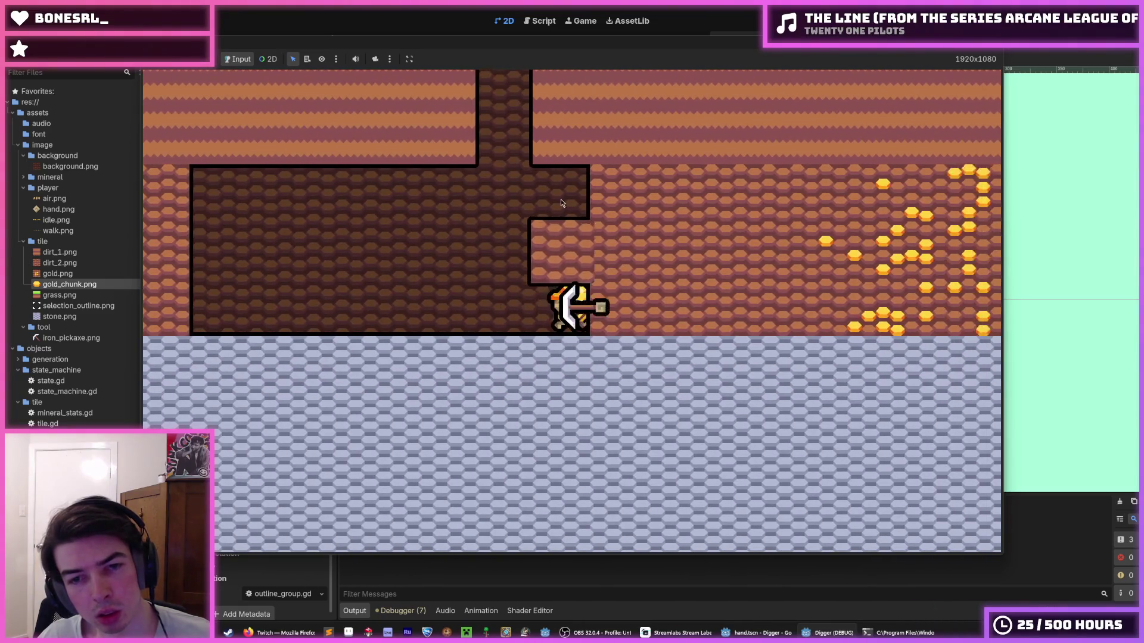
{"action": "left_click", "coordinate": [731, 313]}
{"action": "key", "text": "d"}
{"action": "key", "text": "d"}
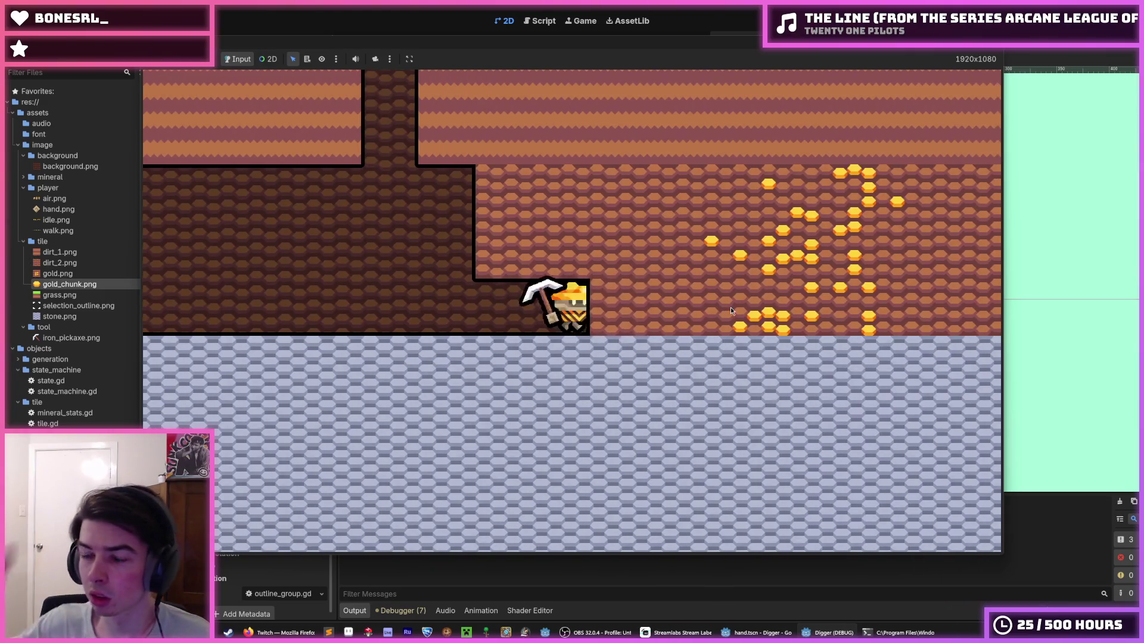
{"action": "left_click", "coordinate": [731, 306]}
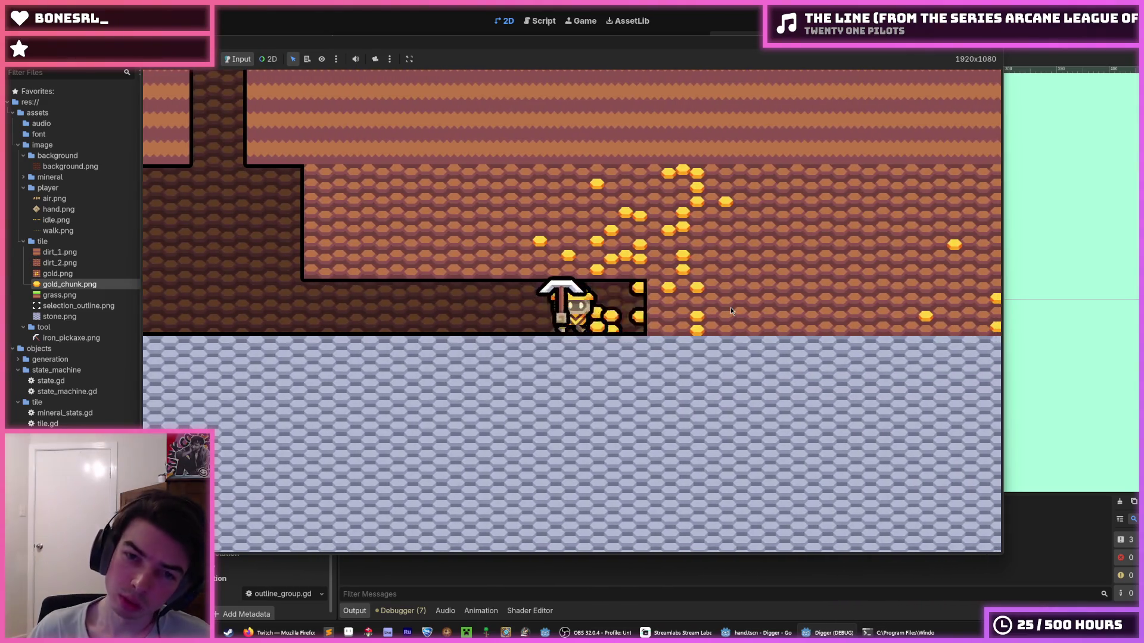
{"action": "key", "text": "d"}
{"action": "left_click", "coordinate": [567, 218]}
{"action": "left_click", "coordinate": [566, 219]}
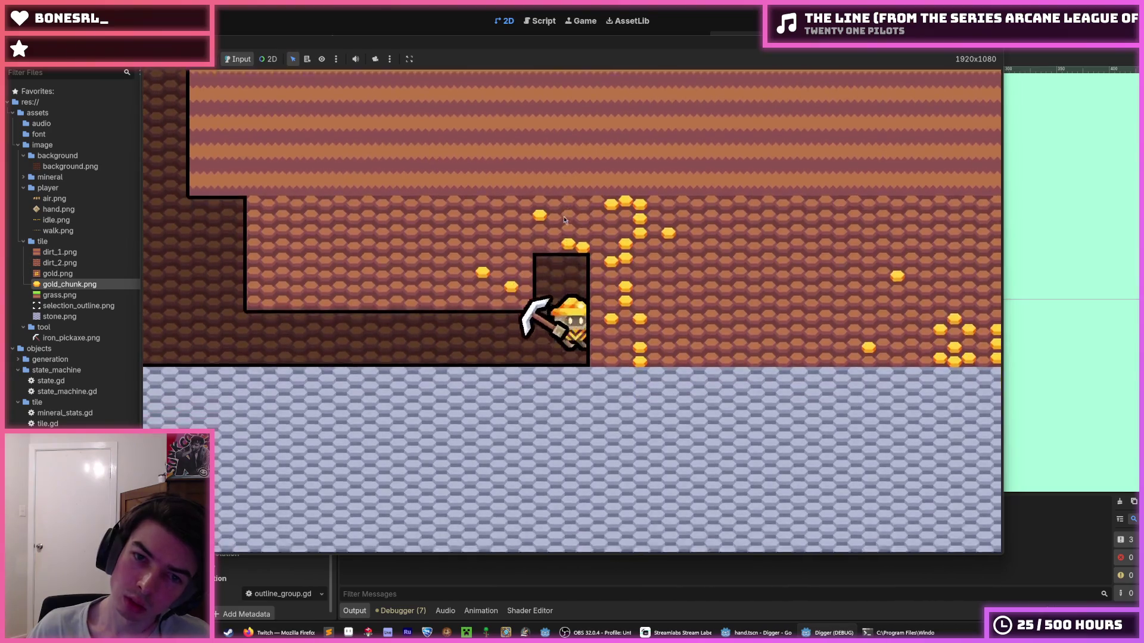
{"action": "key", "text": "w"}
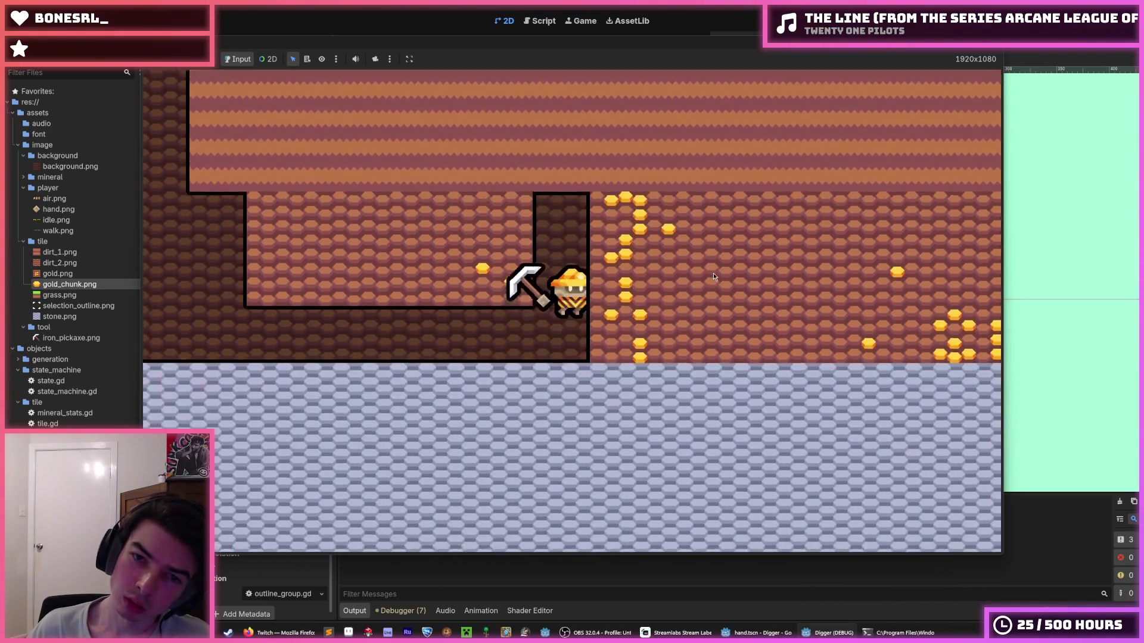
{"action": "left_click", "coordinate": [713, 272]}
{"action": "key", "text": "w"}
{"action": "key", "text": "d"}
- Dig two tiles down, then tunnel right through the gold-rich dirt
{"action": "left_click", "coordinate": [555, 439]}
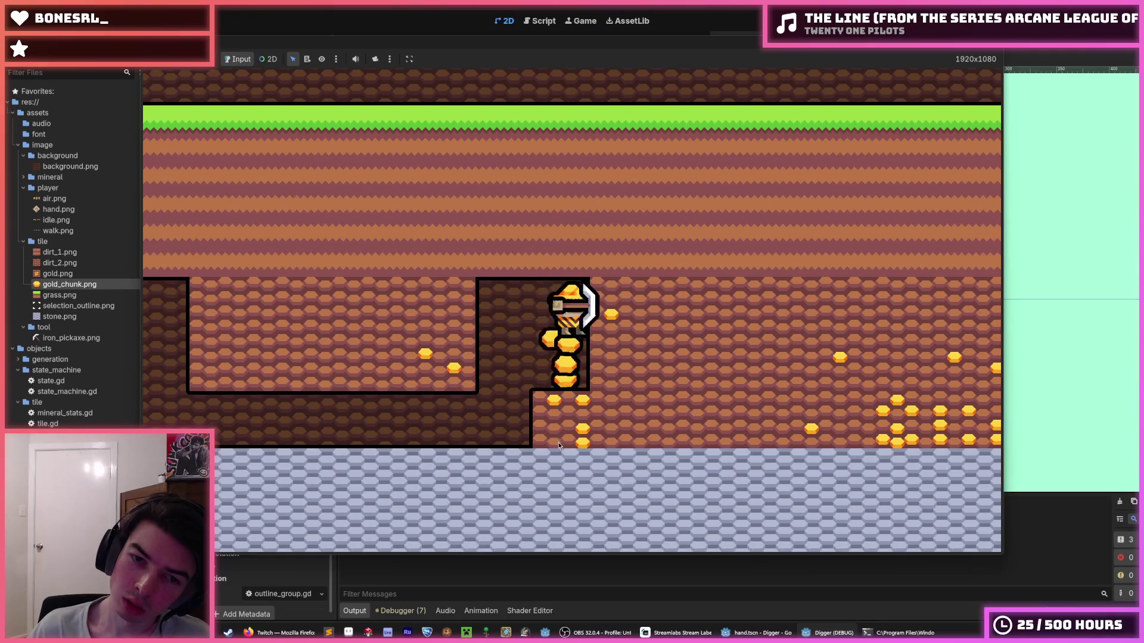
{"action": "left_click", "coordinate": [559, 442]}
{"action": "left_click", "coordinate": [787, 314]}
{"action": "key", "text": "d"}
{"action": "left_click", "coordinate": [787, 315]}
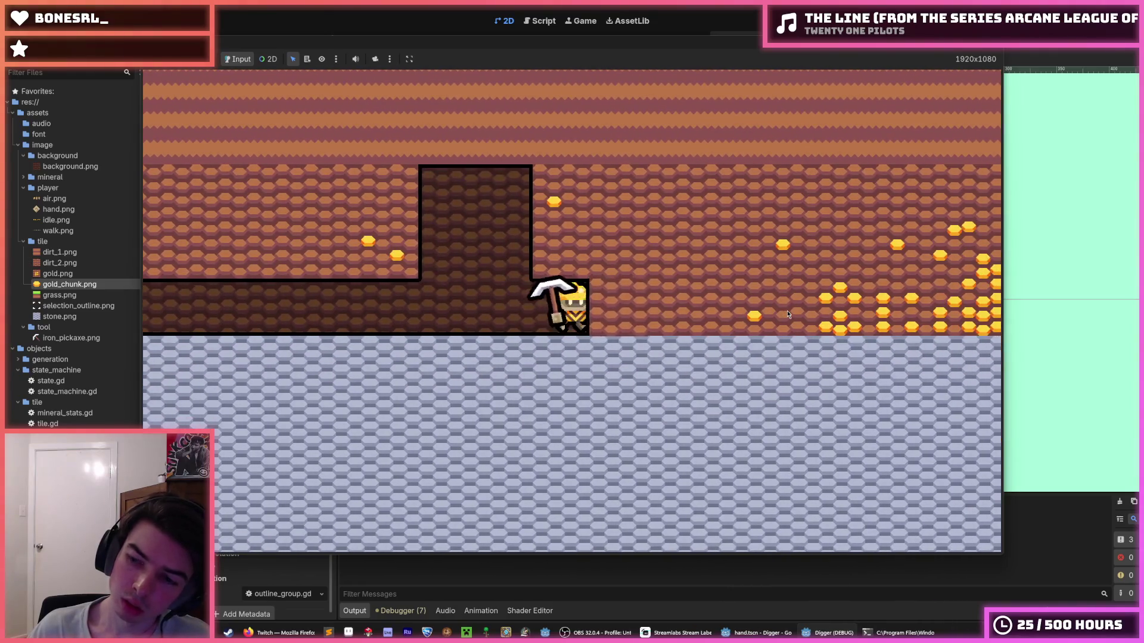
{"action": "left_click", "coordinate": [788, 314]}
{"action": "left_click", "coordinate": [787, 314]}
{"action": "left_click", "coordinate": [787, 315]}
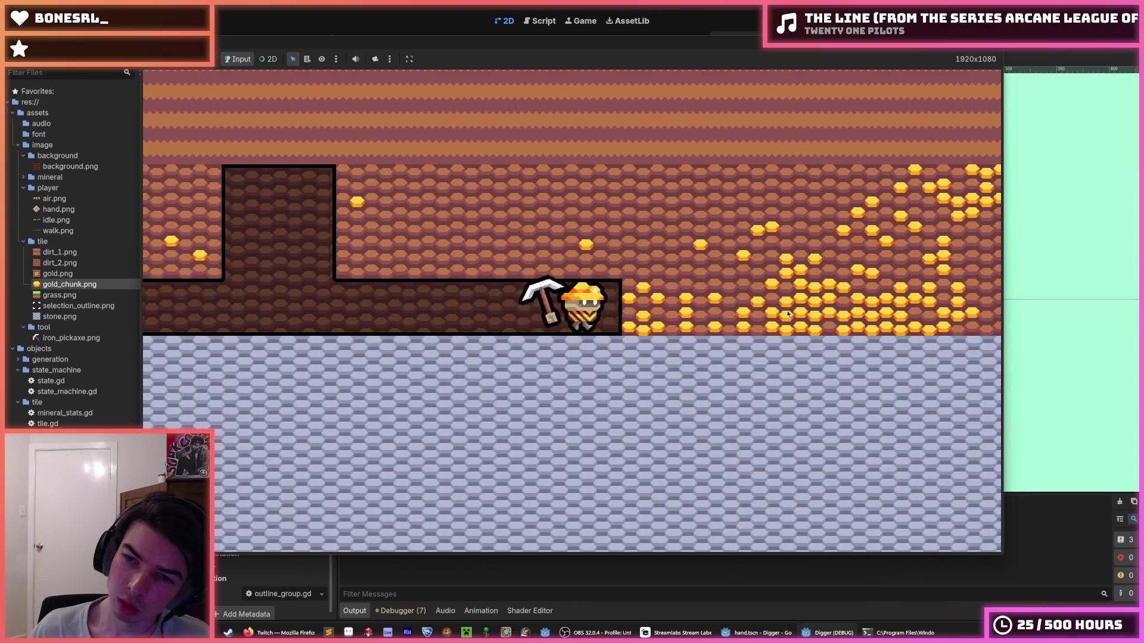
{"action": "left_click", "coordinate": [787, 315]}
{"action": "left_click", "coordinate": [788, 314]}
{"action": "left_click", "coordinate": [788, 315]}
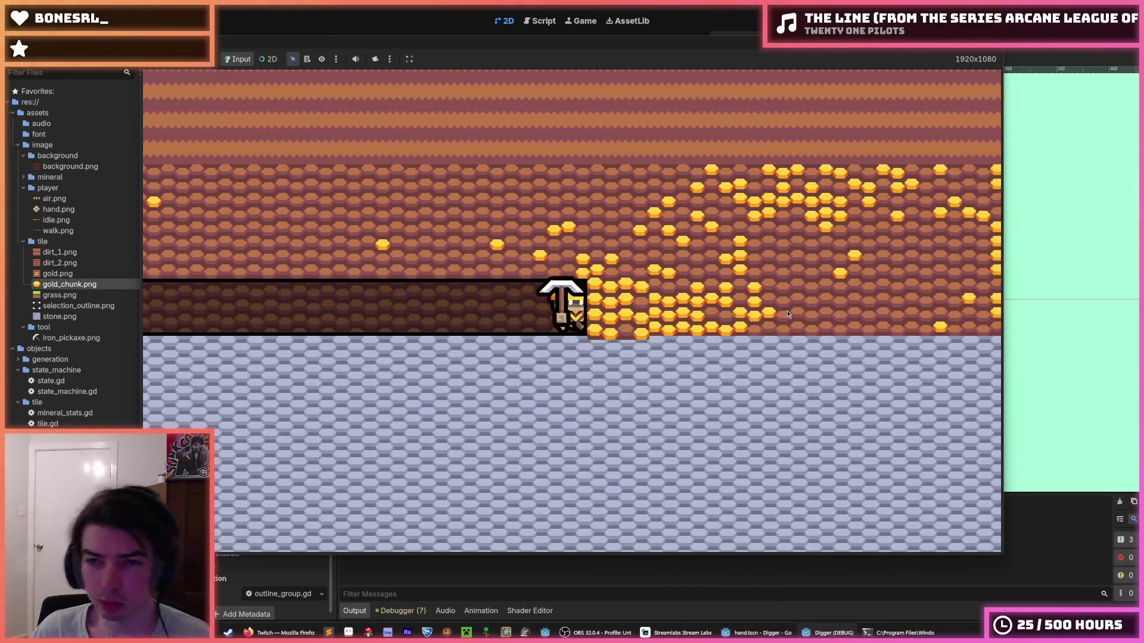
{"action": "left_click", "coordinate": [762, 304]}
{"action": "left_click", "coordinate": [707, 284]}
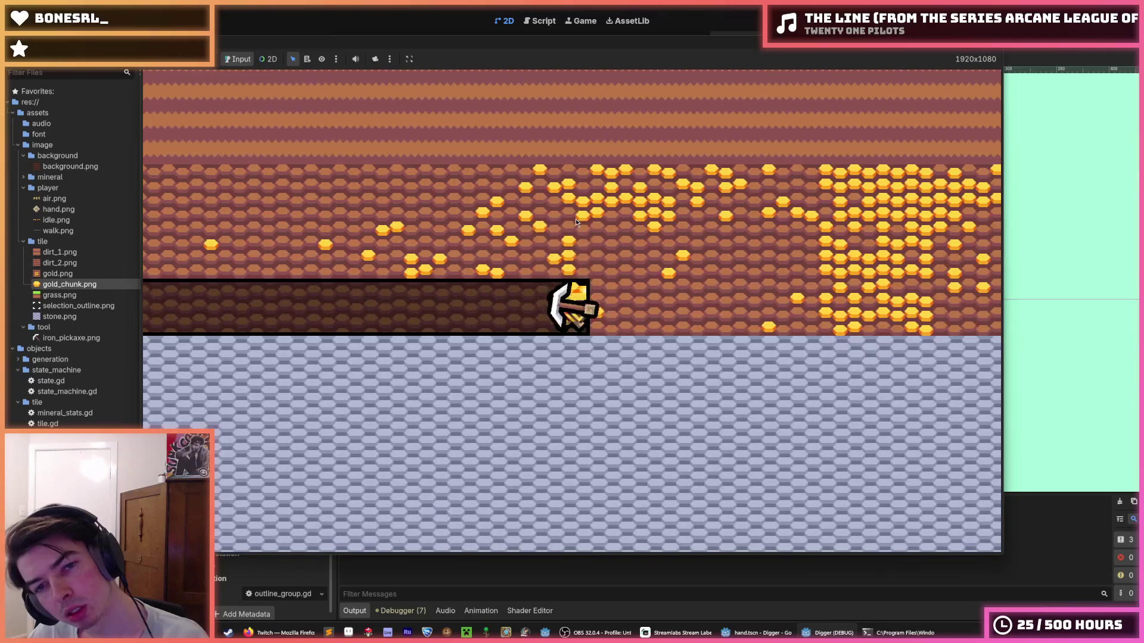
- Clear the tiles above, then lengthen the tunnel right and dig out tiles below on both sides
{"action": "left_click", "coordinate": [575, 219]}
{"action": "left_click", "coordinate": [585, 220]}
{"action": "left_click", "coordinate": [584, 222]}
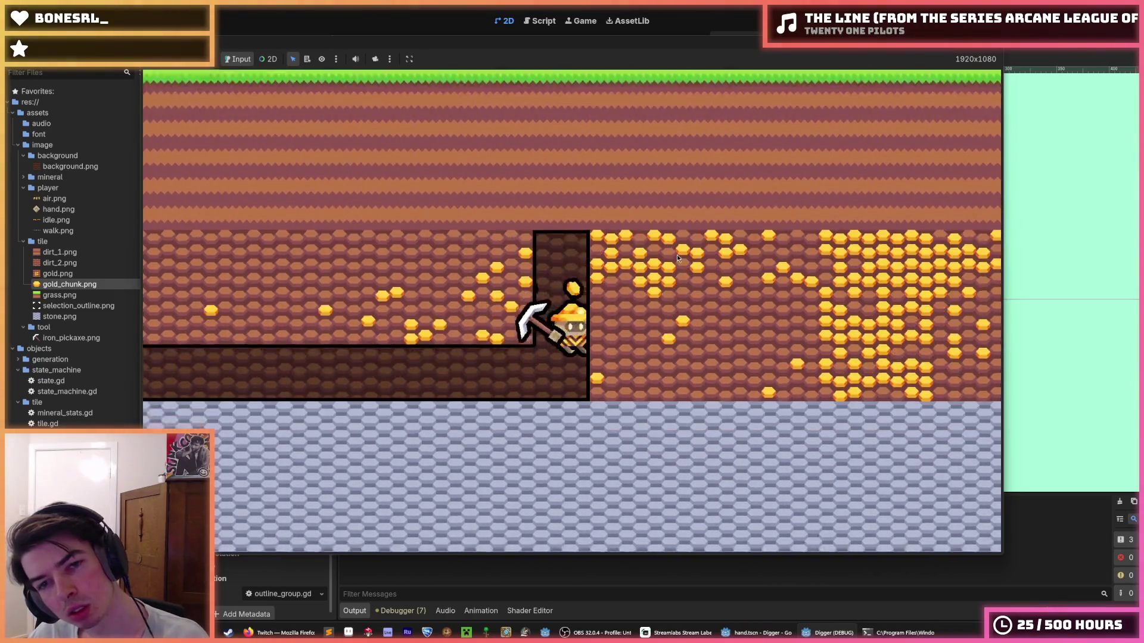
{"action": "left_click", "coordinate": [712, 337]}
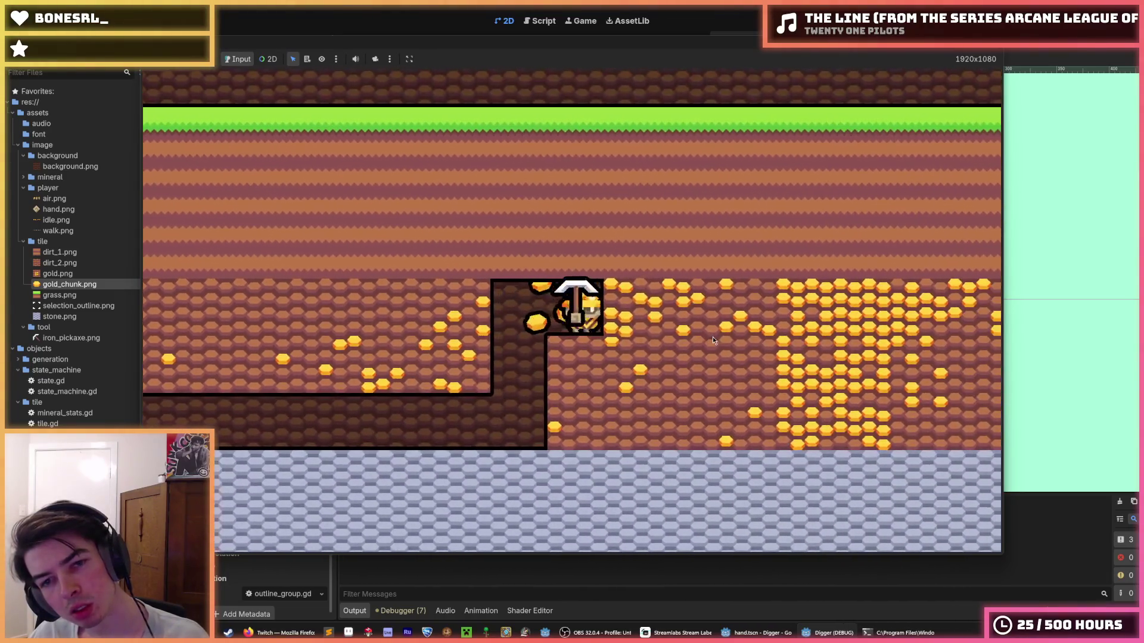
{"action": "left_click", "coordinate": [712, 337]}
{"action": "left_click", "coordinate": [713, 337]}
{"action": "left_click", "coordinate": [713, 337]}
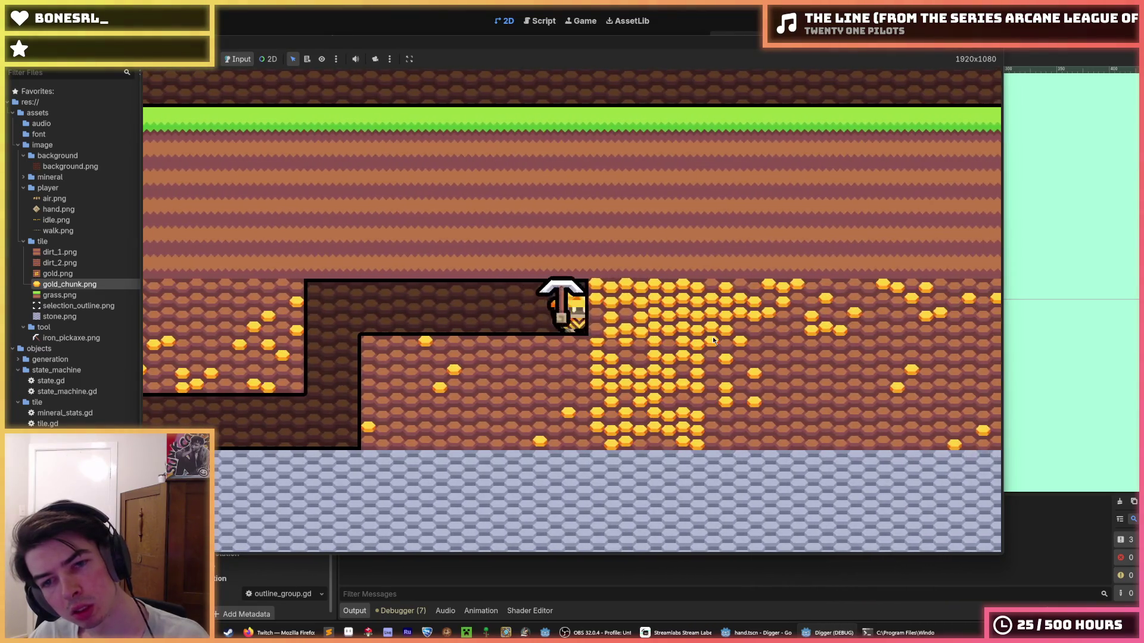
{"action": "left_click", "coordinate": [712, 337]}
{"action": "left_click", "coordinate": [712, 337]}
{"action": "left_click", "coordinate": [712, 337]}
{"action": "left_click", "coordinate": [712, 337]}
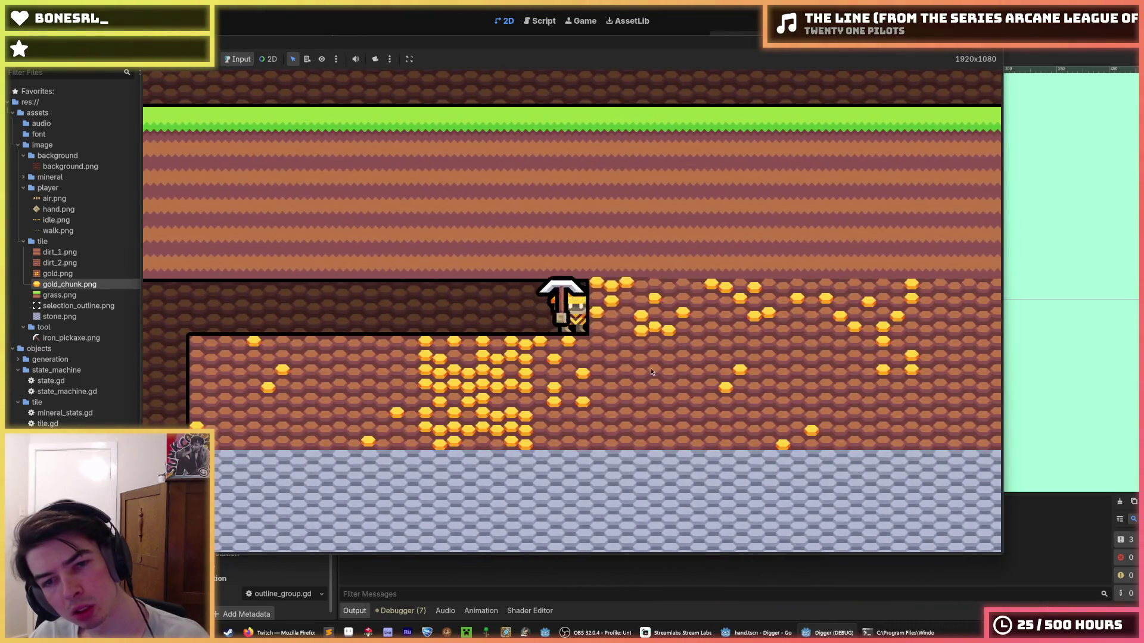
{"action": "left_click", "coordinate": [596, 381]}
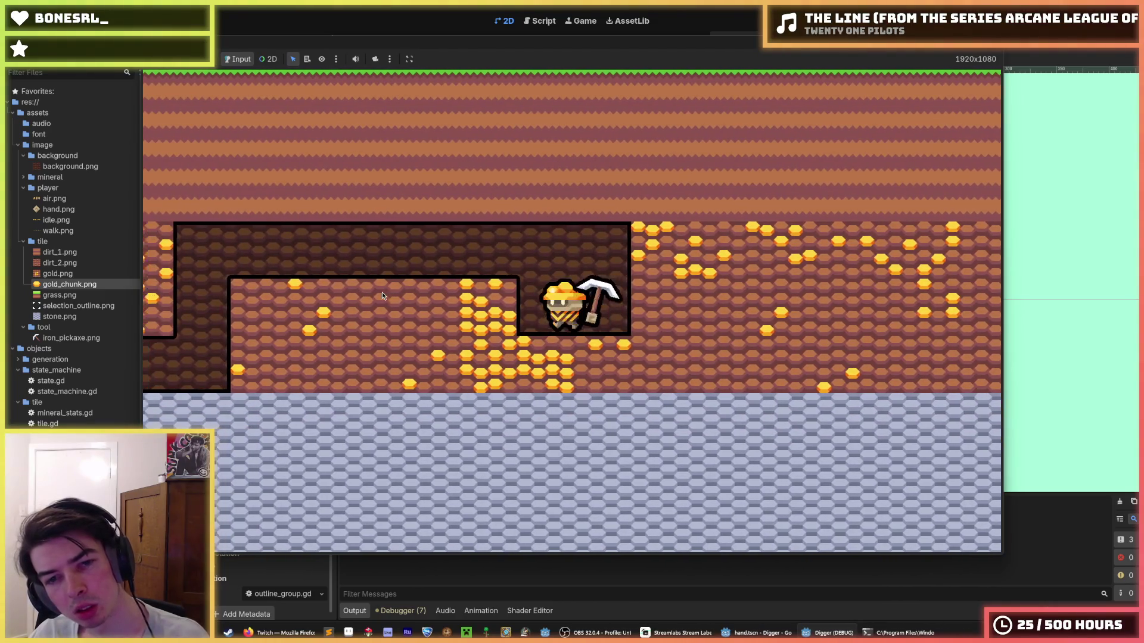
{"action": "left_click", "coordinate": [381, 292]}
{"action": "left_click", "coordinate": [598, 399]}
- Jump the miner onto the dirt platform and stop the game with F8
{"action": "key", "text": "space"}
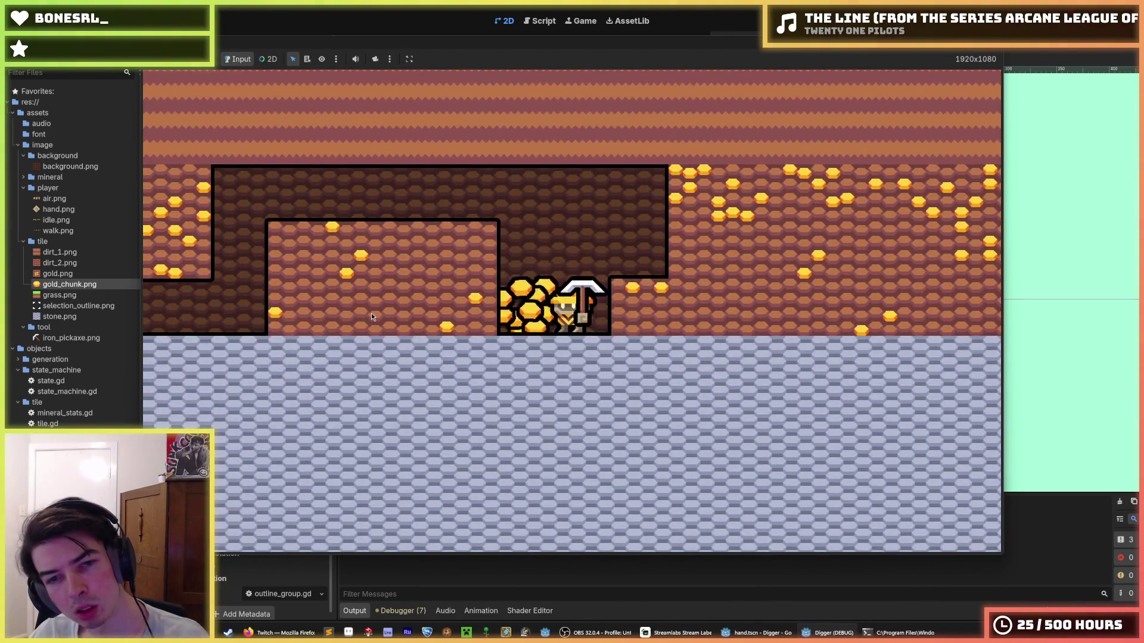
{"action": "key", "text": "a"}
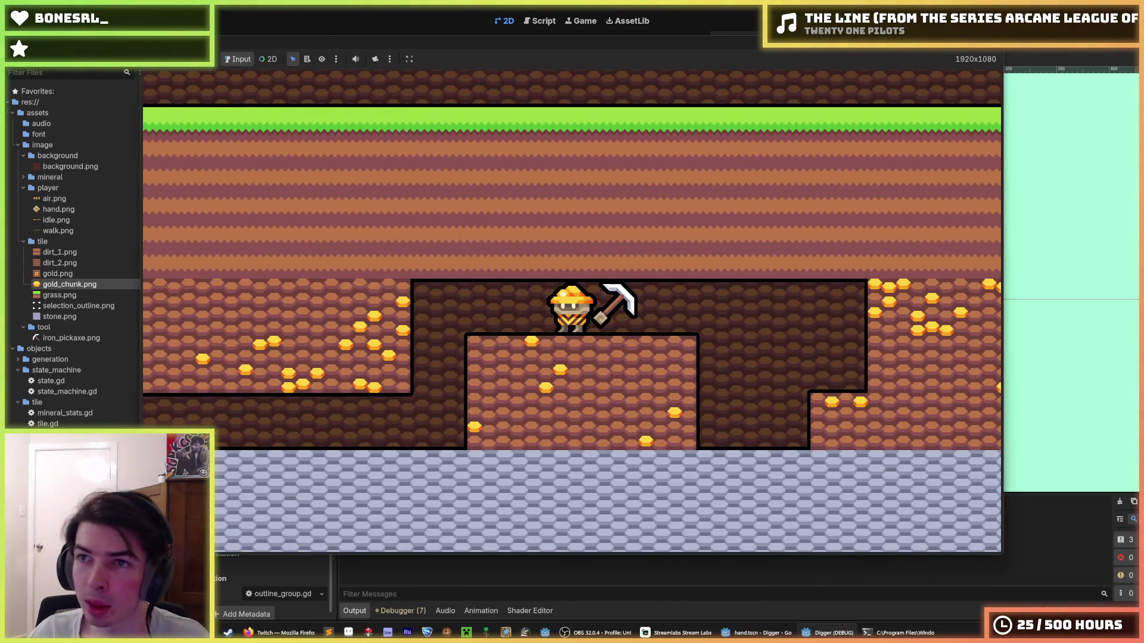
{"action": "key", "text": "F8"}
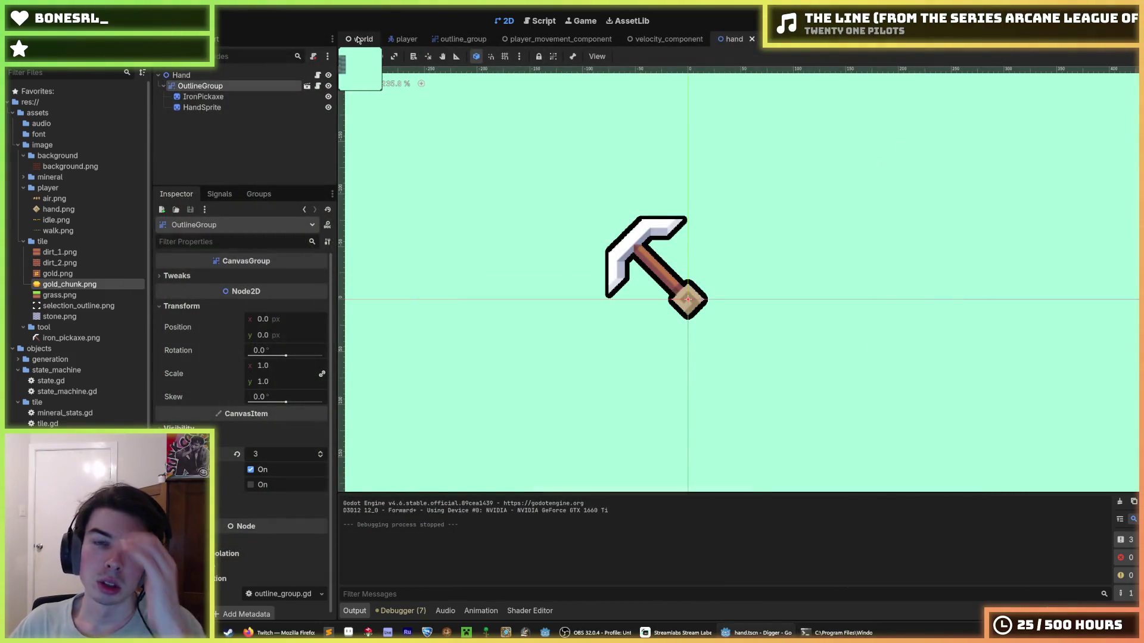
- Cycle through the world, mineral_drop and tile scenes and view tile.gd
{"action": "left_click", "coordinate": [362, 39]}
{"action": "left_click", "coordinate": [799, 42]}
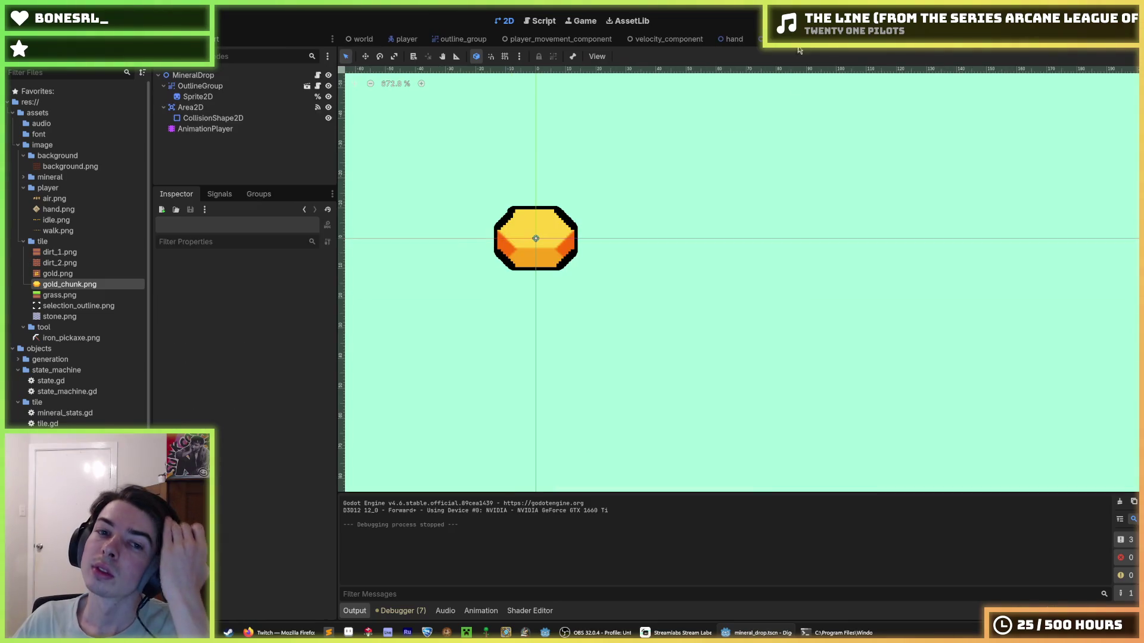
{"action": "left_click", "coordinate": [790, 42]}
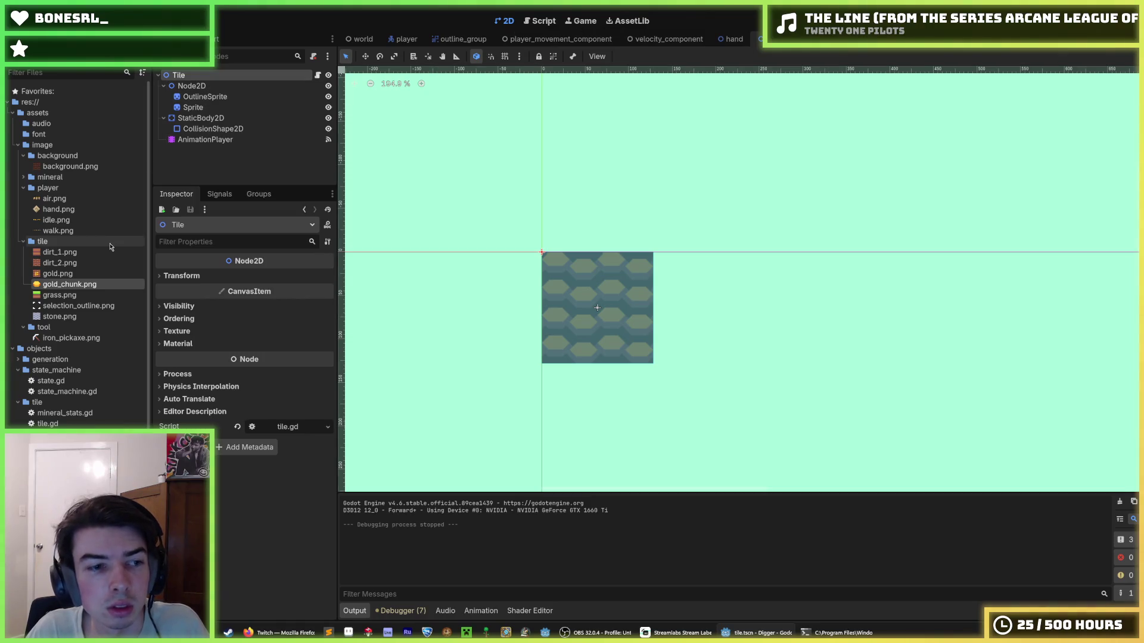
{"action": "left_click", "coordinate": [529, 25]}
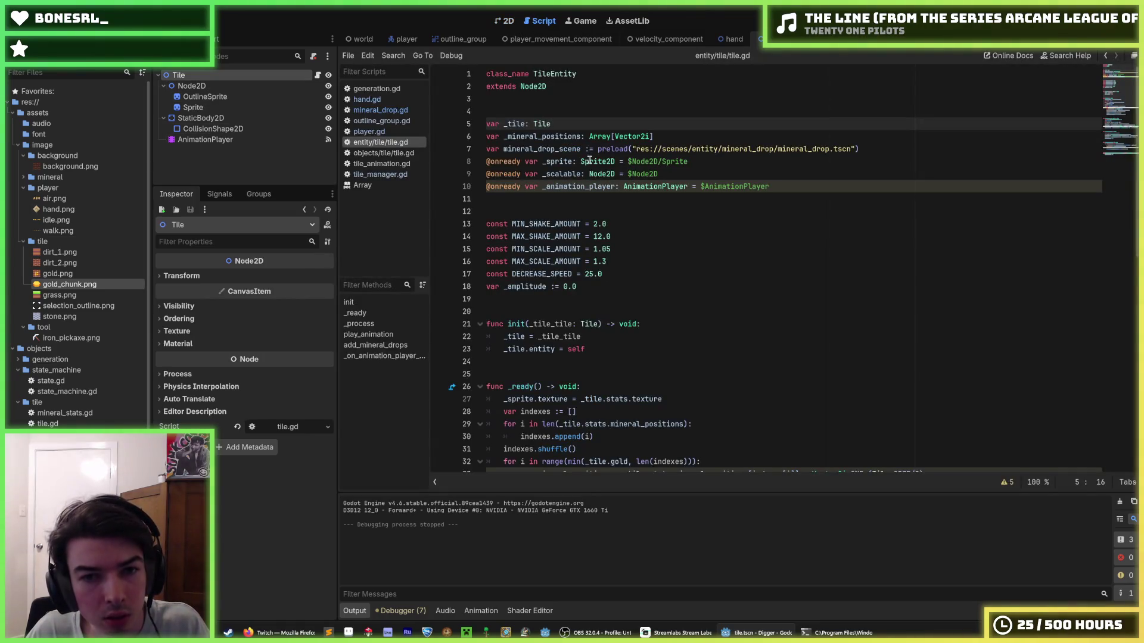
- Check tile_animation.gd's _process function, return to tile.gd, then bring up the hand scene
{"action": "left_click", "coordinate": [381, 163]}
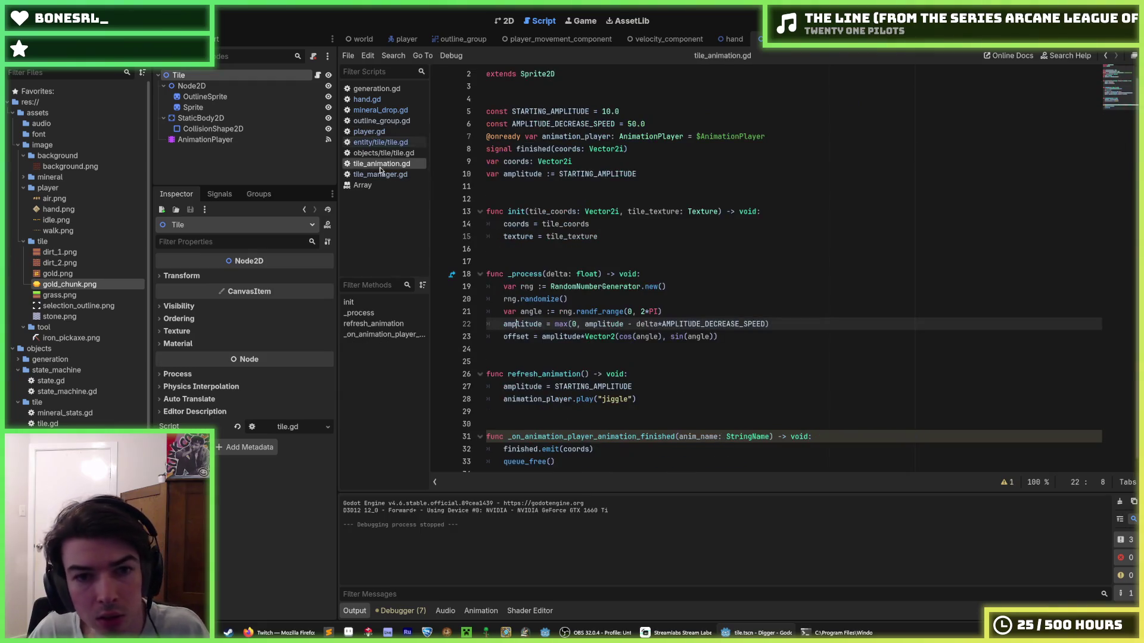
{"action": "left_click", "coordinate": [709, 255]}
{"action": "left_click", "coordinate": [705, 264]}
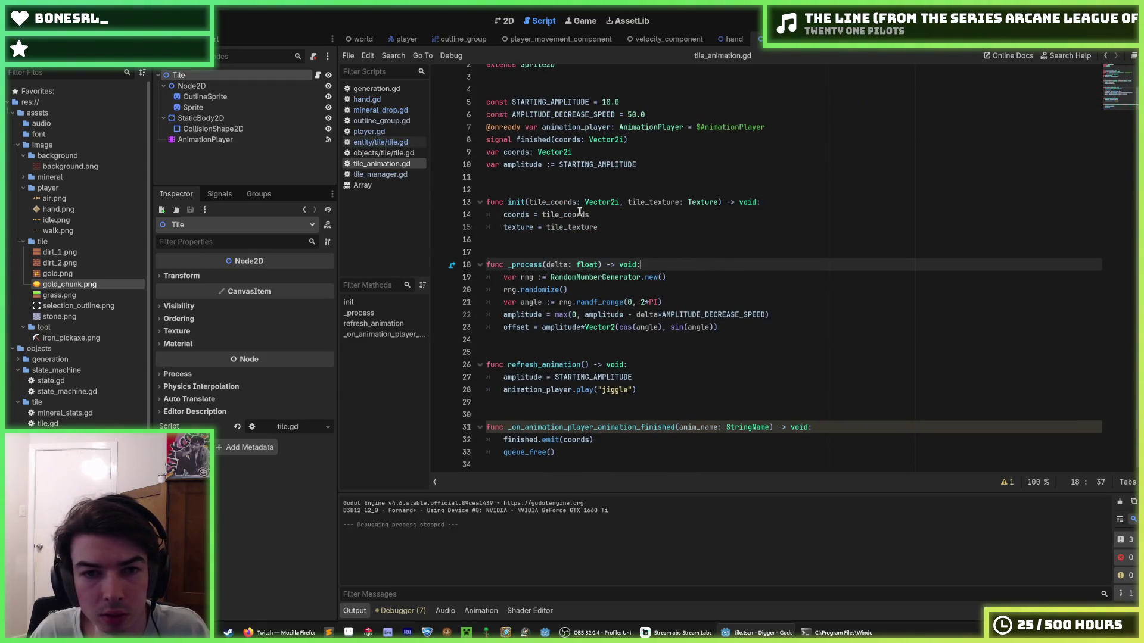
{"action": "scroll", "scroll_direction": "up", "scroll_amount": 3}
{"action": "left_click", "coordinate": [394, 143]}
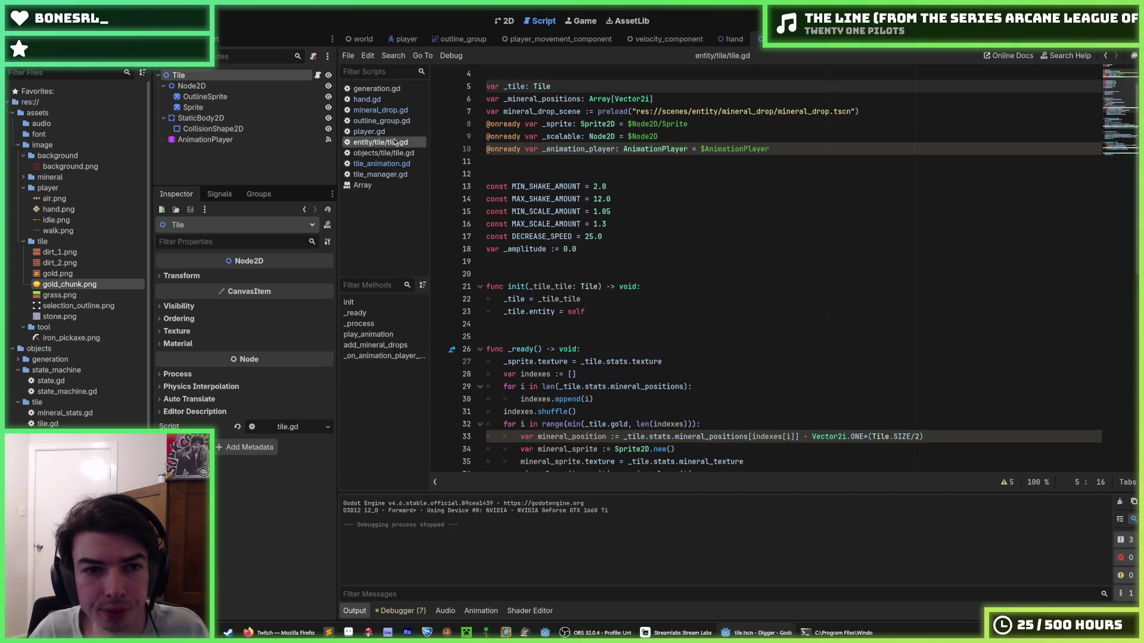
{"action": "left_click", "coordinate": [732, 40]}
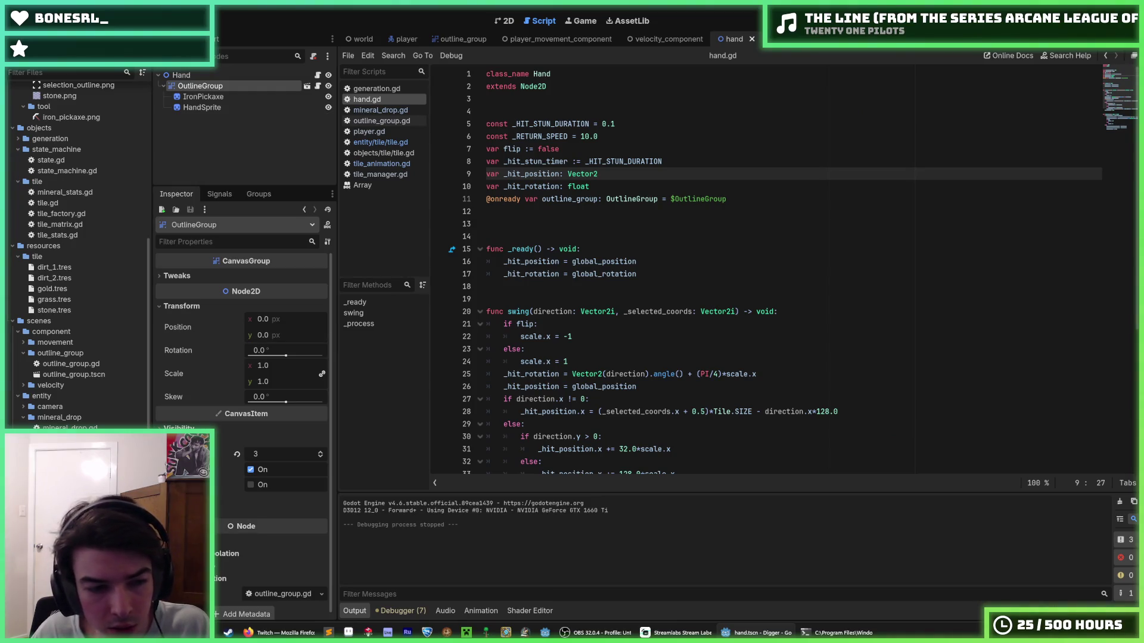
- Remove tile_animation.tscn and tile_animation.gd from the project, then run Digger with F5
{"action": "key", "text": "Delete"}
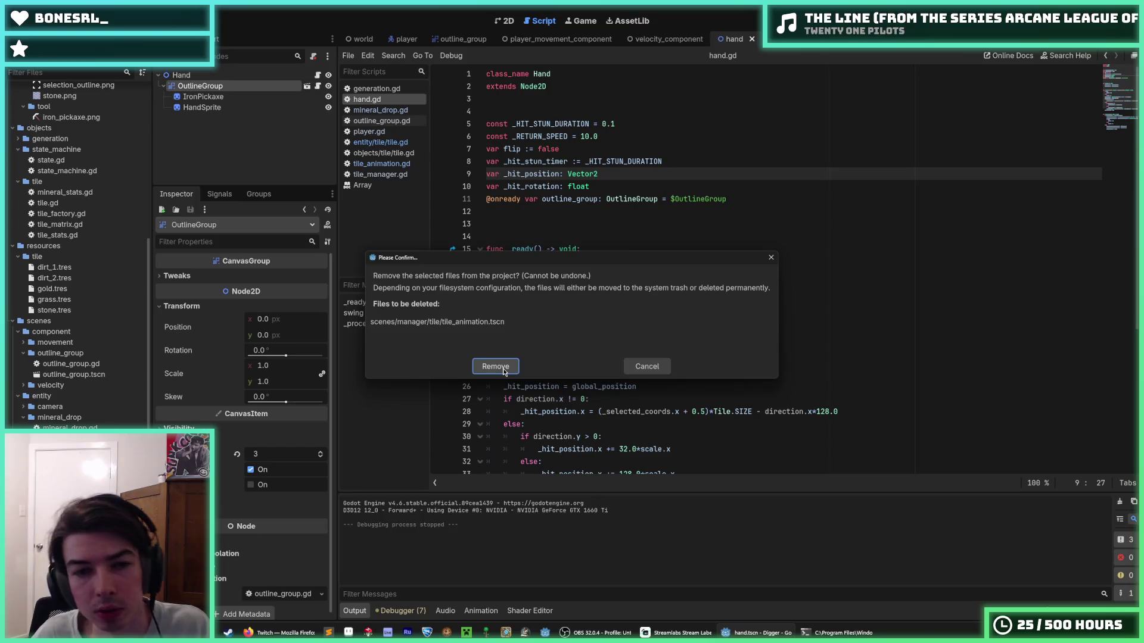
{"action": "left_click", "coordinate": [504, 367]}
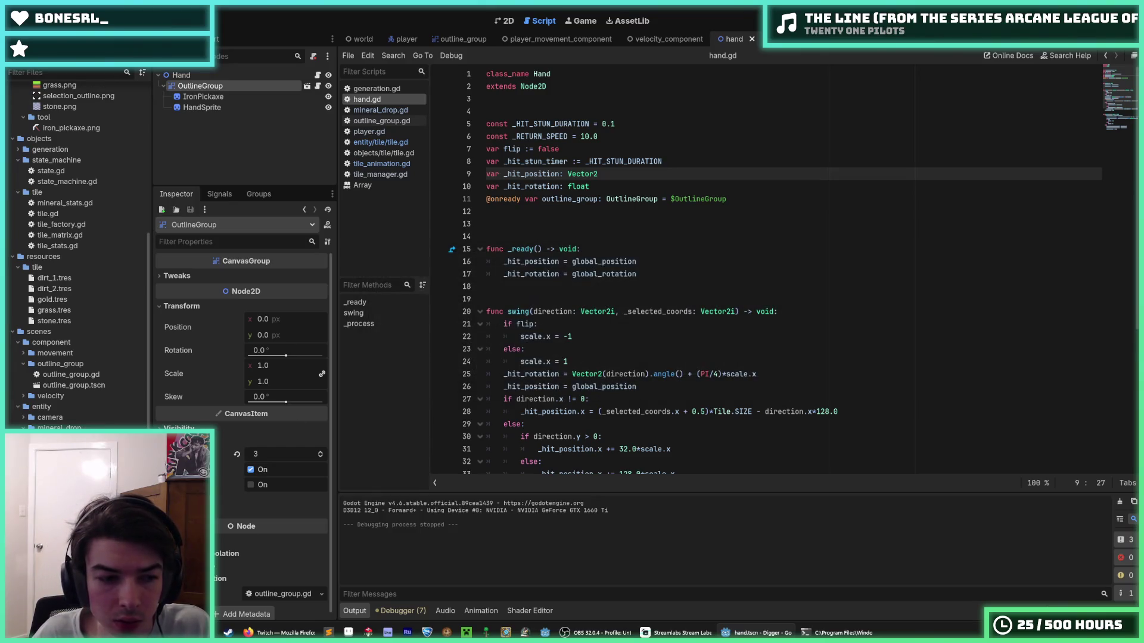
{"action": "key", "text": "Delete"}
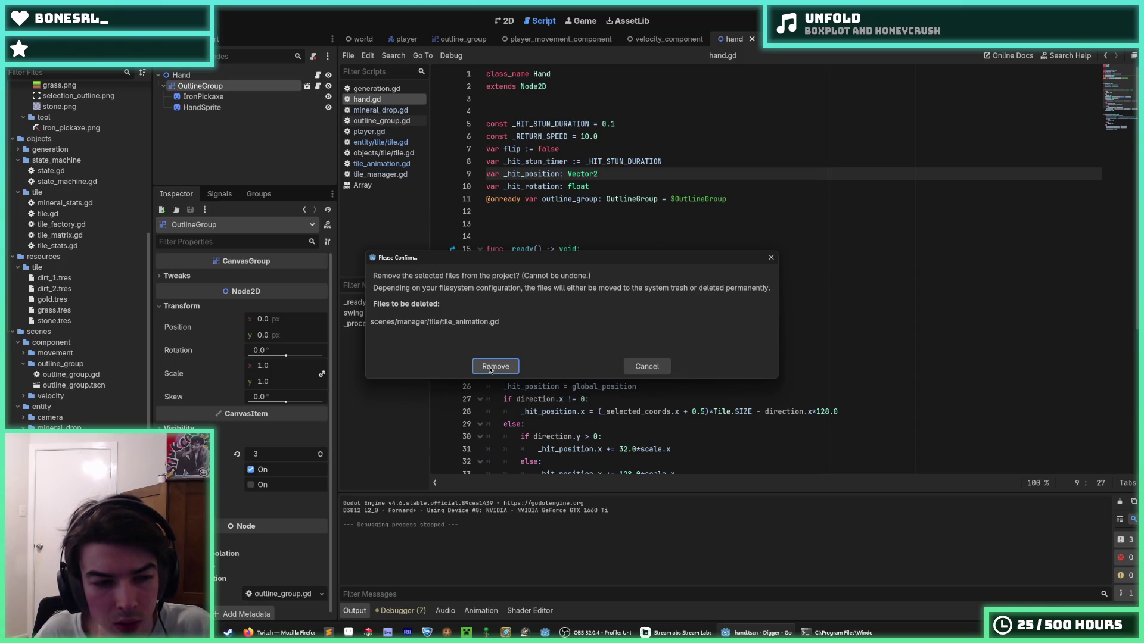
{"action": "left_click", "coordinate": [489, 367]}
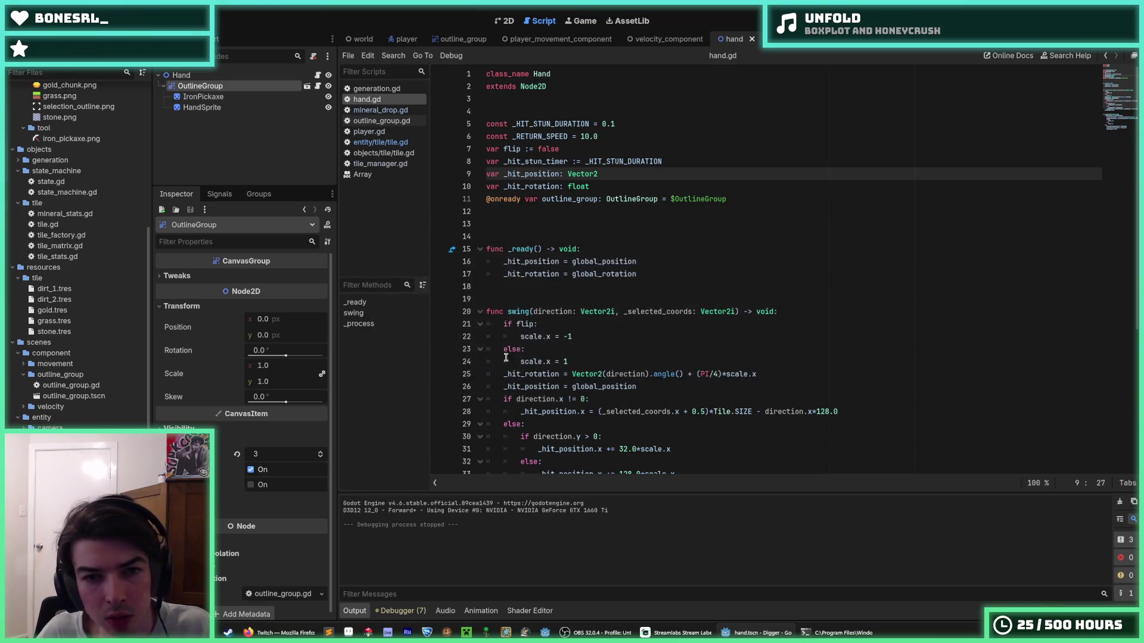
{"action": "left_click", "coordinate": [621, 223]}
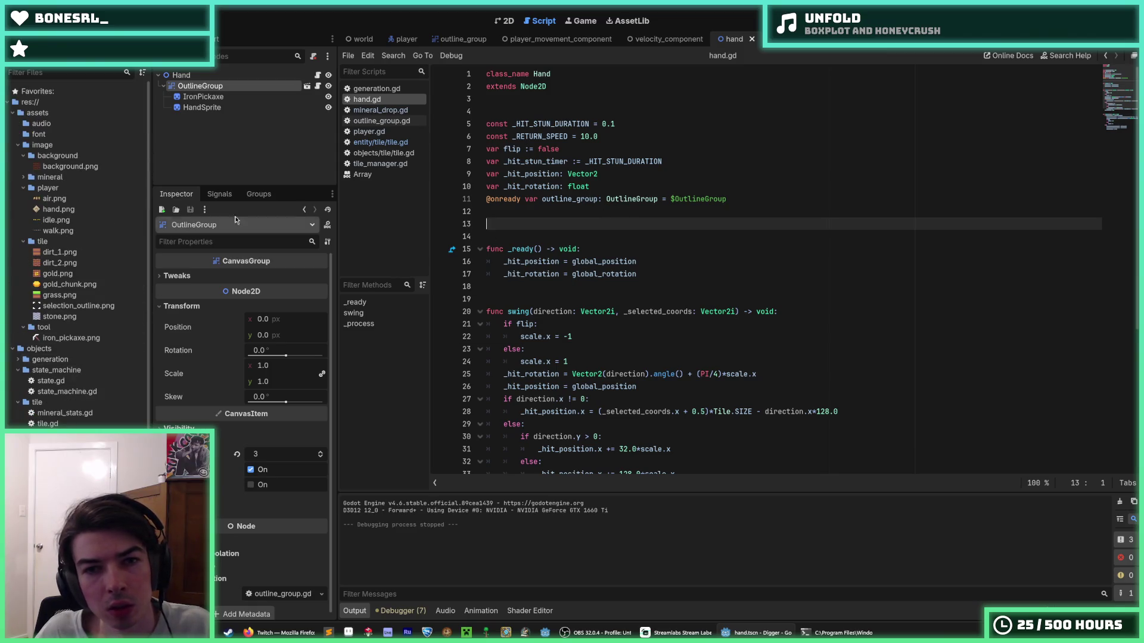
{"action": "key", "text": "F5"}
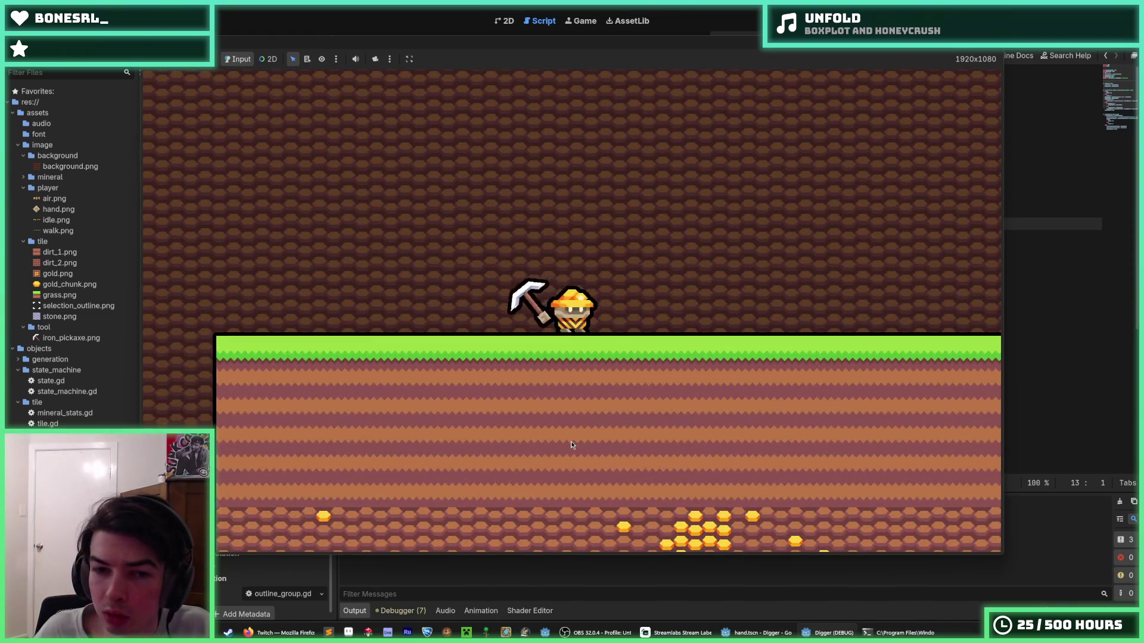
- Dig a shaft straight down through the grass and dirt into the stone layer
{"action": "left_click", "coordinate": [571, 441]}
{"action": "key", "text": "d"}
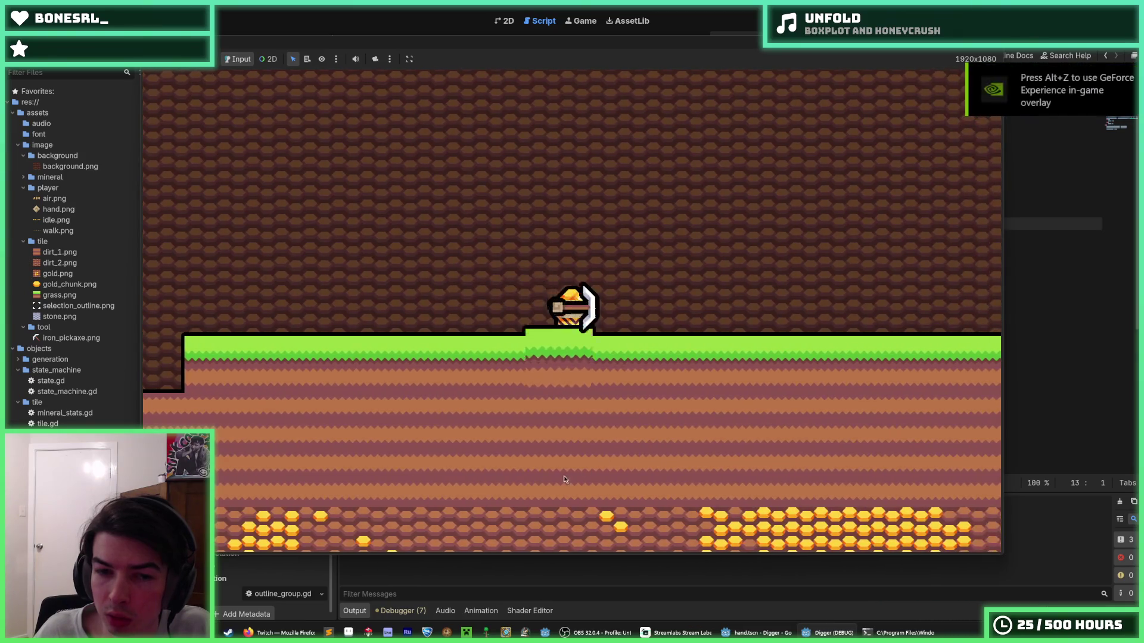
{"action": "left_click", "coordinate": [561, 480]}
{"action": "left_click", "coordinate": [563, 481]}
{"action": "left_click", "coordinate": [581, 478]}
{"action": "left_click", "coordinate": [598, 476]}
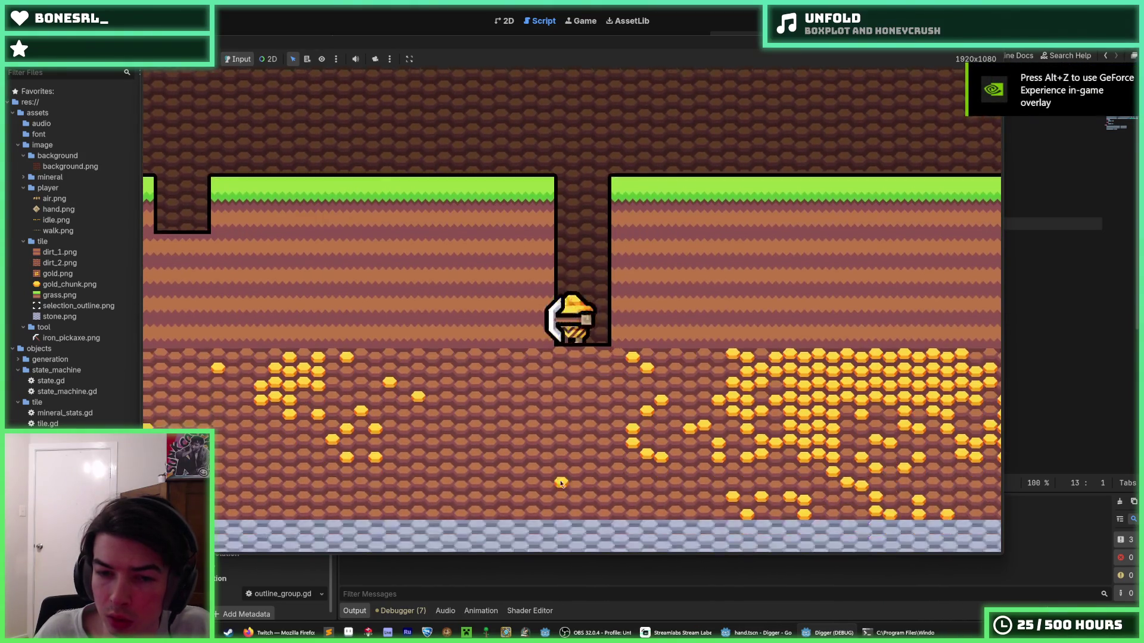
{"action": "left_click", "coordinate": [601, 471]}
{"action": "left_click", "coordinate": [602, 471]}
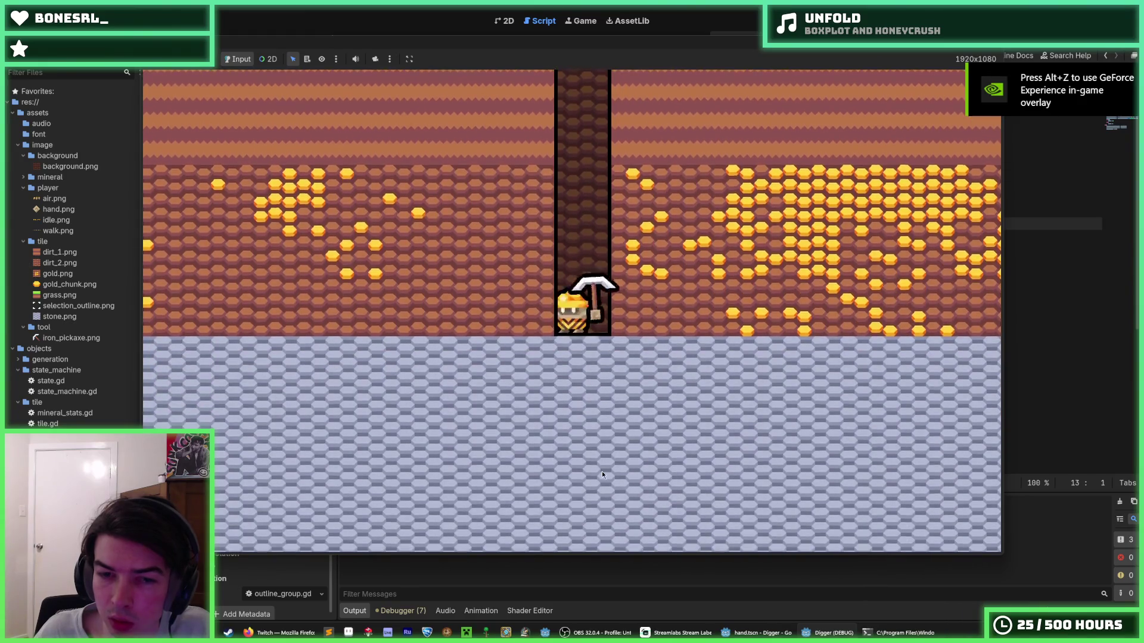
{"action": "left_click", "coordinate": [602, 475]}
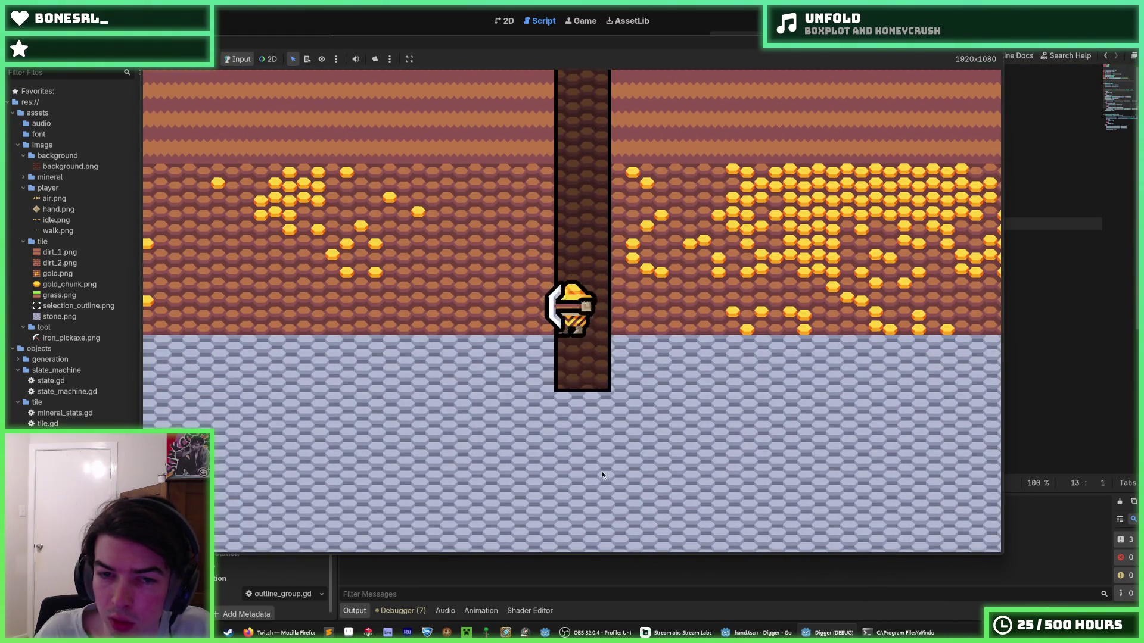
{"action": "left_click", "coordinate": [602, 471]}
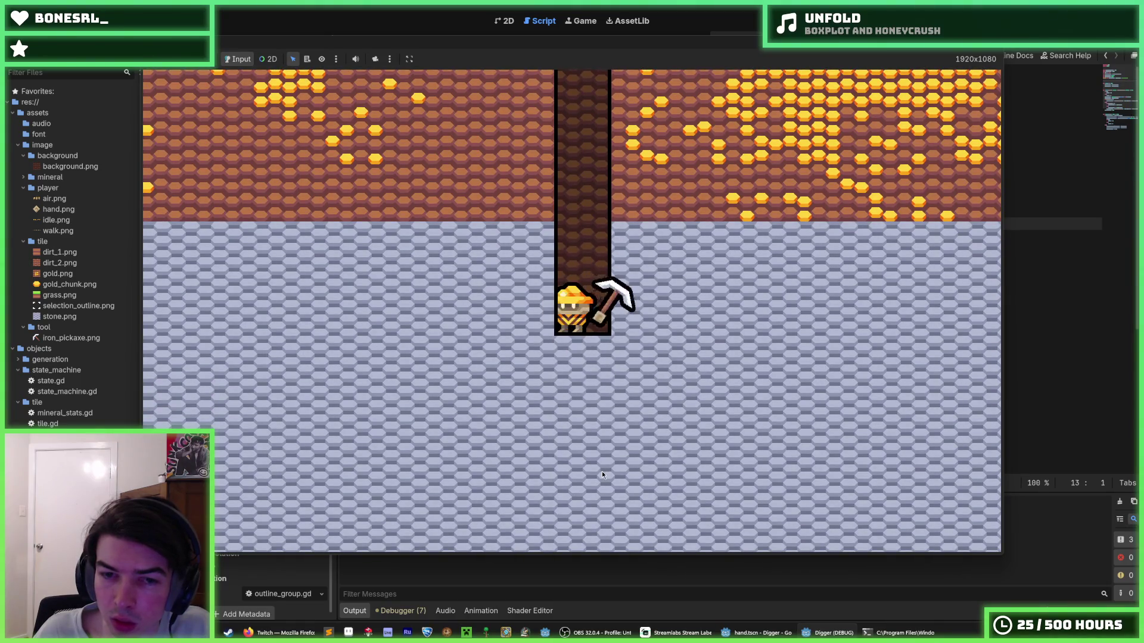
{"action": "left_click", "coordinate": [602, 475]}
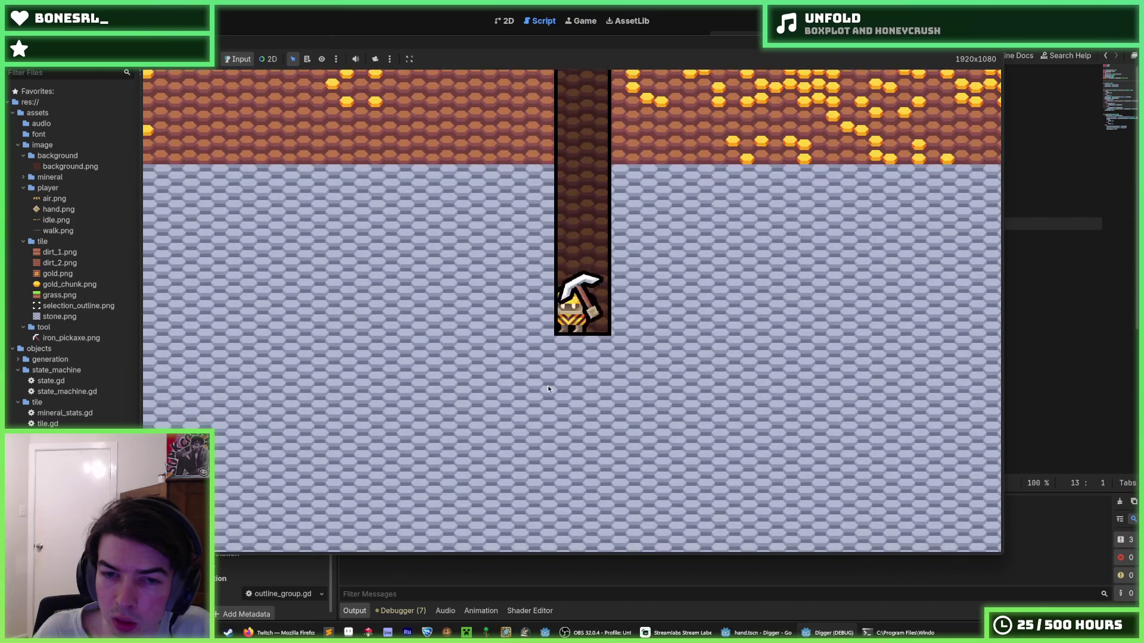
- Mine a short tunnel left through the stone, then stop the game with F8
{"action": "left_click", "coordinate": [459, 313]}
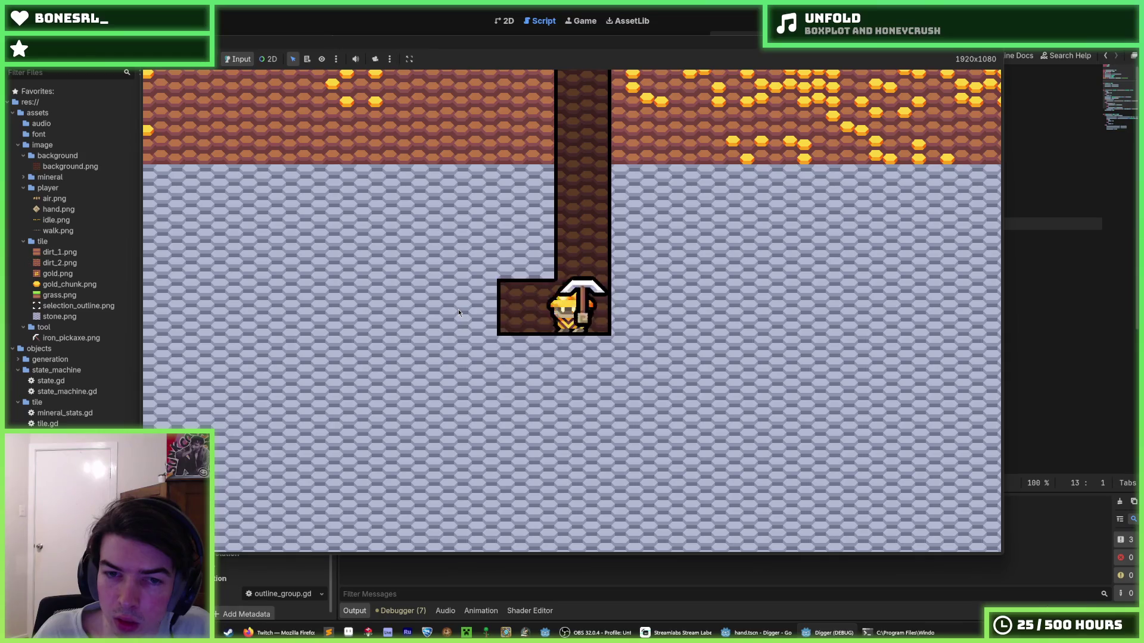
{"action": "key", "text": "a"}
{"action": "left_click", "coordinate": [459, 313]}
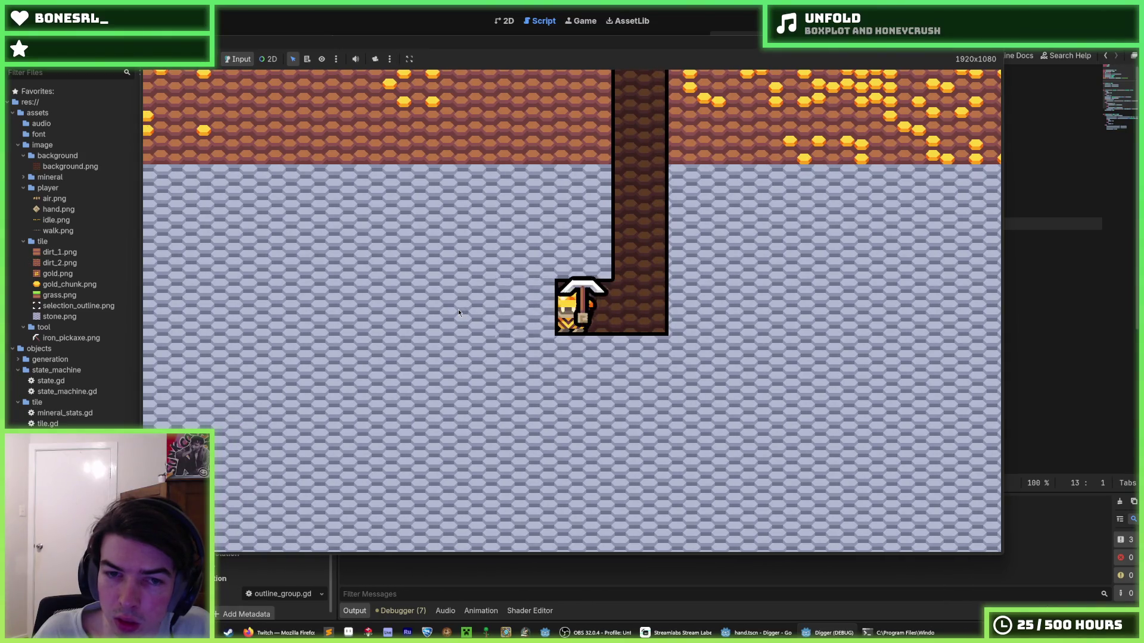
{"action": "key", "text": "a"}
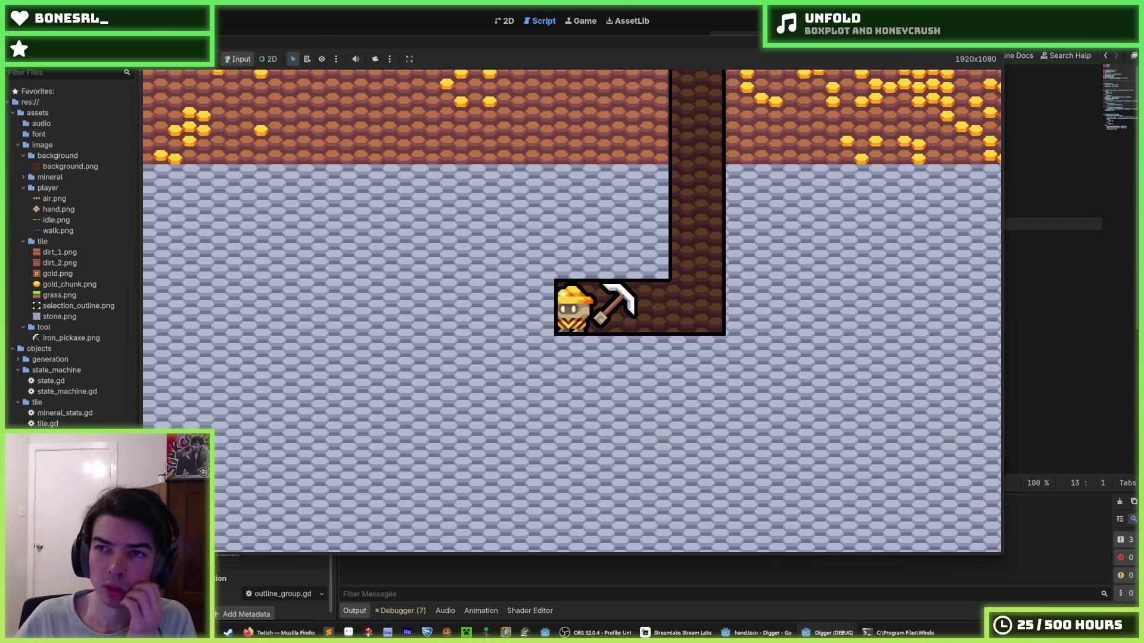
{"action": "key", "text": "F8"}
{"action": "left_click", "coordinate": [896, 152]}
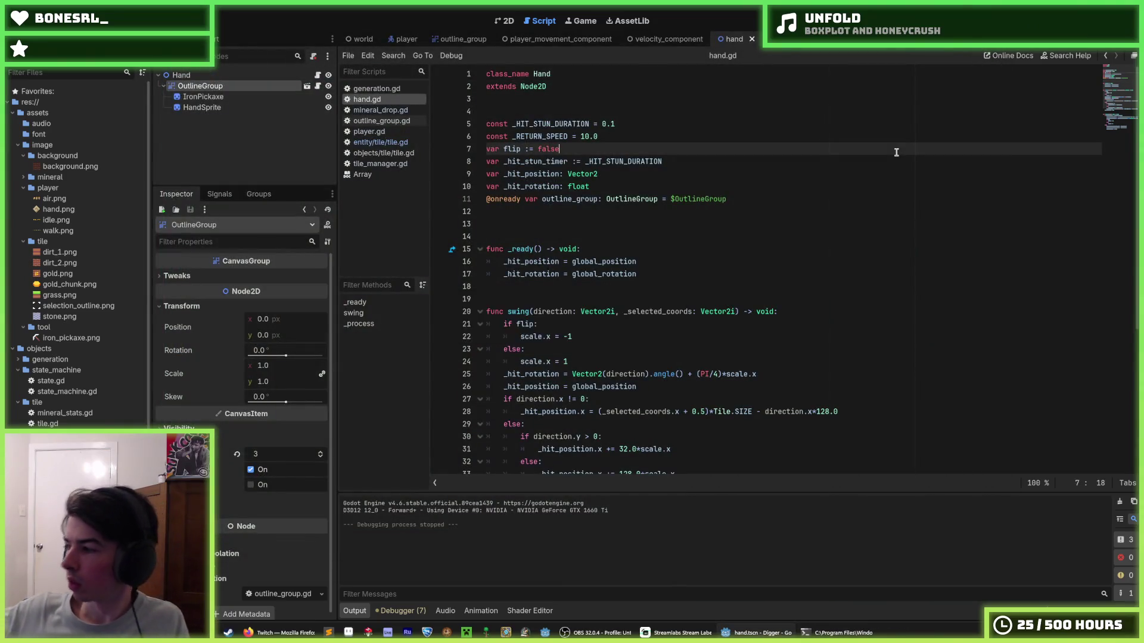
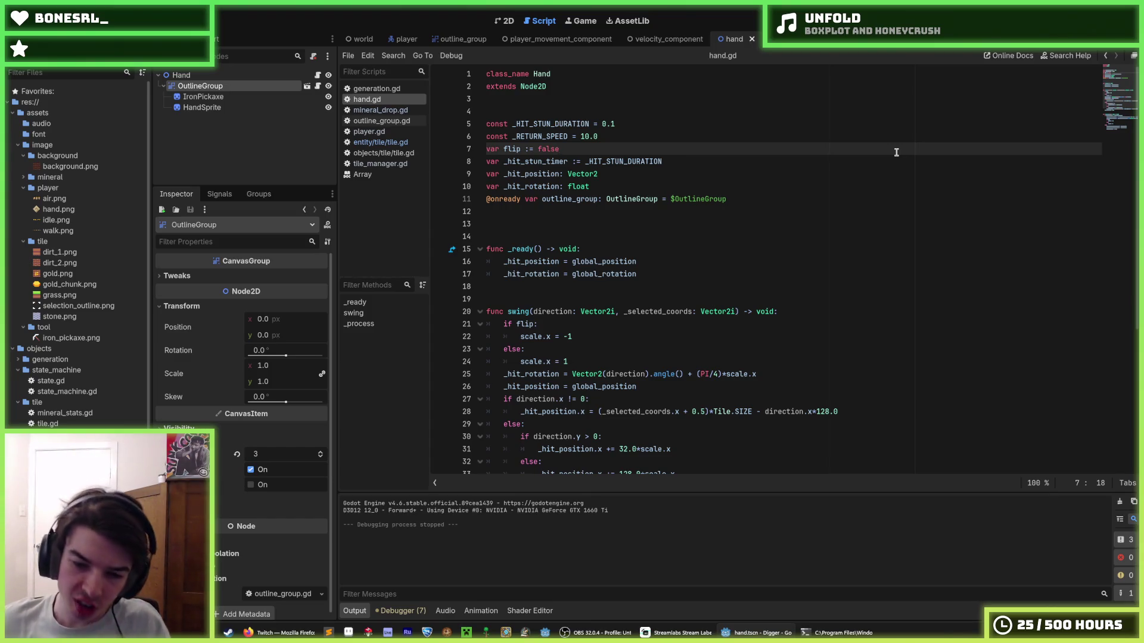
- Launch a game test run and dig a shaft, mining gold and tiles to the right
{"action": "left_click", "coordinate": [652, 232]}
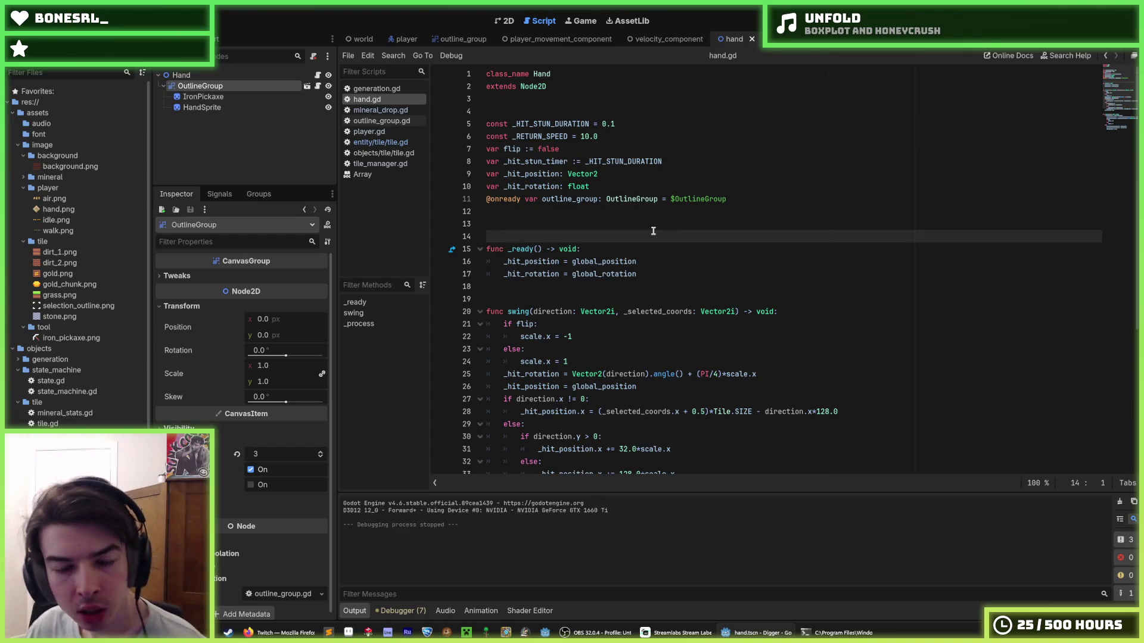
{"action": "key", "text": "F5"}
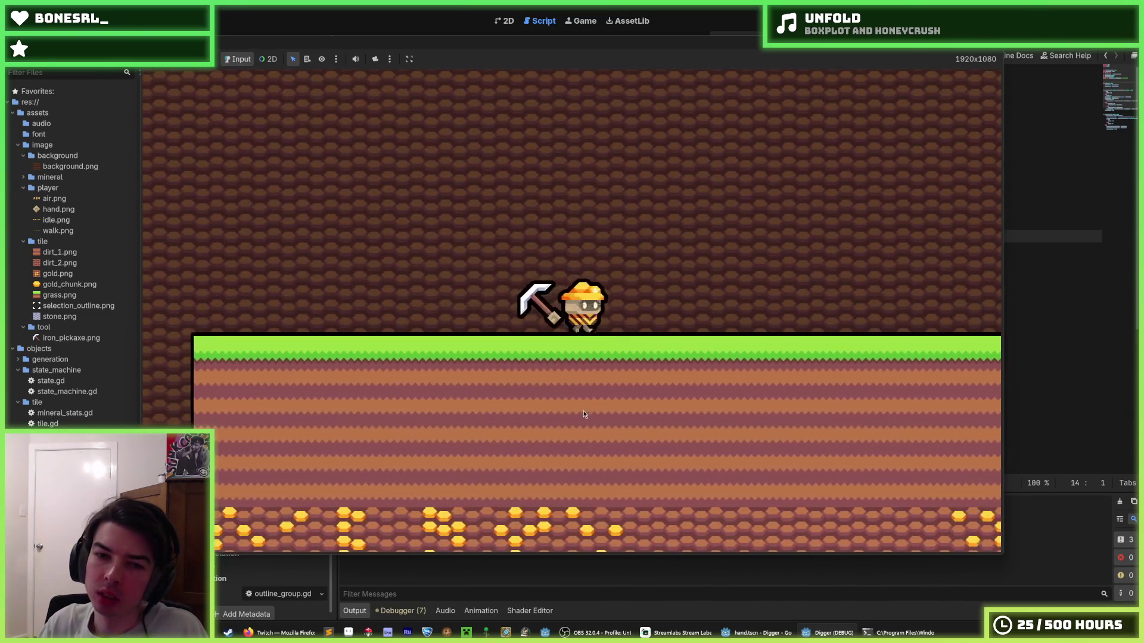
{"action": "left_click_drag", "start_coordinate": [583, 415], "coordinate": [596, 280]}
{"action": "key", "text": "d"}
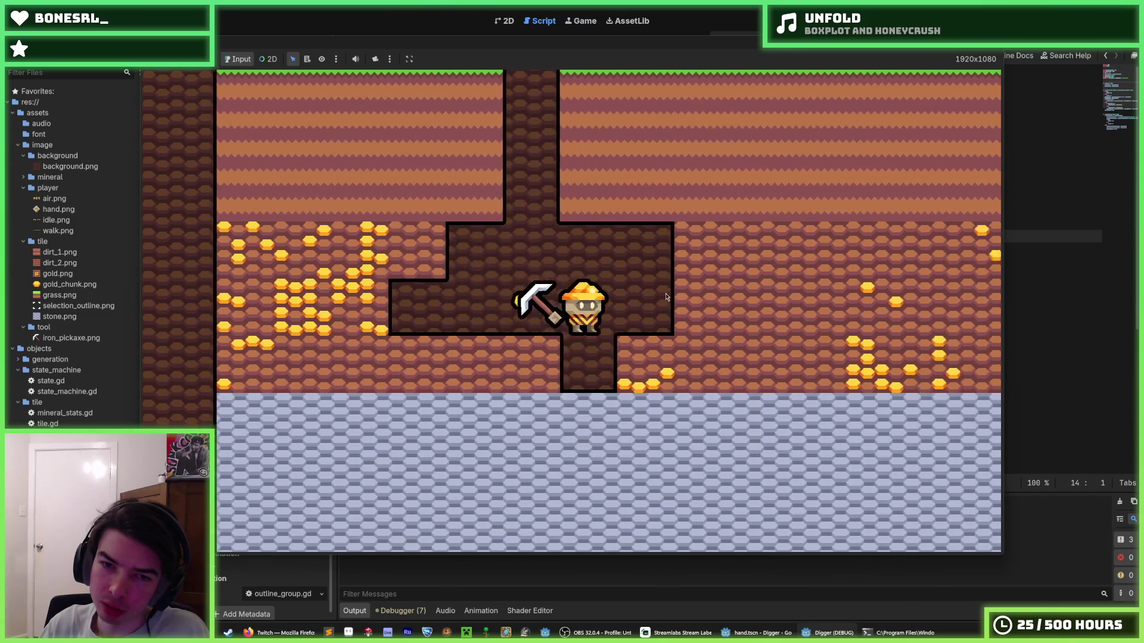
{"action": "left_click_drag", "start_coordinate": [698, 305], "coordinate": [962, 152]}
- Walk and jump the miner around the dug area, then stop the test run
{"action": "key", "text": "d"}
{"action": "key", "text": "d"}
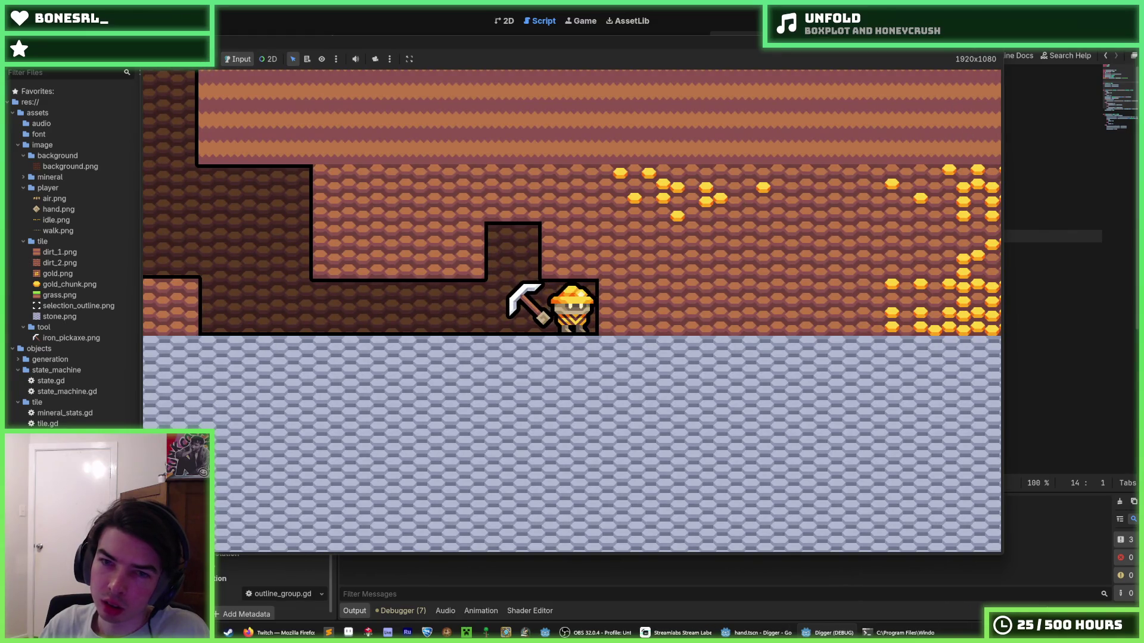
{"action": "key", "text": "d"}
{"action": "key", "text": "a"}
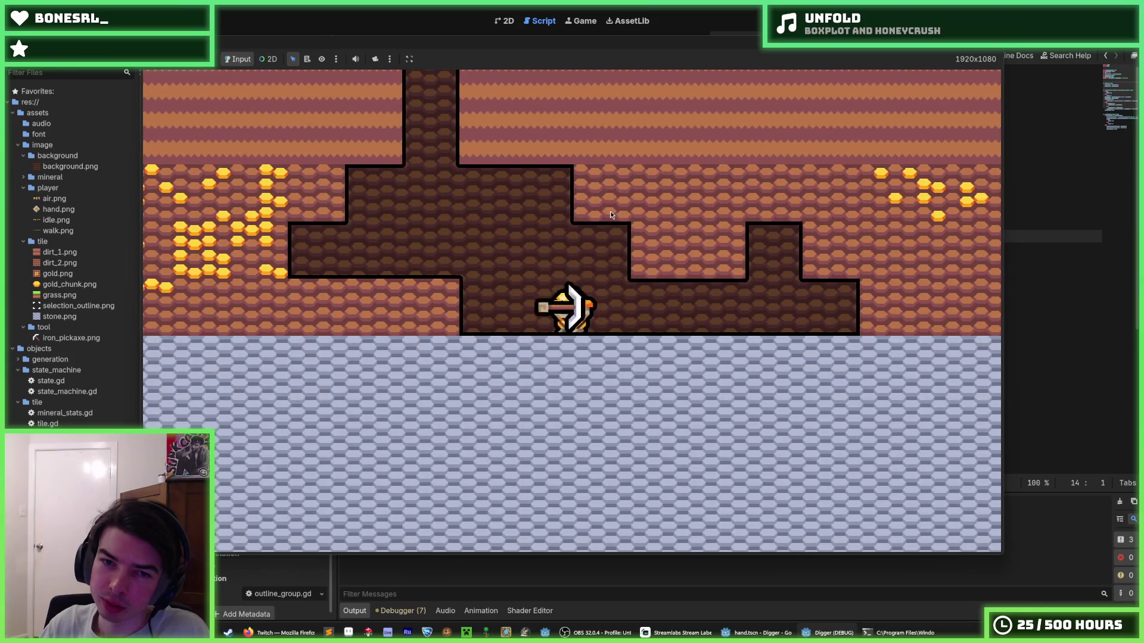
{"action": "key", "text": "space"}
{"action": "key", "text": "a"}
{"action": "key", "text": "d"}
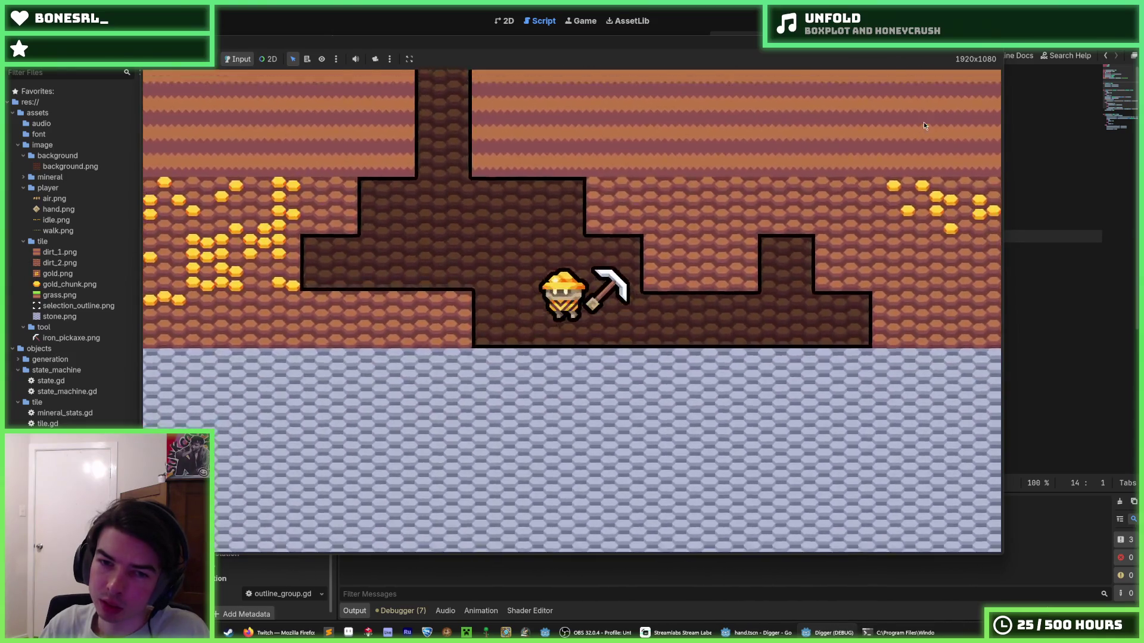
{"action": "key", "text": "d"}
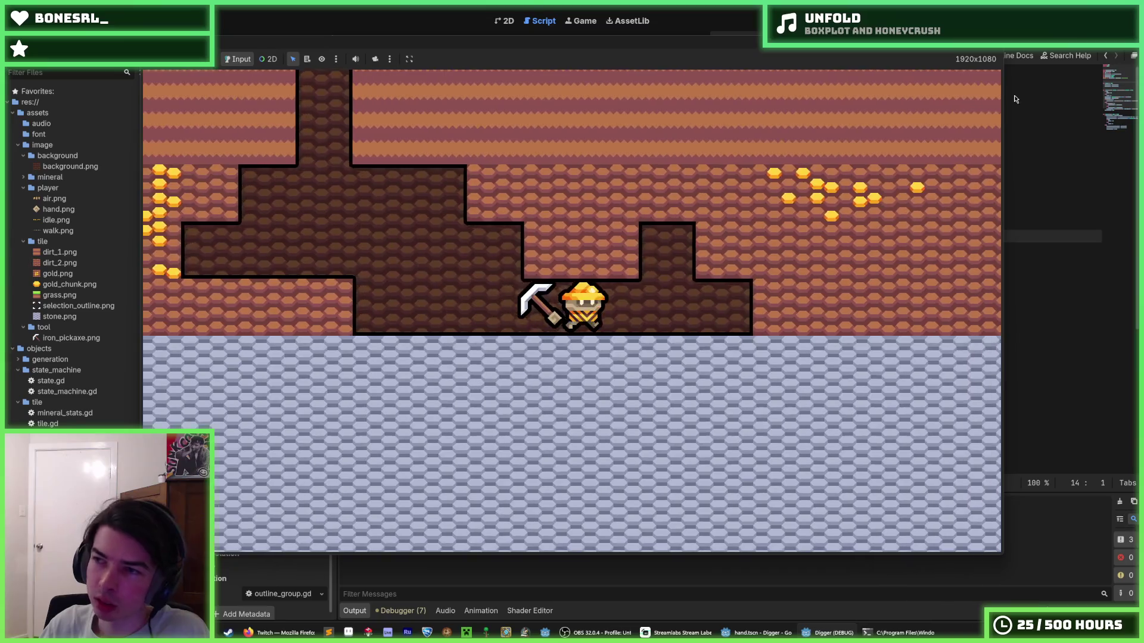
{"action": "key", "text": "F8"}
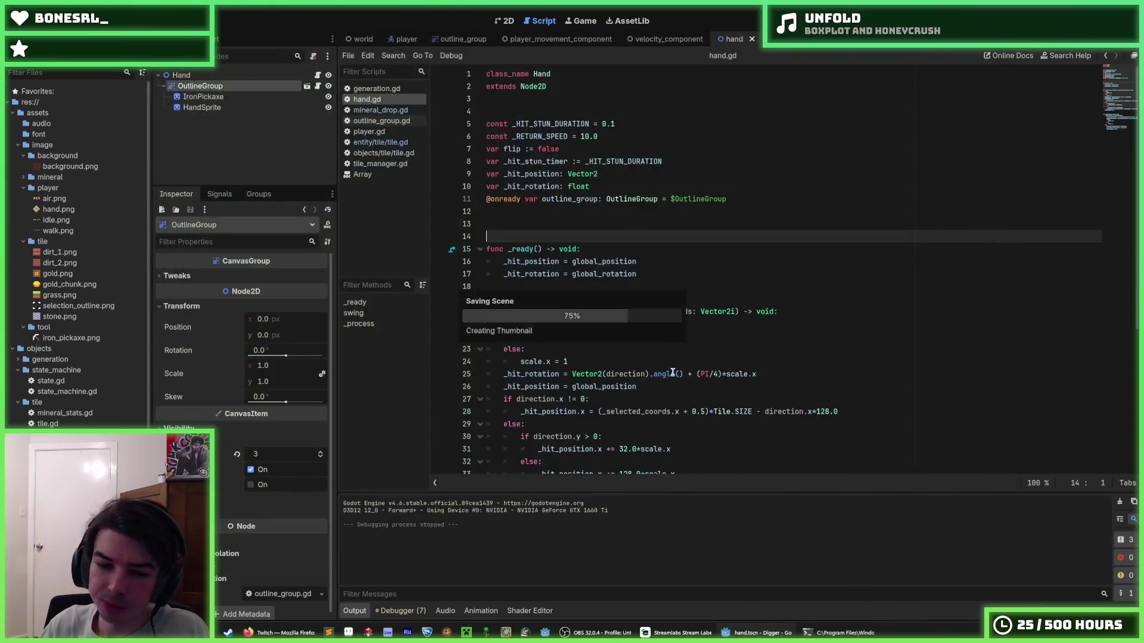
- Open dirty_rock.hxl in Hexels from the recent files list
{"action": "left_click", "coordinate": [734, 319]}
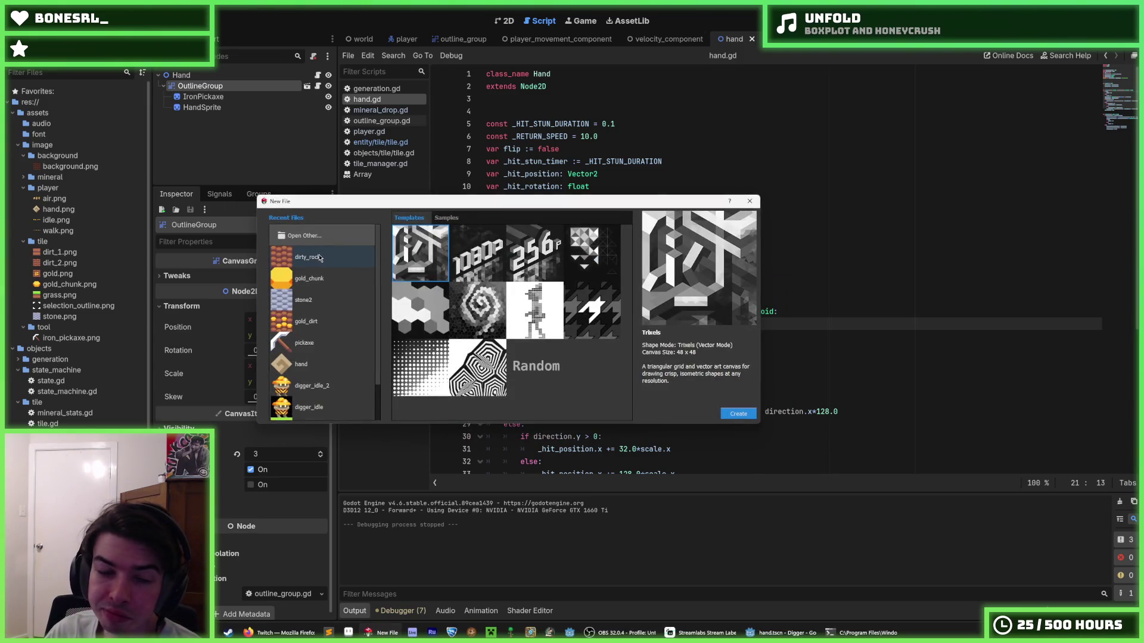
{"action": "left_click", "coordinate": [320, 258]}
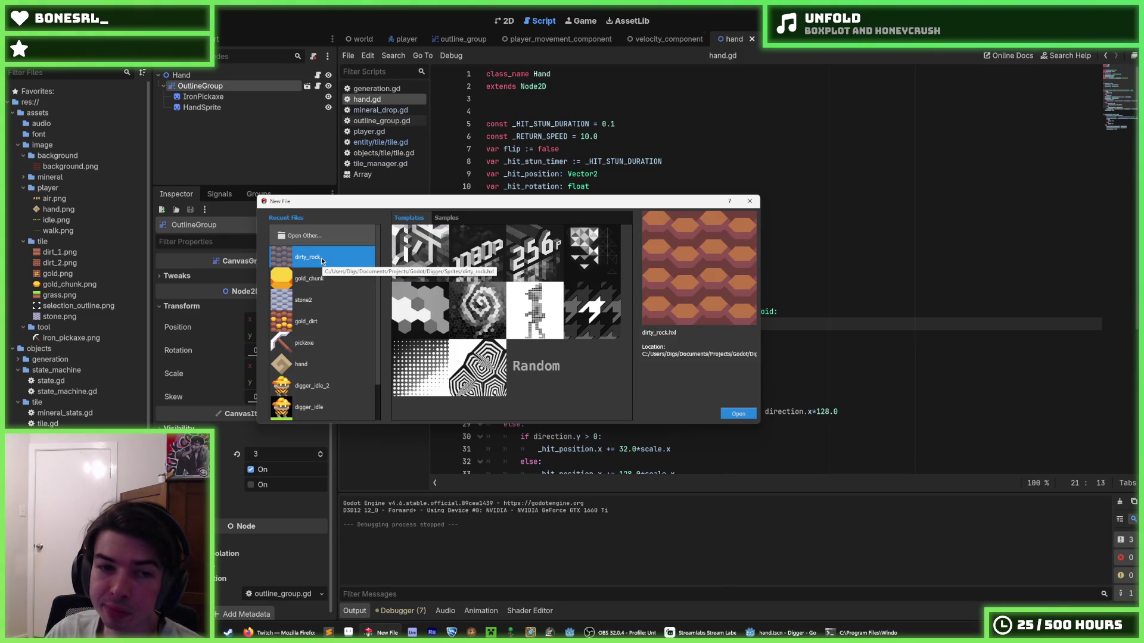
{"action": "double_click", "coordinate": [320, 258]}
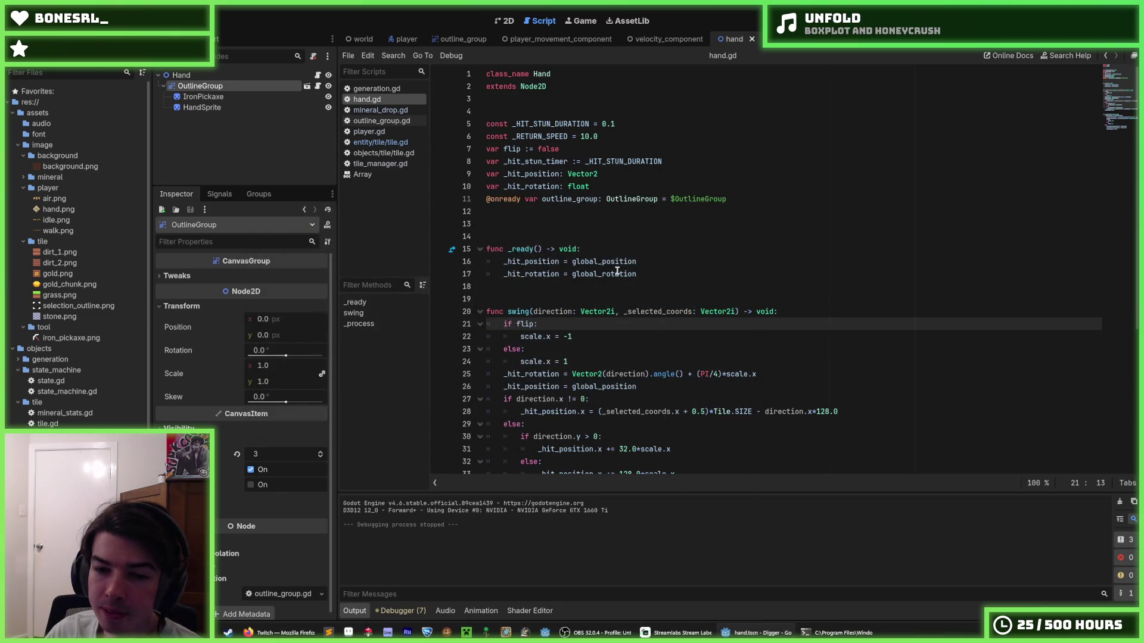
{"action": "scroll", "scroll_direction": "down", "scroll_amount": 3}
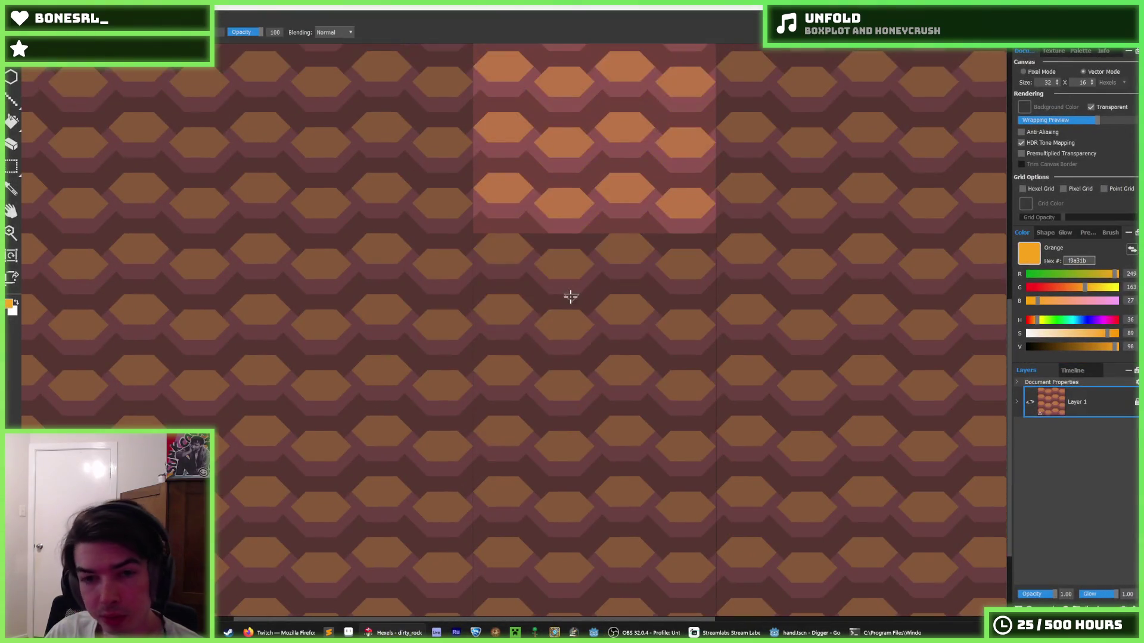
- Zoom the canvas and look through the texture, palette and document settings panels
{"action": "scroll", "scroll_direction": "down", "scroll_amount": 3}
{"action": "key", "text": "i"}
{"action": "scroll", "scroll_direction": "up", "scroll_amount": 3}
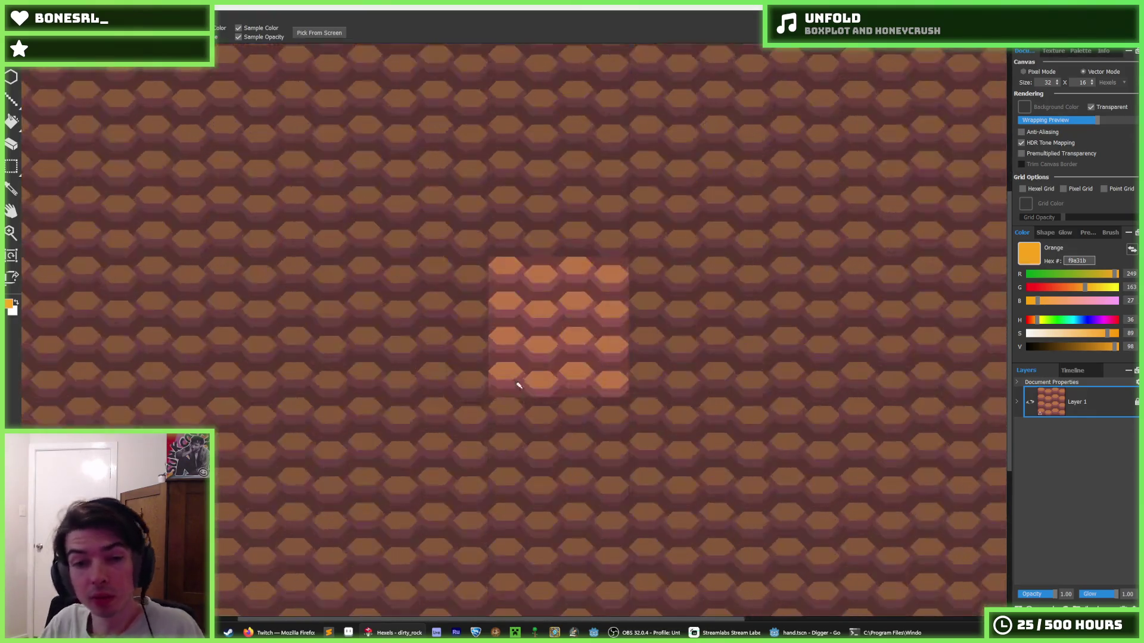
{"action": "left_click", "coordinate": [1066, 54]}
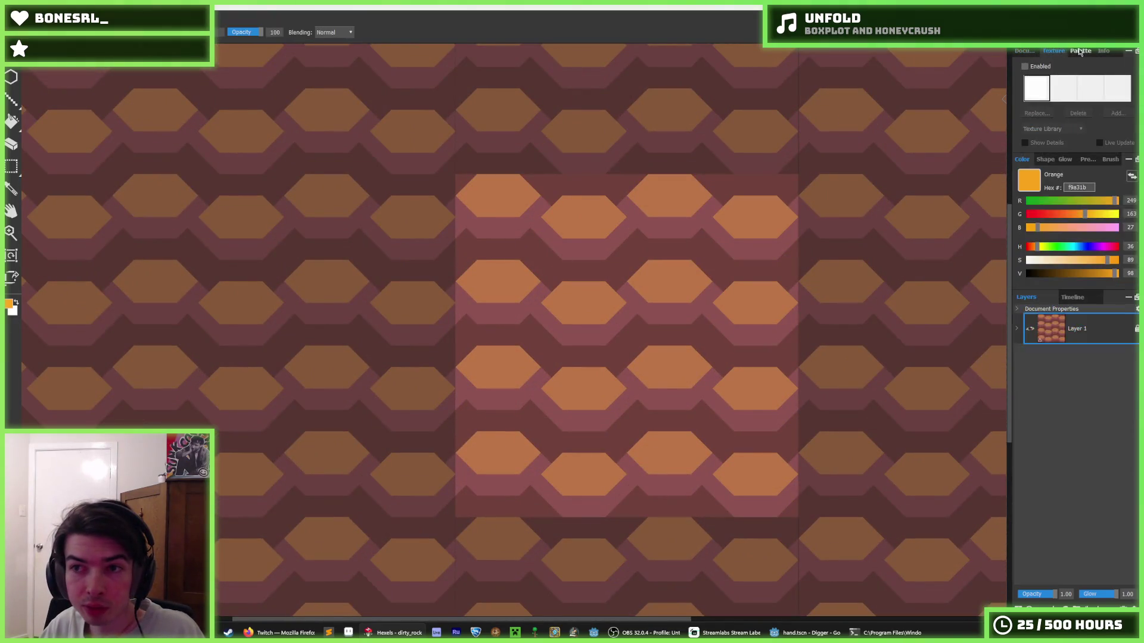
{"action": "left_click", "coordinate": [1081, 51]}
{"action": "left_click", "coordinate": [1025, 52]}
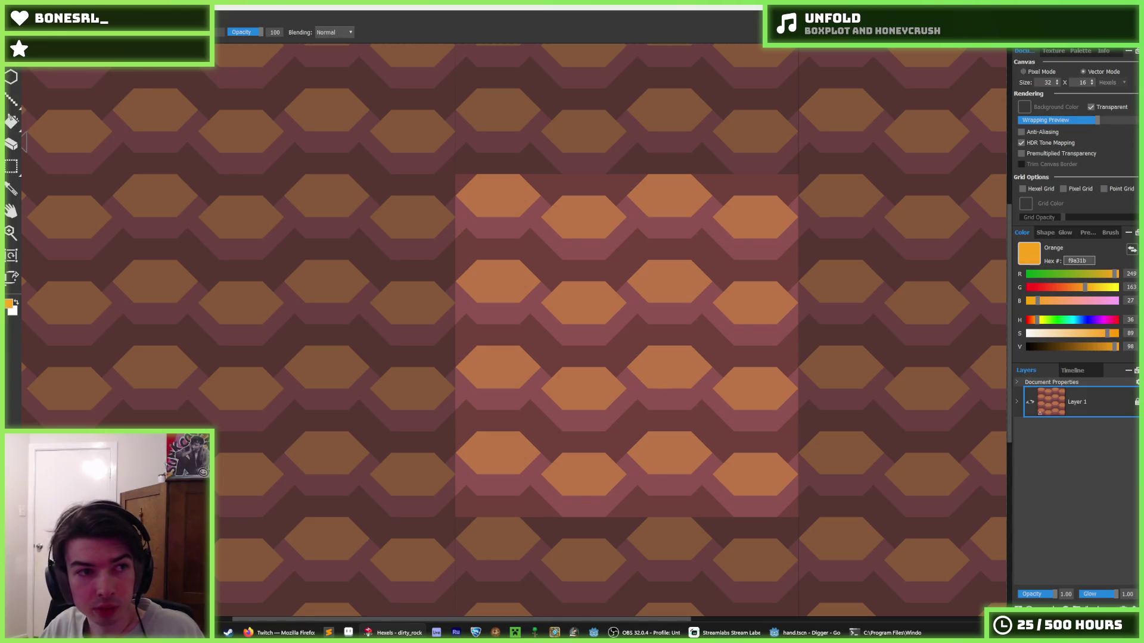
{"action": "scroll", "scroll_direction": "down", "scroll_amount": 3}
{"action": "key", "text": "i"}
{"action": "scroll", "scroll_direction": "up", "scroll_amount": 3}
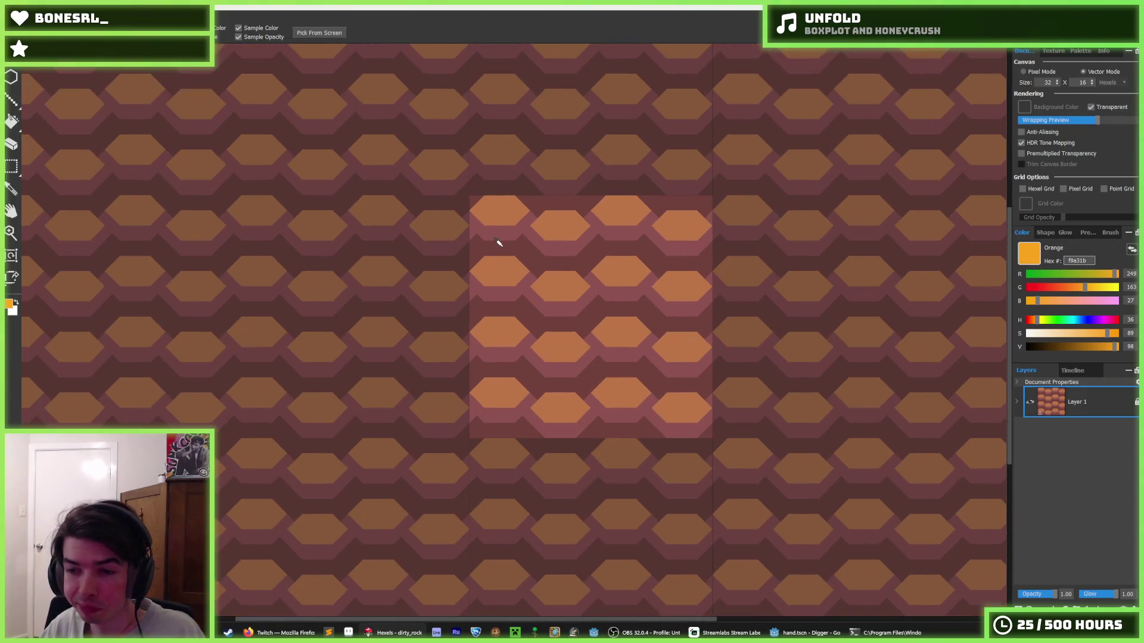
{"action": "key", "text": "b"}
- Try red-orange and lavender swatches, settling on Yeller-ish yellow as the painting colour
{"action": "left_click", "coordinate": [1053, 51]}
{"action": "left_click", "coordinate": [1081, 52]}
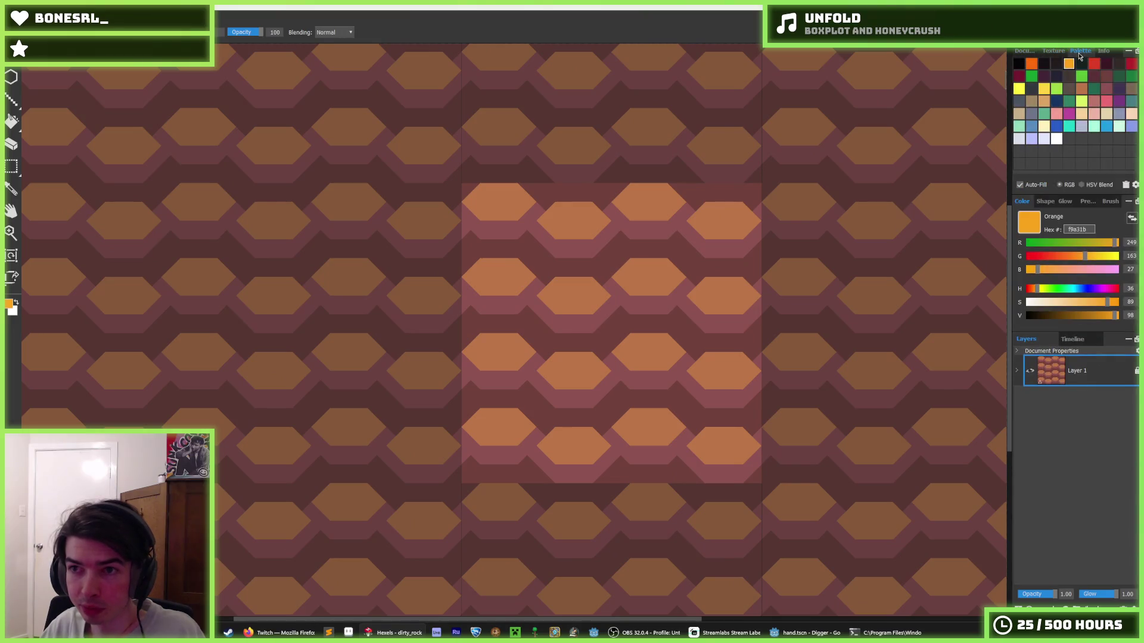
{"action": "left_click", "coordinate": [1032, 63]}
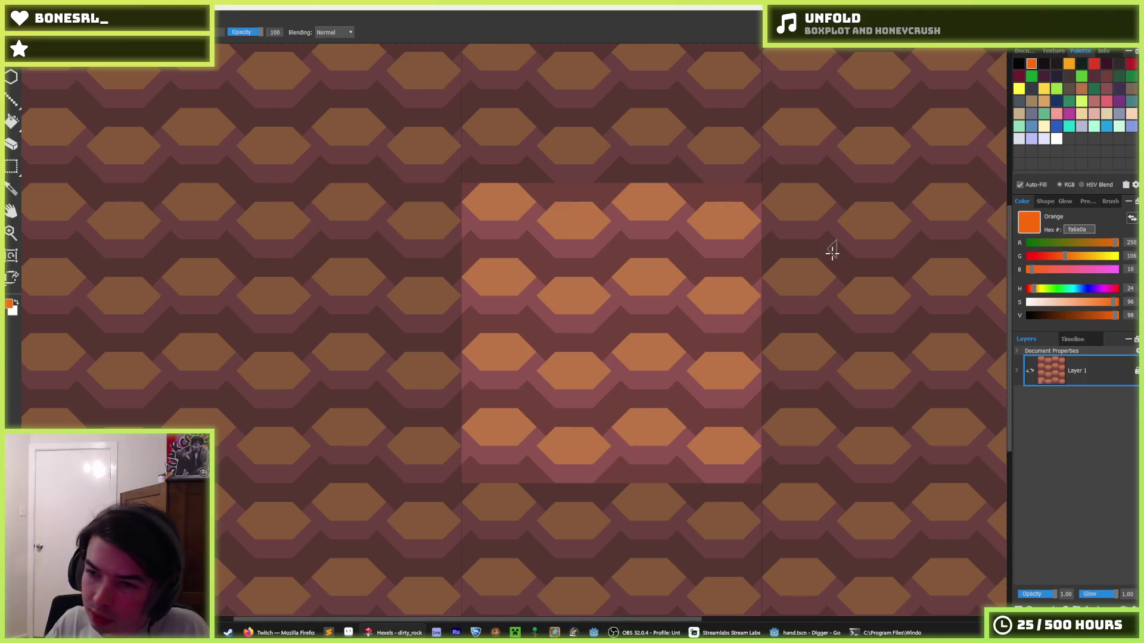
{"action": "scroll", "scroll_direction": "down", "scroll_amount": 3}
{"action": "scroll", "scroll_direction": "down", "scroll_amount": 3}
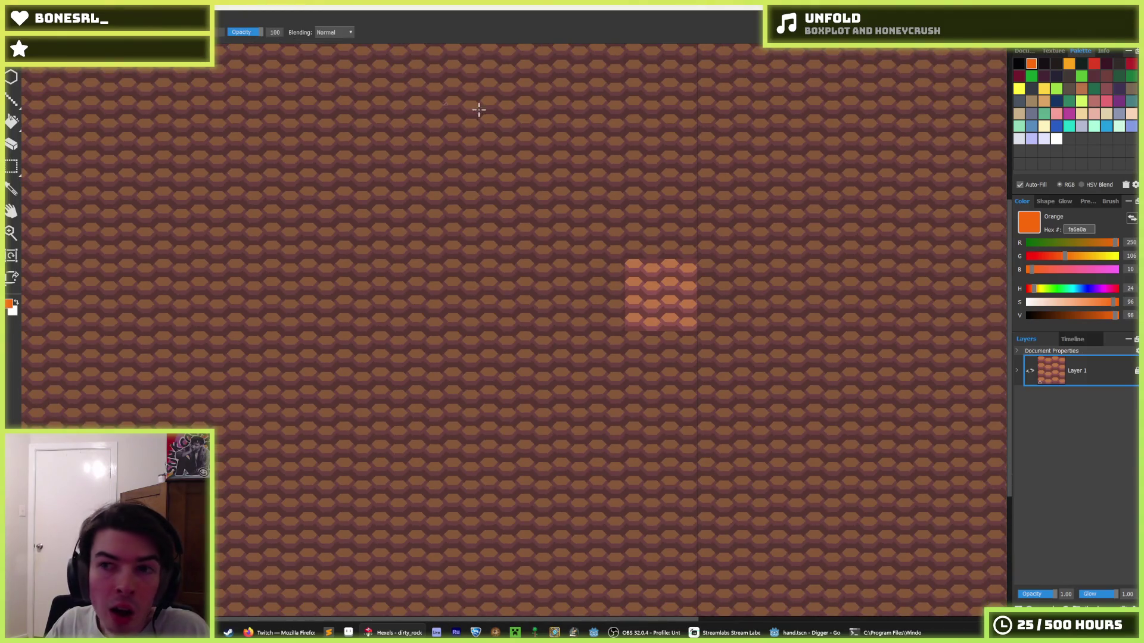
{"action": "scroll", "scroll_direction": "up", "scroll_amount": 3}
{"action": "left_click", "coordinate": [1045, 90]}
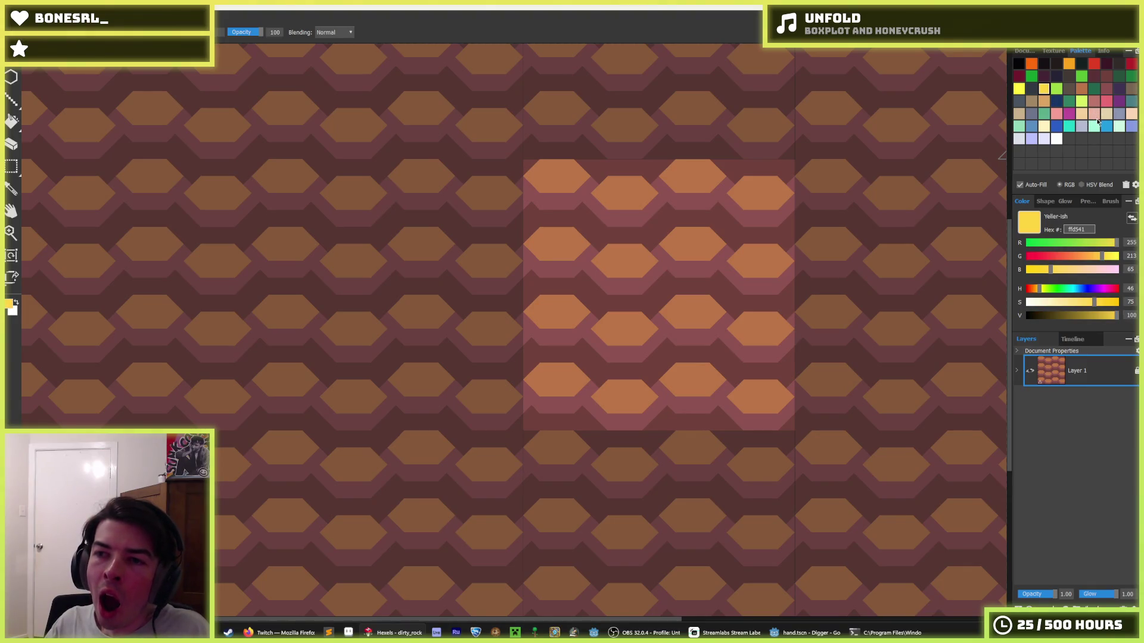
{"action": "left_click", "coordinate": [1119, 114]}
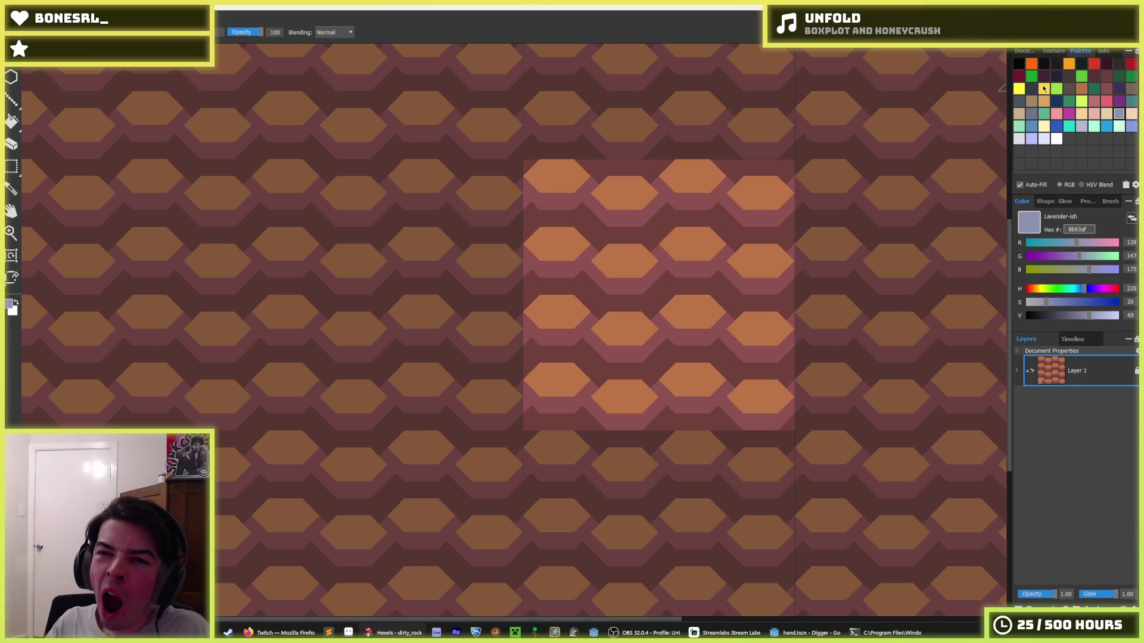
{"action": "left_click", "coordinate": [1044, 89]}
- Cover every hex row of dirty_rock in Yeller-ish yellow (f8d541) using brush strokes and a flood fill
{"action": "left_click_drag", "start_coordinate": [830, 186], "coordinate": [625, 333]}
{"action": "key", "text": "f"}
{"action": "left_click", "coordinate": [554, 333]}
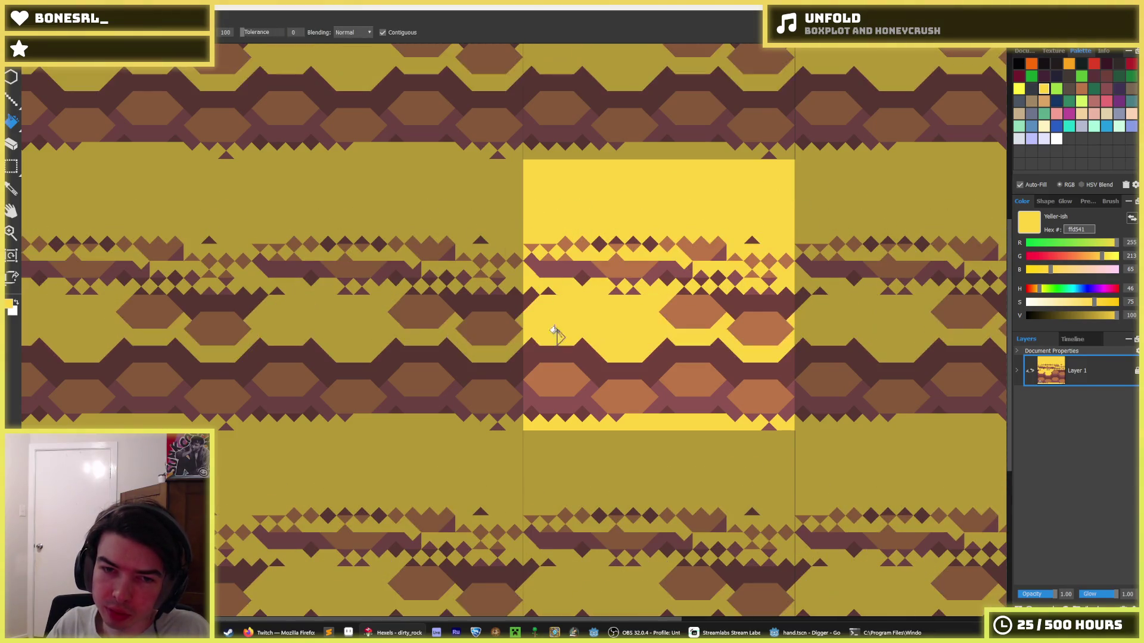
{"action": "key", "text": "b"}
{"action": "left_click_drag", "start_coordinate": [556, 256], "coordinate": [689, 356]}
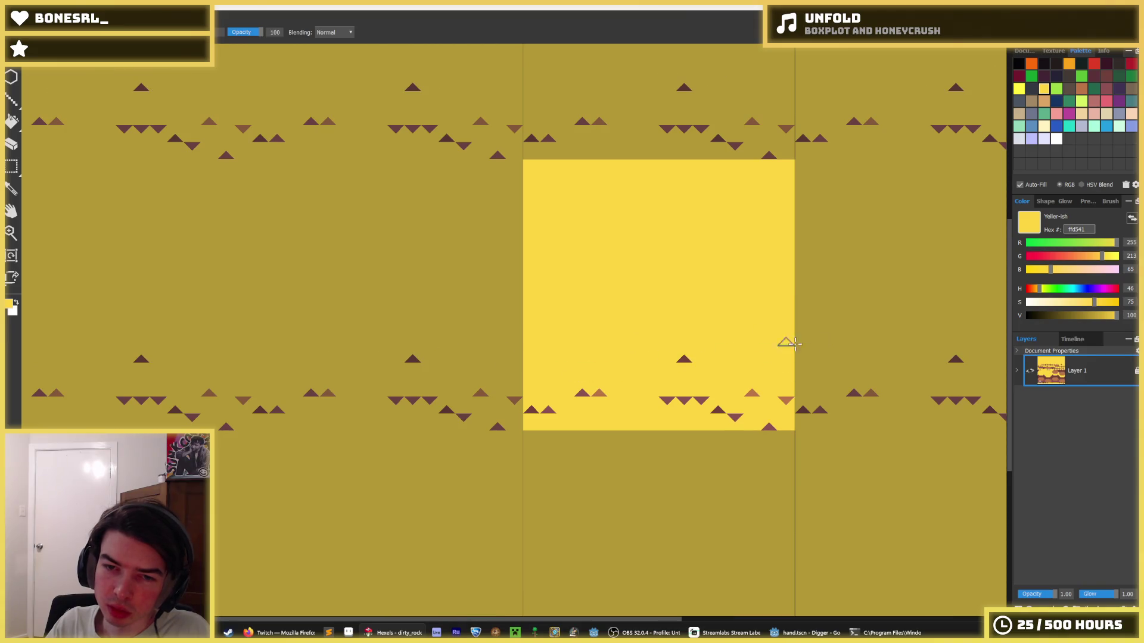
{"action": "left_click_drag", "start_coordinate": [524, 387], "coordinate": [640, 405]}
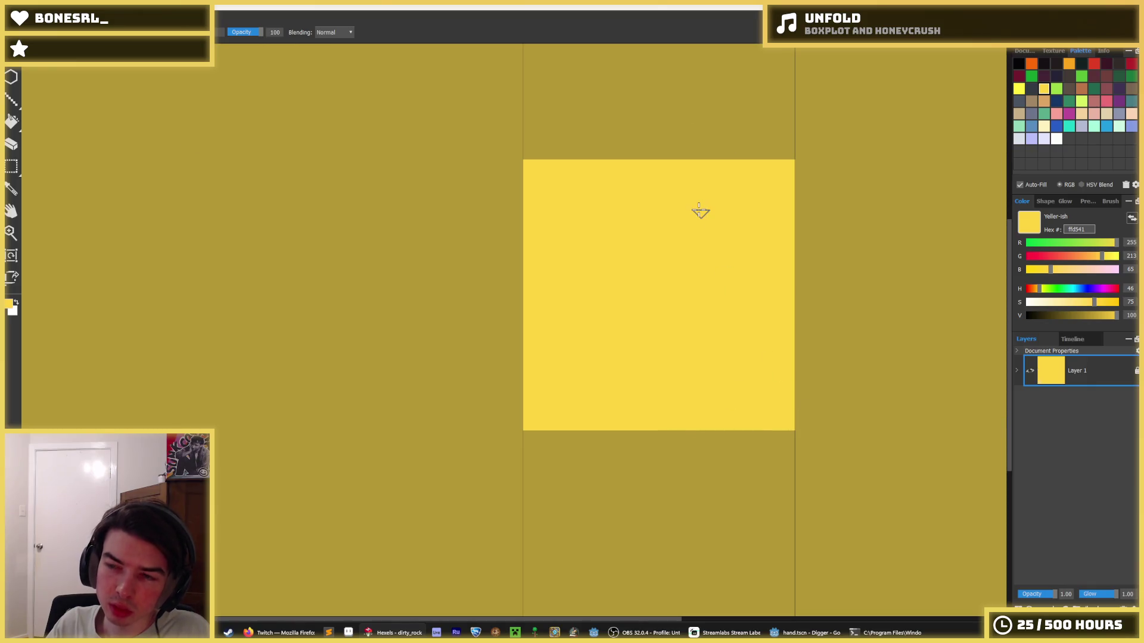
- Fill the tile brown and try dba463 and darker a08662 zigzag strokes, undoing the long one
{"action": "left_click", "coordinate": [1043, 101]}
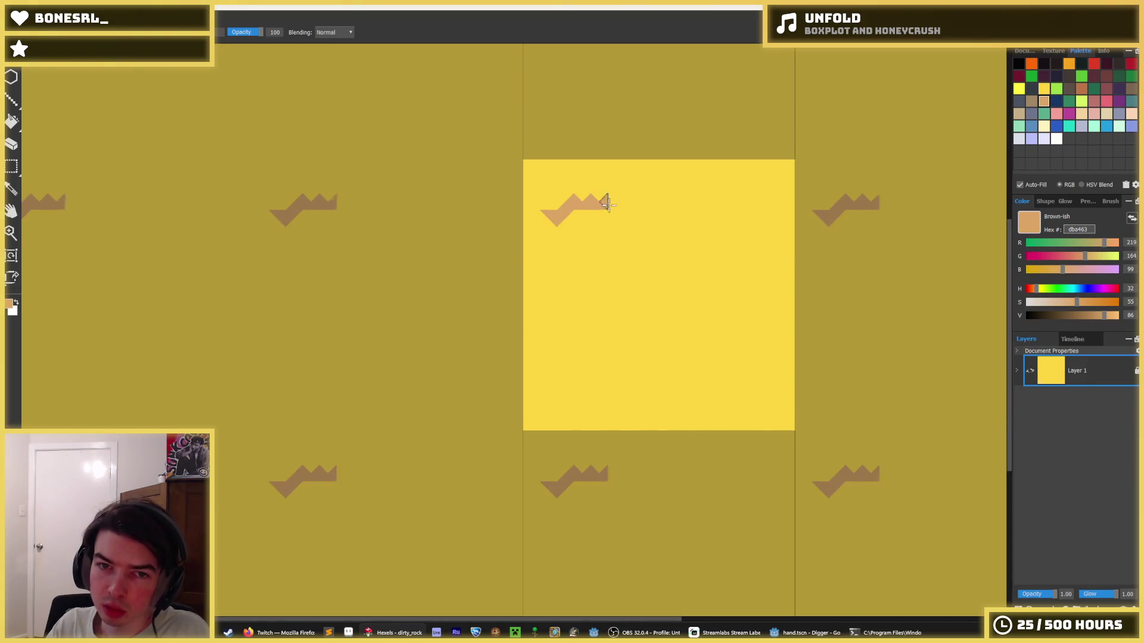
{"action": "left_click", "coordinate": [1019, 113]}
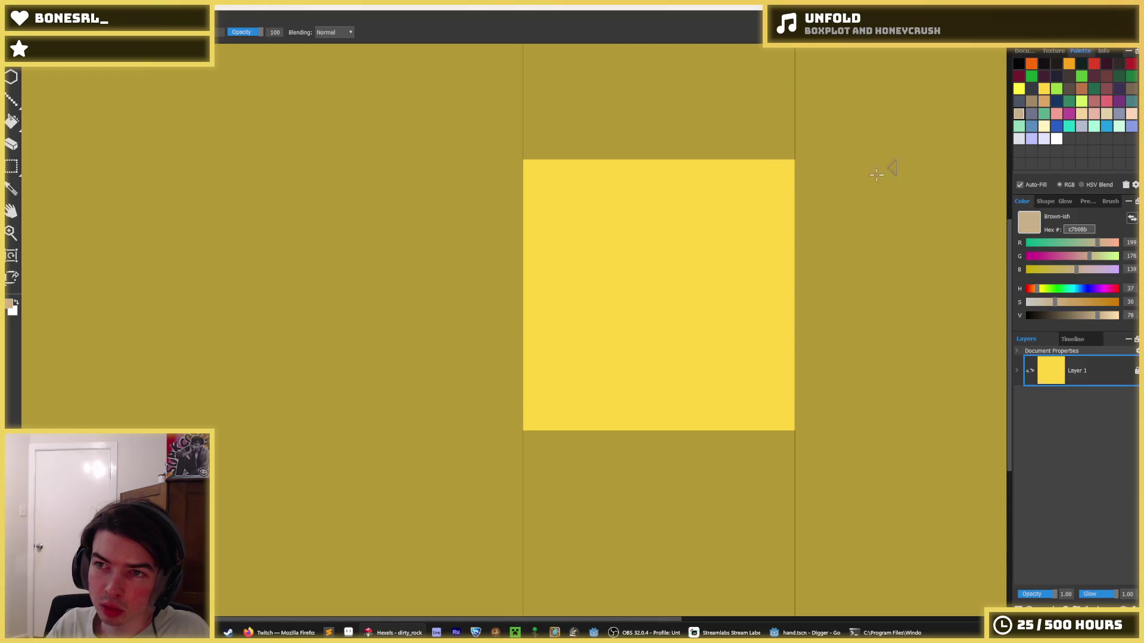
{"action": "key", "text": "g"}
{"action": "left_click", "coordinate": [750, 204]}
{"action": "left_click", "coordinate": [1043, 101]}
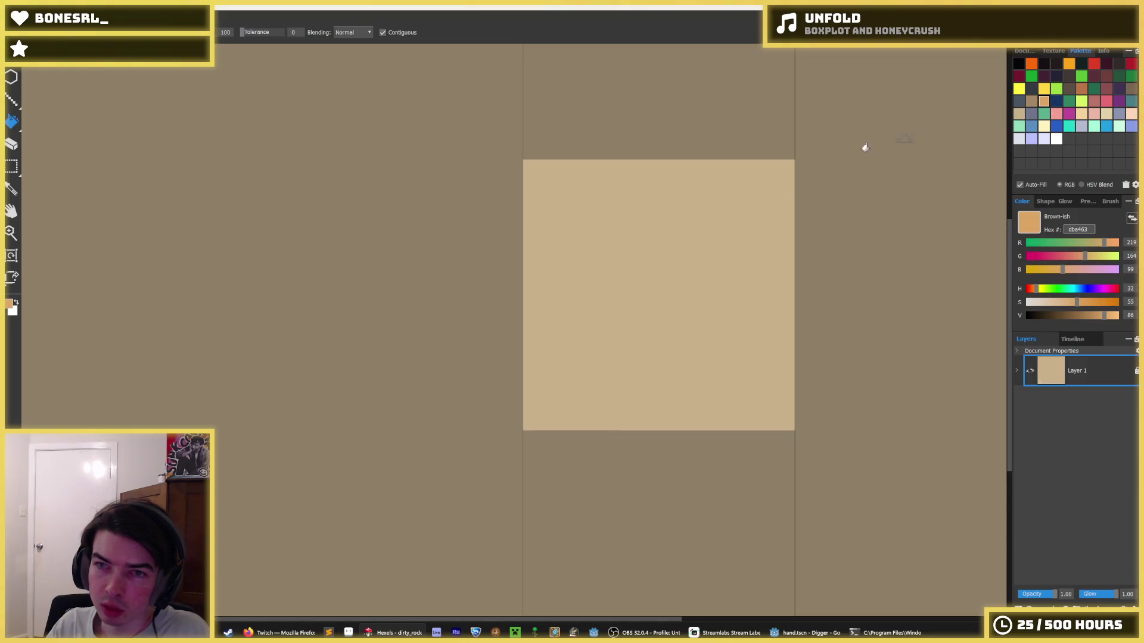
{"action": "key", "text": "b"}
{"action": "left_click_drag", "start_coordinate": [508, 255], "coordinate": [642, 252]}
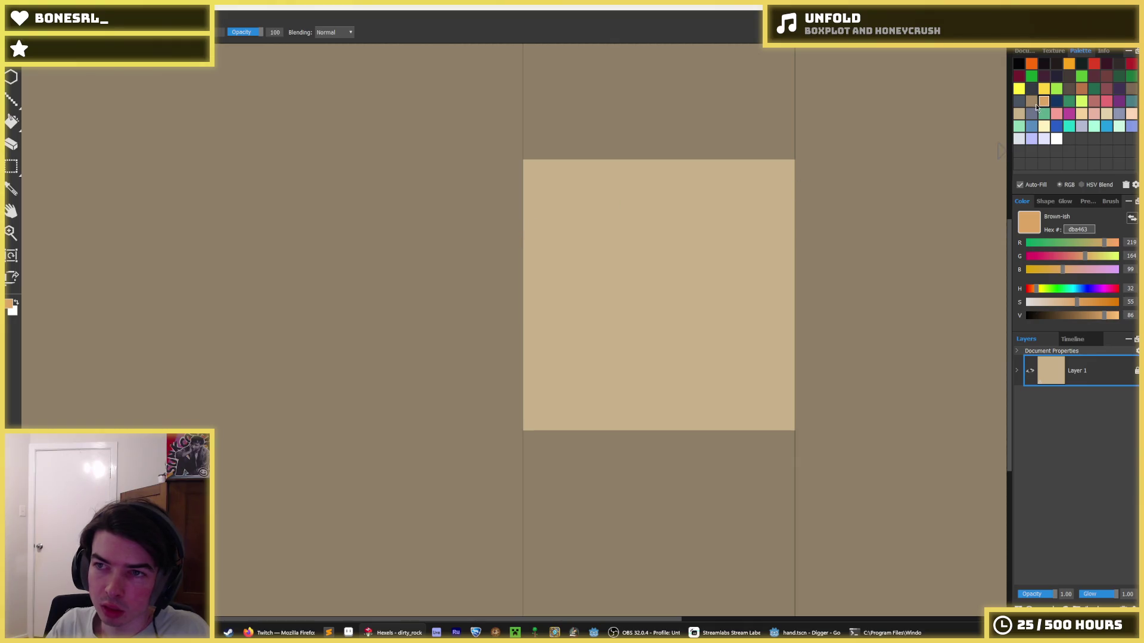
{"action": "left_click", "coordinate": [1031, 101]}
{"action": "left_click_drag", "start_coordinate": [544, 245], "coordinate": [831, 221]}
{"action": "key", "text": "ctrl+z"}
- Fill the tile solid orange dba463 and trial reddish ba756a zigzags, undoing them
{"action": "left_click", "coordinate": [1019, 115]}
{"action": "key", "text": "f"}
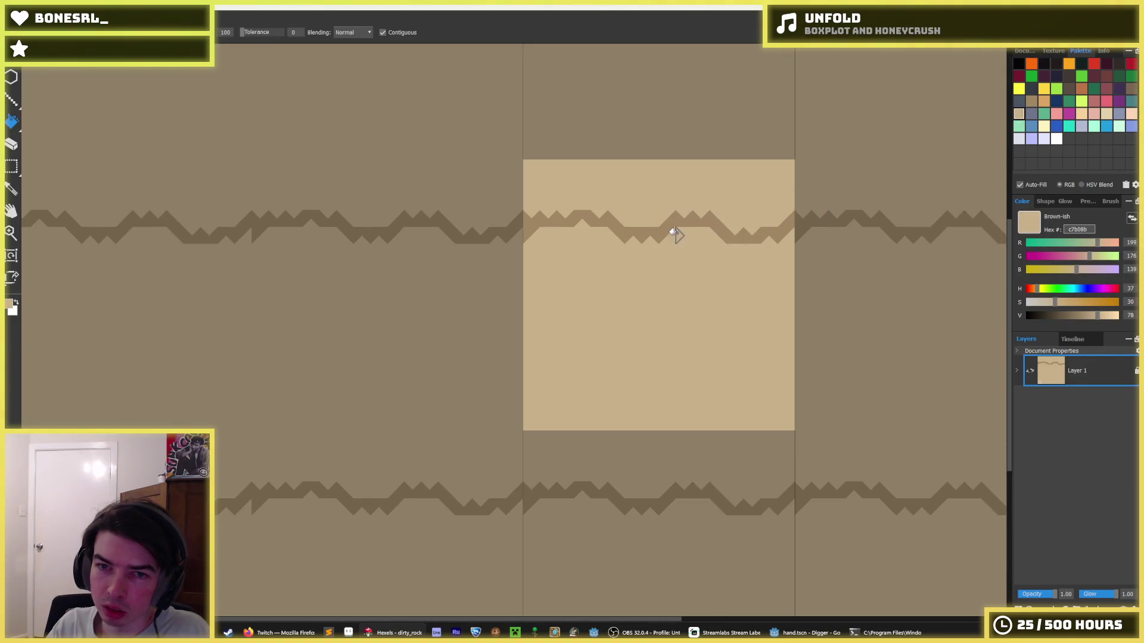
{"action": "left_click", "coordinate": [668, 217]}
{"action": "left_click", "coordinate": [1042, 101]}
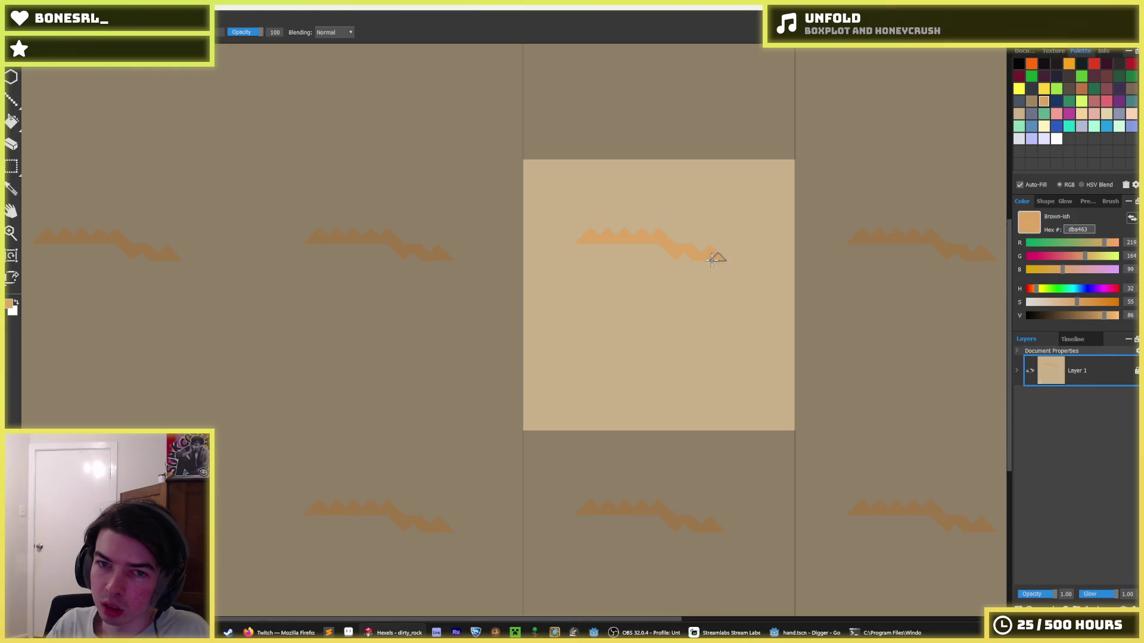
{"action": "left_click", "coordinate": [650, 194]}
{"action": "left_click", "coordinate": [1094, 101]}
{"action": "key", "text": "b"}
{"action": "left_click_drag", "start_coordinate": [590, 220], "coordinate": [708, 239]}
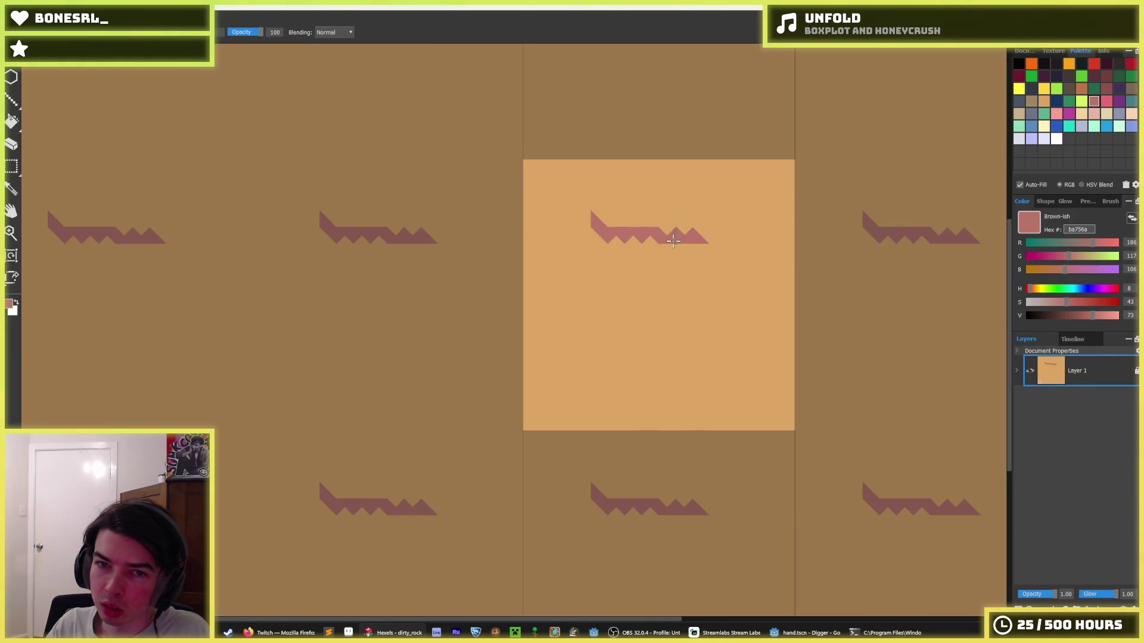
{"action": "key", "text": "ctrl+z"}
{"action": "left_click_drag", "start_coordinate": [522, 238], "coordinate": [768, 241]}
{"action": "key", "text": "ctrl+z"}
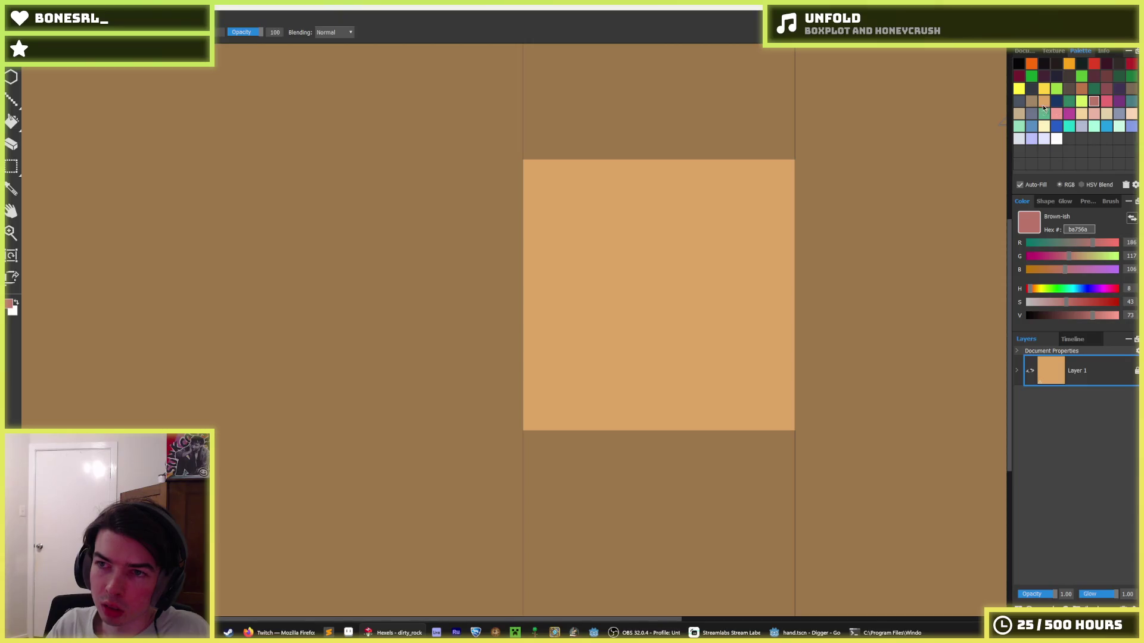
- Draw a pale f4d29c zigzag band across the tile's upper part, discarding a cream fef3c0 attempt
{"action": "left_click", "coordinate": [1044, 104]}
{"action": "left_click", "coordinate": [1019, 113]}
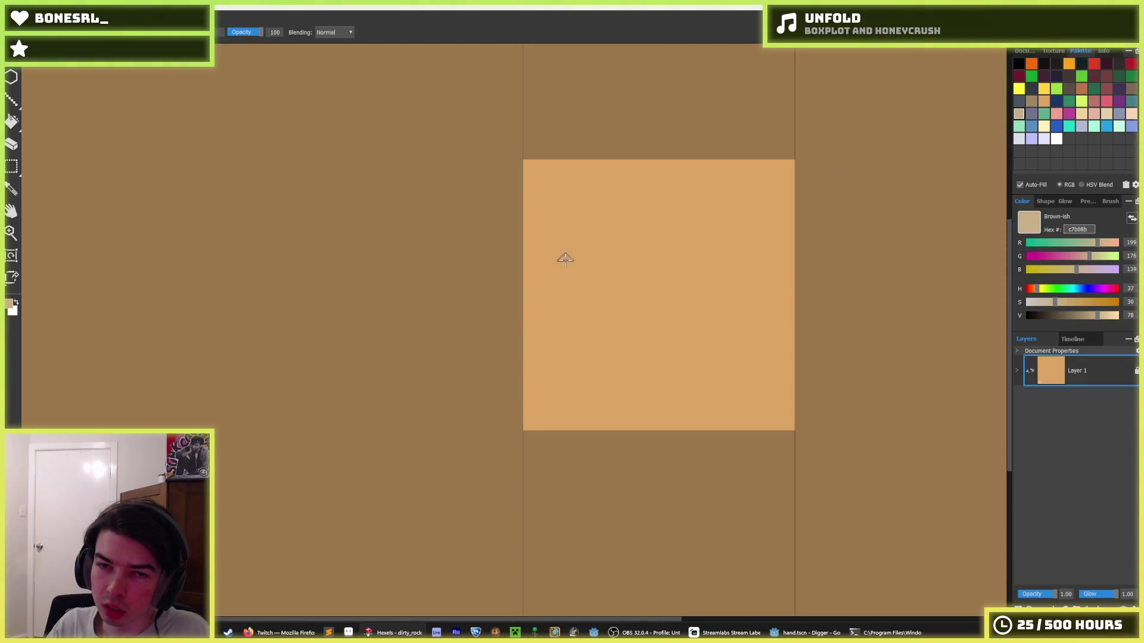
{"action": "left_click", "coordinate": [1044, 126]}
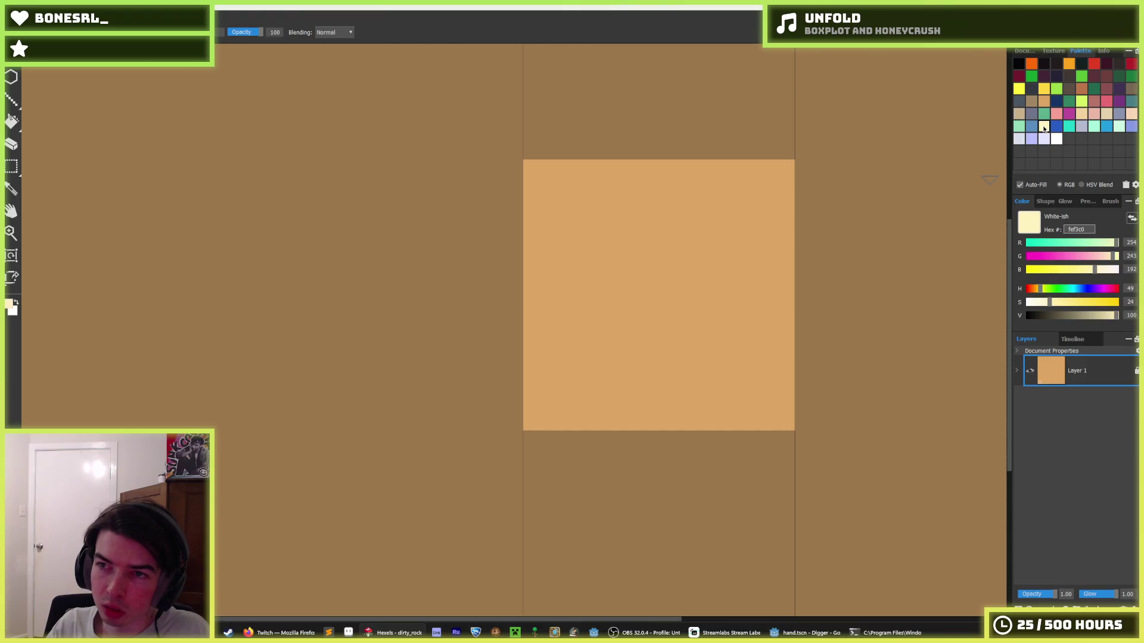
{"action": "left_click_drag", "start_coordinate": [635, 217], "coordinate": [790, 286]}
{"action": "key", "text": "ctrl+z"}
{"action": "left_click", "coordinate": [1081, 114]}
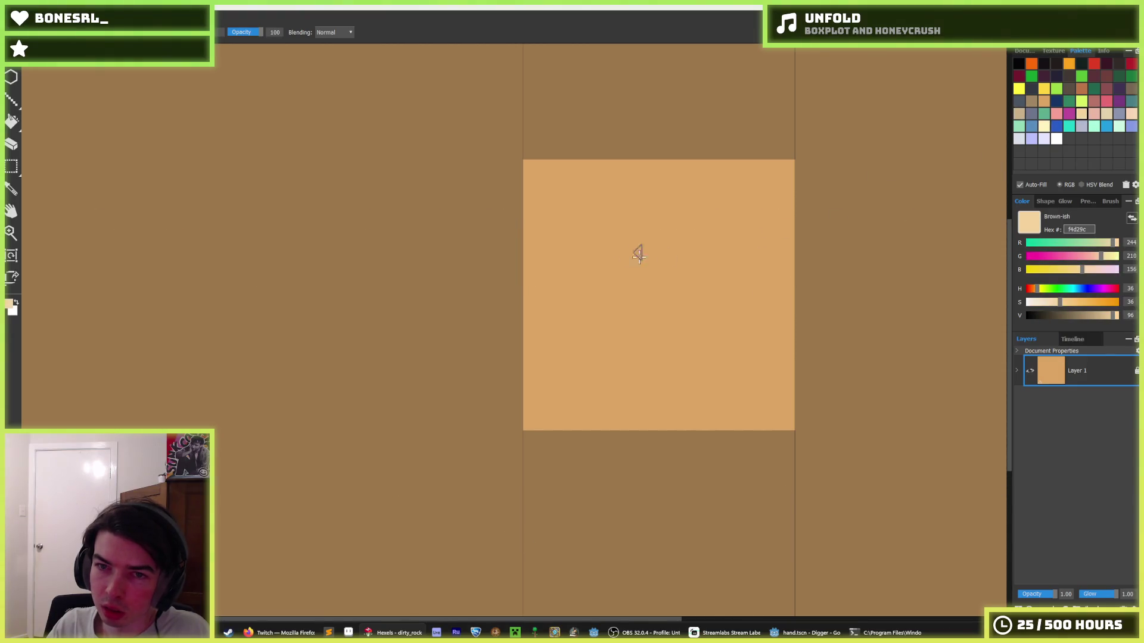
{"action": "left_click_drag", "start_coordinate": [523, 235], "coordinate": [835, 223]}
{"action": "key", "text": "ctrl+z"}
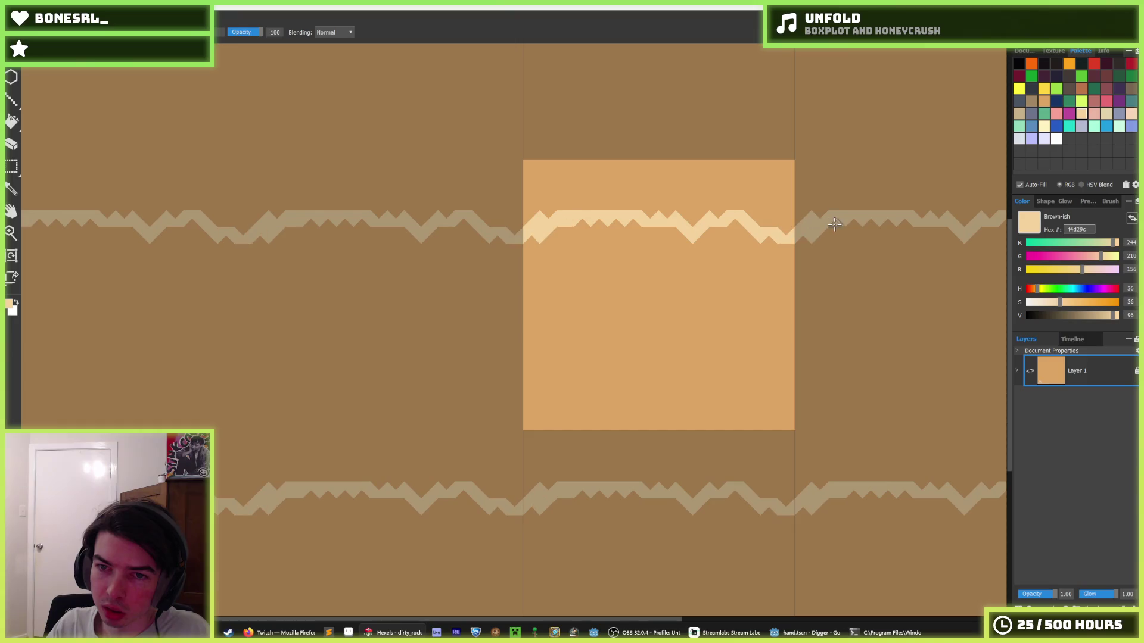
{"action": "scroll", "scroll_direction": "up", "scroll_amount": 3}
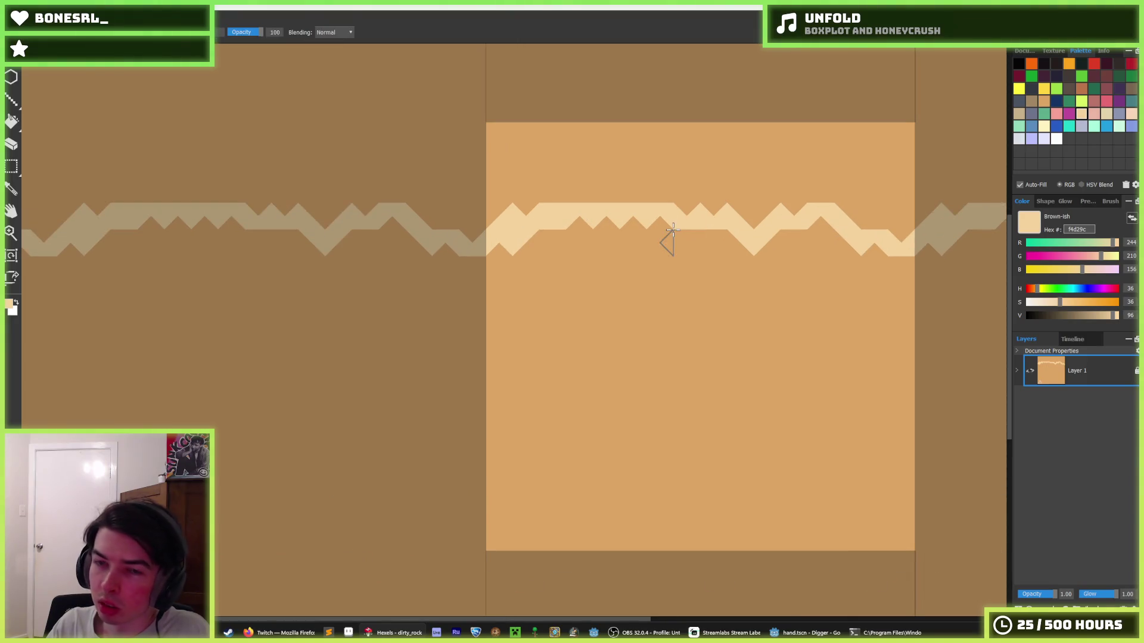
- Paint peaks above the zigzag and touch up the band's left and top edges in orange and cream
{"action": "left_click_drag", "start_coordinate": [500, 223], "coordinate": [729, 269]}
{"action": "left_click_drag", "start_coordinate": [779, 221], "coordinate": [822, 229]}
{"action": "left_click", "coordinate": [777, 157]}
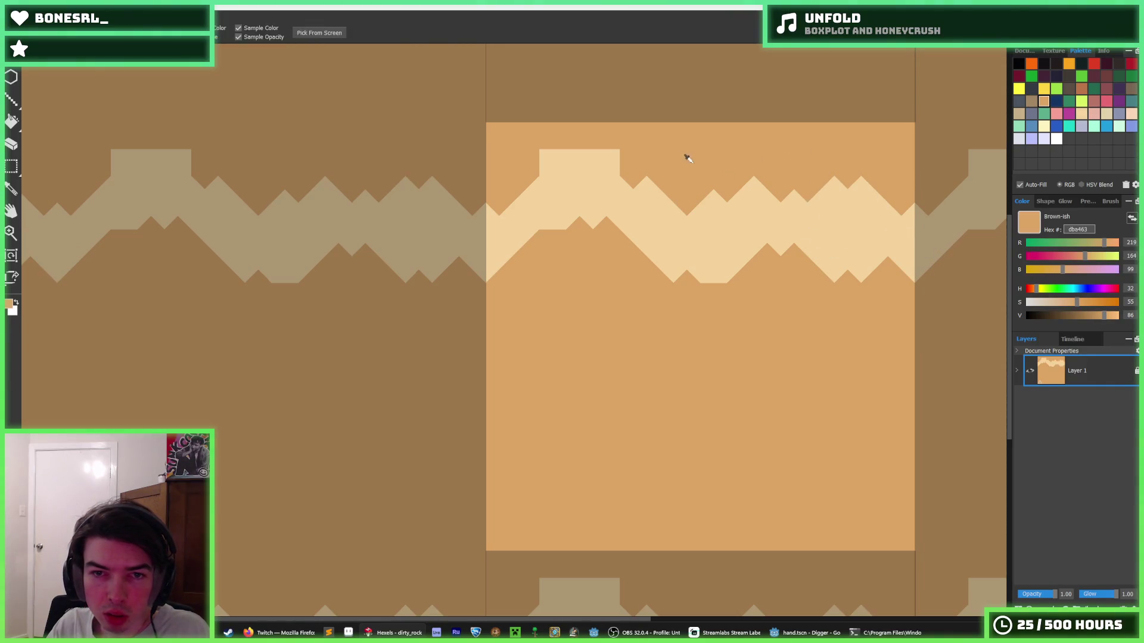
{"action": "left_click_drag", "start_coordinate": [599, 230], "coordinate": [503, 217]}
{"action": "left_click", "coordinate": [524, 248]}
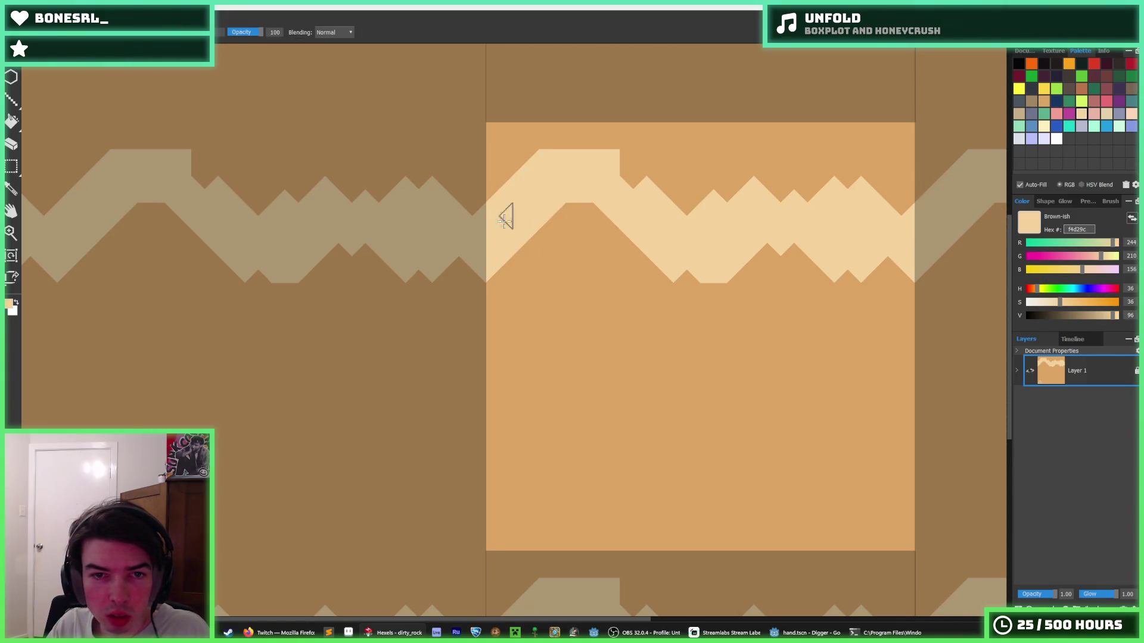
{"action": "left_click", "coordinate": [582, 209]}
{"action": "left_click", "coordinate": [583, 186]}
{"action": "left_click_drag", "start_coordinate": [613, 163], "coordinate": [684, 233]}
{"action": "left_click", "coordinate": [685, 171]}
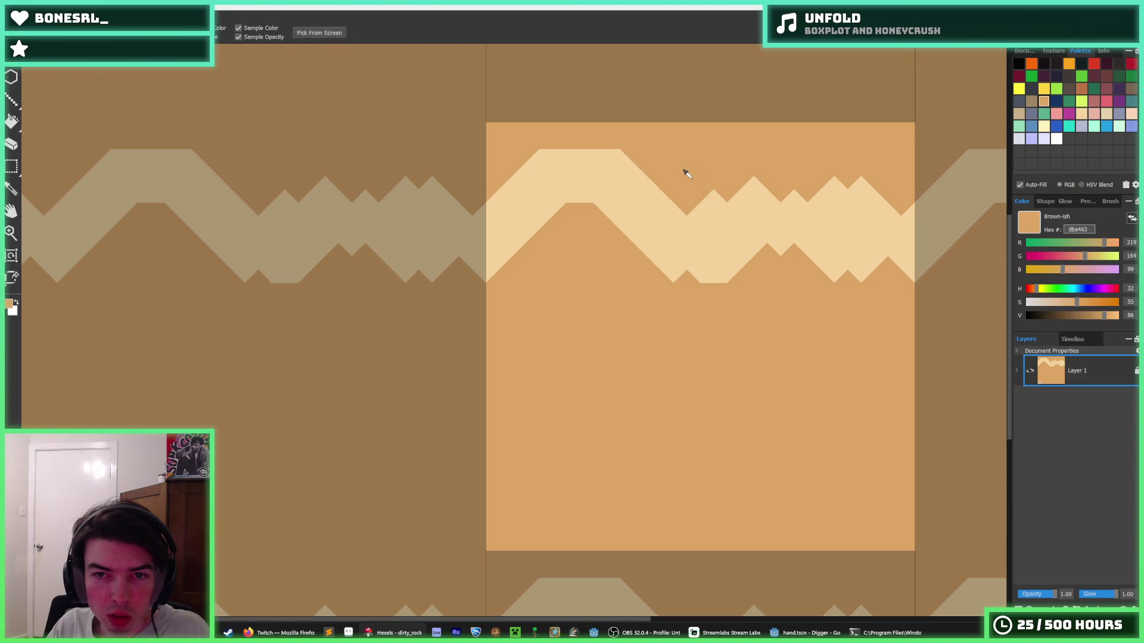
{"action": "left_click_drag", "start_coordinate": [685, 171], "coordinate": [720, 187]}
{"action": "left_click_drag", "start_coordinate": [833, 202], "coordinate": [846, 182]}
{"action": "left_click", "coordinate": [875, 224]}
{"action": "left_click", "coordinate": [870, 258]}
{"action": "left_click_drag", "start_coordinate": [870, 258], "coordinate": [871, 286]}
- Reshape the band's right-side slopes and notches, then zoom out to check the tiling
{"action": "left_click", "coordinate": [840, 212]}
{"action": "left_click_drag", "start_coordinate": [840, 212], "coordinate": [817, 253]}
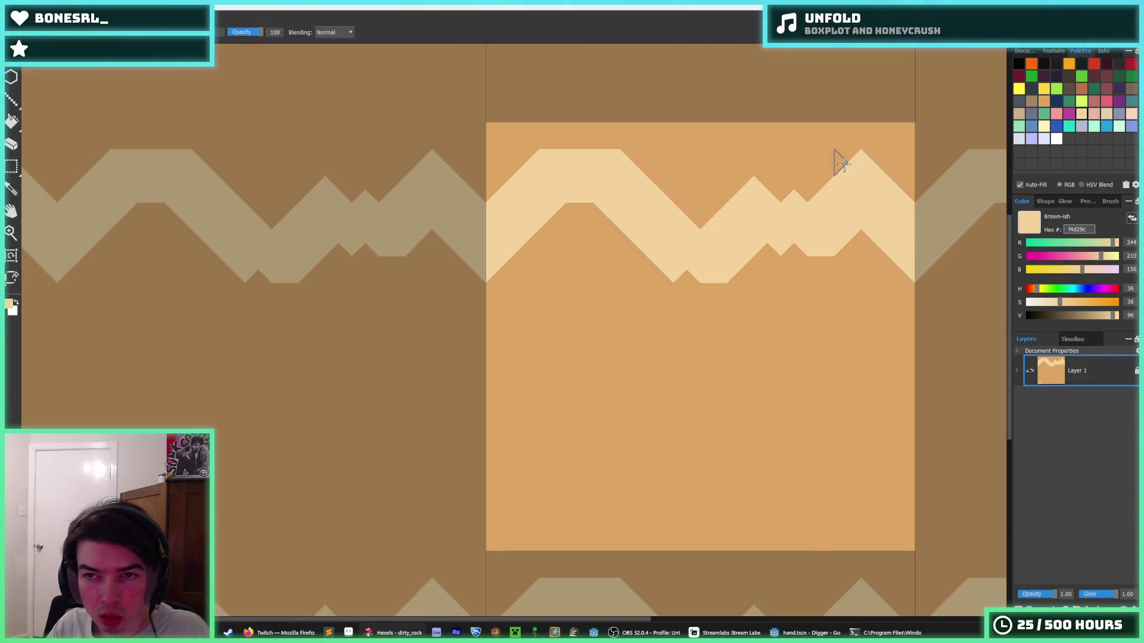
{"action": "left_click_drag", "start_coordinate": [842, 165], "coordinate": [795, 207]}
{"action": "left_click_drag", "start_coordinate": [809, 260], "coordinate": [796, 245]}
{"action": "left_click", "coordinate": [855, 248]}
{"action": "left_click_drag", "start_coordinate": [861, 149], "coordinate": [793, 191]}
{"action": "left_click", "coordinate": [800, 232]}
{"action": "left_click_drag", "start_coordinate": [800, 277], "coordinate": [804, 295]}
{"action": "left_click", "coordinate": [741, 276]}
{"action": "left_click", "coordinate": [735, 217]}
{"action": "left_click", "coordinate": [752, 281]}
{"action": "scroll", "scroll_direction": "down", "scroll_amount": 3}
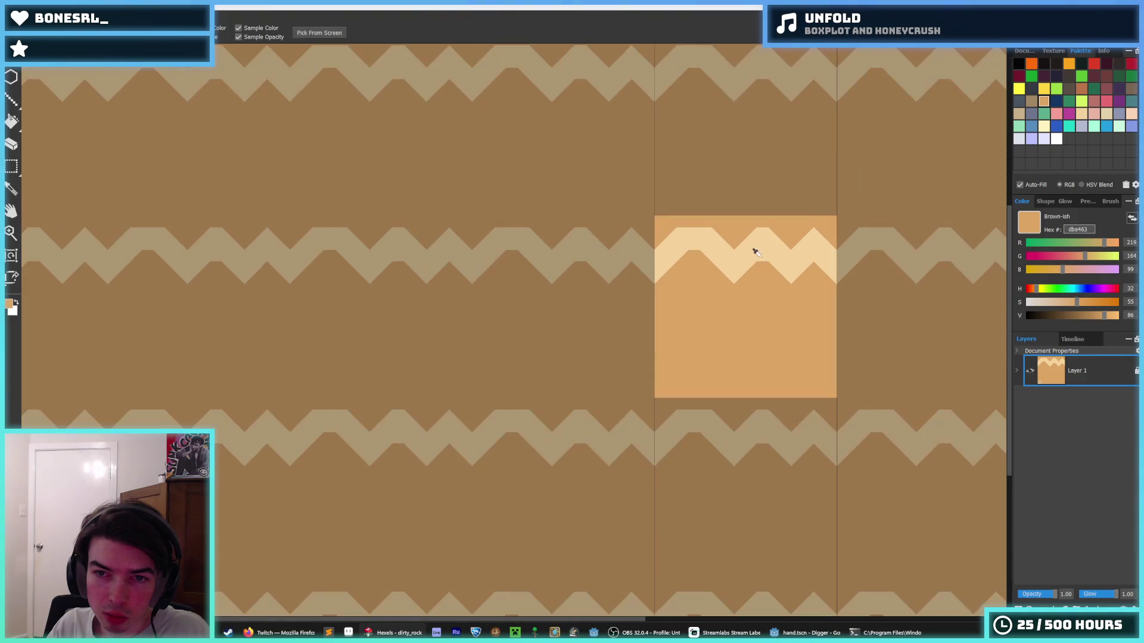
{"action": "scroll", "scroll_direction": "down", "scroll_amount": 3}
{"action": "scroll", "scroll_direction": "up", "scroll_amount": 3}
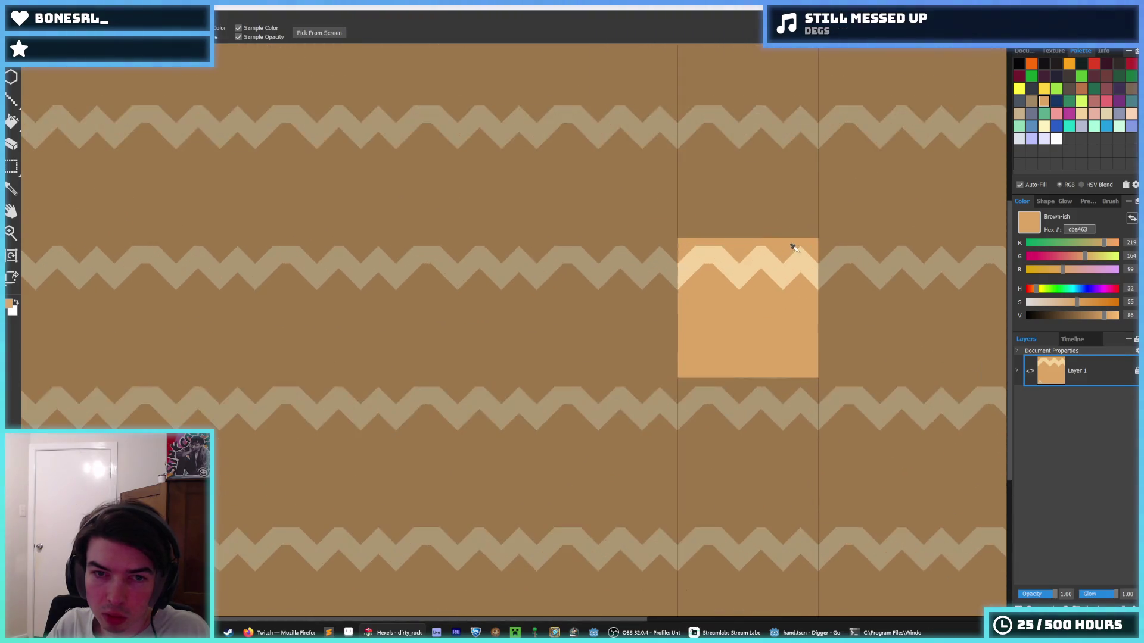
{"action": "scroll", "scroll_direction": "up", "scroll_amount": 3}
- Refine the band's lower and upper-left edges into a regular, seamlessly repeating zigzag
{"action": "left_click", "coordinate": [544, 280]}
{"action": "left_click_drag", "start_coordinate": [543, 280], "coordinate": [618, 342]}
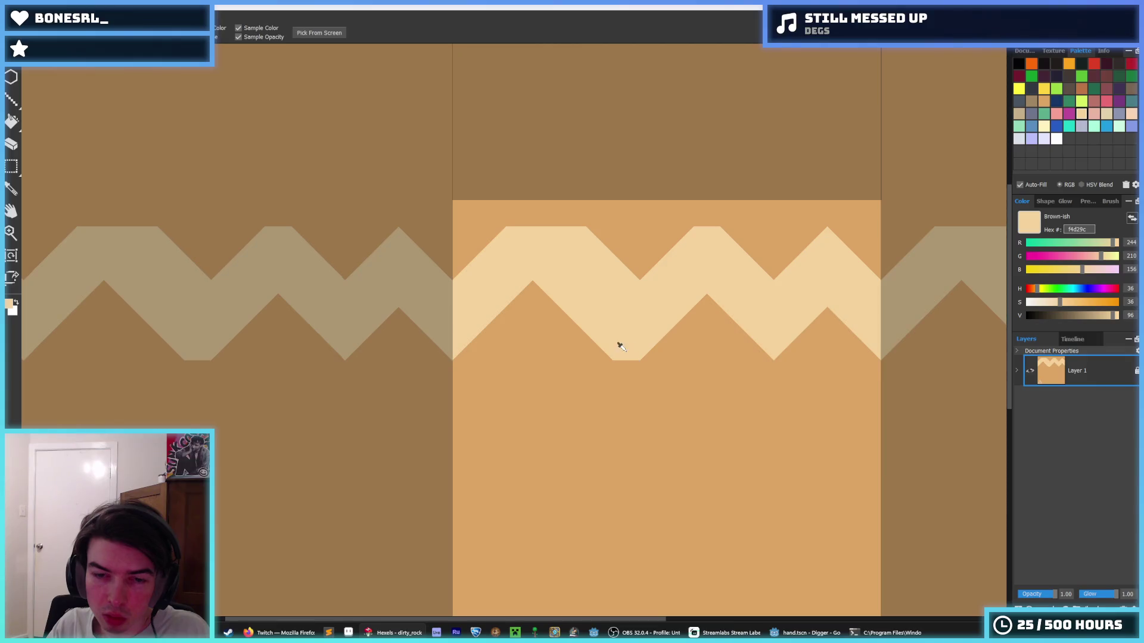
{"action": "left_click", "coordinate": [619, 234]}
{"action": "left_click_drag", "start_coordinate": [572, 230], "coordinate": [625, 270]}
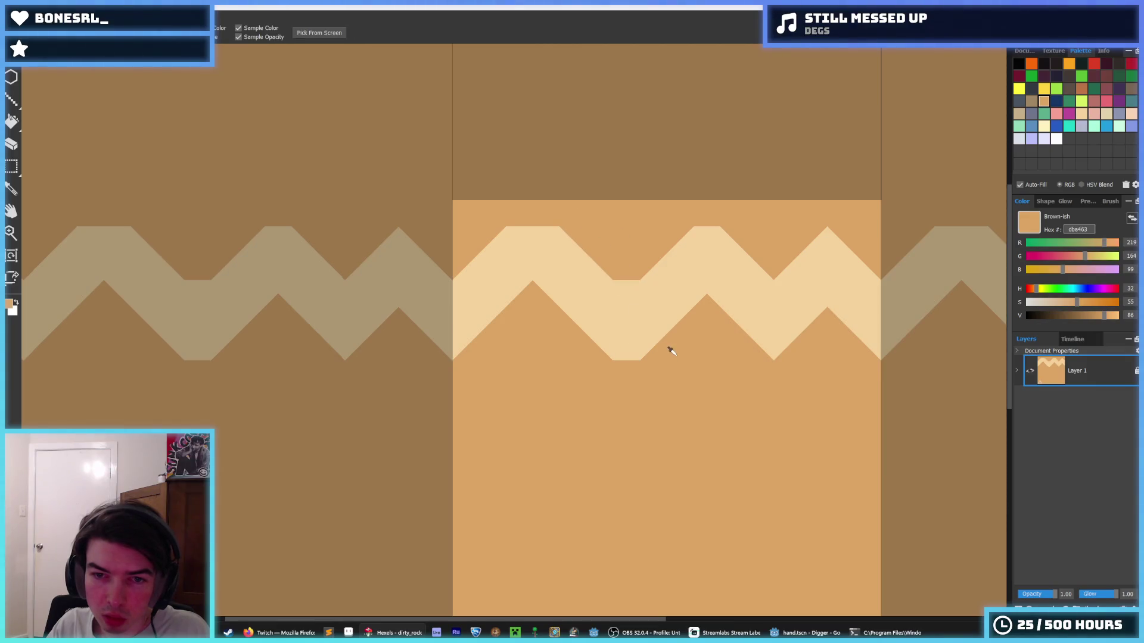
{"action": "left_click", "coordinate": [705, 289]}
{"action": "left_click_drag", "start_coordinate": [763, 327], "coordinate": [695, 294]}
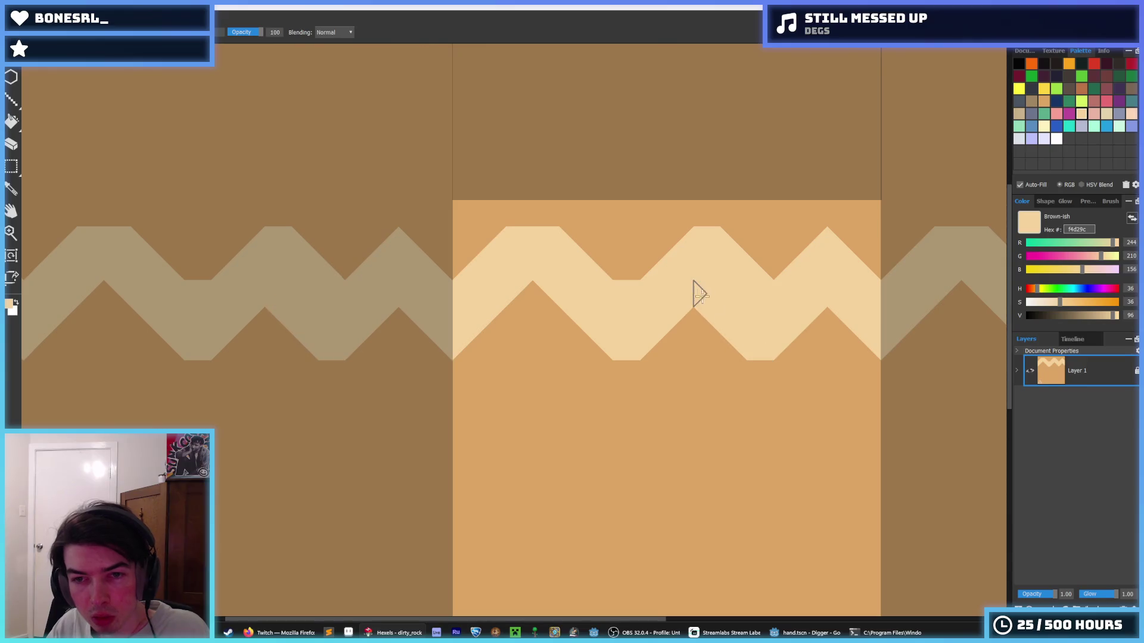
{"action": "left_click", "coordinate": [739, 378]}
{"action": "left_click_drag", "start_coordinate": [747, 258], "coordinate": [760, 273]}
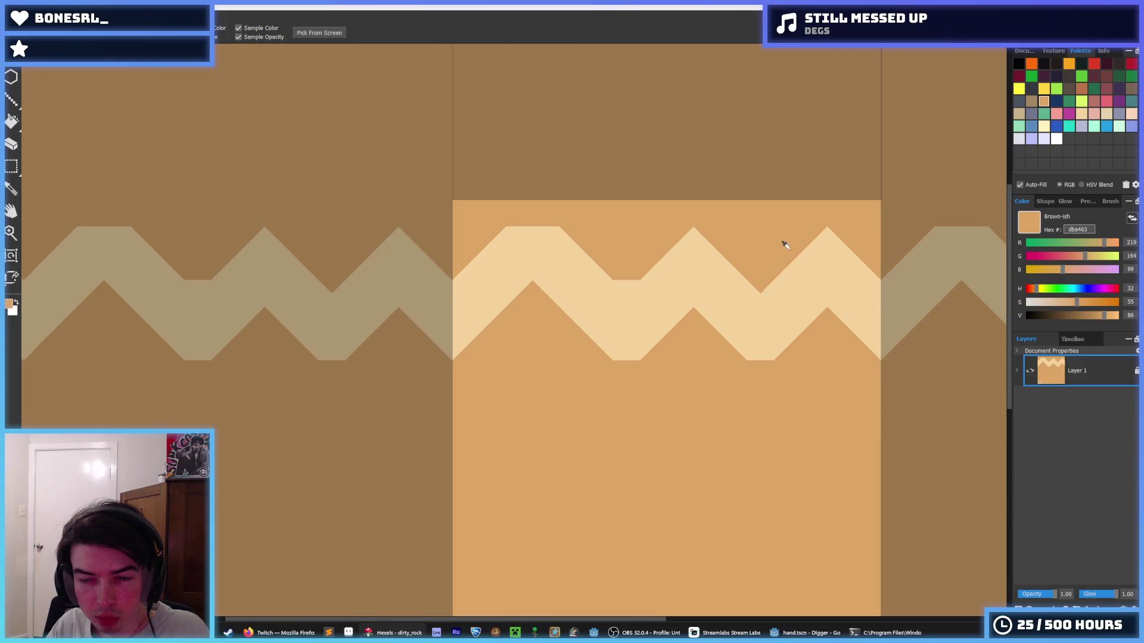
{"action": "left_click", "coordinate": [694, 266]}
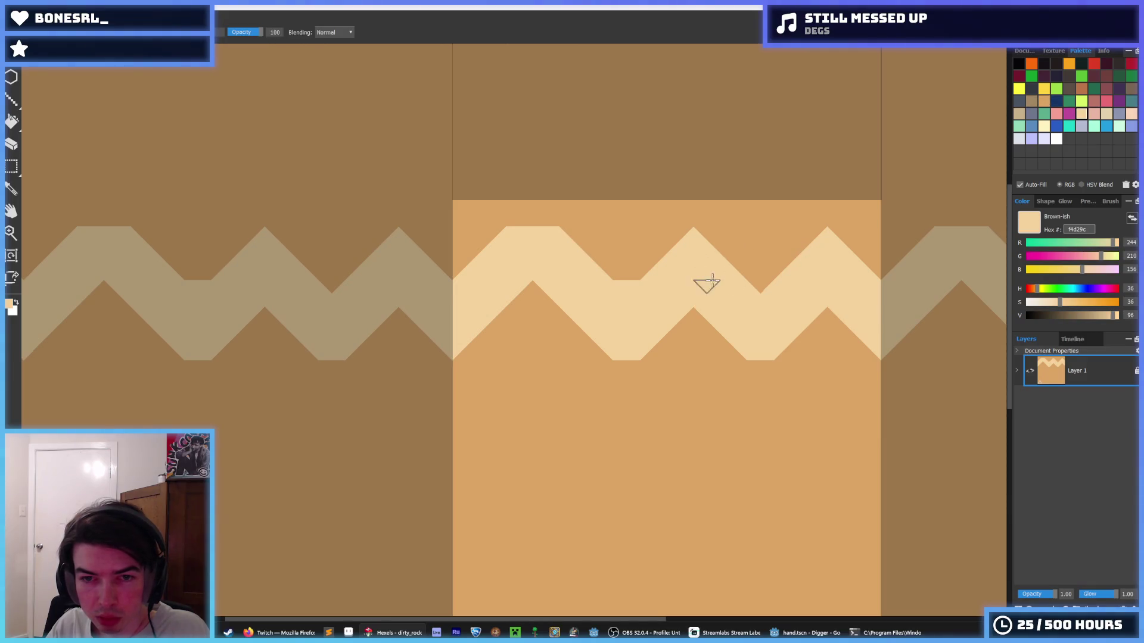
{"action": "left_click_drag", "start_coordinate": [599, 352], "coordinate": [587, 345]}
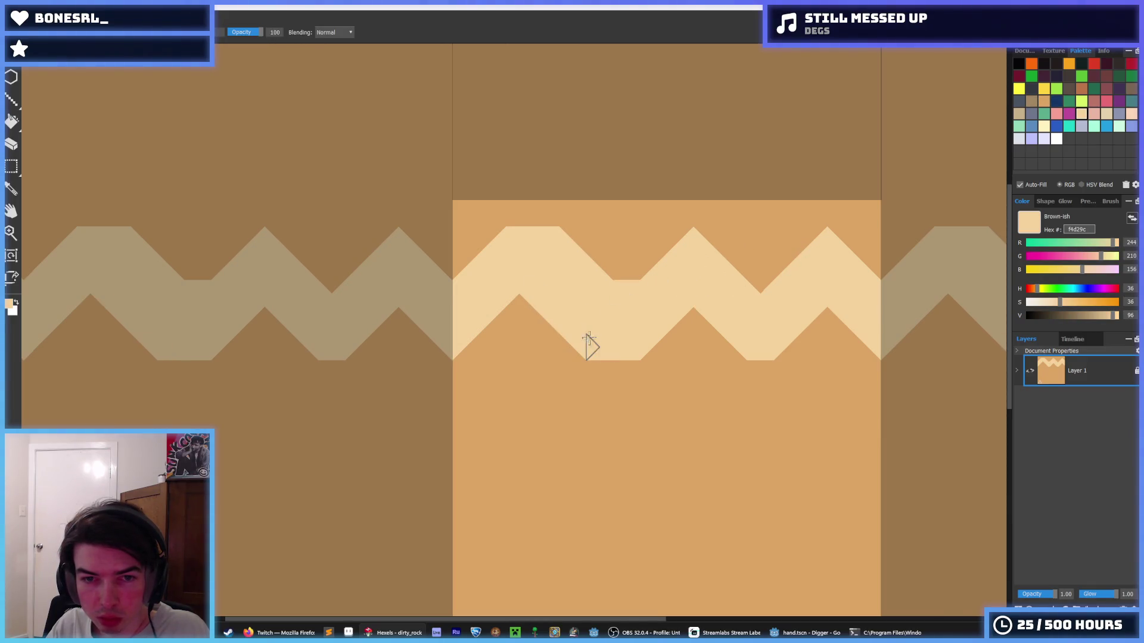
{"action": "left_click", "coordinate": [623, 337]}
{"action": "left_click_drag", "start_coordinate": [539, 233], "coordinate": [649, 255]}
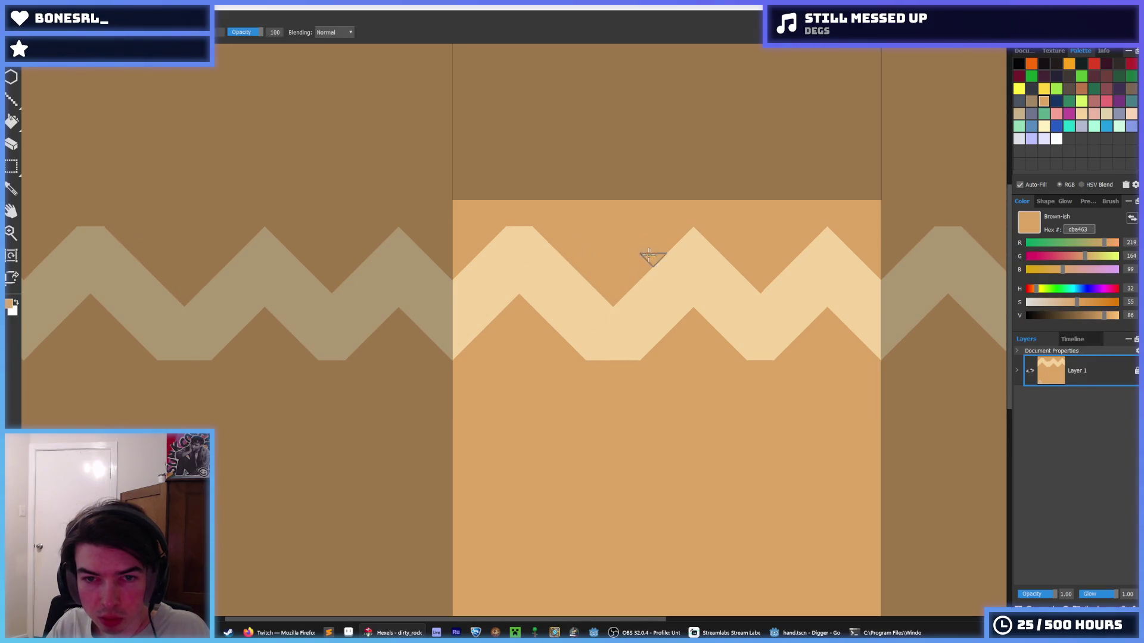
{"action": "left_click", "coordinate": [605, 288]}
{"action": "left_click_drag", "start_coordinate": [606, 288], "coordinate": [674, 238]}
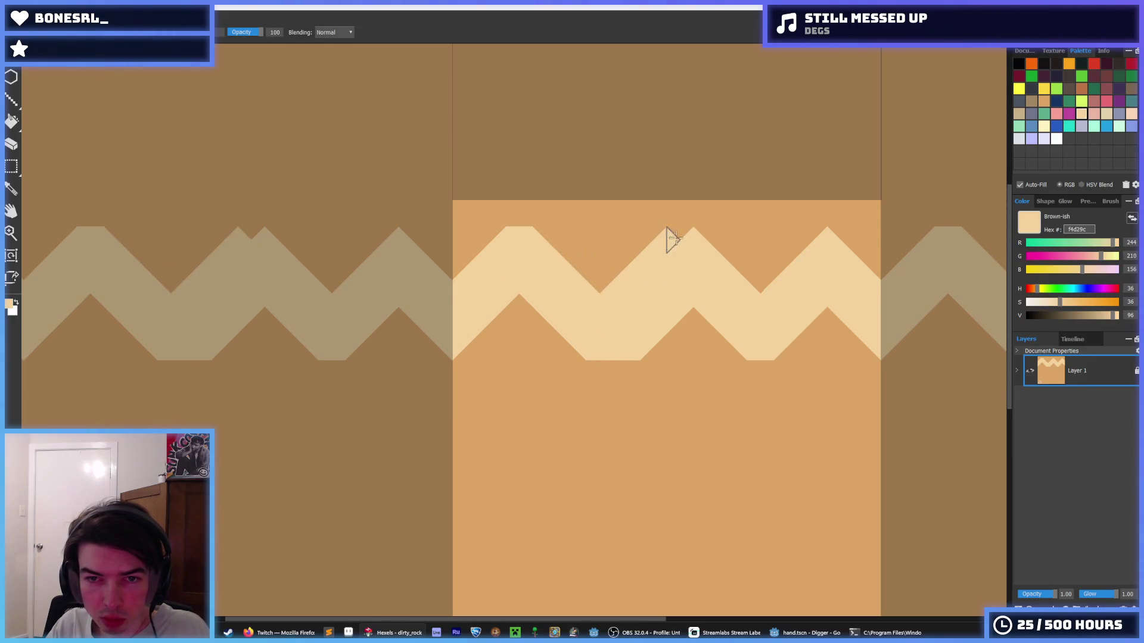
{"action": "scroll", "scroll_direction": "down", "scroll_amount": 3}
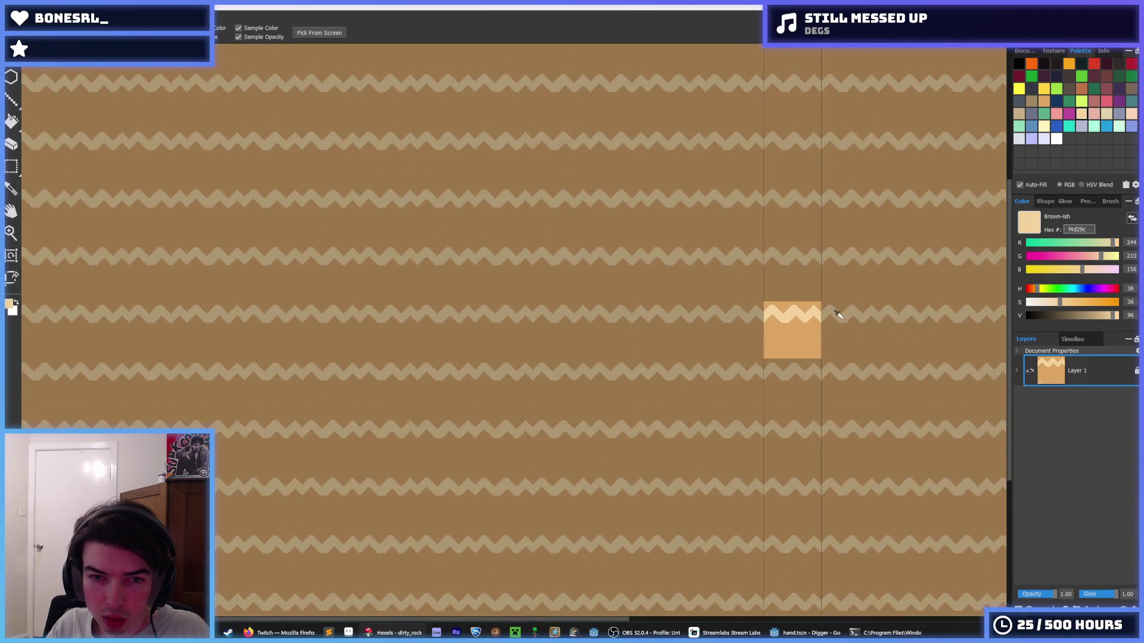
- Reshape the triangles along the band's lower edge and repaint part of that edge orange
{"action": "scroll", "scroll_direction": "up", "scroll_amount": 3}
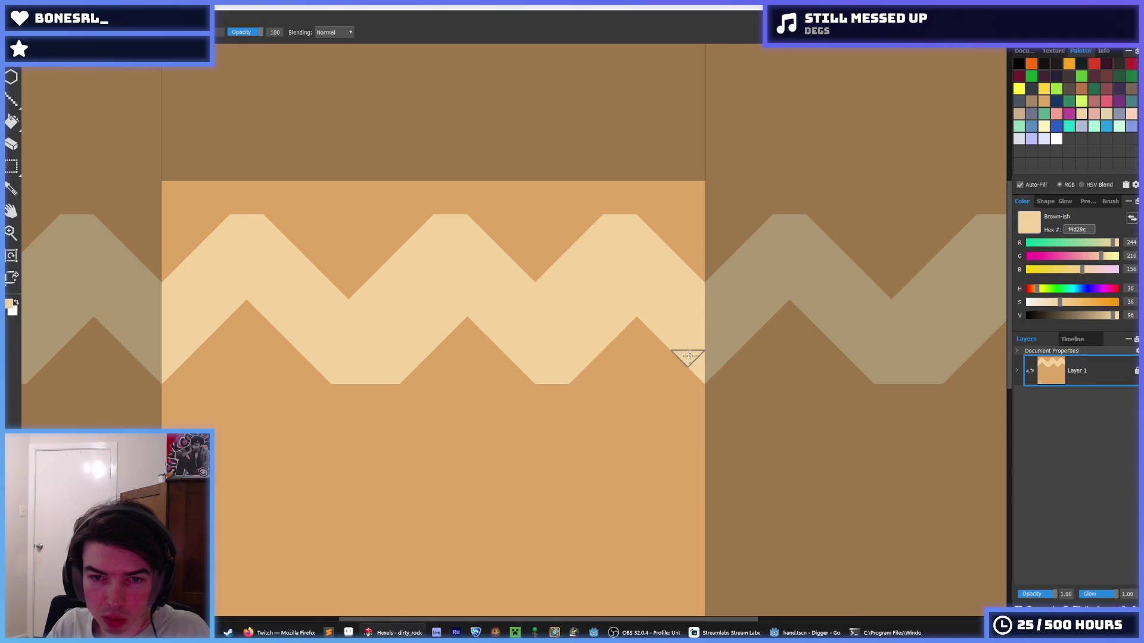
{"action": "left_click_drag", "start_coordinate": [690, 356], "coordinate": [792, 358]}
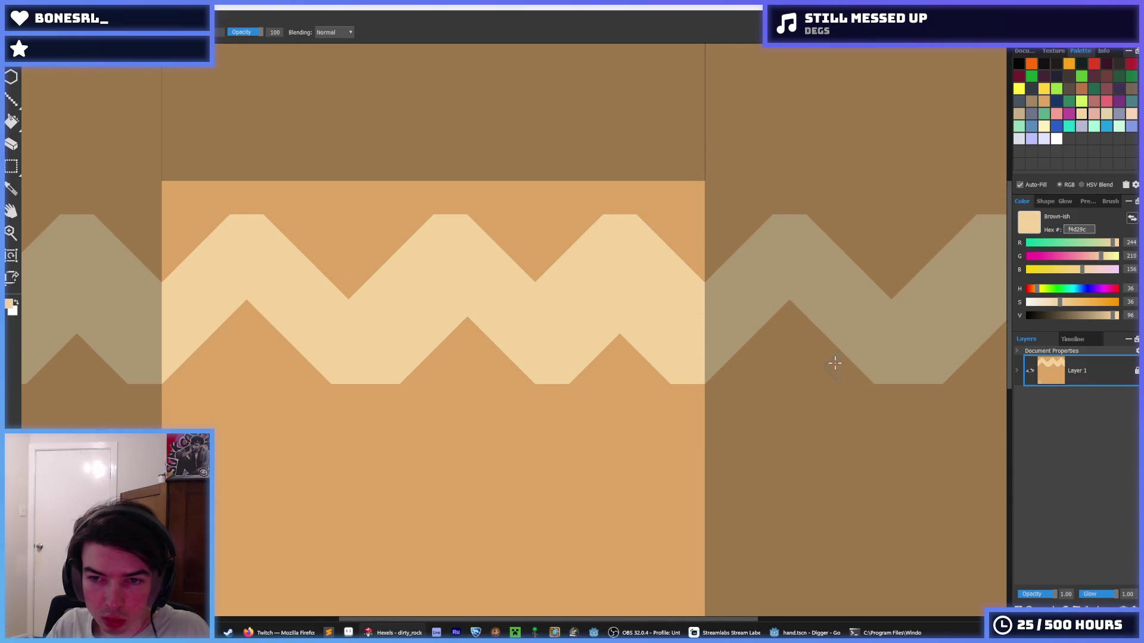
{"action": "left_click_drag", "start_coordinate": [450, 372], "coordinate": [646, 349]}
{"action": "left_click", "coordinate": [644, 325]}
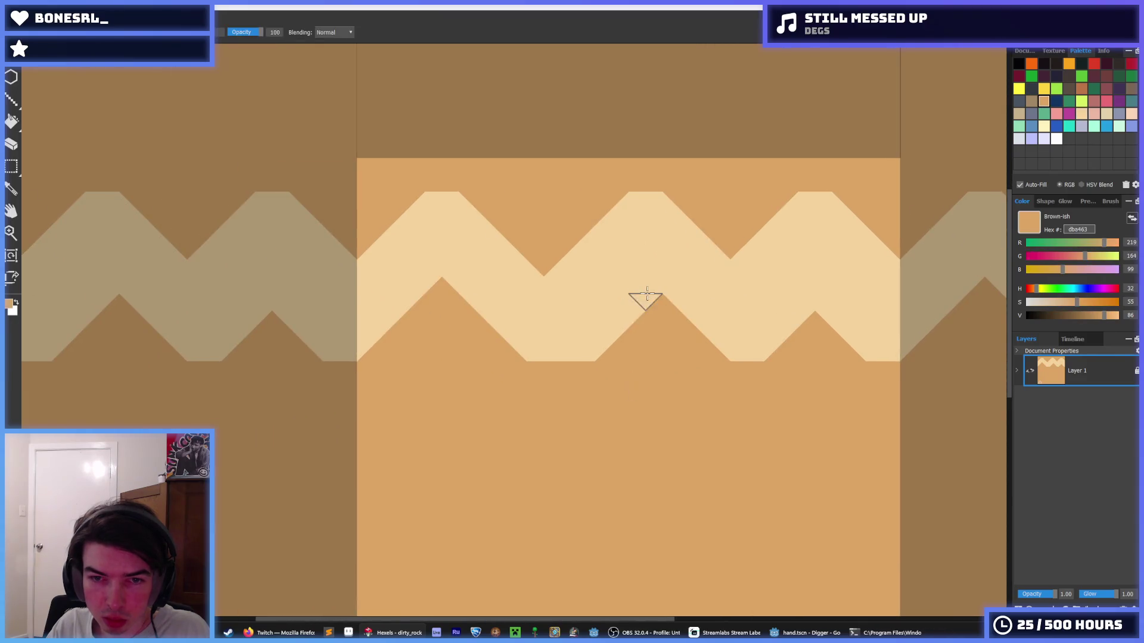
{"action": "left_click_drag", "start_coordinate": [641, 298], "coordinate": [610, 366]}
{"action": "scroll", "scroll_direction": "down", "scroll_amount": 3}
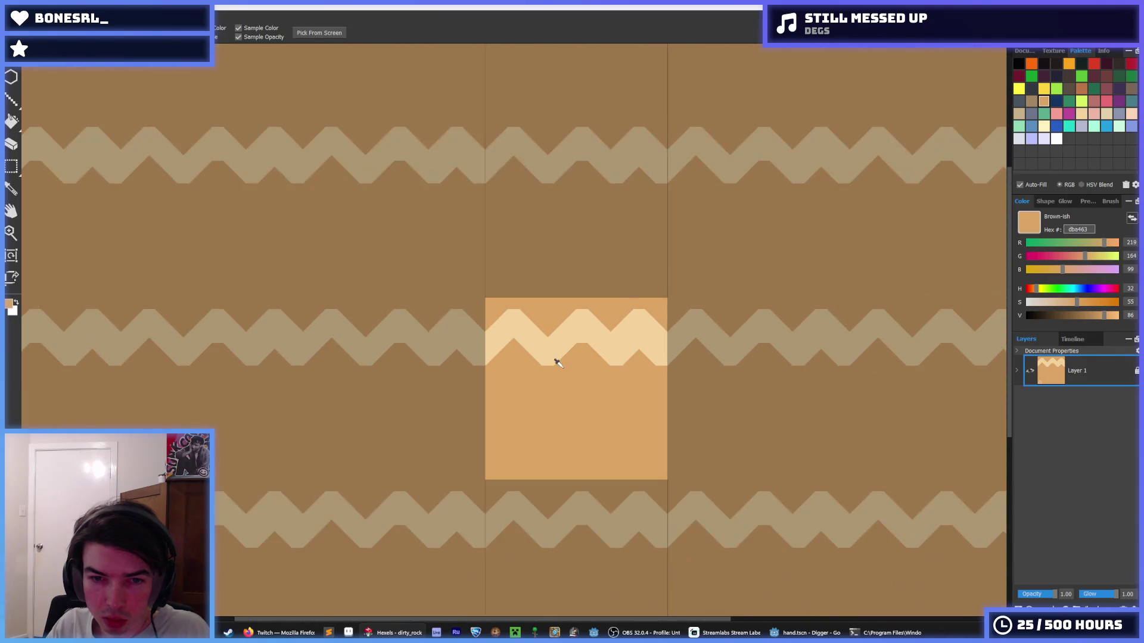
{"action": "scroll", "scroll_direction": "up", "scroll_amount": 3}
- Paint pale triangles along the band's lower edge to complete its zigzag
{"action": "left_click", "coordinate": [455, 299]}
{"action": "key", "text": "alt"}
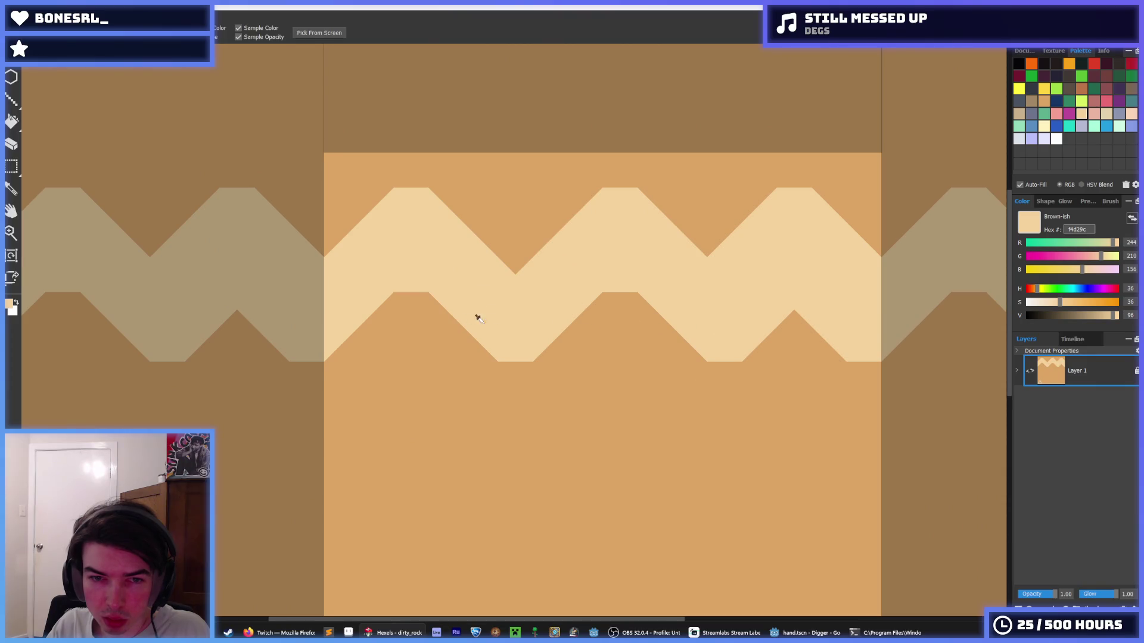
{"action": "left_click", "coordinate": [792, 345]}
{"action": "left_click", "coordinate": [519, 317]}
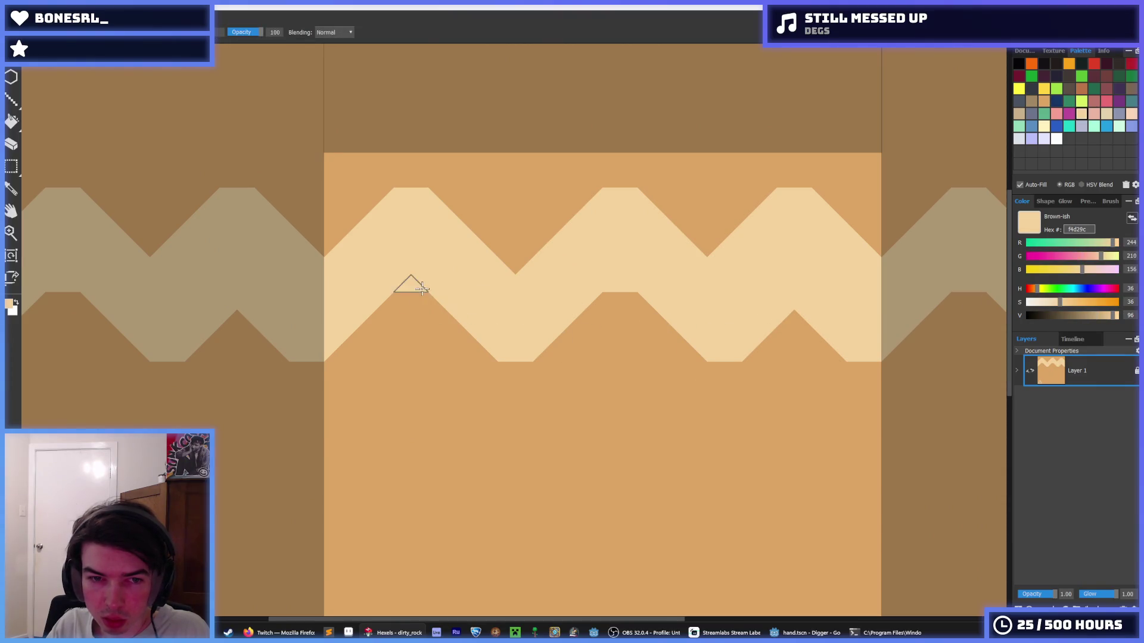
{"action": "left_click_drag", "start_coordinate": [411, 286], "coordinate": [488, 346]}
{"action": "left_click", "coordinate": [488, 345]}
- Repaint the upper zigzag edge with light triangles and orange notches
{"action": "left_click", "coordinate": [522, 378]}
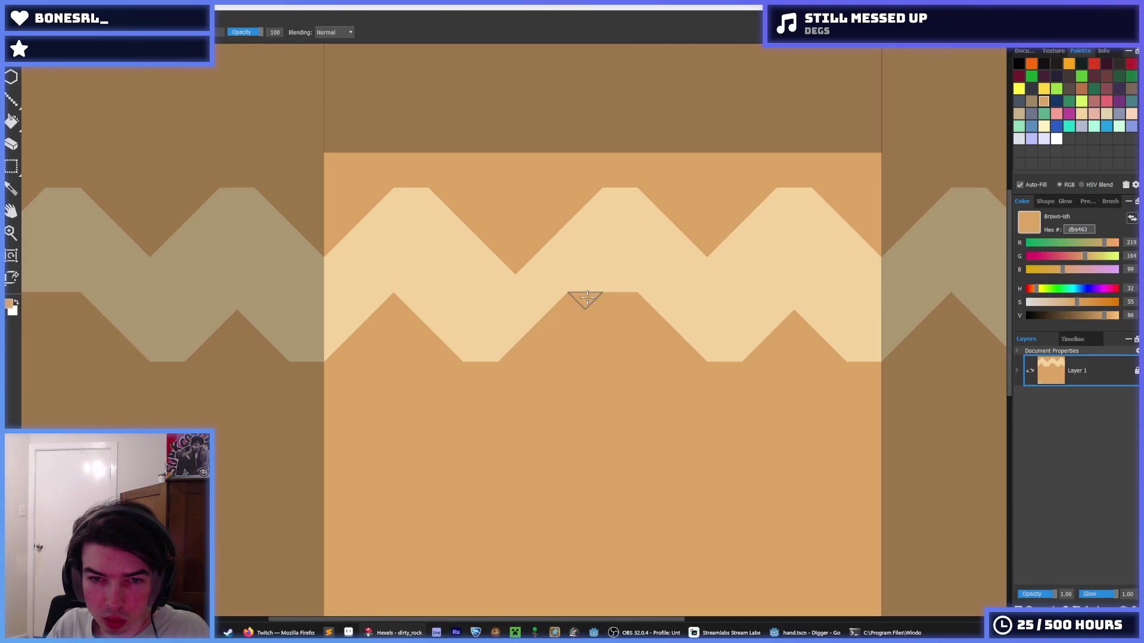
{"action": "left_click", "coordinate": [548, 280]}
{"action": "left_click_drag", "start_coordinate": [511, 258], "coordinate": [585, 195]}
{"action": "left_click", "coordinate": [671, 186]}
{"action": "left_click_drag", "start_coordinate": [671, 187], "coordinate": [673, 230]}
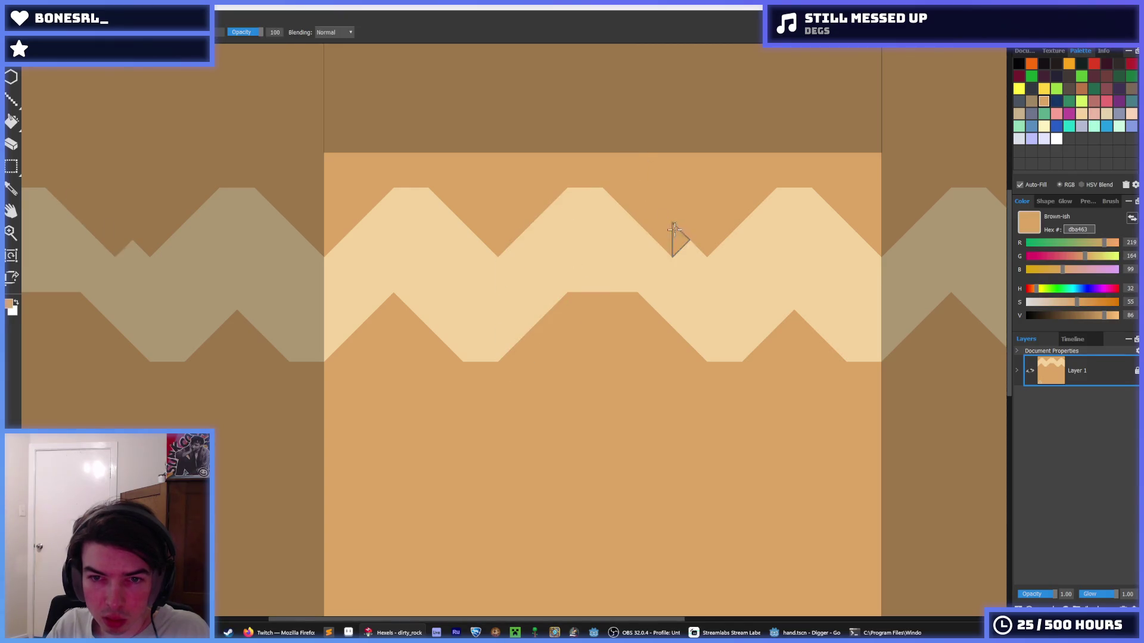
{"action": "left_click", "coordinate": [679, 244]}
- Rework the right side of the lower zigzag with light and orange triangles and a diagonal step
{"action": "left_click", "coordinate": [677, 281]}
{"action": "left_click_drag", "start_coordinate": [661, 292], "coordinate": [679, 344]}
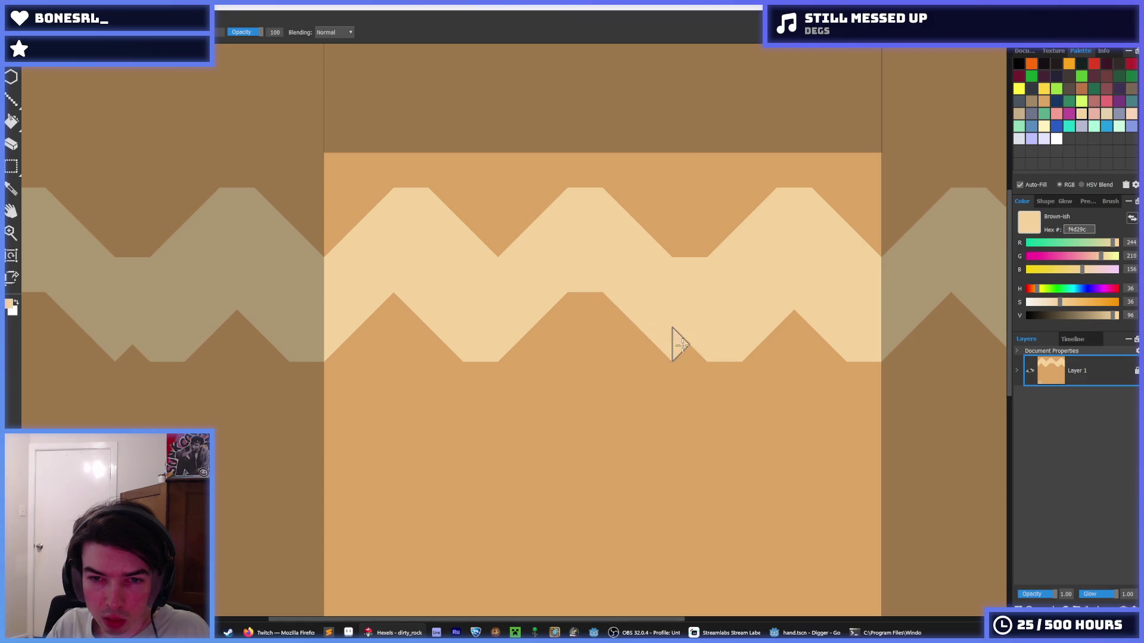
{"action": "left_click", "coordinate": [679, 344]}
{"action": "left_click", "coordinate": [744, 373]}
{"action": "left_click_drag", "start_coordinate": [758, 314], "coordinate": [852, 306]}
{"action": "left_click", "coordinate": [724, 345]}
{"action": "scroll", "scroll_direction": "down", "scroll_amount": 3}
{"action": "scroll", "scroll_direction": "up", "scroll_amount": 3}
{"action": "left_click", "coordinate": [827, 329]}
{"action": "scroll", "scroll_direction": "down", "scroll_amount": 3}
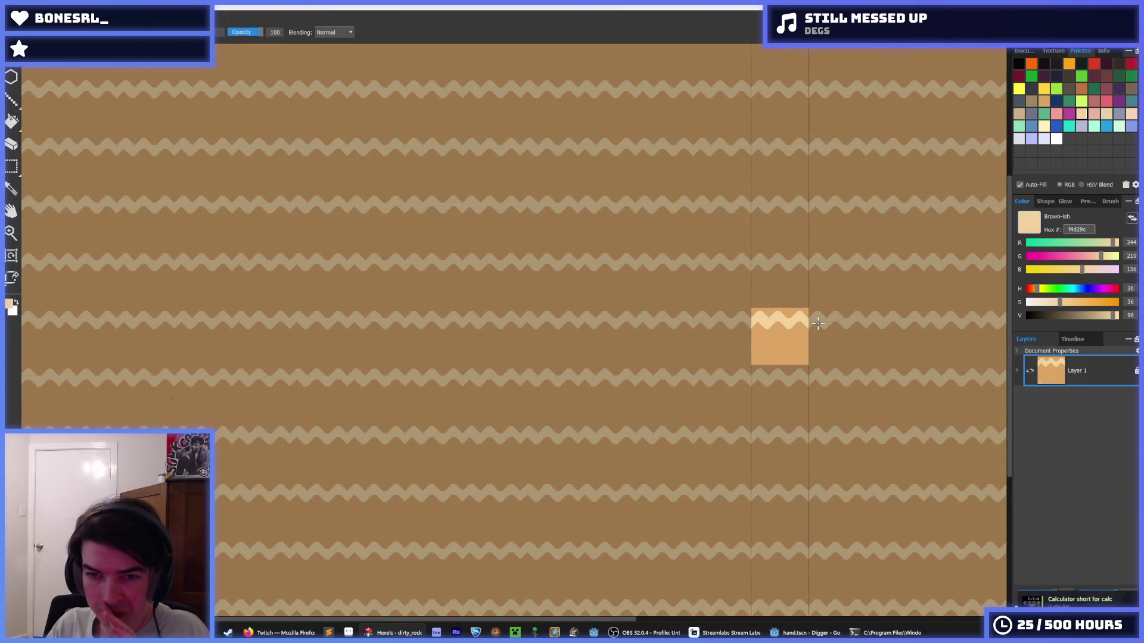
{"action": "key", "text": "i"}
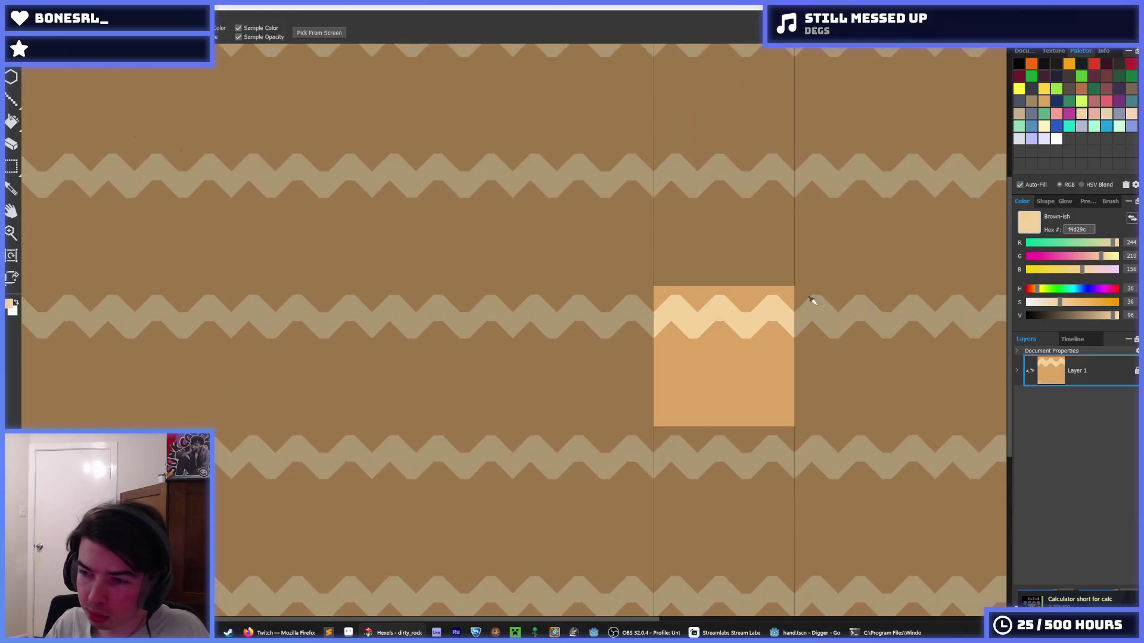
{"action": "scroll", "scroll_direction": "up", "scroll_amount": 3}
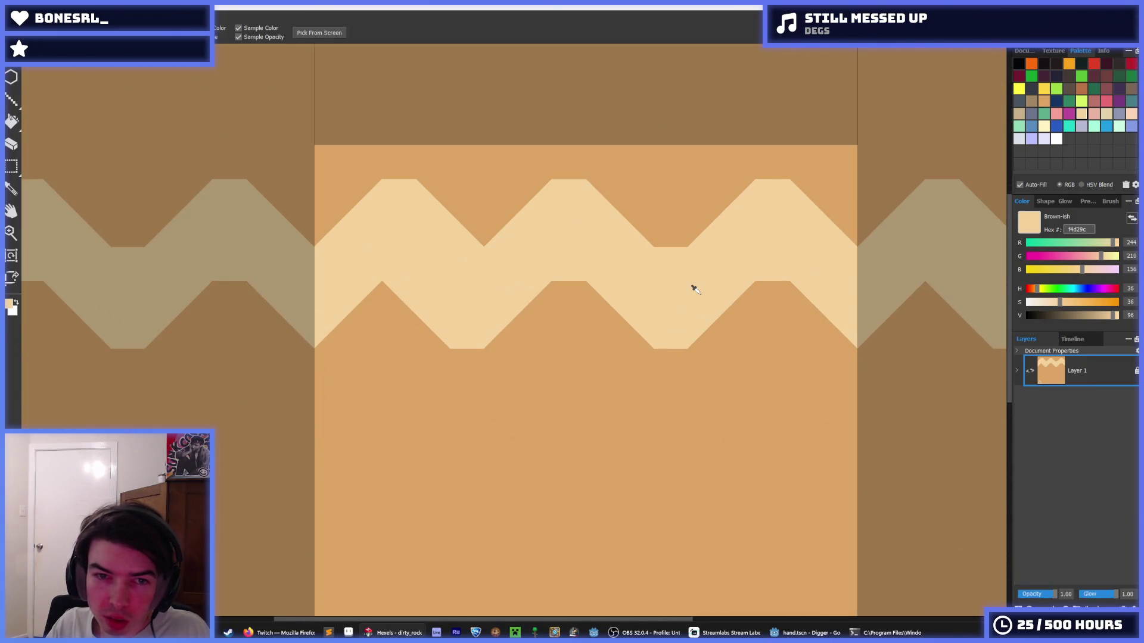
{"action": "left_click", "coordinate": [483, 196]}
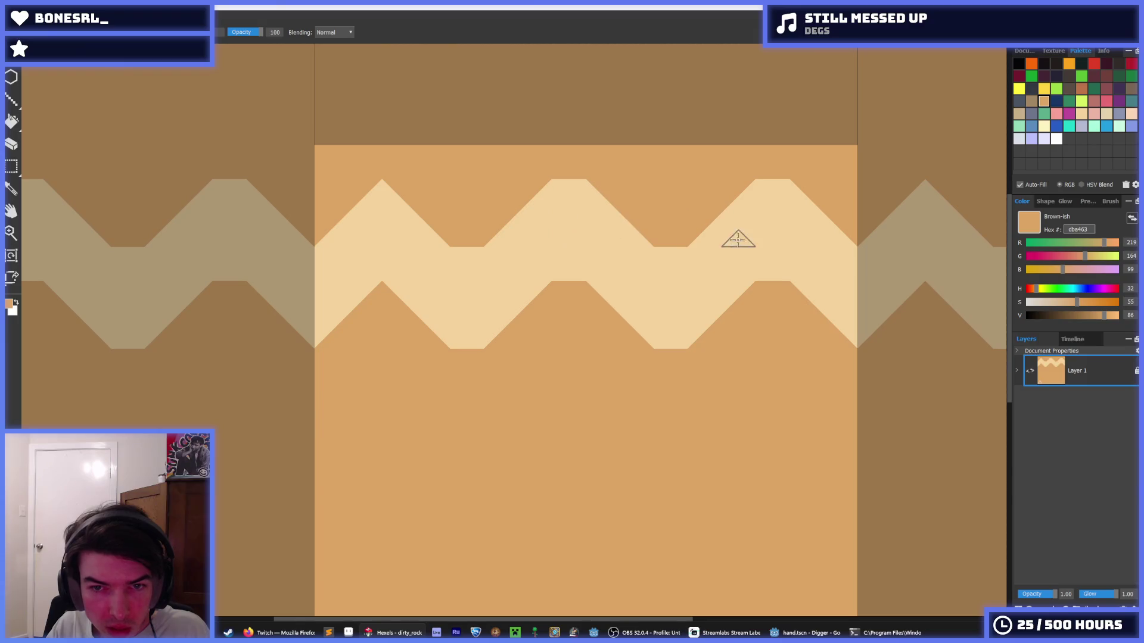
{"action": "key", "text": "i"}
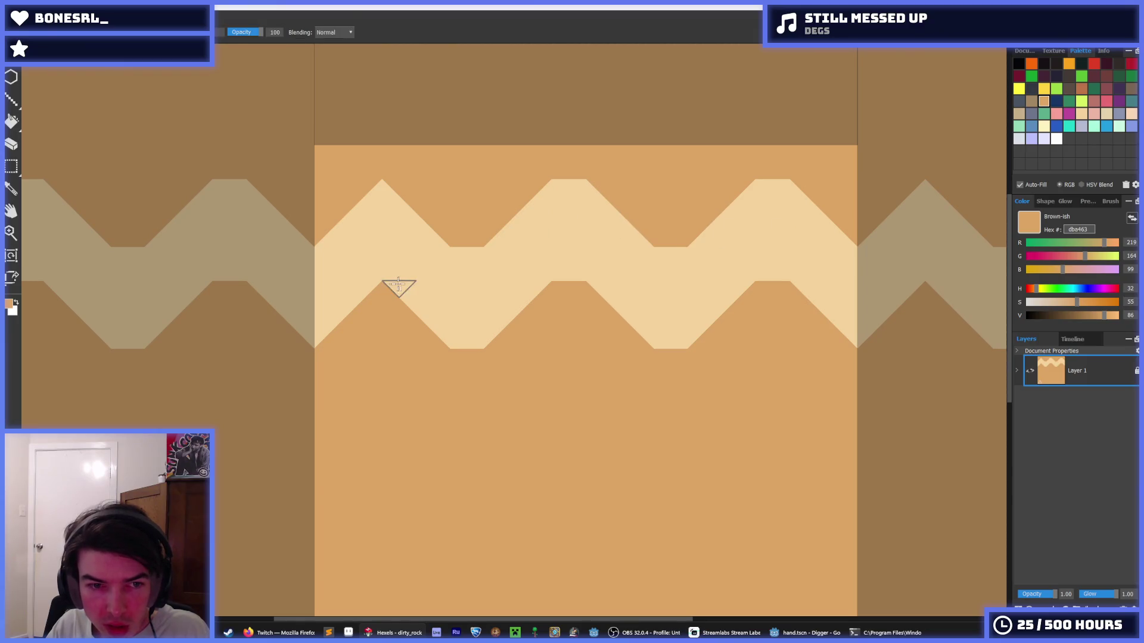
{"action": "left_click", "coordinate": [452, 288]}
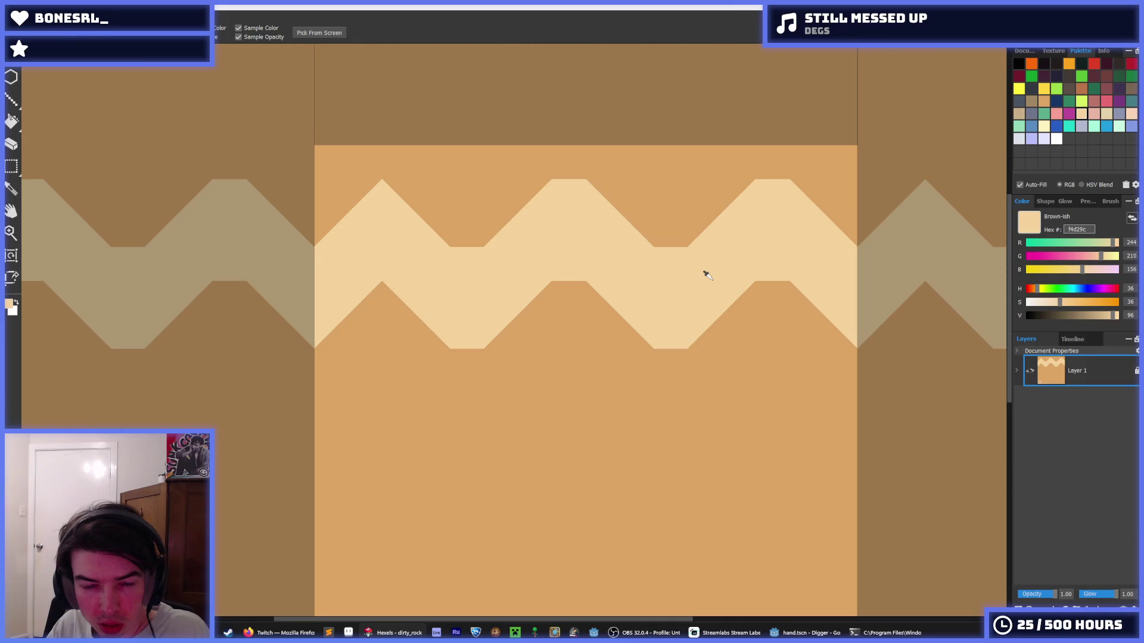
{"action": "left_click", "coordinate": [387, 331]}
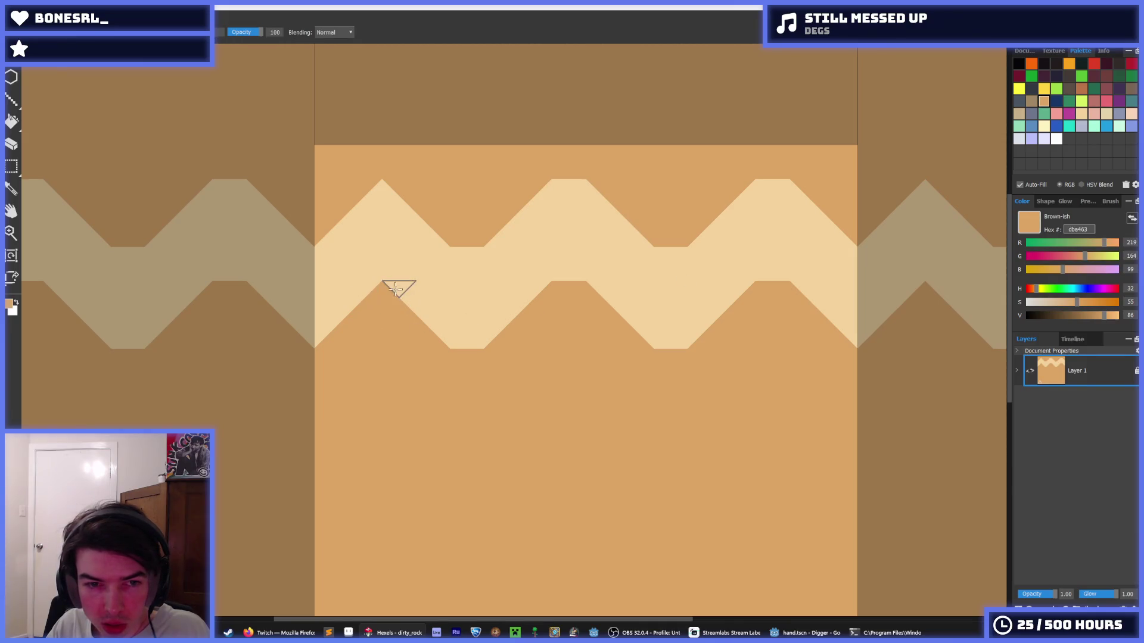
{"action": "left_click_drag", "start_coordinate": [395, 289], "coordinate": [464, 345]}
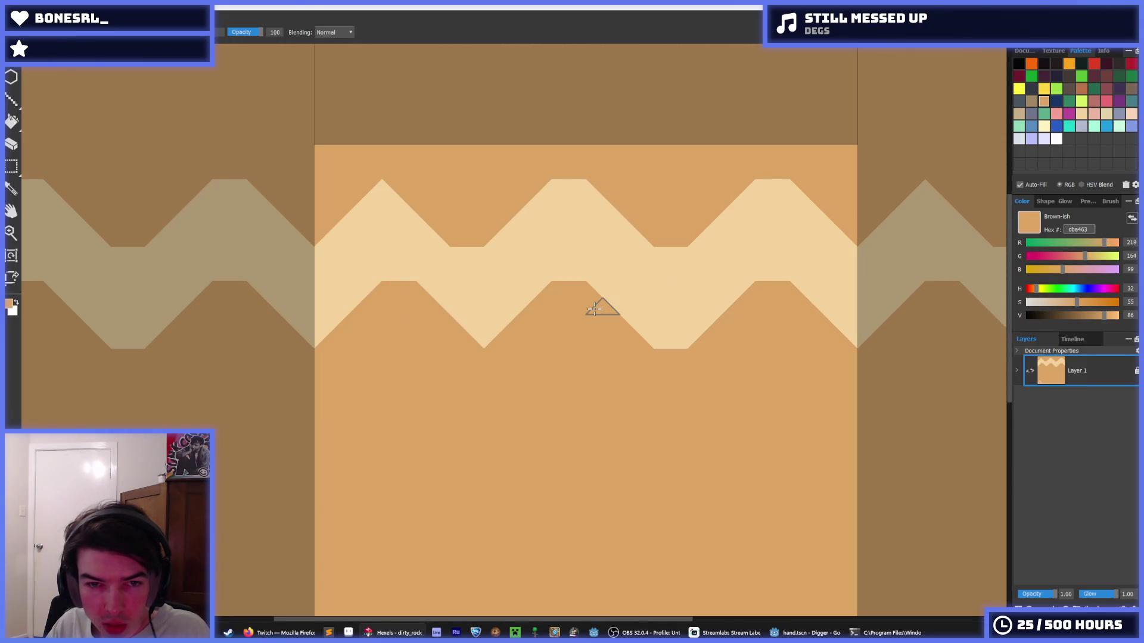
{"action": "key", "text": "ctrl+z"}
{"action": "left_click", "coordinate": [518, 275]}
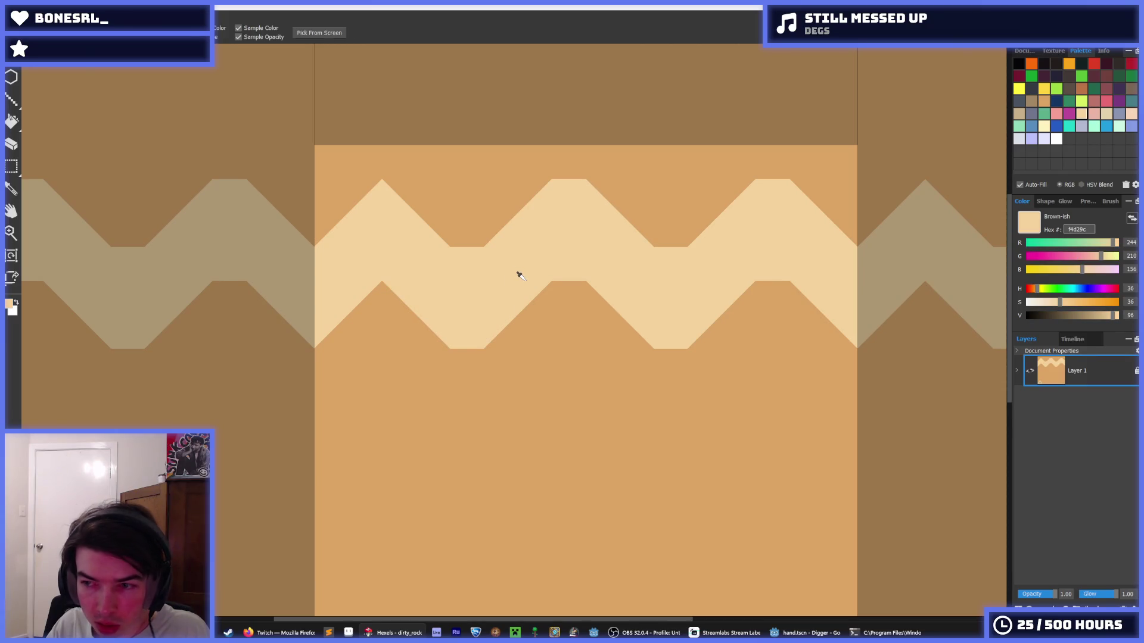
{"action": "scroll", "scroll_direction": "down", "scroll_amount": 3}
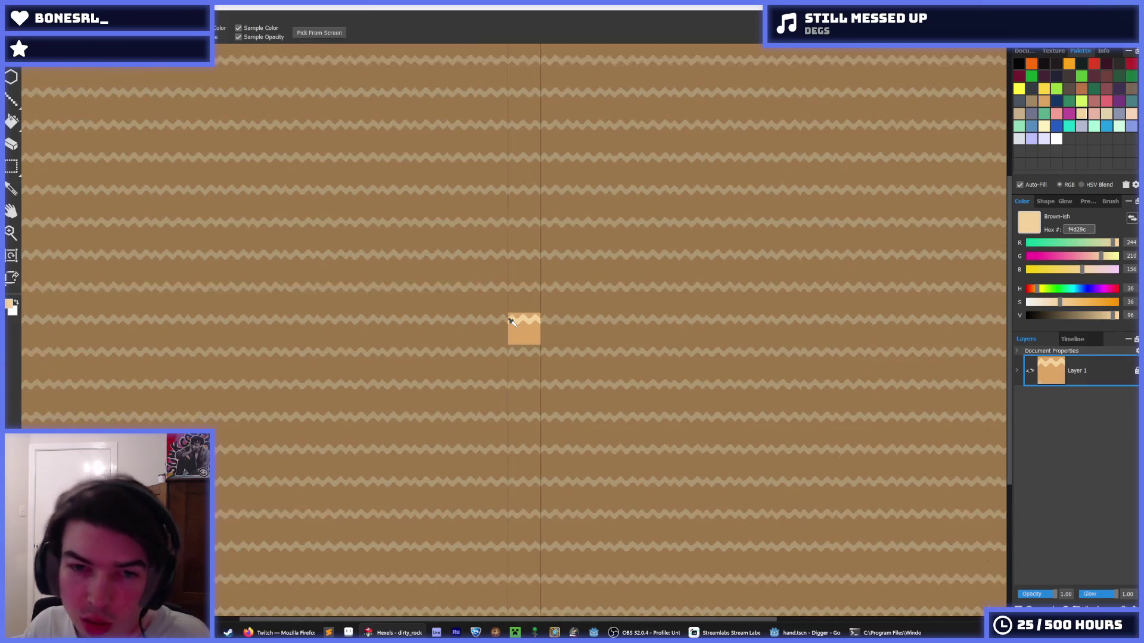
- Flatten the left zigzag peak into a plateau and paint orange over part of the light band
{"action": "scroll", "scroll_direction": "up", "scroll_amount": 3}
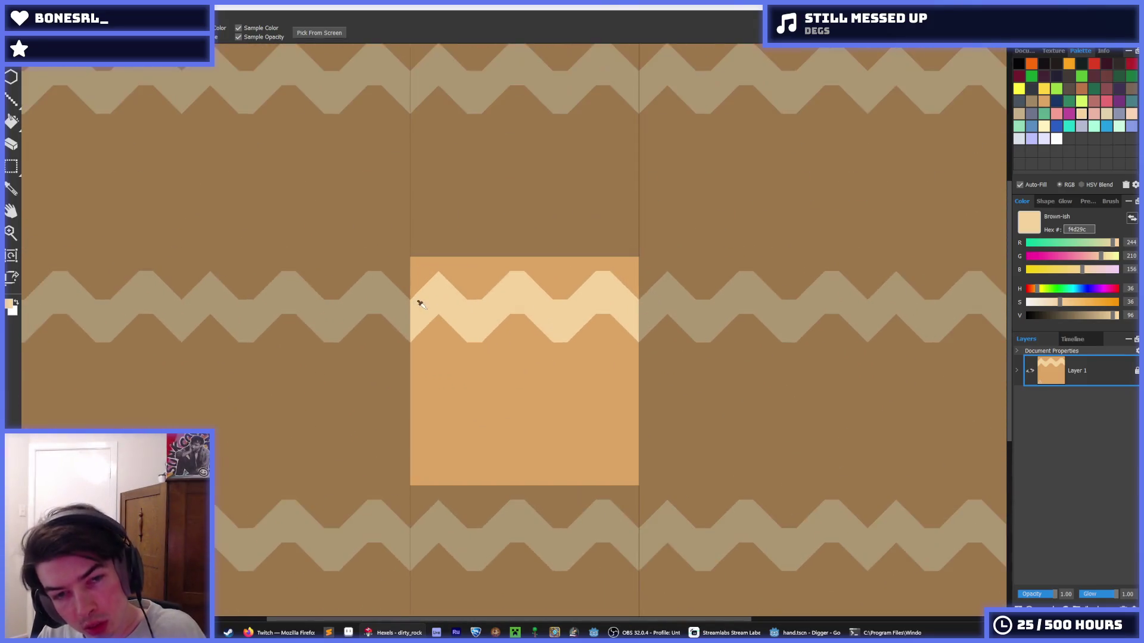
{"action": "key", "text": "alt"}
{"action": "left_click_drag", "start_coordinate": [451, 265], "coordinate": [504, 274]}
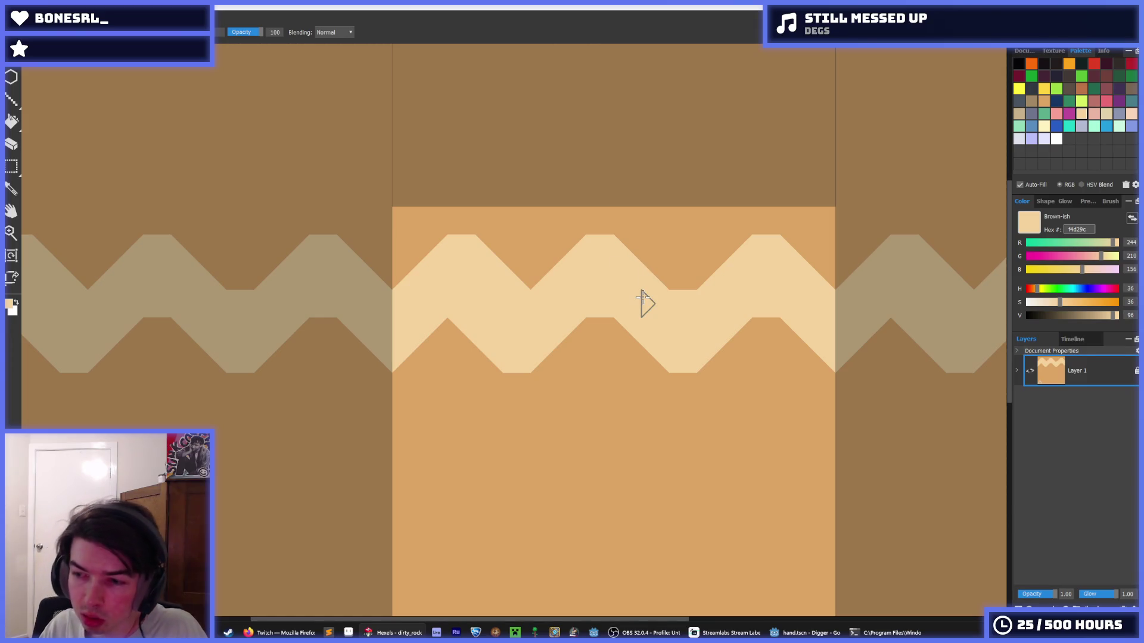
{"action": "left_click", "coordinate": [663, 249]}
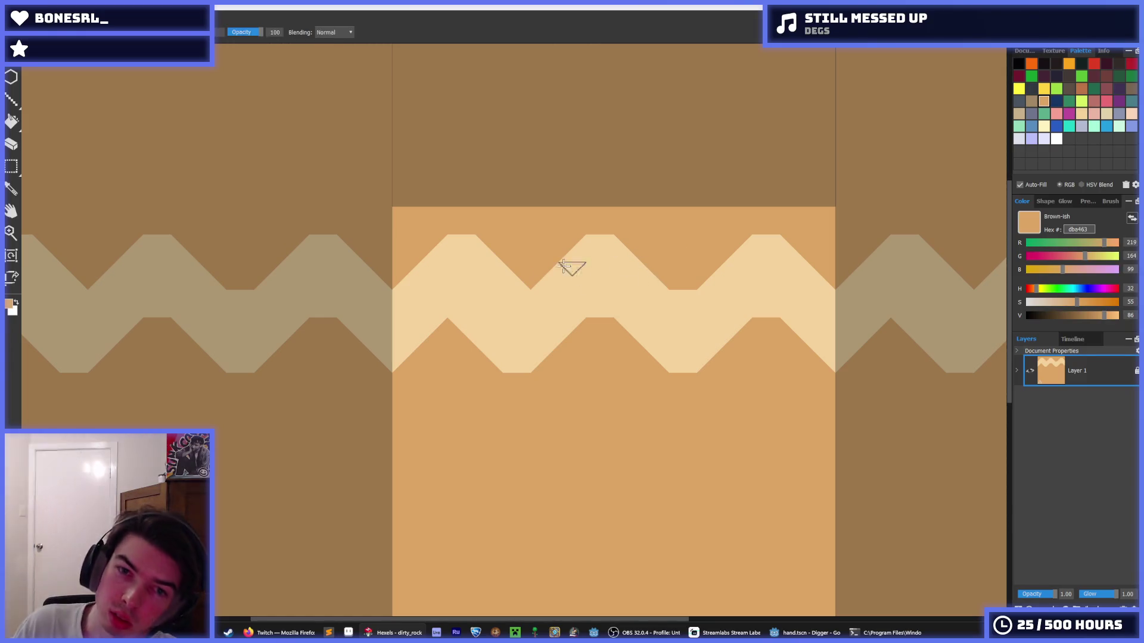
{"action": "left_click_drag", "start_coordinate": [545, 286], "coordinate": [666, 296]}
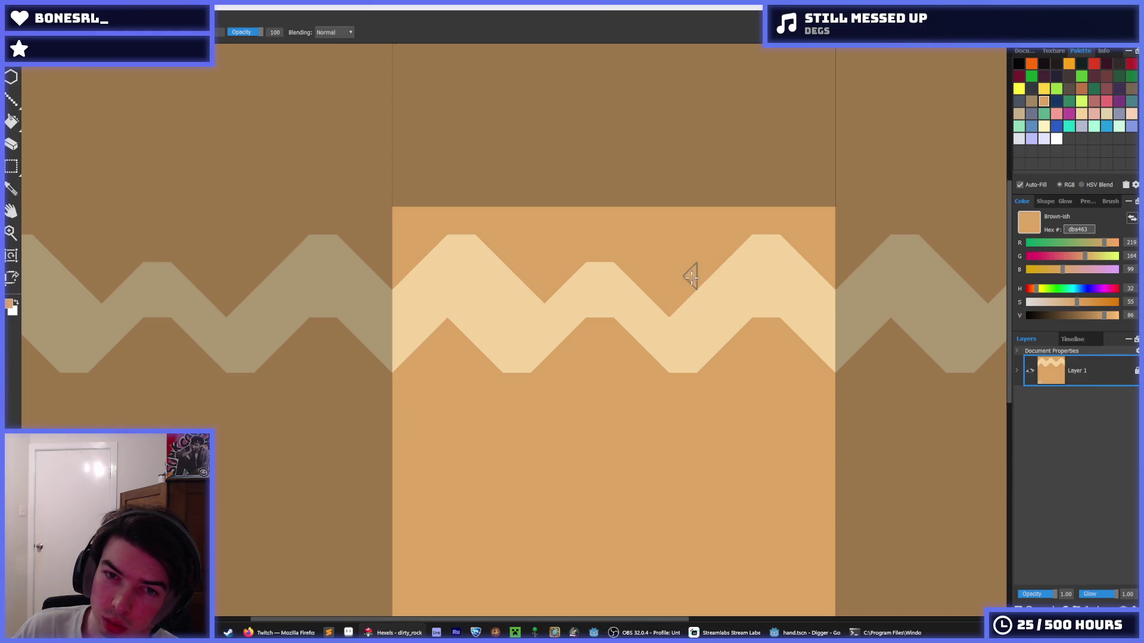
- Reshape the right-hand peaks, painting one over in orange and extending another in light
{"action": "key", "text": "alt"}
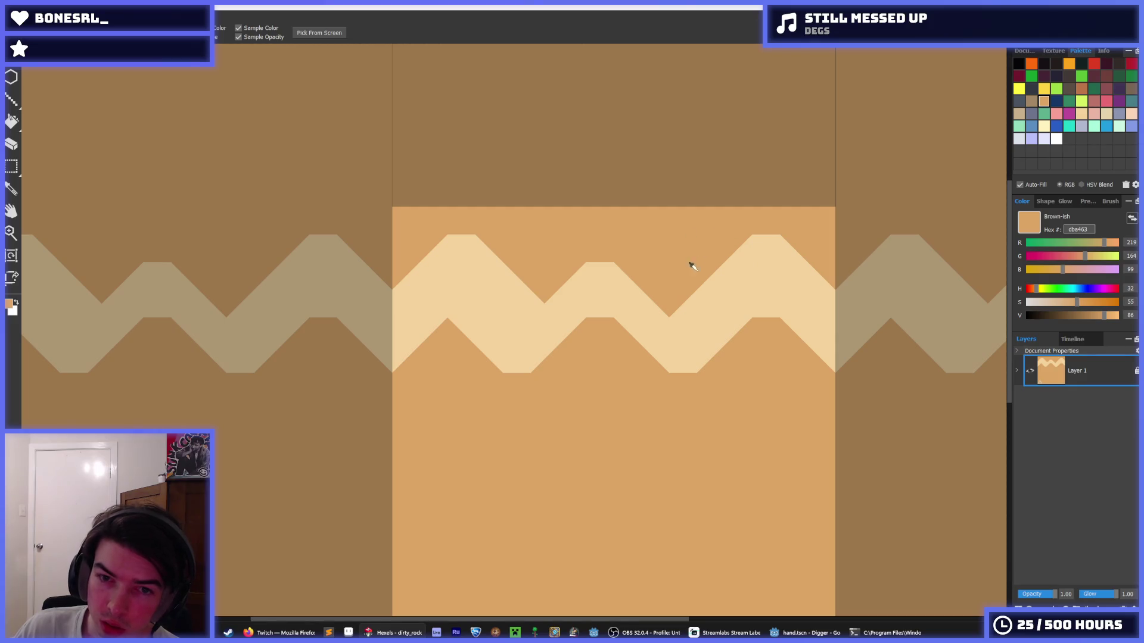
{"action": "left_click", "coordinate": [682, 309]}
{"action": "left_click", "coordinate": [667, 305]}
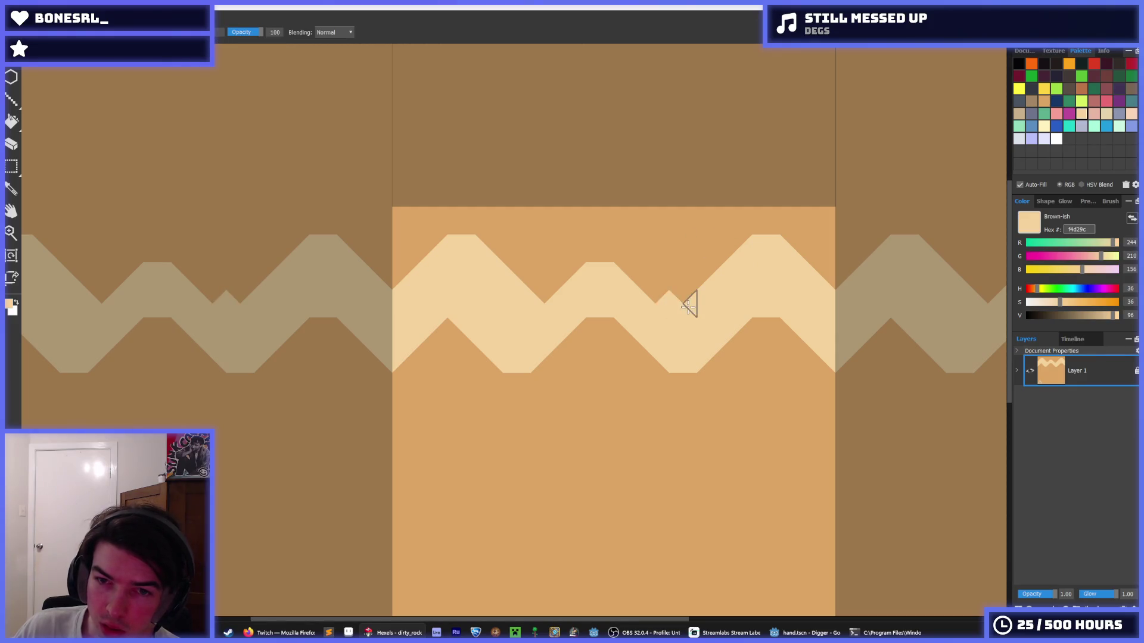
{"action": "left_click", "coordinate": [735, 238]}
{"action": "left_click_drag", "start_coordinate": [735, 237], "coordinate": [766, 237]}
{"action": "left_click", "coordinate": [766, 295]}
{"action": "left_click", "coordinate": [797, 243]}
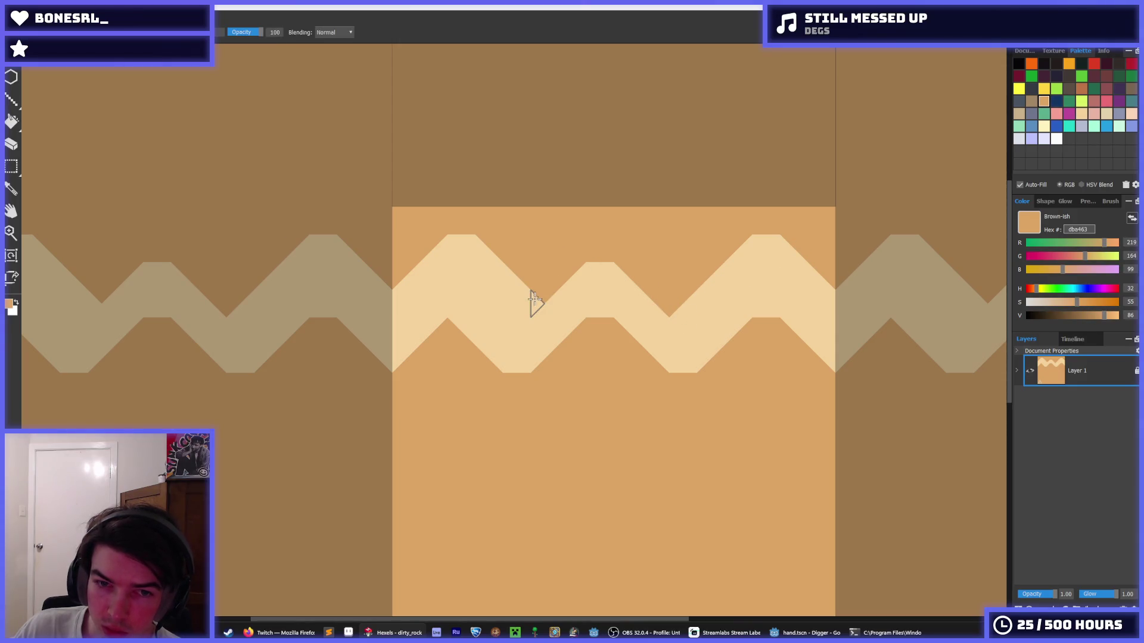
- Carve small brown triangles into the left zigzag peak and touch up its edge
{"action": "left_click", "coordinate": [517, 296]}
{"action": "left_click_drag", "start_coordinate": [519, 306], "coordinate": [429, 252]}
{"action": "left_click", "coordinate": [439, 273]}
{"action": "left_click", "coordinate": [413, 240]}
- Reshape the right zigzag edge in light and cut a diagonal tan notch into it
{"action": "left_click", "coordinate": [421, 278]}
{"action": "left_click_drag", "start_coordinate": [700, 304], "coordinate": [794, 235]}
{"action": "left_click", "coordinate": [748, 237]}
{"action": "left_click_drag", "start_coordinate": [772, 307], "coordinate": [817, 350]}
{"action": "key", "text": "i"}
{"action": "scroll", "scroll_direction": "down", "scroll_amount": 3}
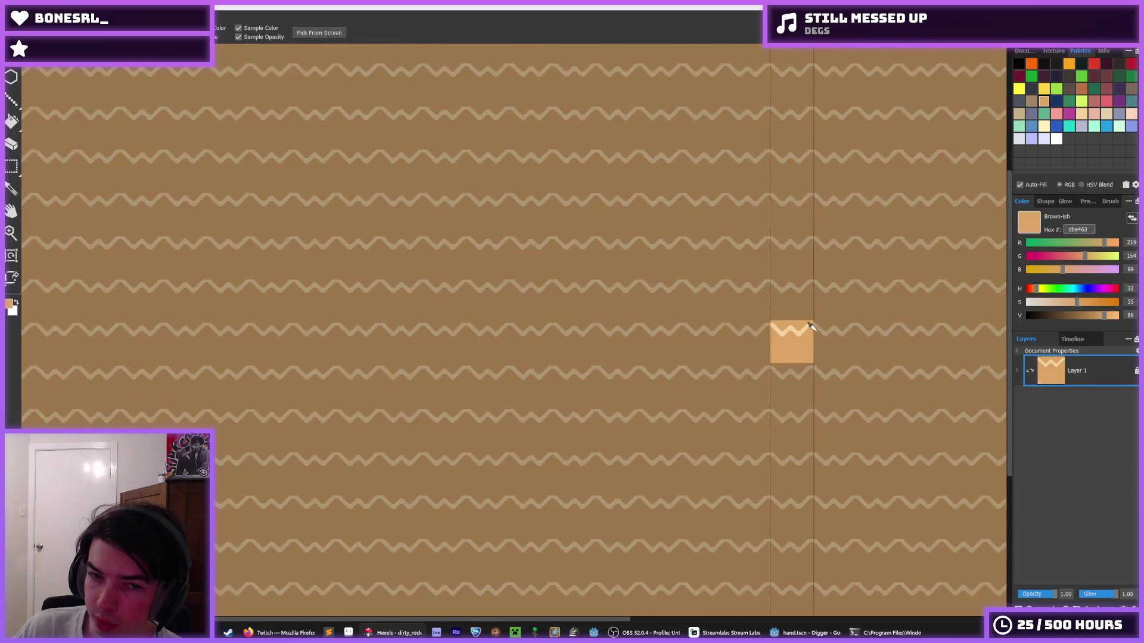
- Paint the zigzag's upward and downward diagonals in the light colour
{"action": "scroll", "scroll_direction": "up", "scroll_amount": 3}
{"action": "left_click", "coordinate": [530, 286]}
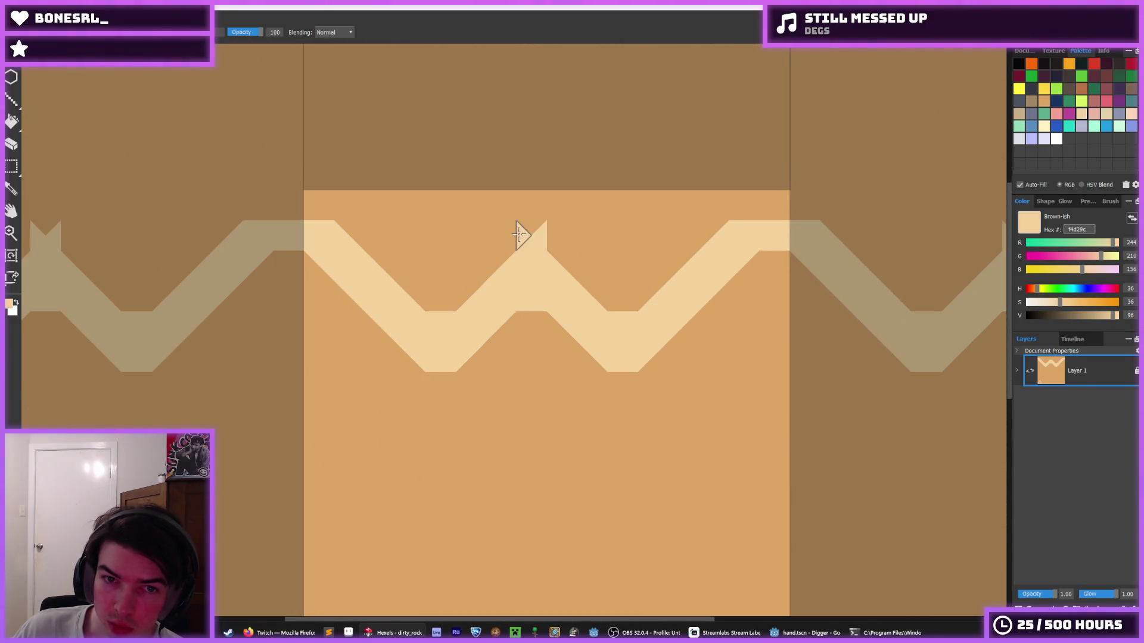
{"action": "left_click_drag", "start_coordinate": [511, 243], "coordinate": [435, 324]}
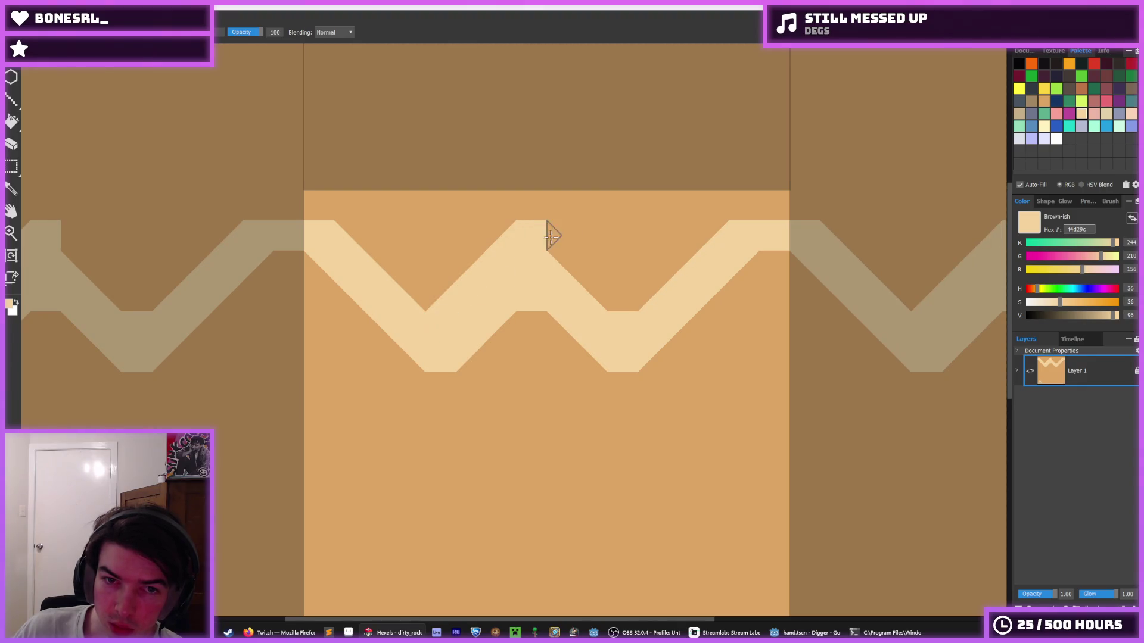
{"action": "left_click_drag", "start_coordinate": [547, 235], "coordinate": [620, 313]}
- Cover the right diagonal in orange, then repaint it light down to the V
{"action": "key", "text": "i"}
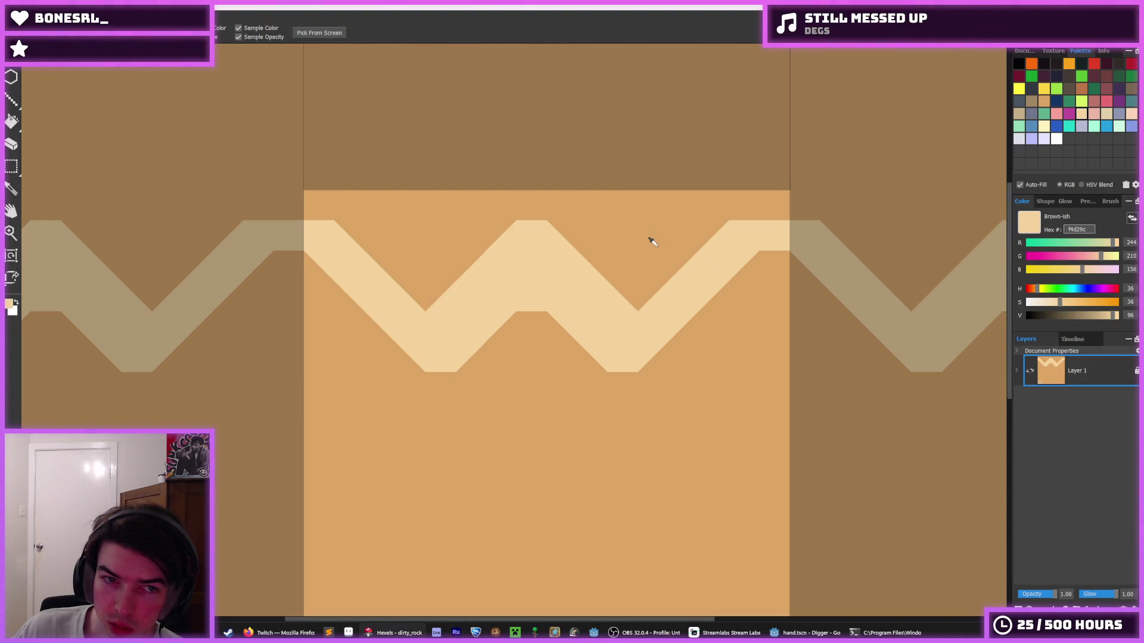
{"action": "left_click", "coordinate": [652, 241]}
{"action": "key", "text": "b"}
{"action": "left_click_drag", "start_coordinate": [722, 235], "coordinate": [651, 302]}
{"action": "left_click", "coordinate": [691, 296]}
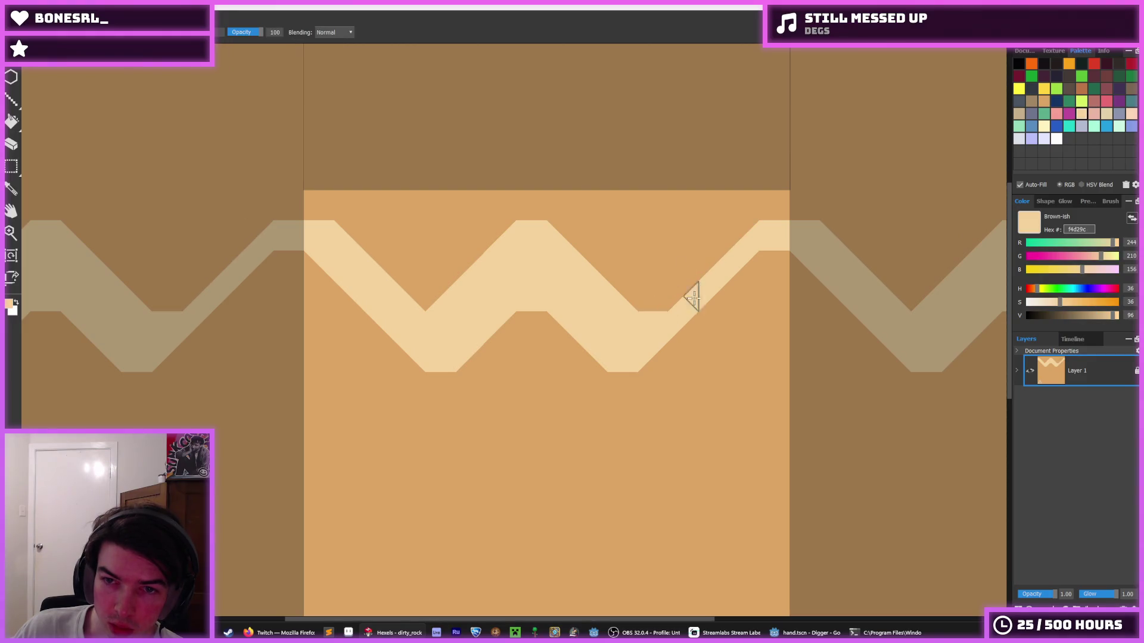
{"action": "left_click_drag", "start_coordinate": [754, 253], "coordinate": [650, 357]}
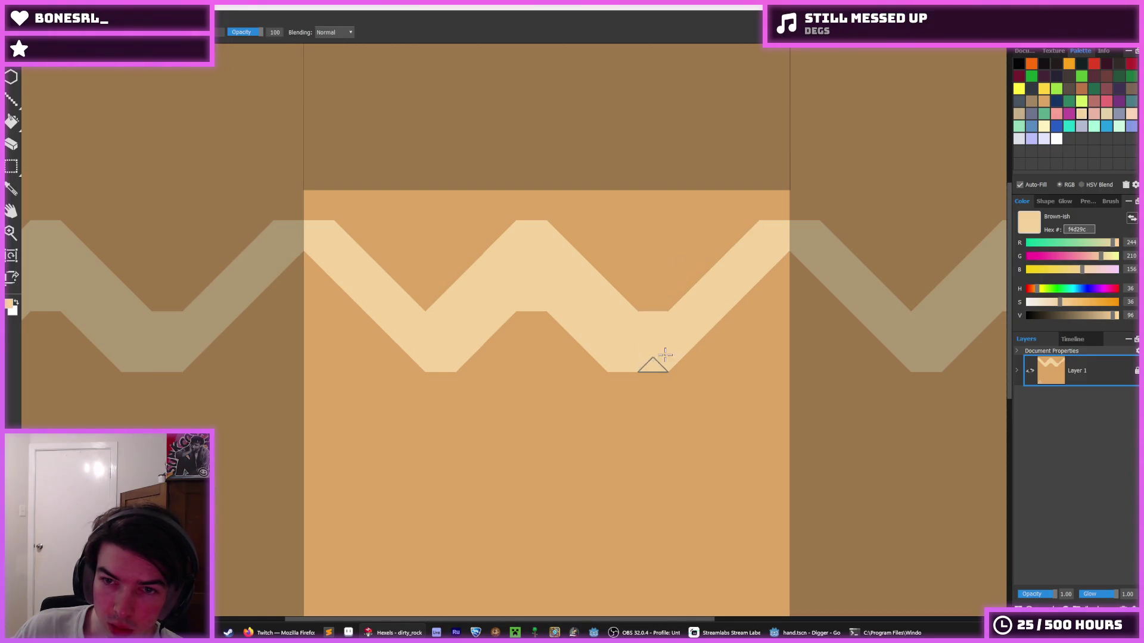
- Fill the centre peak triangle light and repaint the band's left diagonal
{"action": "left_click", "coordinate": [771, 204]}
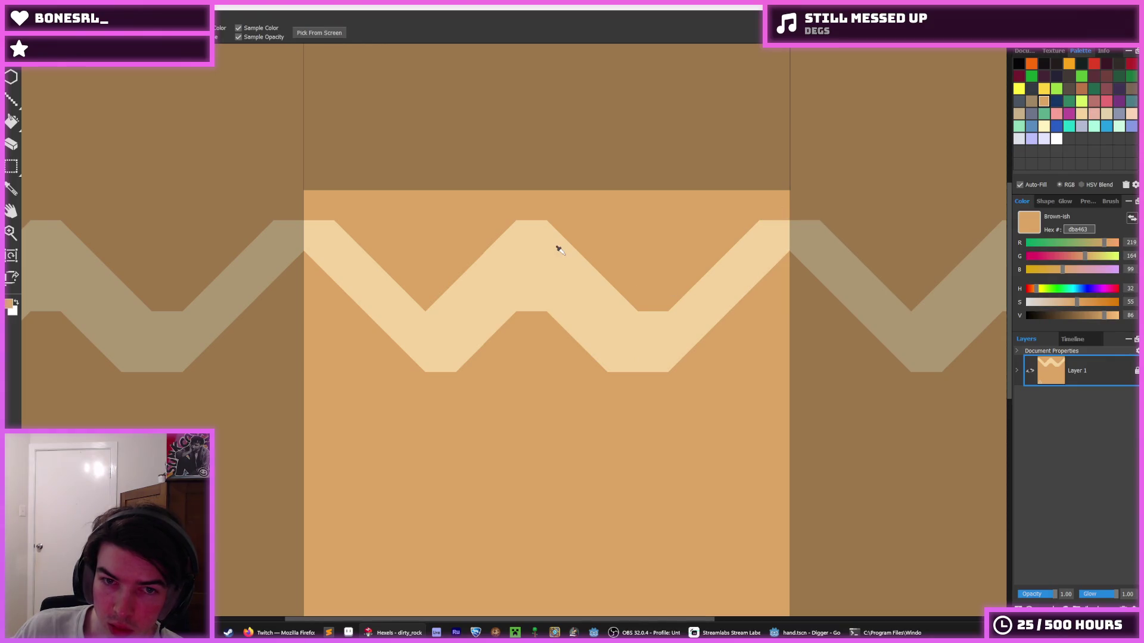
{"action": "left_click", "coordinate": [559, 249]}
{"action": "left_click", "coordinate": [521, 218]}
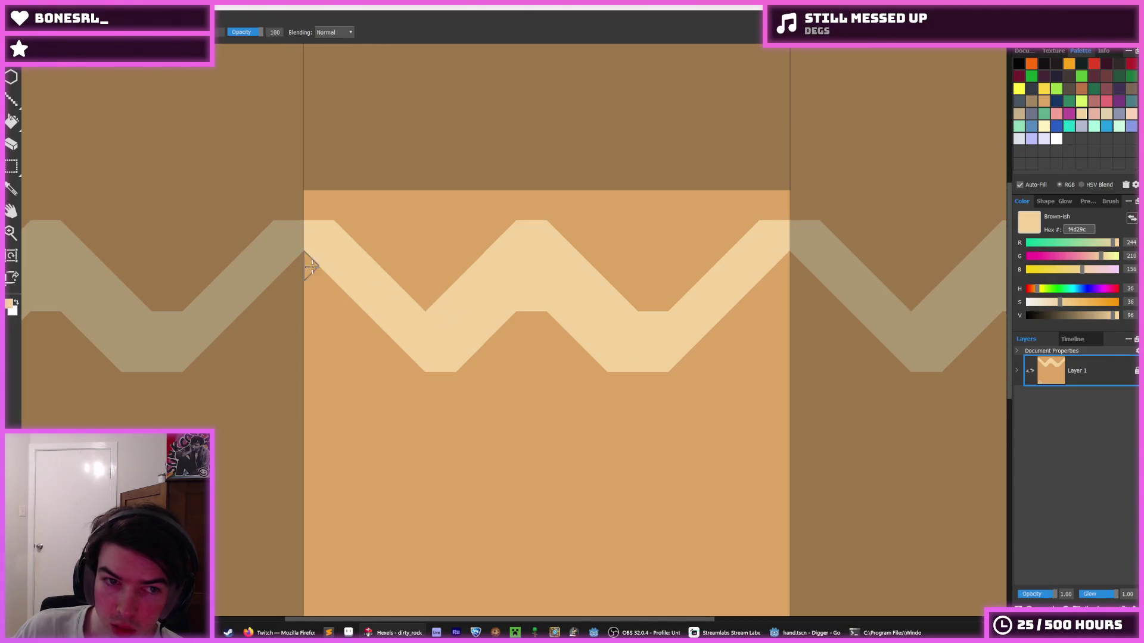
{"action": "left_click_drag", "start_coordinate": [306, 263], "coordinate": [196, 361]}
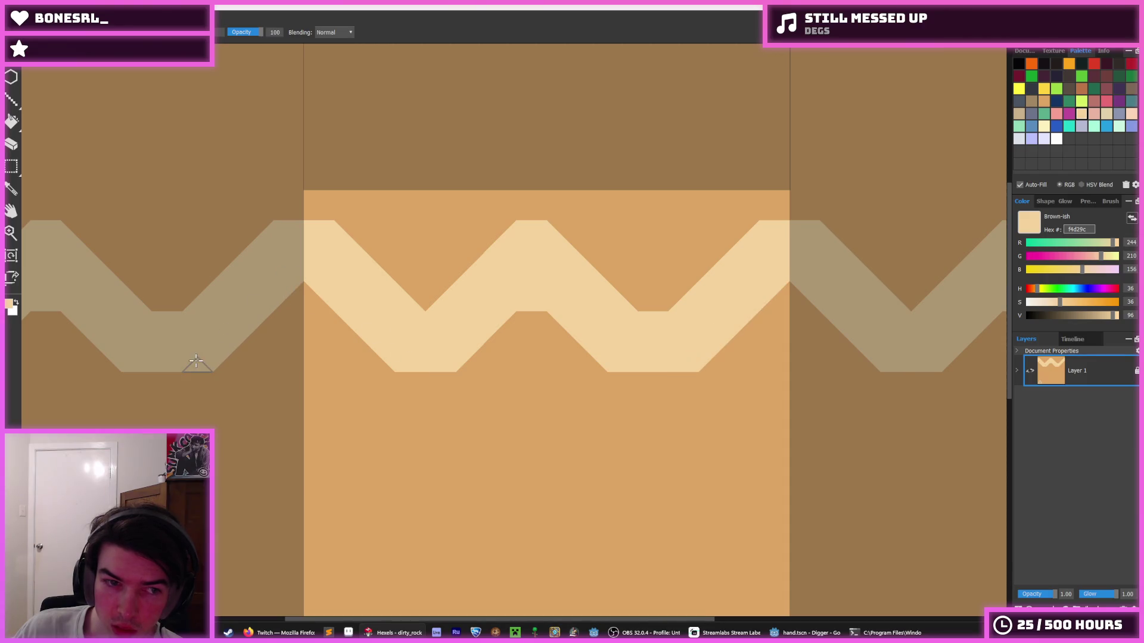
- Extend the zigzag's top plateau and down-slope in the light colour
{"action": "scroll", "scroll_direction": "down", "scroll_amount": 3}
{"action": "scroll", "scroll_direction": "up", "scroll_amount": 3}
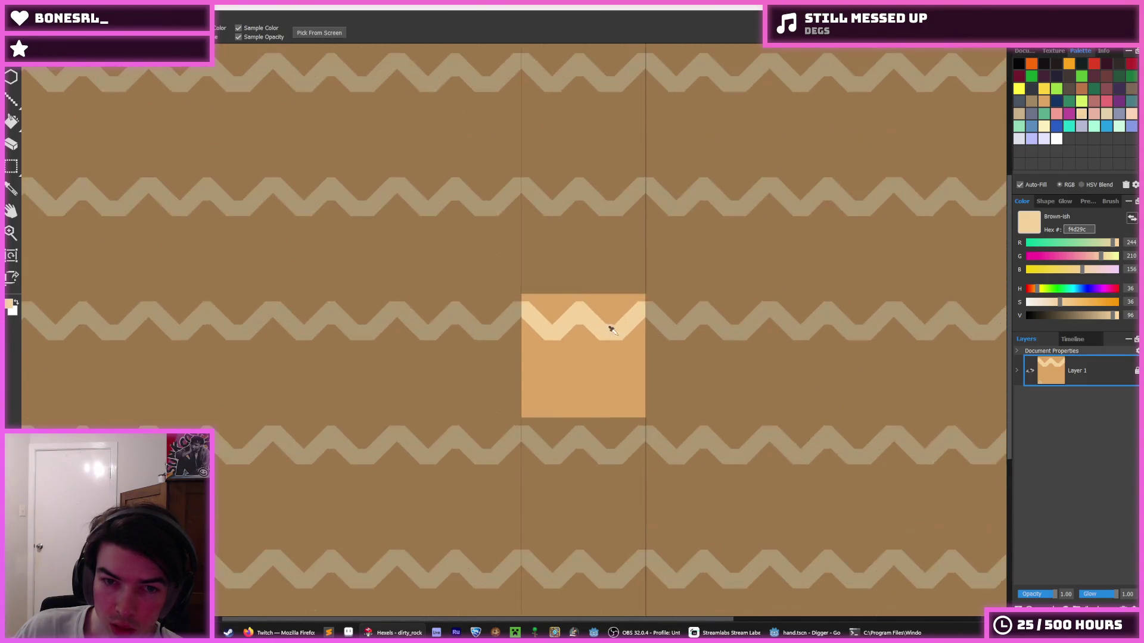
{"action": "scroll", "scroll_direction": "down", "scroll_amount": 3}
{"action": "scroll", "scroll_direction": "up", "scroll_amount": 3}
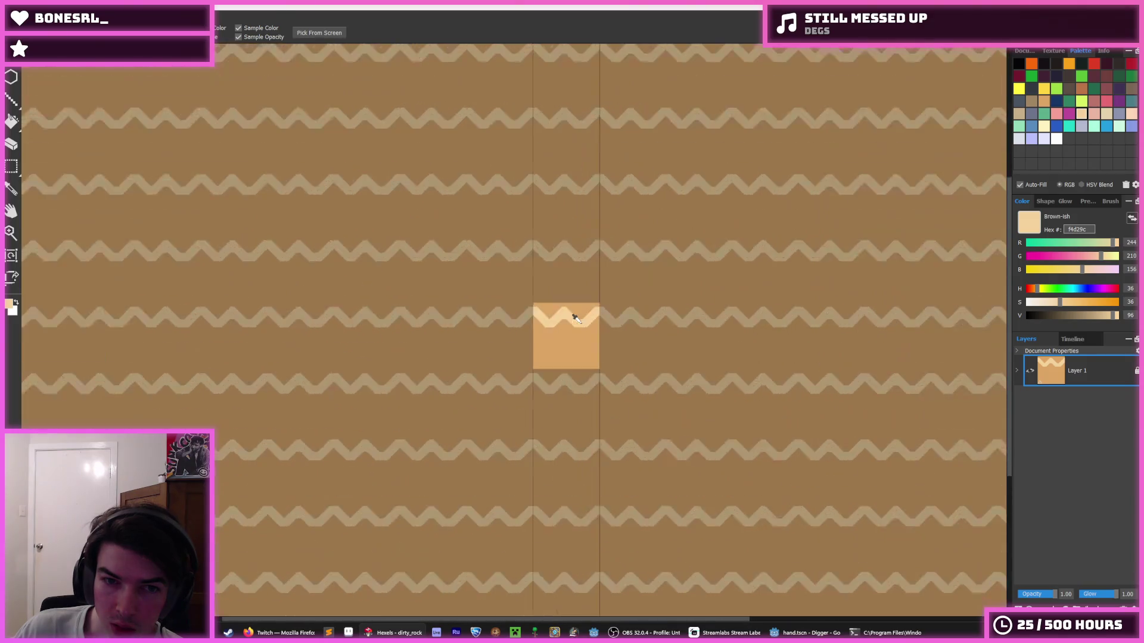
{"action": "scroll", "scroll_direction": "up", "scroll_amount": 3}
{"action": "scroll", "scroll_direction": "up", "scroll_amount": 3}
{"action": "left_click", "coordinate": [488, 313]}
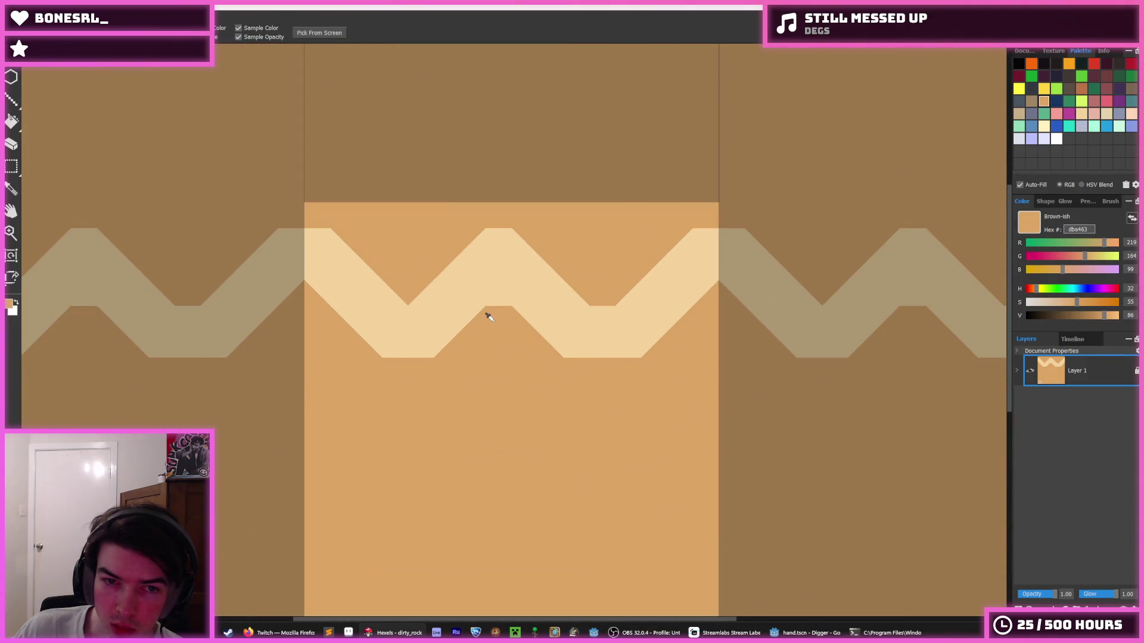
{"action": "key", "text": "b"}
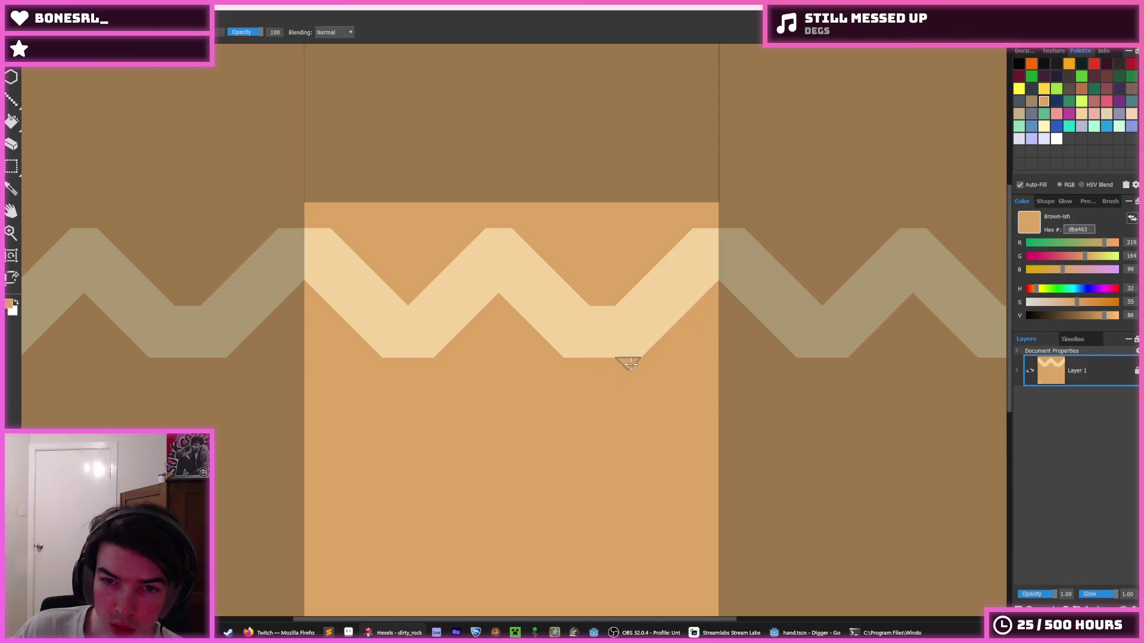
{"action": "left_click", "coordinate": [483, 230]}
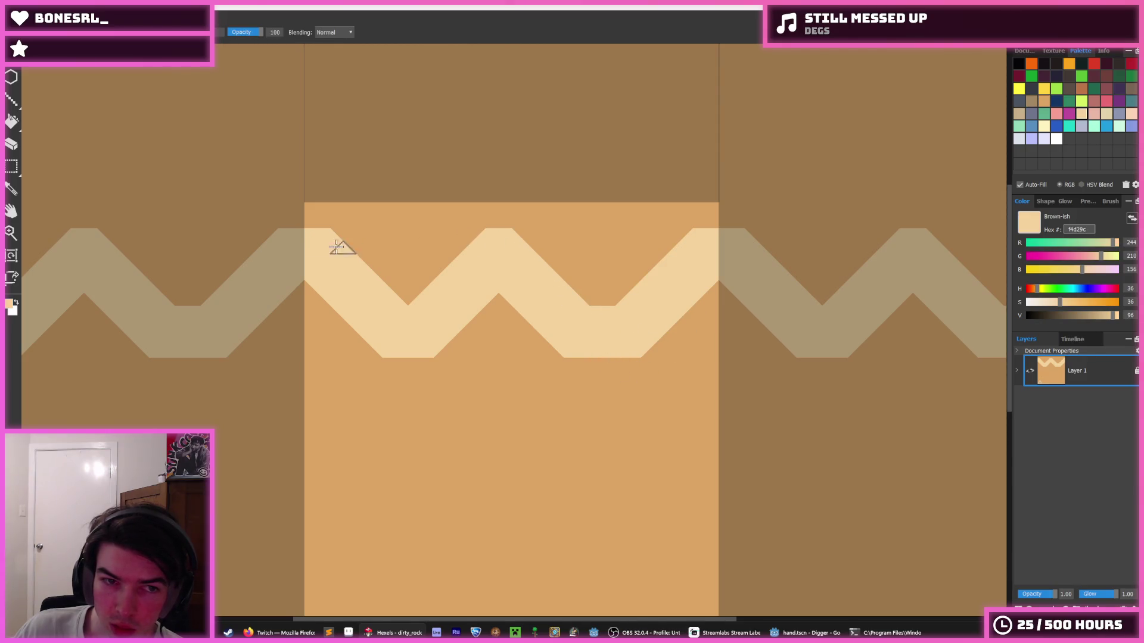
{"action": "left_click", "coordinate": [313, 228]}
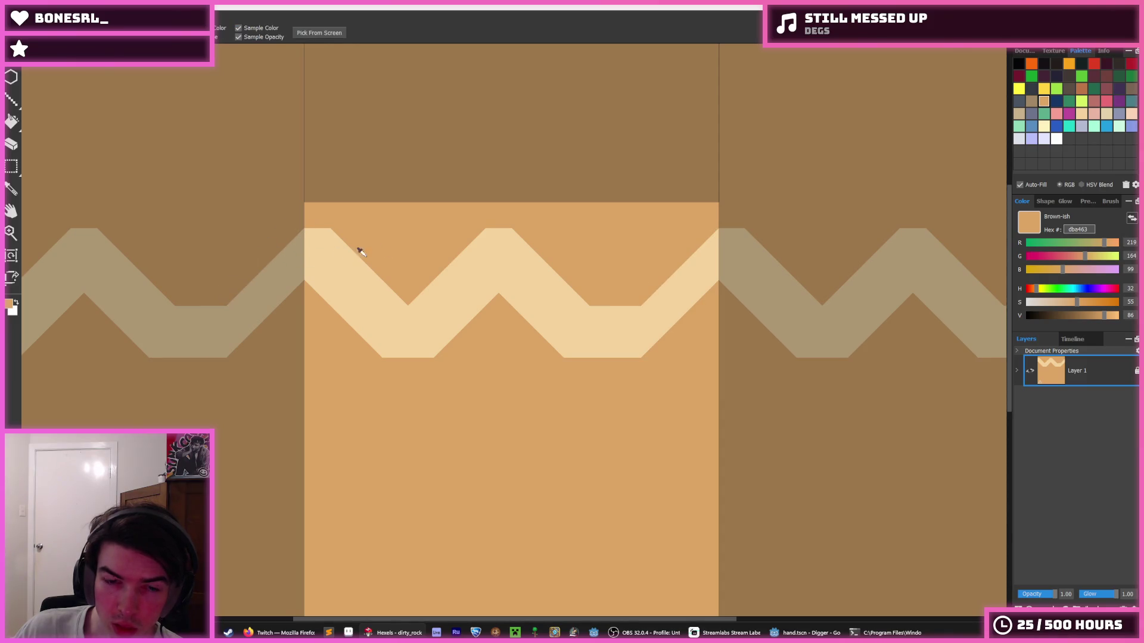
{"action": "left_click", "coordinate": [488, 243]}
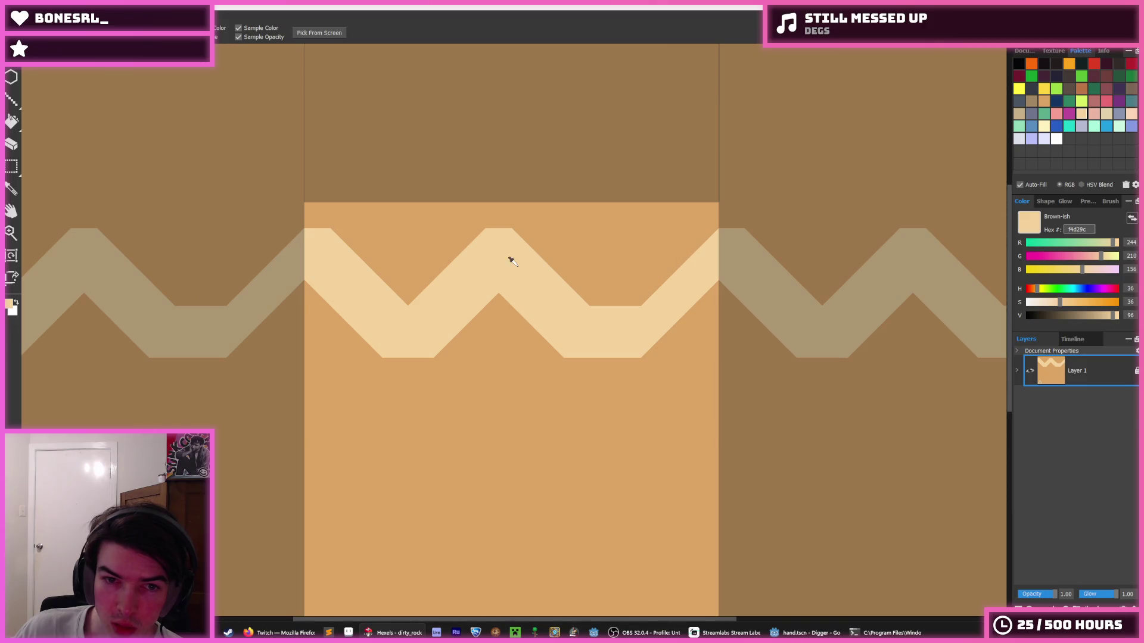
{"action": "left_click_drag", "start_coordinate": [524, 232], "coordinate": [598, 304]}
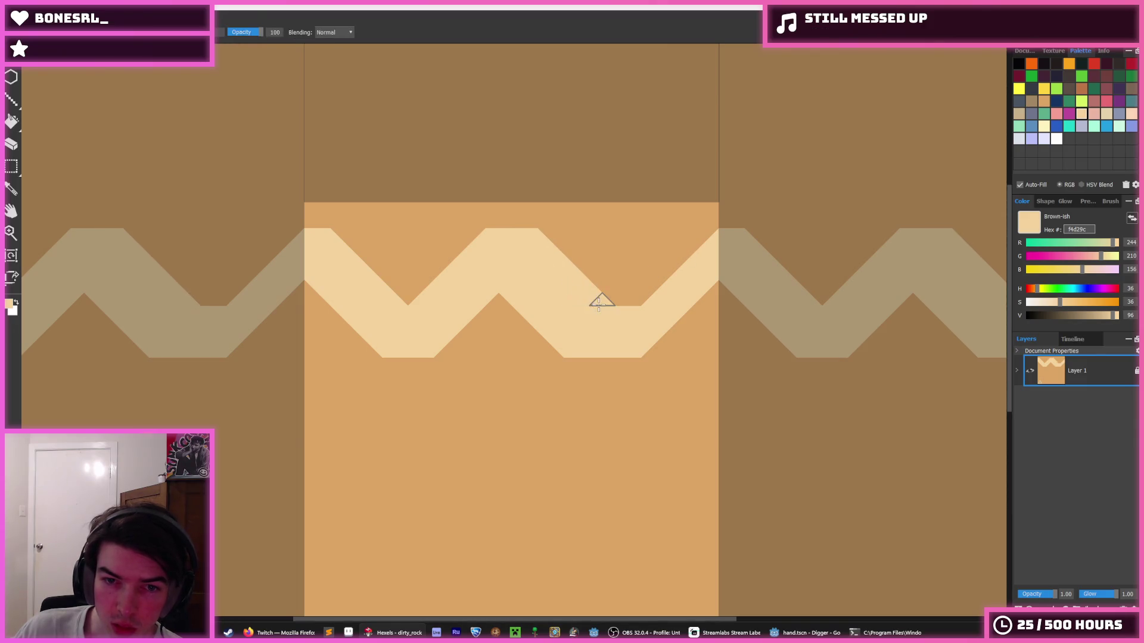
- Reshape the up- and down-slopes in orange and light, extending the lower plateau to the right edge
{"action": "left_click", "coordinate": [478, 214]}
{"action": "left_click_drag", "start_coordinate": [503, 232], "coordinate": [417, 301]}
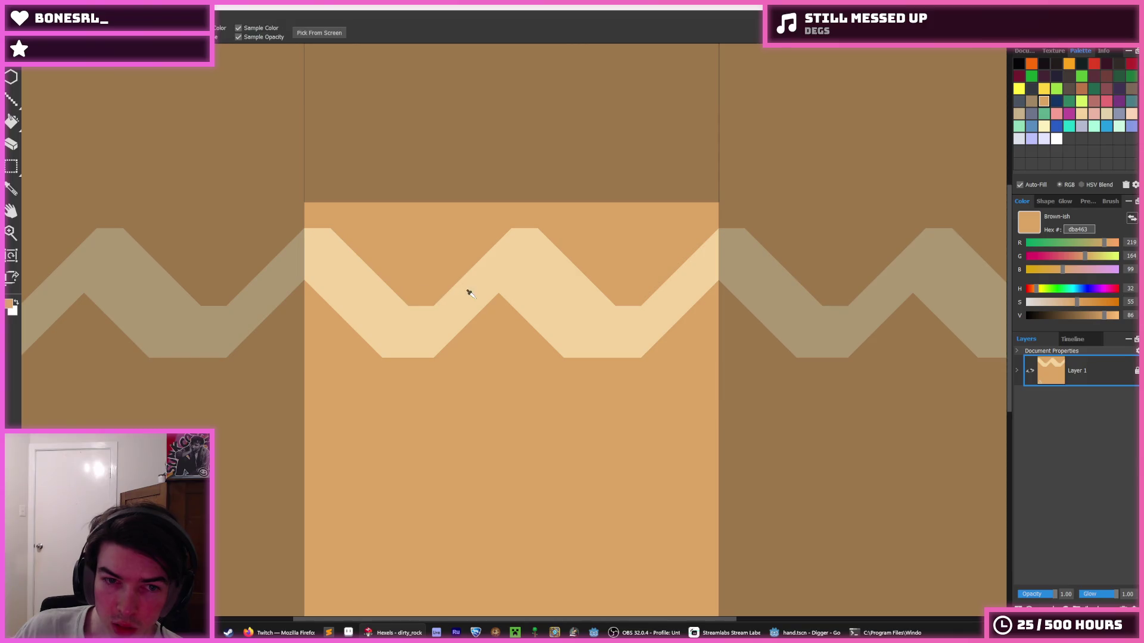
{"action": "left_click", "coordinate": [469, 293]}
{"action": "left_click_drag", "start_coordinate": [503, 301], "coordinate": [446, 349]}
{"action": "left_click", "coordinate": [520, 322]}
{"action": "left_click_drag", "start_coordinate": [521, 321], "coordinate": [570, 363]}
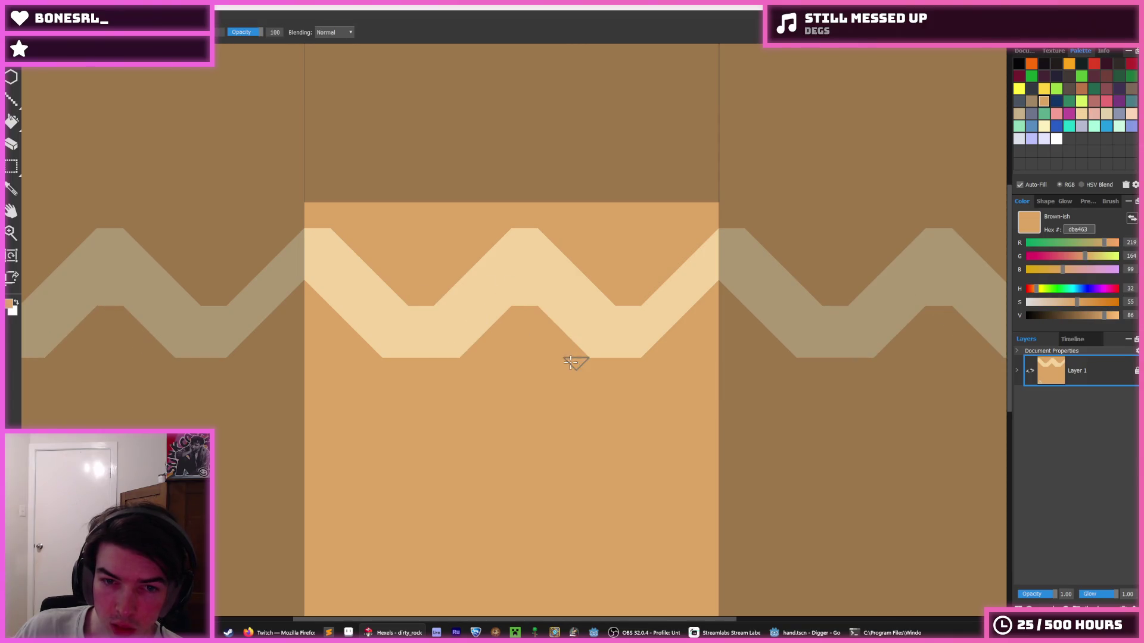
{"action": "left_click", "coordinate": [631, 320]}
{"action": "left_click_drag", "start_coordinate": [641, 355], "coordinate": [721, 290]}
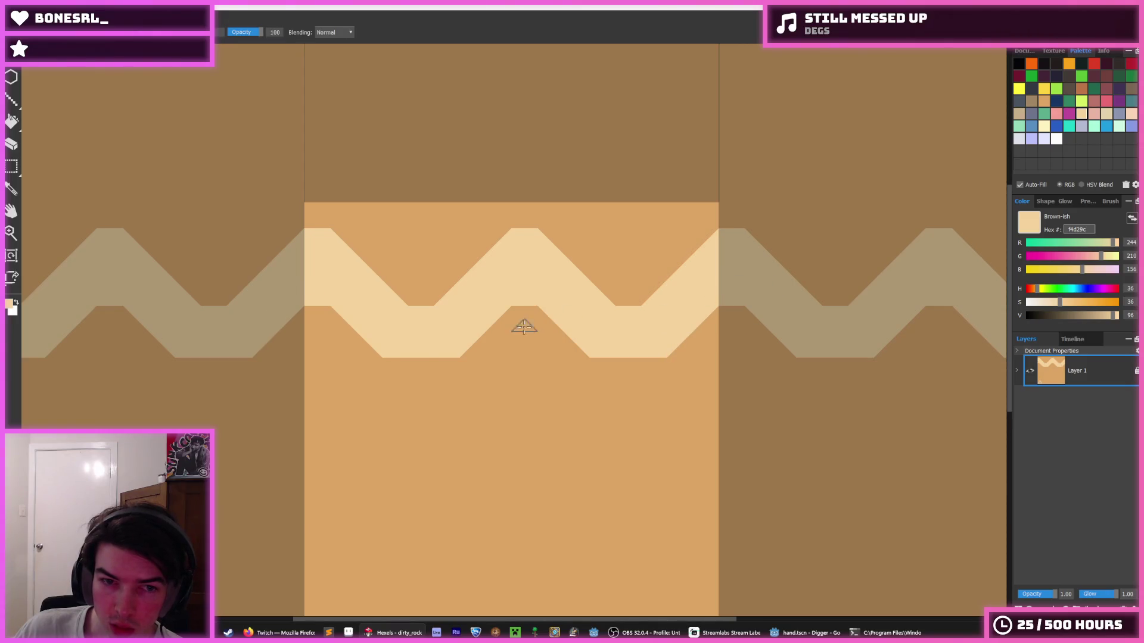
- Cover the light zigzag's top corners in orange and fill a notch with light paint
{"action": "key", "text": "i"}
{"action": "scroll", "scroll_direction": "down", "scroll_amount": 3}
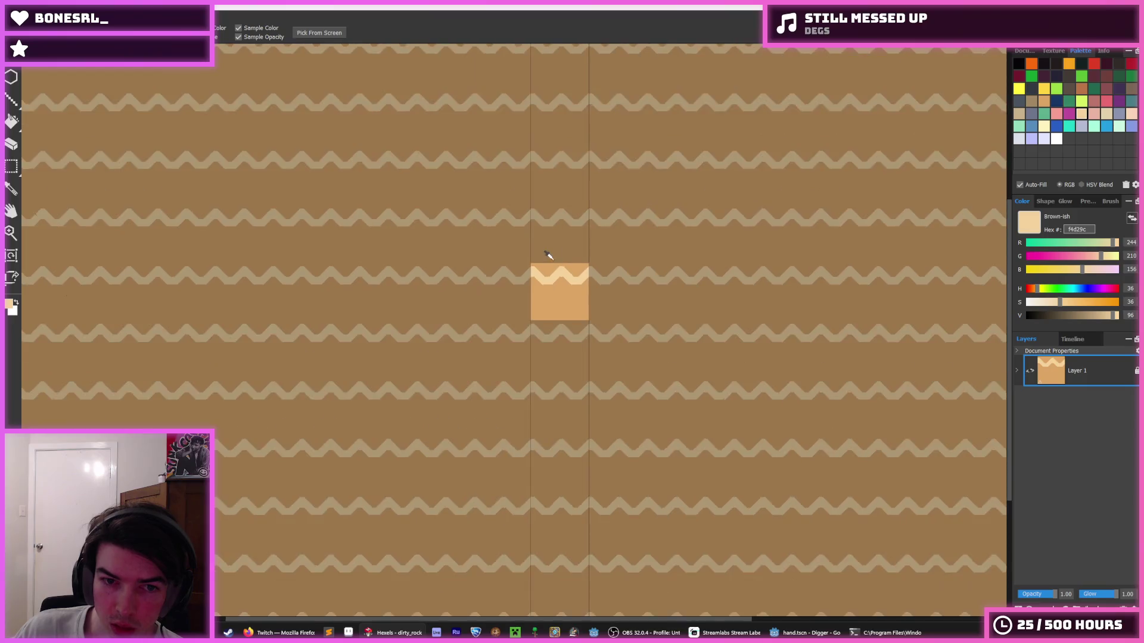
{"action": "scroll", "scroll_direction": "up", "scroll_amount": 3}
{"action": "left_click", "coordinate": [512, 283]}
{"action": "key", "text": "b"}
{"action": "left_click_drag", "start_coordinate": [459, 288], "coordinate": [628, 302]}
{"action": "key", "text": "i"}
{"action": "scroll", "scroll_direction": "down", "scroll_amount": 3}
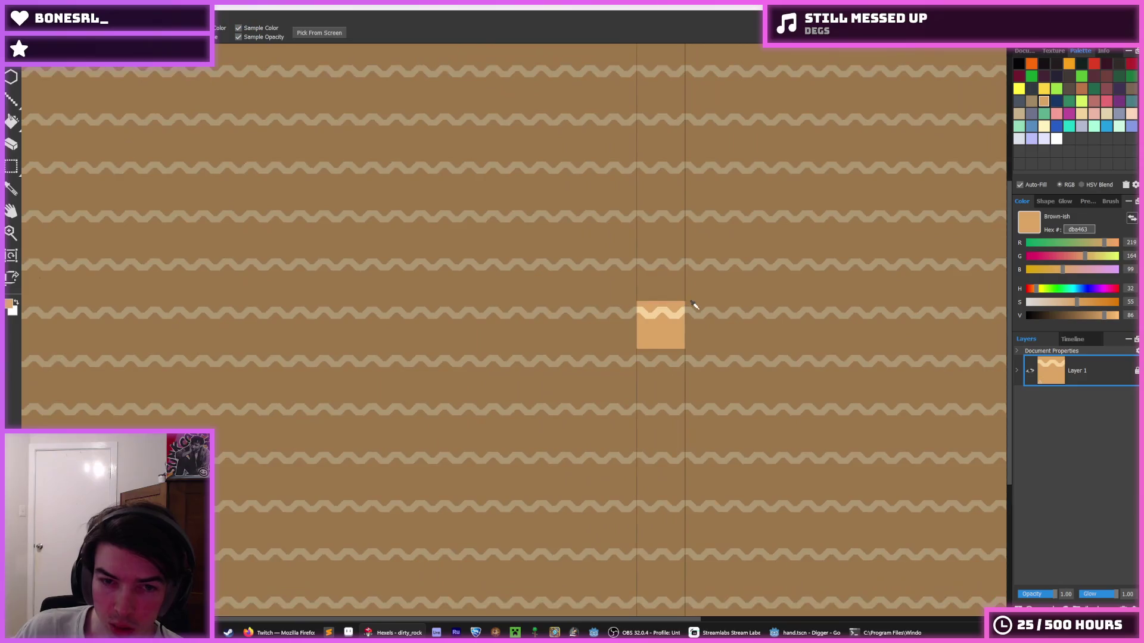
{"action": "scroll", "scroll_direction": "down", "scroll_amount": 3}
{"action": "scroll", "scroll_direction": "up", "scroll_amount": 3}
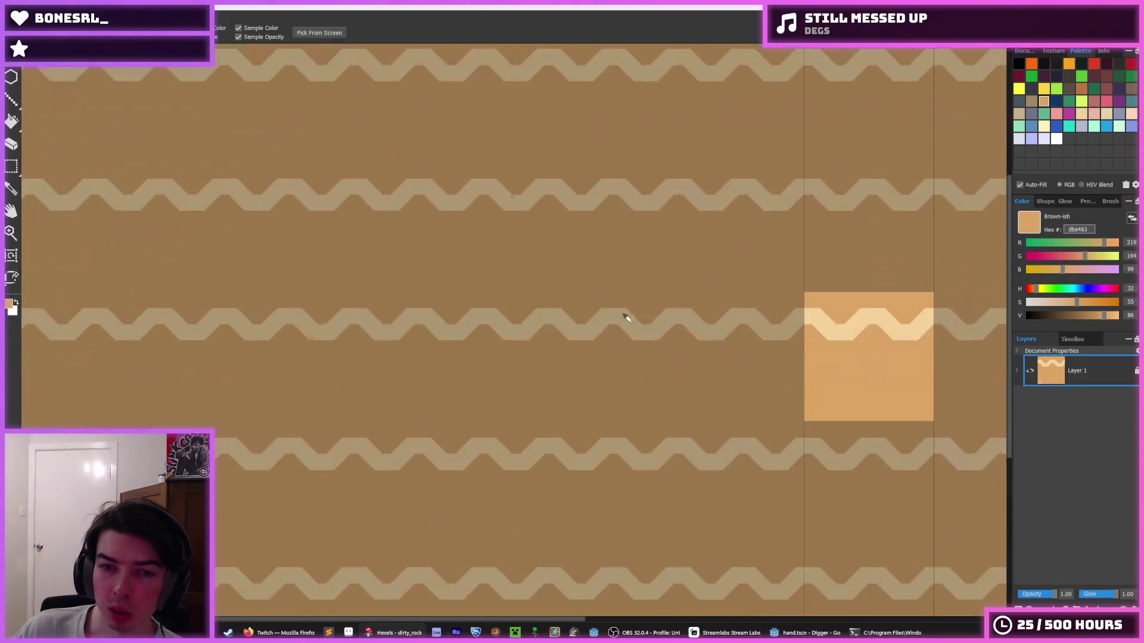
{"action": "scroll", "scroll_direction": "up", "scroll_amount": 3}
{"action": "key", "text": "b"}
{"action": "left_click", "coordinate": [709, 298]}
{"action": "left_click_drag", "start_coordinate": [710, 312], "coordinate": [705, 308]}
- Add a small light peak, fill missing cells, and paint notches into the zigzag peak
{"action": "left_click_drag", "start_coordinate": [644, 224], "coordinate": [609, 218]}
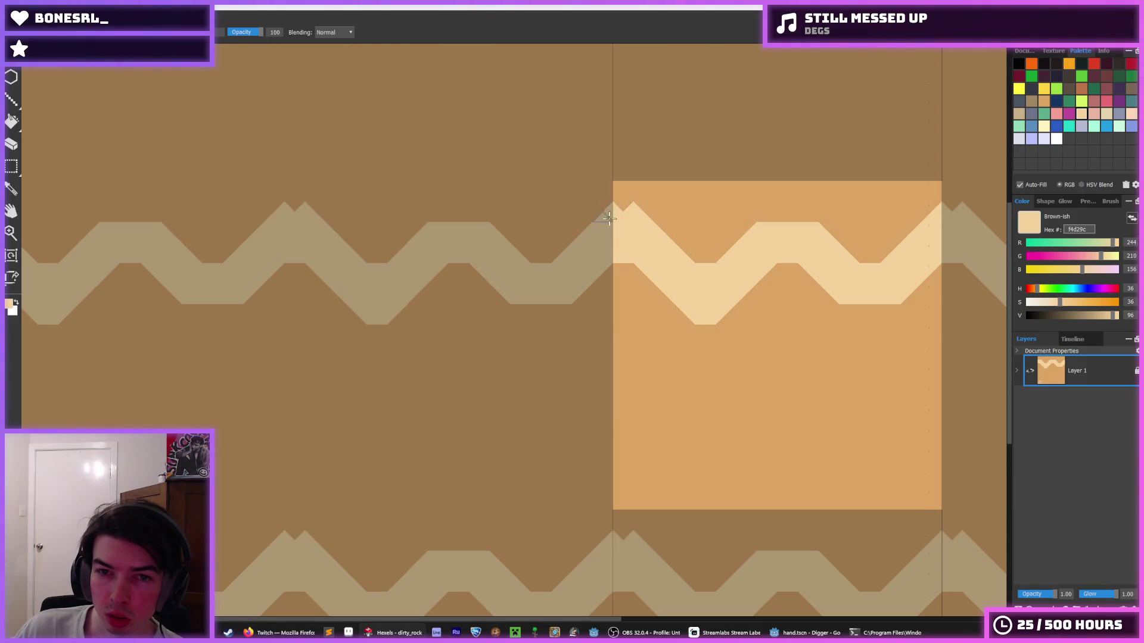
{"action": "left_click", "coordinate": [793, 213]}
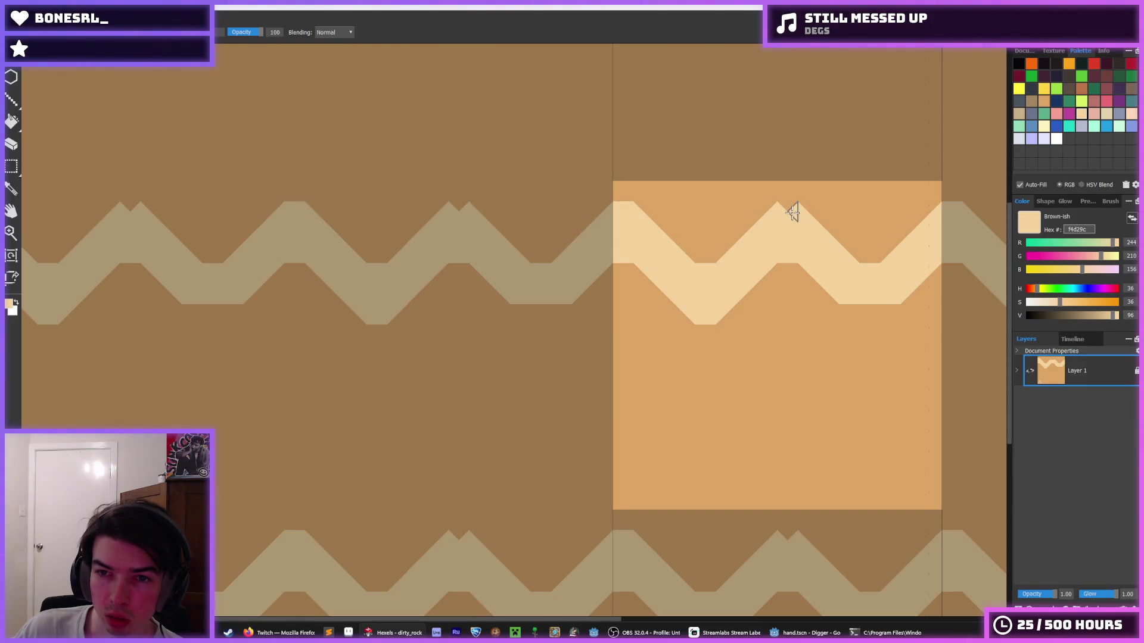
{"action": "left_click", "coordinate": [869, 310]}
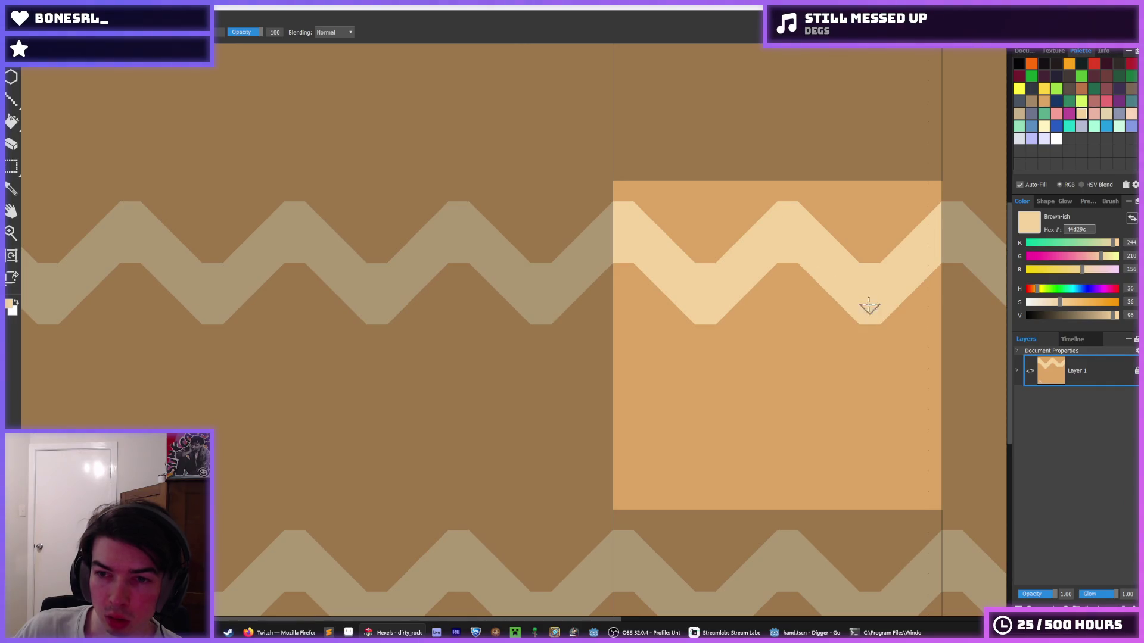
{"action": "left_click_drag", "start_coordinate": [943, 206], "coordinate": [857, 225]}
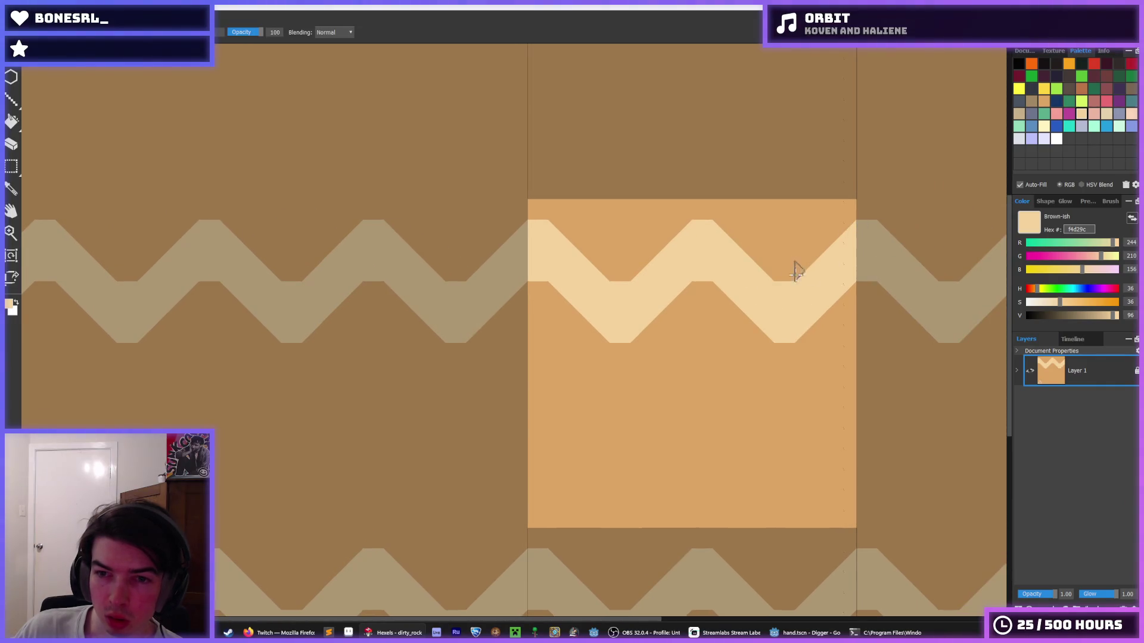
{"action": "left_click_drag", "start_coordinate": [806, 250], "coordinate": [821, 311]}
{"action": "left_click", "coordinate": [806, 331]}
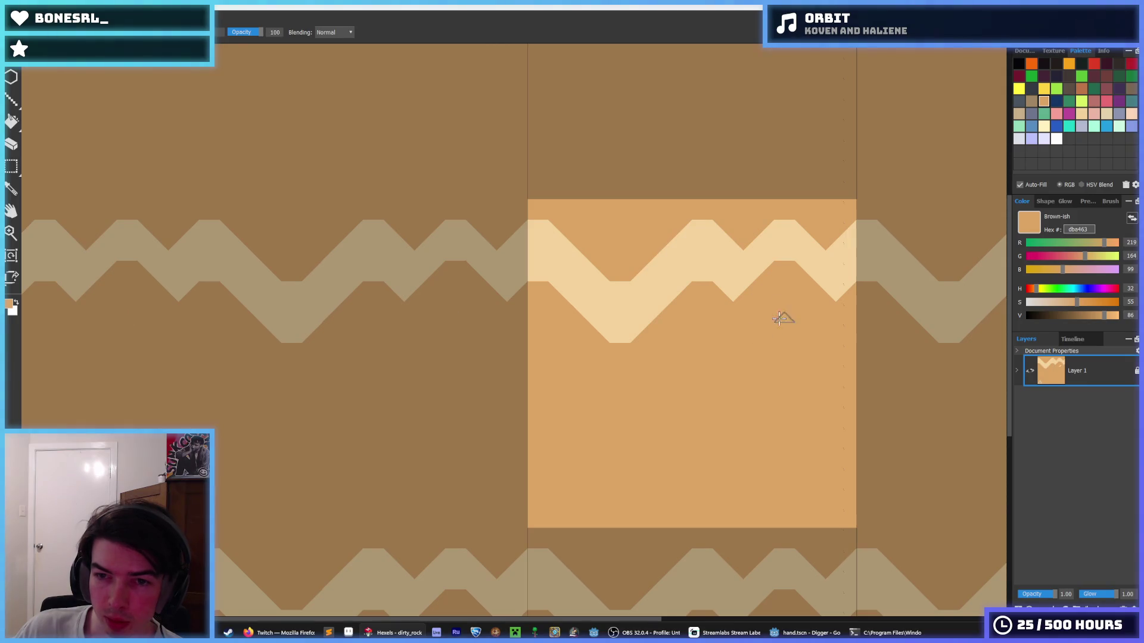
- Fill the orange dip with light cells and paint orange cells diagonally across the band
{"action": "scroll", "scroll_direction": "up", "scroll_amount": 3}
{"action": "left_click", "coordinate": [714, 285]}
{"action": "left_click_drag", "start_coordinate": [715, 285], "coordinate": [773, 244]}
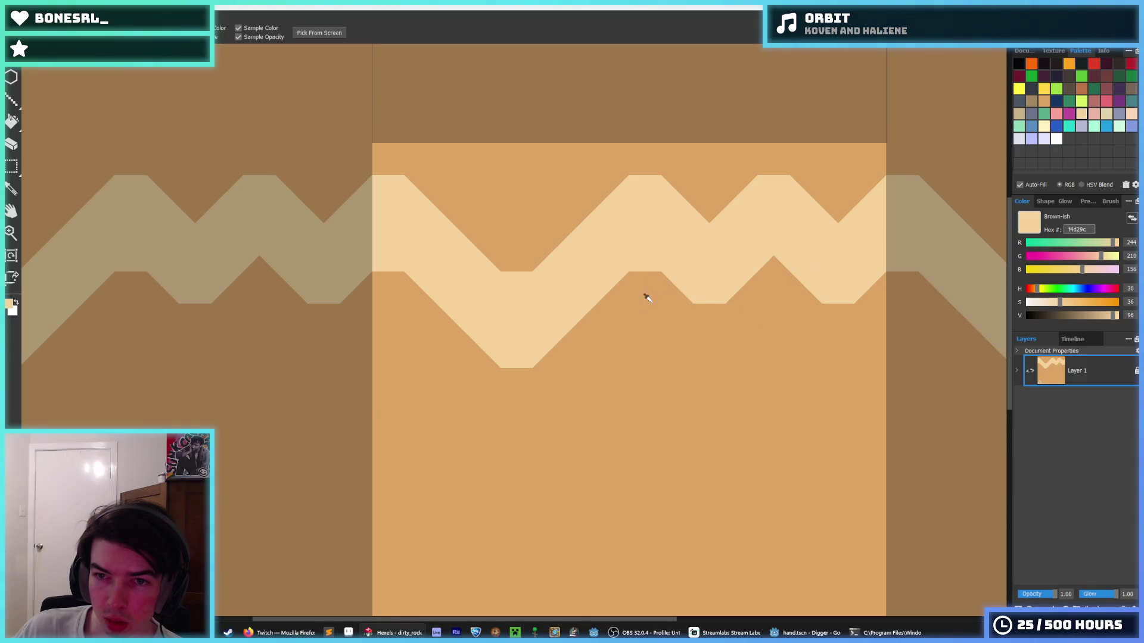
{"action": "left_click", "coordinate": [592, 314]}
{"action": "left_click", "coordinate": [567, 250]}
{"action": "left_click_drag", "start_coordinate": [567, 250], "coordinate": [546, 263]}
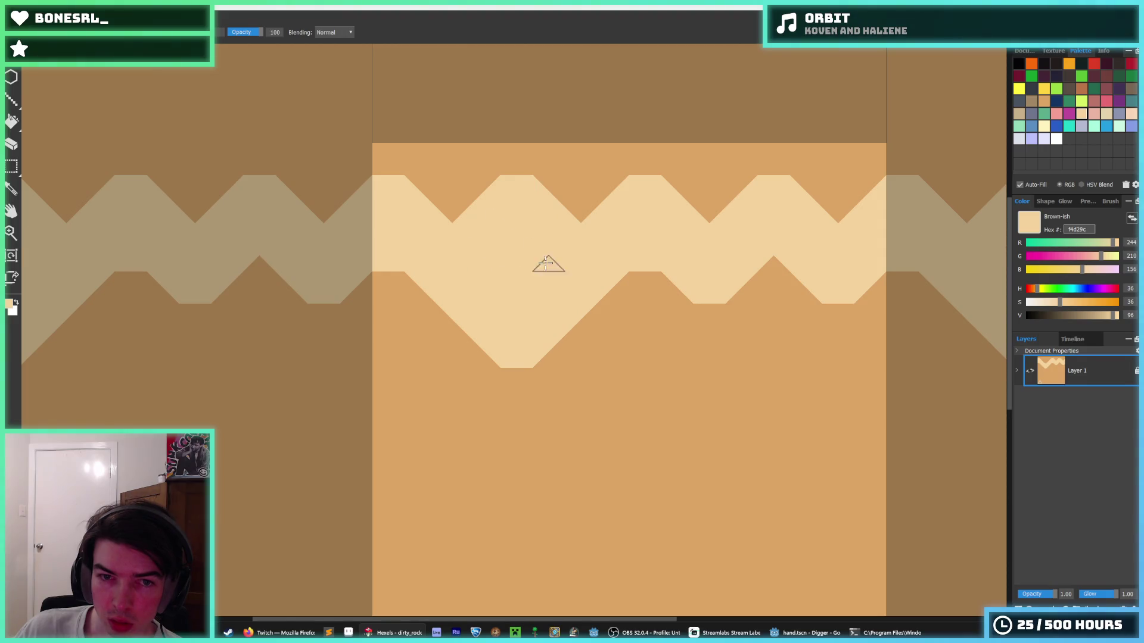
{"action": "left_click", "coordinate": [588, 320]}
{"action": "left_click_drag", "start_coordinate": [588, 319], "coordinate": [453, 294]}
{"action": "left_click", "coordinate": [582, 296]}
{"action": "scroll", "scroll_direction": "down", "scroll_amount": 3}
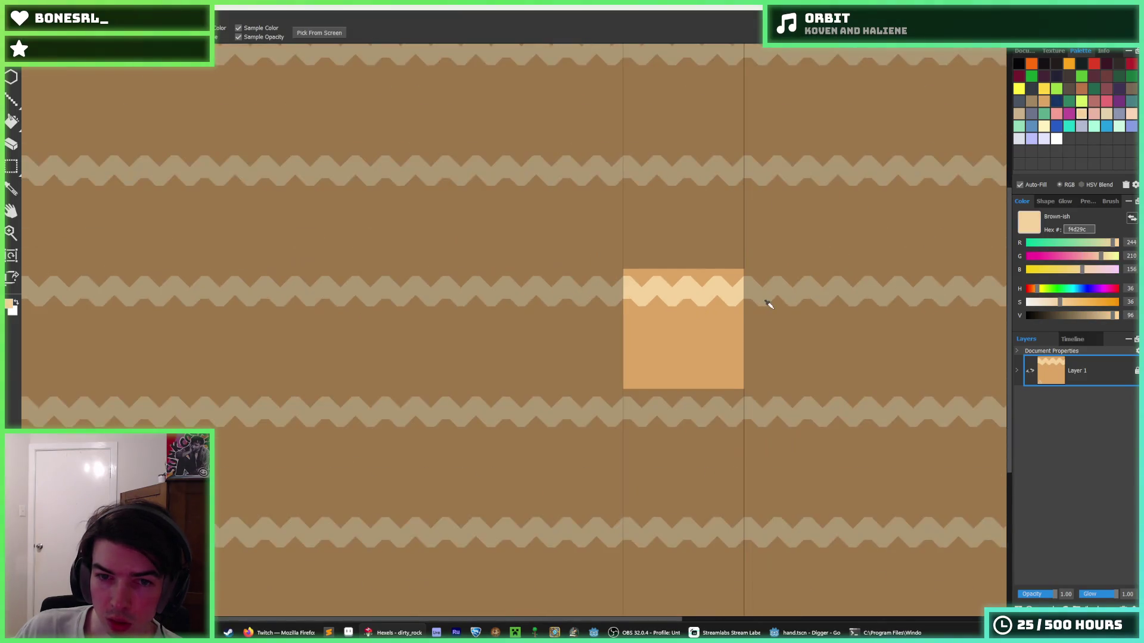
- Zoom in on the sand tile, select all and then clear the selection, ready to sample colours
{"action": "scroll", "scroll_direction": "up", "scroll_amount": 3}
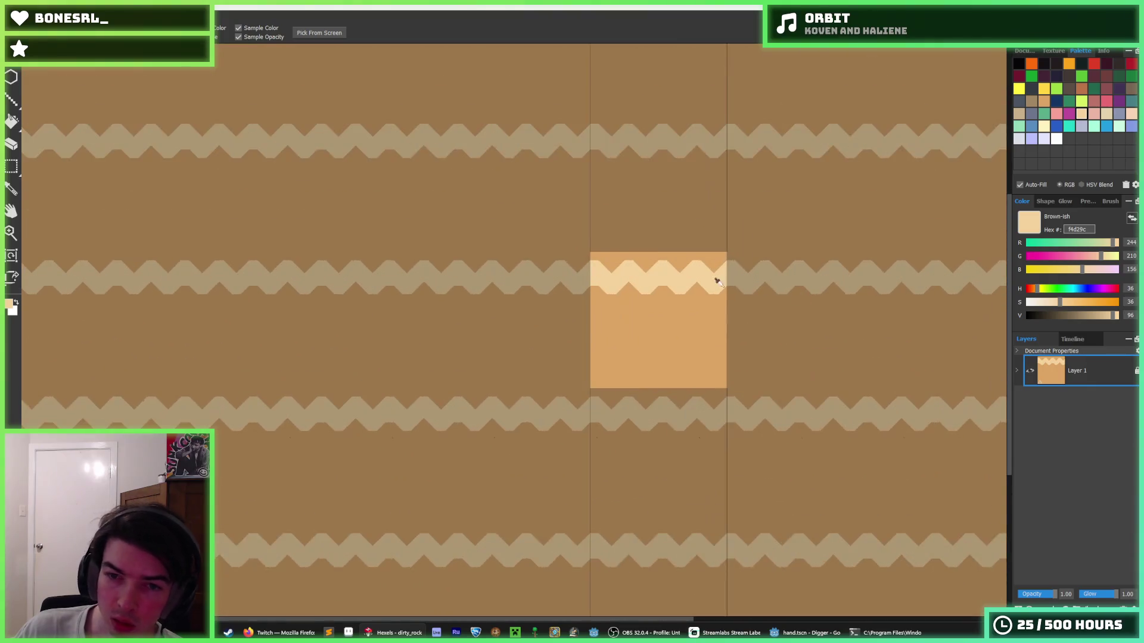
{"action": "scroll", "scroll_direction": "up", "scroll_amount": 3}
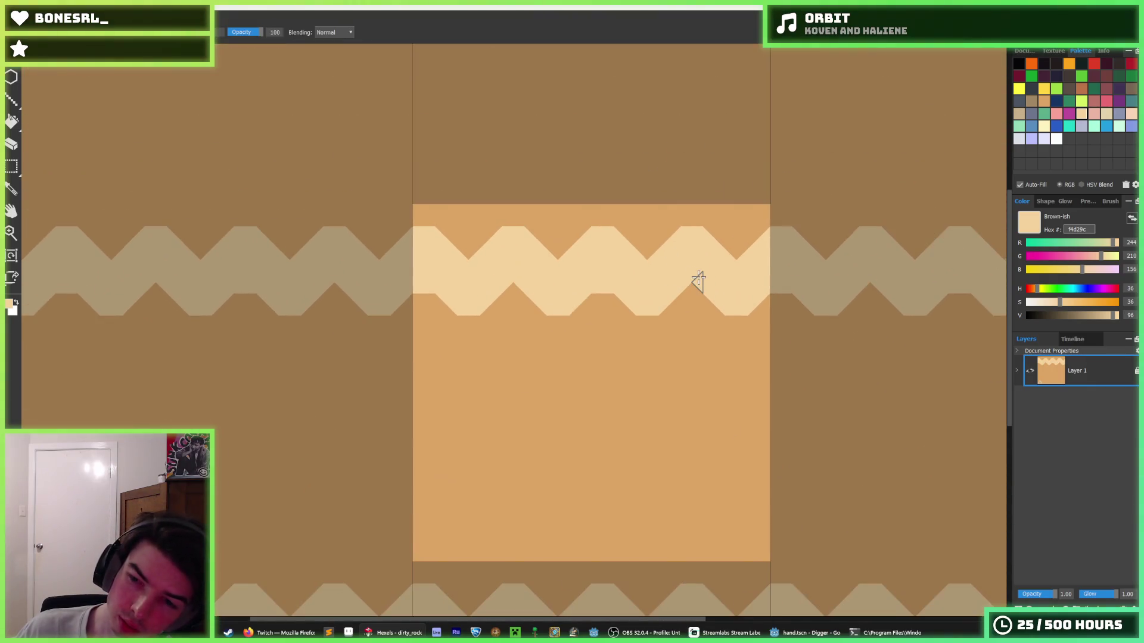
{"action": "key", "text": "ctrl+a"}
{"action": "key", "text": "ctrl+d"}
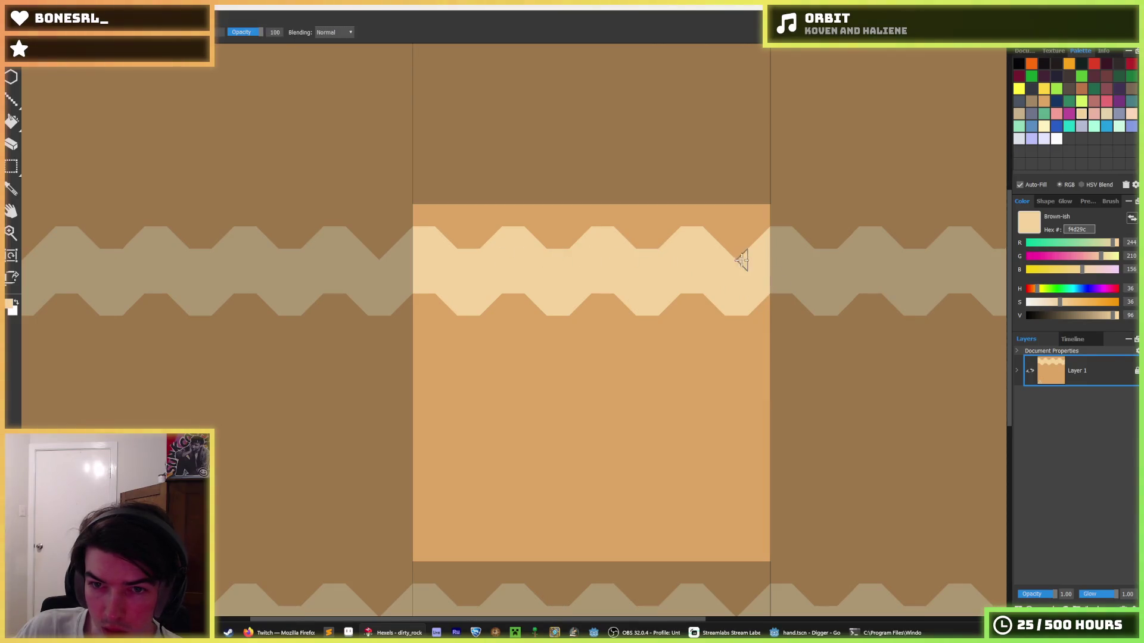
{"action": "key", "text": "i"}
{"action": "scroll", "scroll_direction": "down", "scroll_amount": 3}
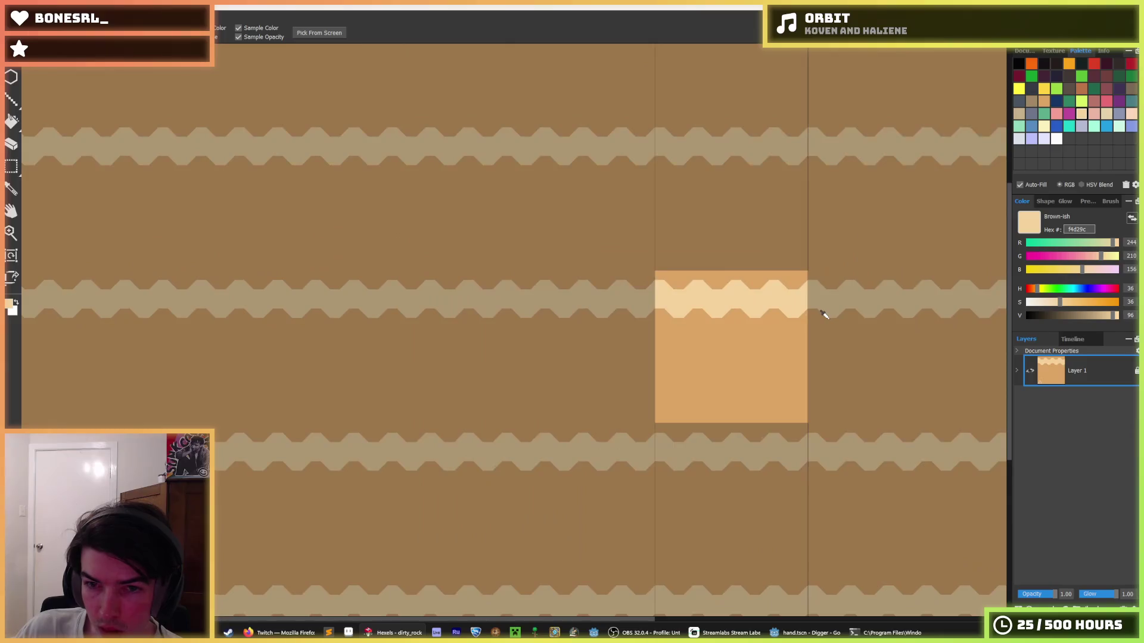
{"action": "scroll", "scroll_direction": "down", "scroll_amount": 3}
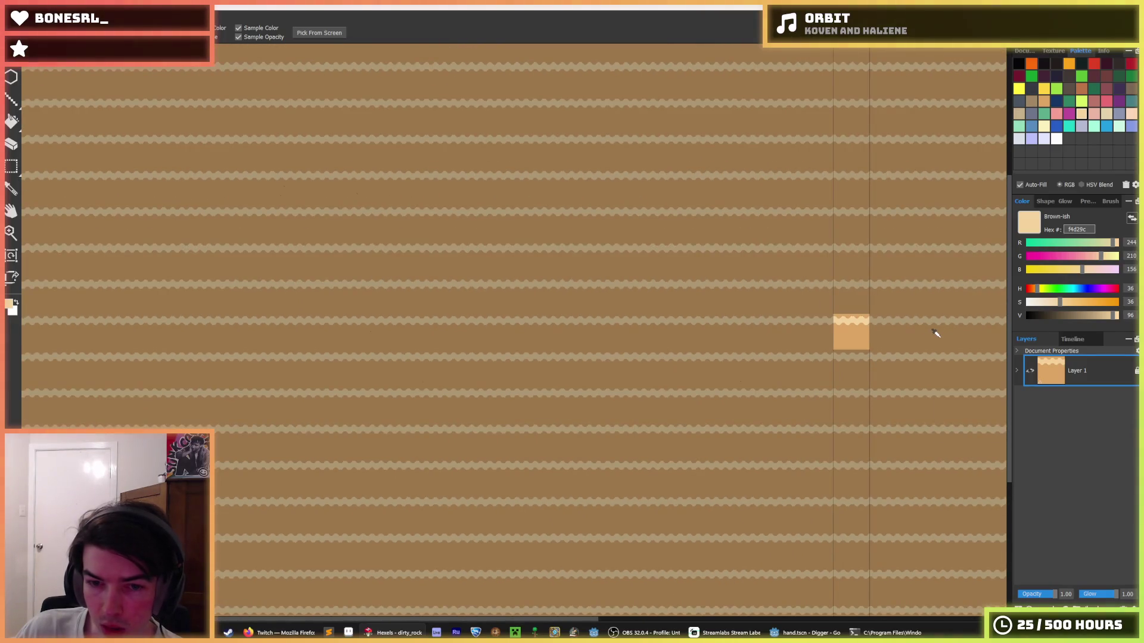
{"action": "scroll", "scroll_direction": "up", "scroll_amount": 3}
- Select the light band near the tile's top and shift it down three steps to align its zigzags
{"action": "key", "text": "b"}
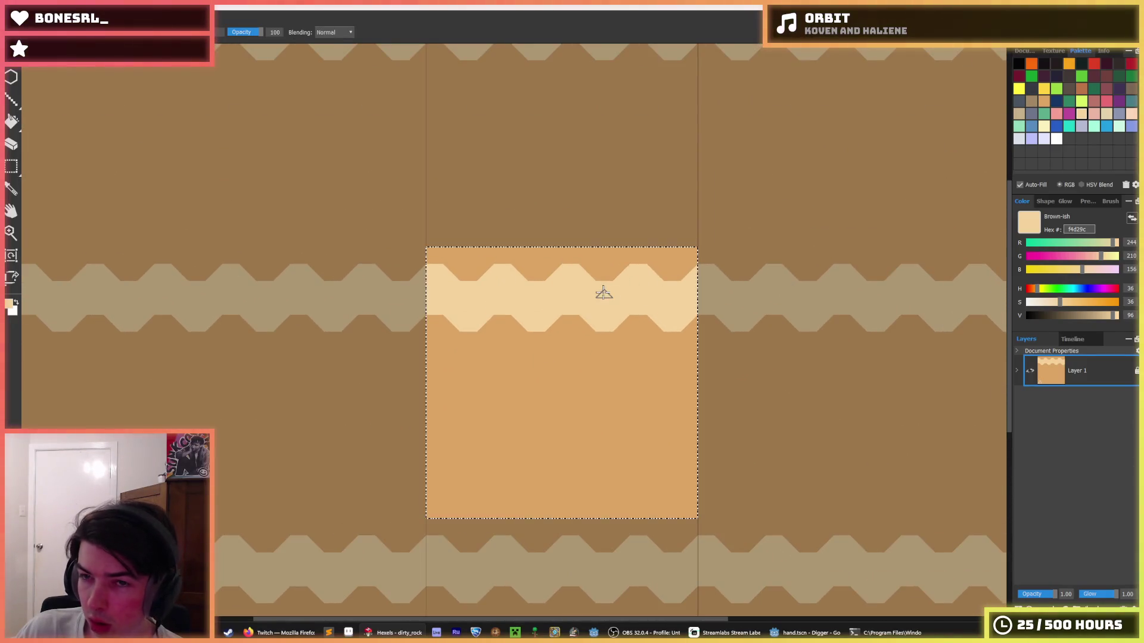
{"action": "key", "text": "Down"}
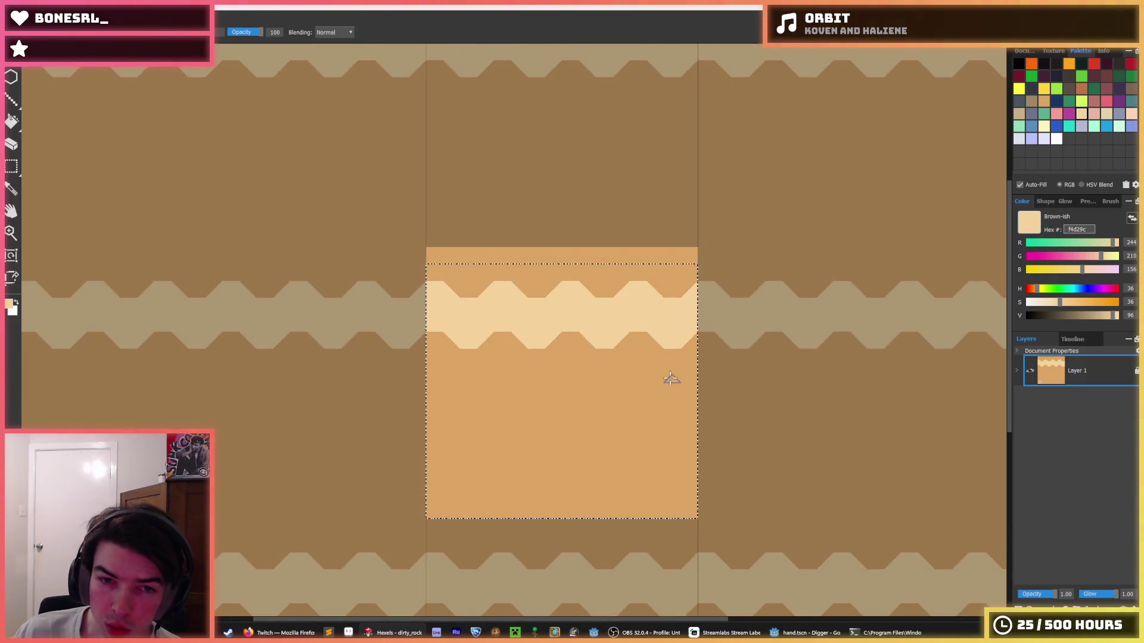
{"action": "key", "text": "ctrl+z"}
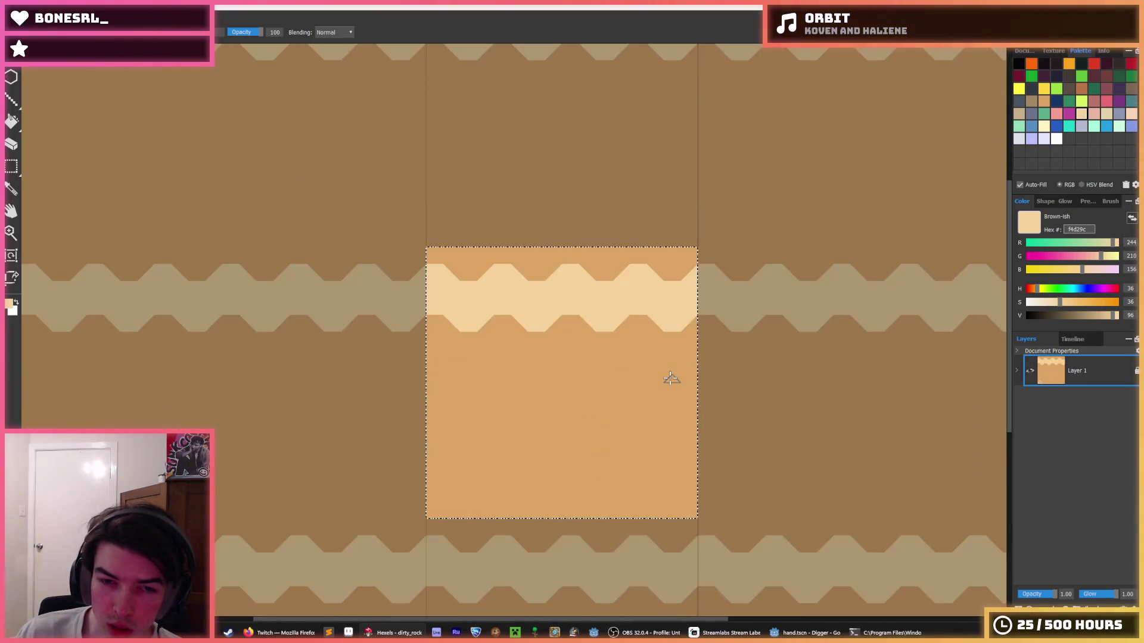
{"action": "key", "text": "m"}
{"action": "left_click_drag", "start_coordinate": [419, 247], "coordinate": [701, 335]}
{"action": "key", "text": "Down"}
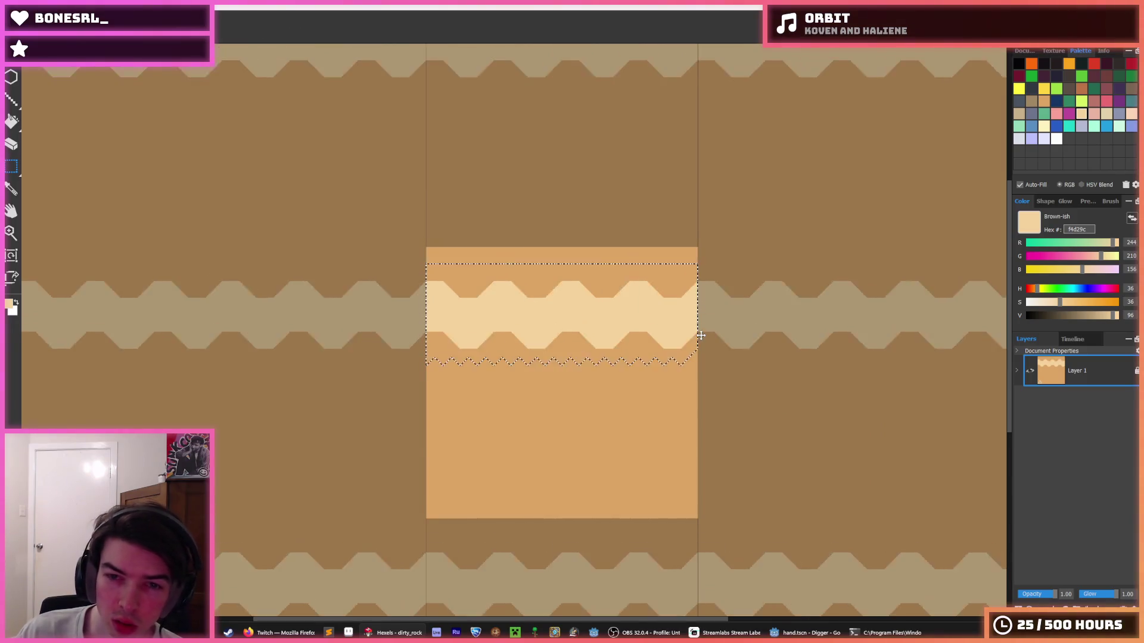
{"action": "key", "text": "Down"}
{"action": "key", "text": "Down"}
{"action": "key", "text": "Down"}
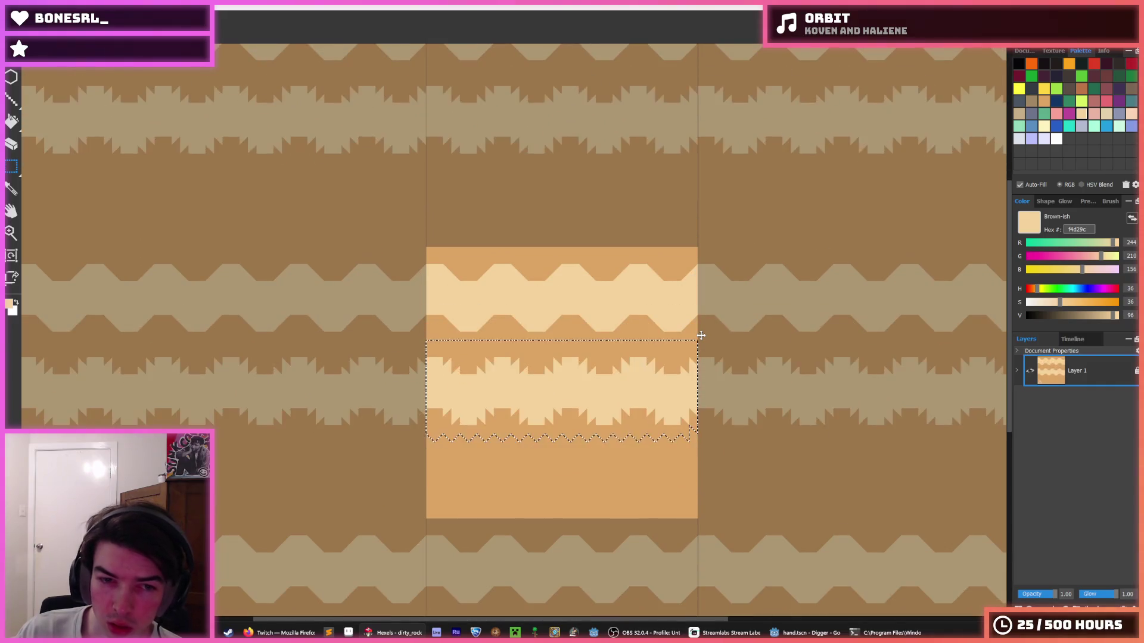
{"action": "key", "text": "Down"}
{"action": "key", "text": "ctrl+d"}
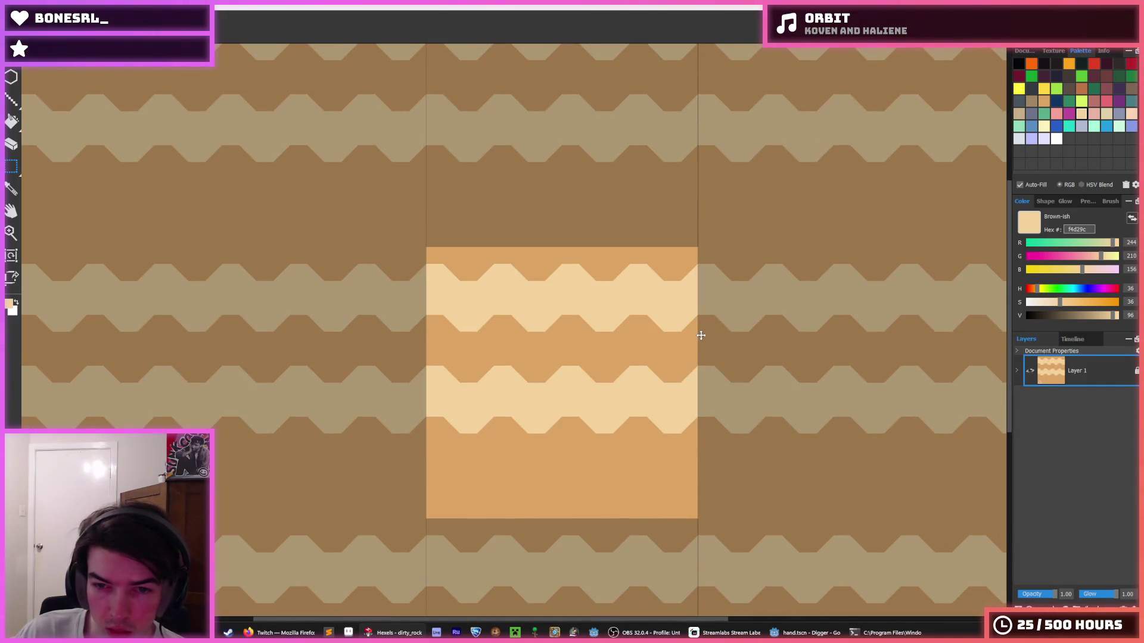
- Move the lower light band down one step and deselect it
{"action": "left_click_drag", "start_coordinate": [693, 356], "coordinate": [426, 435]}
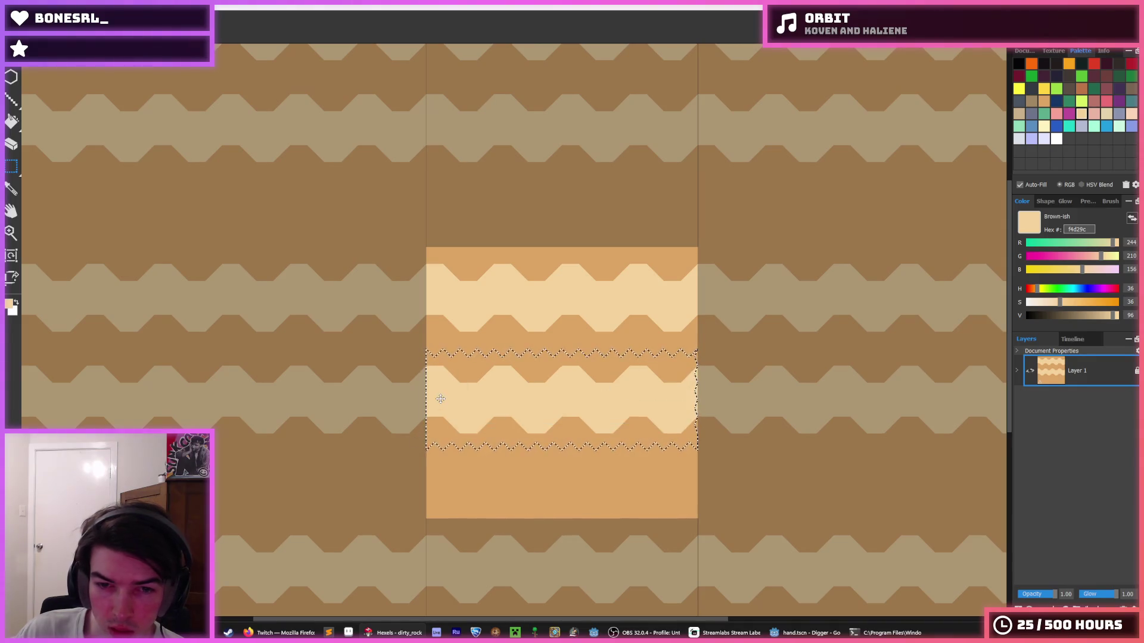
{"action": "key", "text": "Down"}
{"action": "key", "text": "Down"}
{"action": "key", "text": "Down"}
{"action": "key", "text": "Down"}
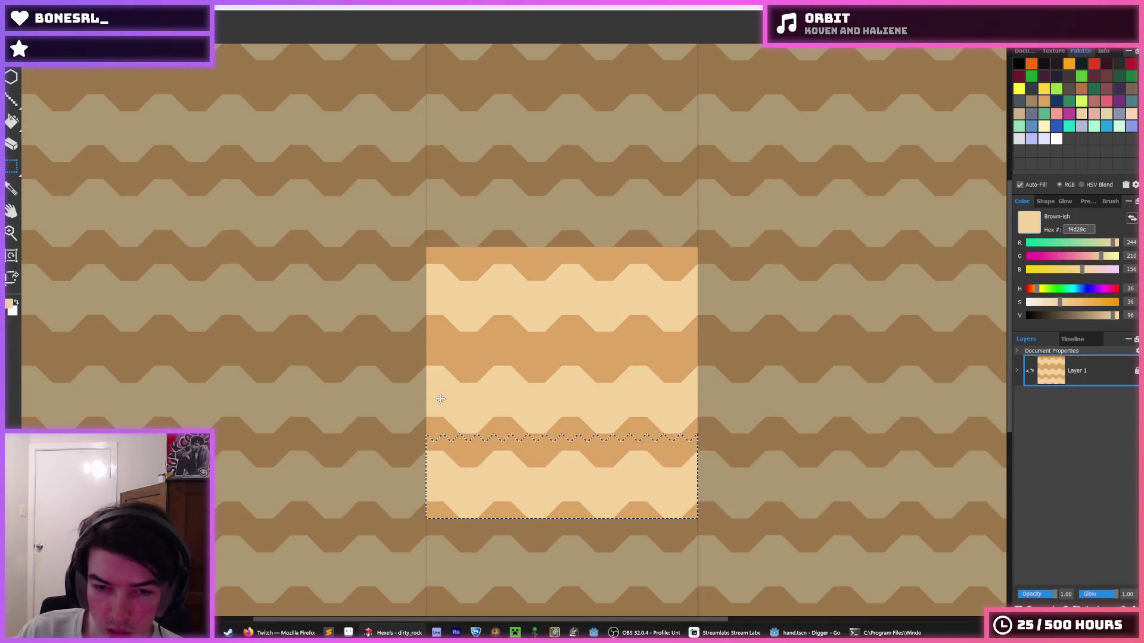
{"action": "key", "text": "ctrl+d"}
{"action": "scroll", "scroll_direction": "down", "scroll_amount": 3}
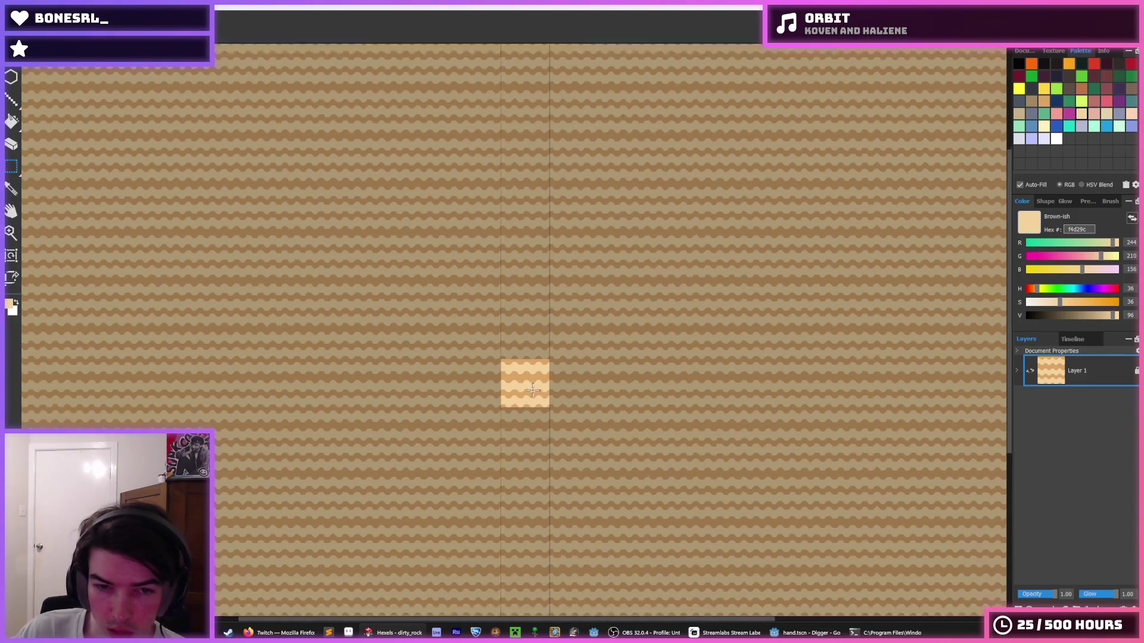
- Sample the darker orange from the tile and fill the bottom light band with it
{"action": "scroll", "scroll_direction": "up", "scroll_amount": 3}
{"action": "key", "text": "i"}
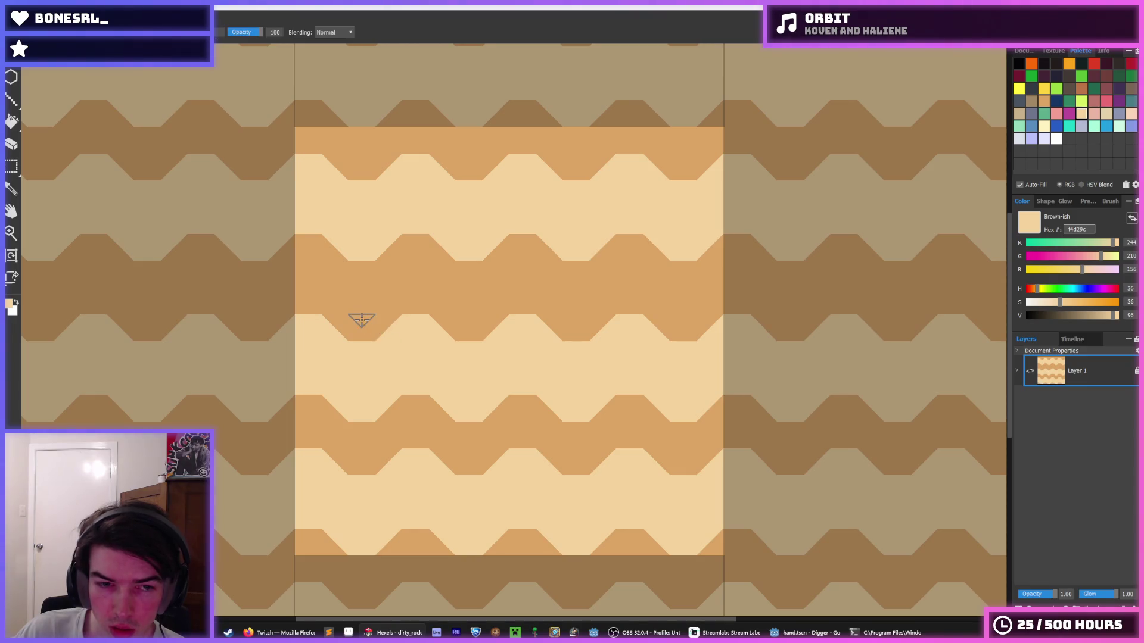
{"action": "scroll", "scroll_direction": "down", "scroll_amount": 3}
{"action": "scroll", "scroll_direction": "down", "scroll_amount": 3}
{"action": "scroll", "scroll_direction": "up", "scroll_amount": 3}
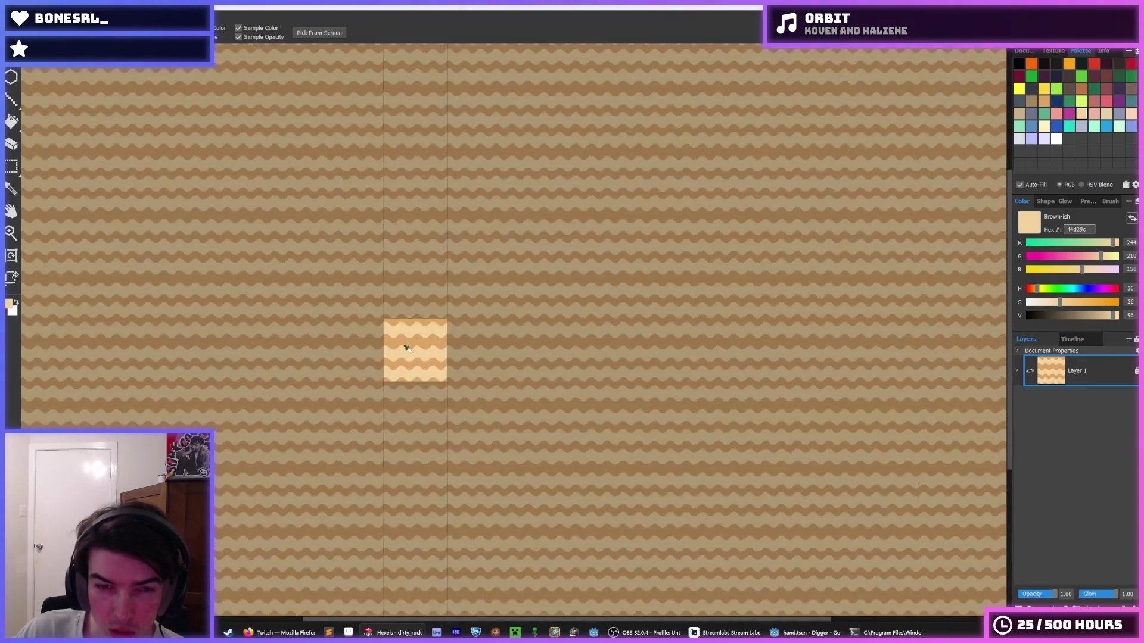
{"action": "key", "text": "b"}
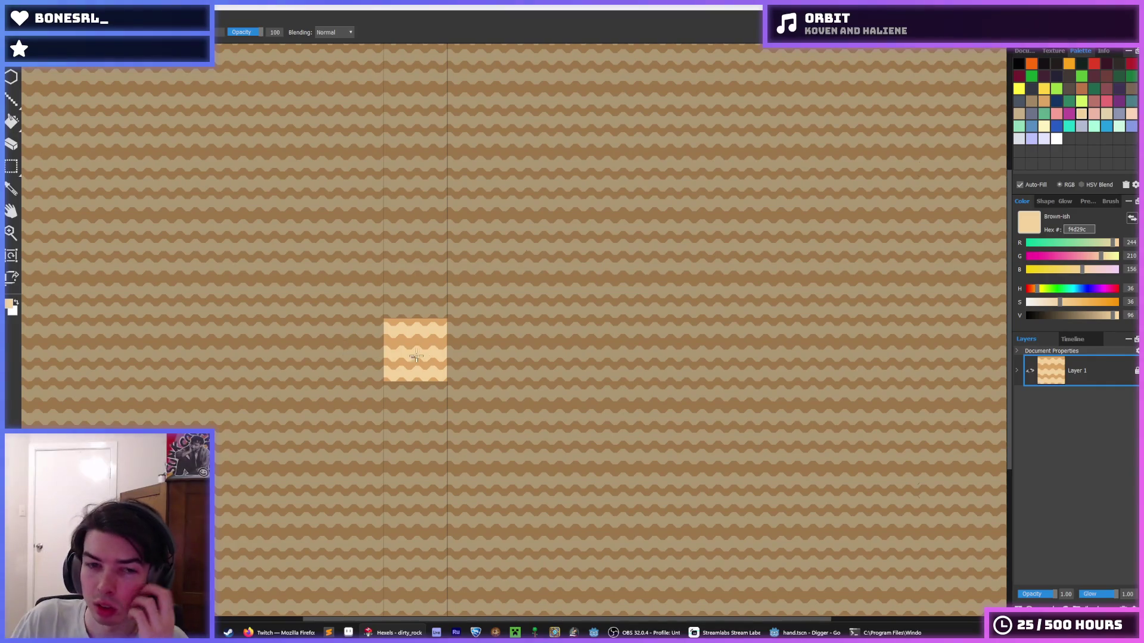
{"action": "scroll", "scroll_direction": "down", "scroll_amount": 3}
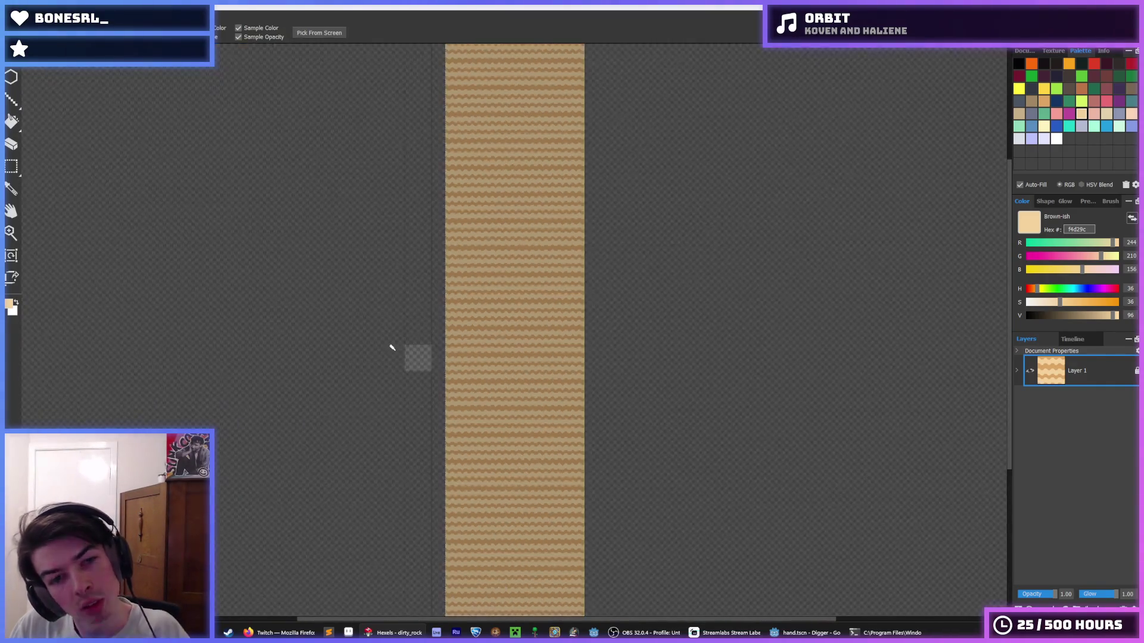
{"action": "scroll", "scroll_direction": "up", "scroll_amount": 3}
{"action": "key", "text": "i"}
{"action": "scroll", "scroll_direction": "up", "scroll_amount": 3}
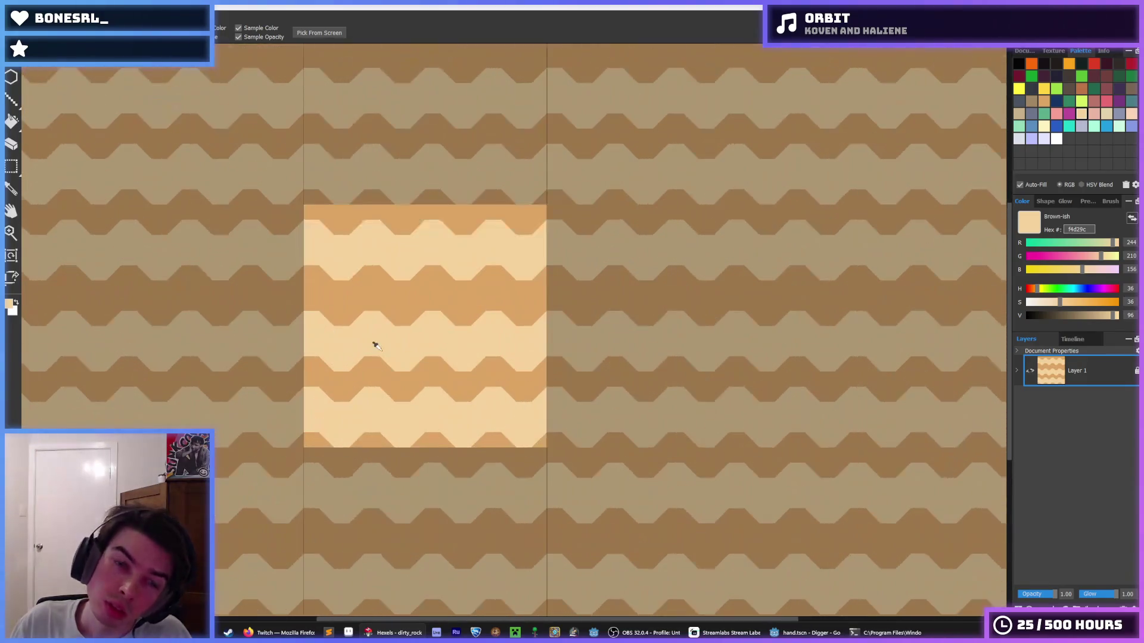
{"action": "scroll", "scroll_direction": "up", "scroll_amount": 3}
{"action": "key", "text": "b"}
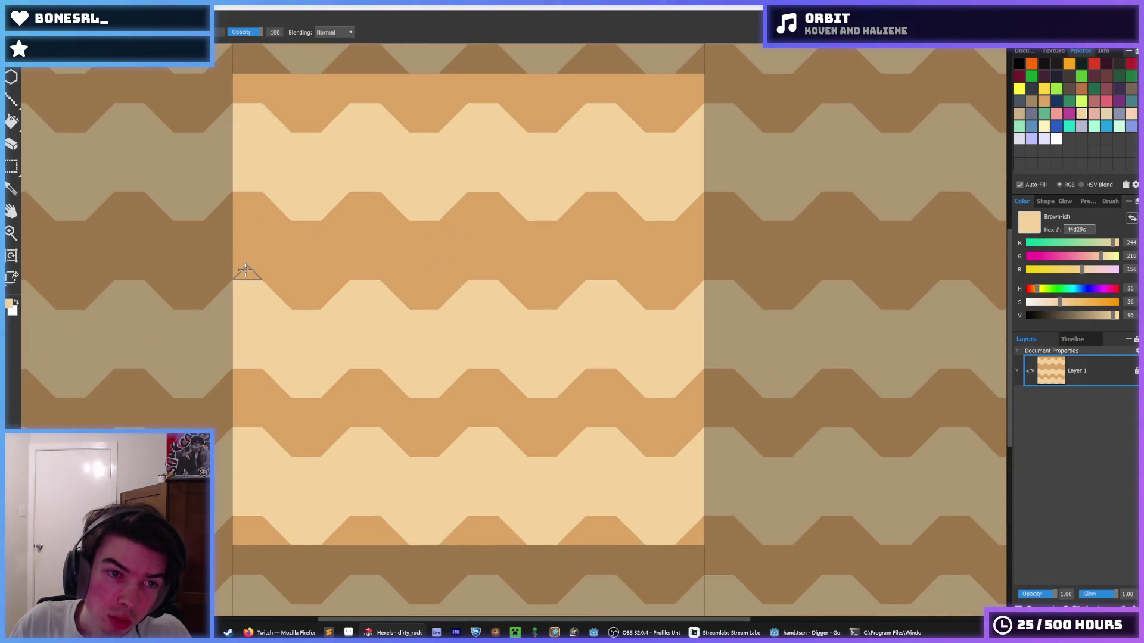
{"action": "left_click", "coordinate": [348, 372]}
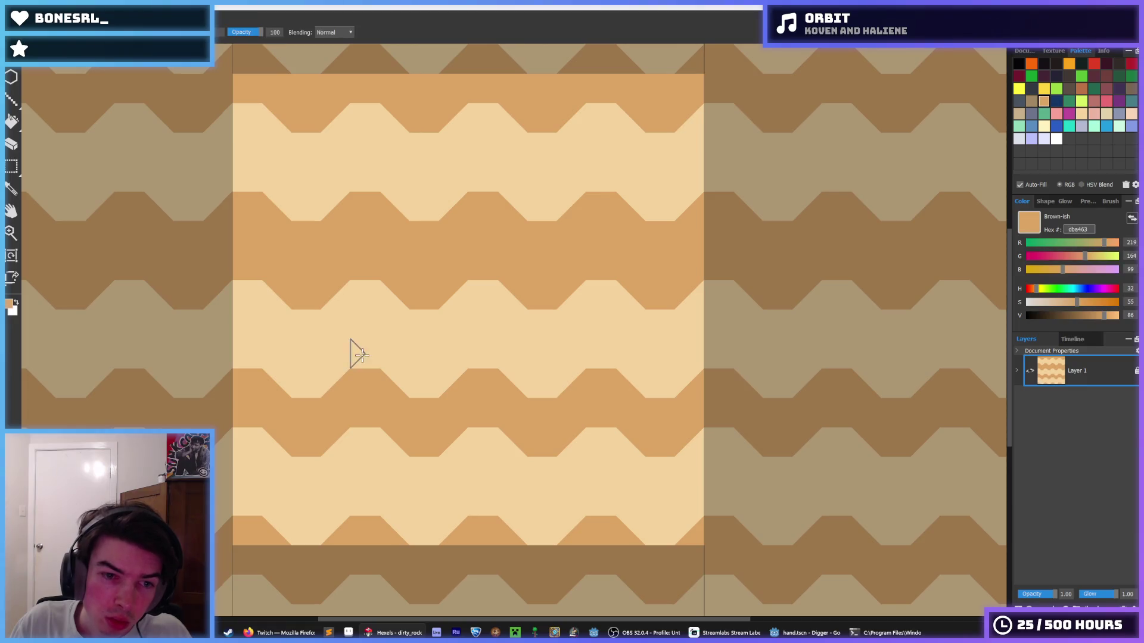
{"action": "left_click", "coordinate": [364, 355]}
{"action": "left_click", "coordinate": [306, 388]}
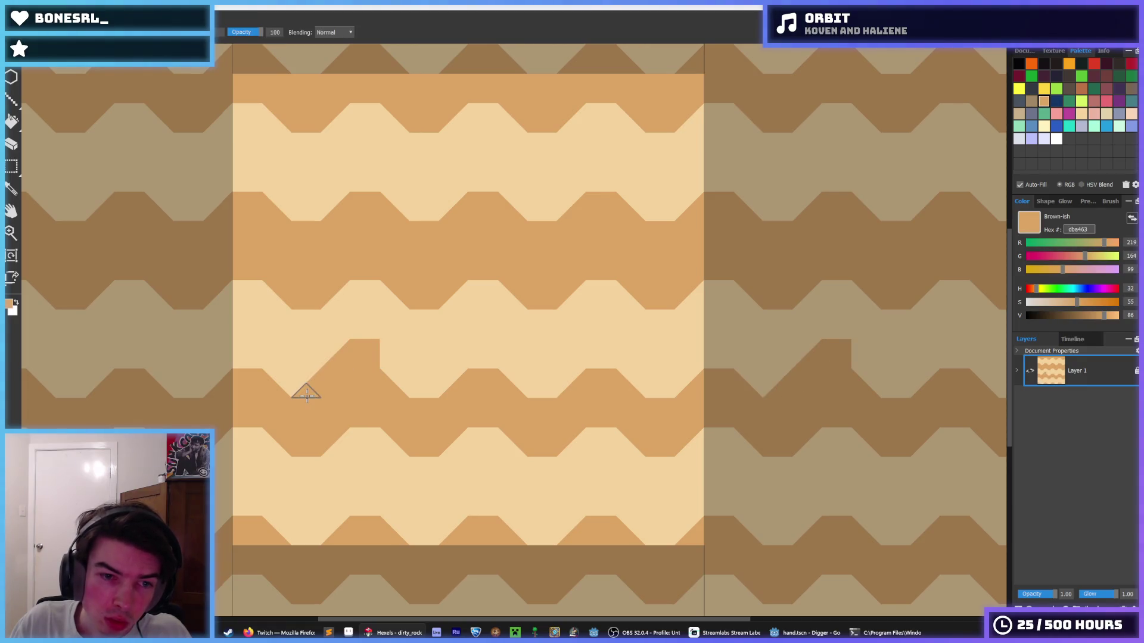
{"action": "key", "text": "ctrl+z"}
{"action": "key", "text": "ctrl+z"}
- Select the zigzag light band and move it down two steps
{"action": "left_click", "coordinate": [417, 345]}
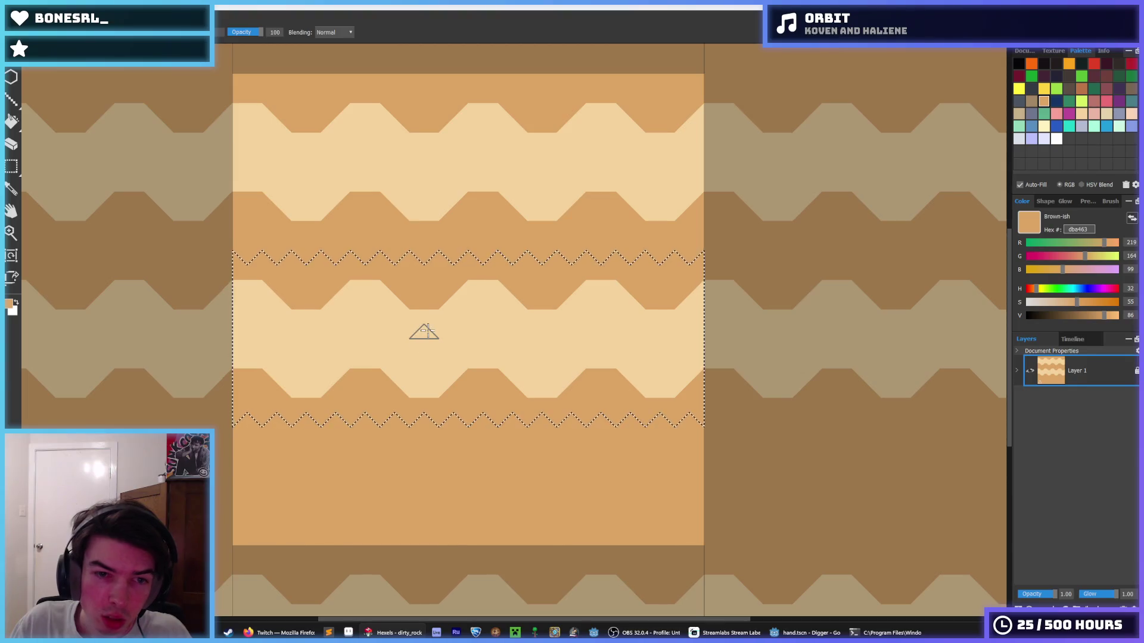
{"action": "key", "text": "m"}
{"action": "left_click_drag", "start_coordinate": [445, 336], "coordinate": [439, 401]}
{"action": "key", "text": "ctrl+d"}
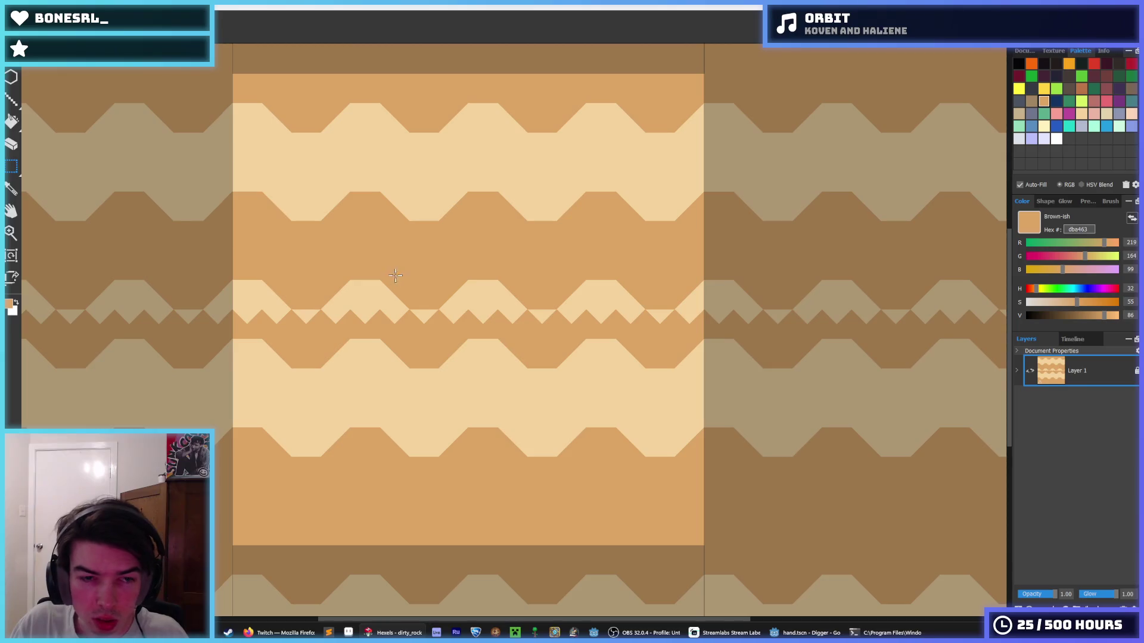
{"action": "key", "text": "b"}
- Paint orange over the leftover light band and fill the zigzag notch with sampled cream
{"action": "left_click_drag", "start_coordinate": [292, 301], "coordinate": [586, 294]}
{"action": "left_click_drag", "start_coordinate": [273, 177], "coordinate": [442, 199]}
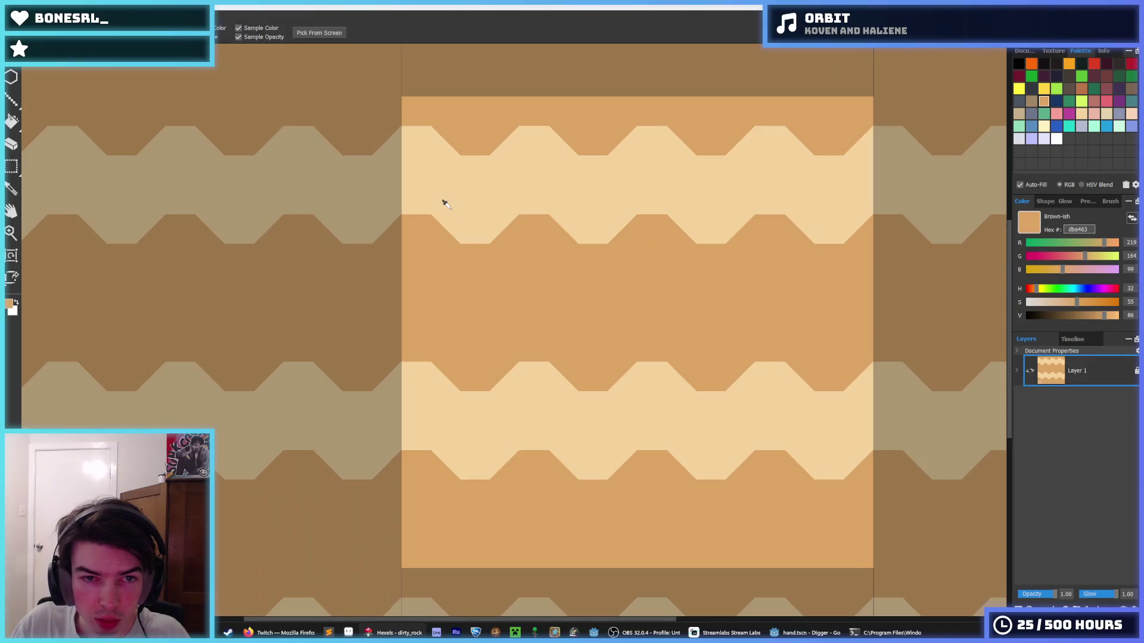
{"action": "left_click", "coordinate": [442, 199]}
{"action": "left_click_drag", "start_coordinate": [470, 258], "coordinate": [924, 254]}
{"action": "key", "text": "i"}
{"action": "scroll", "scroll_direction": "down", "scroll_amount": 3}
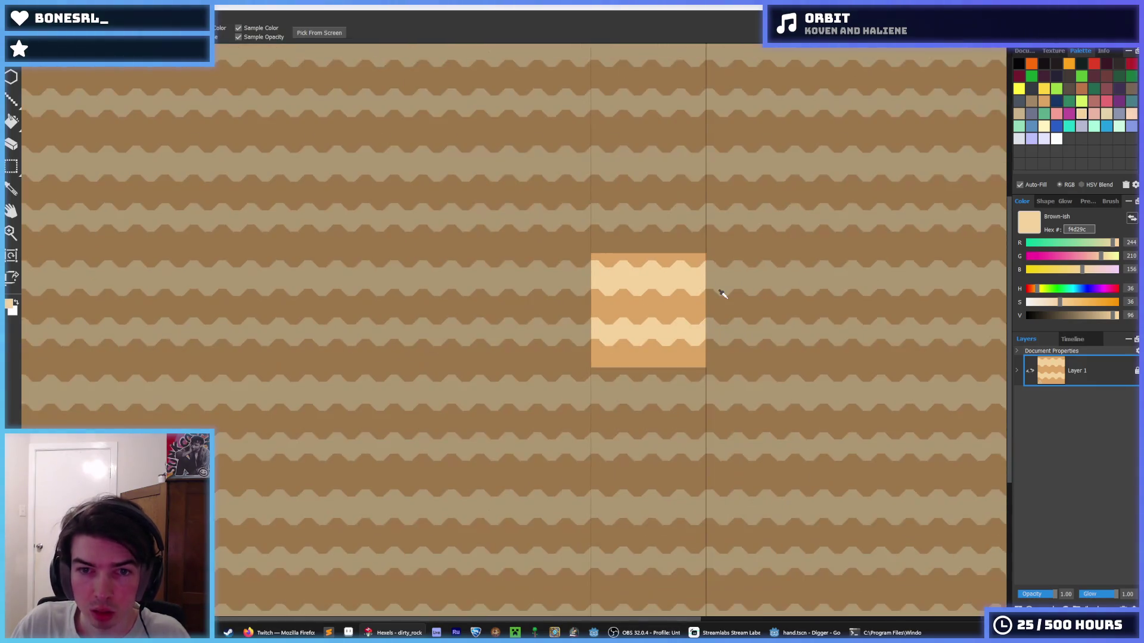
- Select the top light band with a wider rectangle and move it further down the tile
{"action": "scroll", "scroll_direction": "up", "scroll_amount": 3}
{"action": "scroll", "scroll_direction": "down", "scroll_amount": 3}
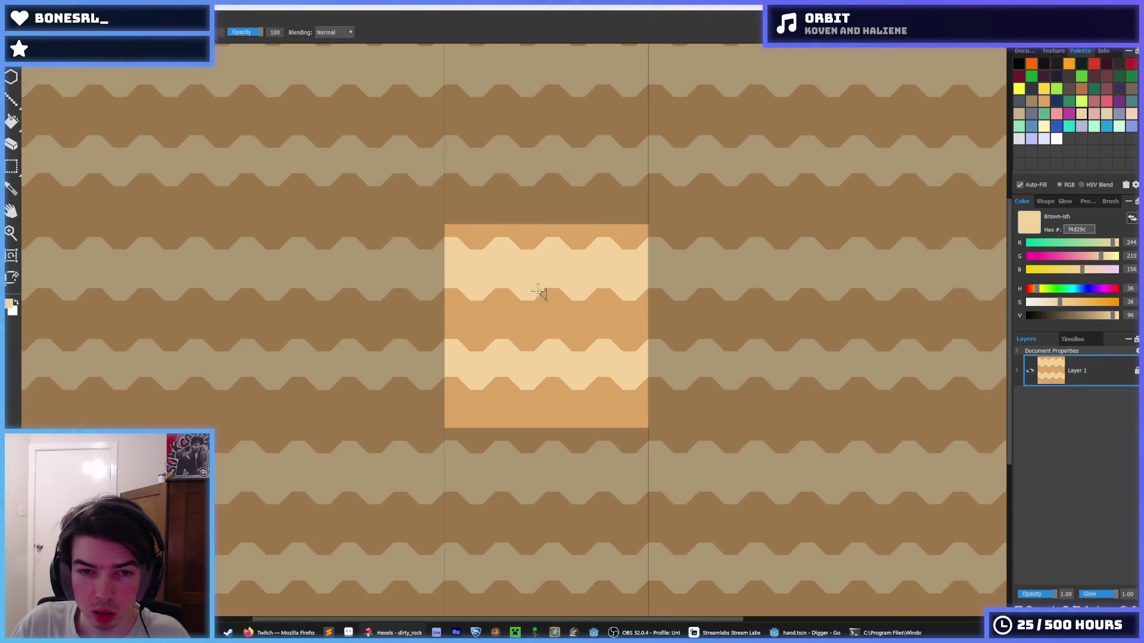
{"action": "key", "text": "m"}
{"action": "left_click_drag", "start_coordinate": [444, 226], "coordinate": [667, 298]}
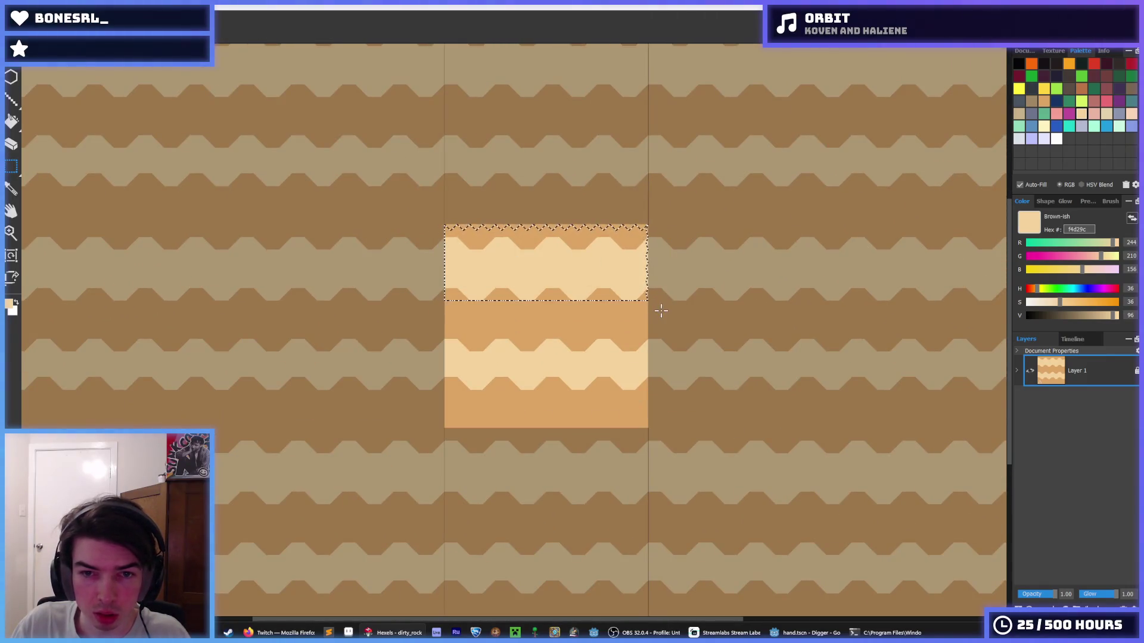
{"action": "left_click_drag", "start_coordinate": [447, 305], "coordinate": [648, 225]}
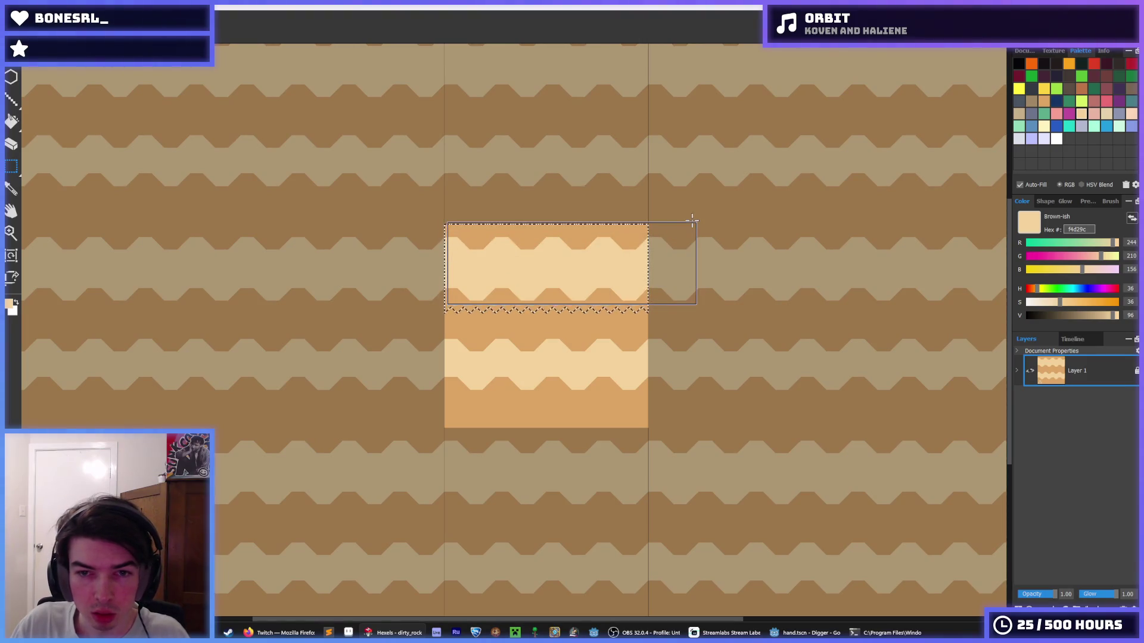
{"action": "left_click_drag", "start_coordinate": [561, 287], "coordinate": [561, 377]}
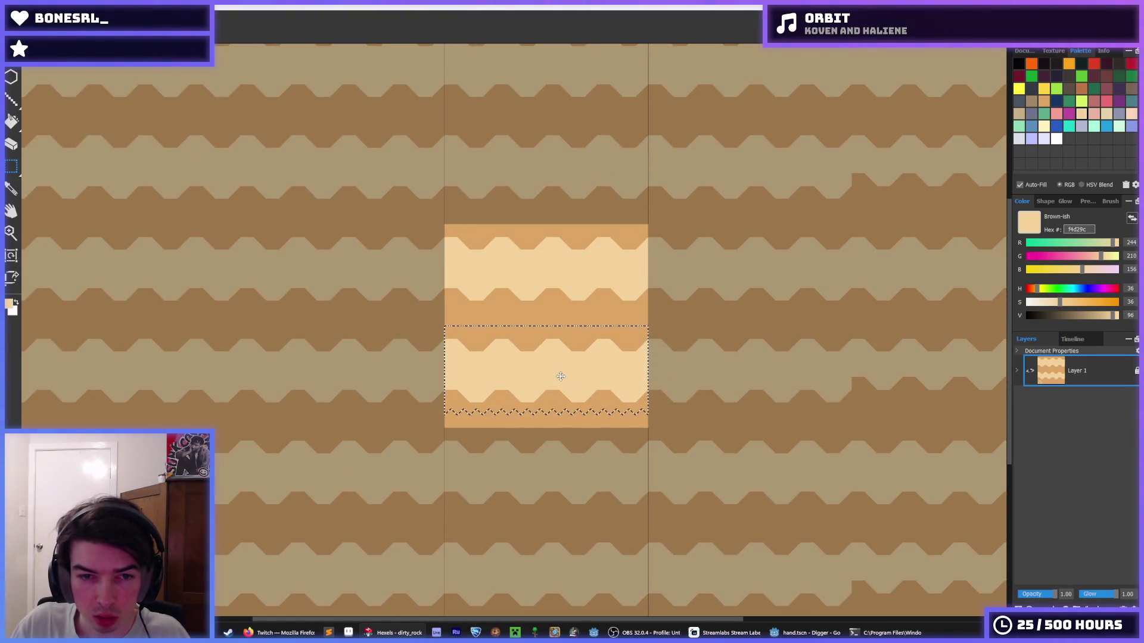
- Try a cream hexel on the dark band, then undo it
{"action": "scroll", "scroll_direction": "down", "scroll_amount": 3}
{"action": "scroll", "scroll_direction": "down", "scroll_amount": 3}
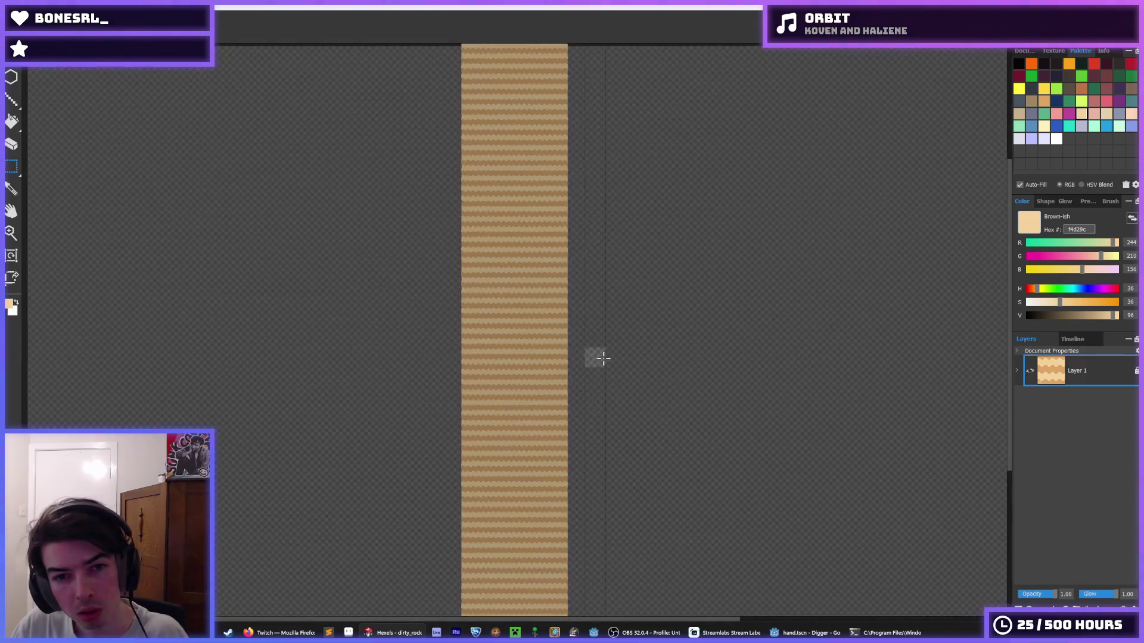
{"action": "scroll", "scroll_direction": "up", "scroll_amount": 3}
{"action": "scroll", "scroll_direction": "up", "scroll_amount": 3}
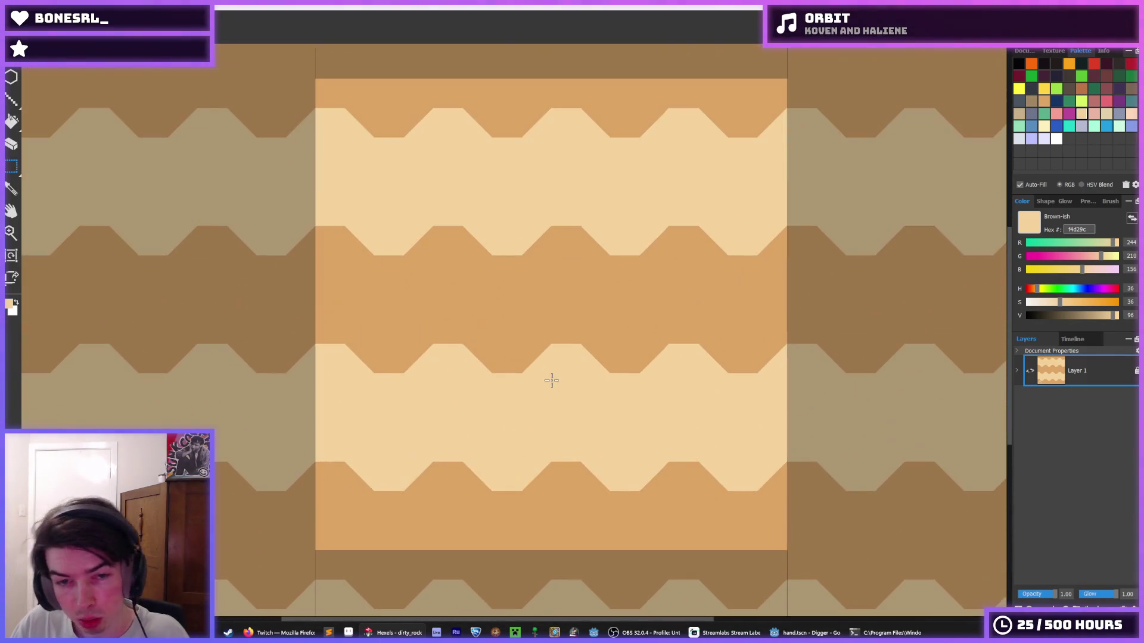
{"action": "key", "text": "b"}
{"action": "left_click_drag", "start_coordinate": [390, 319], "coordinate": [398, 330]}
{"action": "key", "text": "ctrl+z"}
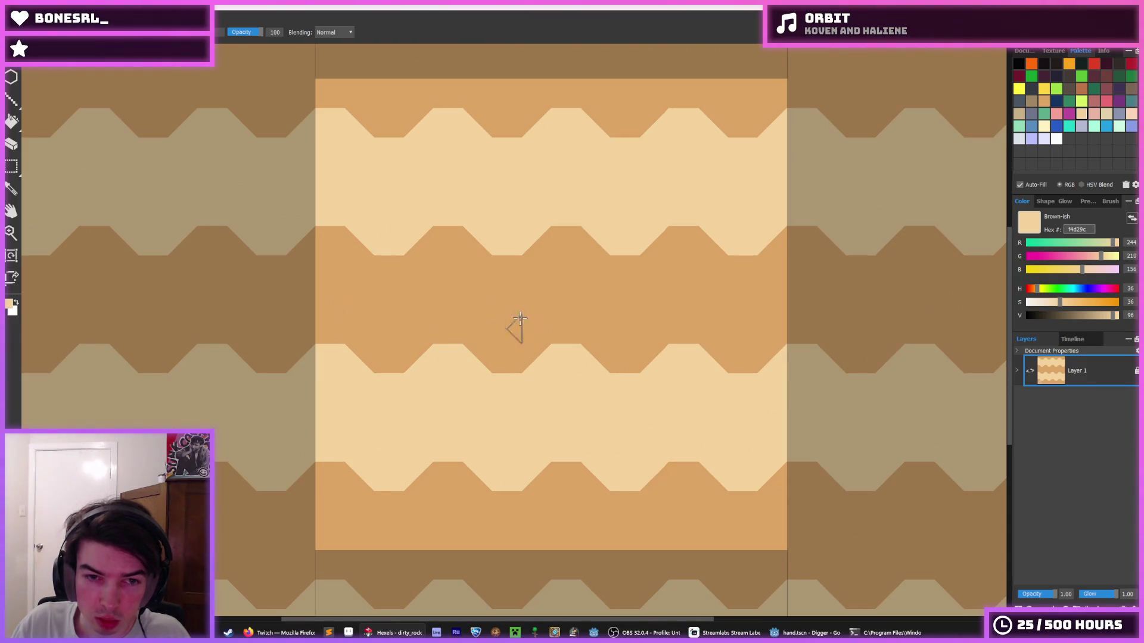
{"action": "key", "text": "i"}
{"action": "scroll", "scroll_direction": "down", "scroll_amount": 3}
{"action": "scroll", "scroll_direction": "down", "scroll_amount": 3}
{"action": "scroll", "scroll_direction": "up", "scroll_amount": 3}
{"action": "scroll", "scroll_direction": "up", "scroll_amount": 3}
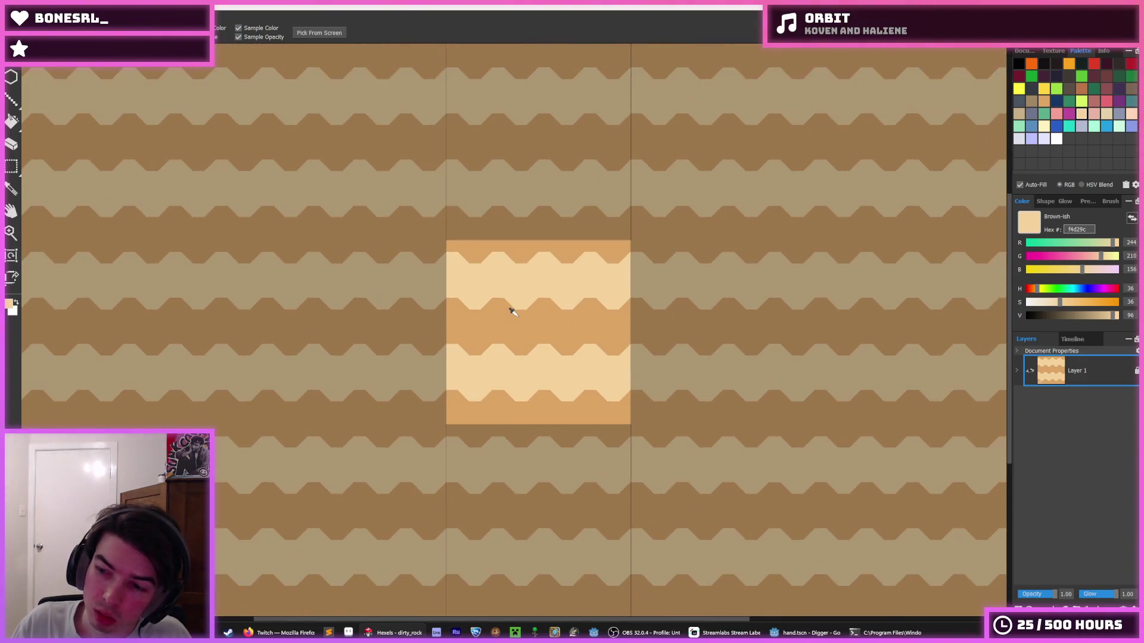
{"action": "key", "text": "b"}
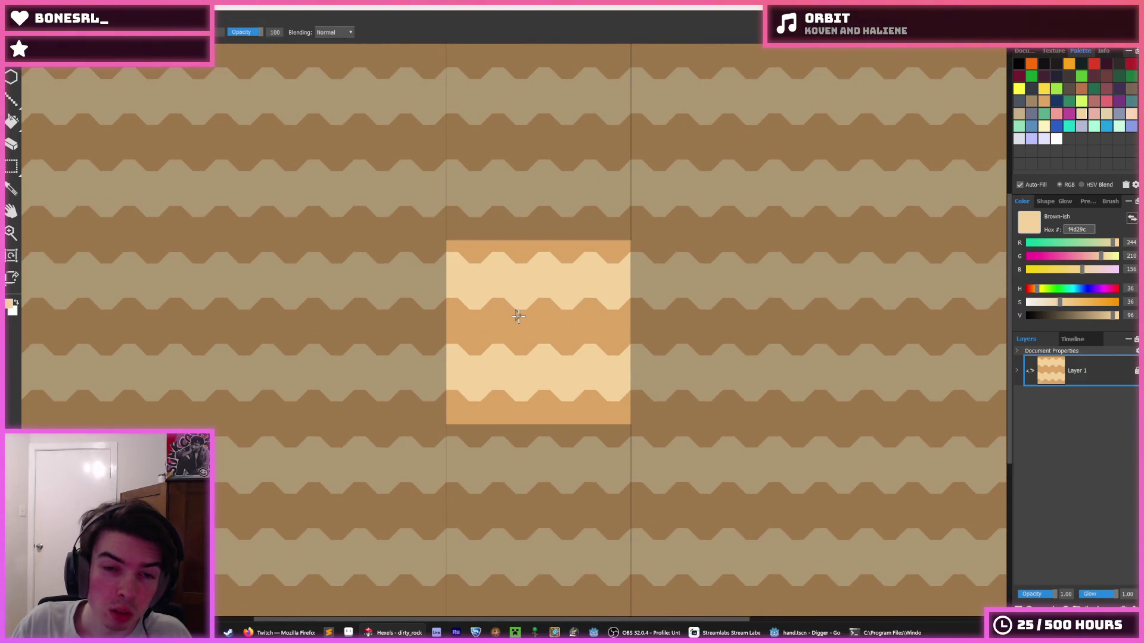
- Save the tile as a new Hexels file named sand
{"action": "key", "text": "ctrl+shift+s"}
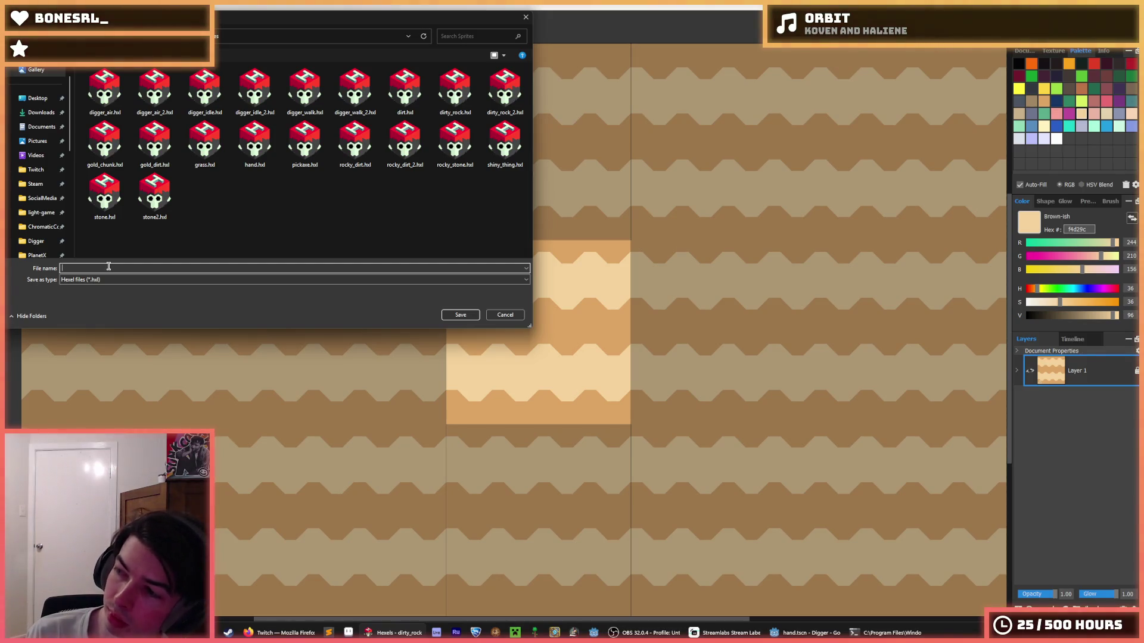
{"action": "type", "text": "sand"}
{"action": "key", "text": "Return"}
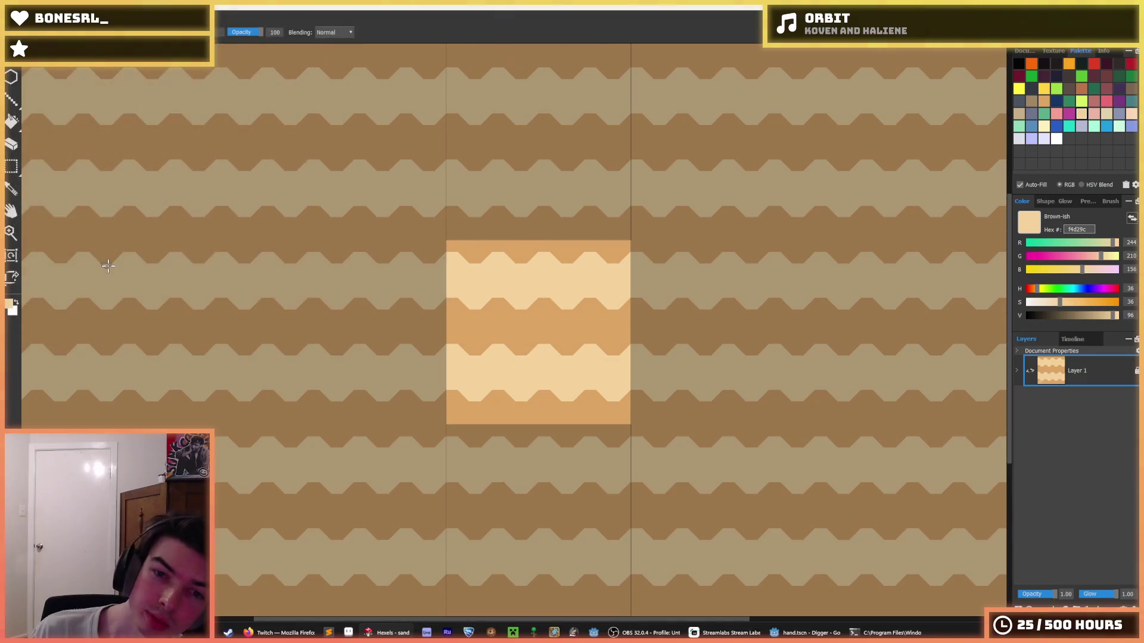
{"action": "key", "text": "i"}
{"action": "scroll", "scroll_direction": "up", "scroll_amount": 3}
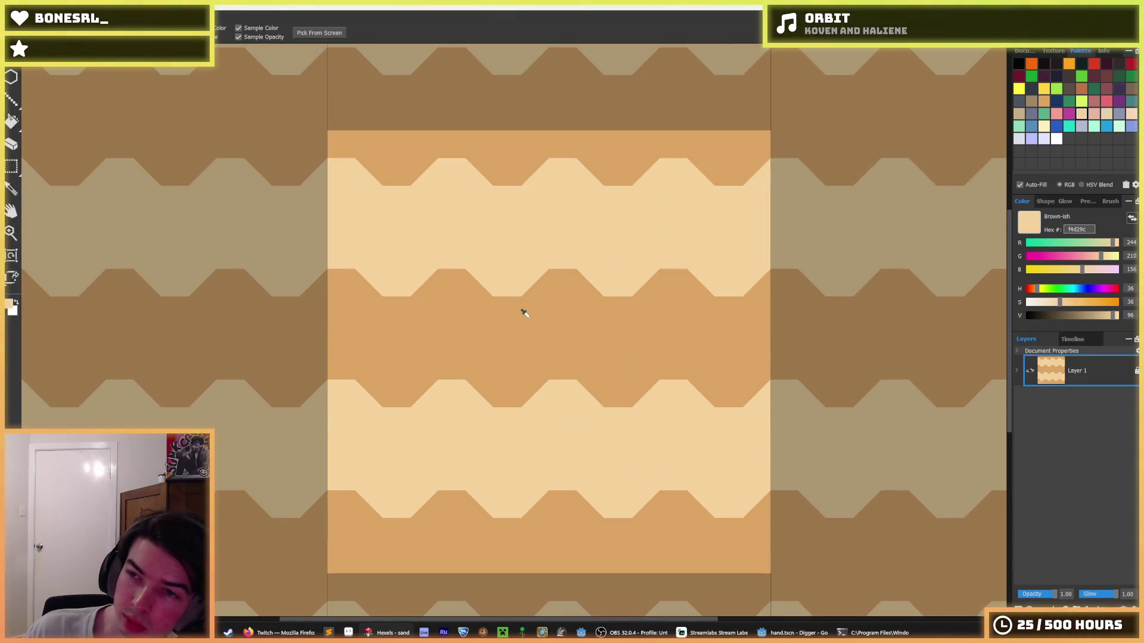
- Select the whole tile, nudge its stripes up, and commit the shift
{"action": "key", "text": "ctrl+a"}
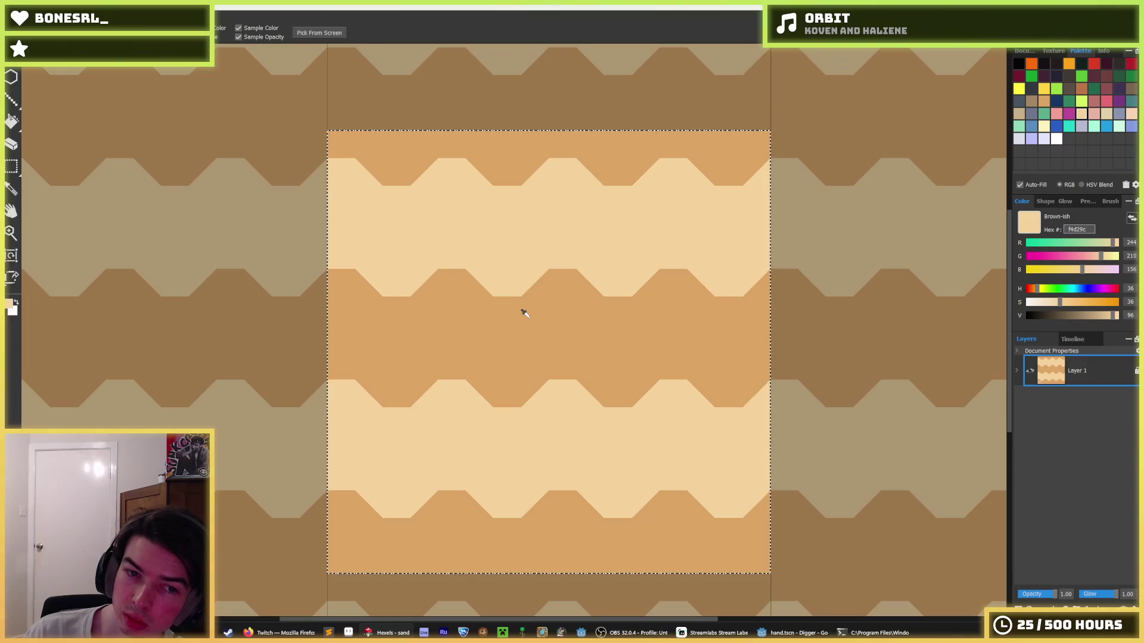
{"action": "key", "text": "Up"}
{"action": "key", "text": "Up"}
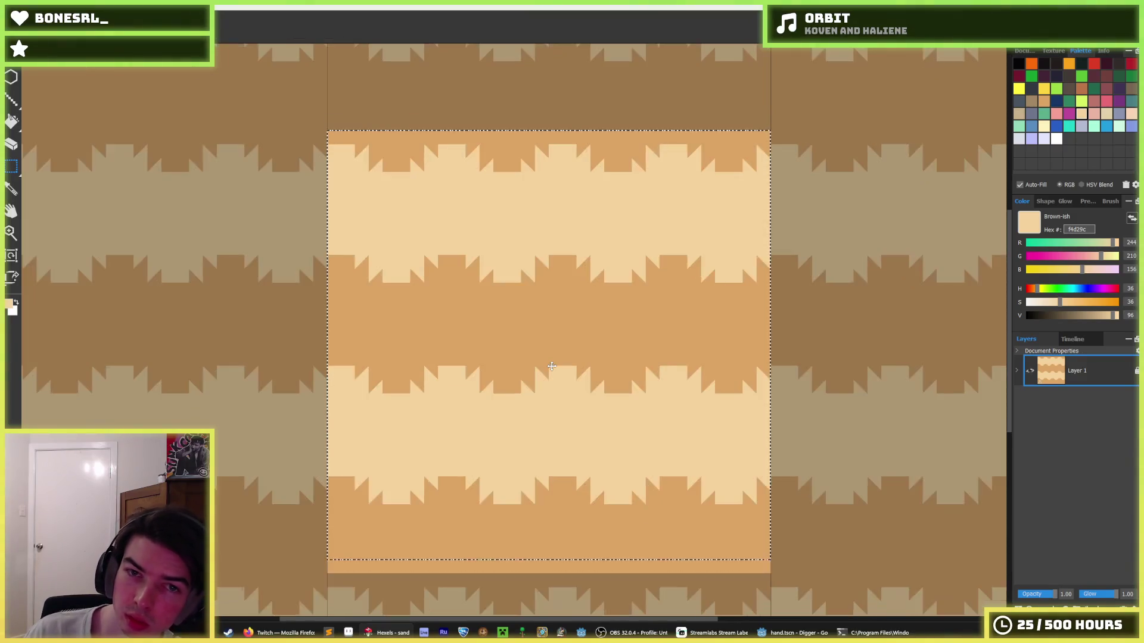
{"action": "key", "text": "Up"}
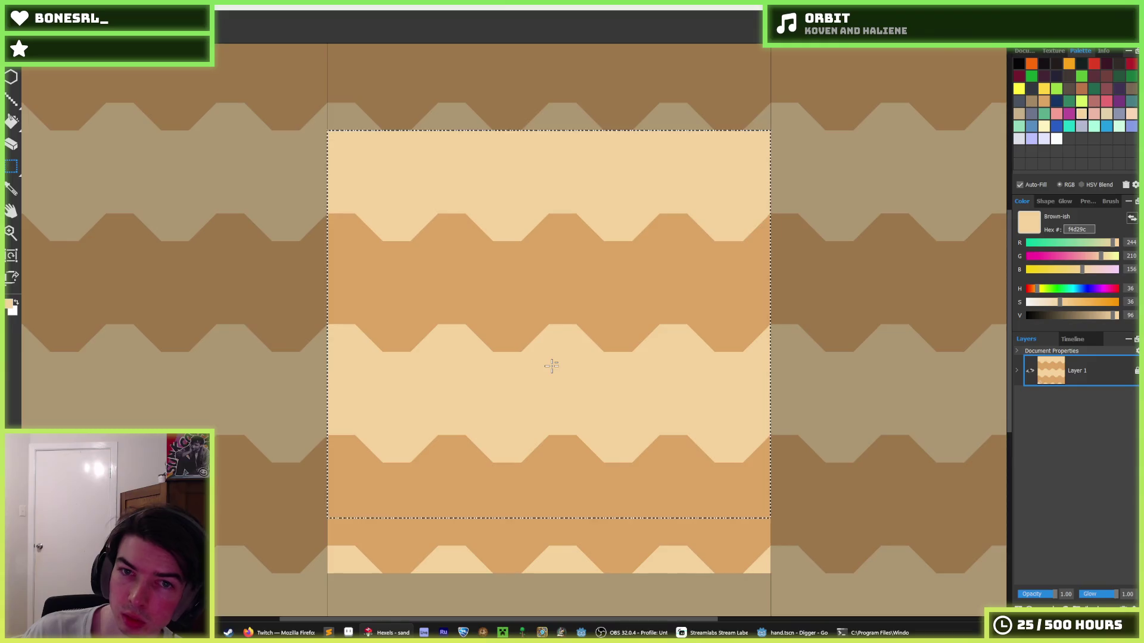
{"action": "scroll", "scroll_direction": "down", "scroll_amount": 3}
{"action": "scroll", "scroll_direction": "up", "scroll_amount": 3}
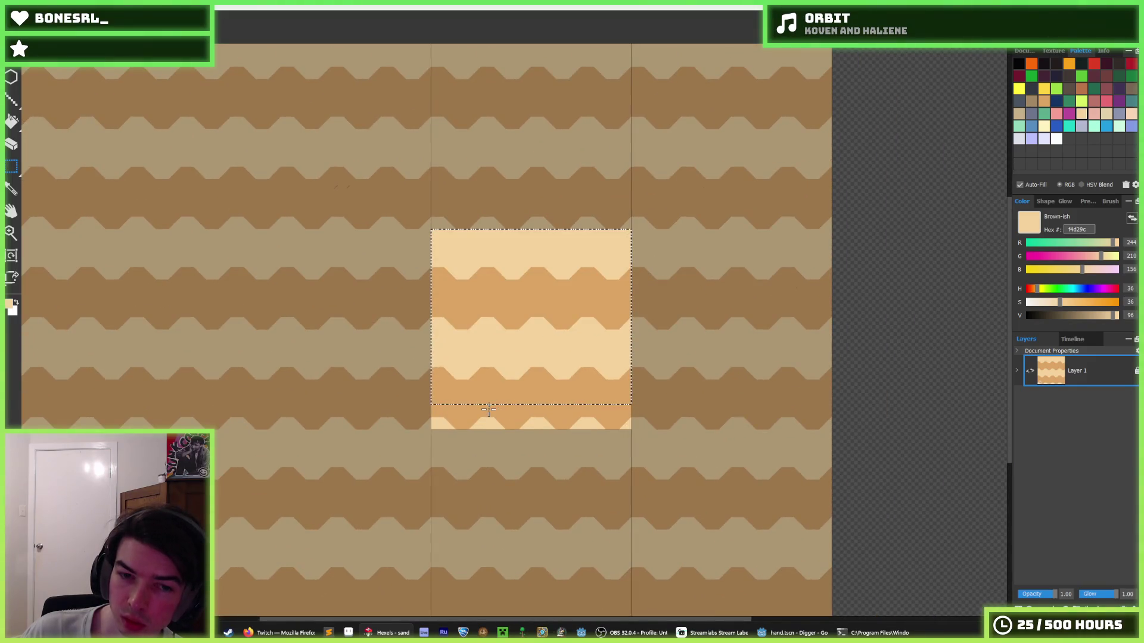
{"action": "key", "text": "Down"}
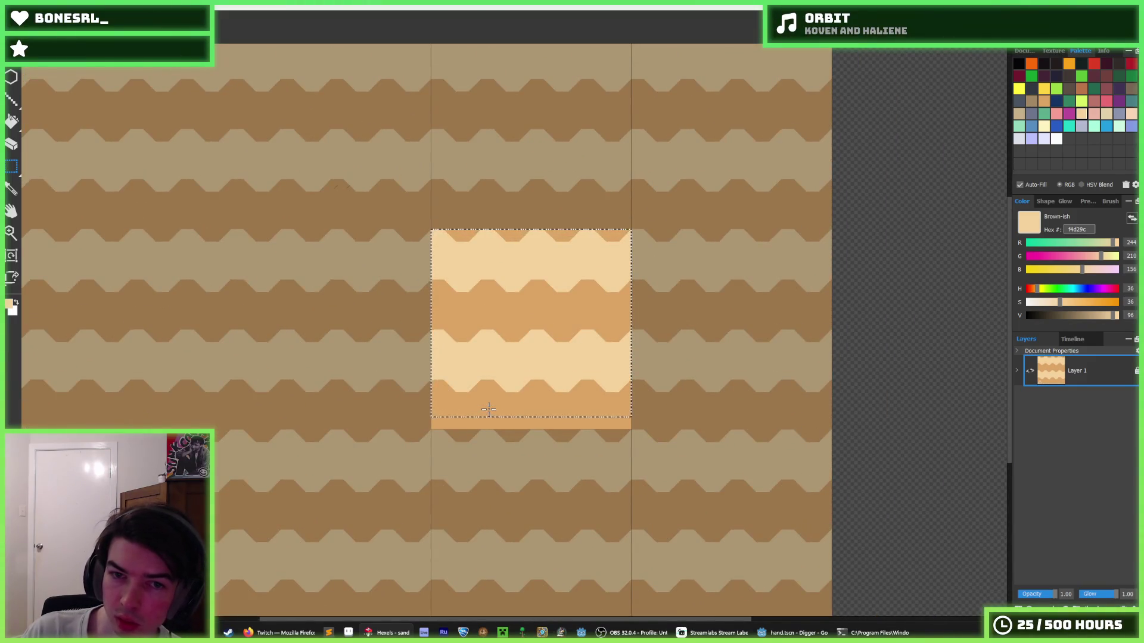
{"action": "key", "text": "Up"}
{"action": "left_click", "coordinate": [565, 429]}
{"action": "scroll", "scroll_direction": "down", "scroll_amount": 3}
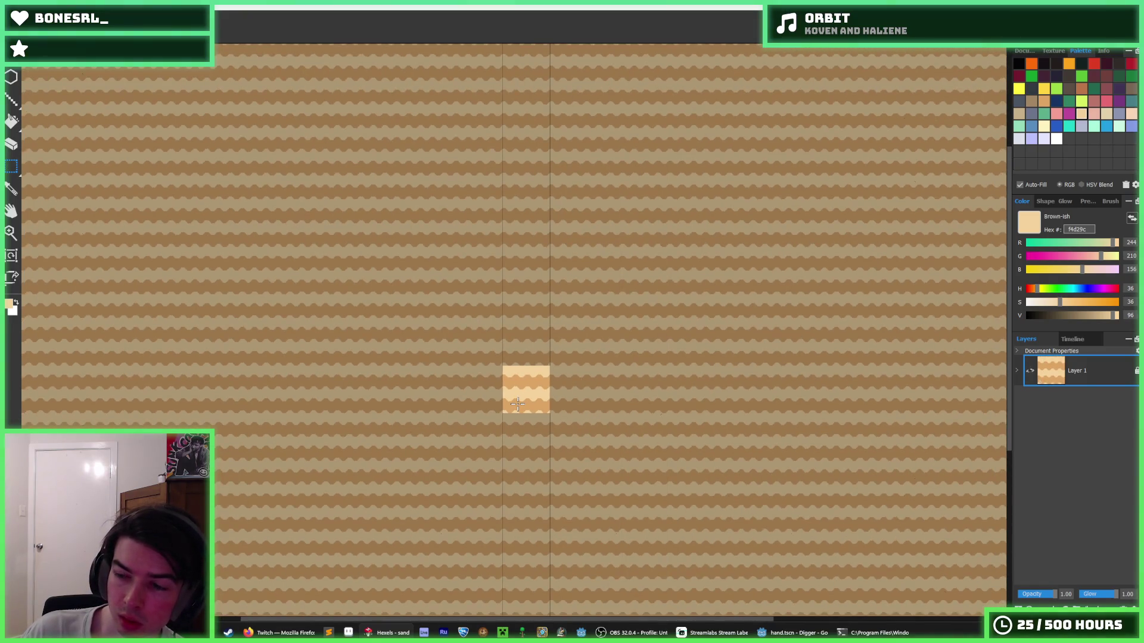
- Export the tile as sand.png into assets/image/tile and return to Godot
{"action": "key", "text": "ctrl+e"}
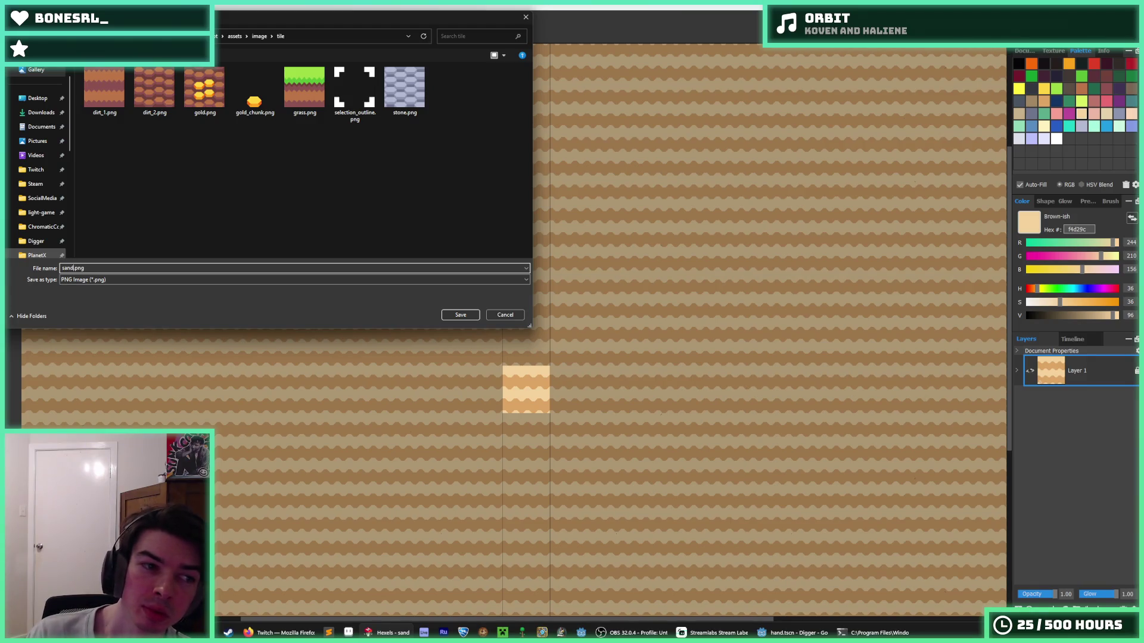
{"action": "key", "text": "Return"}
{"action": "left_click", "coordinate": [619, 449]}
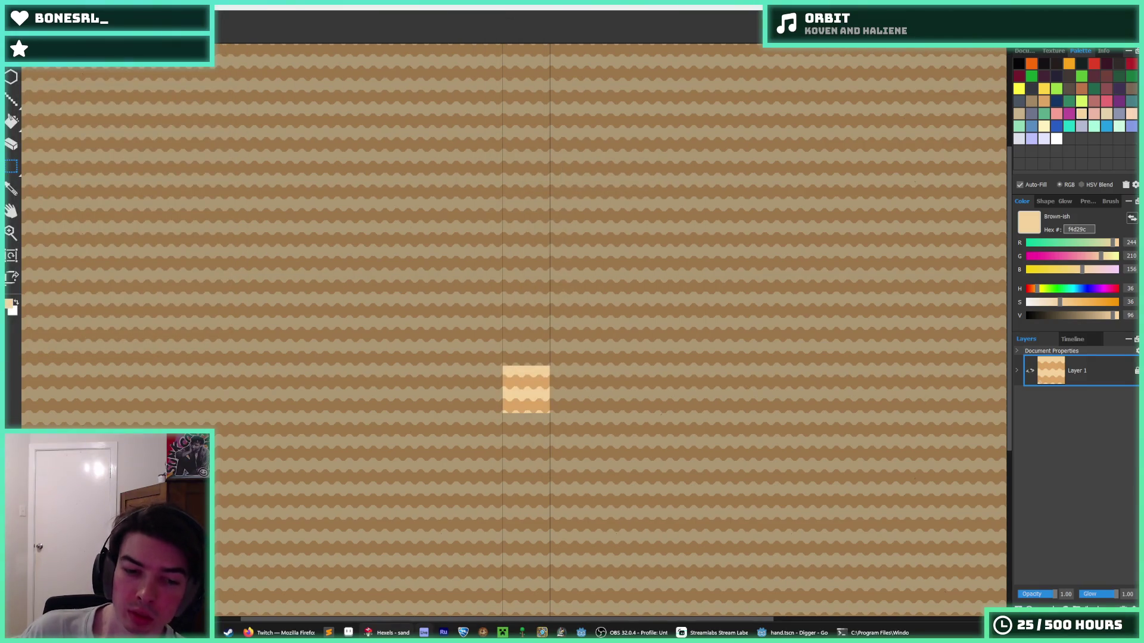
{"action": "key", "text": "alt+Tab"}
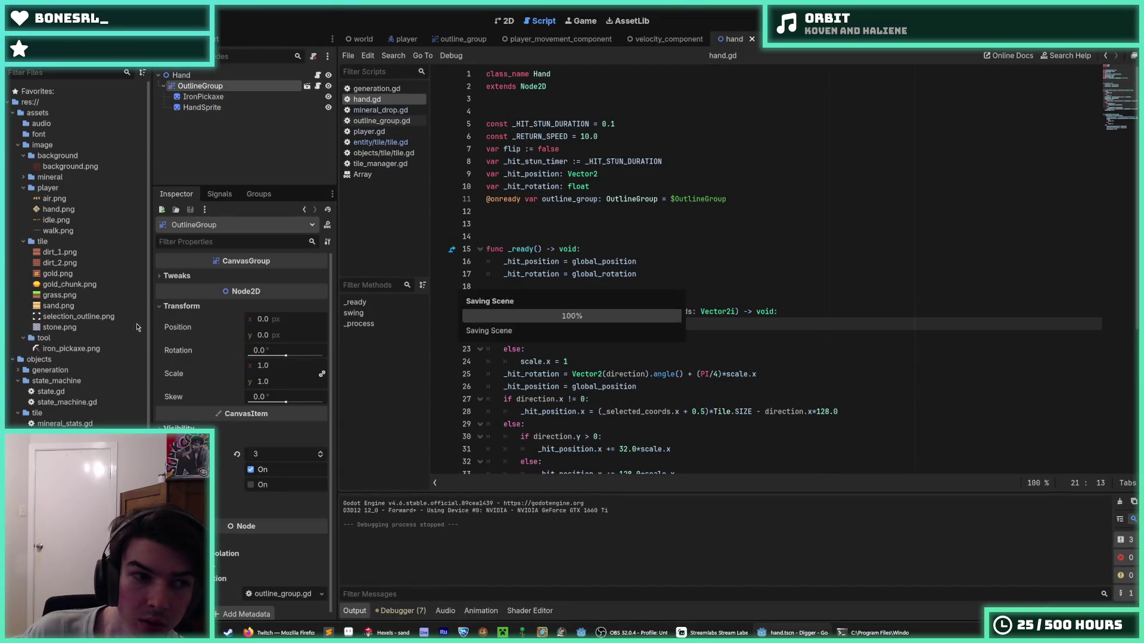
- Look over tile.gd, then switch back to hand.gd
{"action": "mouse_move", "coordinate": [65, 256]}
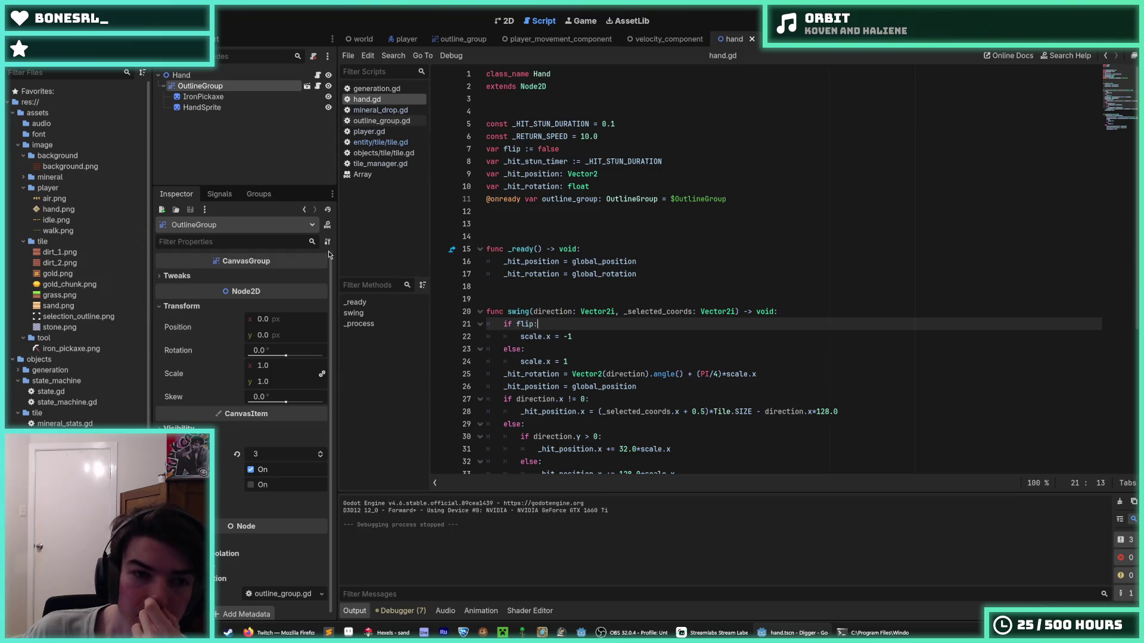
{"action": "left_click", "coordinate": [380, 142]}
{"action": "scroll", "scroll_direction": "down", "scroll_amount": 3}
{"action": "scroll", "scroll_direction": "down", "scroll_amount": 3}
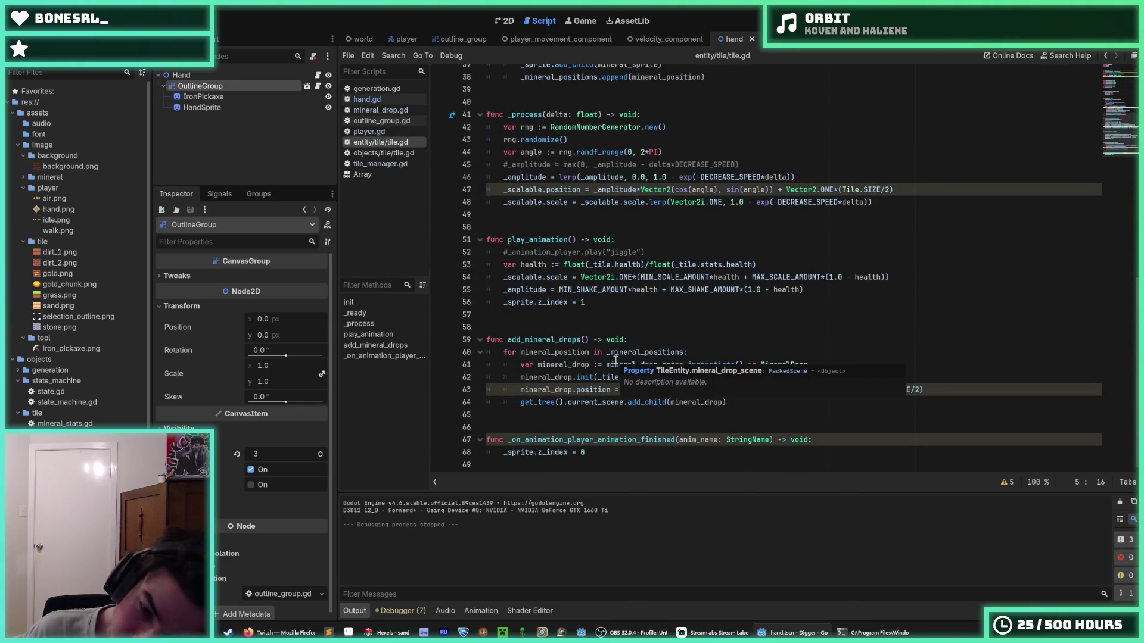
{"action": "left_click", "coordinate": [733, 401]}
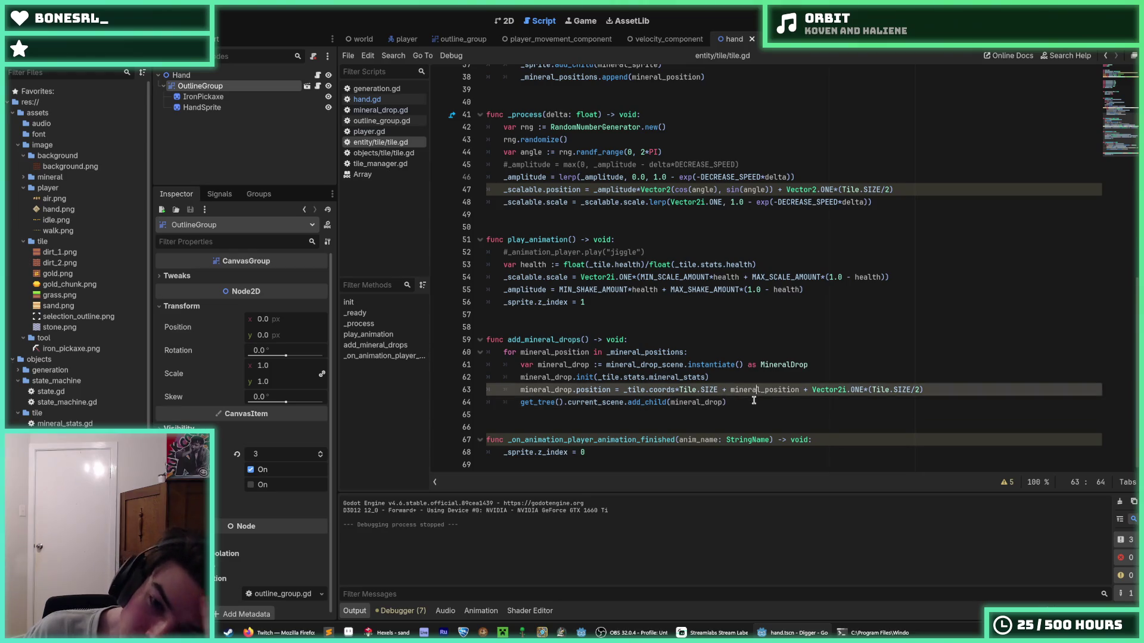
{"action": "left_click", "coordinate": [378, 101]}
{"action": "scroll", "scroll_direction": "down", "scroll_amount": 3}
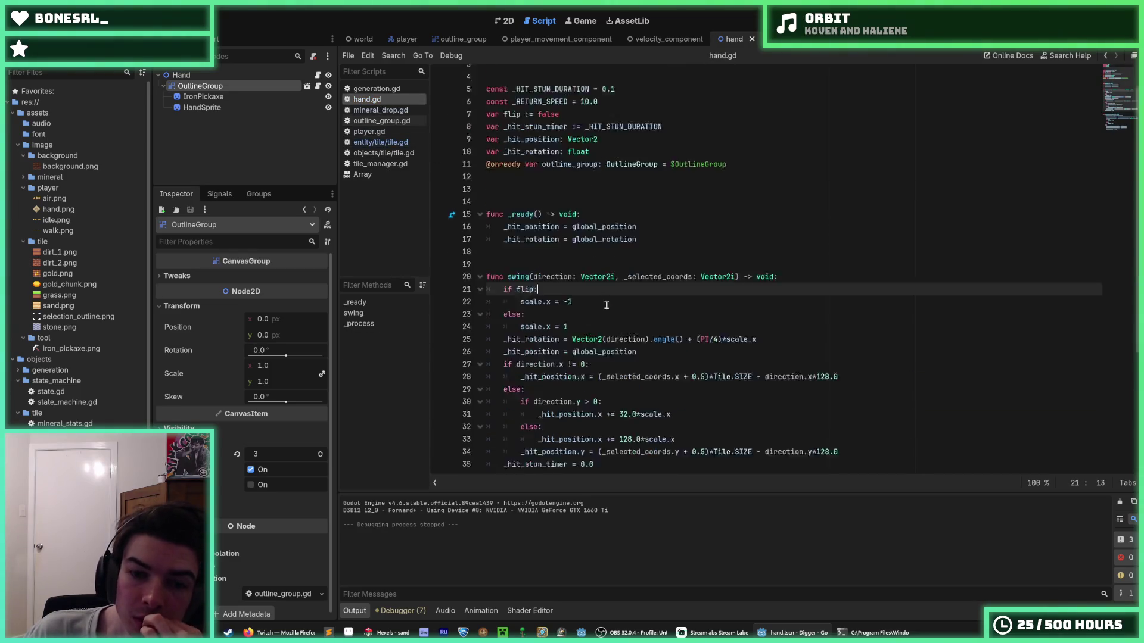
- Close five extra scripts and bring up generation.gd's tile lines 42 to 48
{"action": "middle_click", "coordinate": [376, 101]}
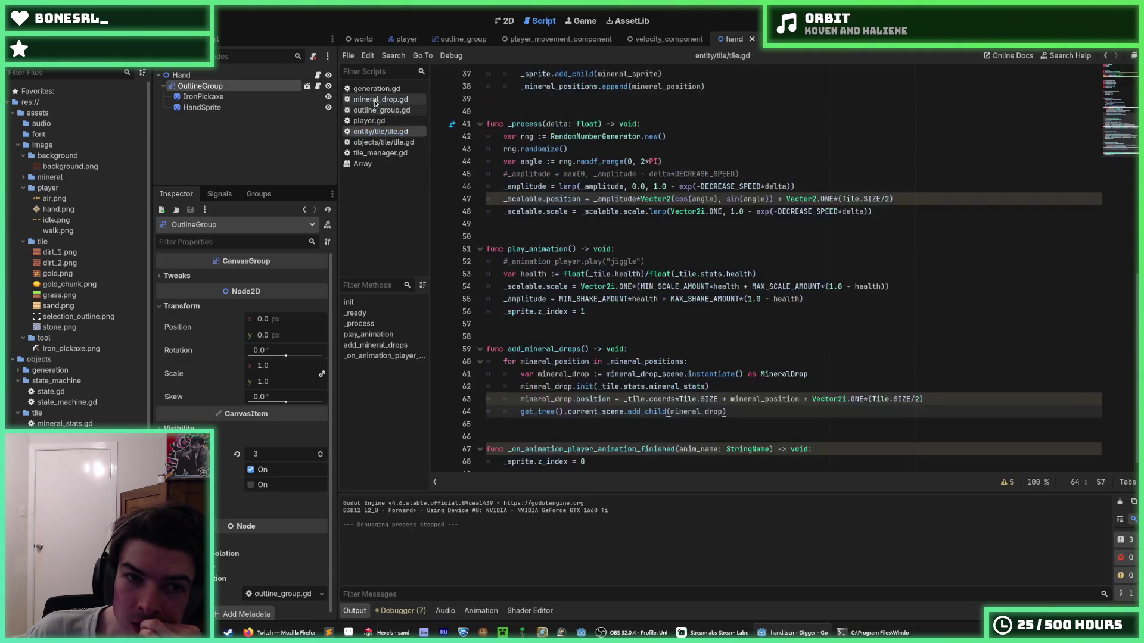
{"action": "middle_click", "coordinate": [375, 101]}
{"action": "middle_click", "coordinate": [375, 101]}
{"action": "middle_click", "coordinate": [375, 101]}
{"action": "middle_click", "coordinate": [376, 102]}
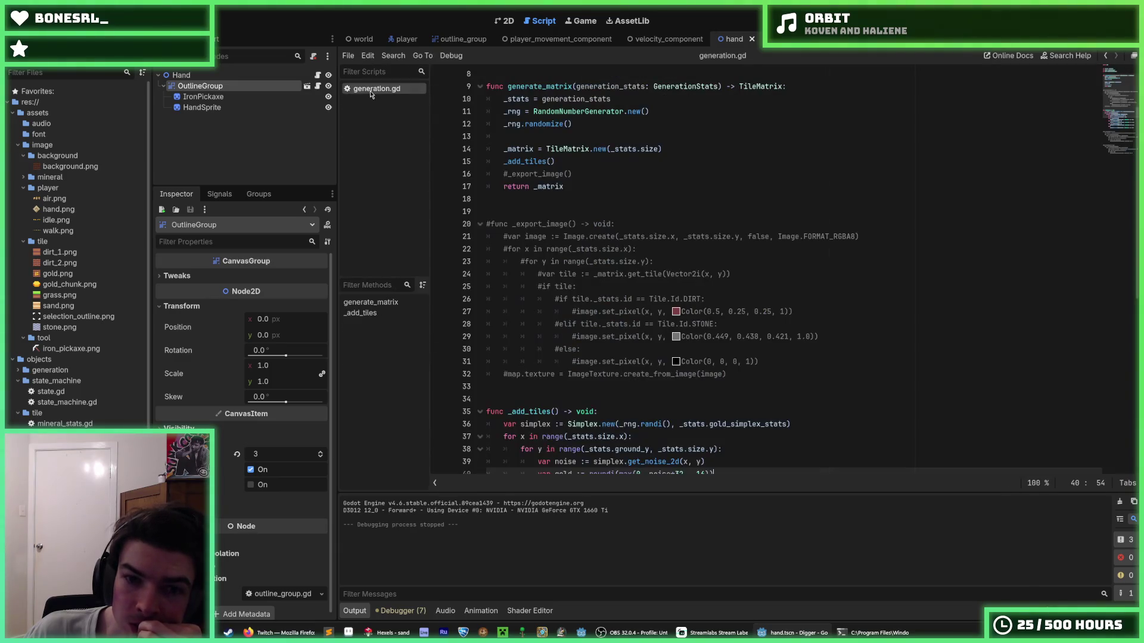
{"action": "scroll", "scroll_direction": "down", "scroll_amount": 3}
{"action": "scroll", "scroll_direction": "down", "scroll_amount": 3}
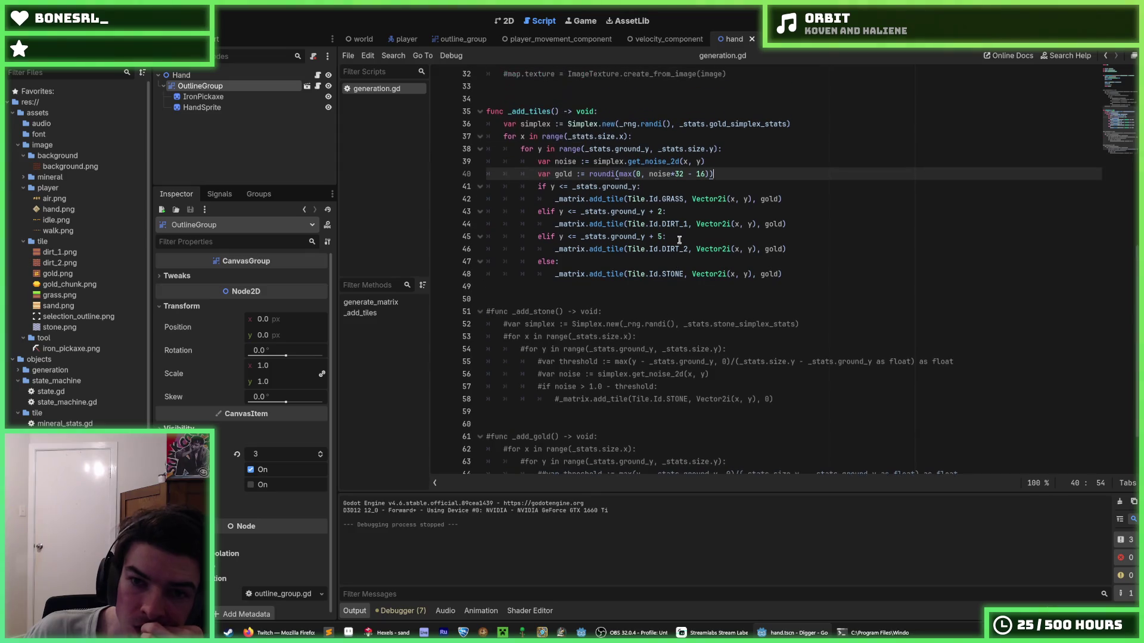
{"action": "left_click", "coordinate": [674, 199]}
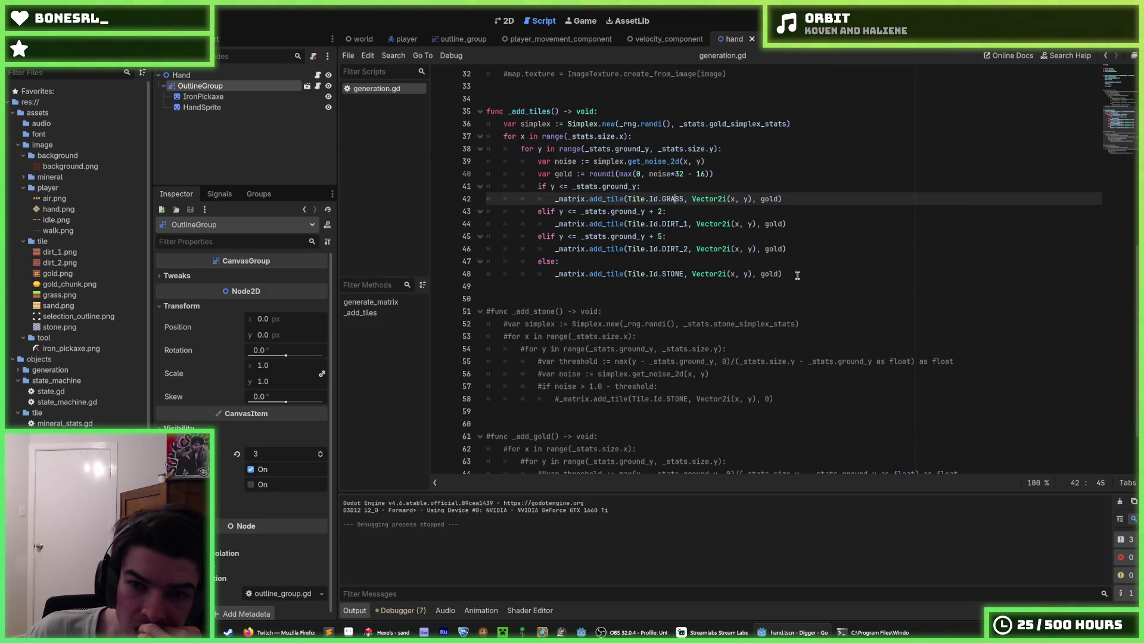
{"action": "left_click", "coordinate": [782, 274]}
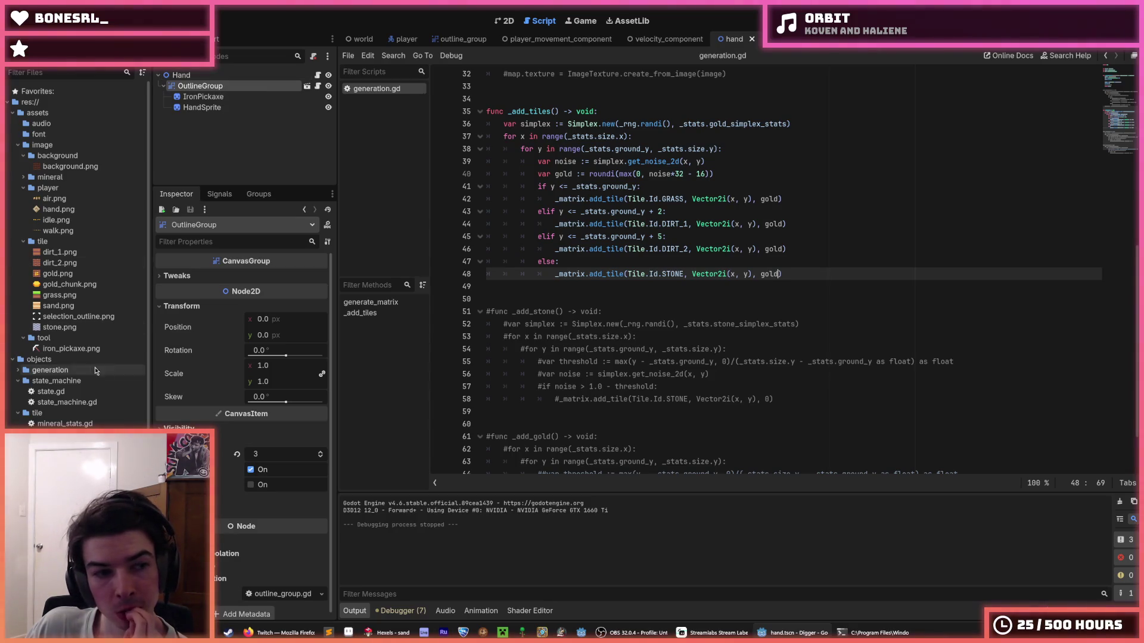
{"action": "scroll", "scroll_direction": "down", "scroll_amount": 3}
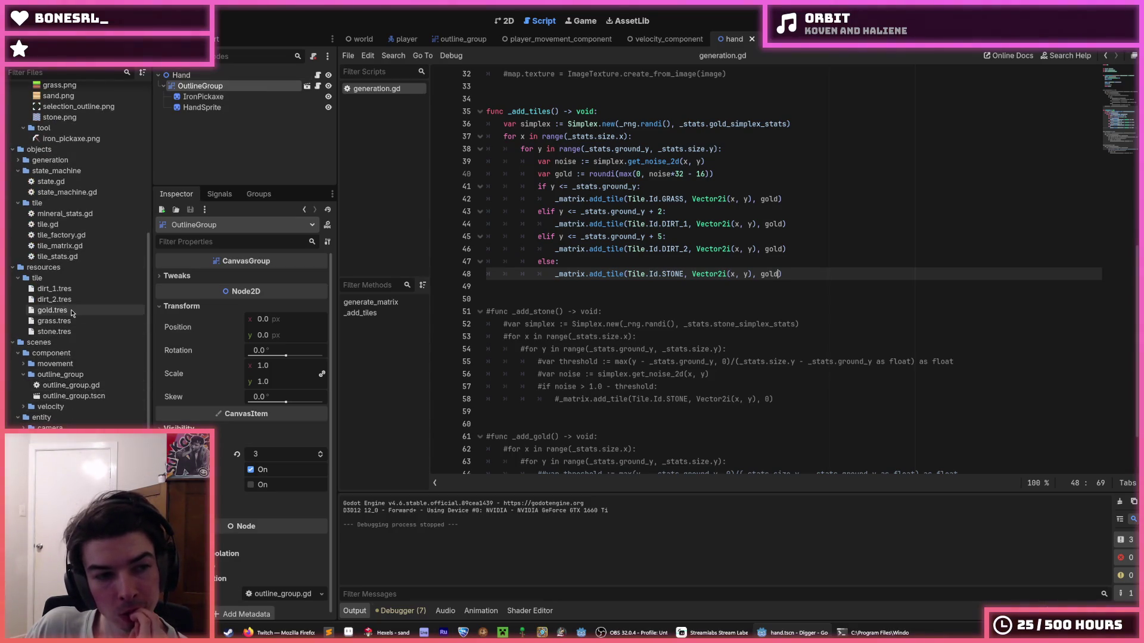
{"action": "left_click", "coordinate": [70, 309]}
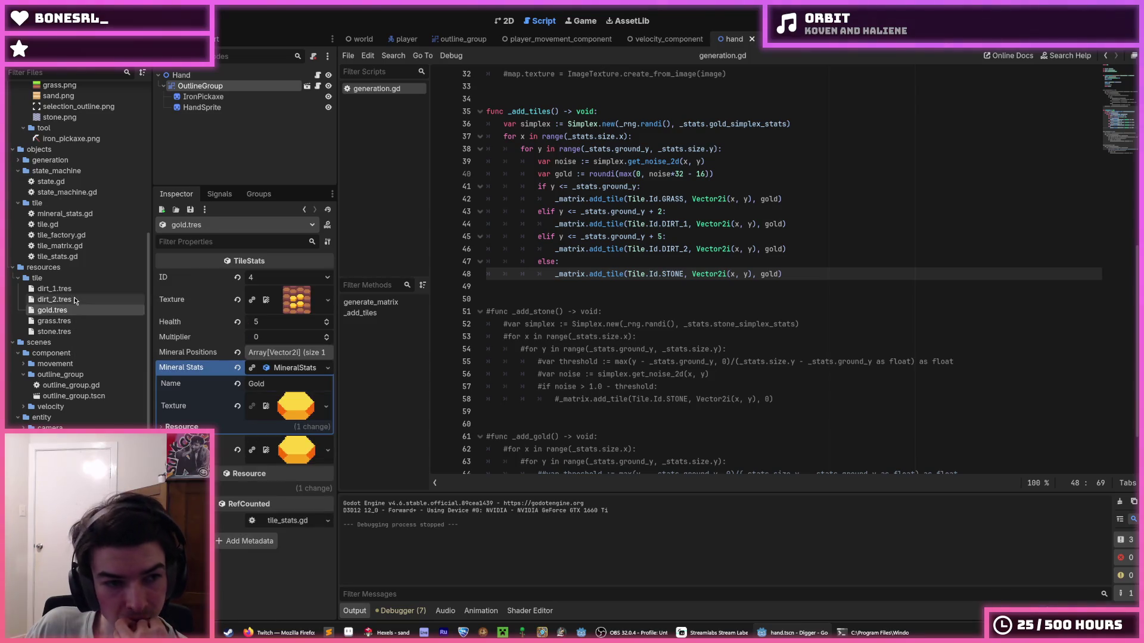
{"action": "left_click", "coordinate": [74, 299]}
{"action": "left_click", "coordinate": [60, 288]}
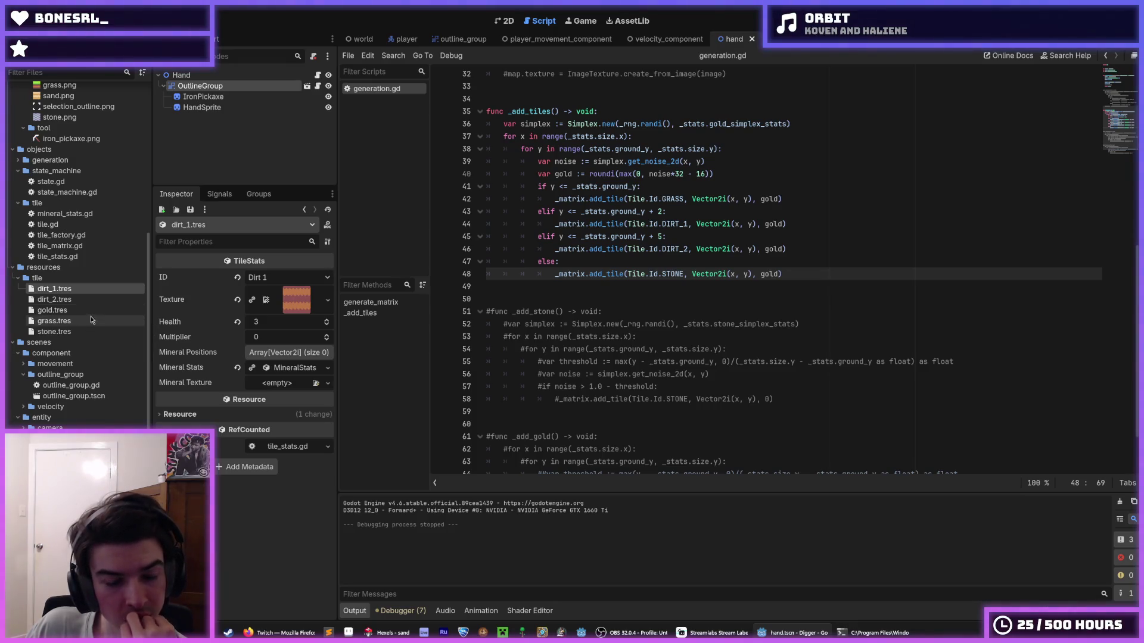
{"action": "left_click", "coordinate": [59, 300]}
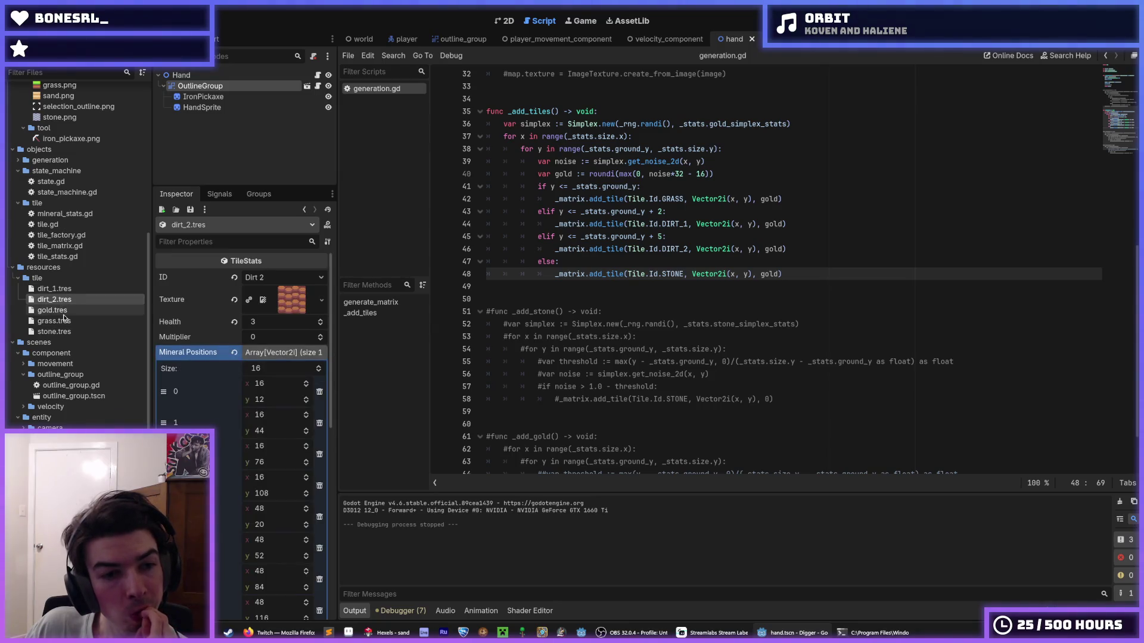
{"action": "left_click", "coordinate": [63, 314]}
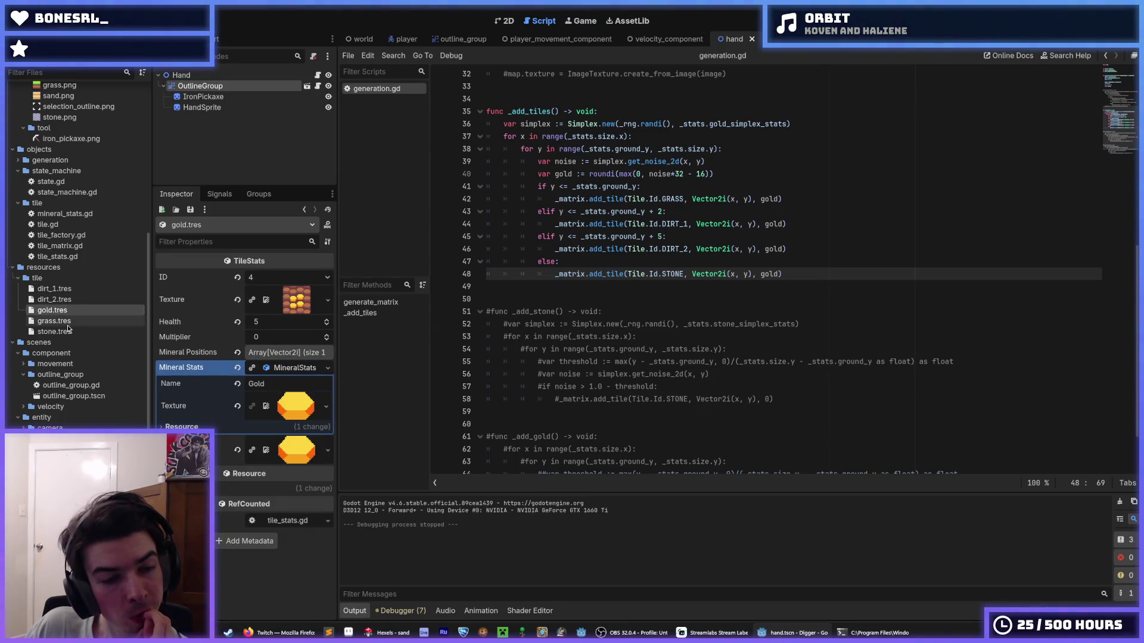
{"action": "left_click", "coordinate": [67, 322]}
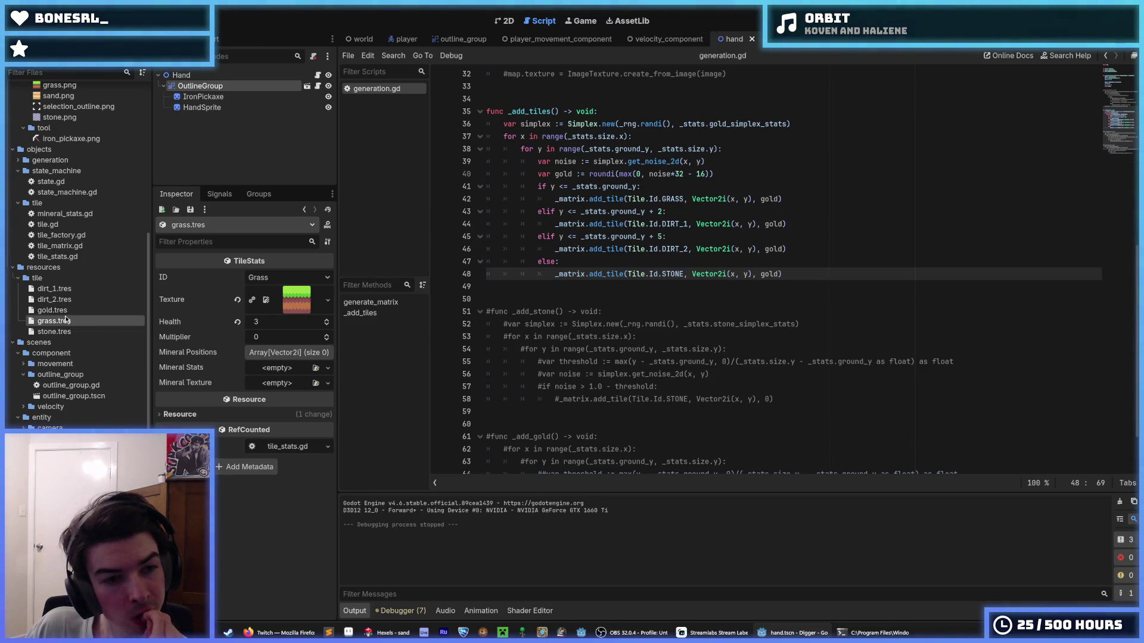
{"action": "left_click", "coordinate": [64, 314]}
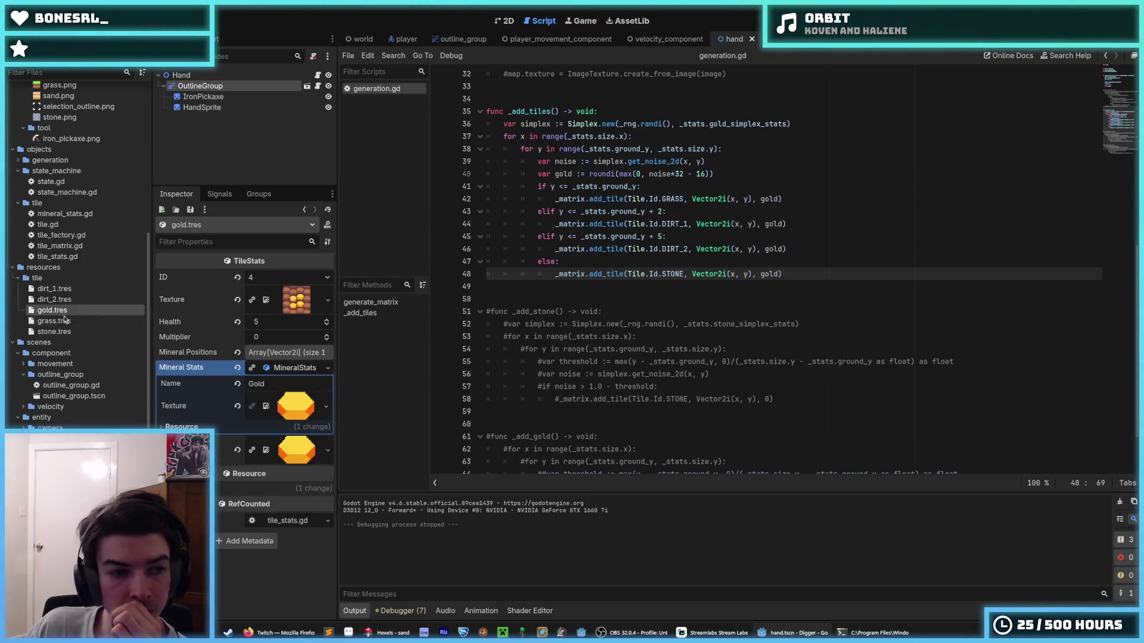
{"action": "scroll", "scroll_direction": "up", "scroll_amount": 3}
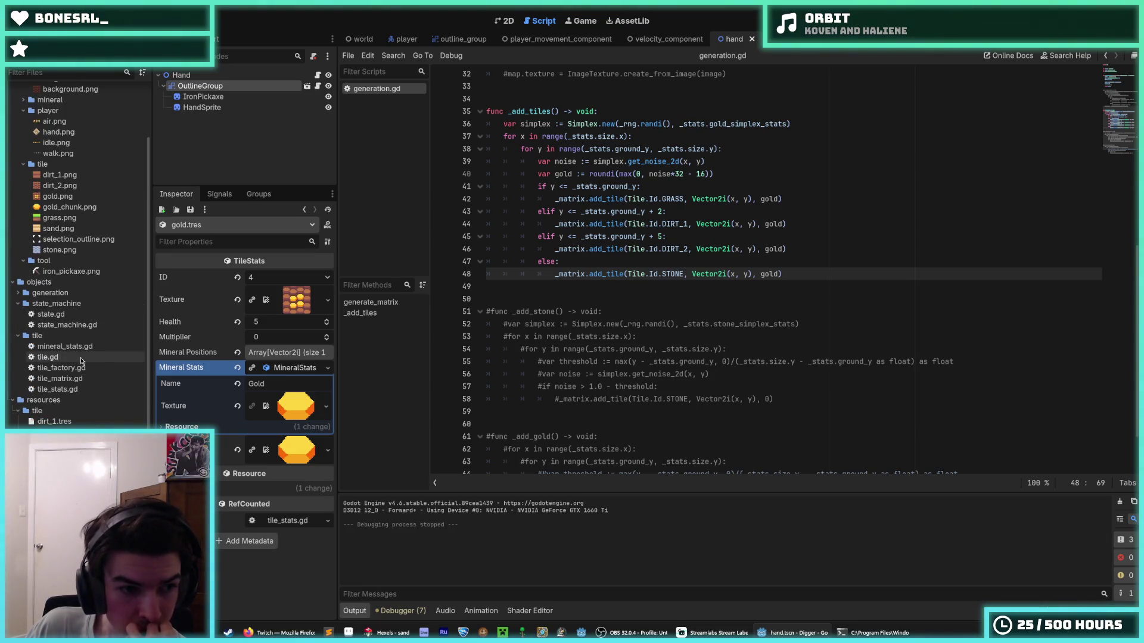
{"action": "scroll", "scroll_direction": "up", "scroll_amount": 3}
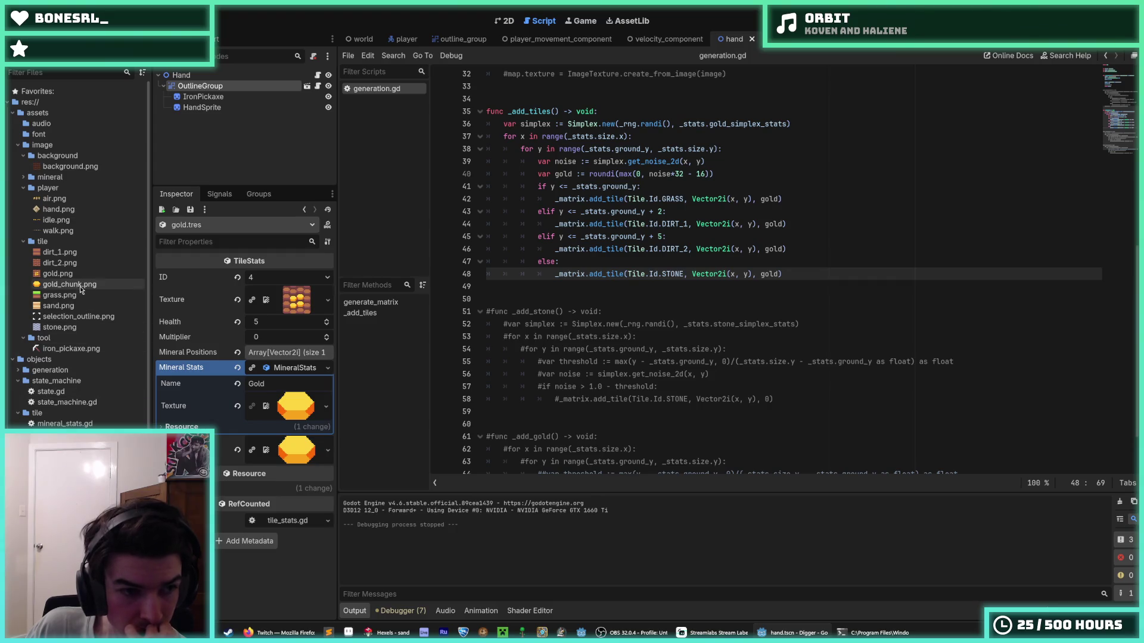
{"action": "scroll", "scroll_direction": "down", "scroll_amount": 3}
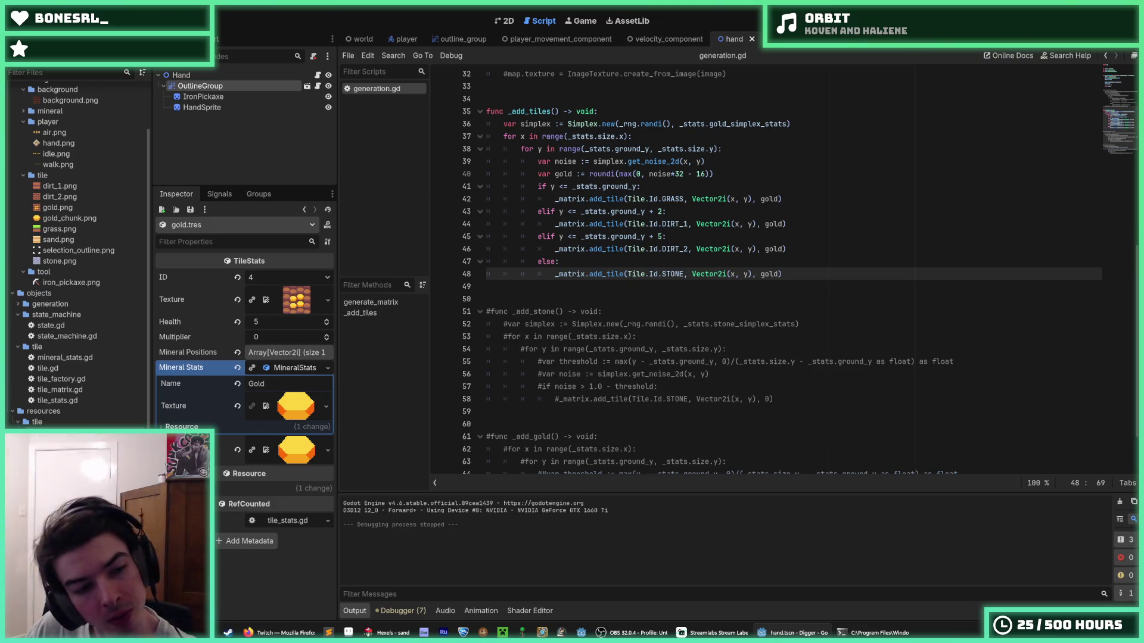
{"action": "key", "text": "ctrl+d"}
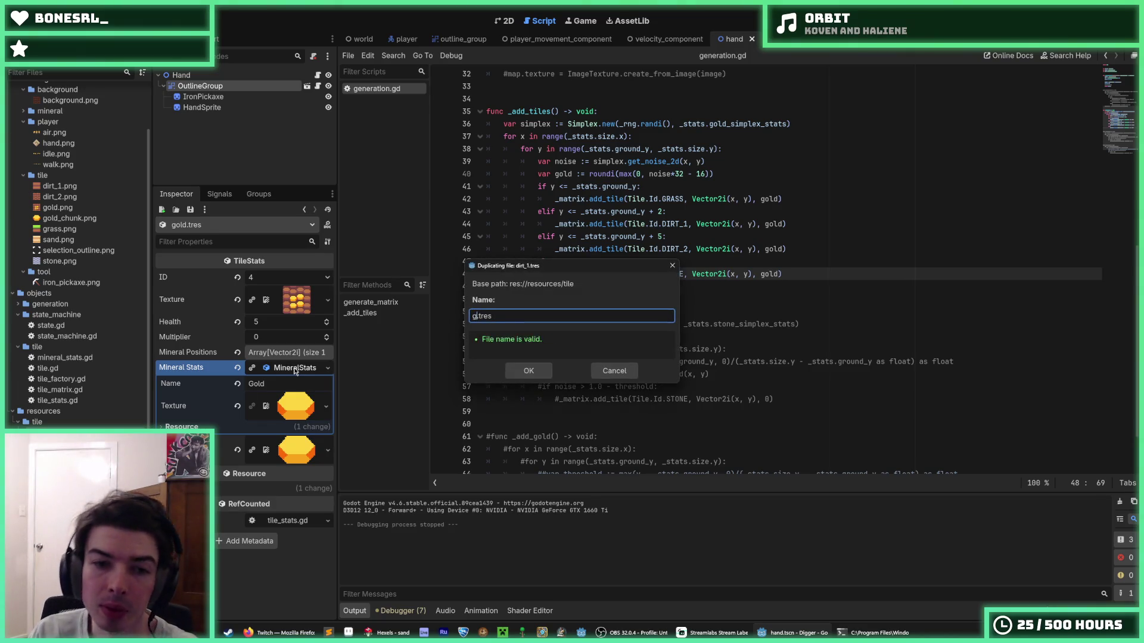
- Name the duplicated resource sand.tres, leaving its ID at Dirt 1
{"action": "type", "text": "nd"}
{"action": "key", "text": "Return"}
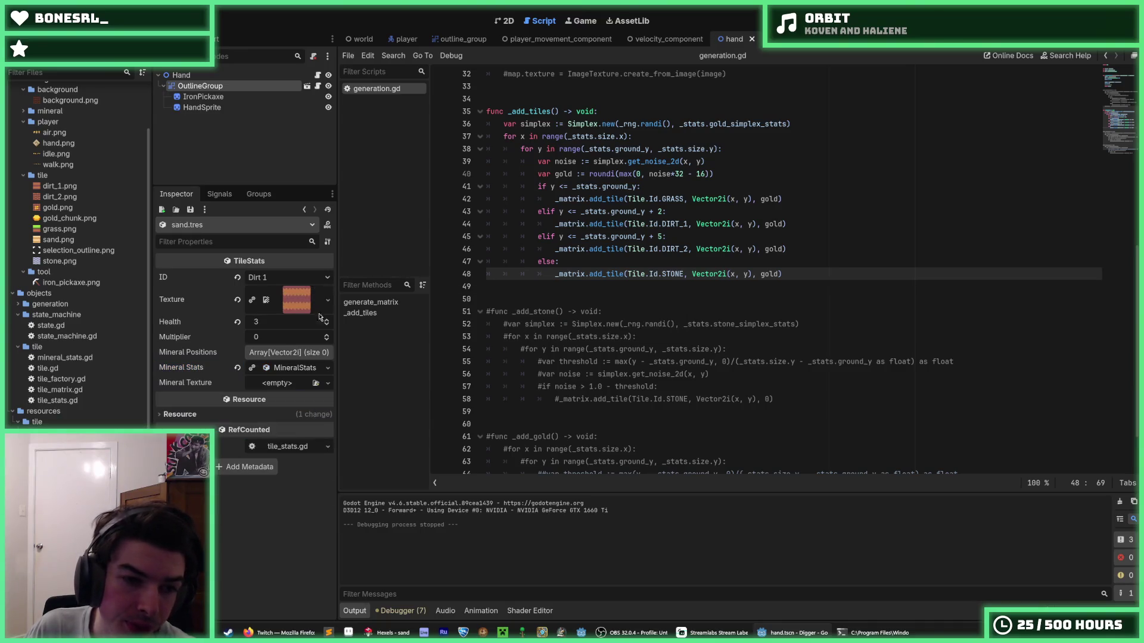
{"action": "left_click", "coordinate": [292, 282]}
{"action": "left_click", "coordinate": [291, 280]}
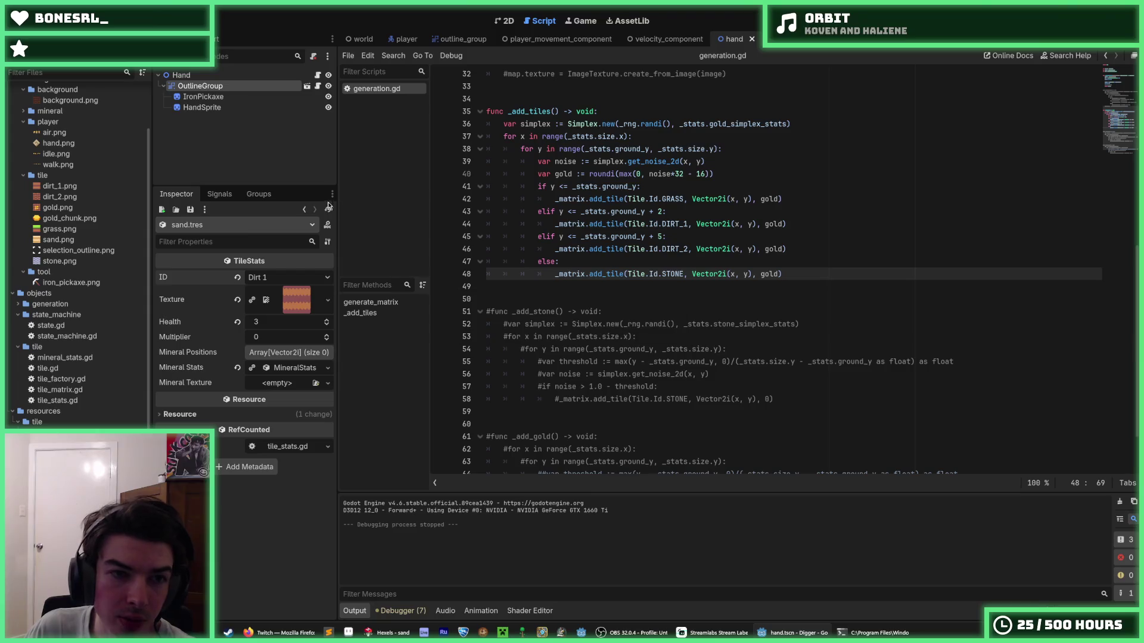
- Add a SAND entry after STONE in tile.gd's Id enum and save the script
{"action": "double_click", "coordinate": [60, 366]}
{"action": "left_click", "coordinate": [527, 399]}
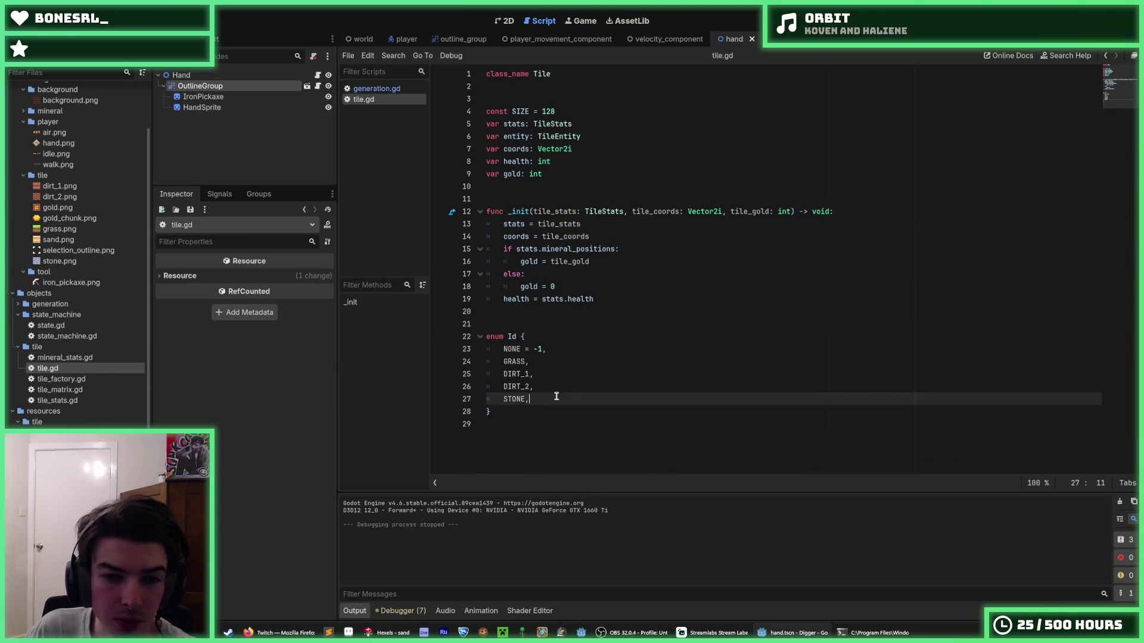
{"action": "key", "text": "ctrl+shift+d"}
{"action": "type", "text": "SAND"}
{"action": "key", "text": "ctrl+s"}
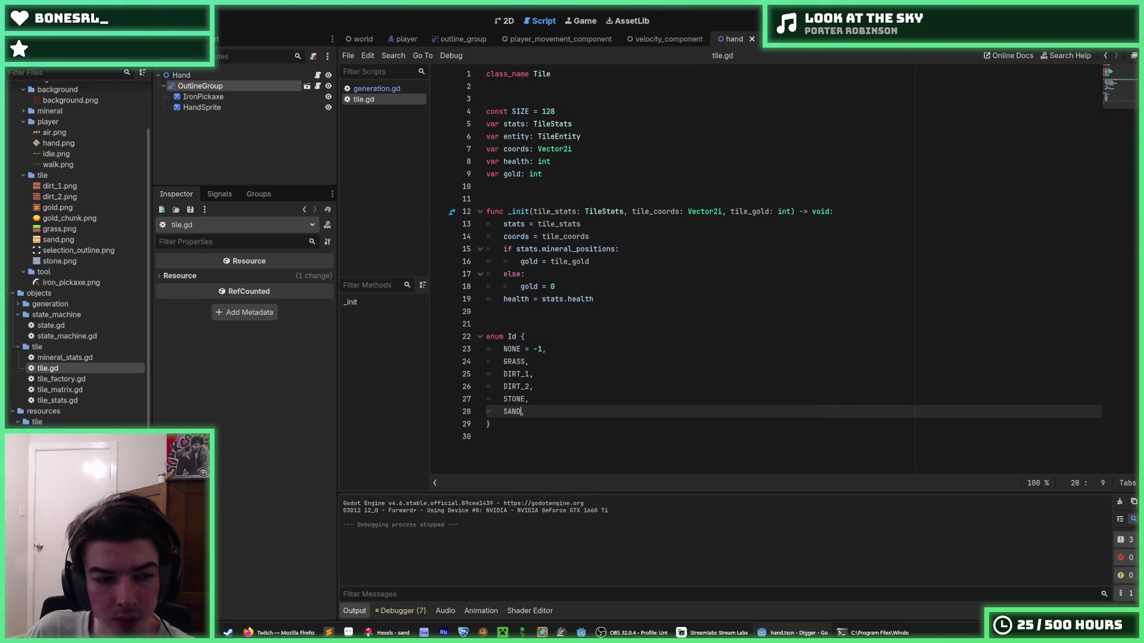
{"action": "left_click", "coordinate": [305, 280]}
{"action": "left_click", "coordinate": [305, 280]}
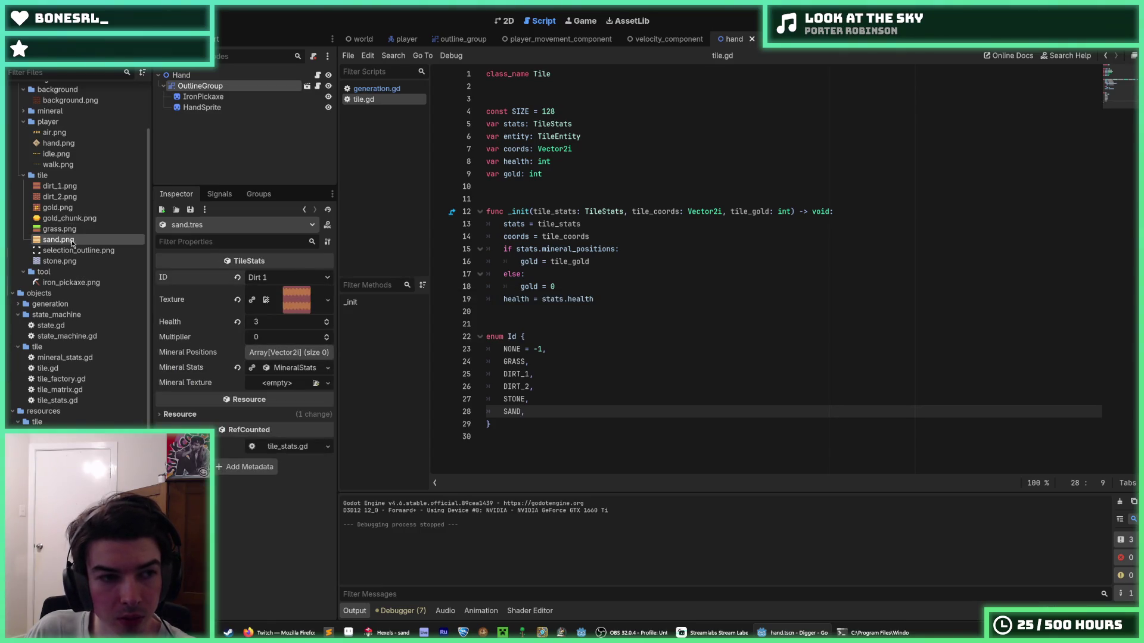
- Give sand.tres the sand.png texture and clear its mineral stats
{"action": "left_click_drag", "start_coordinate": [197, 277], "coordinate": [302, 303]}
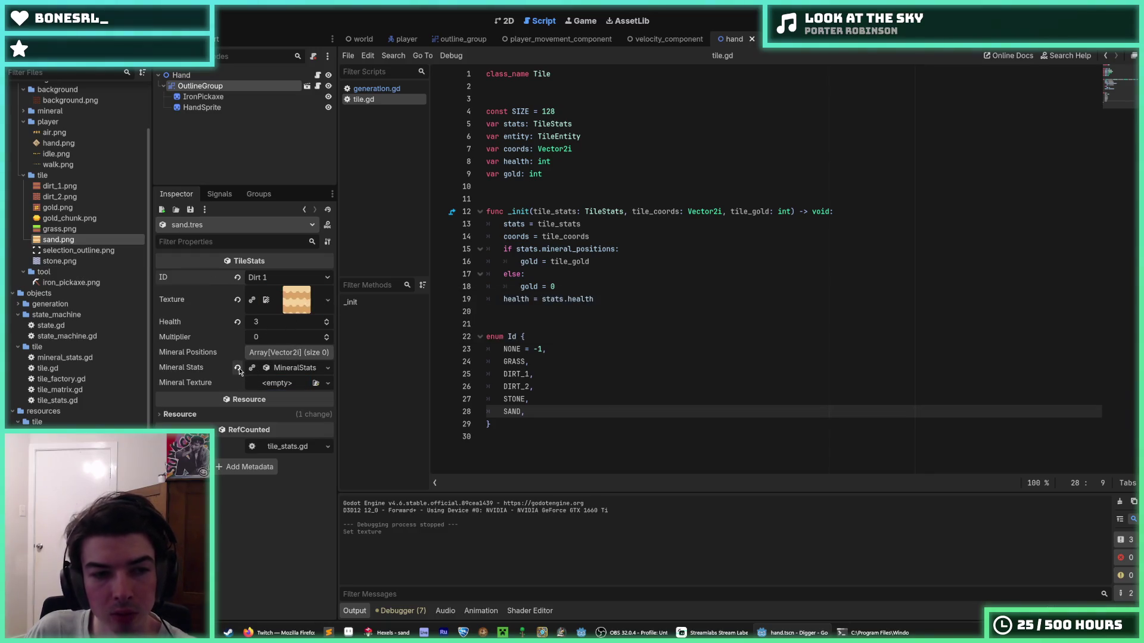
{"action": "left_click", "coordinate": [238, 368]}
{"action": "left_click", "coordinate": [259, 354]}
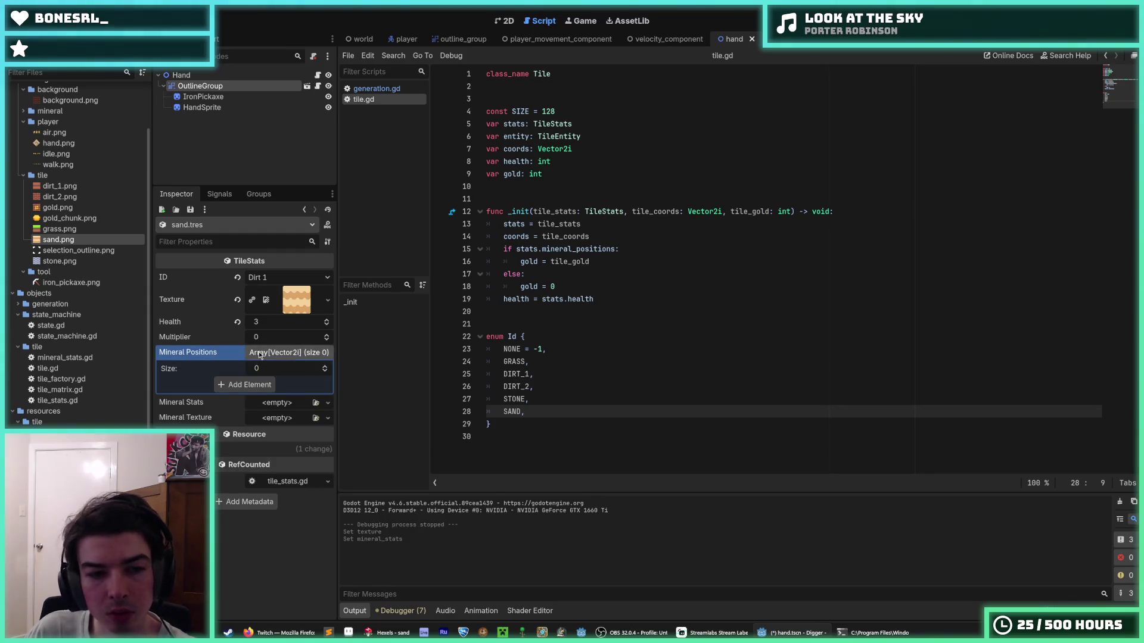
{"action": "left_click", "coordinate": [616, 335]}
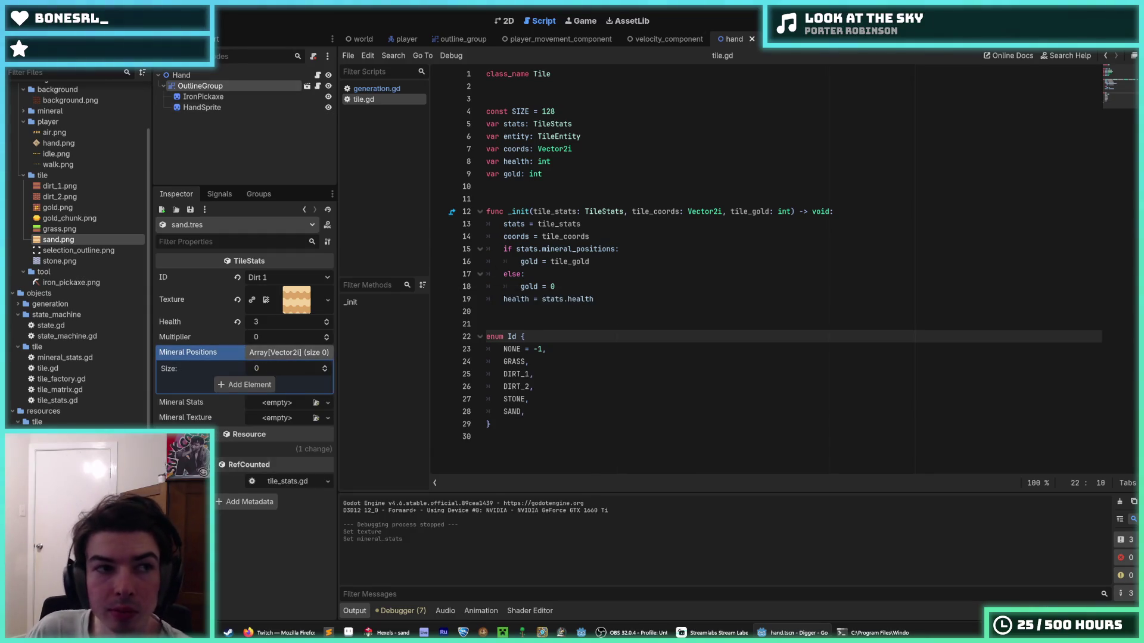
- Reload the current project from the Project menu
{"action": "left_click", "coordinate": [47, 21]}
{"action": "left_click", "coordinate": [74, 141]}
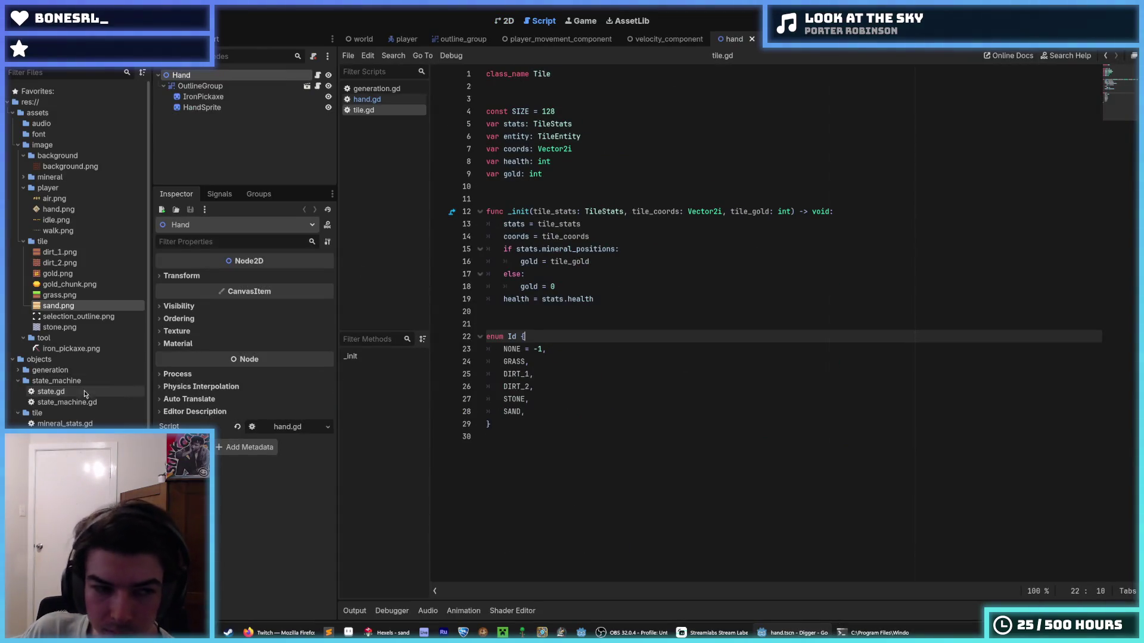
{"action": "scroll", "scroll_direction": "down", "scroll_amount": 3}
- Set the sand.tres tile's ID to Sand
{"action": "left_click", "coordinate": [60, 454]}
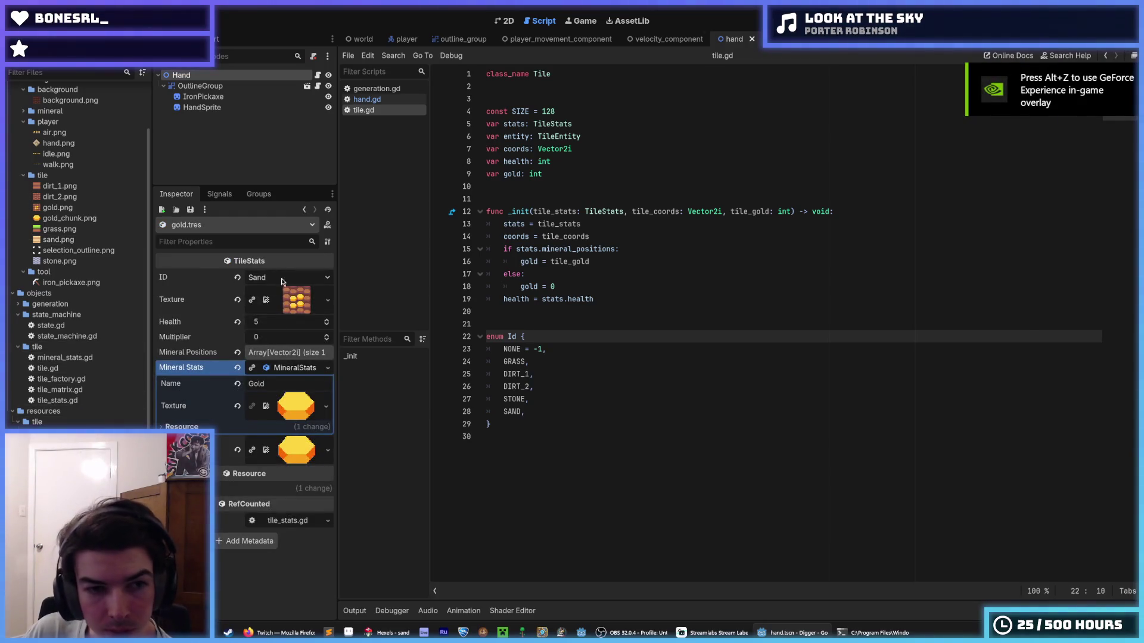
{"action": "left_click", "coordinate": [59, 476]}
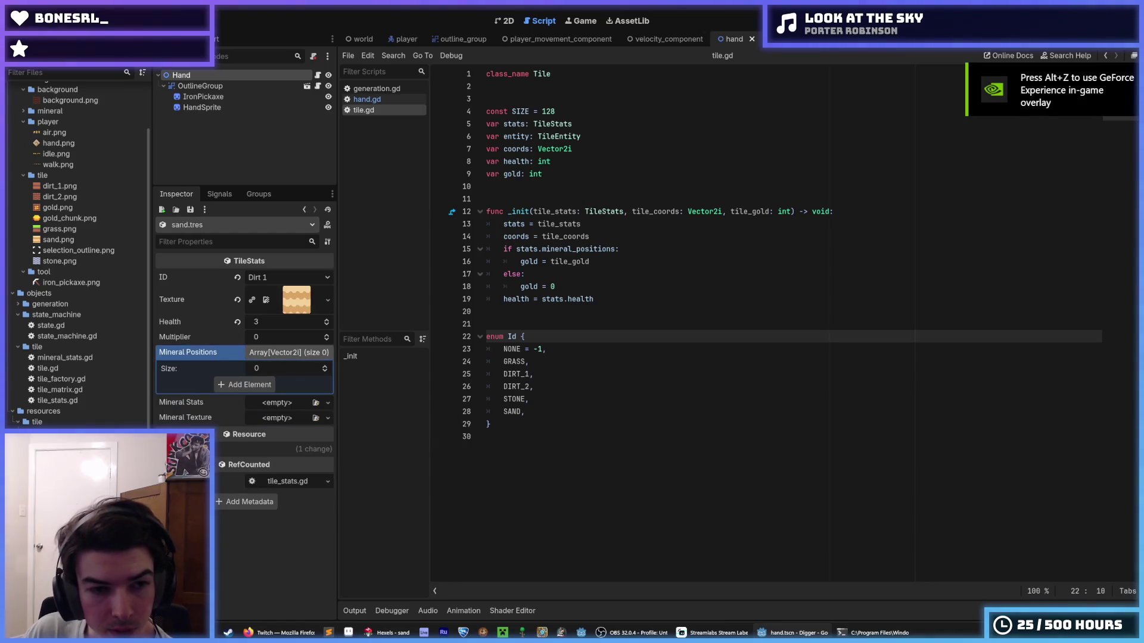
{"action": "left_click", "coordinate": [272, 279]}
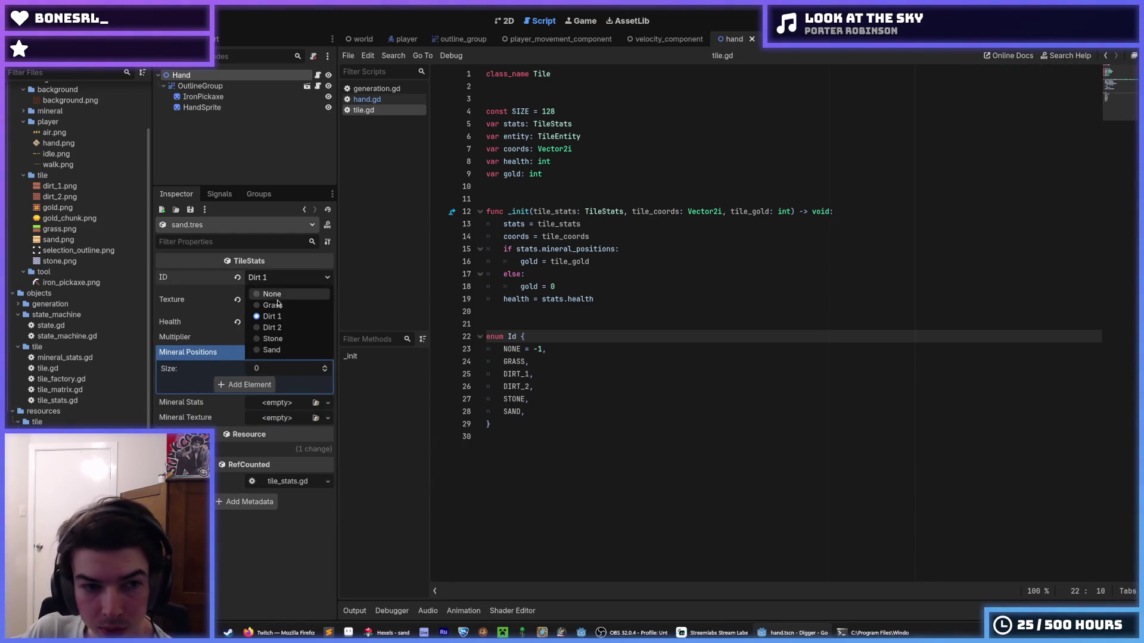
{"action": "left_click", "coordinate": [283, 352]}
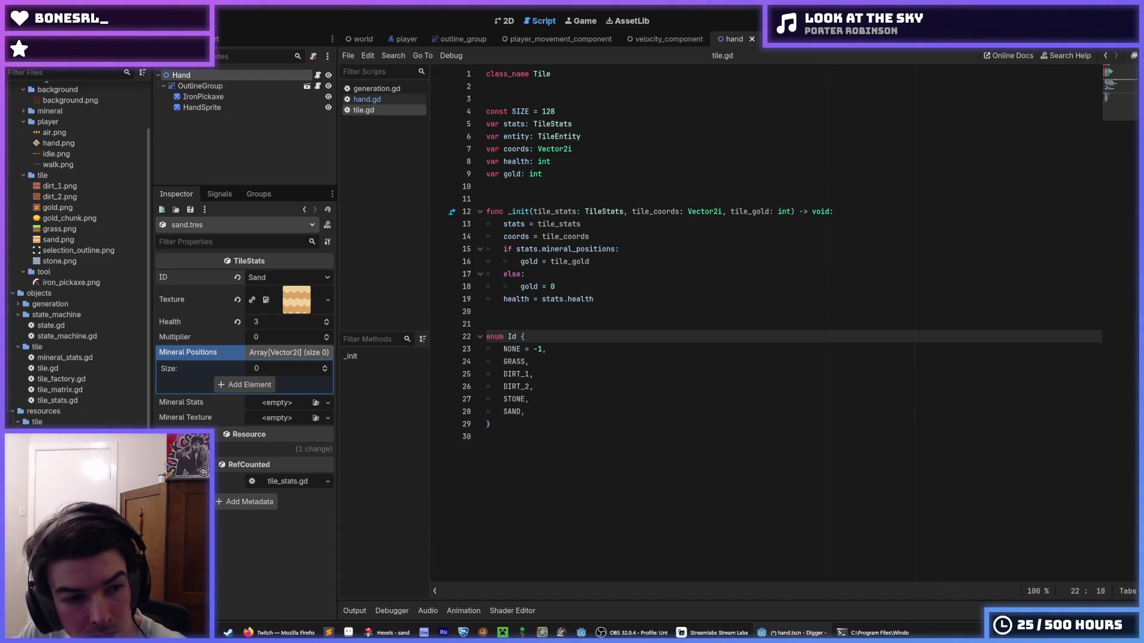
- Check the other tile resources' IDs, finding gold.tres now reads Sand
{"action": "left_click", "coordinate": [59, 486]}
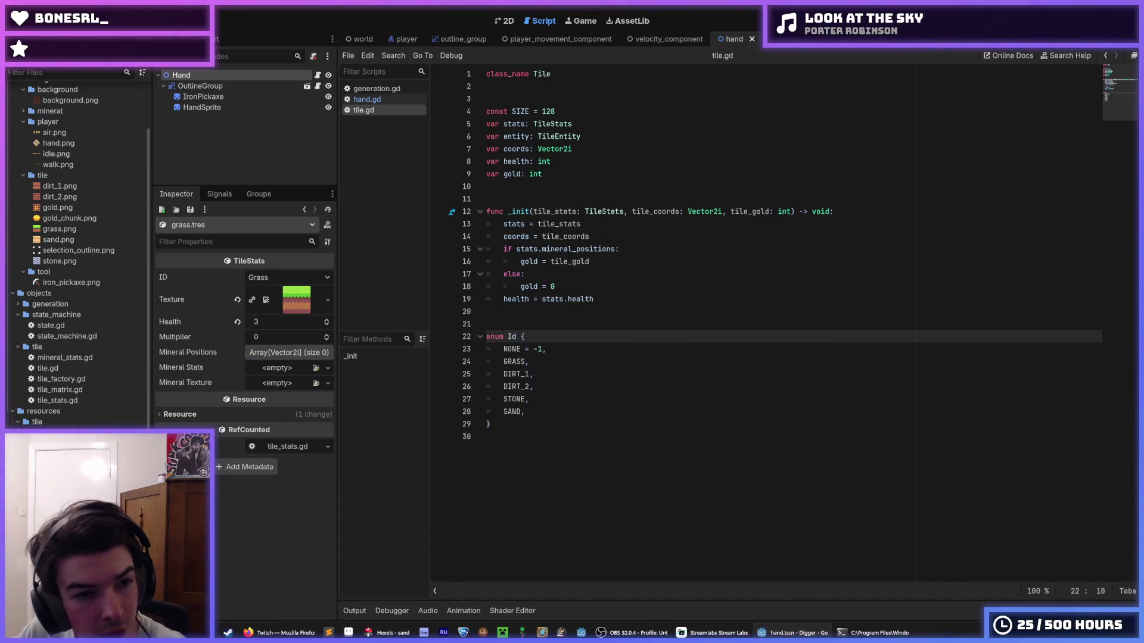
{"action": "left_click", "coordinate": [60, 454]}
{"action": "left_click", "coordinate": [60, 432]}
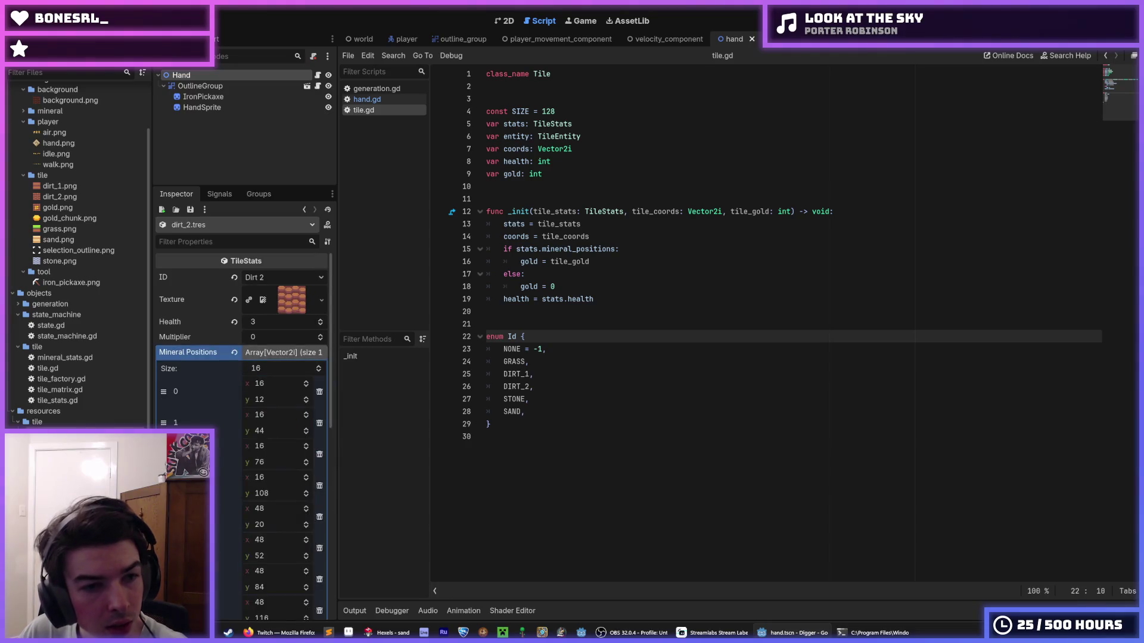
{"action": "left_click", "coordinate": [60, 454]}
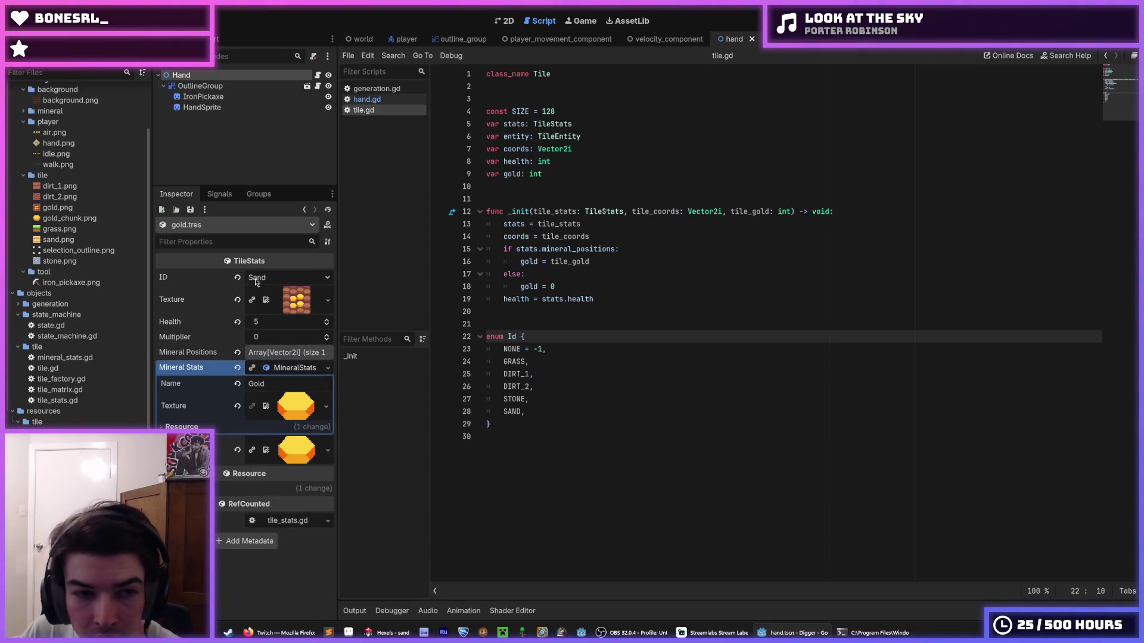
{"action": "left_click", "coordinate": [262, 279]}
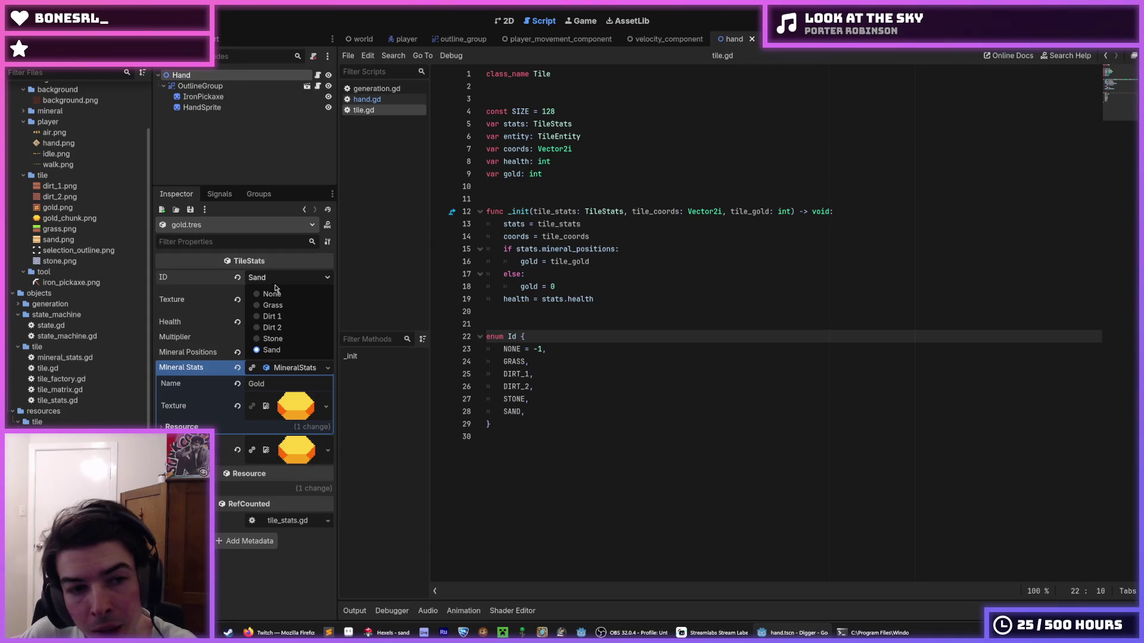
{"action": "left_click", "coordinate": [239, 286]}
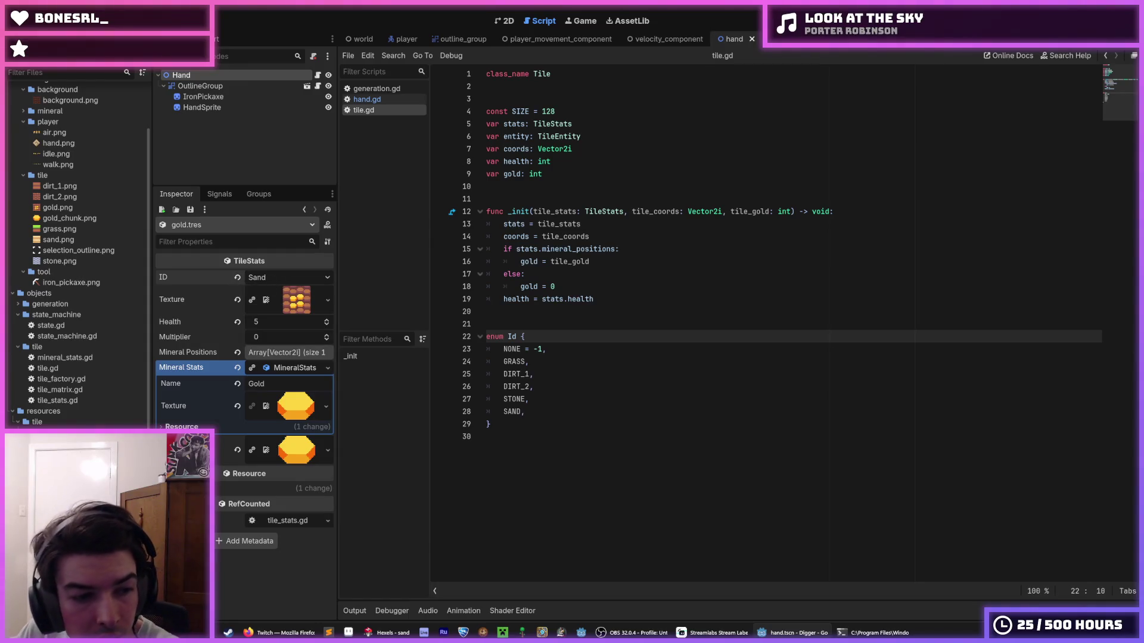
- Delete gold.tres from the project and run the game with F5
{"action": "key", "text": "Delete"}
{"action": "left_click", "coordinate": [494, 366]}
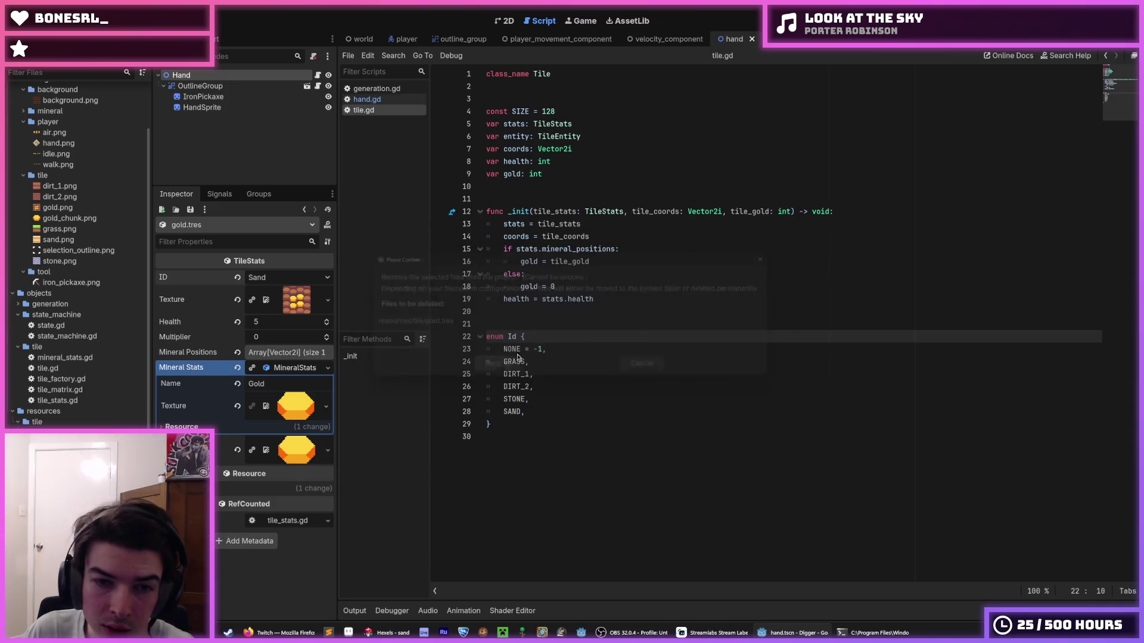
{"action": "left_click", "coordinate": [596, 327]}
{"action": "key", "text": "F5"}
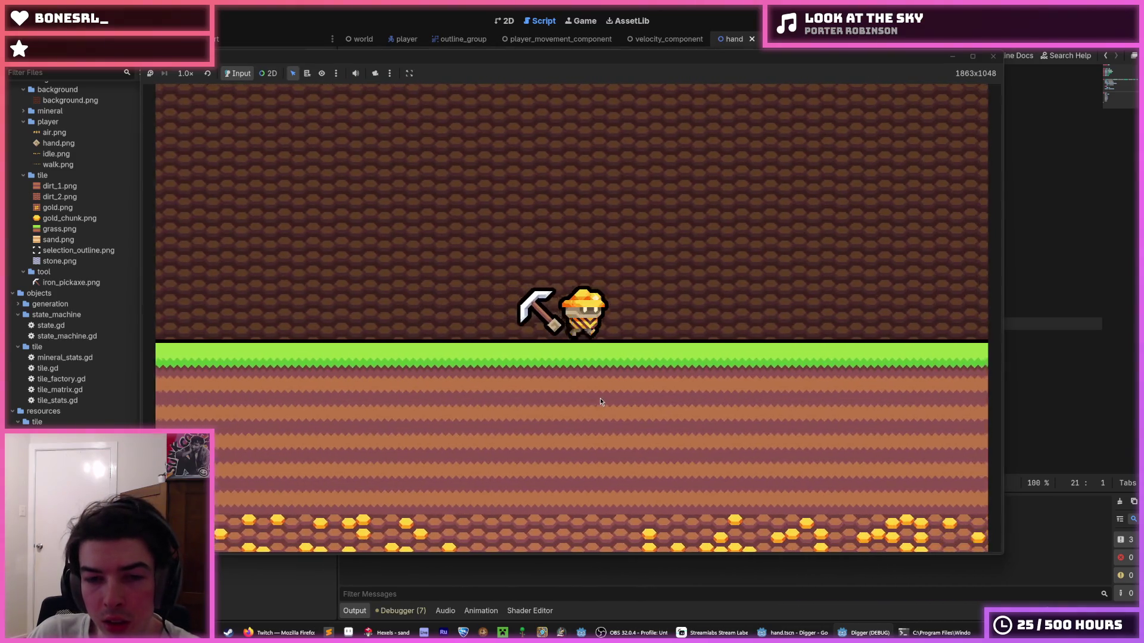
- Dig a shaft from the grass down through the gold layer to stone
{"action": "left_click", "coordinate": [599, 398]}
{"action": "left_click", "coordinate": [565, 464]}
{"action": "left_click", "coordinate": [564, 465]}
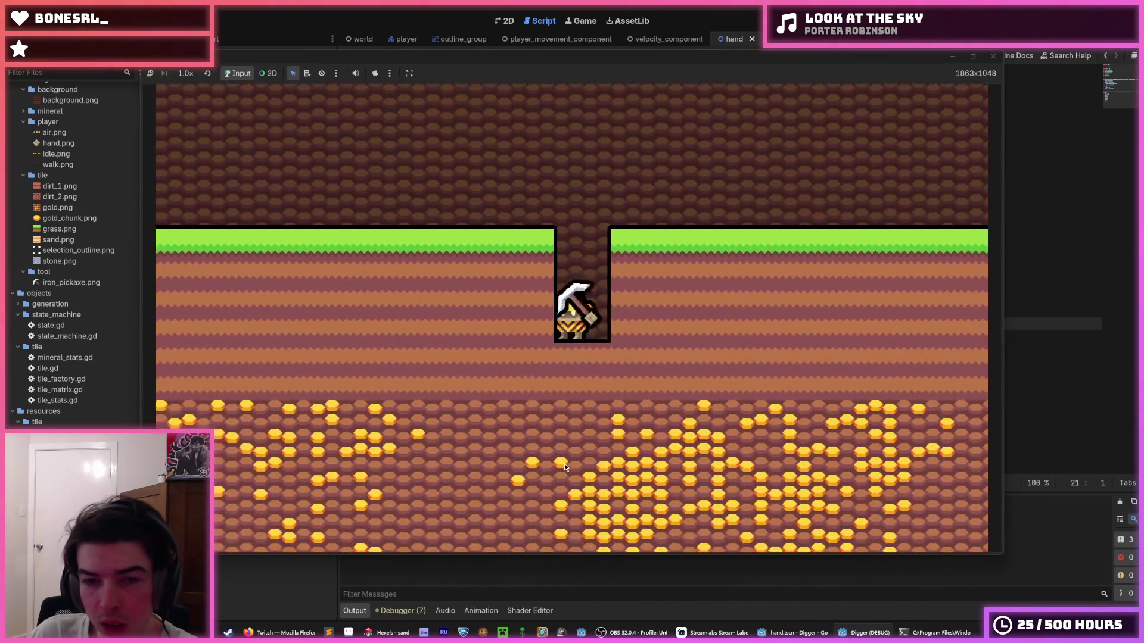
{"action": "left_click", "coordinate": [564, 466]}
{"action": "left_click", "coordinate": [563, 463]}
{"action": "left_click", "coordinate": [564, 463]}
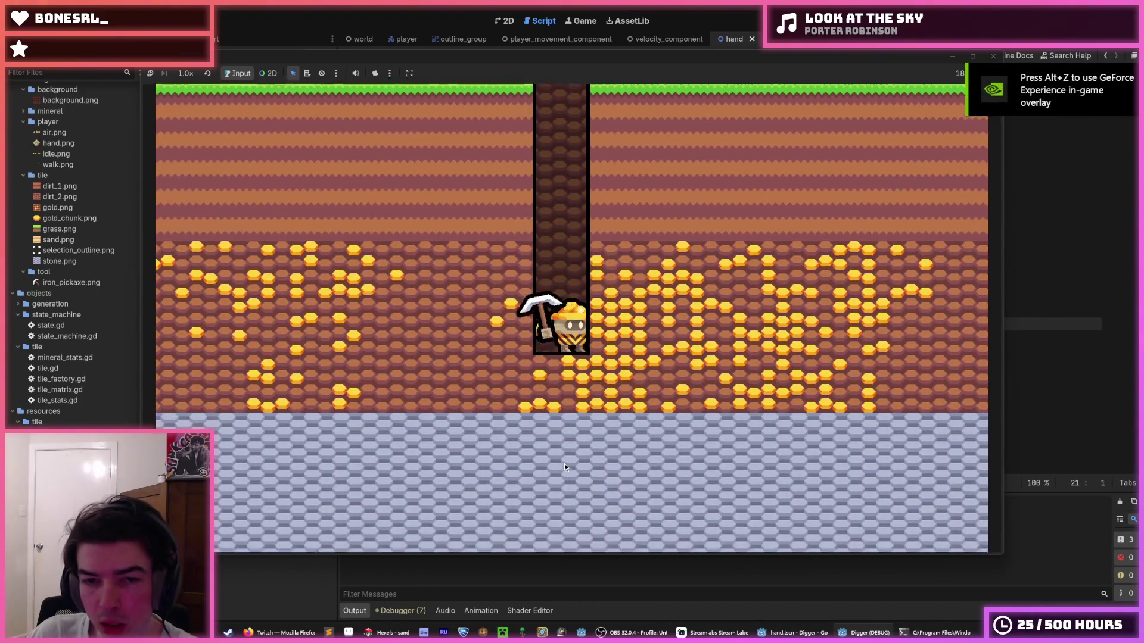
{"action": "left_click", "coordinate": [566, 461]}
- Mine tiles to the right while walking, then stop the game and save the scene
{"action": "left_click", "coordinate": [720, 318]}
{"action": "key", "text": "d"}
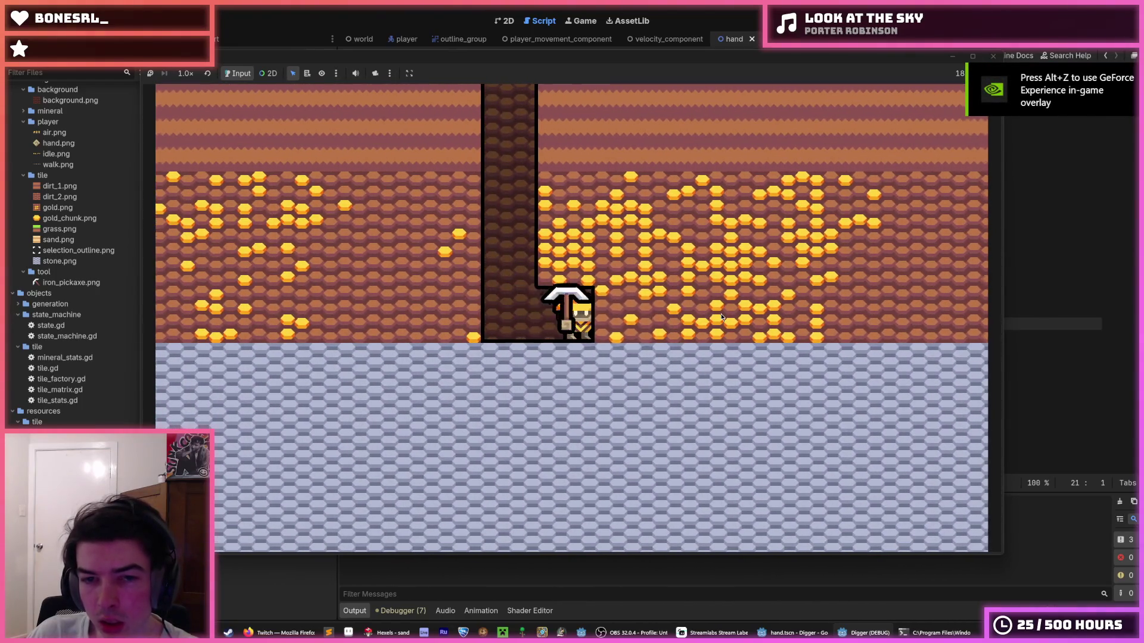
{"action": "left_click", "coordinate": [596, 211]}
{"action": "key", "text": "d"}
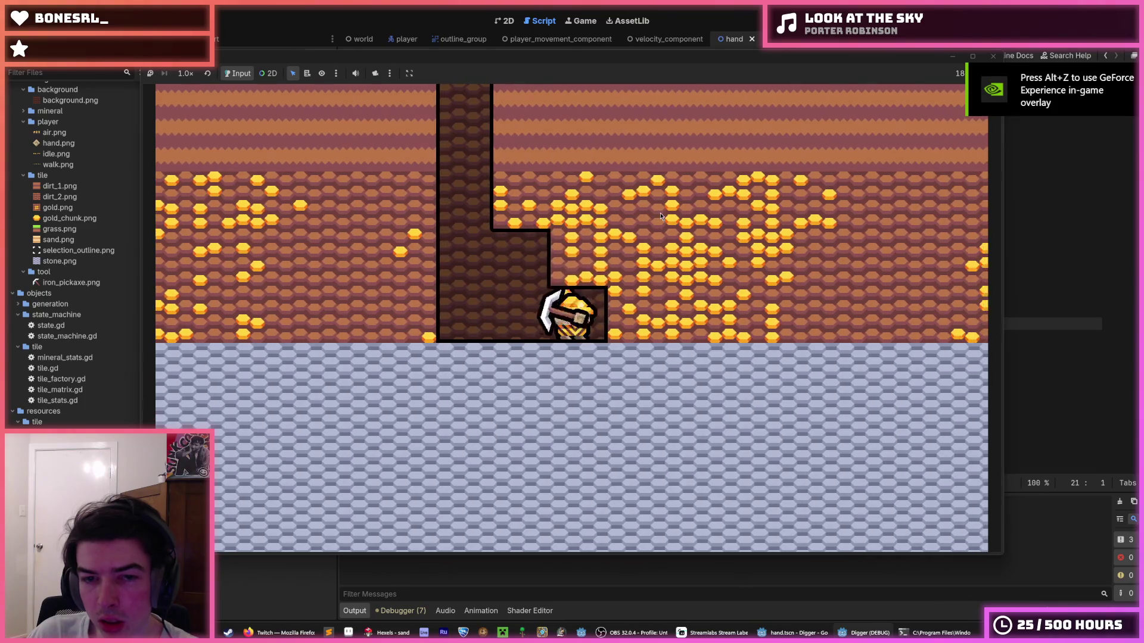
{"action": "left_click", "coordinate": [891, 236]}
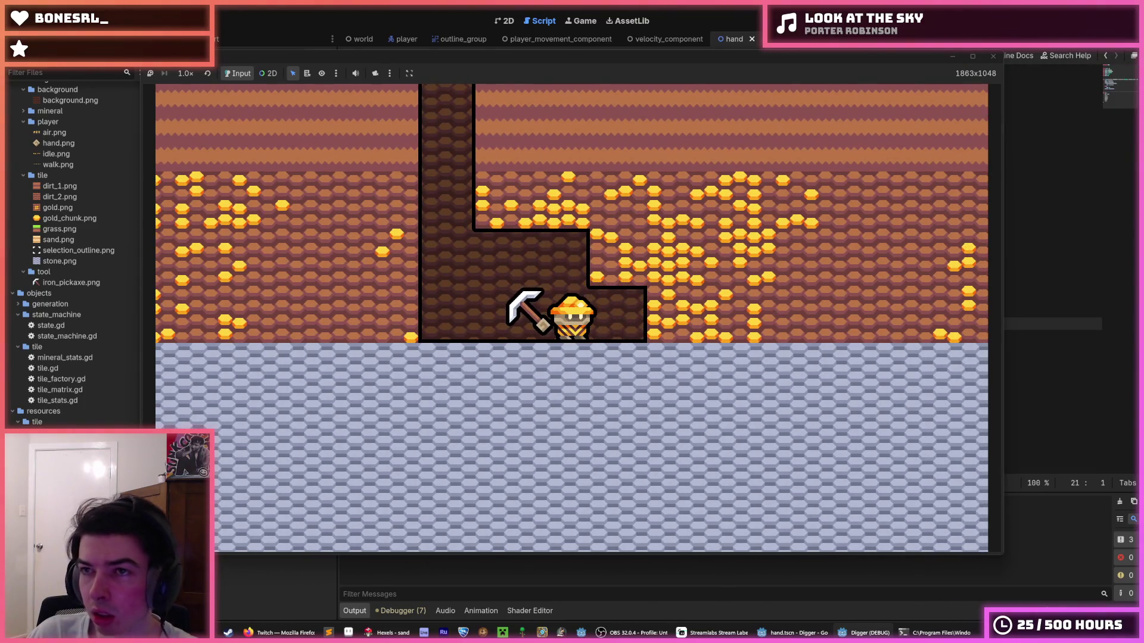
{"action": "key", "text": "F8"}
{"action": "key", "text": "ctrl+s"}
{"action": "left_click", "coordinate": [697, 137]}
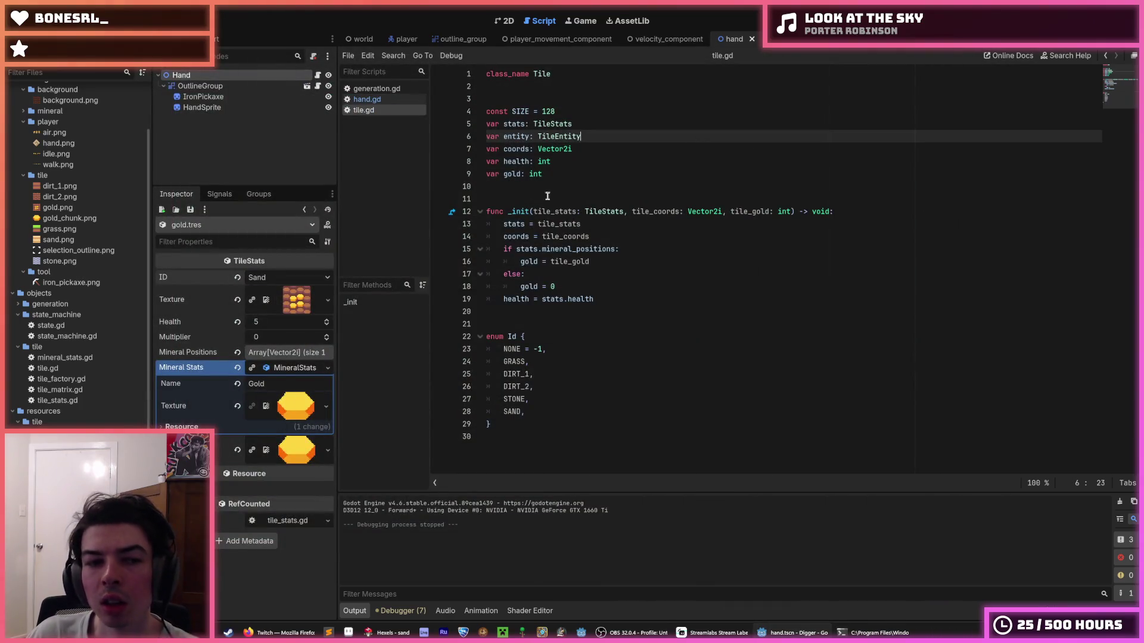
- Check the sand tile, save, and browse the player and MineralDrop scenes
{"action": "left_click", "coordinate": [59, 475]}
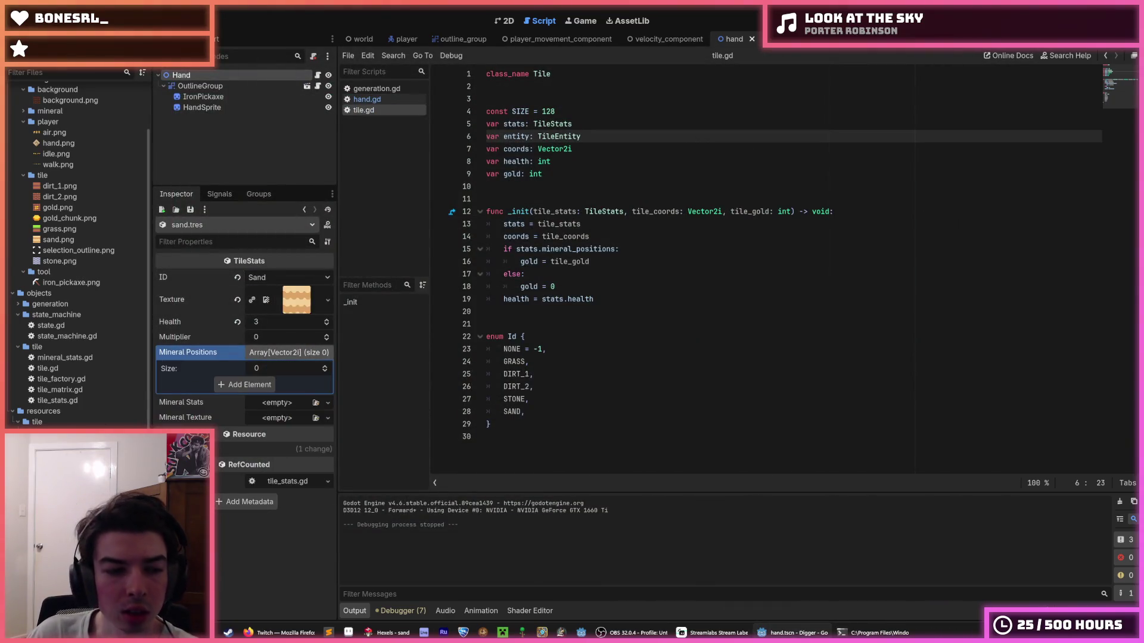
{"action": "key", "text": "ctrl+s"}
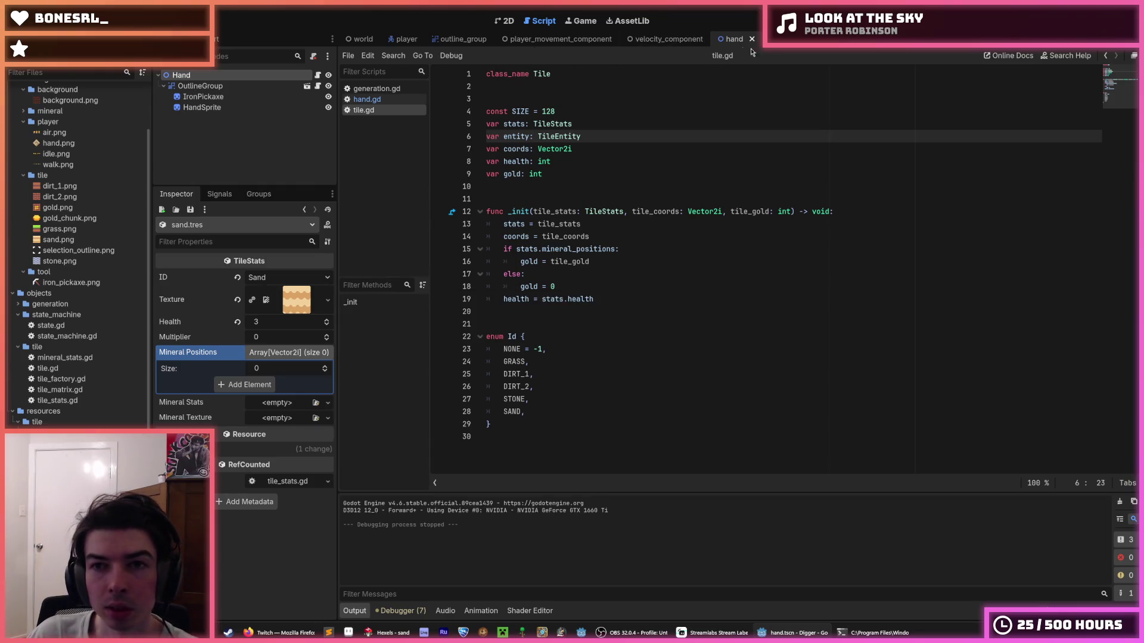
{"action": "left_click", "coordinate": [774, 38]}
{"action": "left_click", "coordinate": [403, 39]}
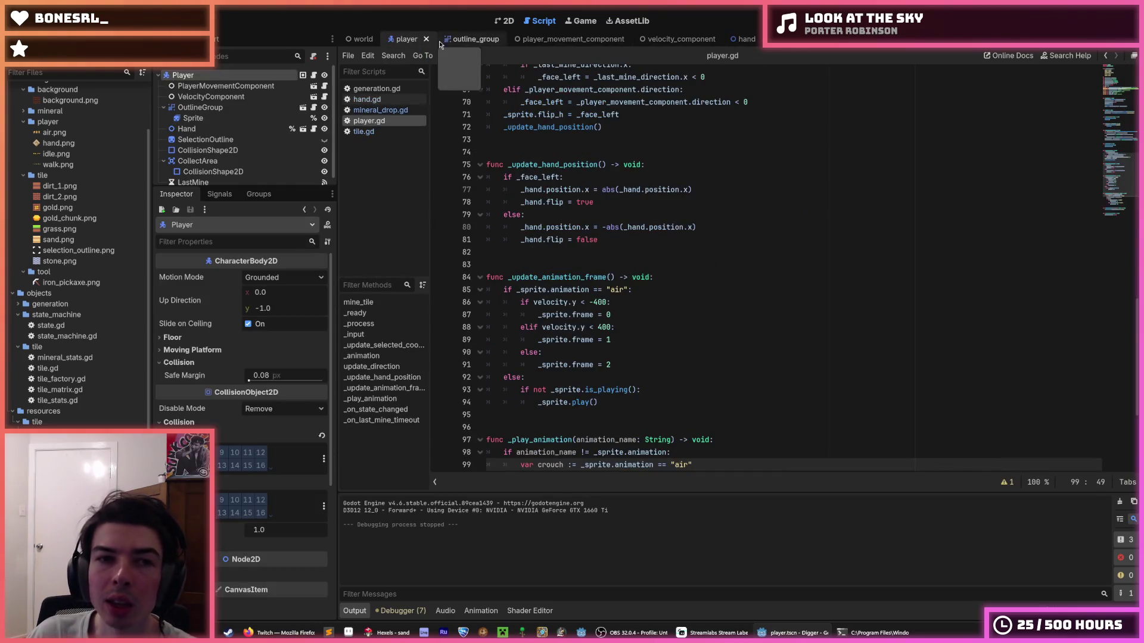
{"action": "scroll", "scroll_direction": "down", "scroll_amount": 3}
{"action": "left_click", "coordinate": [467, 40]}
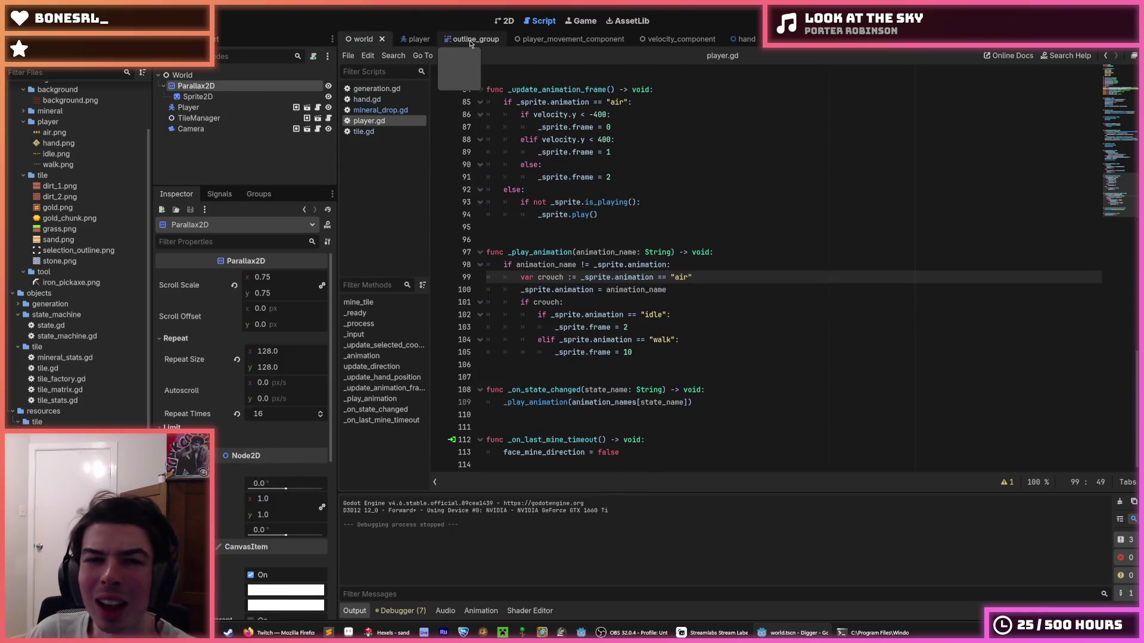
{"action": "left_click_drag", "start_coordinate": [778, 39], "coordinate": [718, 46]}
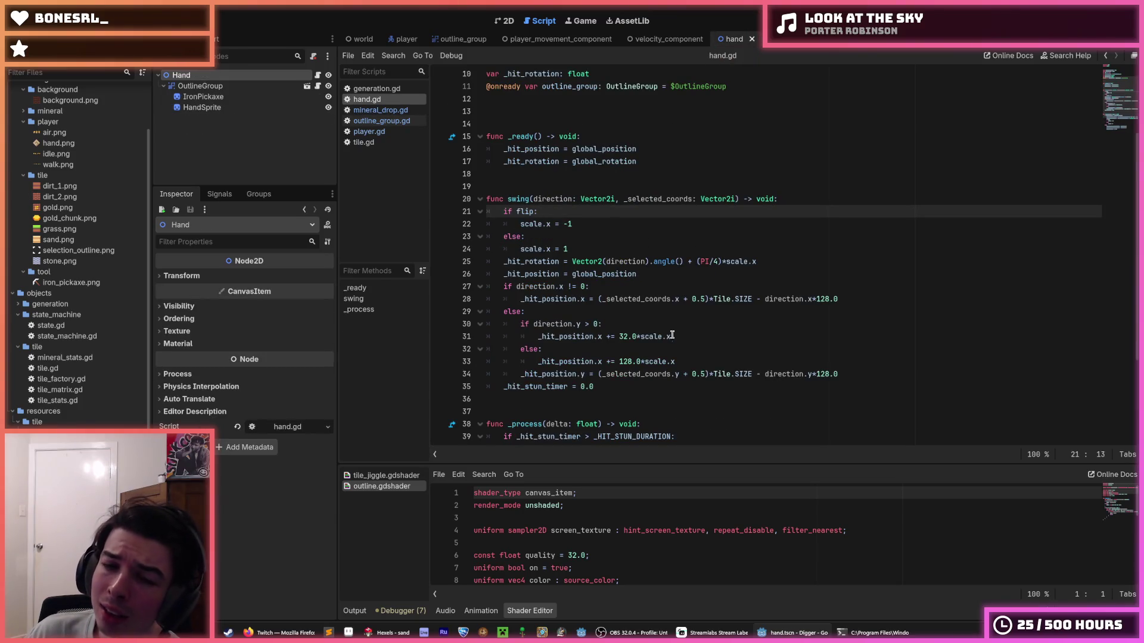
{"action": "scroll", "scroll_direction": "down", "scroll_amount": 3}
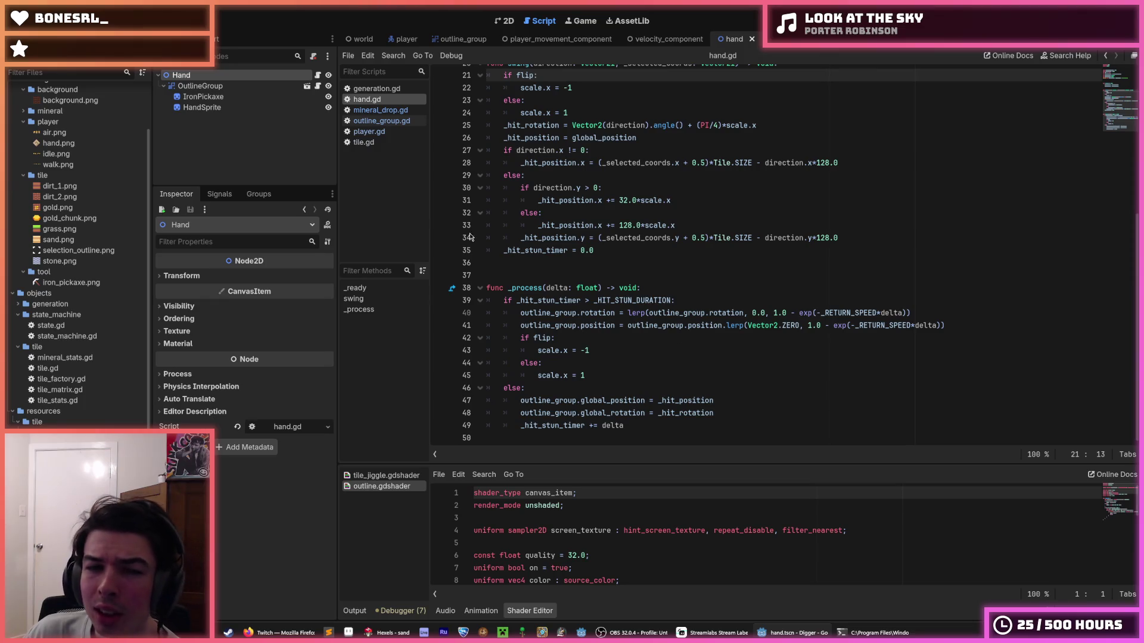
- Open generation.gd and scroll down to its _add_tiles function
{"action": "left_click_drag", "start_coordinate": [370, 109], "coordinate": [465, 51]}
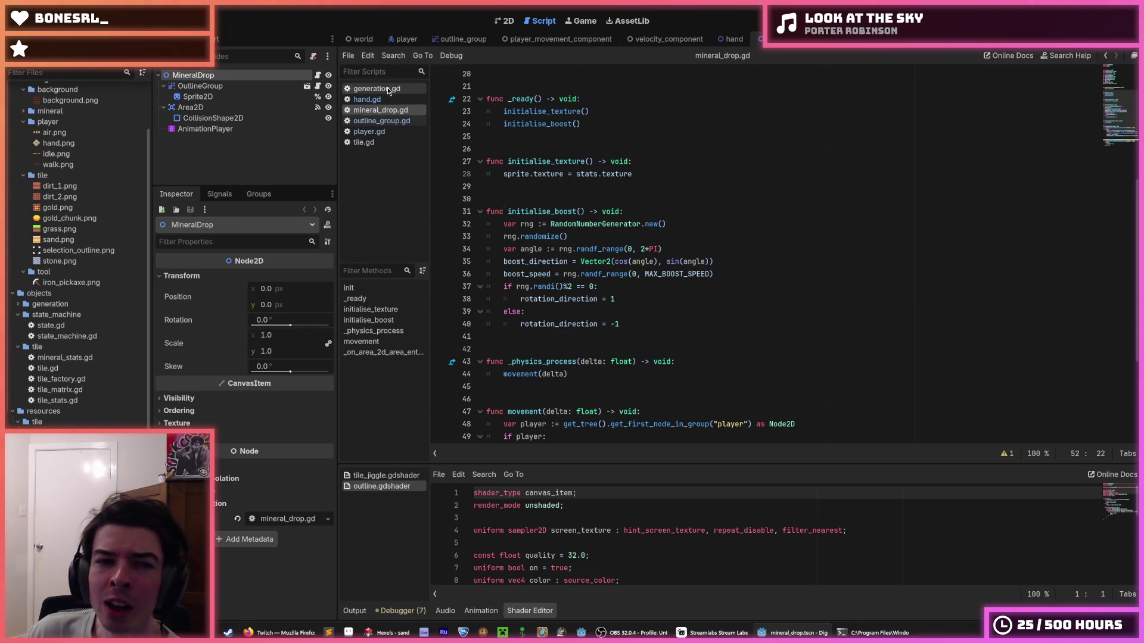
{"action": "left_click", "coordinate": [388, 90]}
{"action": "scroll", "scroll_direction": "down", "scroll_amount": 3}
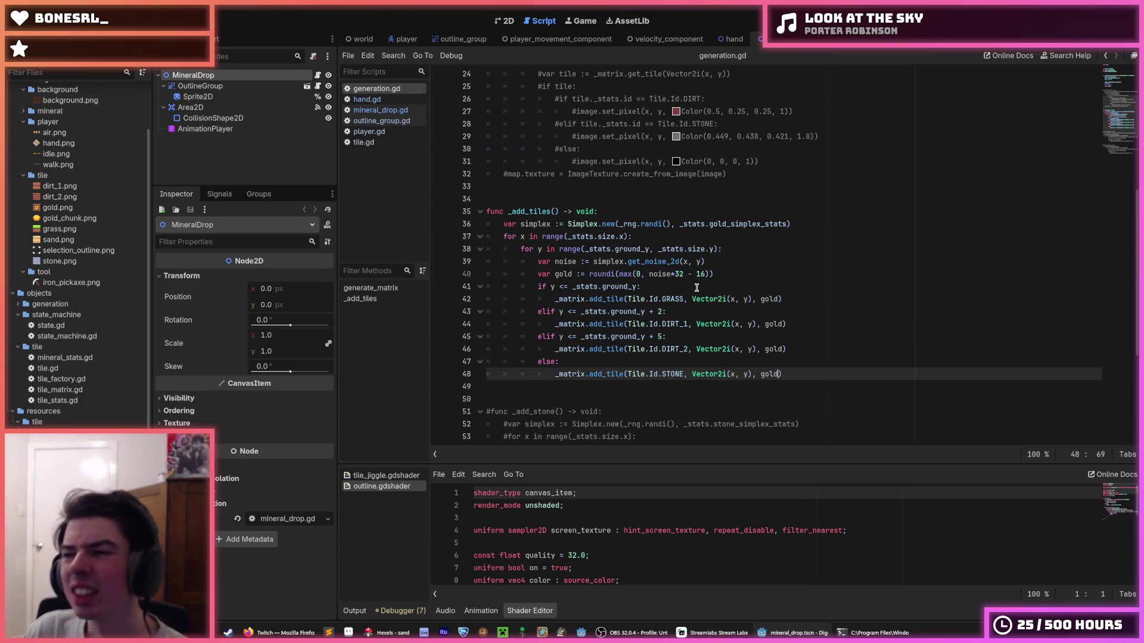
- In _add_tiles, duplicate the GRASS add_tile line as a SAND line and comment out the original GRASS line
{"action": "scroll", "scroll_direction": "down", "scroll_amount": 3}
{"action": "left_click", "coordinate": [814, 217]}
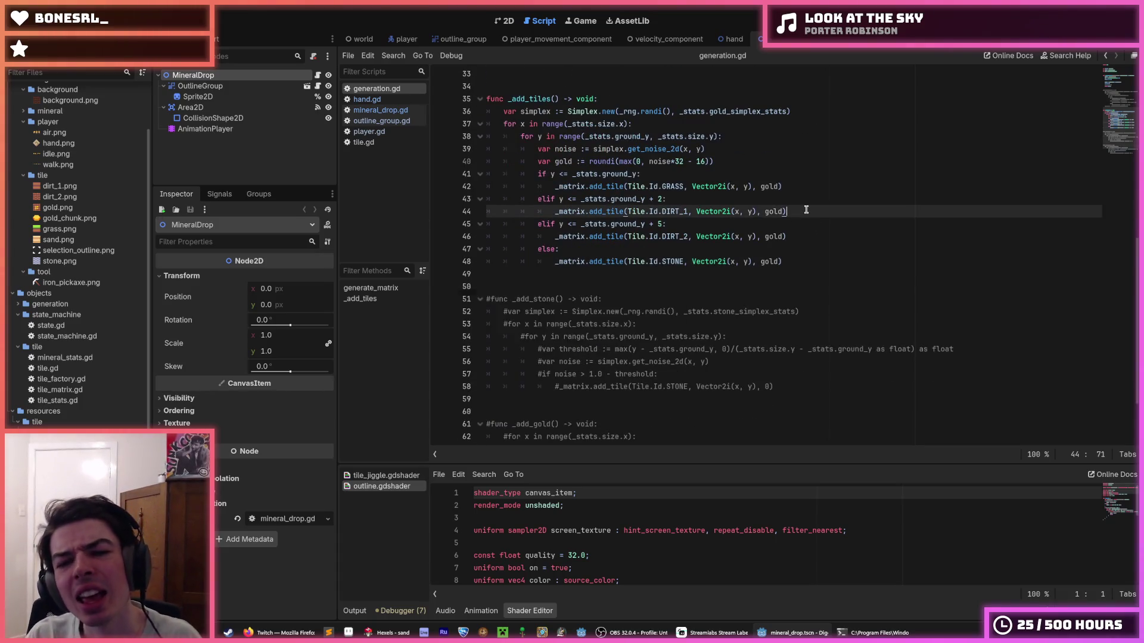
{"action": "key", "text": "Up"}
{"action": "key", "text": "Up"}
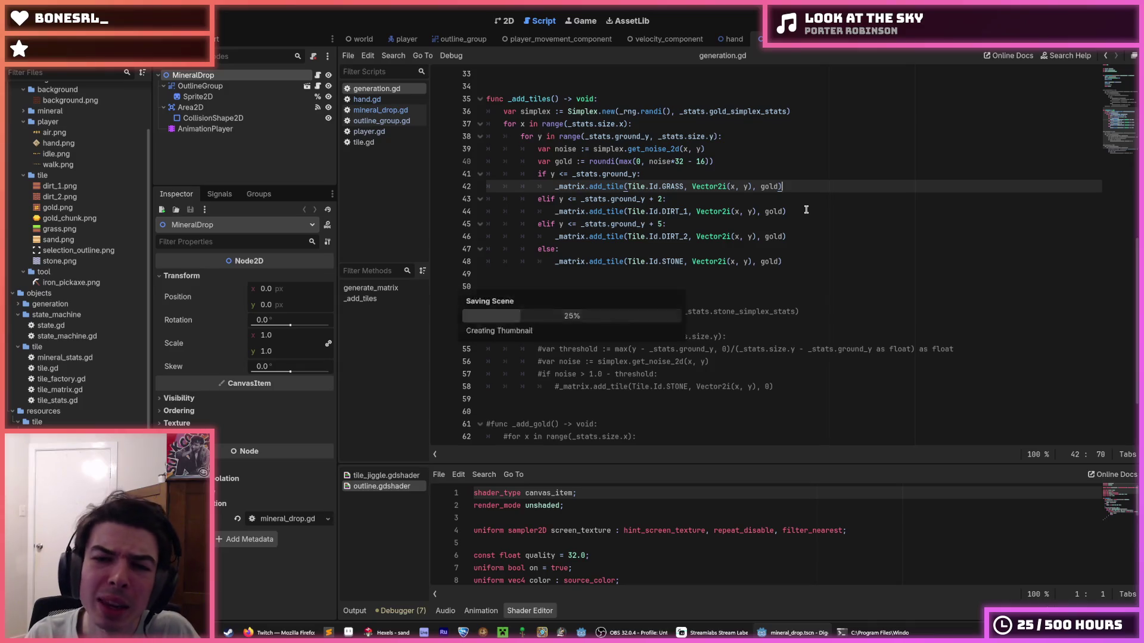
{"action": "key", "text": "ctrl+shift+d"}
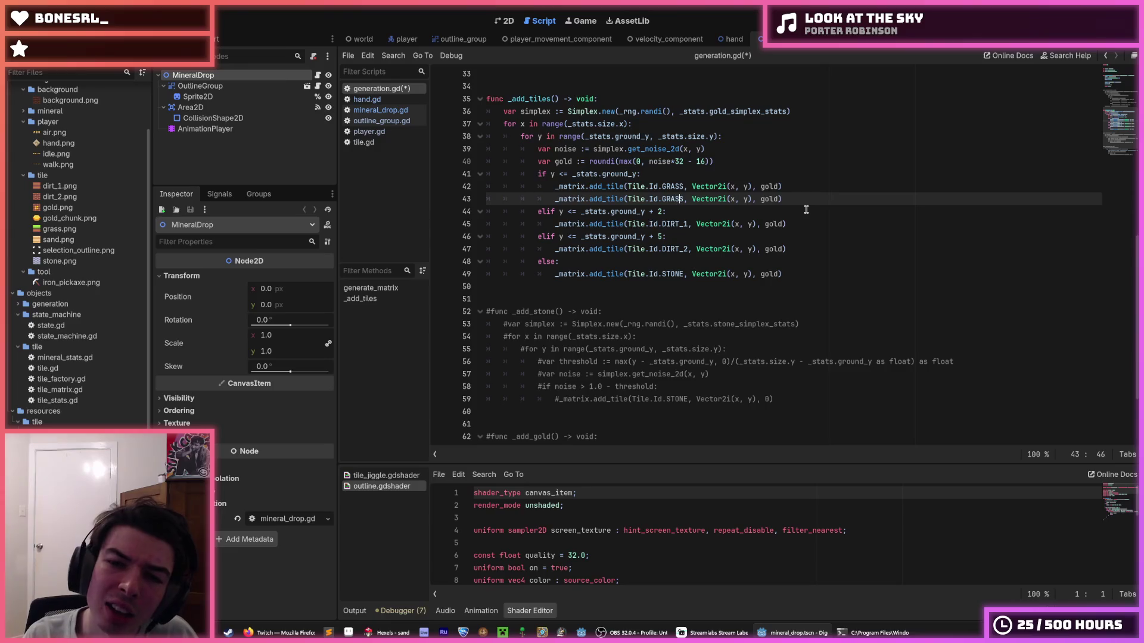
{"action": "type", "text": "SAND"}
{"action": "key", "text": "Up"}
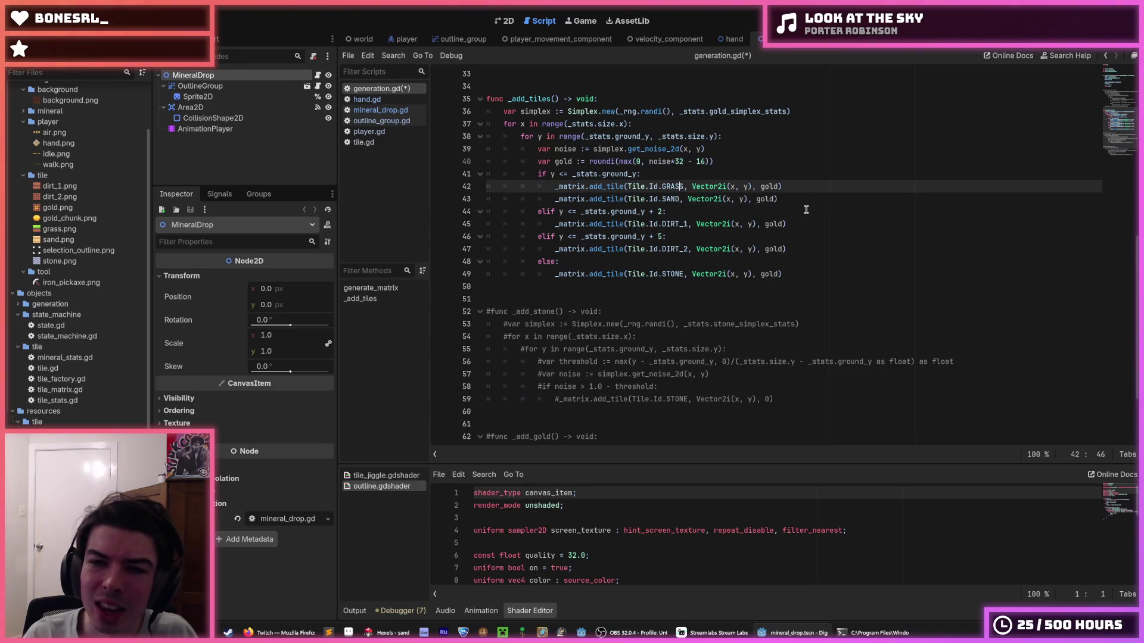
{"action": "key", "text": "ctrl+s"}
- Copy the SAND line below DIRT_1, comment out the DIRT_1 line, save the script, and run the game with F5
{"action": "key", "text": "Down"}
{"action": "key", "text": "ctrl+shift+d"}
{"action": "key", "text": "alt+Down"}
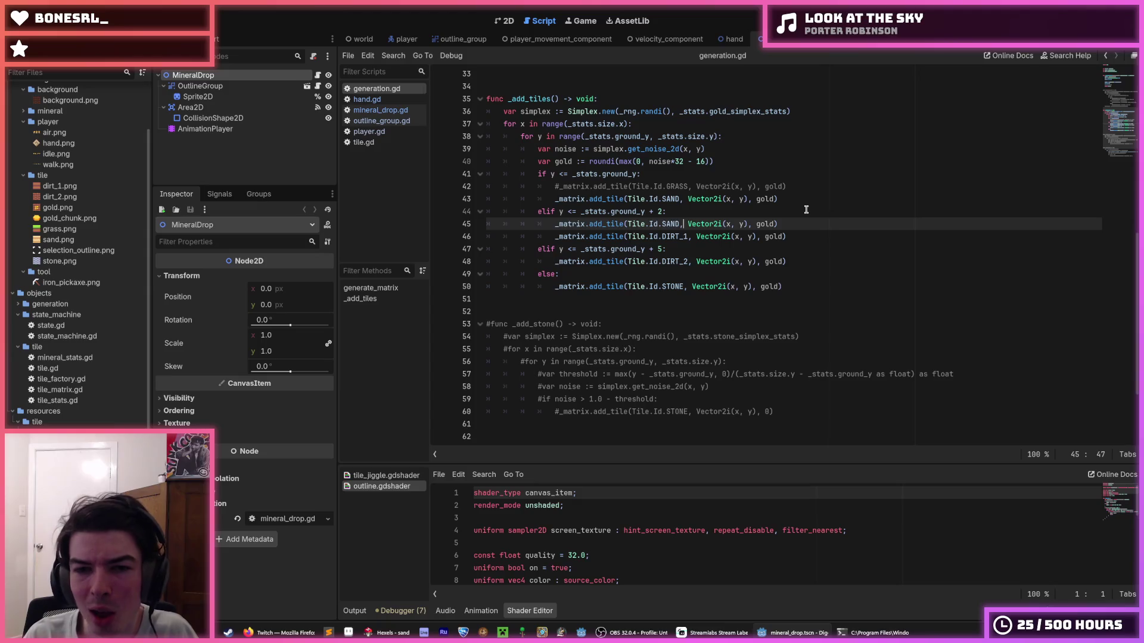
{"action": "key", "text": "alt+Down"}
{"action": "key", "text": "Up"}
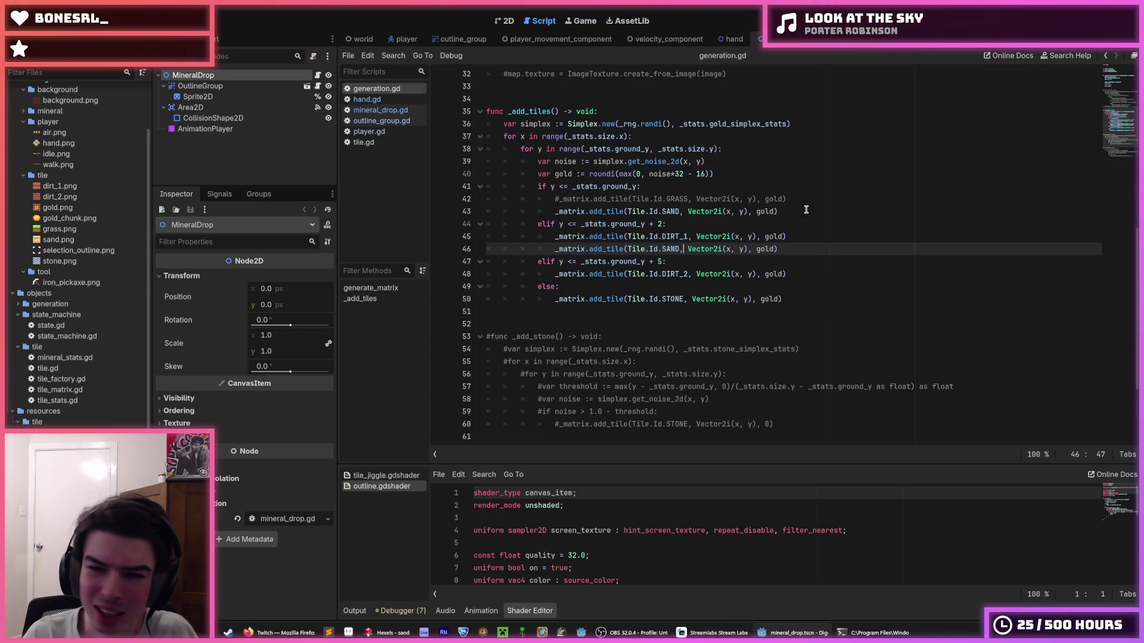
{"action": "key", "text": "ctrl+s"}
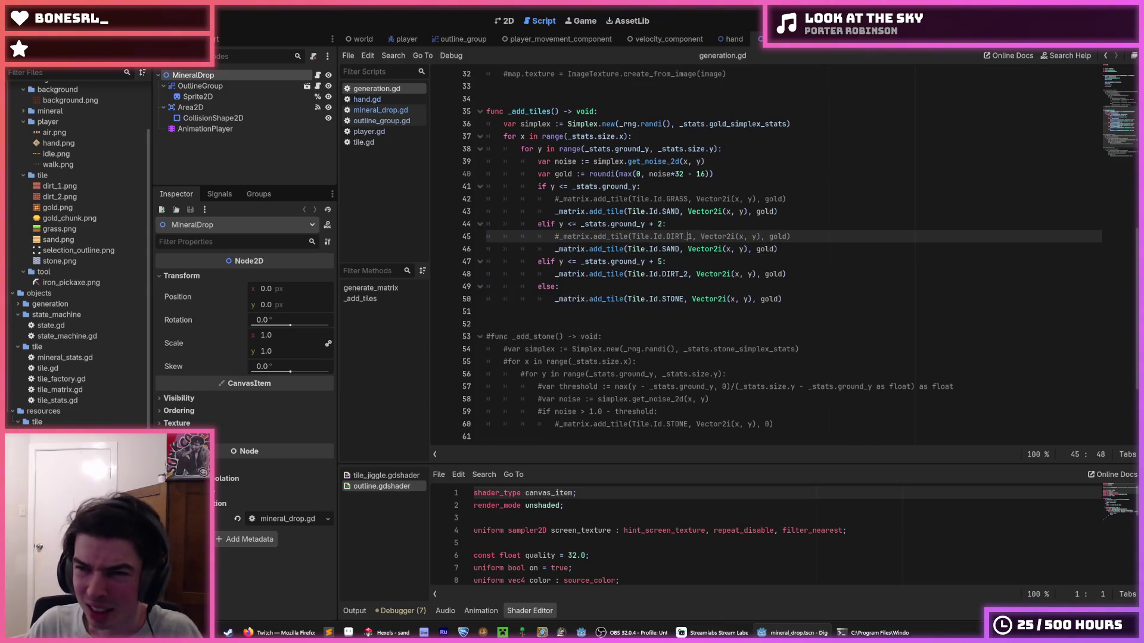
{"action": "key", "text": "F5"}
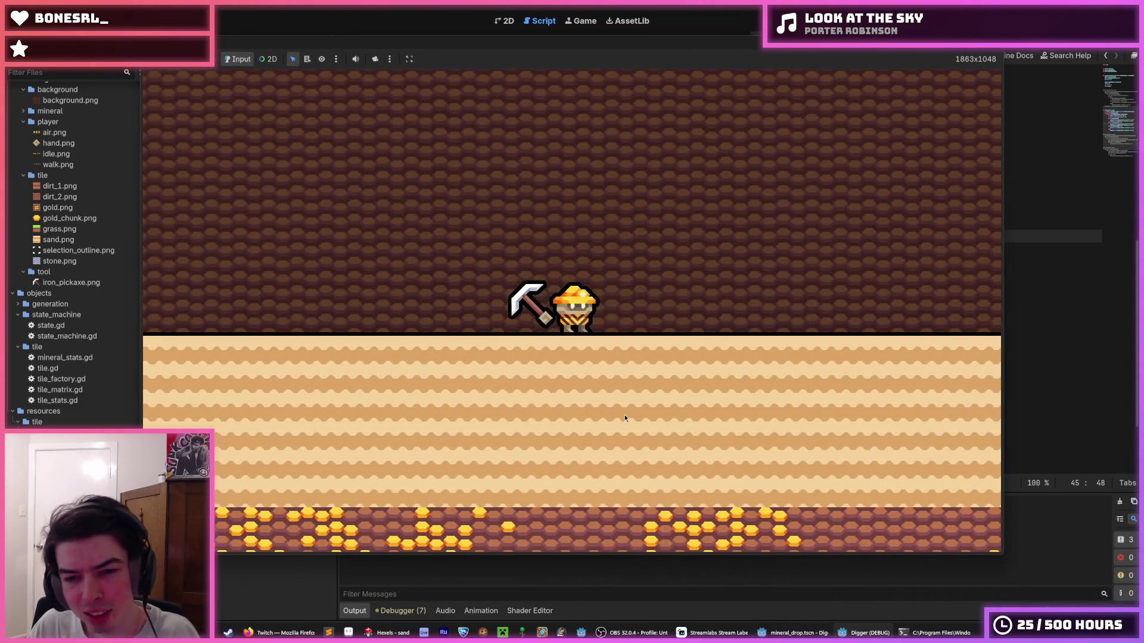
- Dig down and sideways through the sand, climb back above it, then stop the game with F8
{"action": "key", "text": "s"}
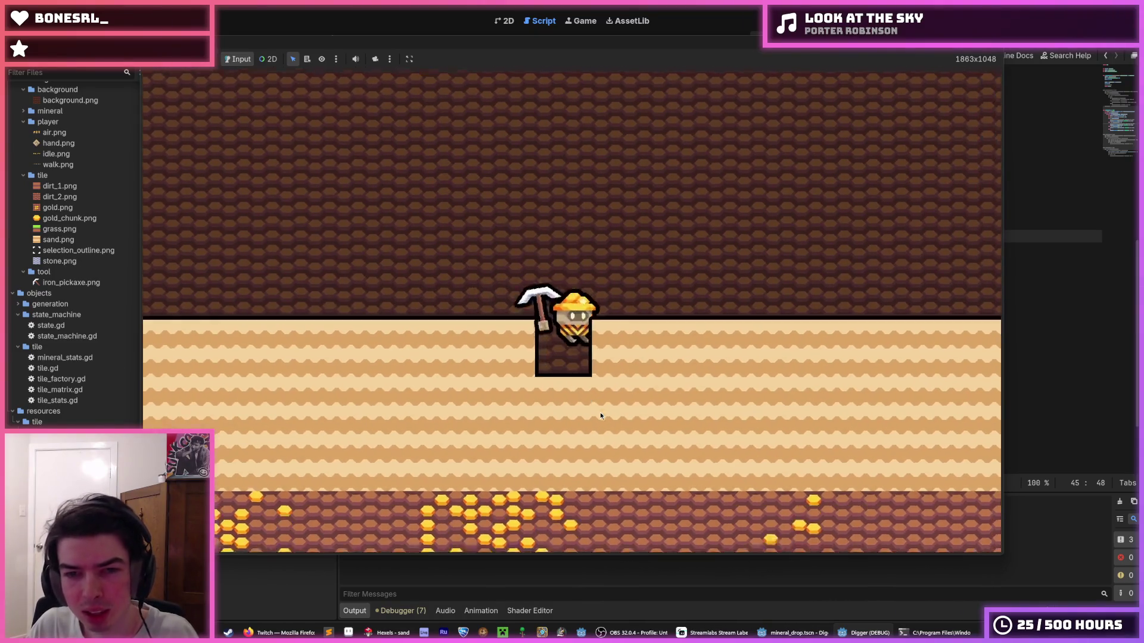
{"action": "key", "text": "s"}
{"action": "key", "text": "a"}
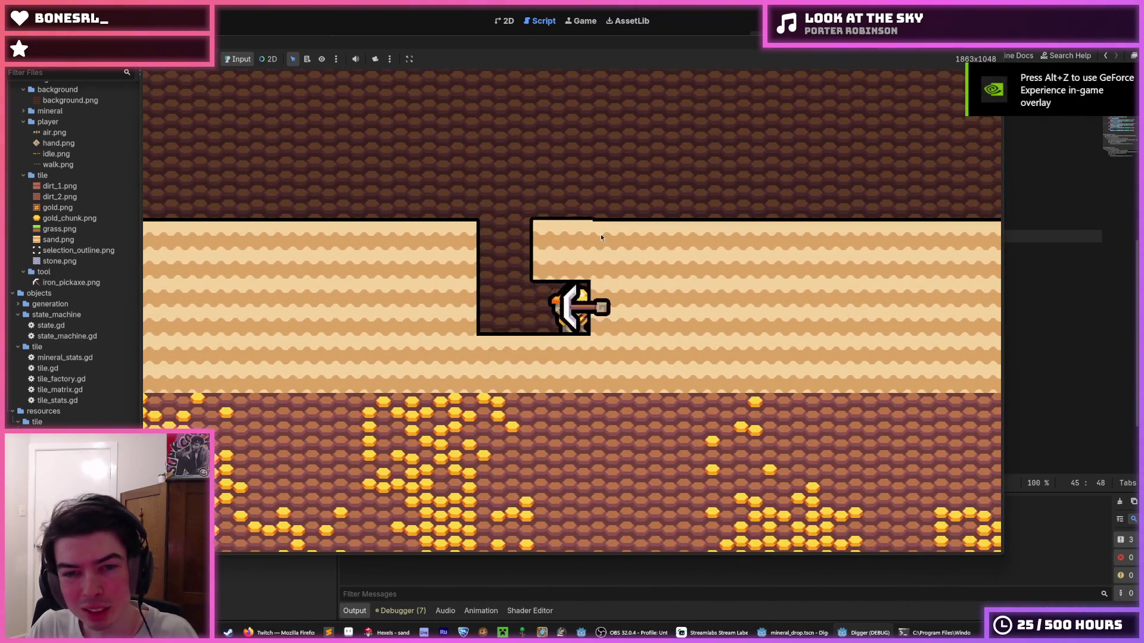
{"action": "key", "text": "d"}
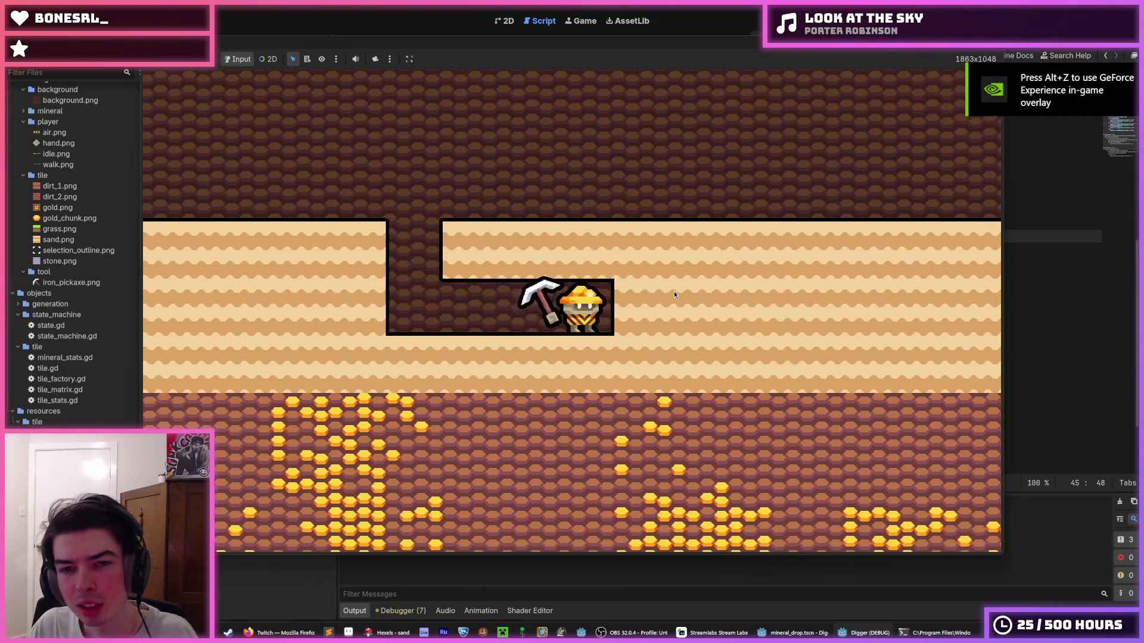
{"action": "key", "text": "w"}
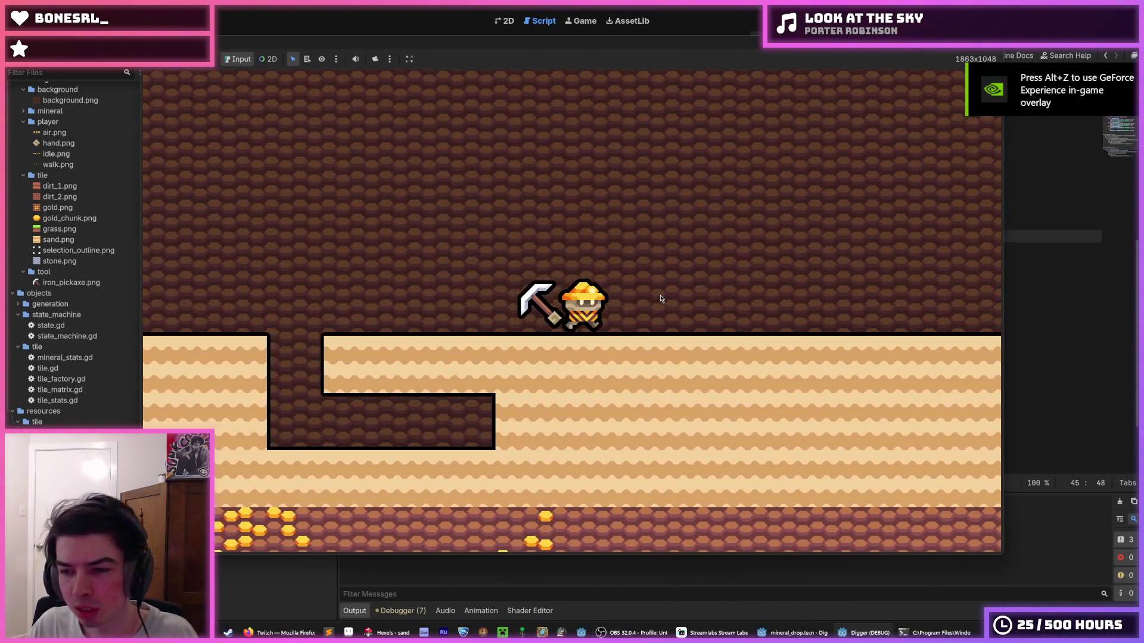
{"action": "key", "text": "w"}
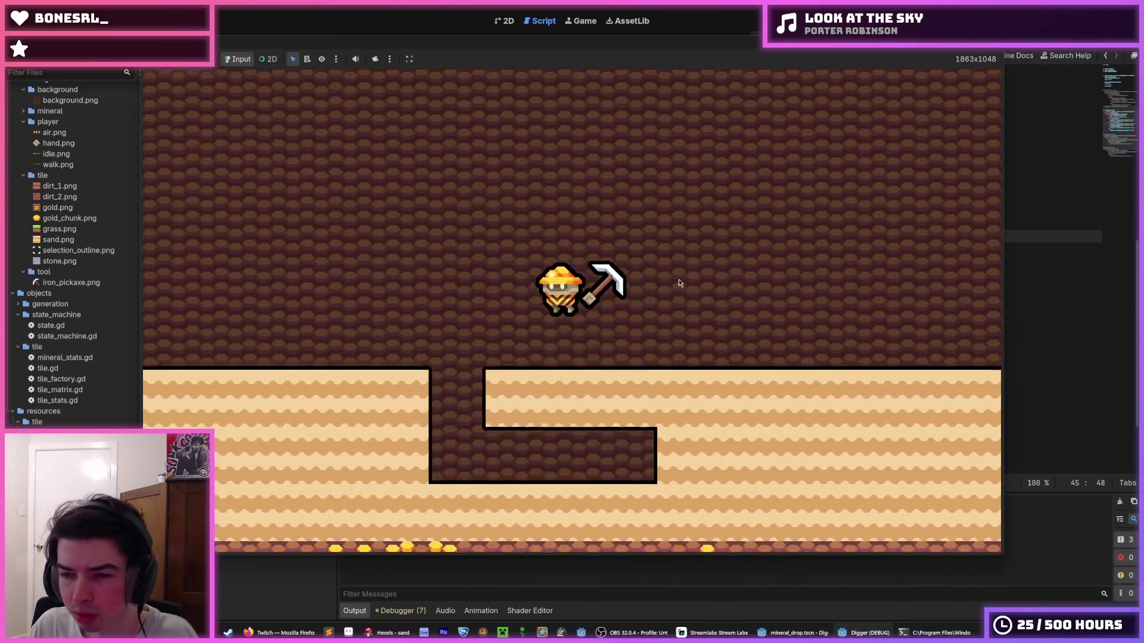
{"action": "key", "text": "s"}
{"action": "key", "text": "F8"}
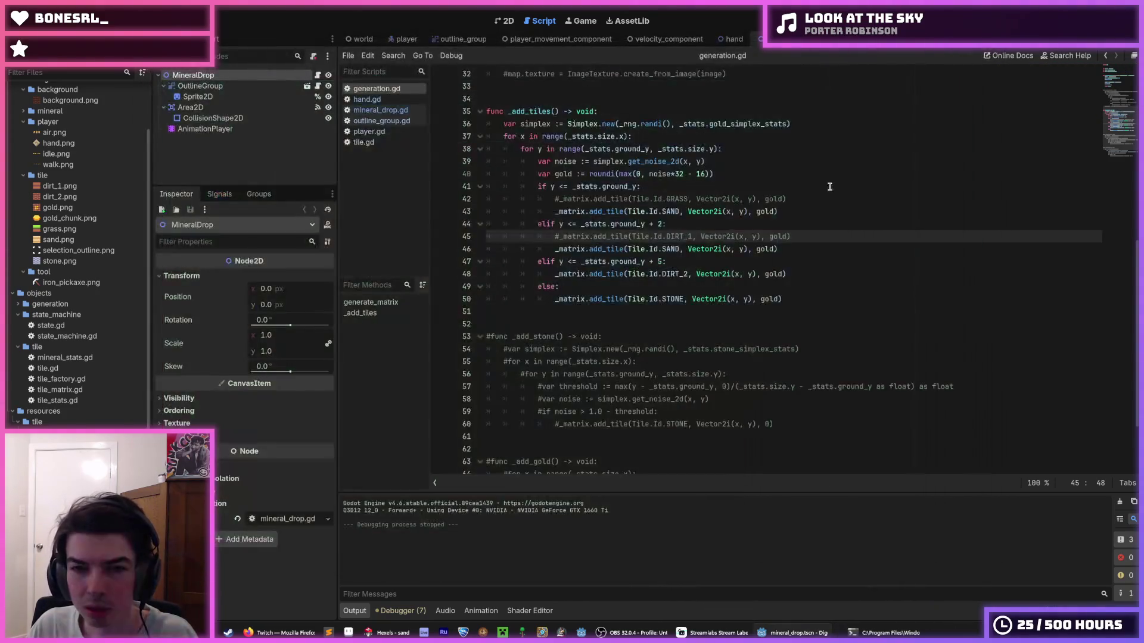
- Copy the SAND line into the DIRT_2 branch, comment out the DIRT_2 line, save, and rerun with F5
{"action": "key", "text": "ctrl+s"}
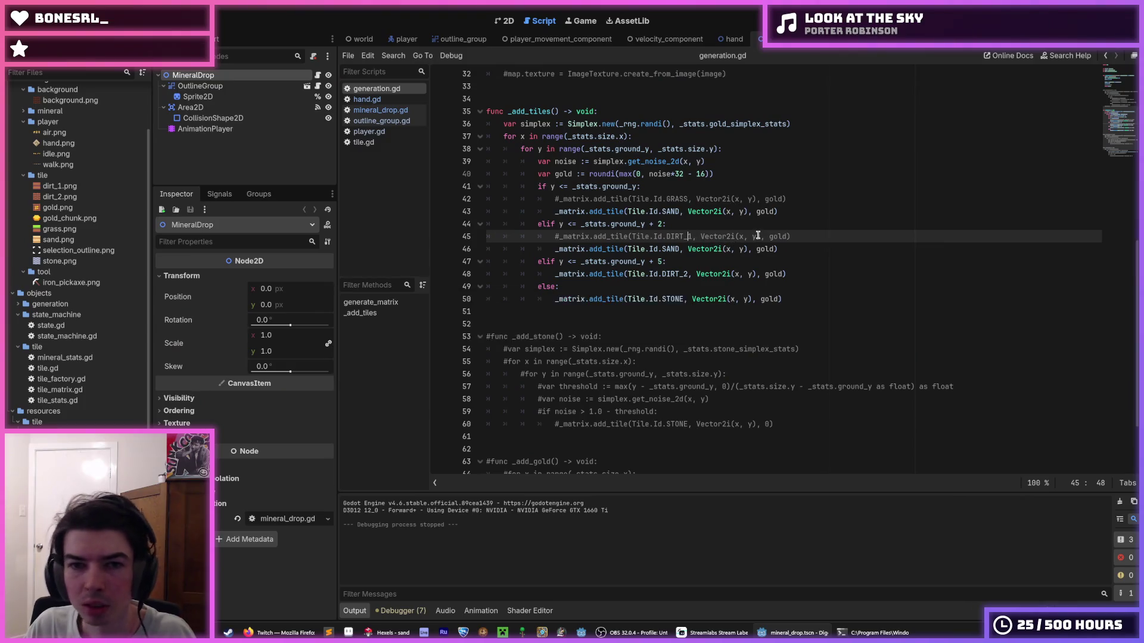
{"action": "left_click", "coordinate": [732, 249]}
{"action": "key", "text": "ctrl+shift+d"}
{"action": "key", "text": "alt+Down"}
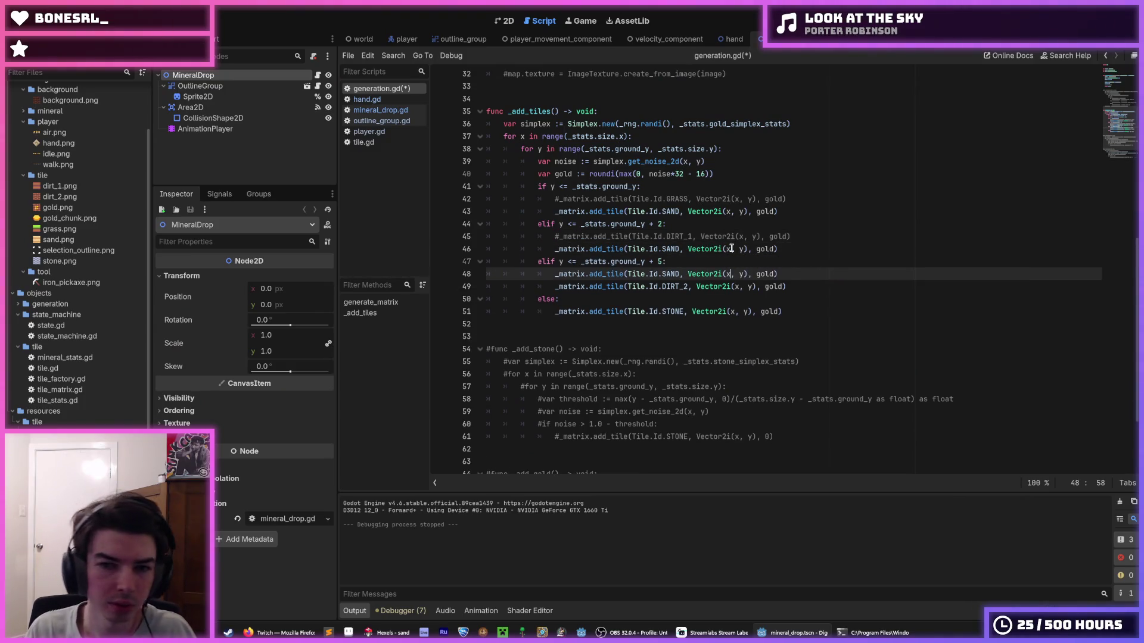
{"action": "key", "text": "Down"}
{"action": "key", "text": "ctrl+k"}
{"action": "key", "text": "ctrl+s"}
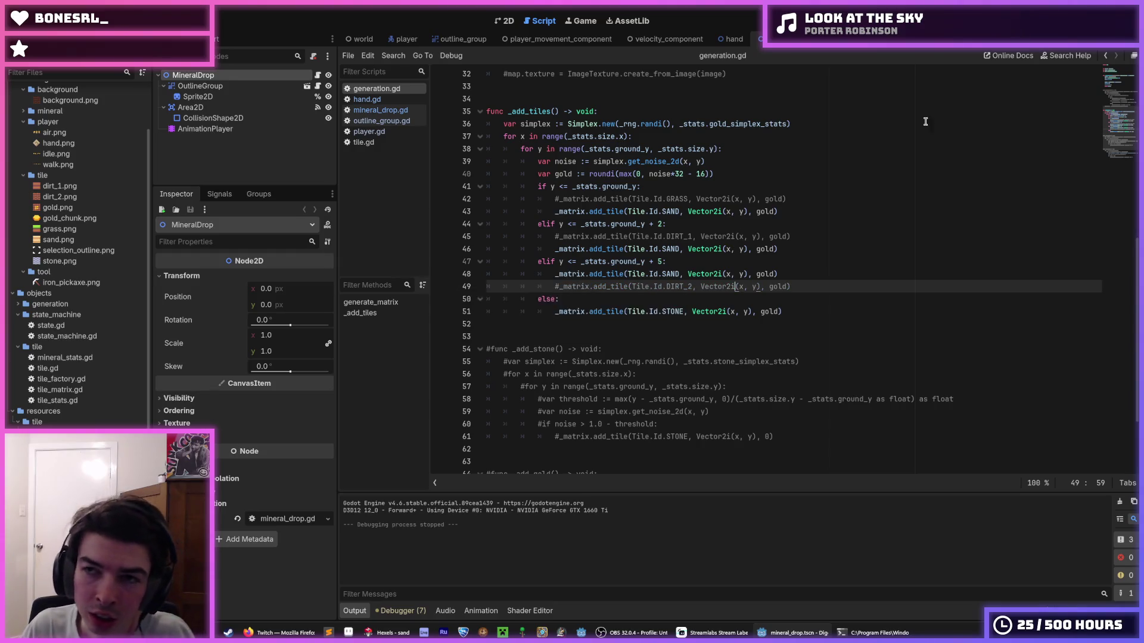
{"action": "key", "text": "F5"}
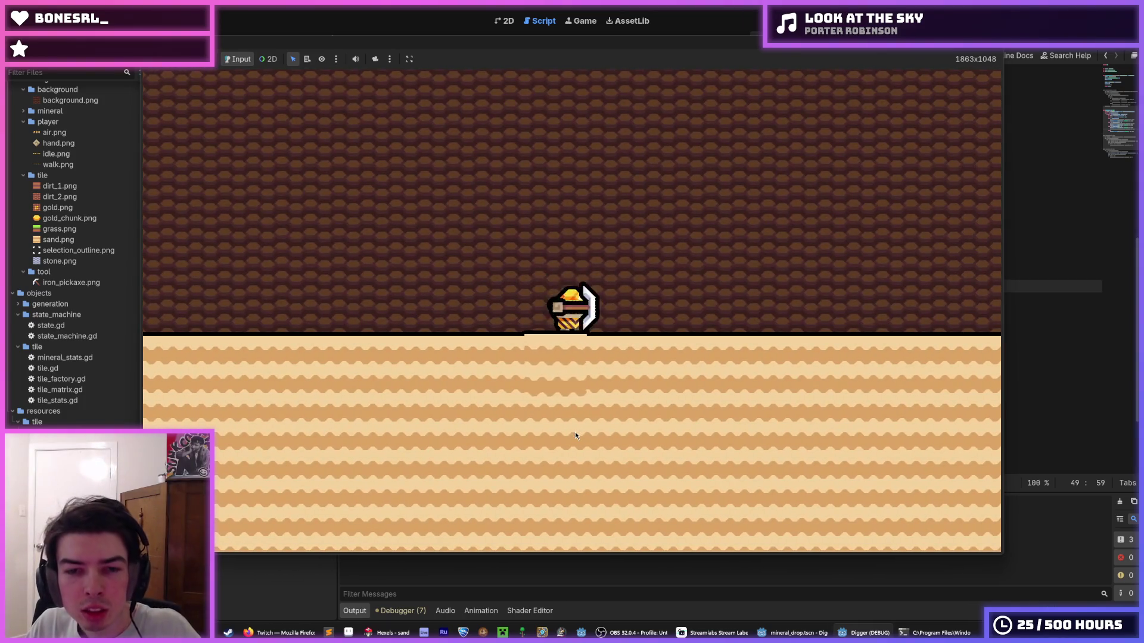
- Dig a shaft down through the sand until stone appears, plus a side tunnel to the right
{"action": "left_click", "coordinate": [574, 433]}
{"action": "left_click", "coordinate": [575, 436]}
{"action": "left_click", "coordinate": [575, 436]}
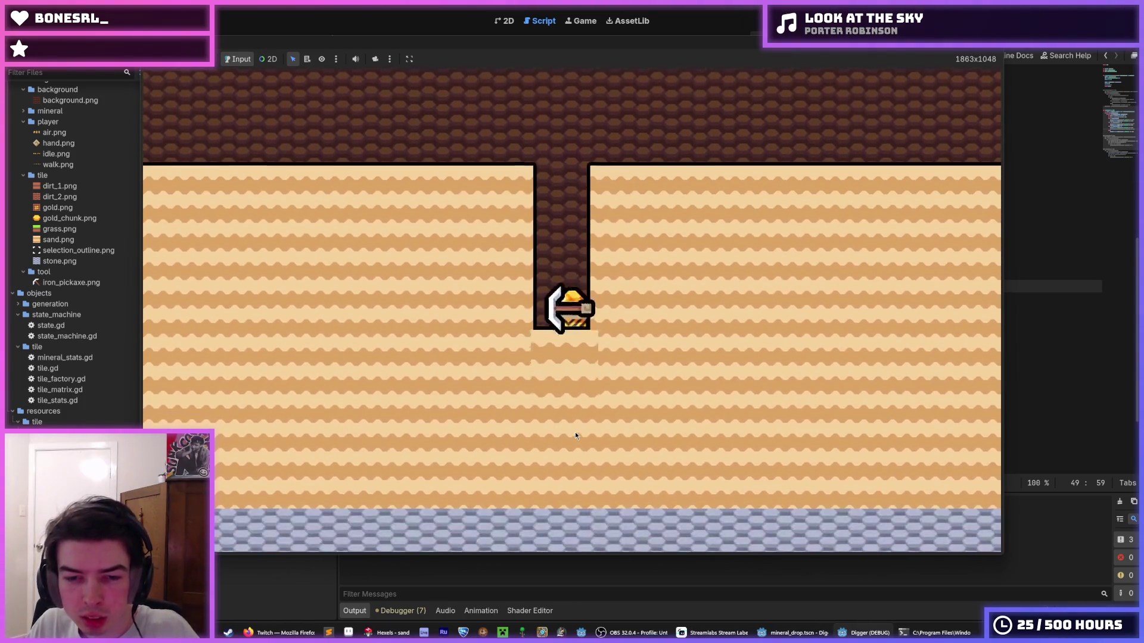
{"action": "left_click", "coordinate": [576, 435]}
{"action": "key", "text": "space"}
{"action": "left_click", "coordinate": [634, 310]}
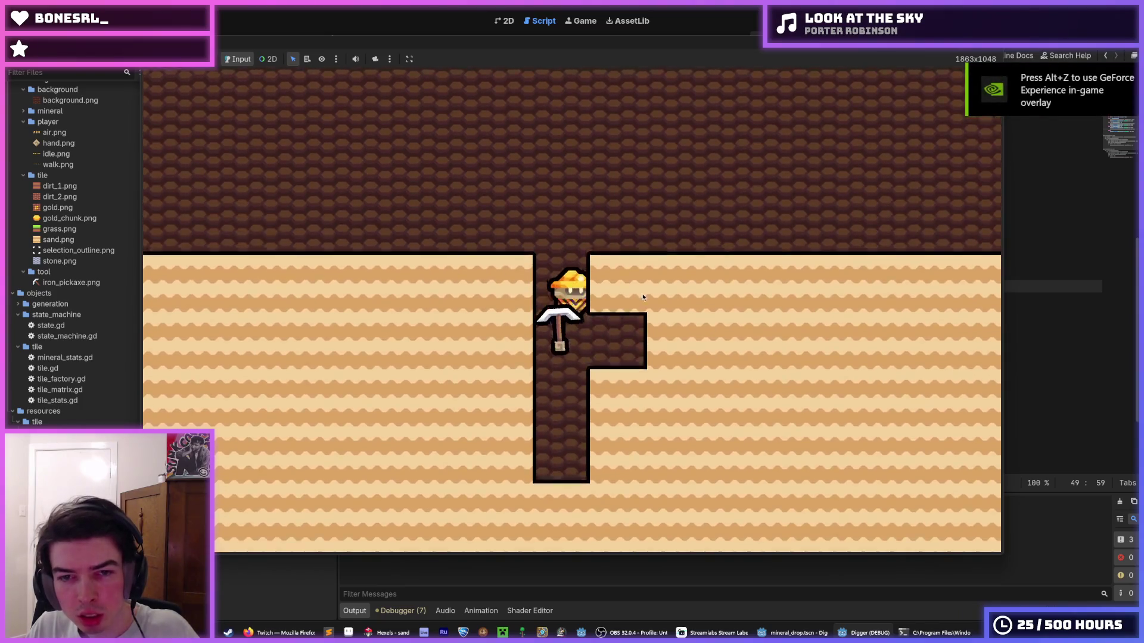
{"action": "key", "text": "space"}
- Walk the miner left and right across the sand surface, jumping along the way
{"action": "key", "text": "d"}
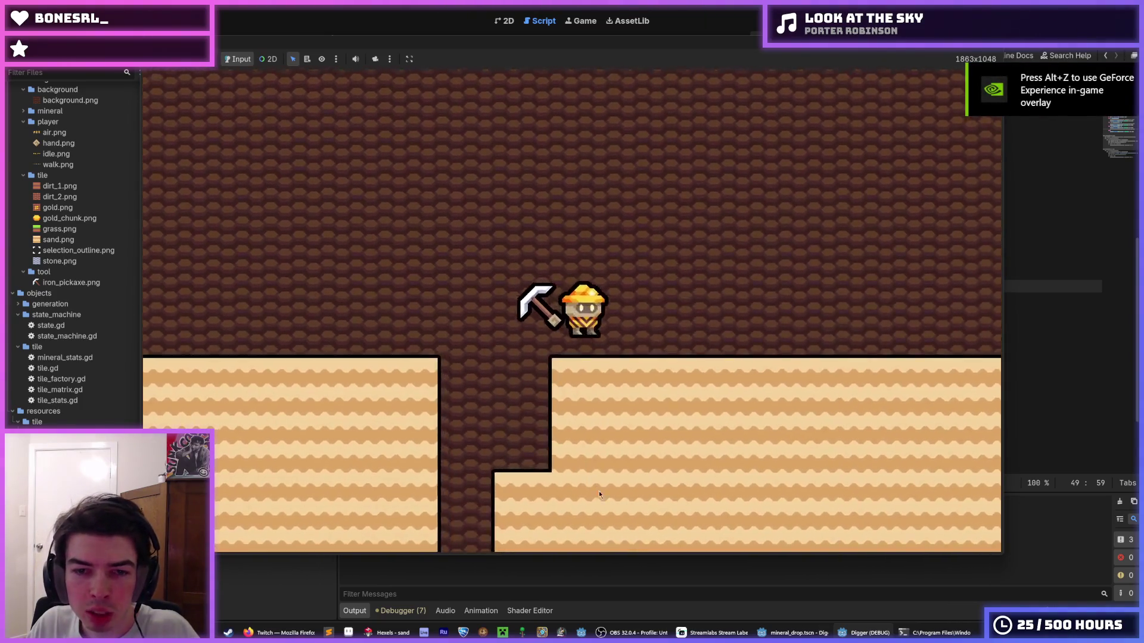
{"action": "key", "text": "a"}
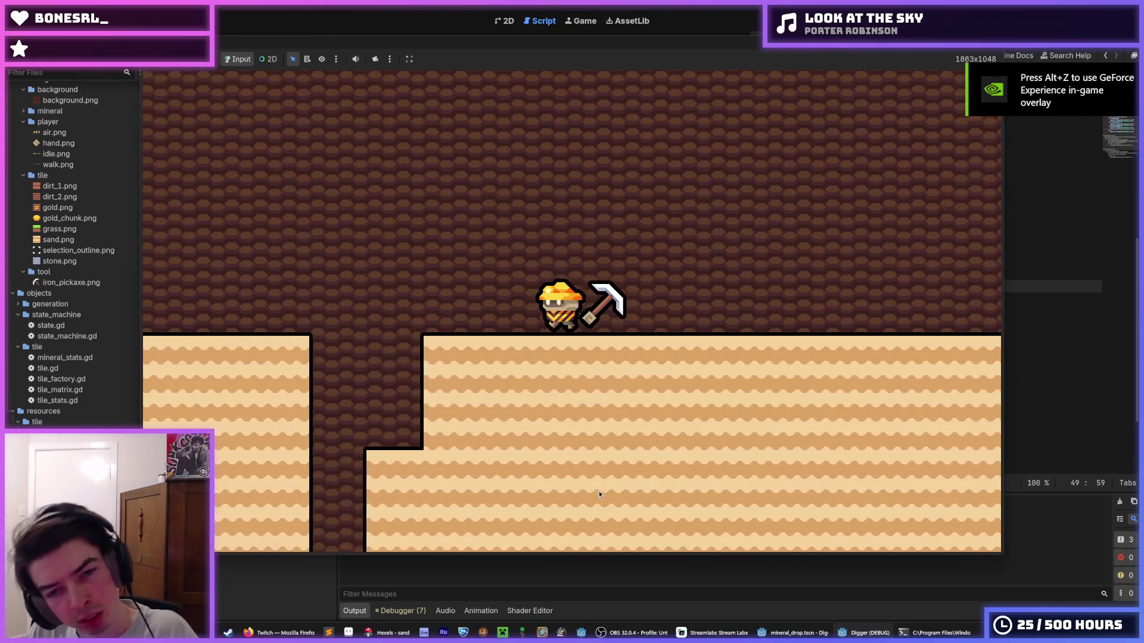
{"action": "key", "text": "space"}
{"action": "key", "text": "a"}
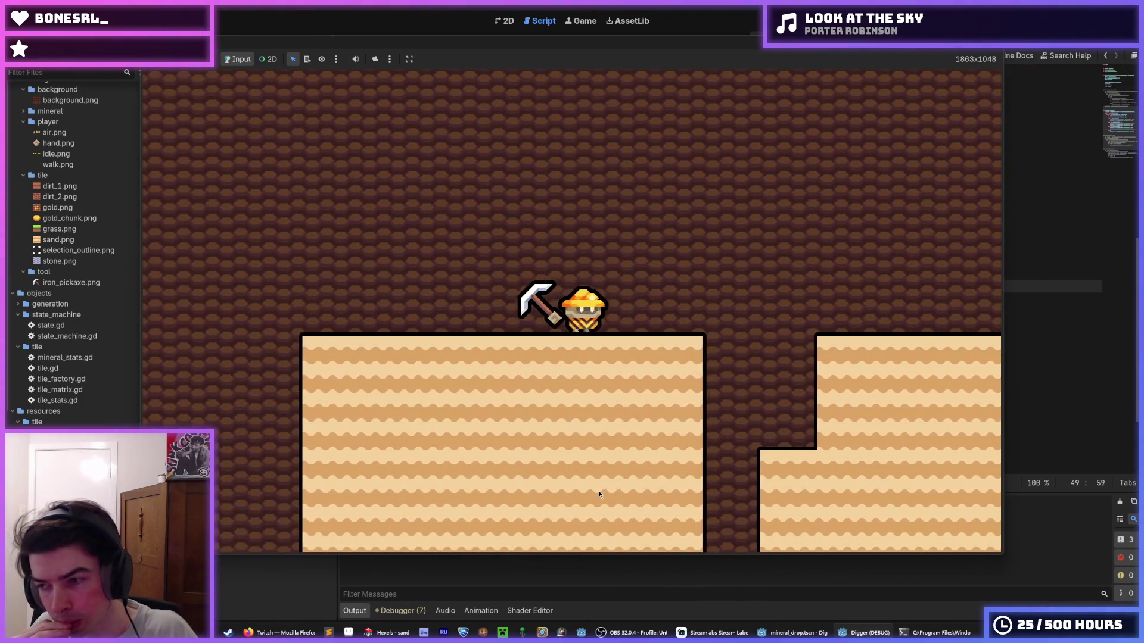
{"action": "key", "text": "d"}
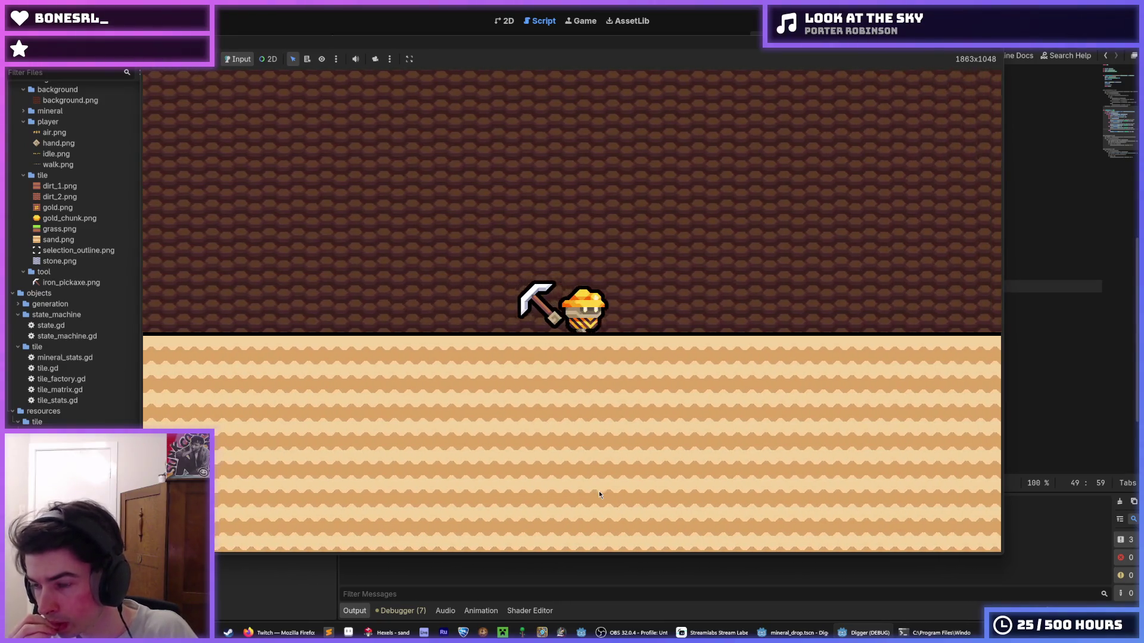
{"action": "key", "text": "d"}
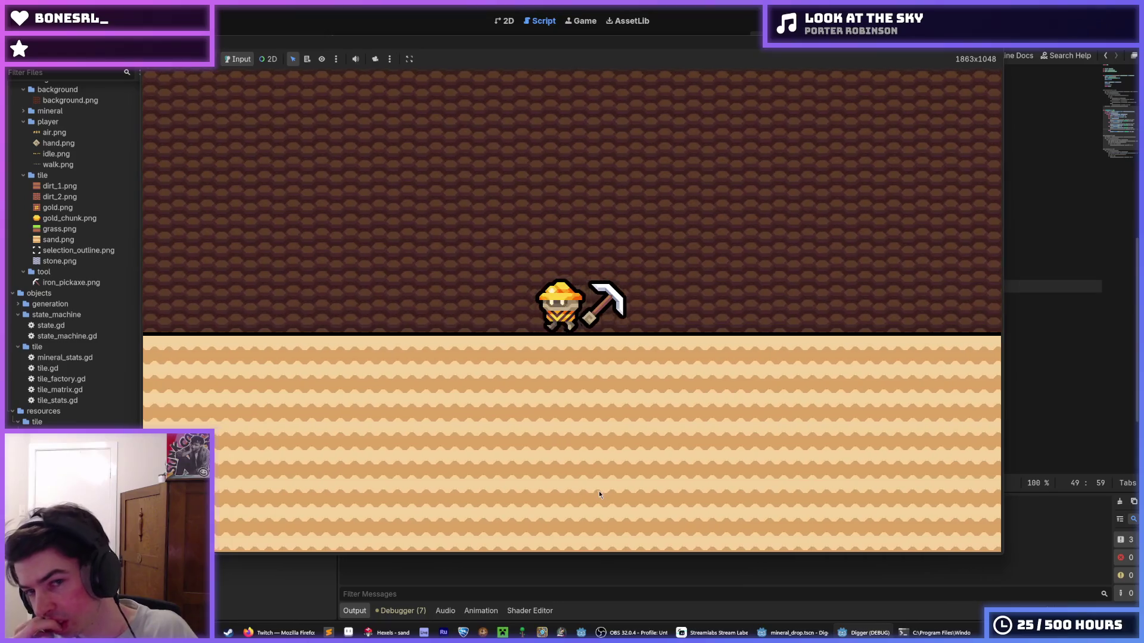
- Dig two more shafts down through the sand, stop the game with F8, and switch to Hexels
{"action": "key", "text": "s"}
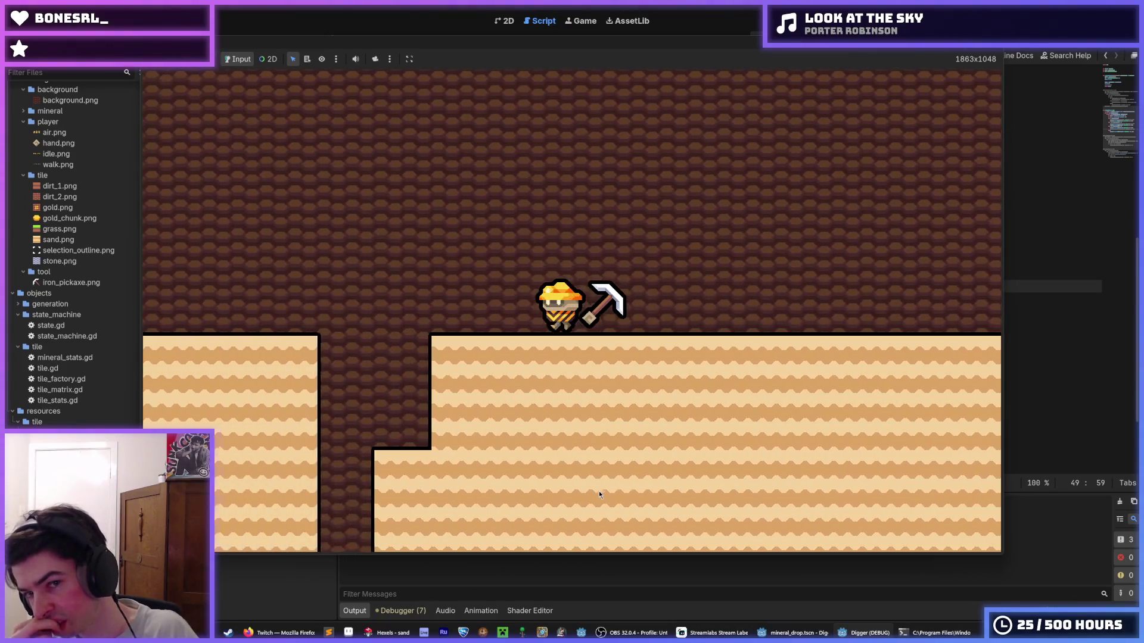
{"action": "key", "text": "a"}
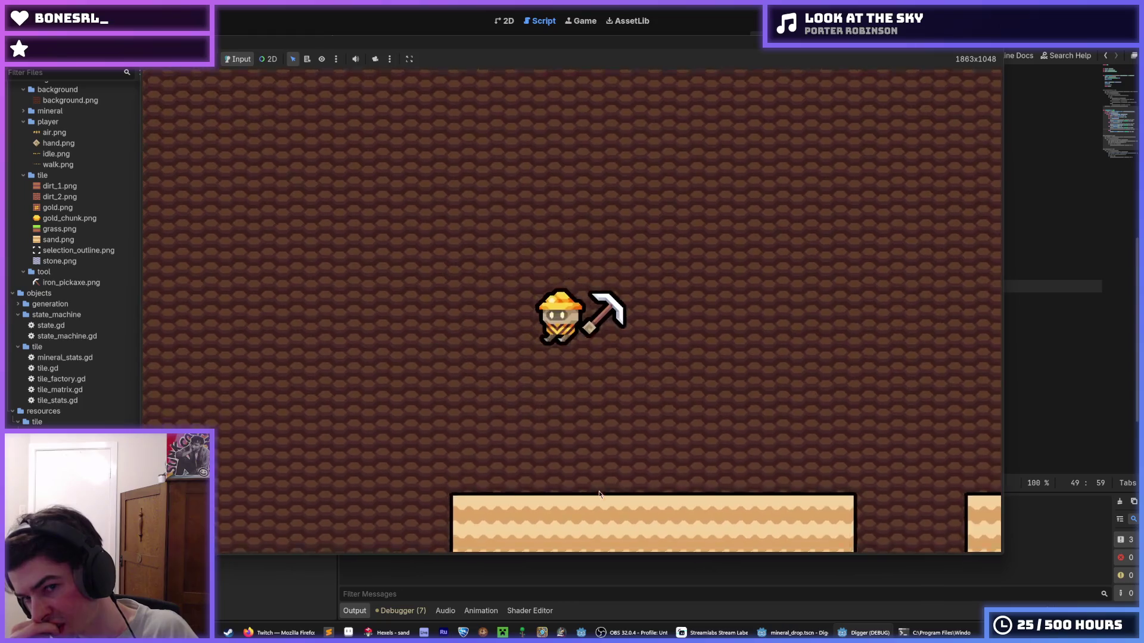
{"action": "key", "text": "a"}
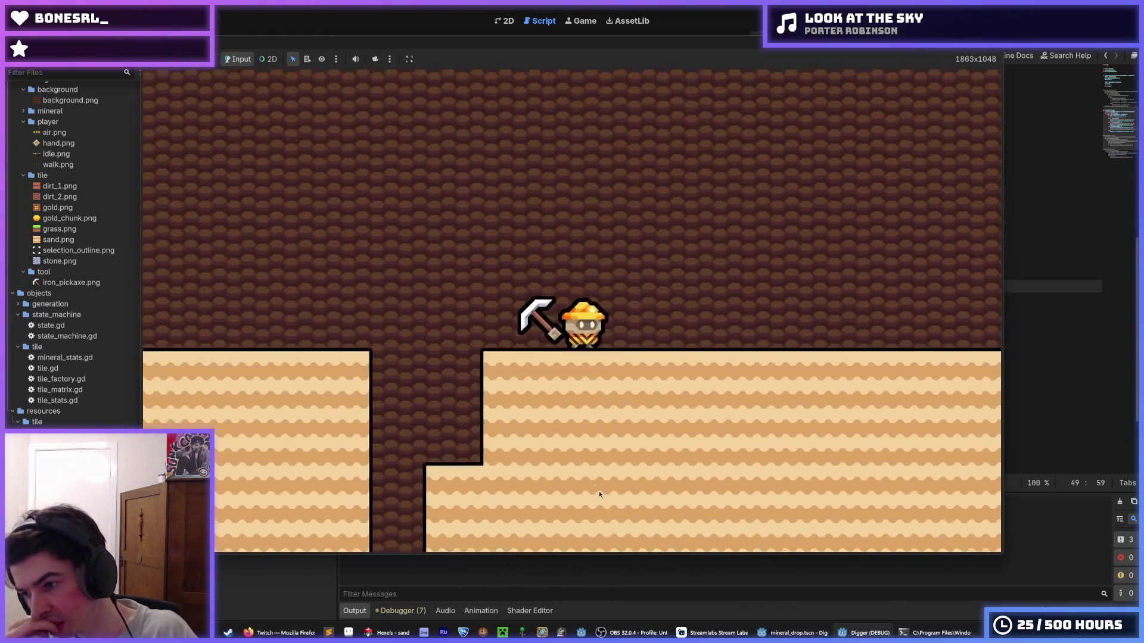
{"action": "key", "text": "d"}
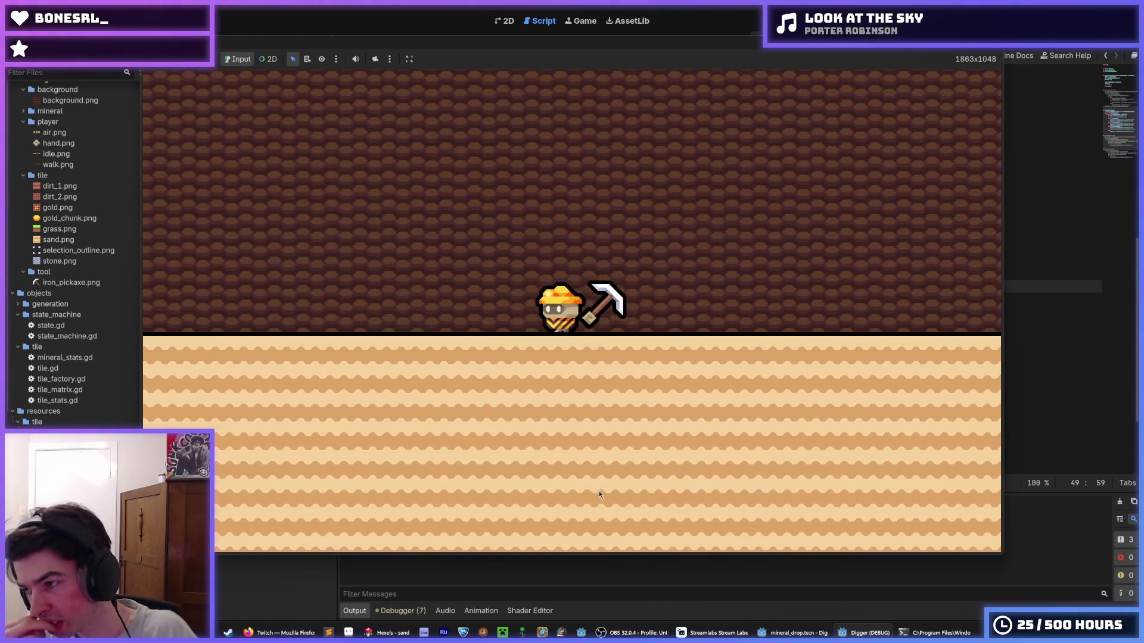
{"action": "key", "text": "s"}
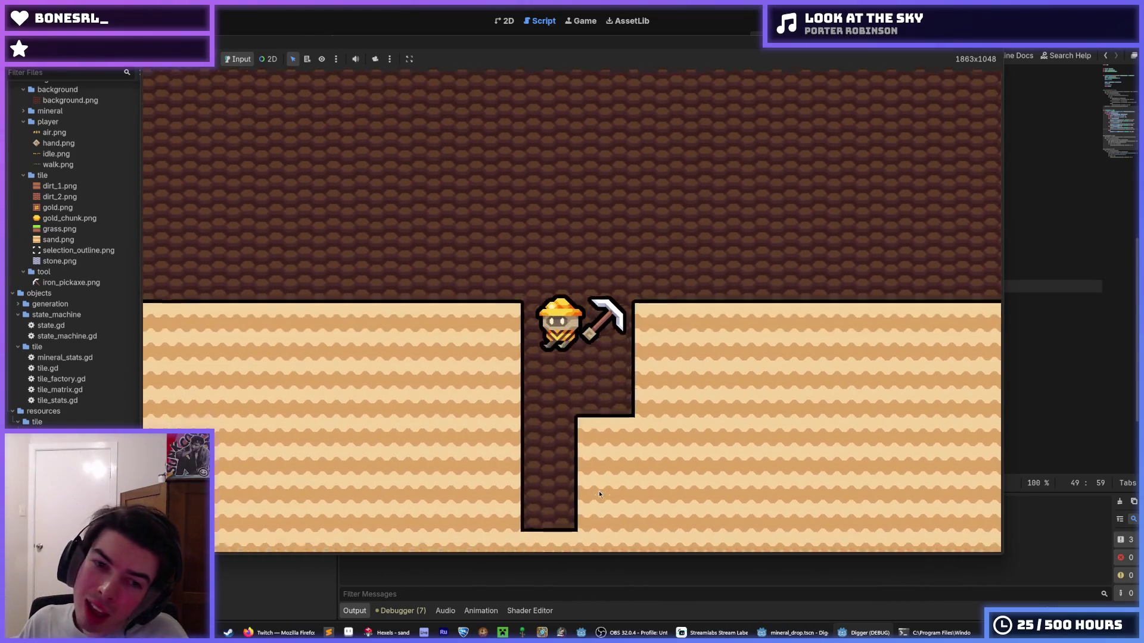
{"action": "key", "text": "space"}
{"action": "key", "text": "space"}
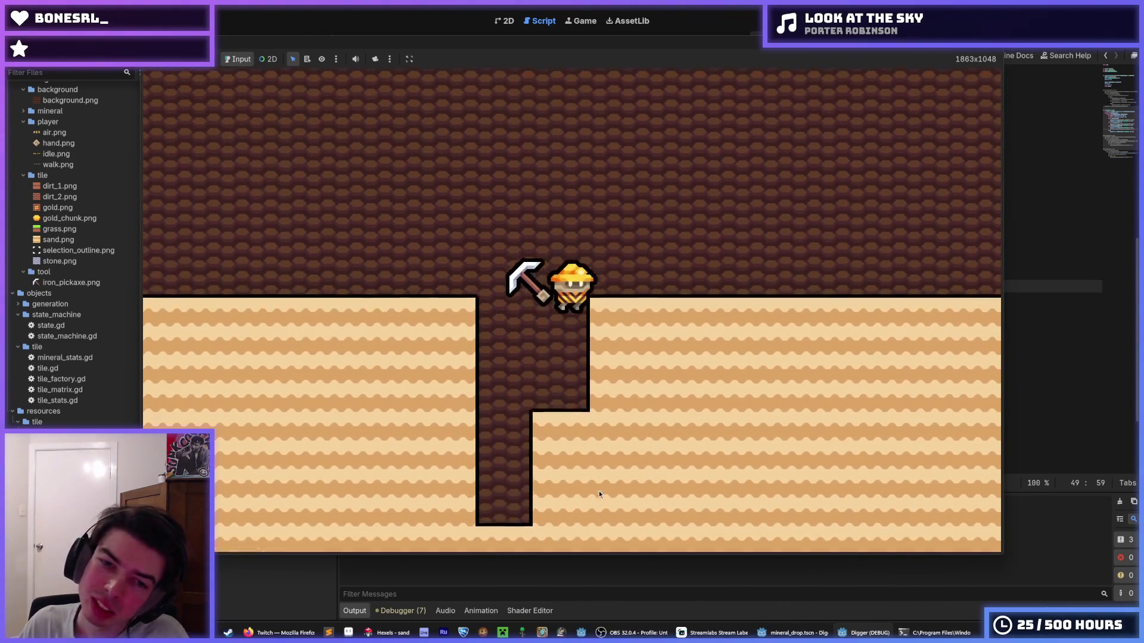
{"action": "key", "text": "d"}
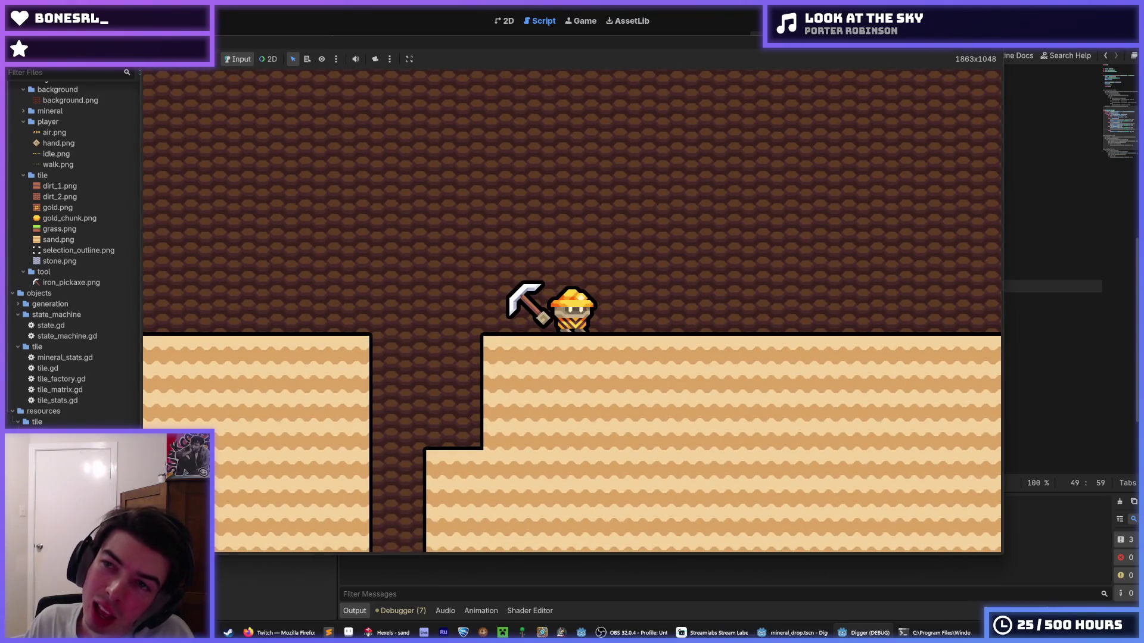
{"action": "key", "text": "F8"}
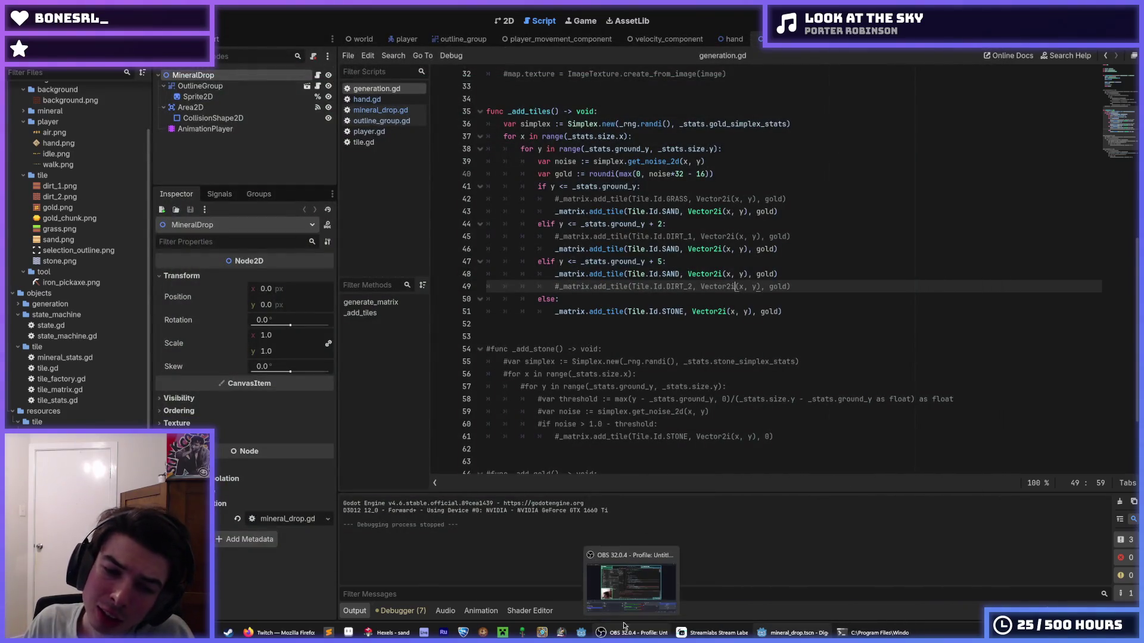
{"action": "left_click", "coordinate": [387, 633]}
- Paint a dark brown zigzag stroke across the sand tile with the brush
{"action": "scroll", "scroll_direction": "up", "scroll_amount": 3}
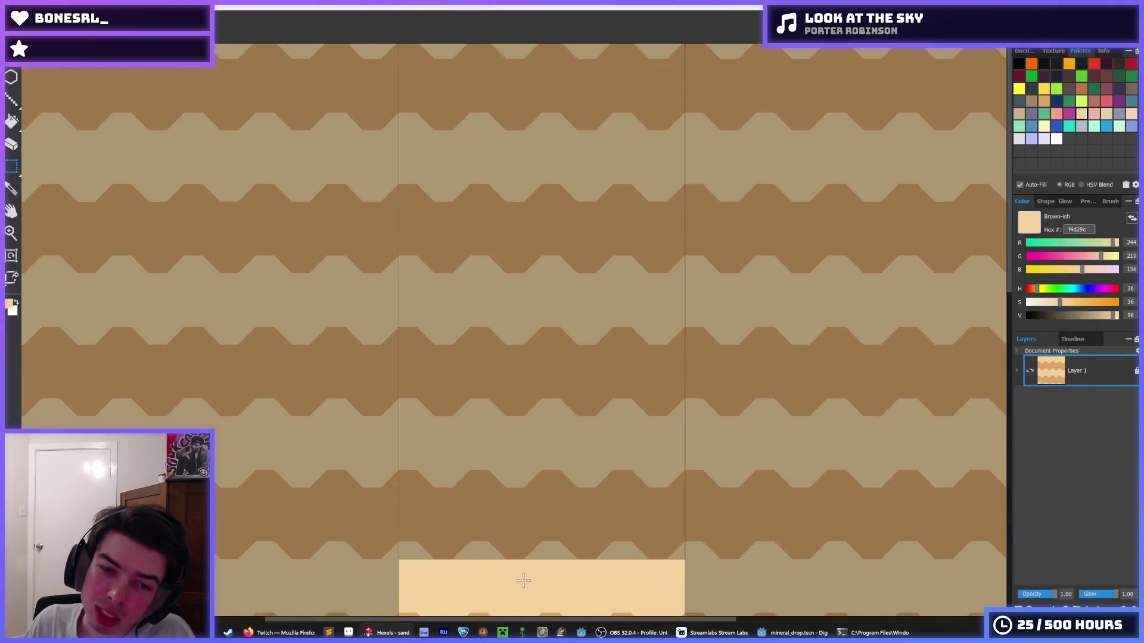
{"action": "left_click", "coordinate": [1031, 101]}
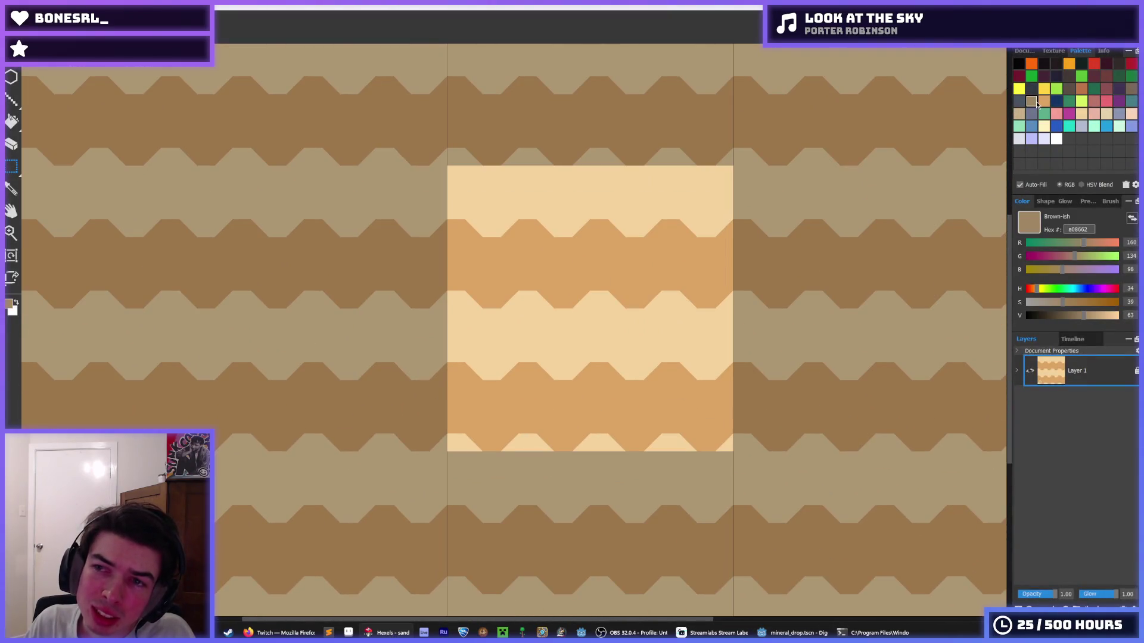
{"action": "key", "text": "b"}
{"action": "left_click_drag", "start_coordinate": [510, 239], "coordinate": [582, 246]}
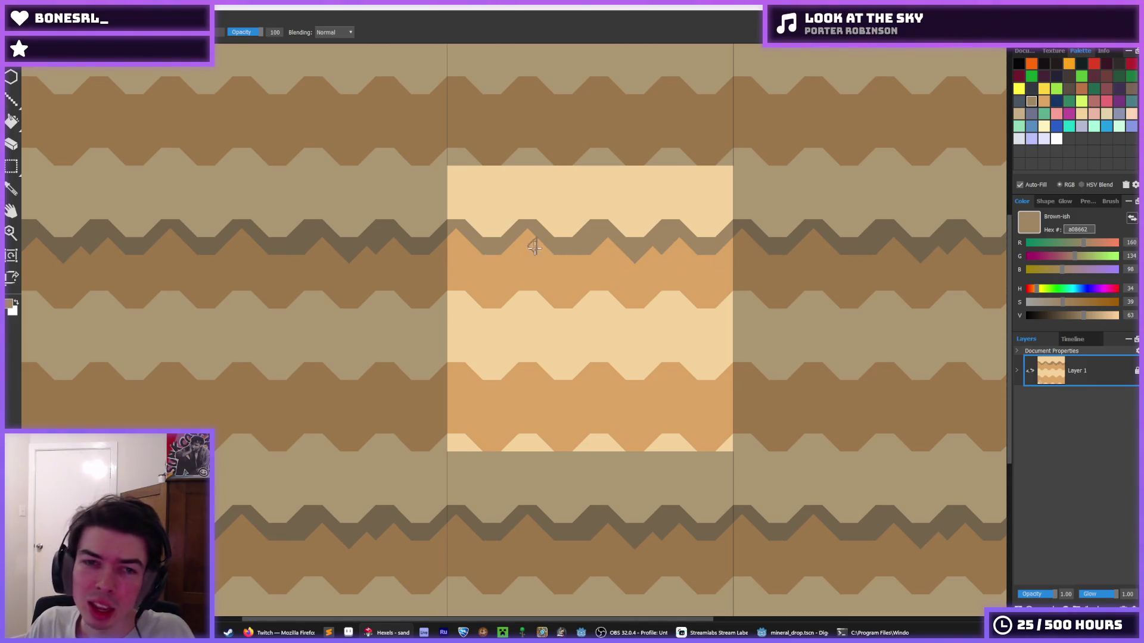
- Sample the orange and dark brown colours from the tile, then select the strip containing the zigzag
{"action": "left_click", "coordinate": [572, 253]}
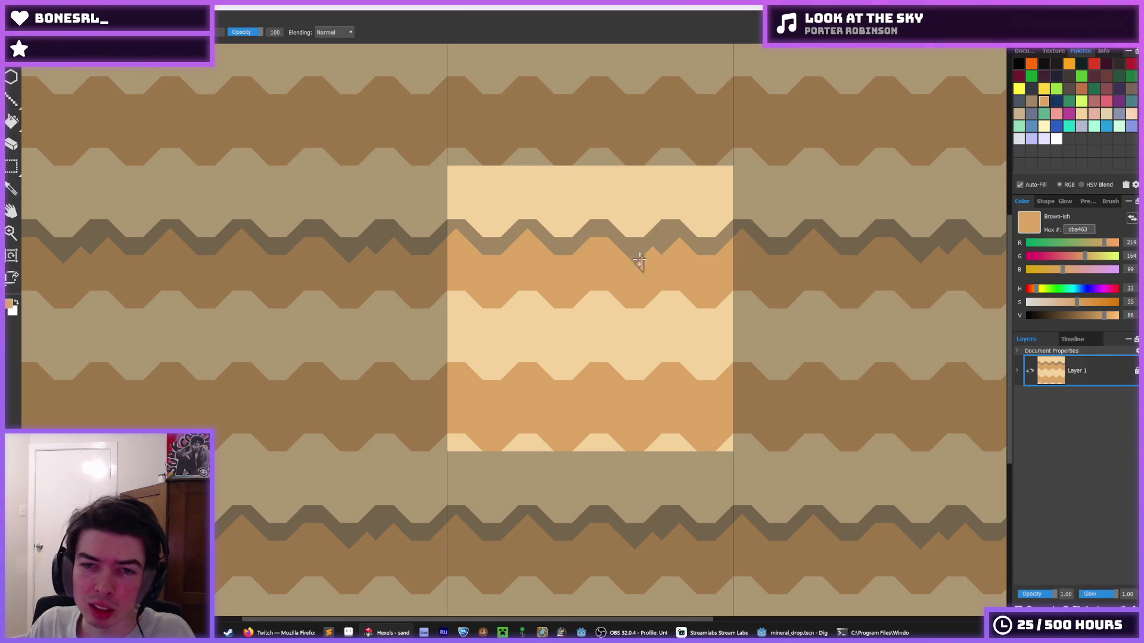
{"action": "key", "text": "alt"}
{"action": "scroll", "scroll_direction": "down", "scroll_amount": 3}
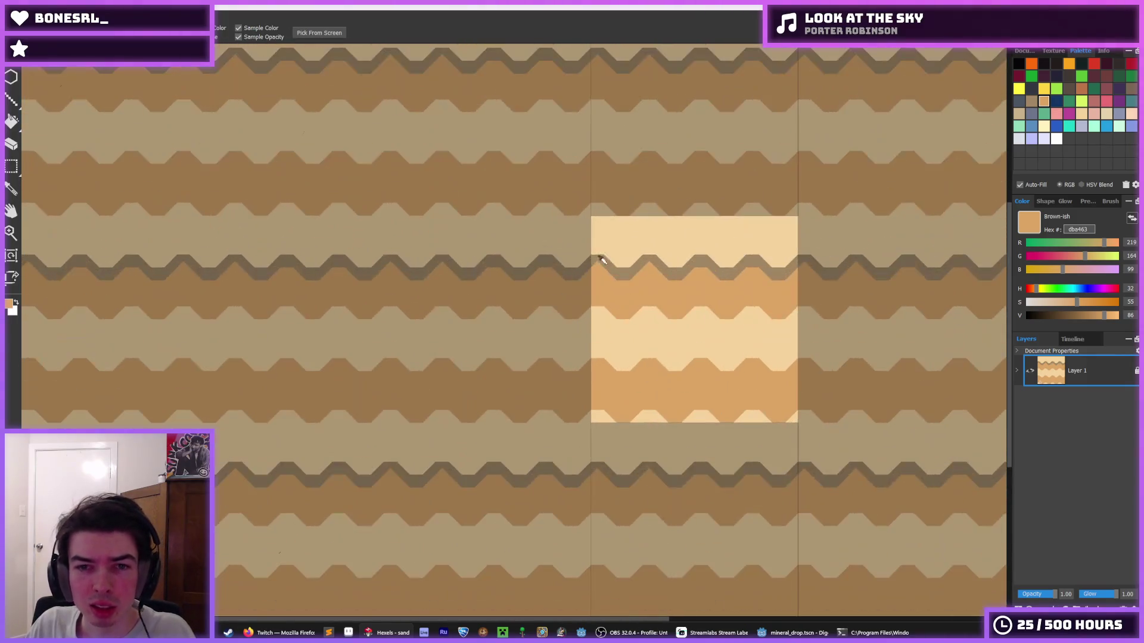
{"action": "left_click", "coordinate": [602, 261]}
{"action": "scroll", "scroll_direction": "down", "scroll_amount": 3}
{"action": "scroll", "scroll_direction": "down", "scroll_amount": 3}
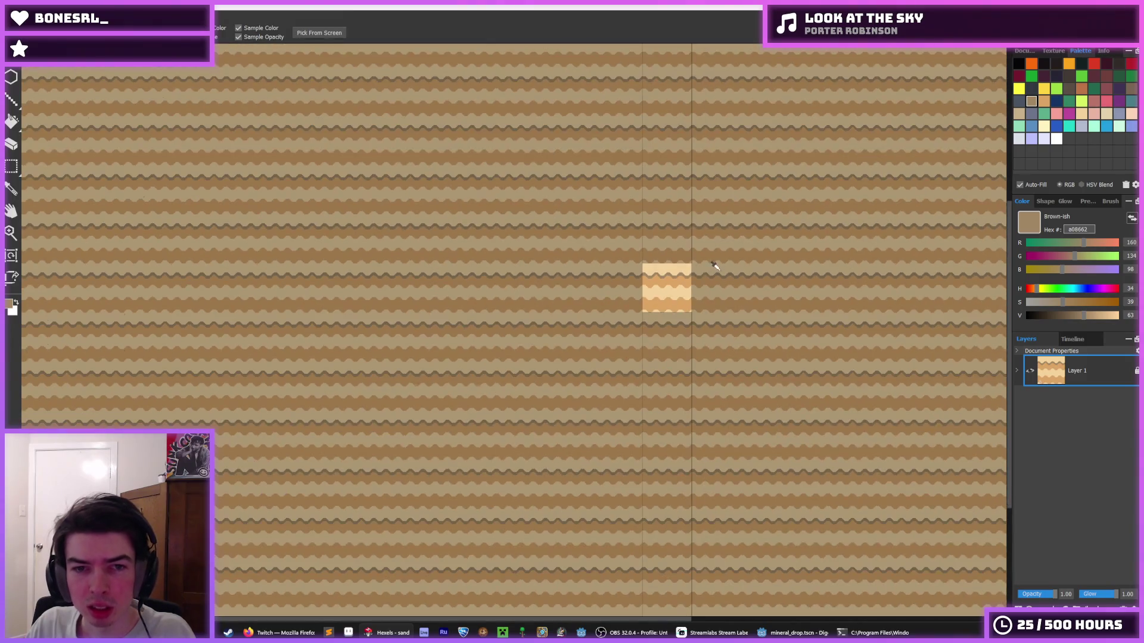
{"action": "scroll", "scroll_direction": "up", "scroll_amount": 3}
{"action": "scroll", "scroll_direction": "up", "scroll_amount": 3}
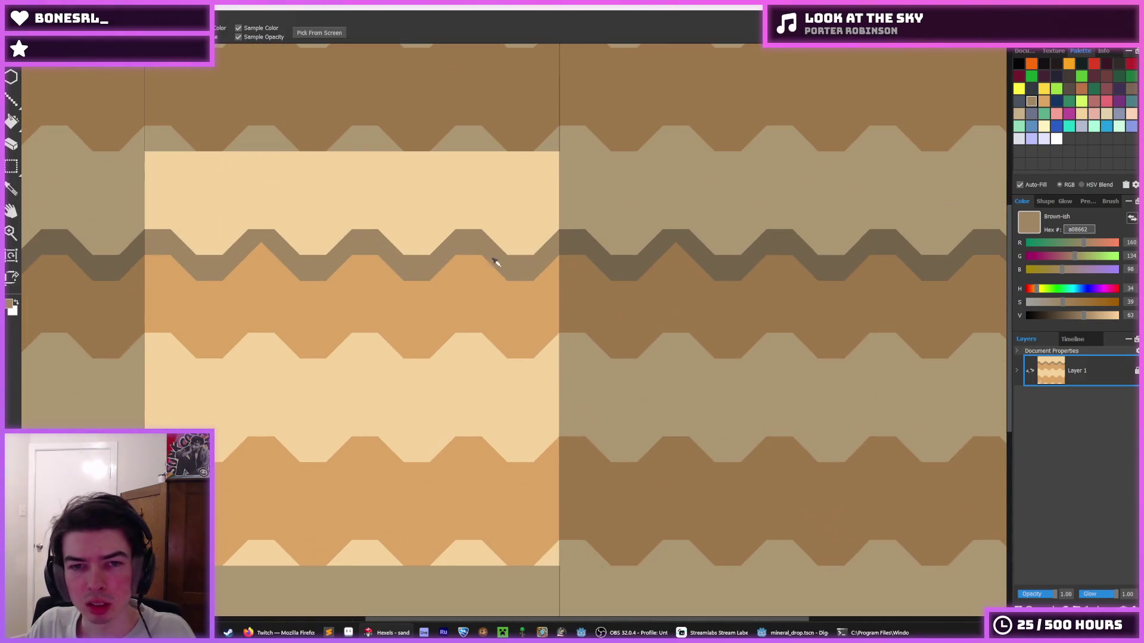
{"action": "left_click_drag", "start_coordinate": [136, 205], "coordinate": [579, 284]}
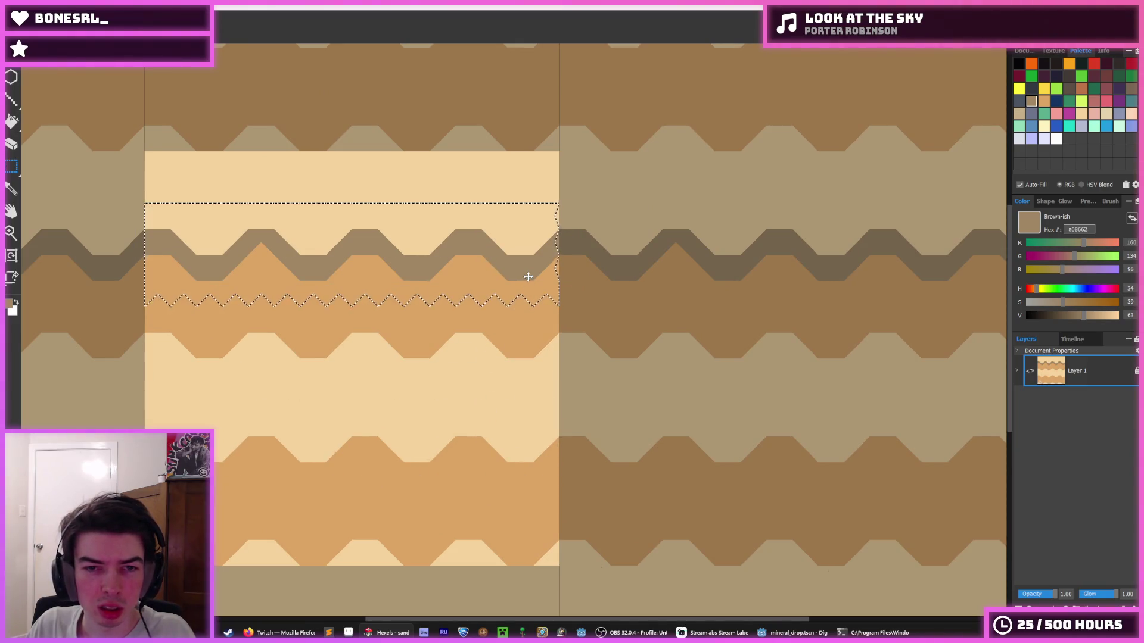
- Drag the selected zigzag strip down to the second orange band's edge, commit it, and zoom out to check
{"action": "left_click_drag", "start_coordinate": [509, 262], "coordinate": [505, 439]}
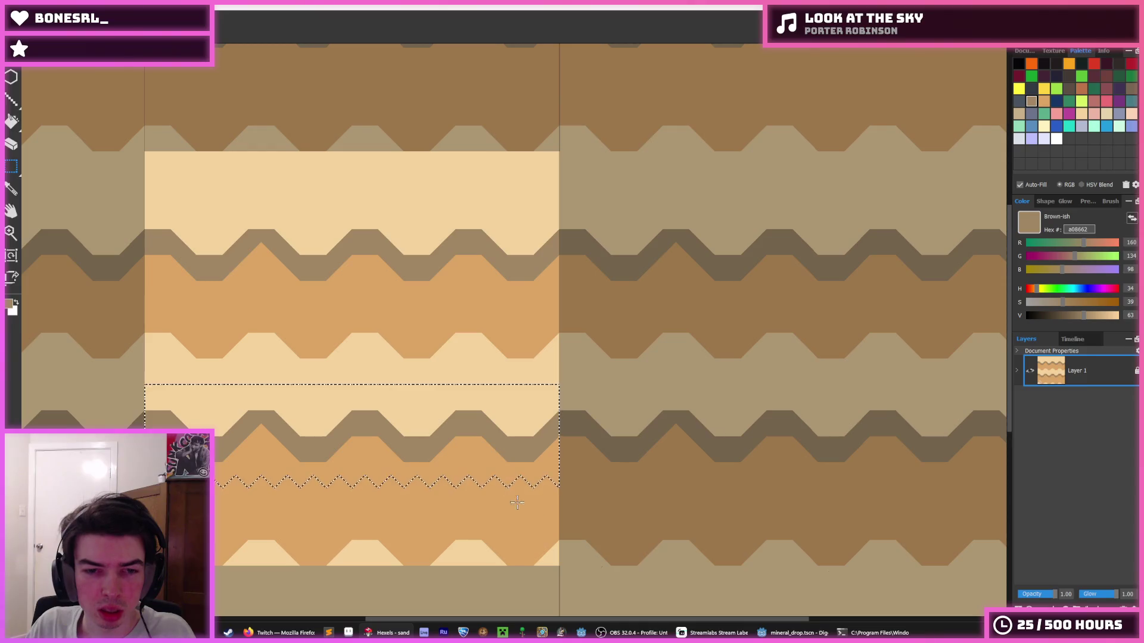
{"action": "key", "text": "ctrl+d"}
{"action": "scroll", "scroll_direction": "down", "scroll_amount": 3}
{"action": "scroll", "scroll_direction": "down", "scroll_amount": 3}
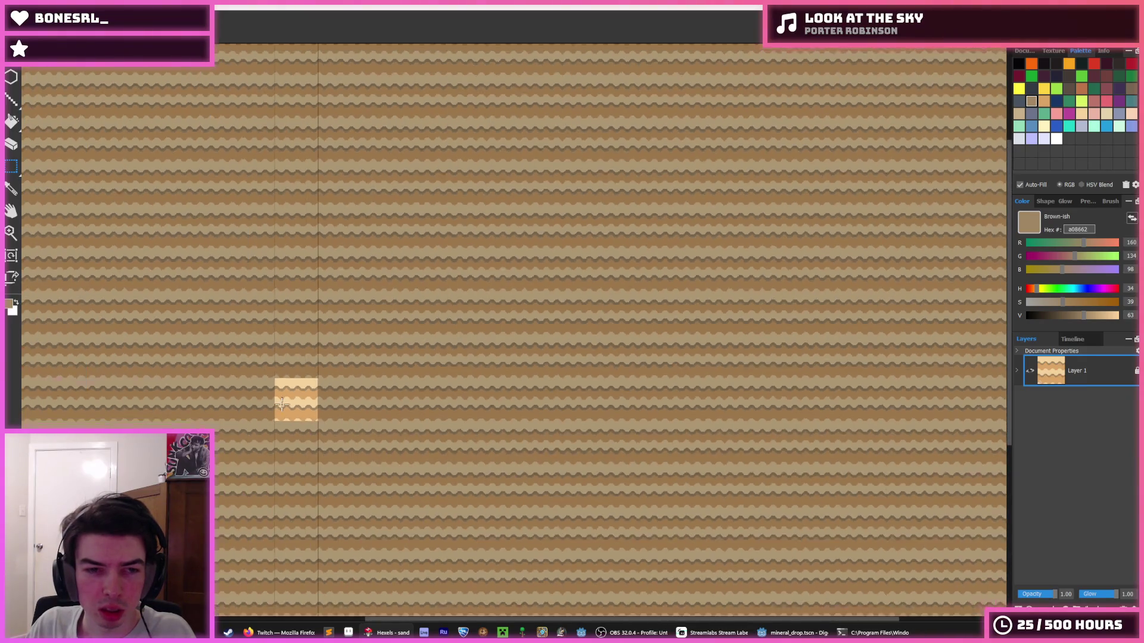
{"action": "scroll", "scroll_direction": "down", "scroll_amount": 3}
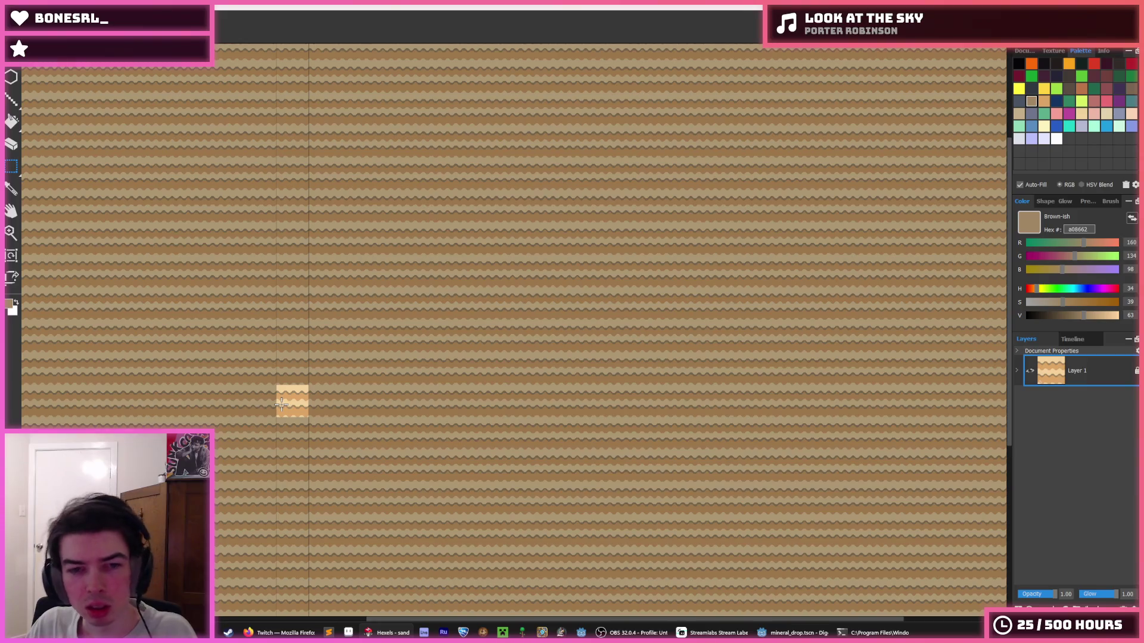
{"action": "scroll", "scroll_direction": "up", "scroll_amount": 3}
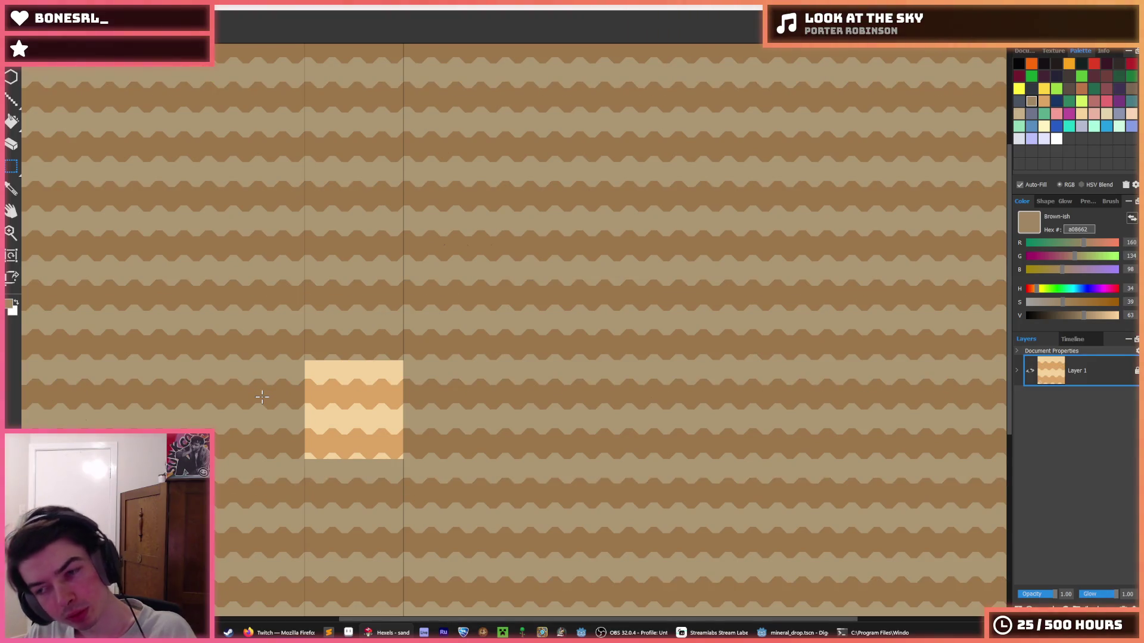
{"action": "scroll", "scroll_direction": "down", "scroll_amount": 3}
{"action": "scroll", "scroll_direction": "up", "scroll_amount": 3}
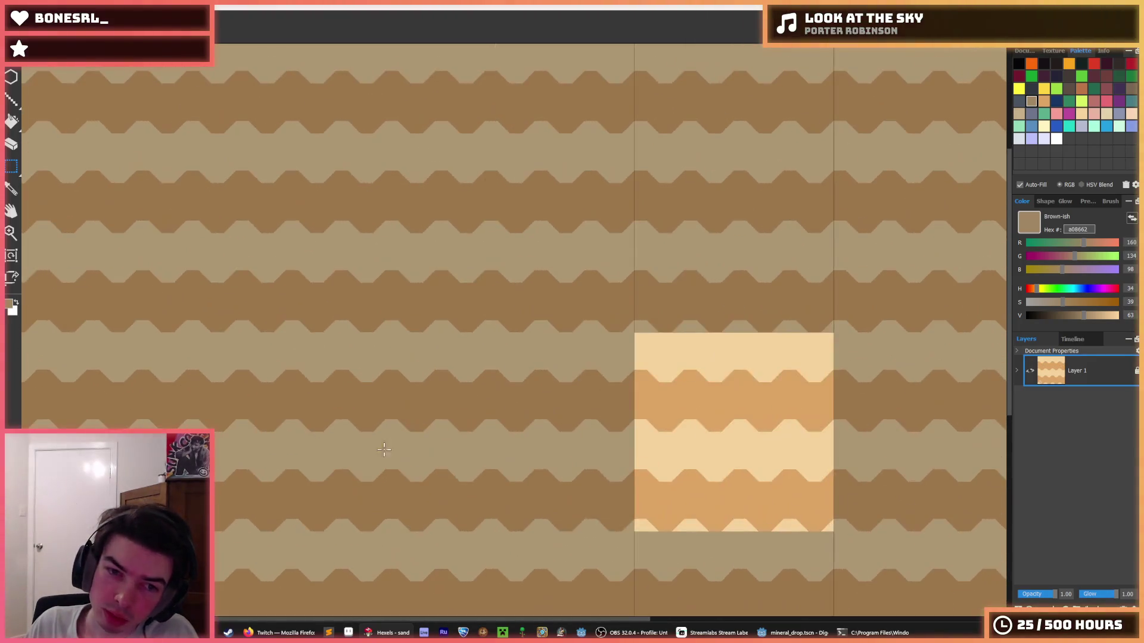
{"action": "scroll", "scroll_direction": "down", "scroll_amount": 3}
{"action": "scroll", "scroll_direction": "up", "scroll_amount": 3}
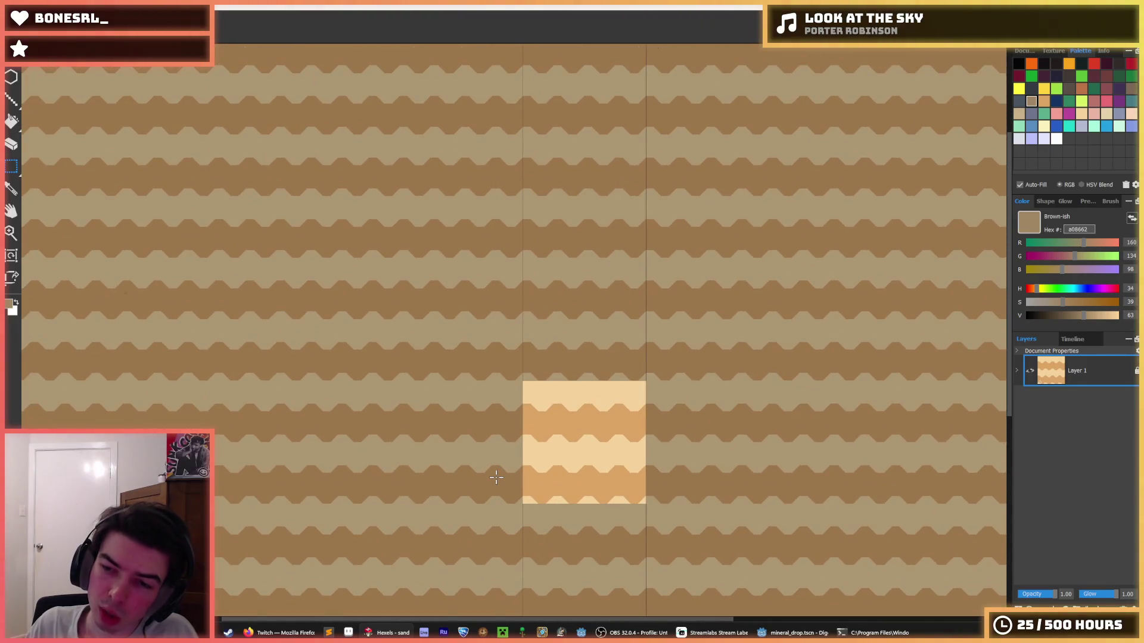
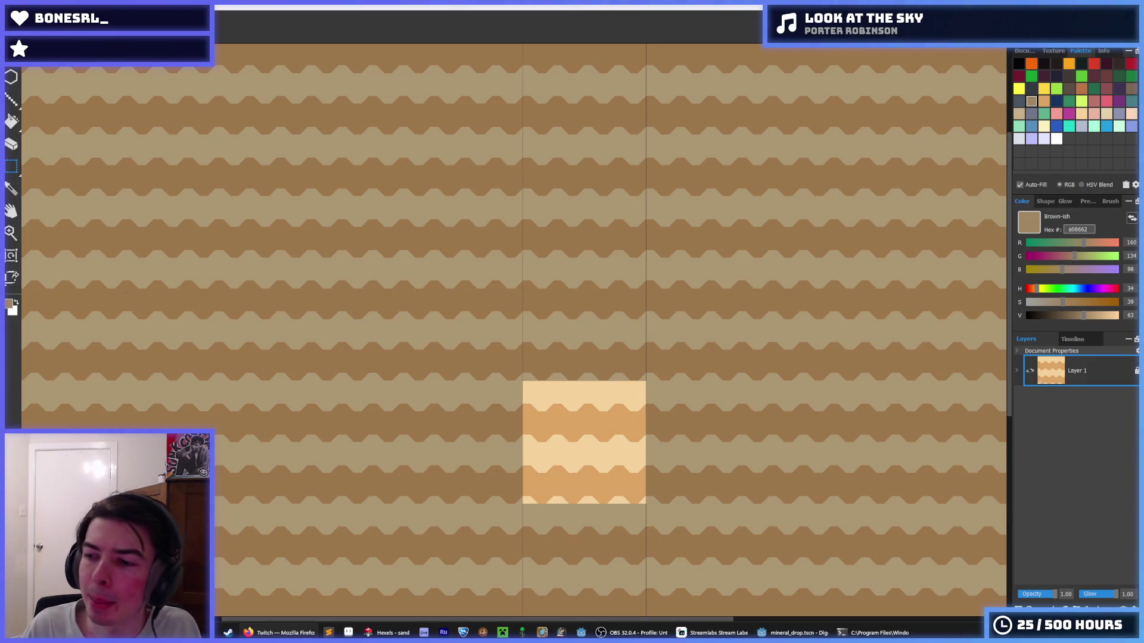
- In Hexels, paint a light-colour test stroke over the old tile's orange band
{"action": "left_click", "coordinate": [238, 11]}
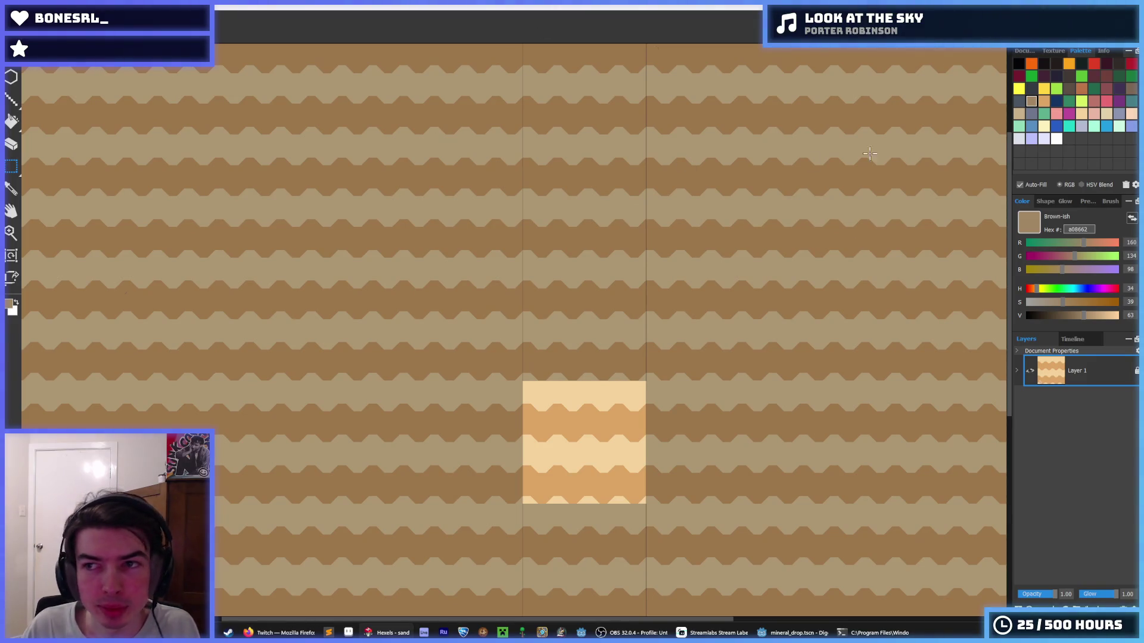
{"action": "left_click", "coordinate": [1044, 102]}
{"action": "scroll", "scroll_direction": "up", "scroll_amount": 3}
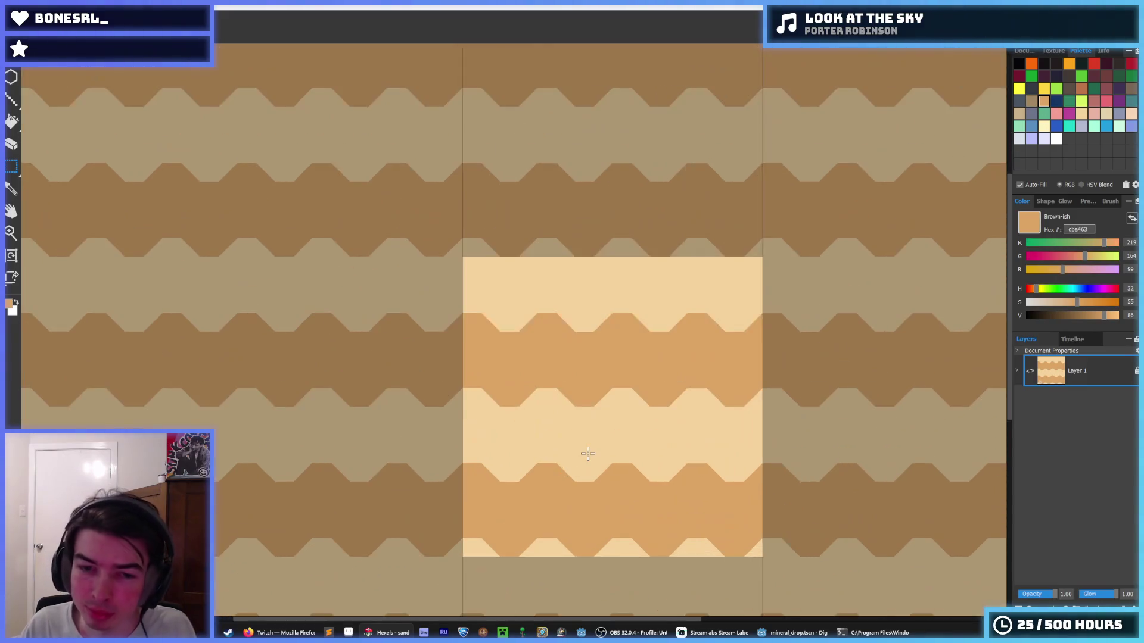
{"action": "left_click", "coordinate": [505, 395]}
{"action": "left_click_drag", "start_coordinate": [567, 359], "coordinate": [995, 292]}
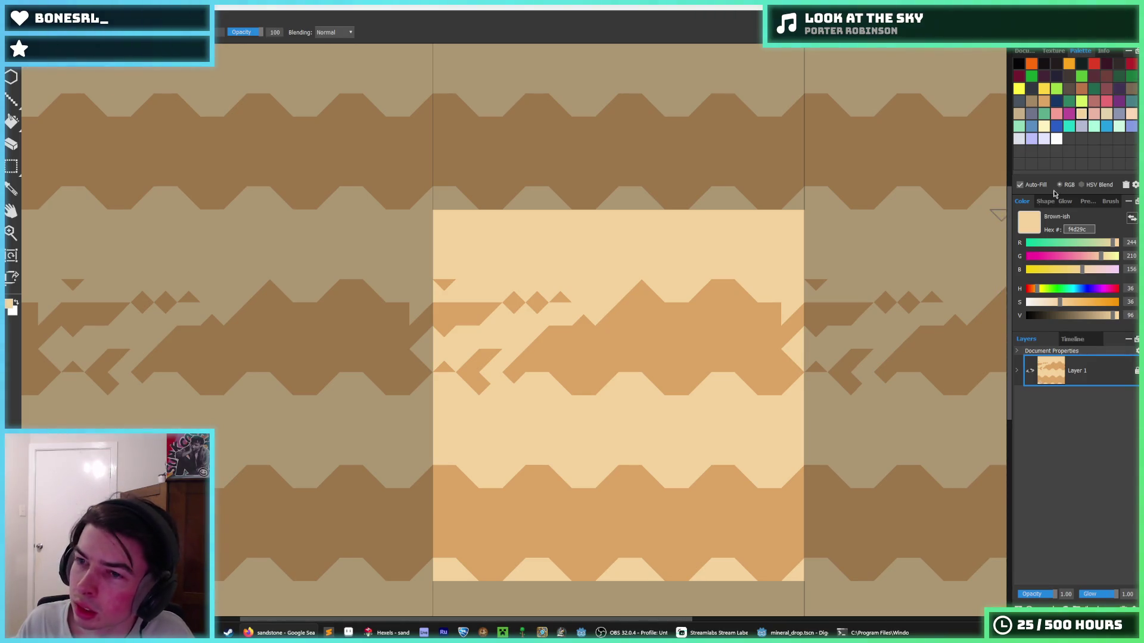
- Paint a row of brown triangles, then select all and delete everything on the layer
{"action": "left_click", "coordinate": [1032, 105]}
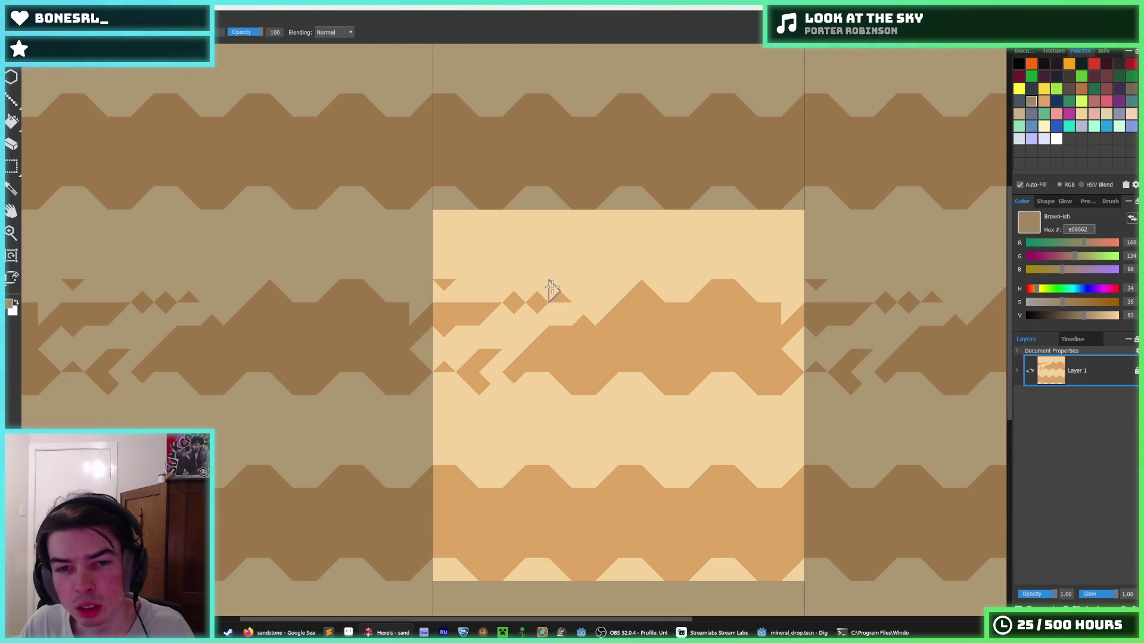
{"action": "left_click_drag", "start_coordinate": [473, 268], "coordinate": [599, 268]}
{"action": "key", "text": "ctrl+a"}
{"action": "key", "text": "Delete"}
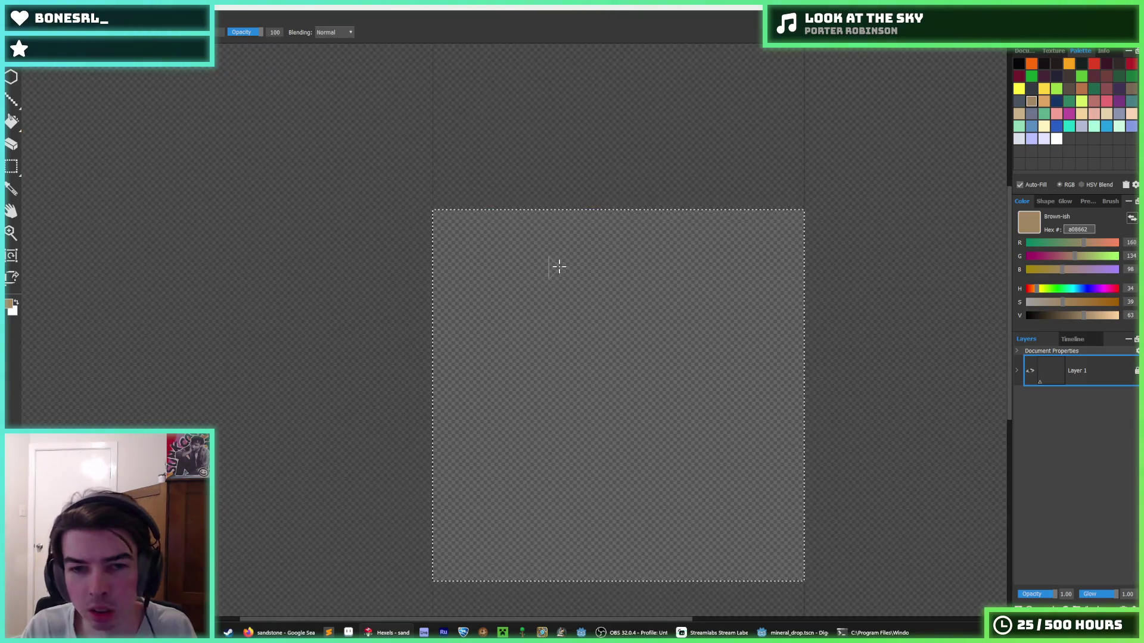
- Paint a brown zigzag across the top, then flood-fill the empty tile brown
{"action": "left_click_drag", "start_coordinate": [437, 268], "coordinate": [697, 276]}
{"action": "key", "text": "f"}
{"action": "left_click", "coordinate": [557, 352]}
{"action": "key", "text": "b"}
- Paint a light tan zigzag band, trimming its teeth with brown and pointing its right end
{"action": "left_click", "coordinate": [1019, 116]}
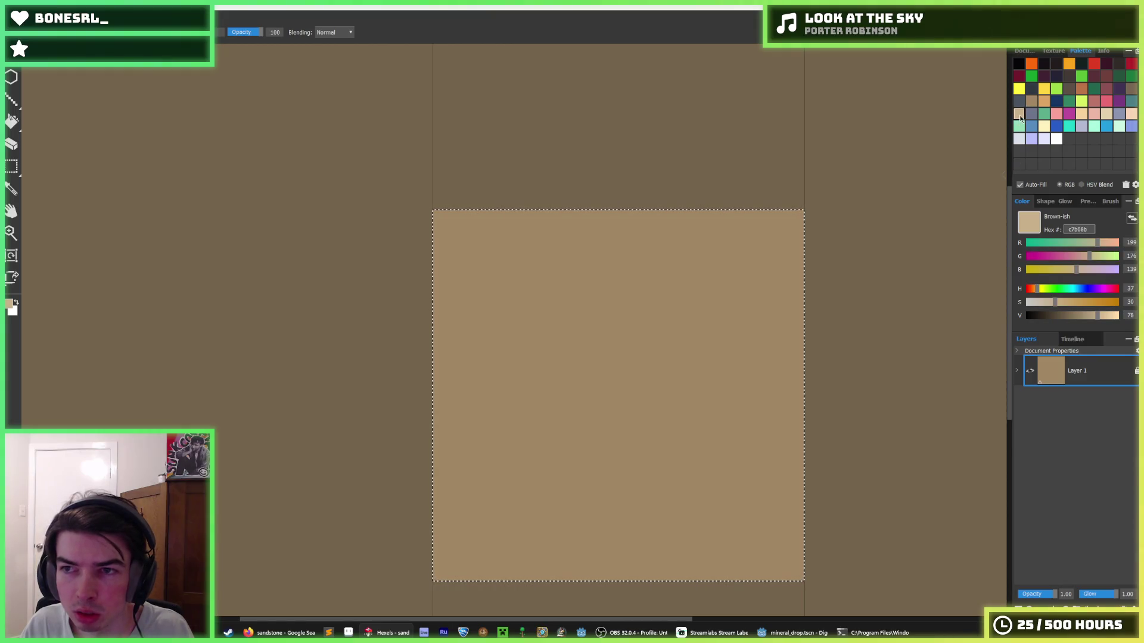
{"action": "left_click_drag", "start_coordinate": [527, 274], "coordinate": [582, 306]}
{"action": "left_click", "coordinate": [547, 236]}
{"action": "left_click", "coordinate": [500, 262]}
{"action": "left_click", "coordinate": [1031, 101]}
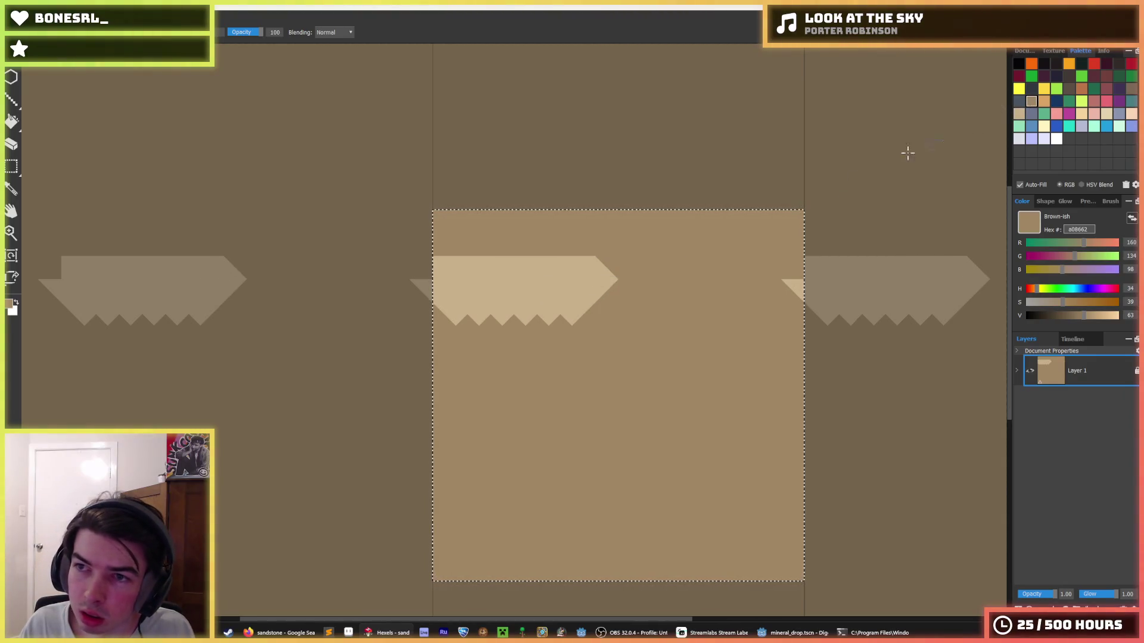
{"action": "left_click", "coordinate": [1044, 101]}
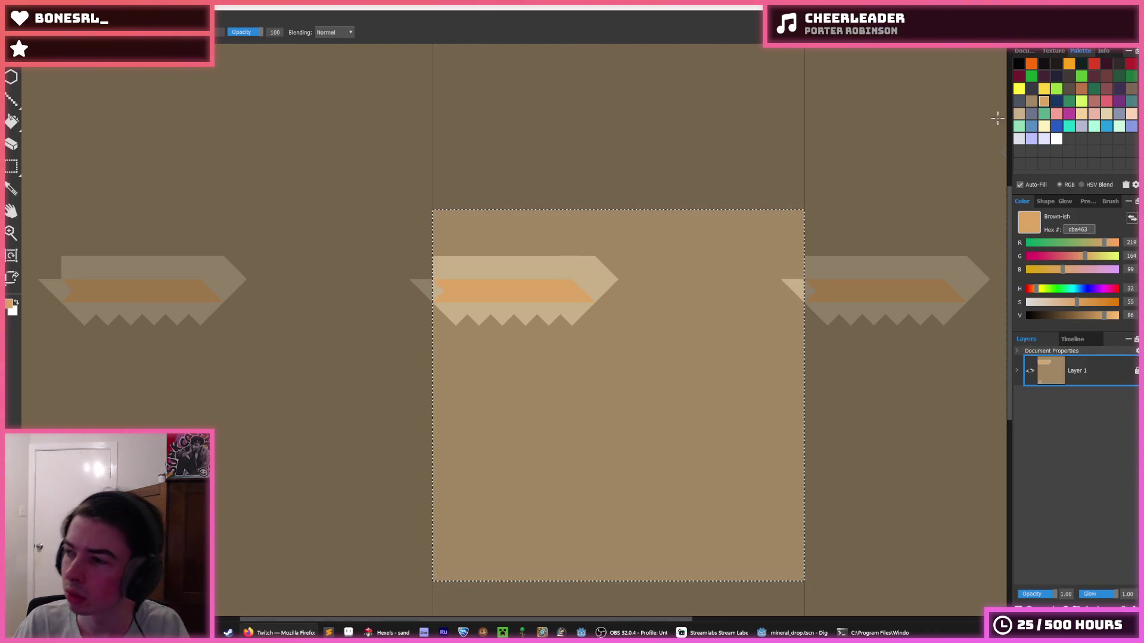
- Fill the orange stripe inside the band with light tan c7b08b
{"action": "left_click", "coordinate": [1019, 114]}
{"action": "key", "text": "f"}
{"action": "left_click", "coordinate": [597, 285]}
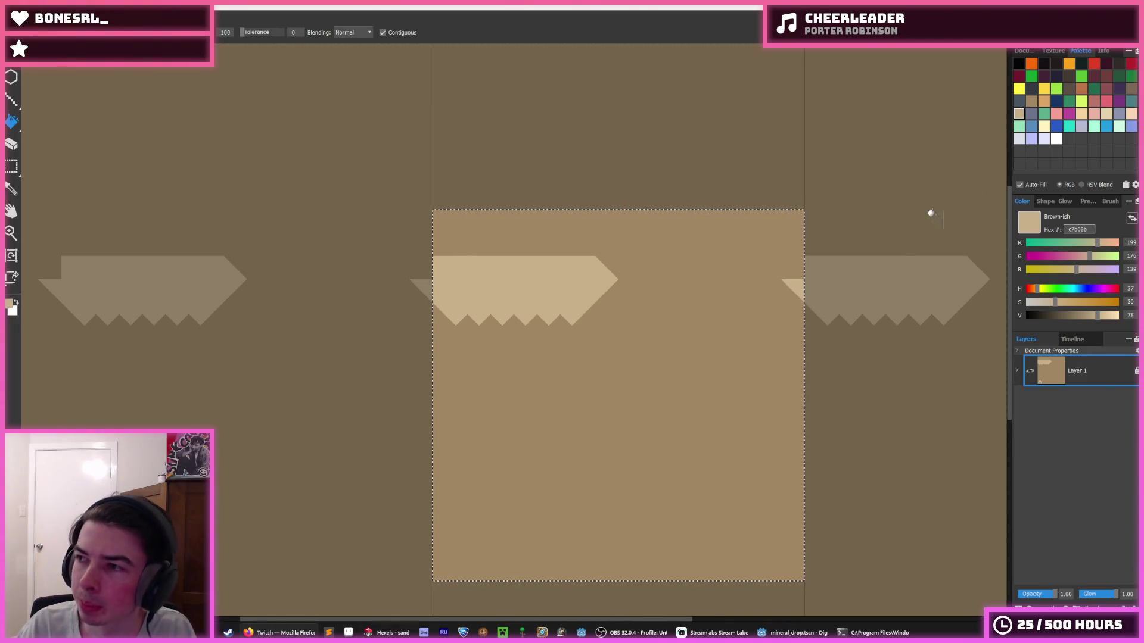
- Try light tan and pale yellow background fills, undoing the pale yellow
{"action": "left_click", "coordinate": [1044, 105]}
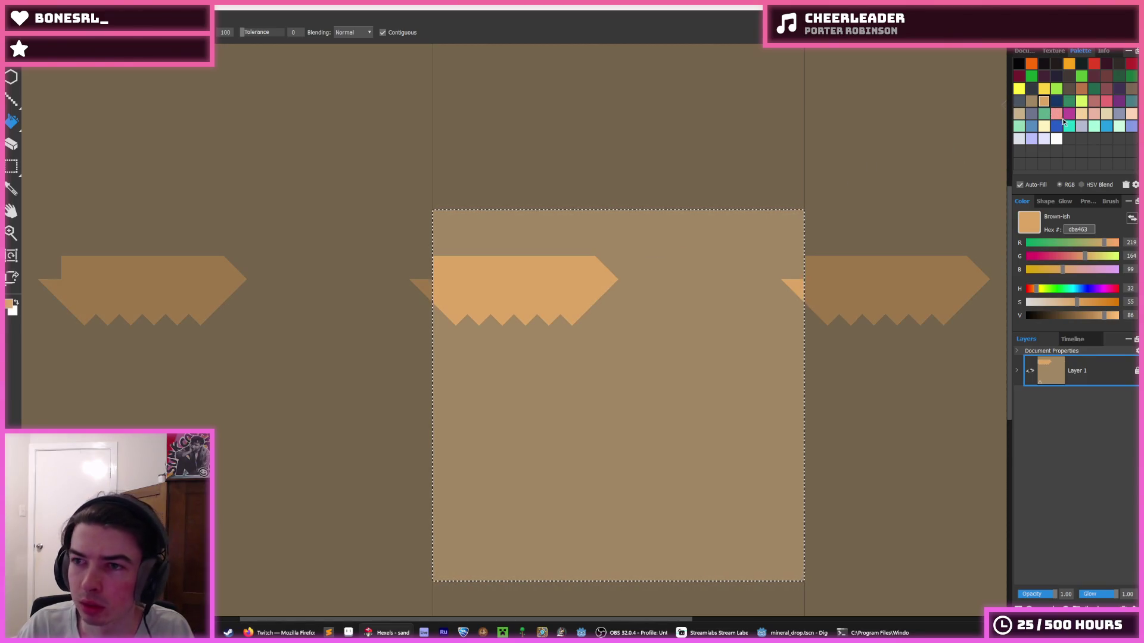
{"action": "left_click", "coordinate": [1094, 104]}
{"action": "left_click", "coordinate": [1046, 105]}
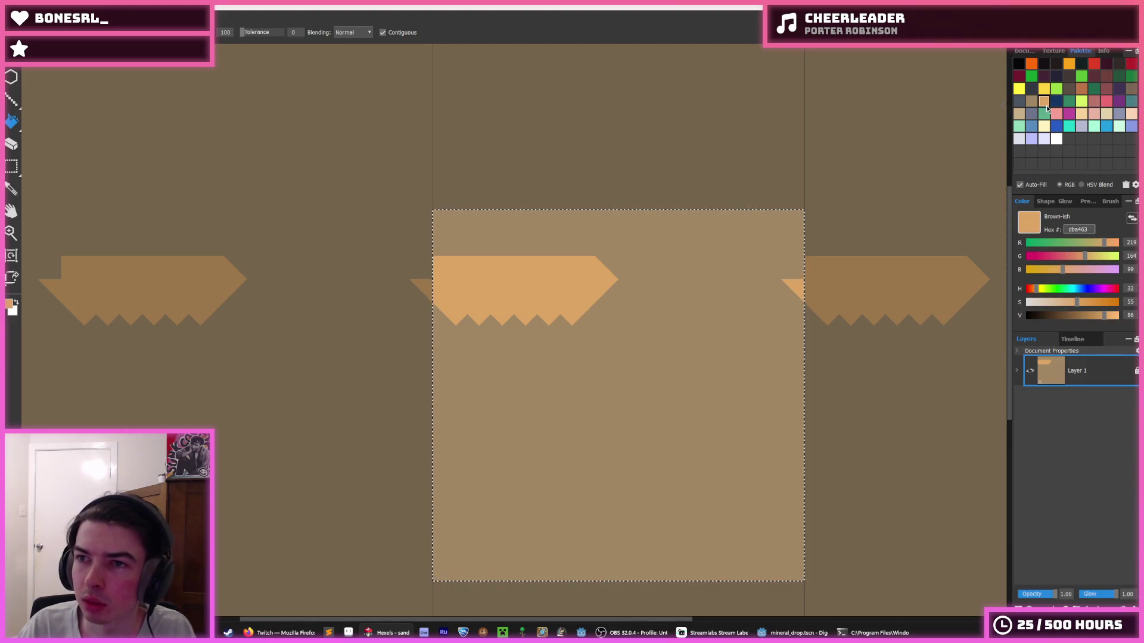
{"action": "left_click", "coordinate": [1019, 114]}
{"action": "left_click", "coordinate": [712, 305]}
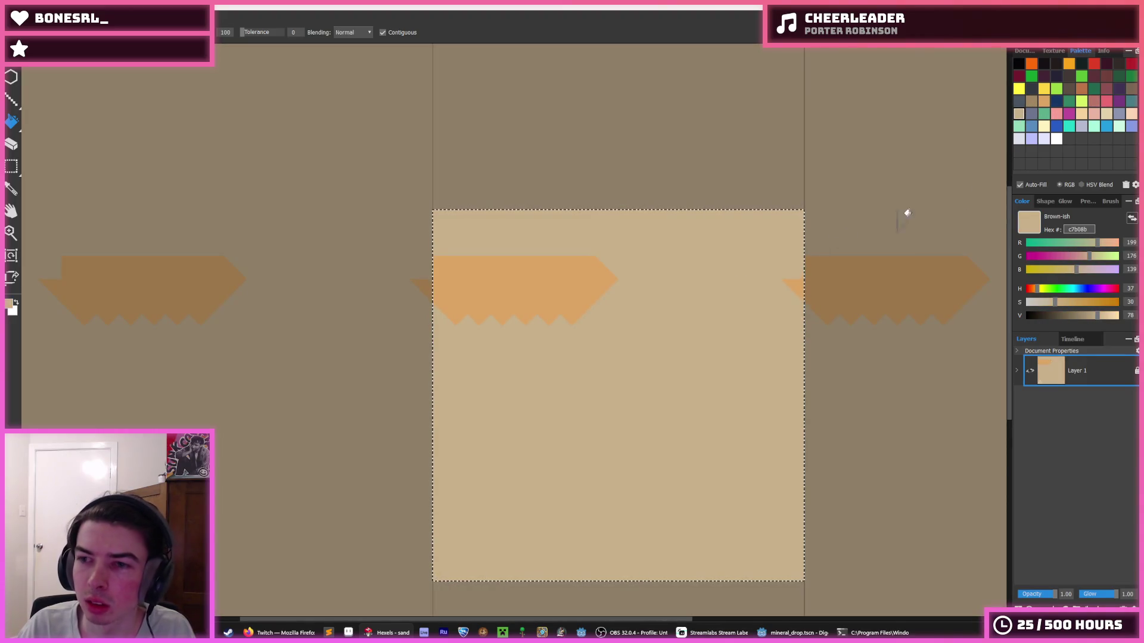
{"action": "left_click", "coordinate": [1044, 125]}
{"action": "left_click", "coordinate": [666, 304]}
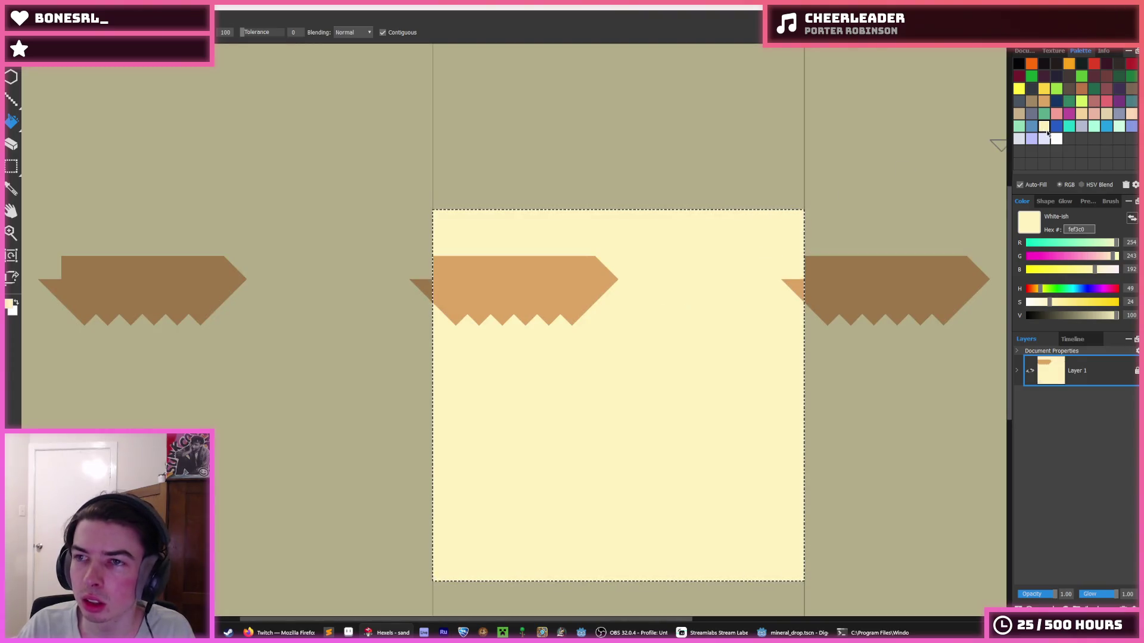
{"action": "key", "text": "ctrl+z"}
- Test rust brown, then restore the brown a08662 background fill
{"action": "left_click", "coordinate": [1031, 101]}
{"action": "left_click", "coordinate": [606, 353]}
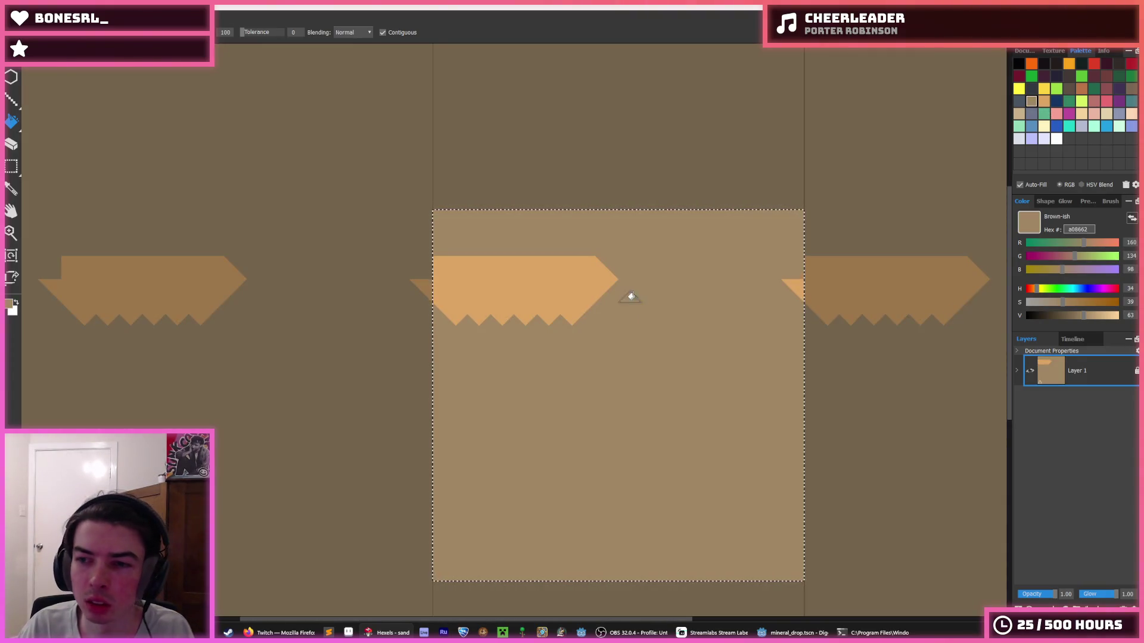
{"action": "left_click", "coordinate": [1047, 102]}
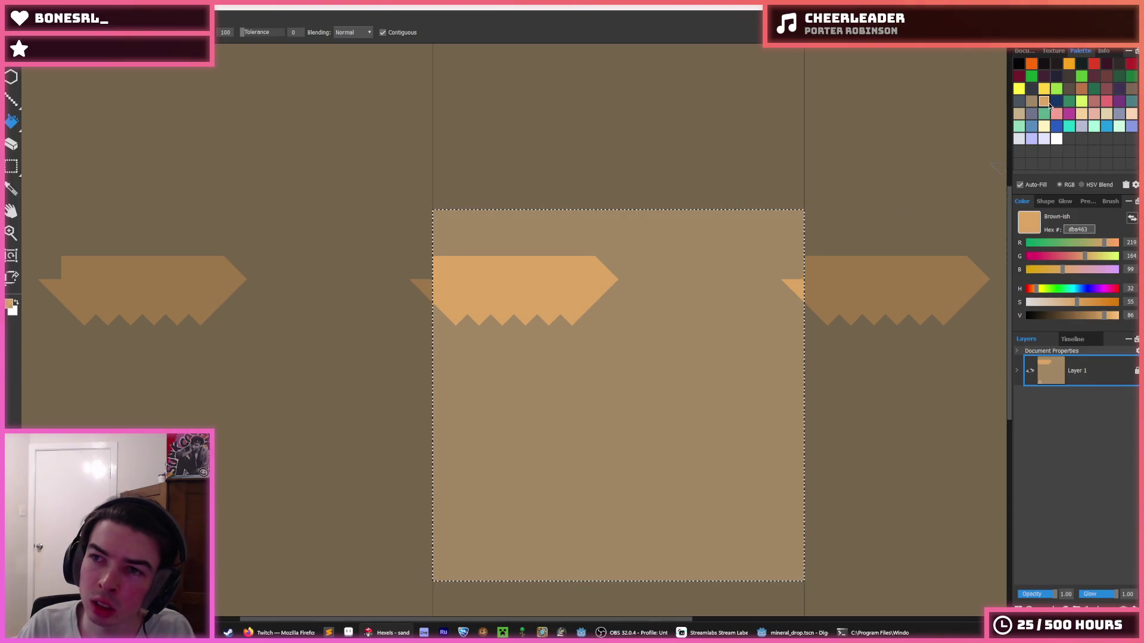
{"action": "left_click", "coordinate": [1091, 101]}
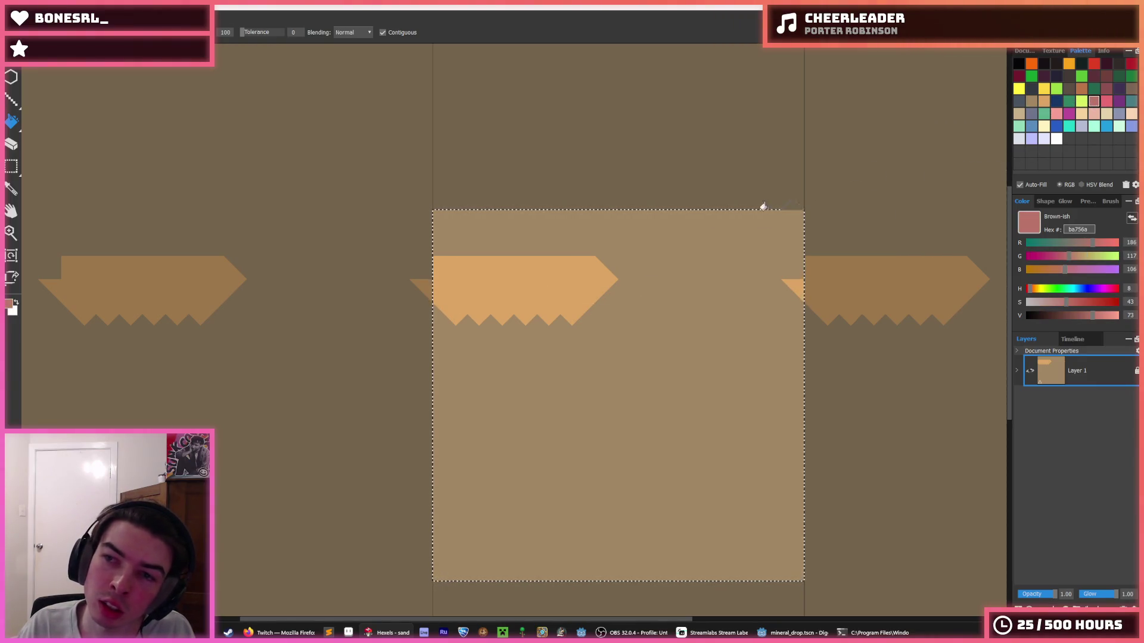
{"action": "left_click", "coordinate": [1082, 88]}
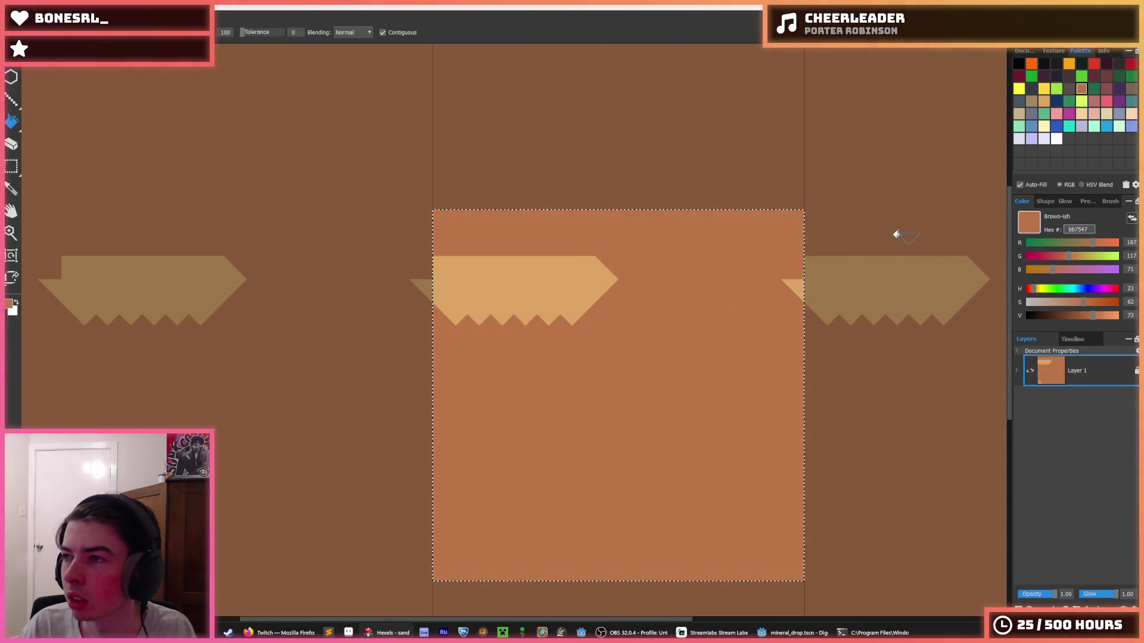
{"action": "left_click", "coordinate": [1018, 114]}
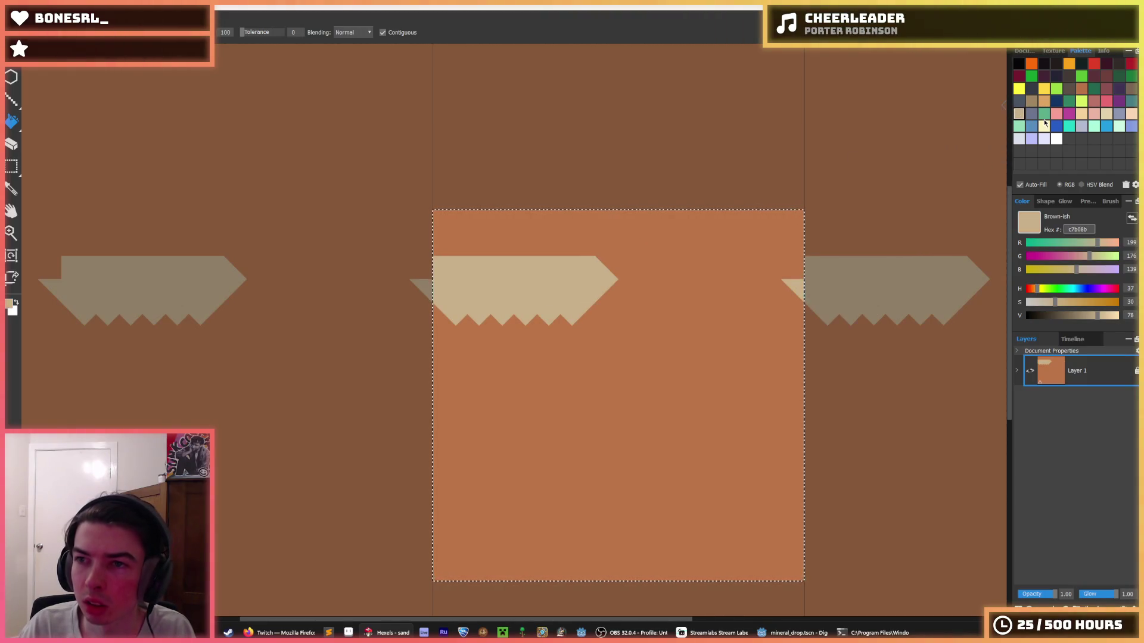
{"action": "left_click", "coordinate": [1045, 126]}
{"action": "left_click", "coordinate": [705, 314]}
- Fill in the band's bottom teeth with its light tan for a straight lower edge
{"action": "key", "text": "i"}
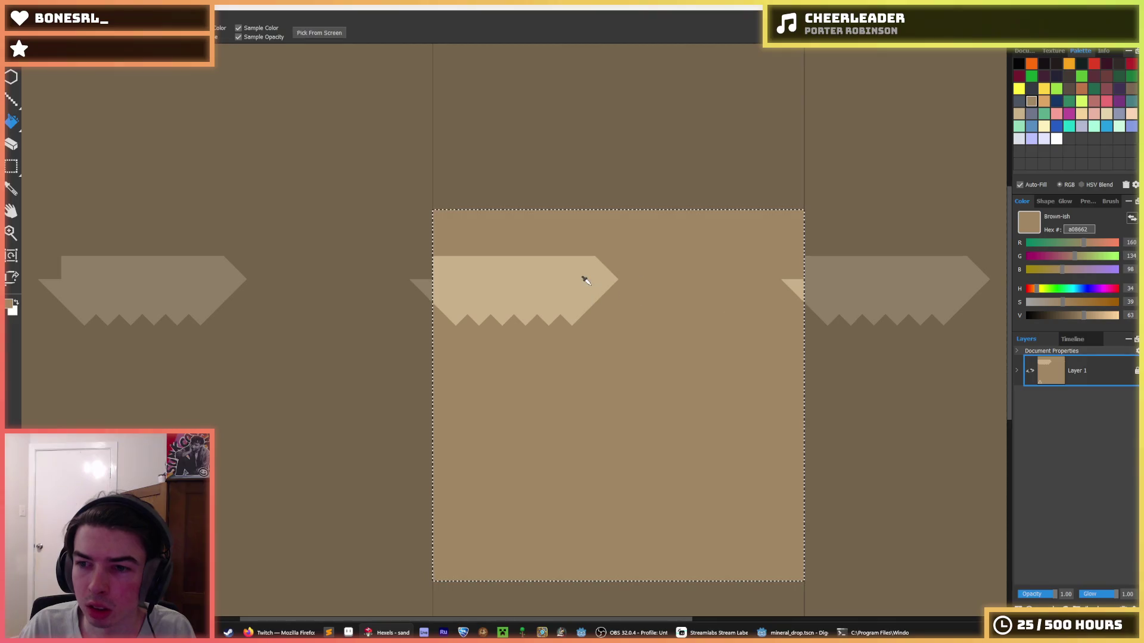
{"action": "left_click", "coordinate": [550, 286]}
{"action": "left_click_drag", "start_coordinate": [446, 322], "coordinate": [460, 251]}
- Paint a greyish dark brown band below the light band and shorten the light band's tip
{"action": "left_click", "coordinate": [417, 268]}
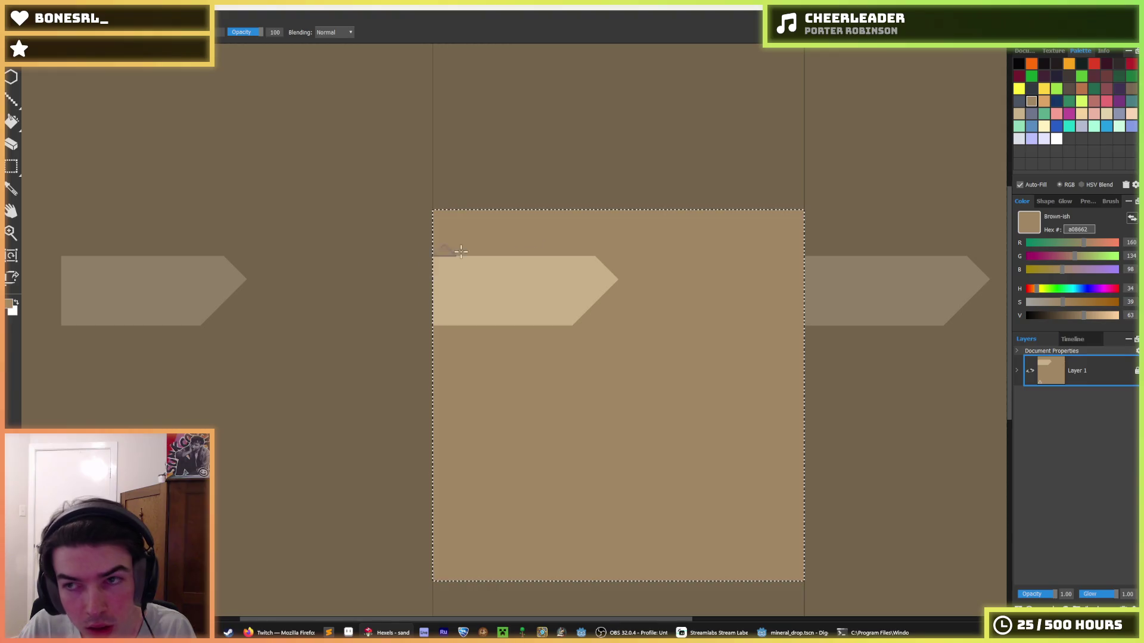
{"action": "left_click", "coordinate": [1132, 89]}
{"action": "left_click_drag", "start_coordinate": [569, 337], "coordinate": [511, 327]}
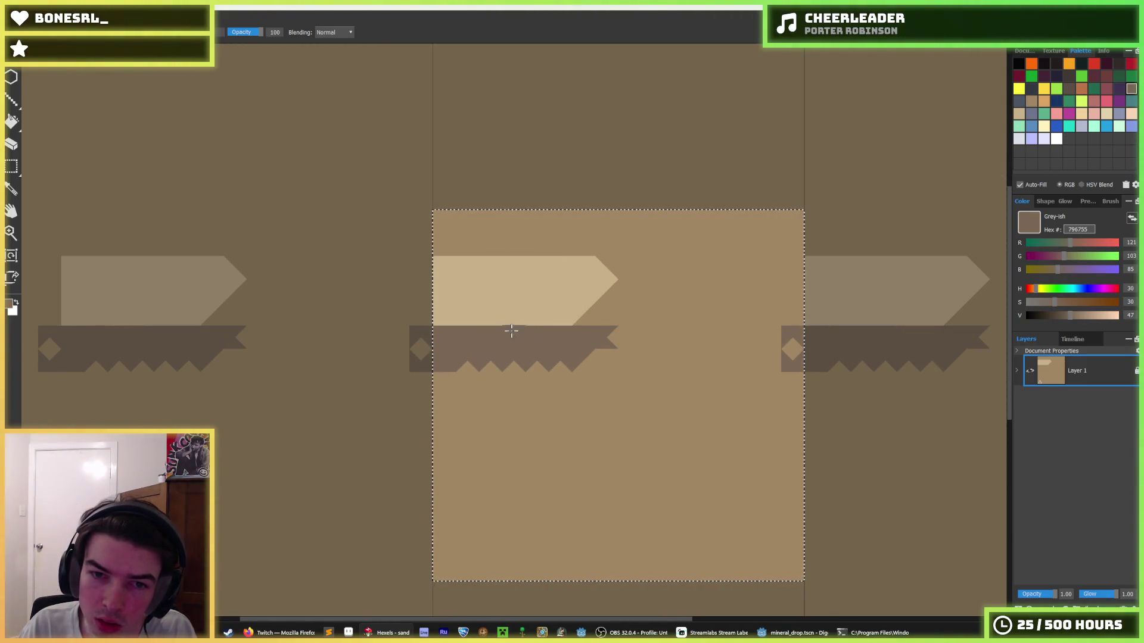
{"action": "left_click", "coordinate": [641, 307]}
{"action": "left_click_drag", "start_coordinate": [580, 313], "coordinate": [444, 308]}
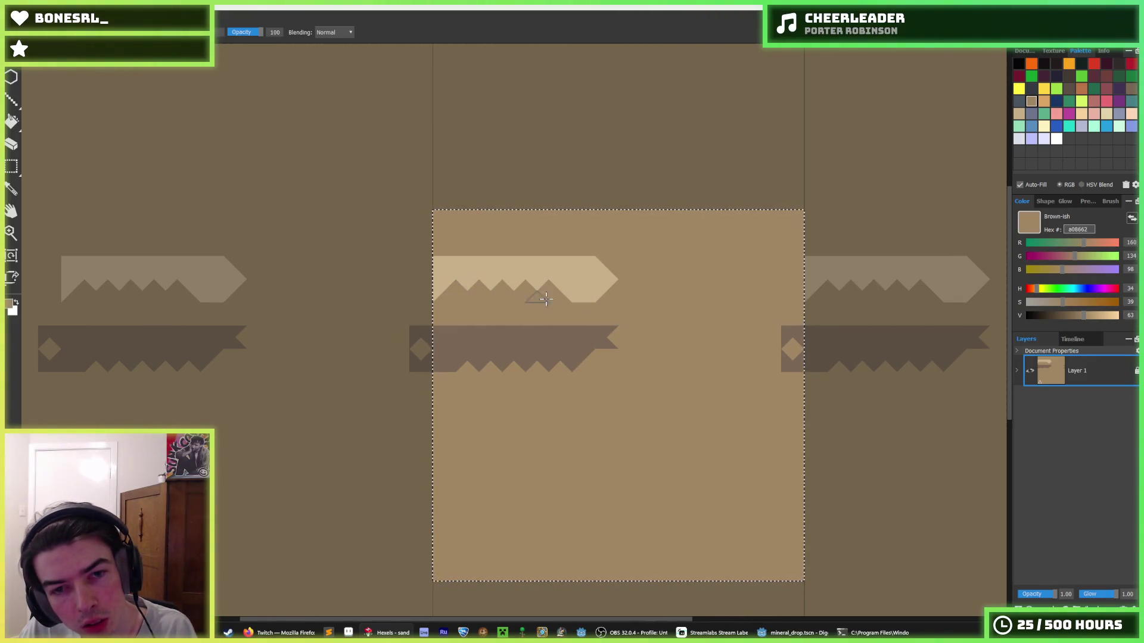
{"action": "left_click_drag", "start_coordinate": [546, 298], "coordinate": [571, 263]}
{"action": "left_click", "coordinate": [511, 332]}
- Add zigzag teeth along the dark band's top edge and tidy its left end
{"action": "left_click", "coordinate": [446, 323]}
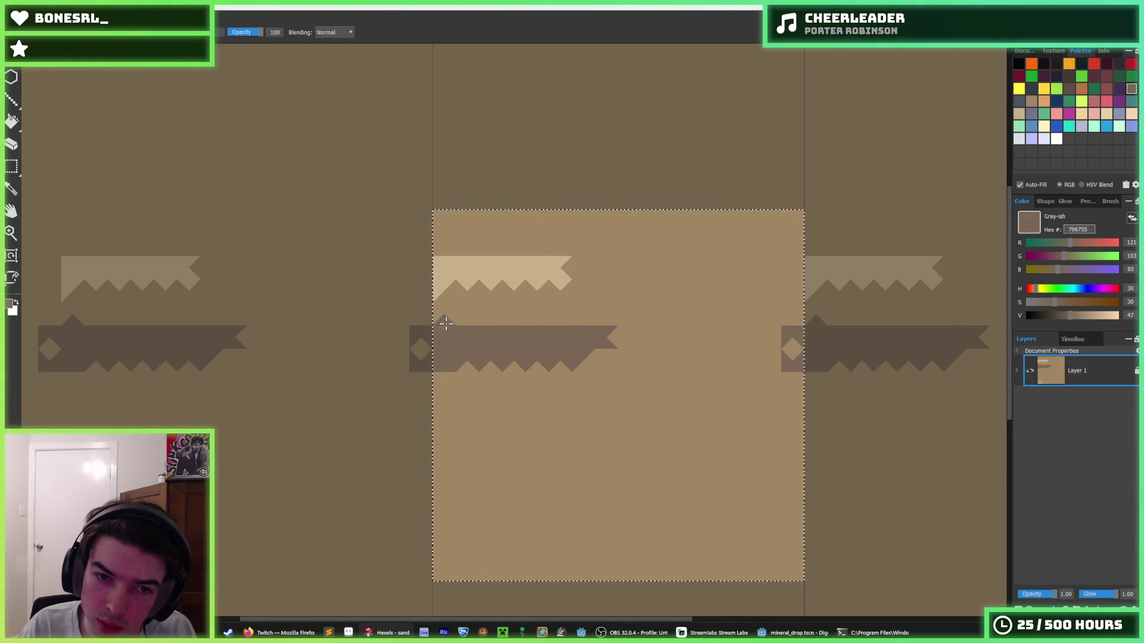
{"action": "left_click_drag", "start_coordinate": [446, 323], "coordinate": [478, 323]}
{"action": "left_click", "coordinate": [489, 323]}
{"action": "left_click", "coordinate": [511, 302]}
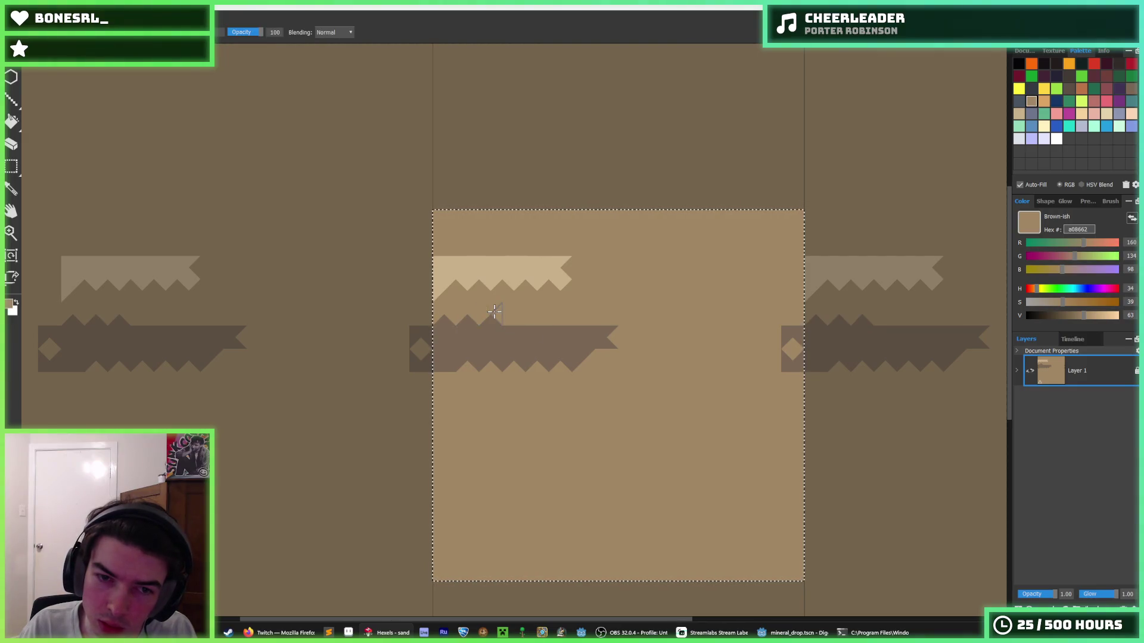
{"action": "left_click", "coordinate": [475, 314]}
{"action": "left_click", "coordinate": [414, 349]}
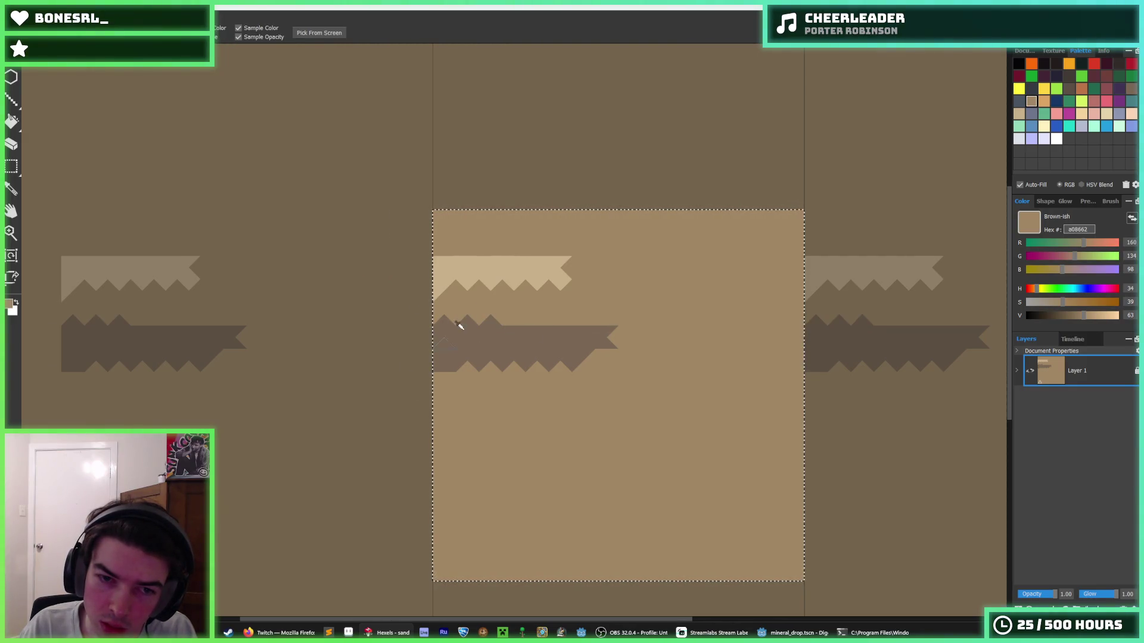
{"action": "left_click", "coordinate": [460, 324]}
{"action": "left_click", "coordinate": [454, 338]}
{"action": "left_click", "coordinate": [454, 383]}
{"action": "left_click", "coordinate": [441, 366]}
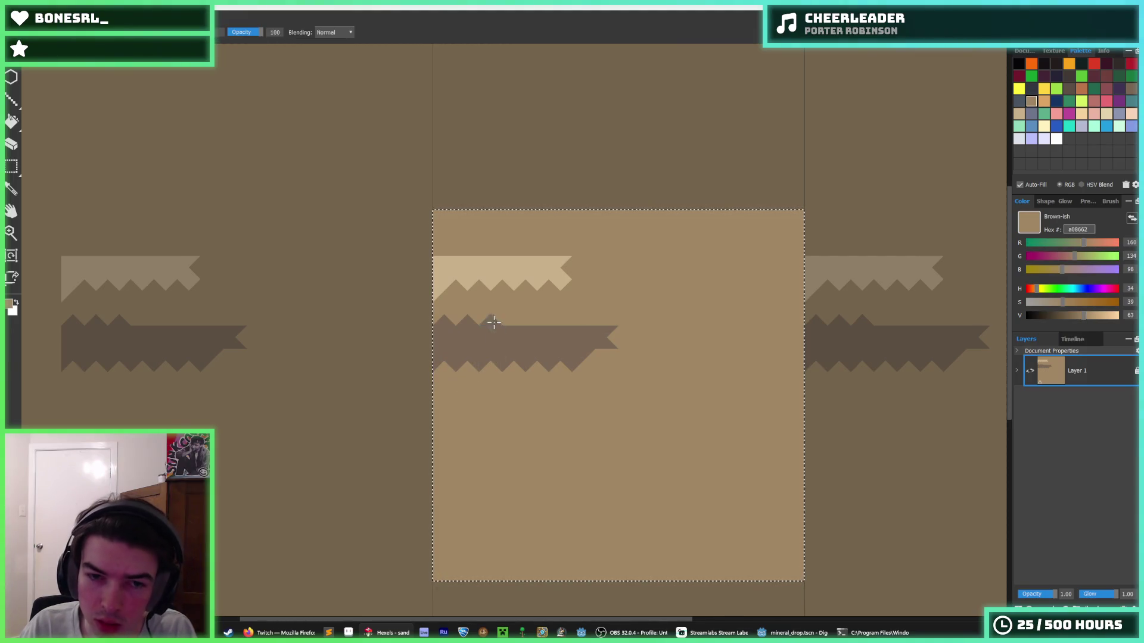
- Replace the dark band's arrow tip and extend it rightward with grey teeth
{"action": "left_click", "coordinate": [513, 327]}
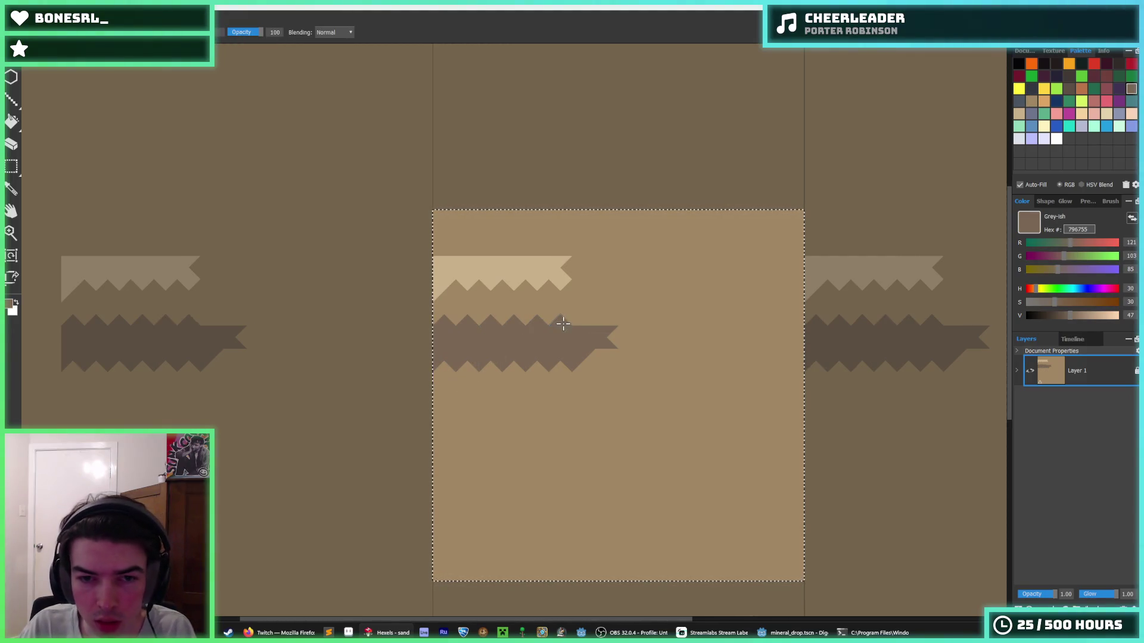
{"action": "left_click", "coordinate": [635, 314]}
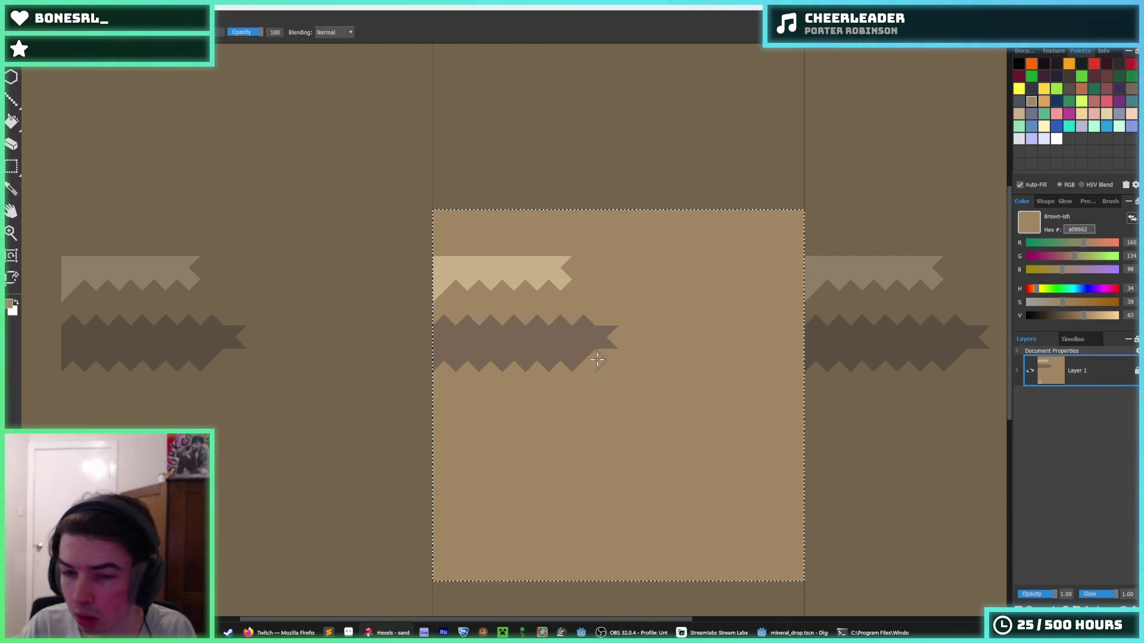
{"action": "left_click", "coordinate": [606, 338]}
{"action": "left_click", "coordinate": [577, 339]}
{"action": "left_click", "coordinate": [595, 360]}
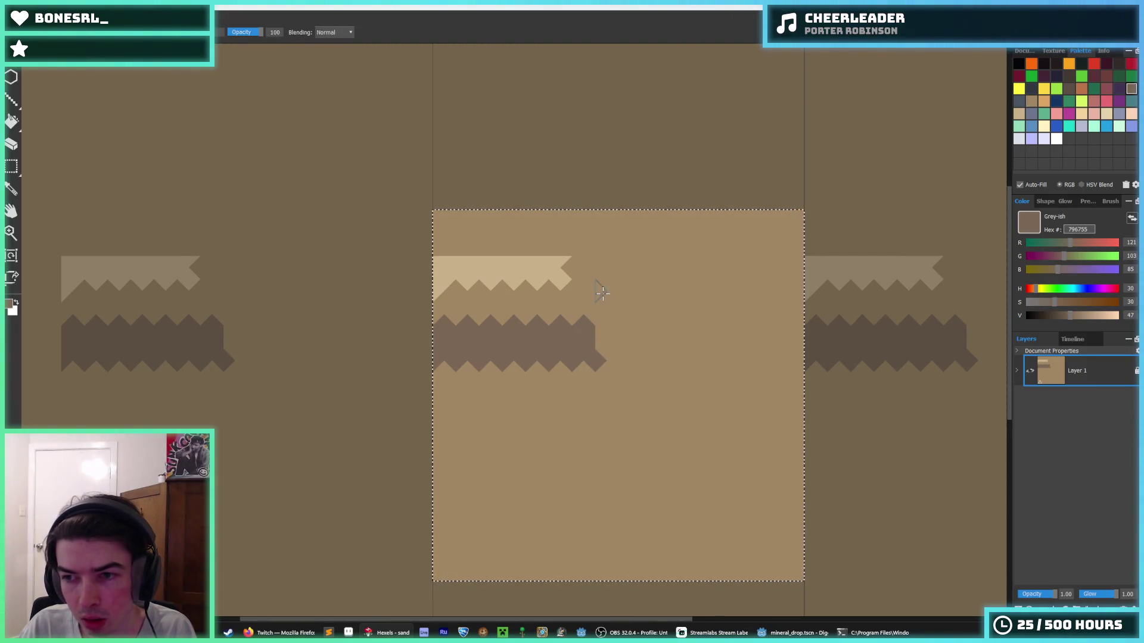
{"action": "left_click", "coordinate": [614, 340]}
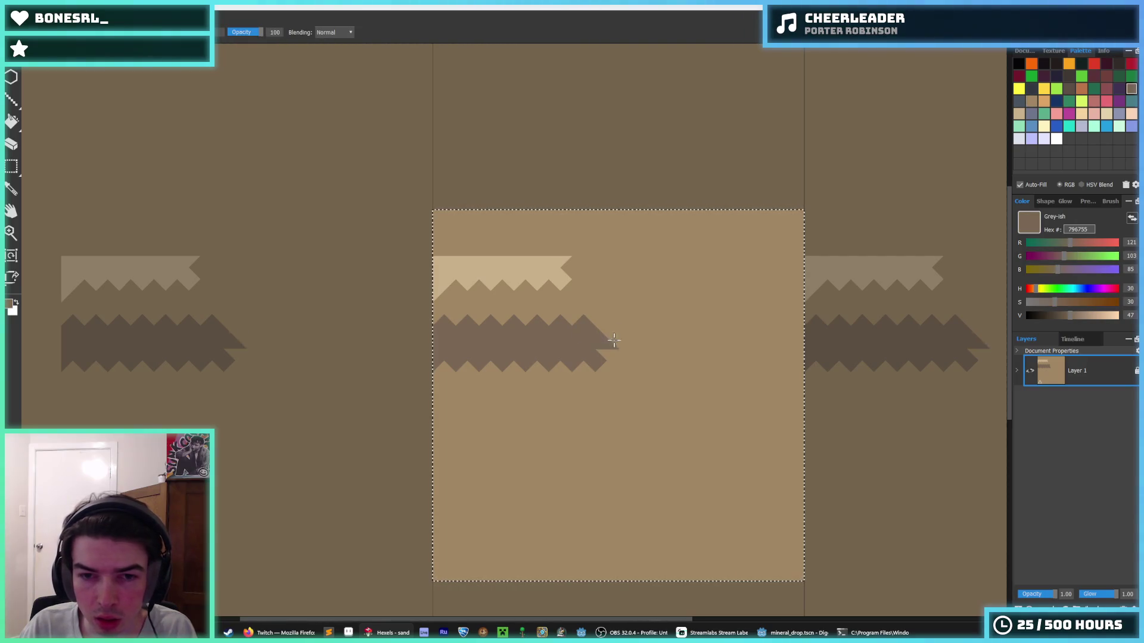
{"action": "left_click_drag", "start_coordinate": [603, 330], "coordinate": [685, 336]}
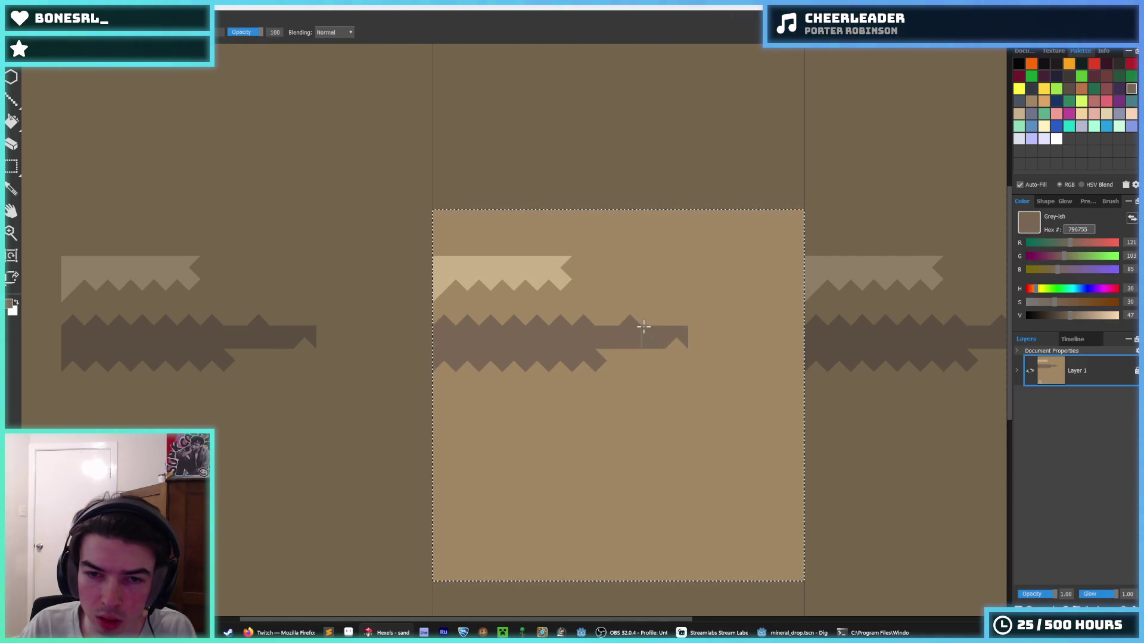
{"action": "left_click", "coordinate": [605, 320]}
{"action": "left_click", "coordinate": [619, 315]}
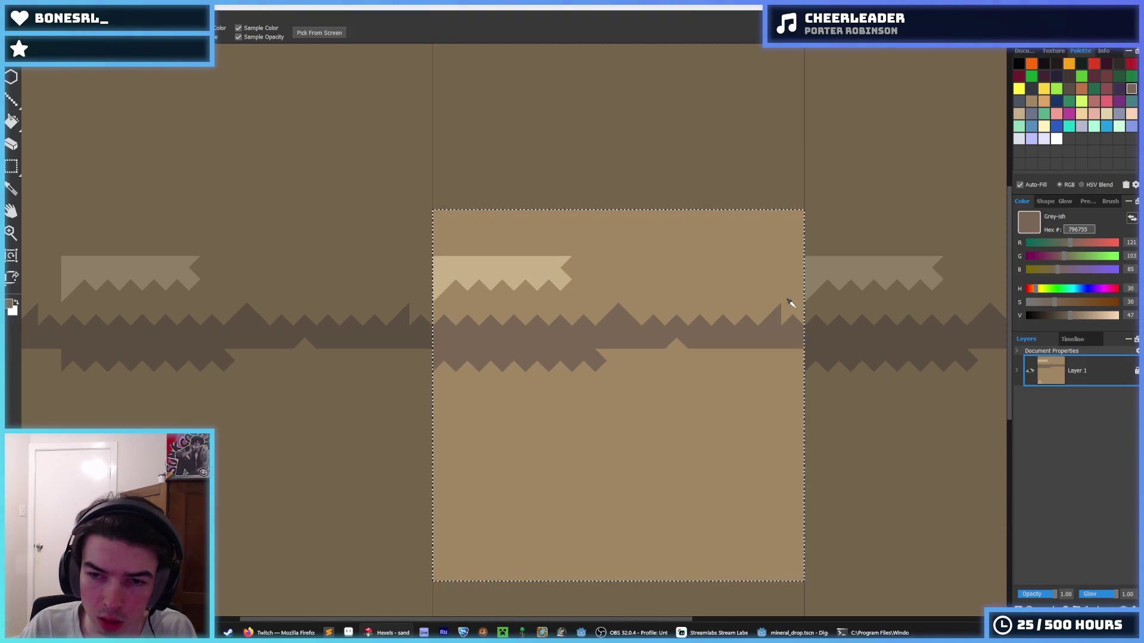
- Extend the light band across the full tile width and touch up one tooth
{"action": "left_click", "coordinate": [782, 313]}
{"action": "scroll", "scroll_direction": "down", "scroll_amount": 3}
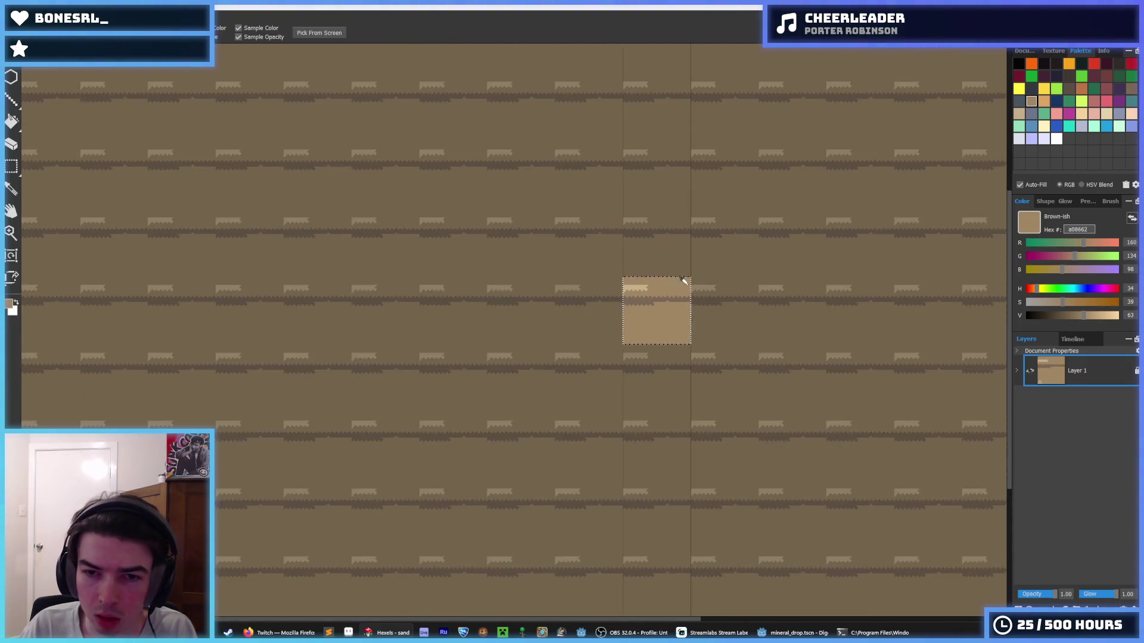
{"action": "scroll", "scroll_direction": "up", "scroll_amount": 3}
{"action": "scroll", "scroll_direction": "down", "scroll_amount": 3}
{"action": "scroll", "scroll_direction": "up", "scroll_amount": 3}
{"action": "left_click", "coordinate": [616, 303]}
{"action": "scroll", "scroll_direction": "up", "scroll_amount": 3}
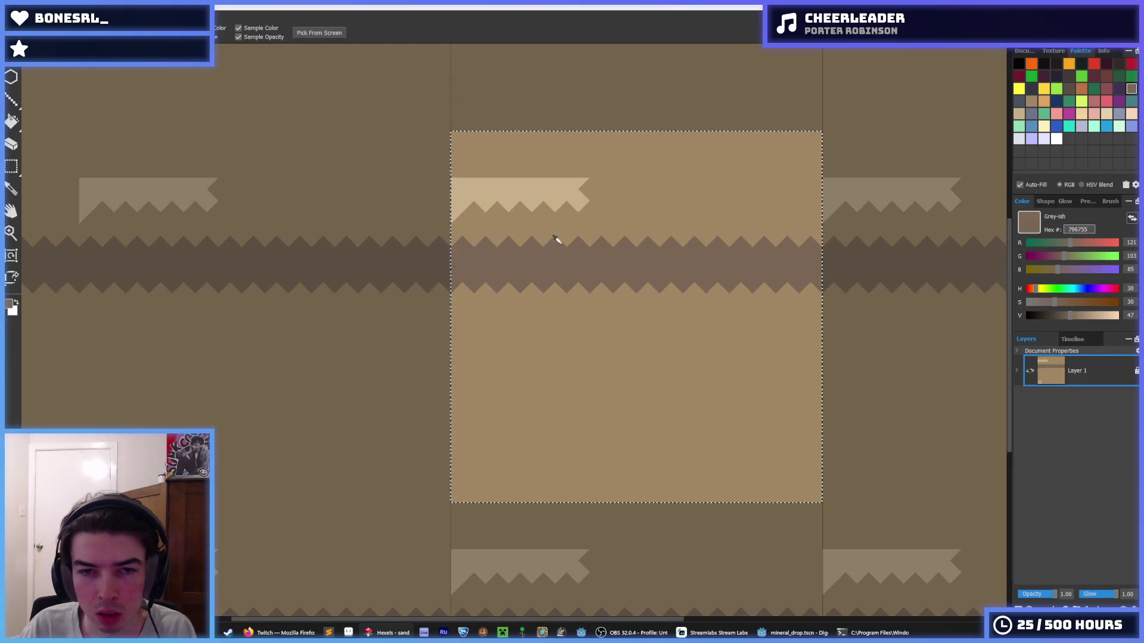
{"action": "left_click", "coordinate": [493, 197]}
{"action": "left_click", "coordinate": [581, 191]}
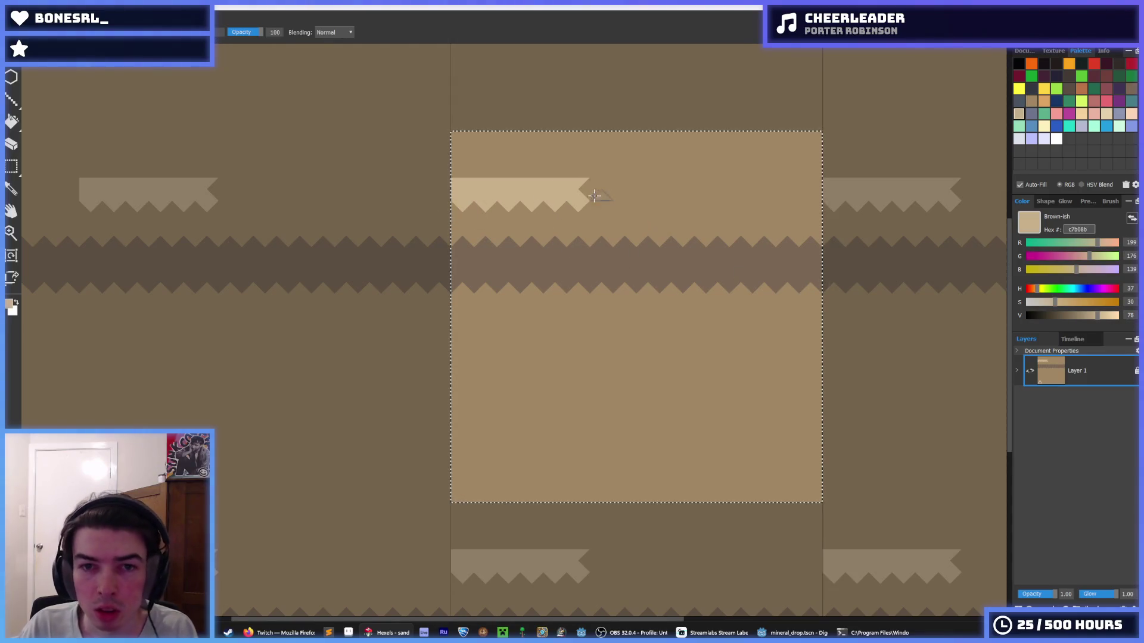
{"action": "left_click_drag", "start_coordinate": [598, 191], "coordinate": [786, 184]}
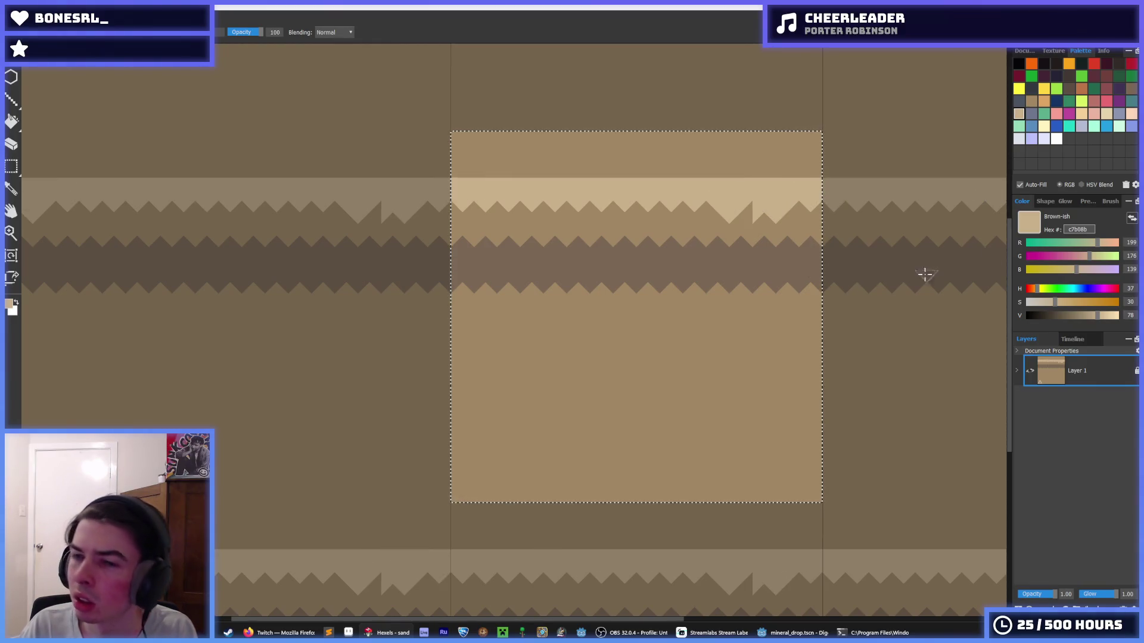
{"action": "left_click", "coordinate": [776, 224]}
{"action": "left_click", "coordinate": [776, 215]}
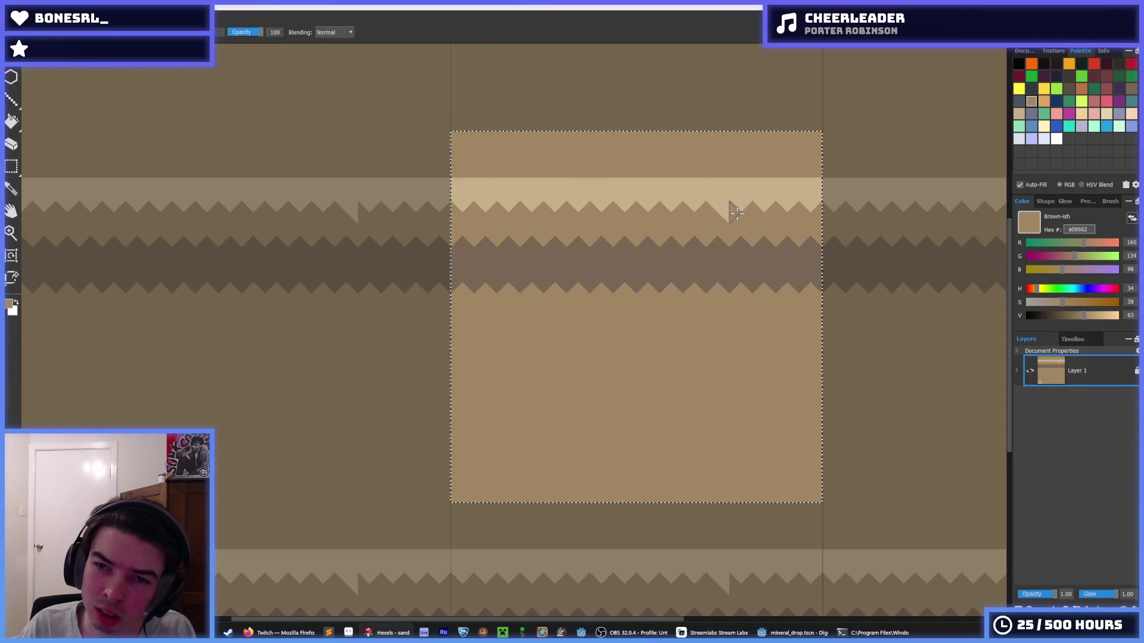
- Inspect the tile and sample the light band colour with the eyedropper
{"action": "scroll", "scroll_direction": "down", "scroll_amount": 3}
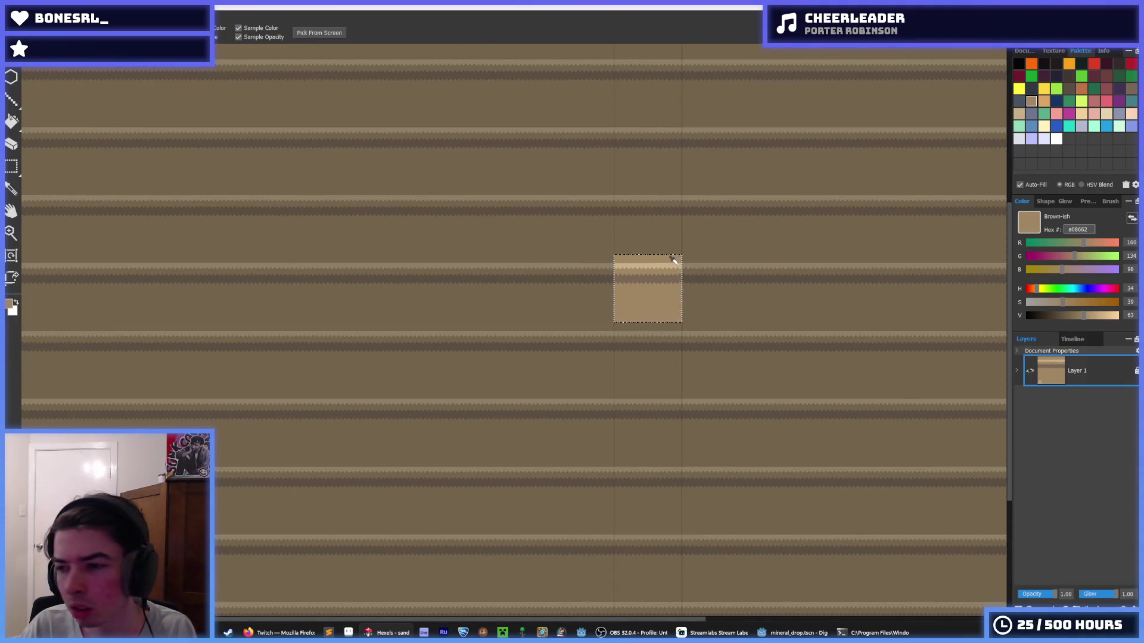
{"action": "scroll", "scroll_direction": "down", "scroll_amount": 3}
{"action": "scroll", "scroll_direction": "up", "scroll_amount": 3}
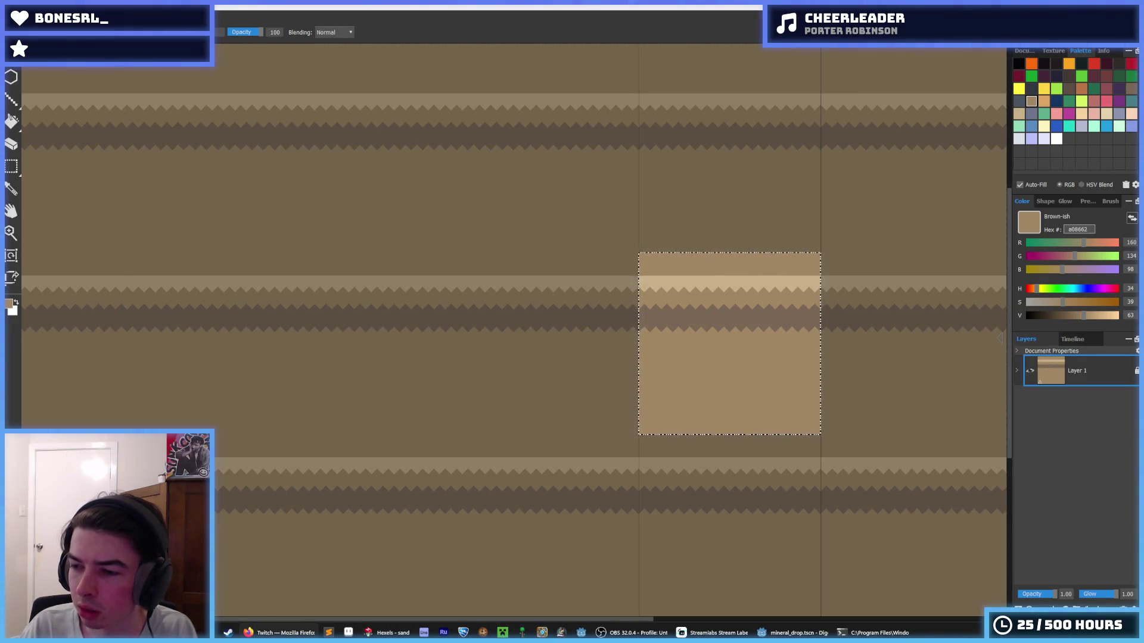
{"action": "scroll", "scroll_direction": "up", "scroll_amount": 3}
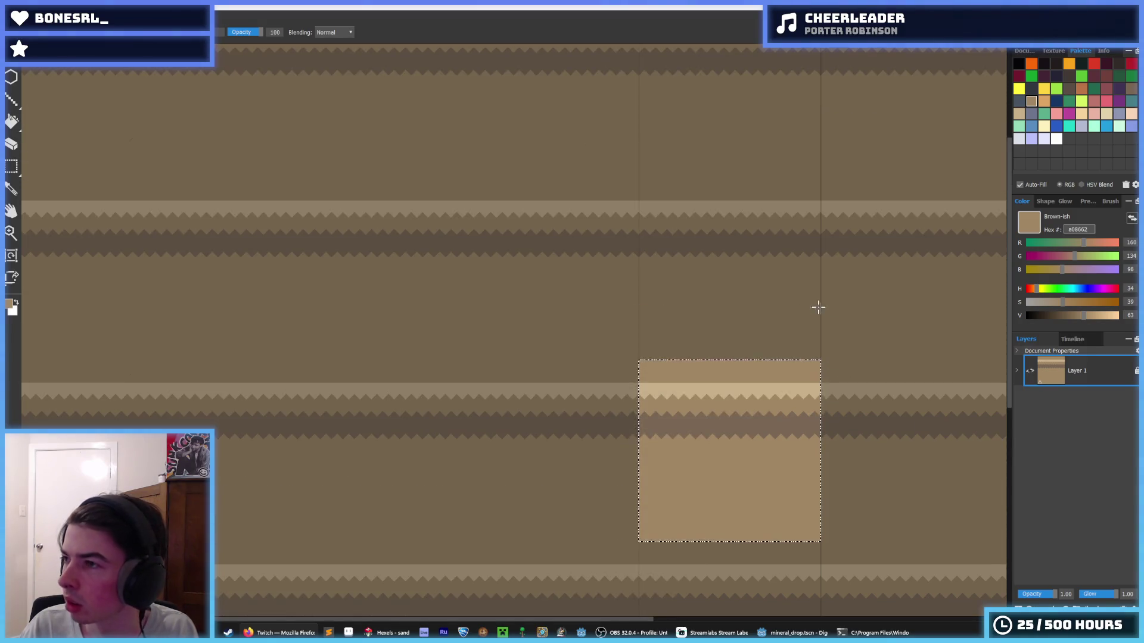
{"action": "key", "text": "i"}
{"action": "scroll", "scroll_direction": "up", "scroll_amount": 3}
{"action": "left_click", "coordinate": [601, 278]}
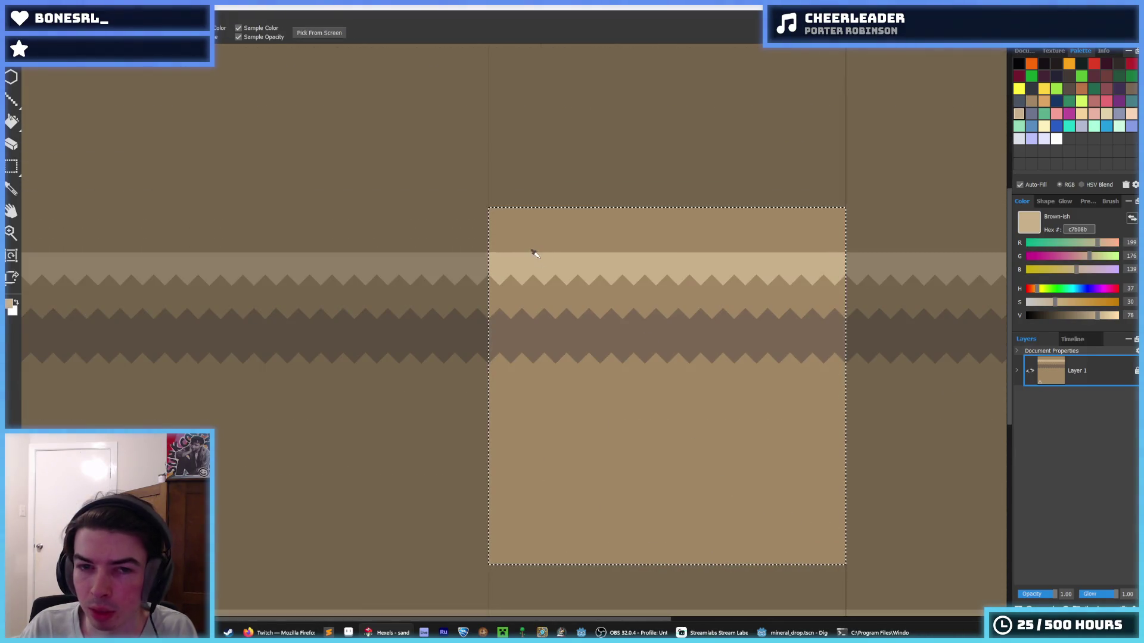
- Paint the strip above the bands light sand with the brush after undoing a fill
{"action": "key", "text": "f"}
{"action": "left_click", "coordinate": [521, 234]}
{"action": "key", "text": "ctrl+z"}
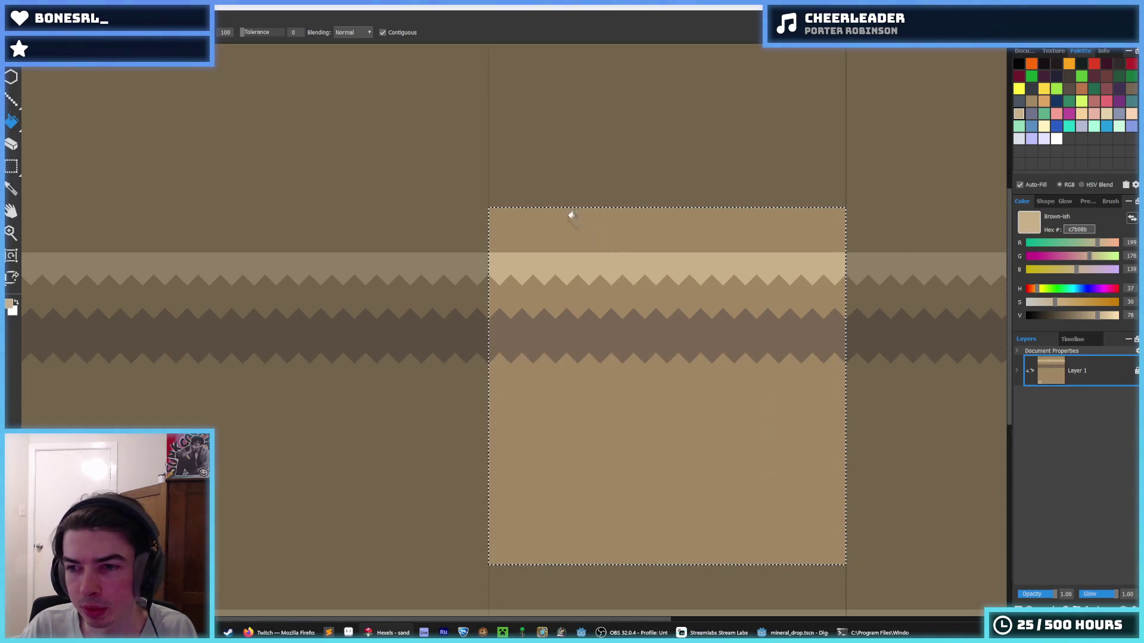
{"action": "key", "text": "b"}
{"action": "left_click_drag", "start_coordinate": [503, 242], "coordinate": [826, 263]}
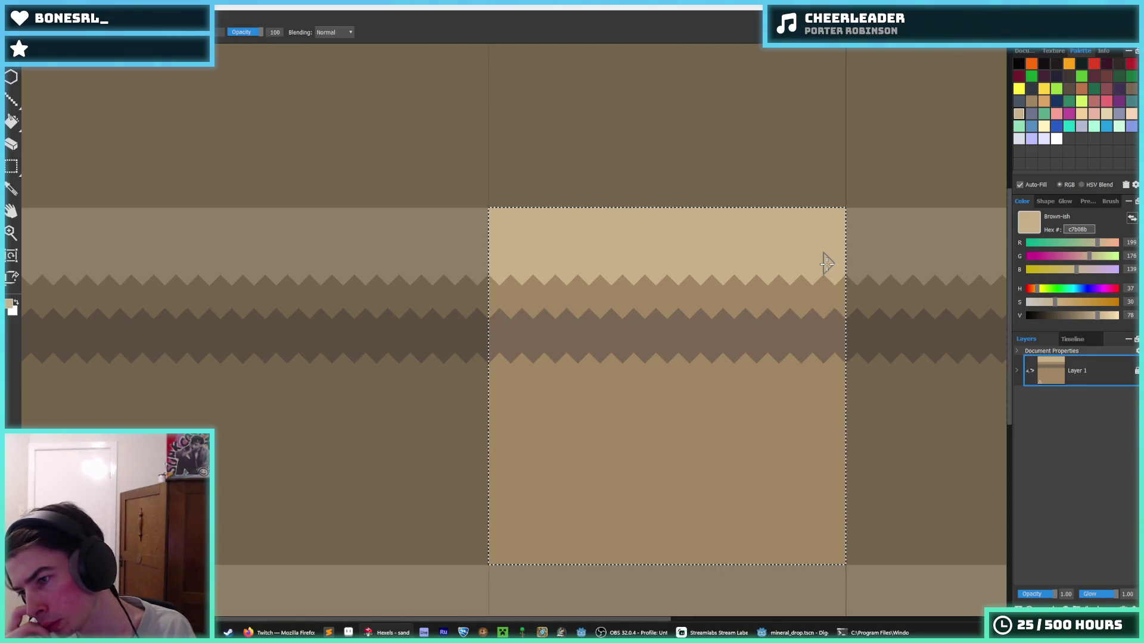
- Shift the zigzag band strip up and fill the gap below with mid brown
{"action": "key", "text": "m"}
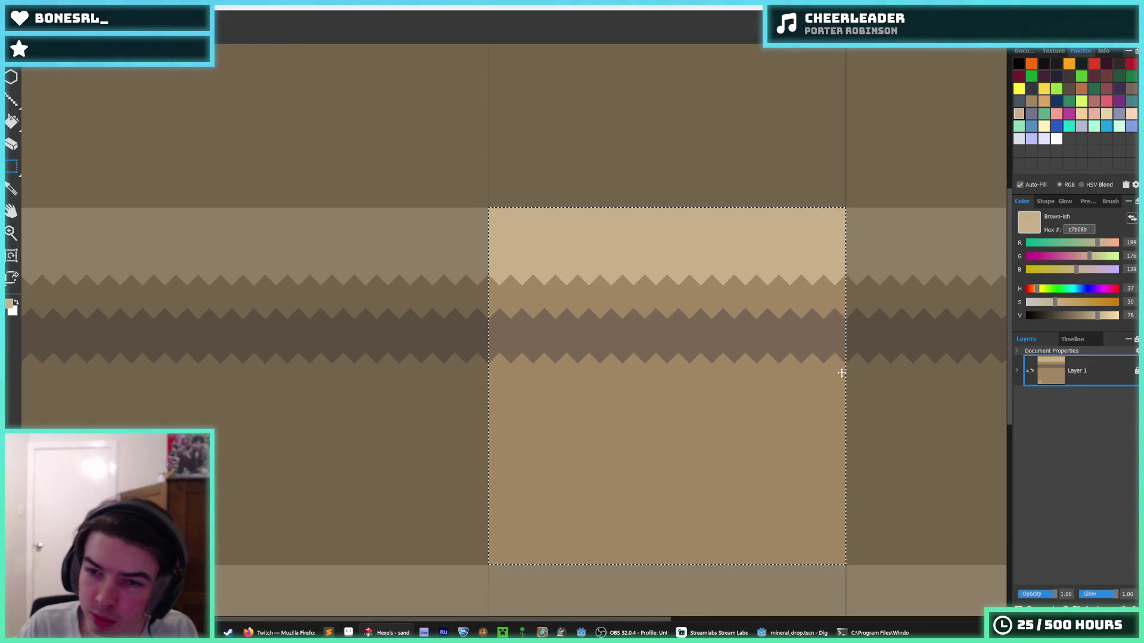
{"action": "left_click", "coordinate": [843, 390]}
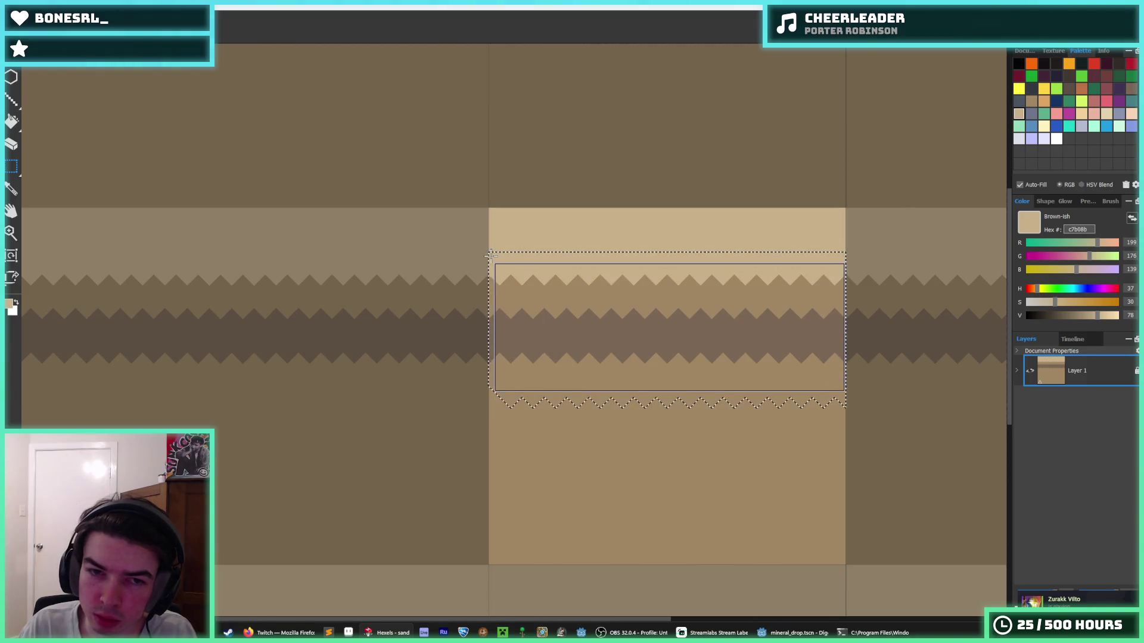
{"action": "key", "text": "Up"}
{"action": "key", "text": "Up"}
{"action": "key", "text": "Up"}
{"action": "key", "text": "b"}
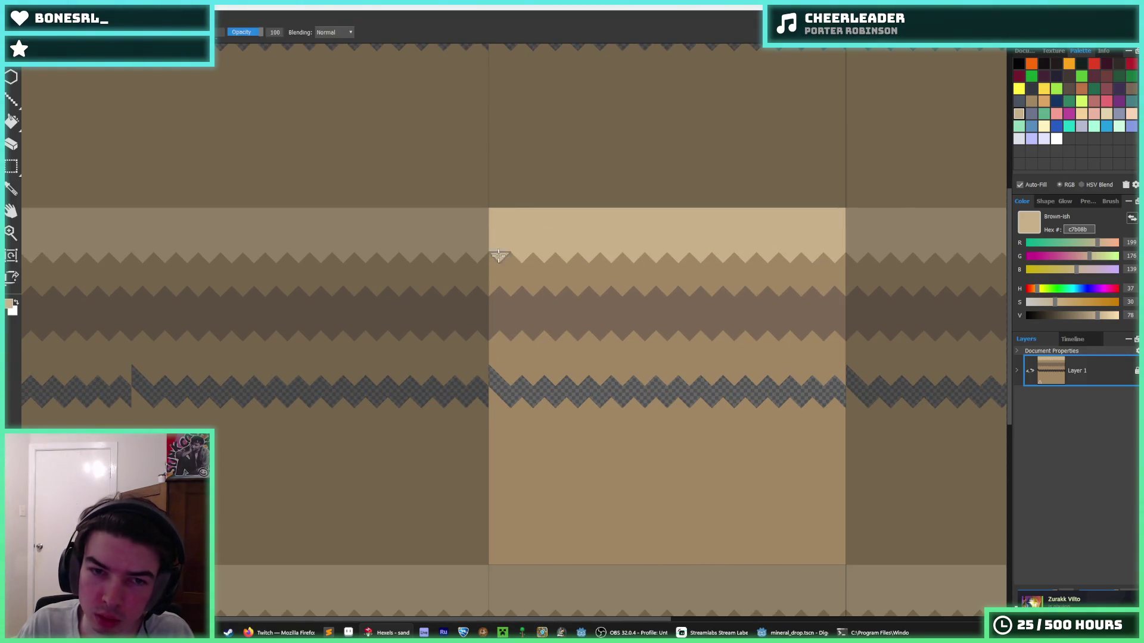
{"action": "left_click", "coordinate": [531, 357]}
{"action": "key", "text": "g"}
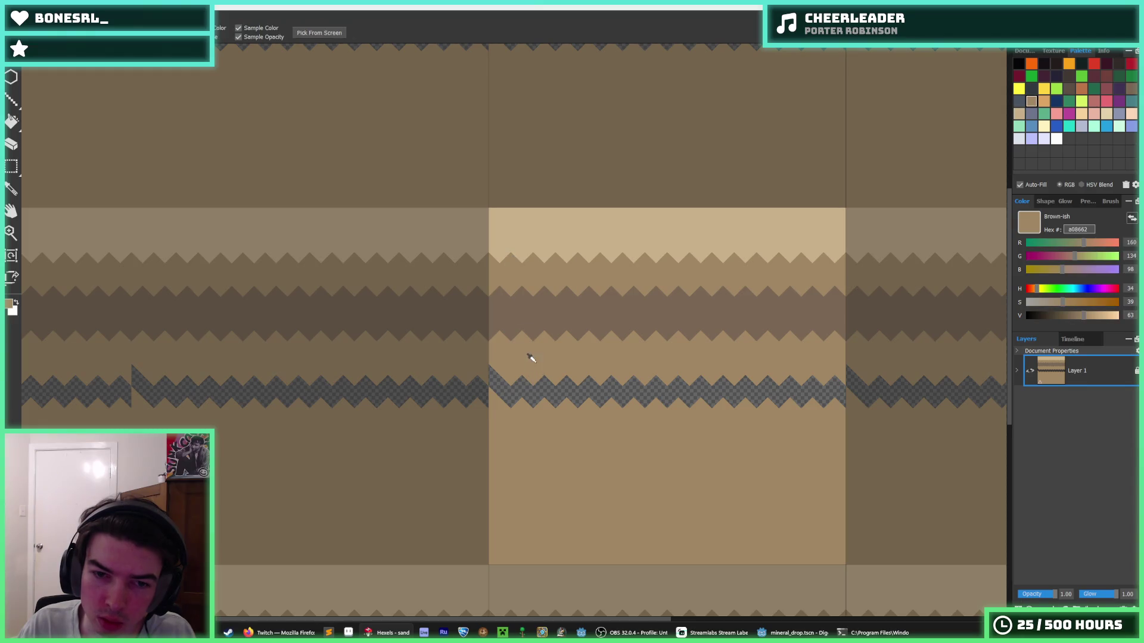
{"action": "left_click", "coordinate": [572, 384]}
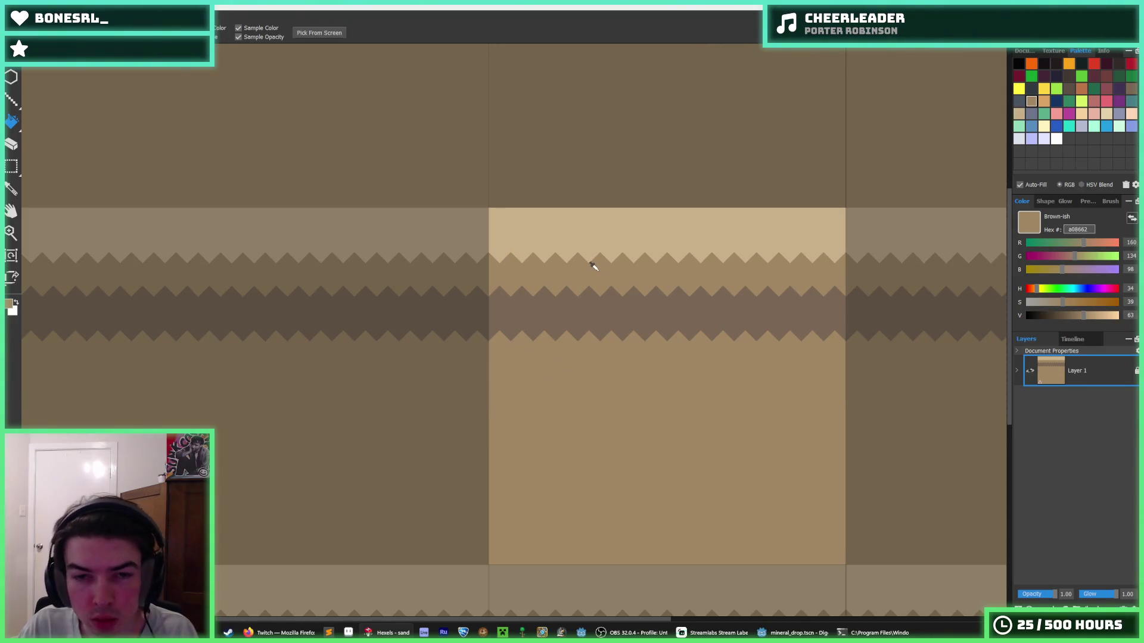
- Nudge the dark zigzag band down a few pixels and fill the empty strip with brown
{"action": "key", "text": "m"}
{"action": "left_click_drag", "start_coordinate": [848, 383], "coordinate": [462, 283]}
{"action": "key", "text": "Down"}
{"action": "key", "text": "Down"}
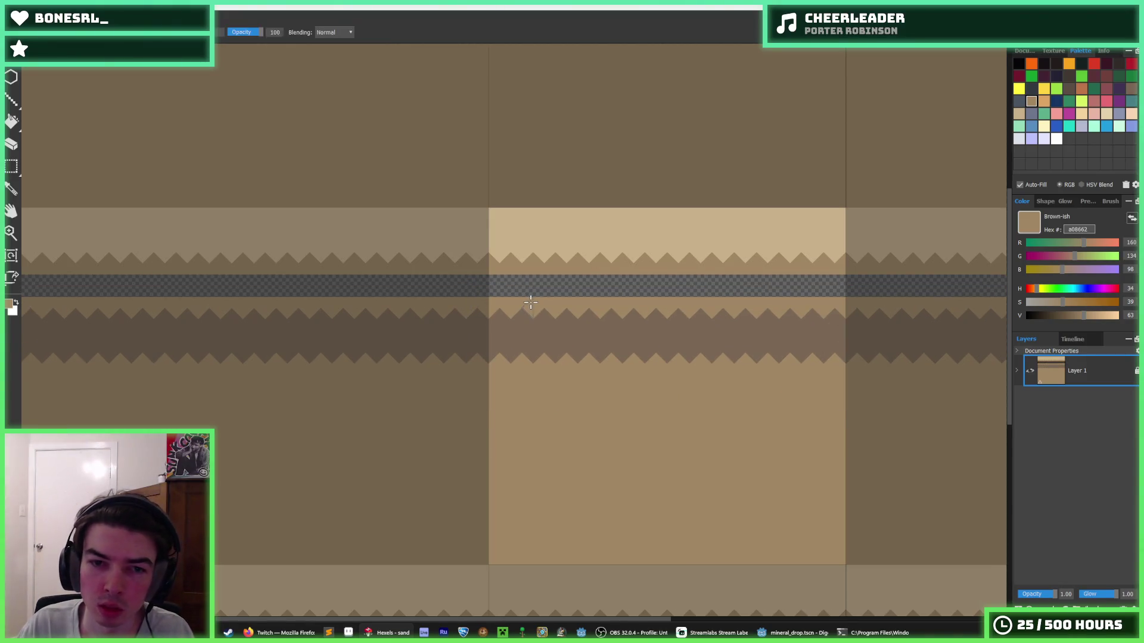
{"action": "key", "text": "g"}
{"action": "left_click", "coordinate": [582, 289]}
{"action": "scroll", "scroll_direction": "down", "scroll_amount": 3}
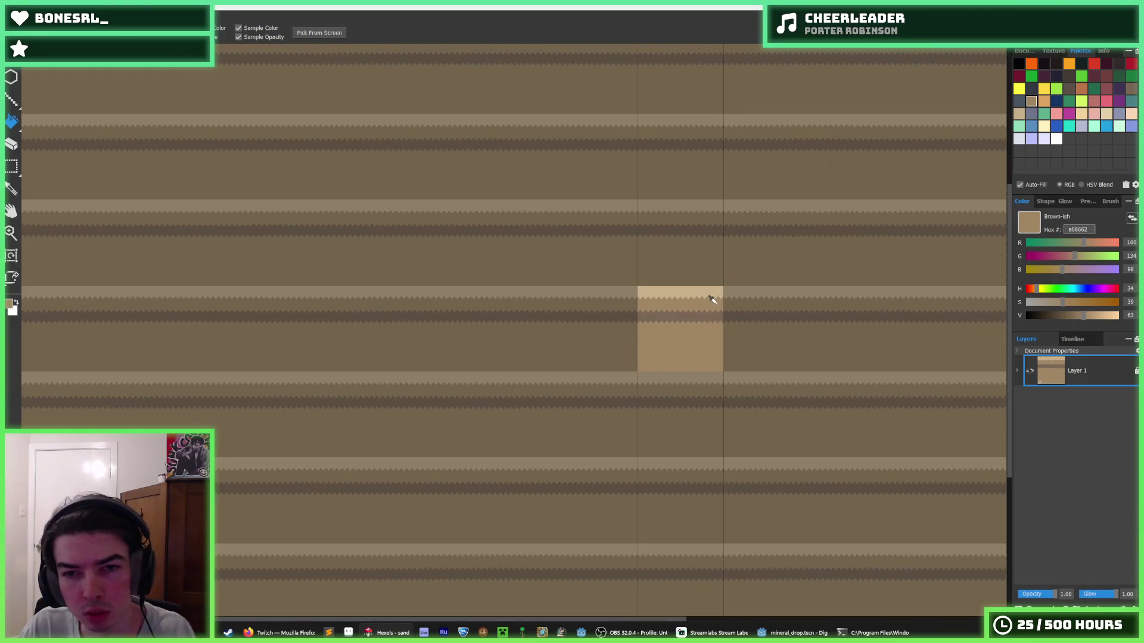
- Paint a row of downward brown triangles along the light band's top edge, undoing a stray one
{"action": "scroll", "scroll_direction": "up", "scroll_amount": 3}
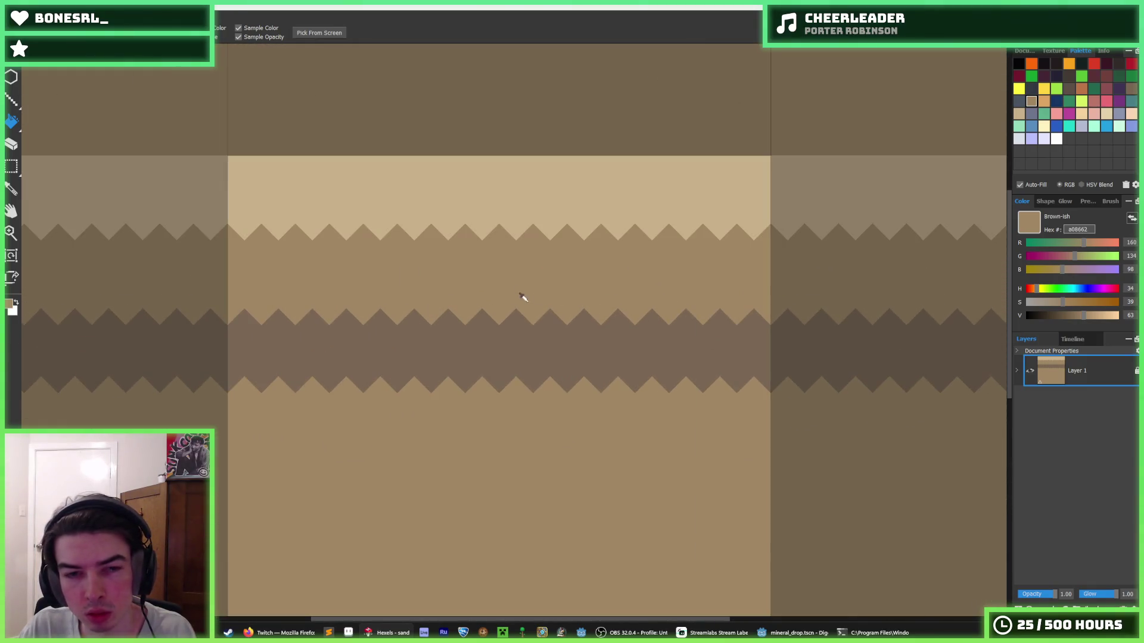
{"action": "left_click", "coordinate": [263, 171]}
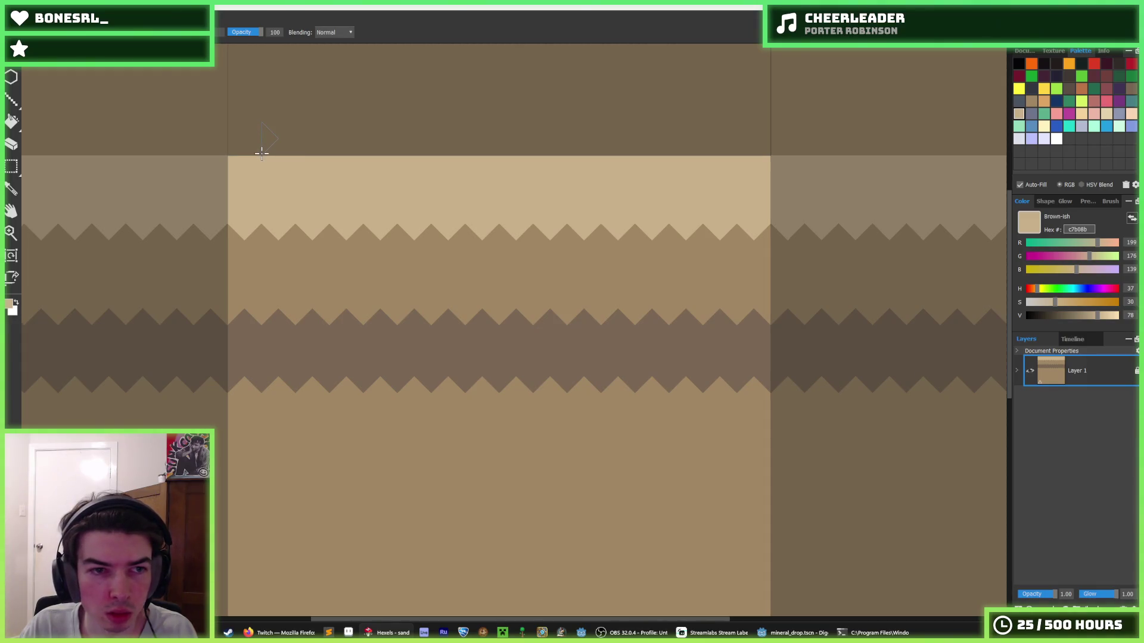
{"action": "left_click", "coordinate": [250, 146]}
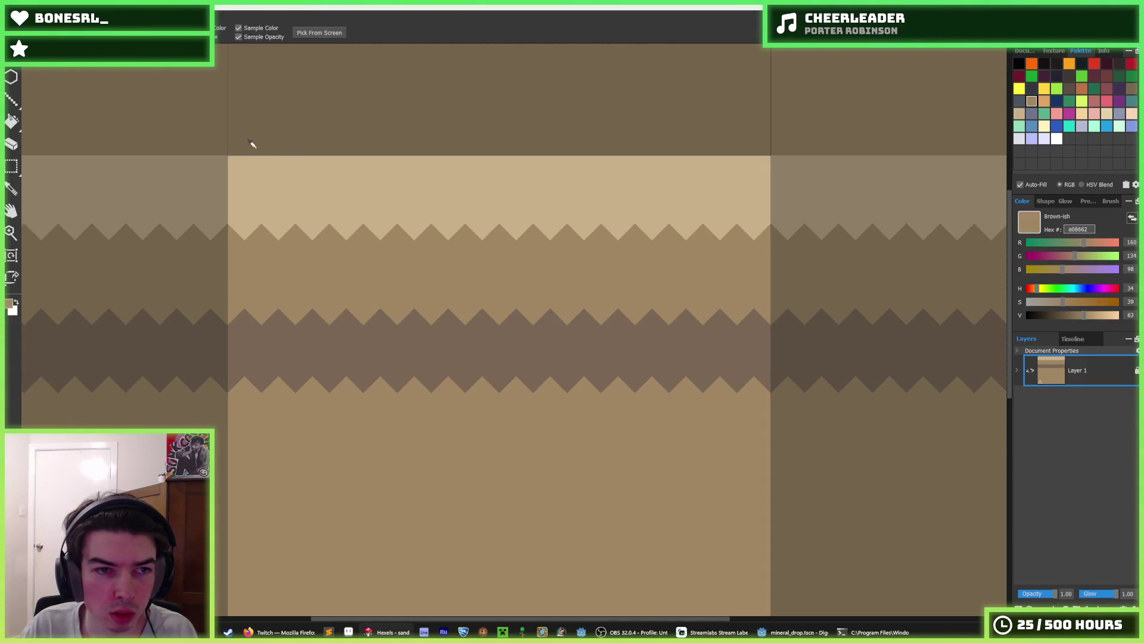
{"action": "left_click", "coordinate": [246, 162]}
{"action": "left_click", "coordinate": [323, 158]}
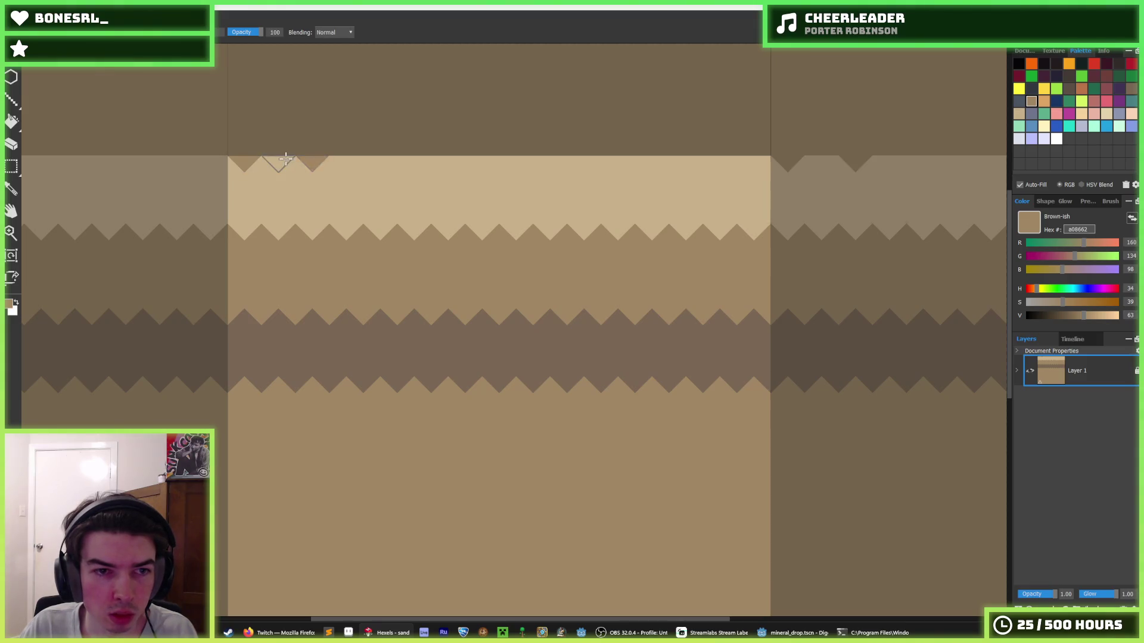
{"action": "left_click_drag", "start_coordinate": [286, 159], "coordinate": [454, 158]}
{"action": "key", "text": "ctrl+z"}
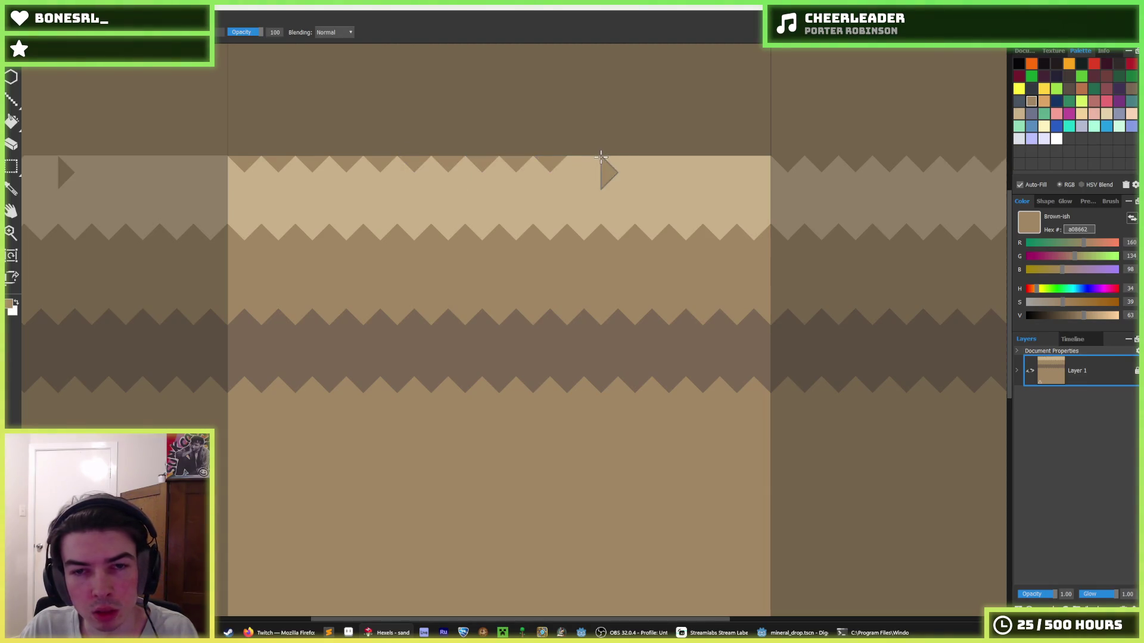
{"action": "left_click_drag", "start_coordinate": [587, 156], "coordinate": [768, 158]}
{"action": "key", "text": "i"}
{"action": "scroll", "scroll_direction": "down", "scroll_amount": 3}
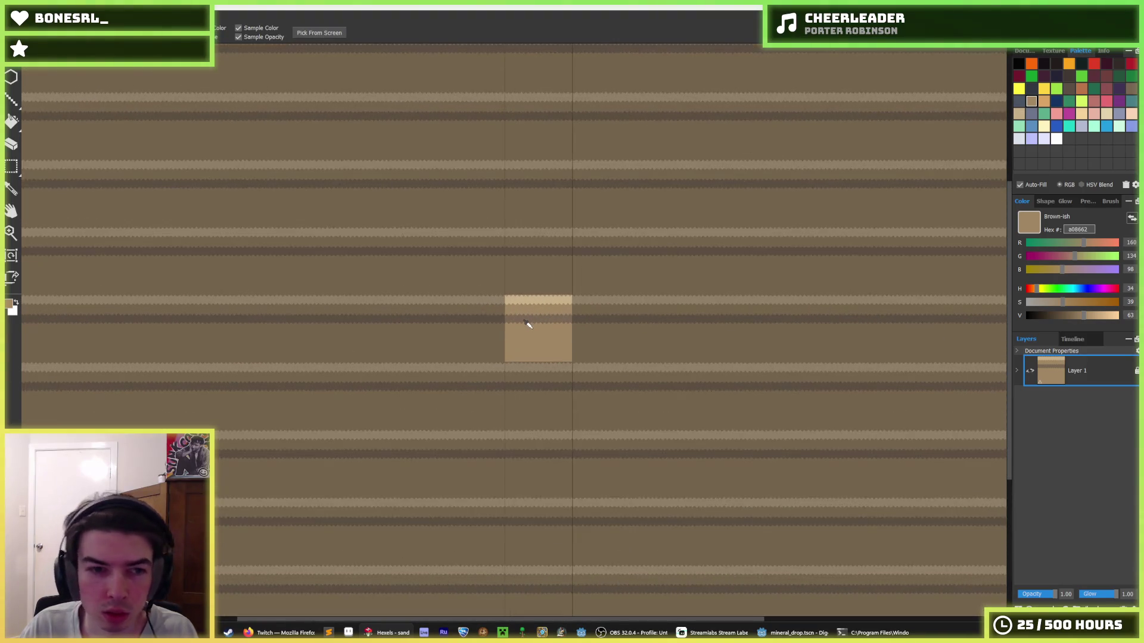
- Rectangle-select the upper band set, nudge it down, then reselect the tile's top half
{"action": "scroll", "scroll_direction": "up", "scroll_amount": 3}
{"action": "key", "text": "m"}
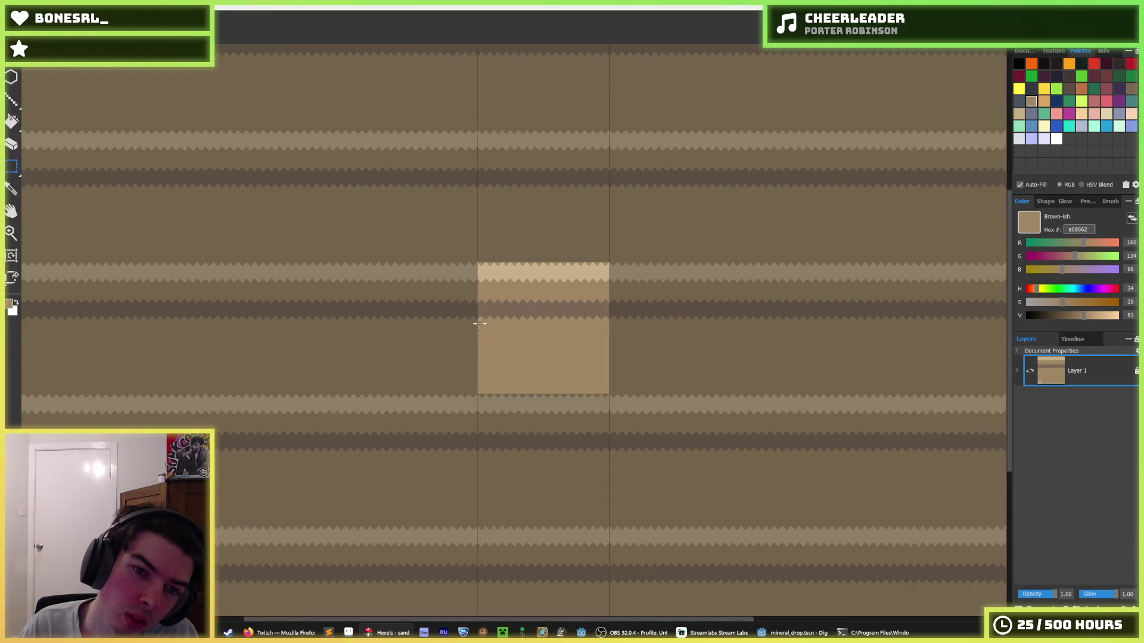
{"action": "left_click_drag", "start_coordinate": [480, 324], "coordinate": [663, 237]}
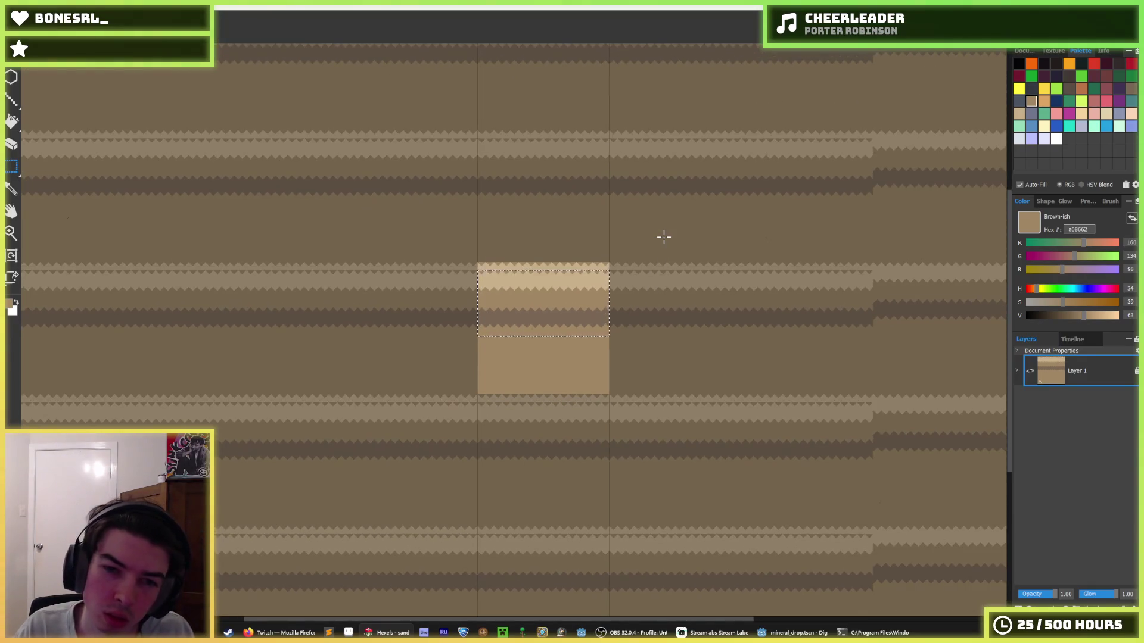
{"action": "key", "text": "Down"}
{"action": "key", "text": "Down"}
{"action": "key", "text": "Down"}
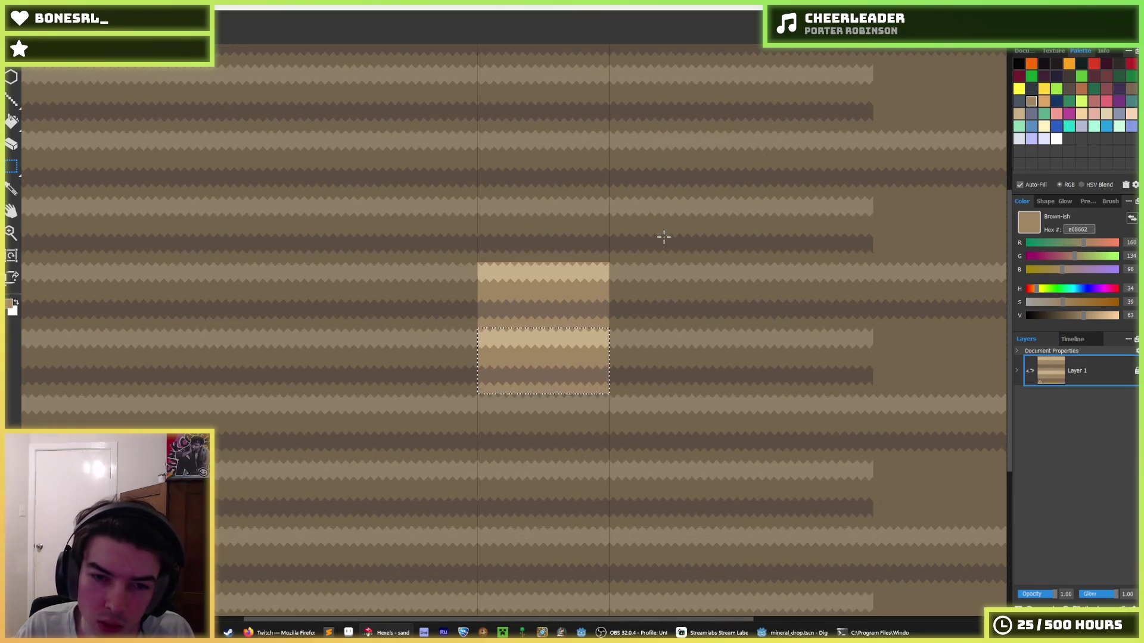
{"action": "scroll", "scroll_direction": "up", "scroll_amount": 3}
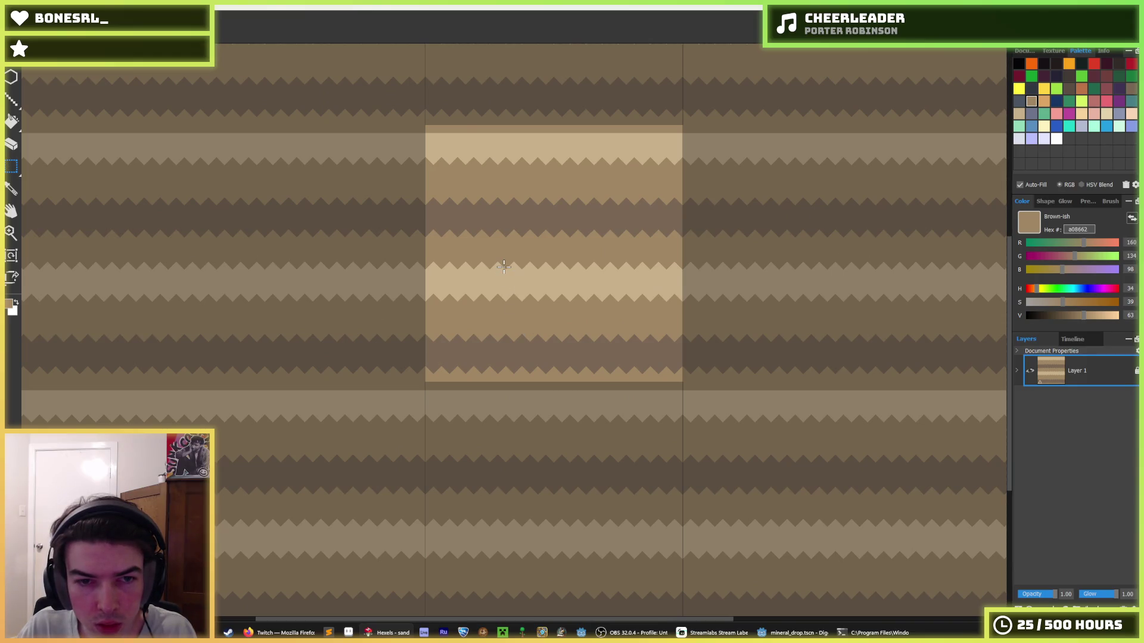
{"action": "key", "text": "i"}
{"action": "scroll", "scroll_direction": "up", "scroll_amount": 3}
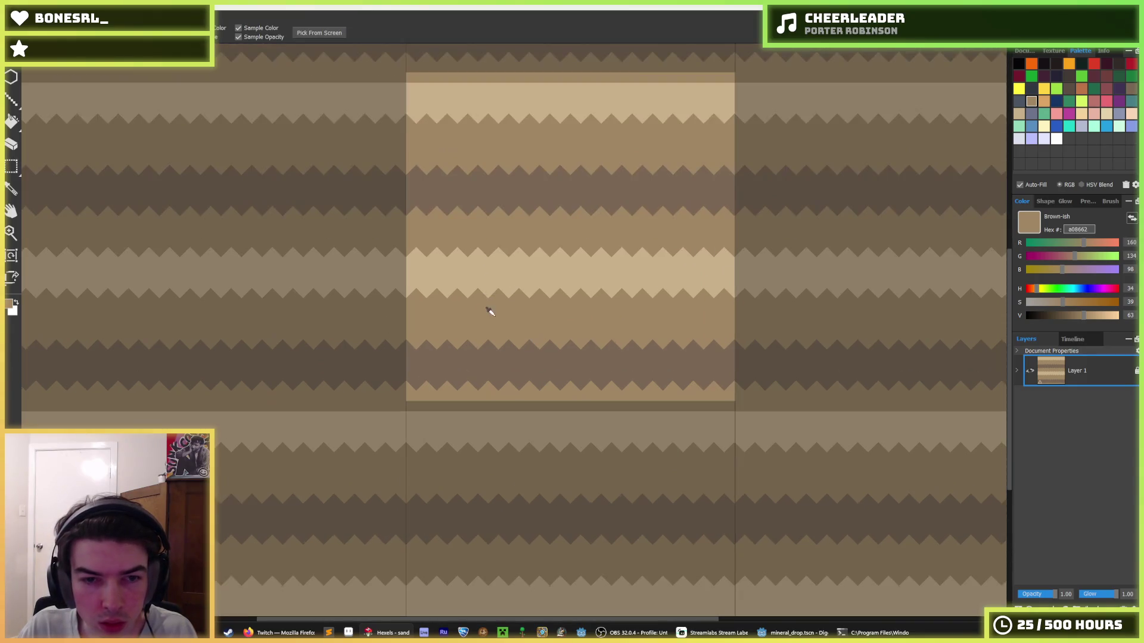
{"action": "key", "text": "m"}
{"action": "left_click_drag", "start_coordinate": [434, 345], "coordinate": [467, 301]}
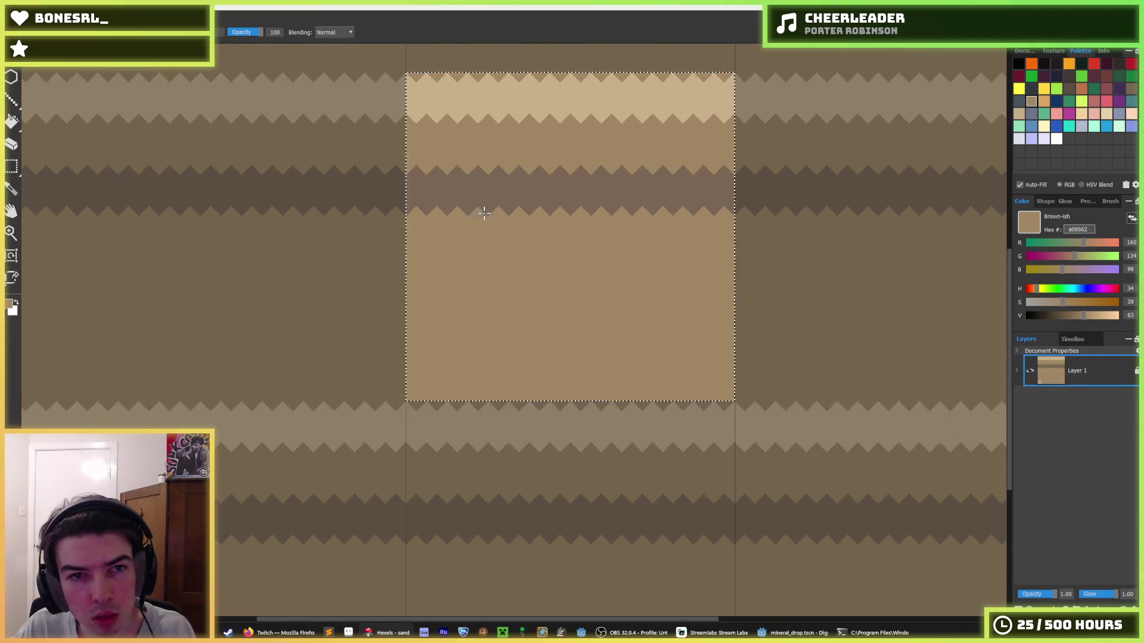
- Select the band set at the tile's top and move it down into the lower half
{"action": "key", "text": "ctrl+a"}
{"action": "key", "text": "ctrl+d"}
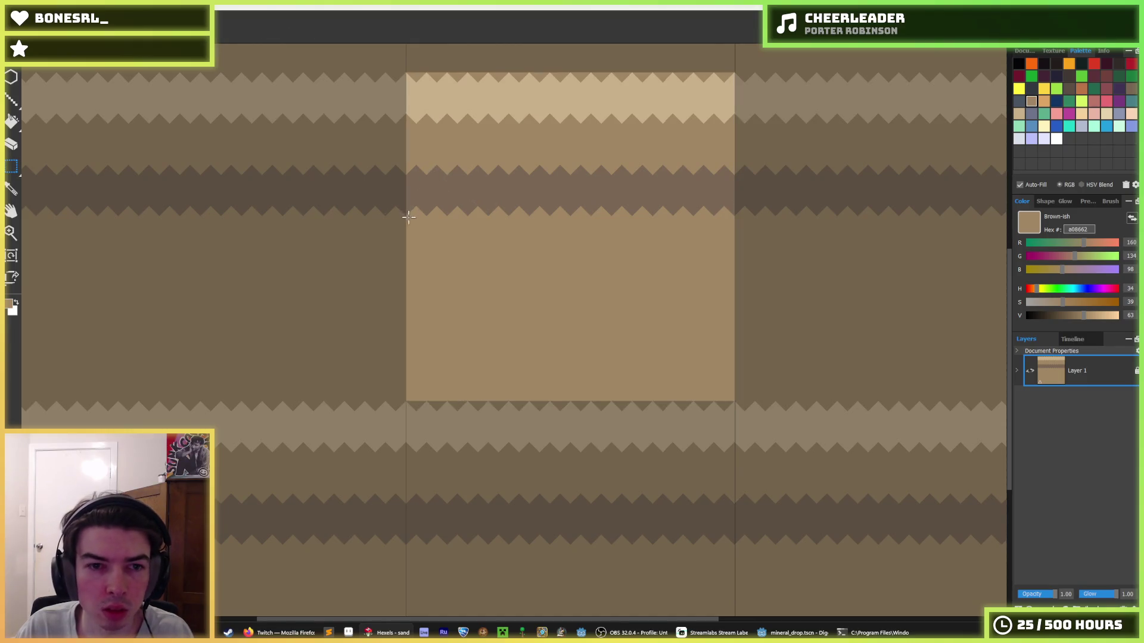
{"action": "left_click_drag", "start_coordinate": [495, 153], "coordinate": [735, 72]}
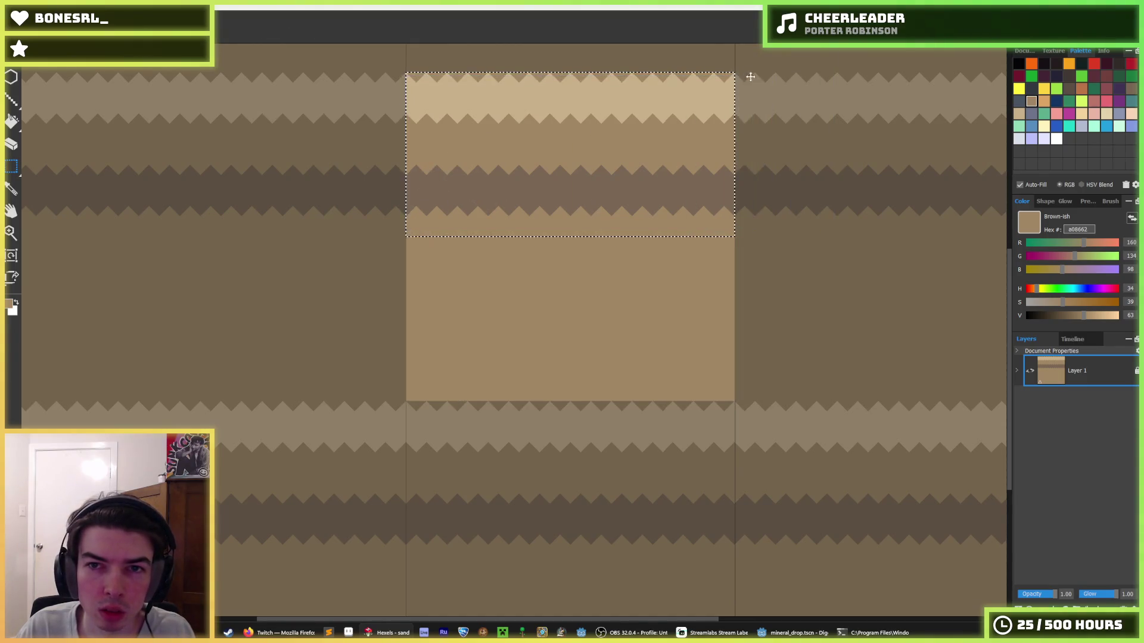
{"action": "key", "text": "Down"}
{"action": "key", "text": "Down"}
{"action": "key", "text": "Down"}
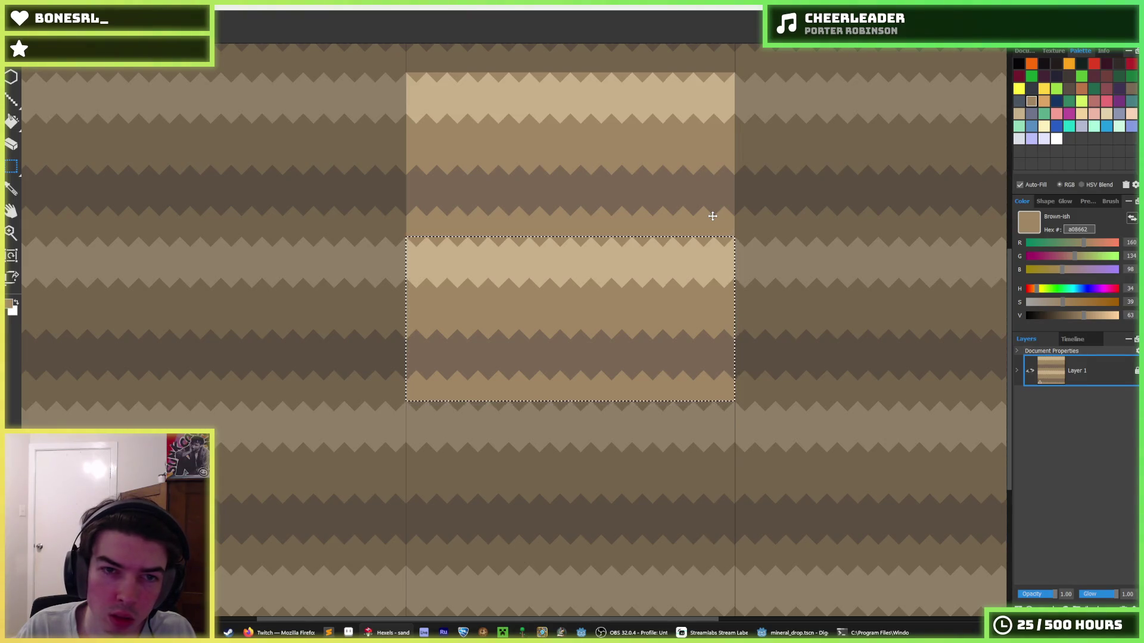
{"action": "left_click", "coordinate": [712, 216]}
- Select and delete the dark middle band, then undo the deletion
{"action": "scroll", "scroll_direction": "up", "scroll_amount": 3}
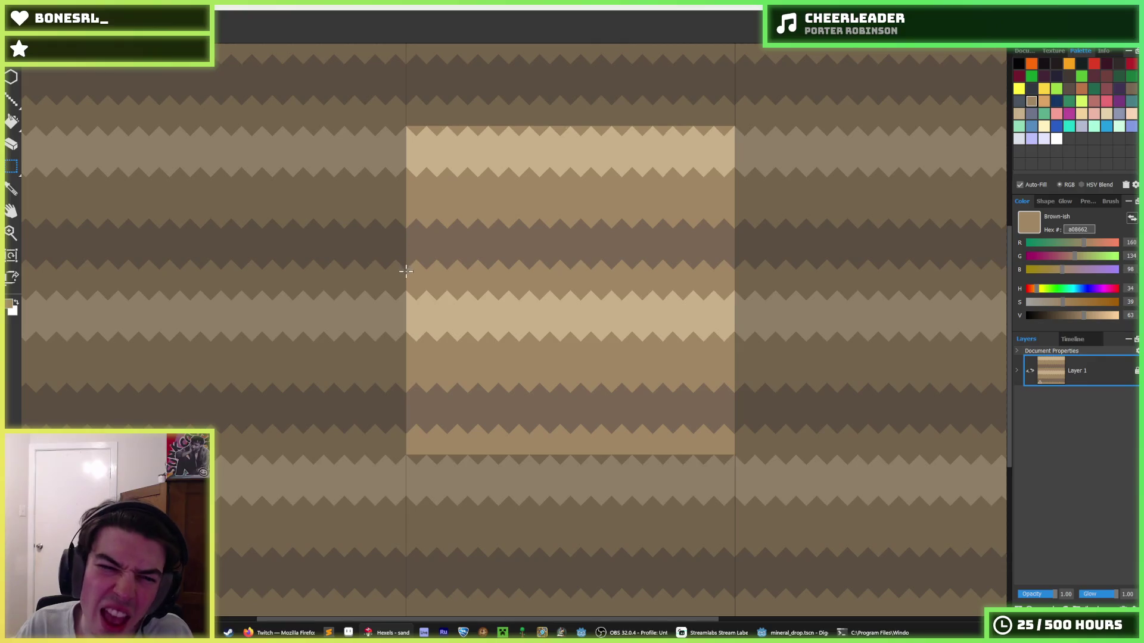
{"action": "left_click_drag", "start_coordinate": [405, 271], "coordinate": [761, 212]}
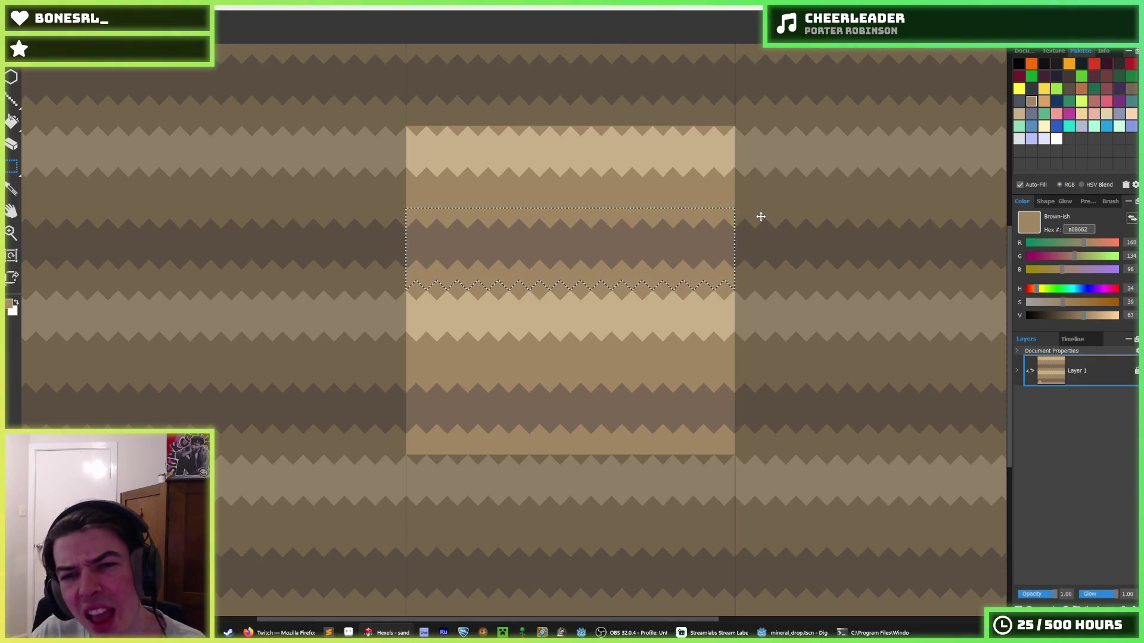
{"action": "key", "text": "Delete"}
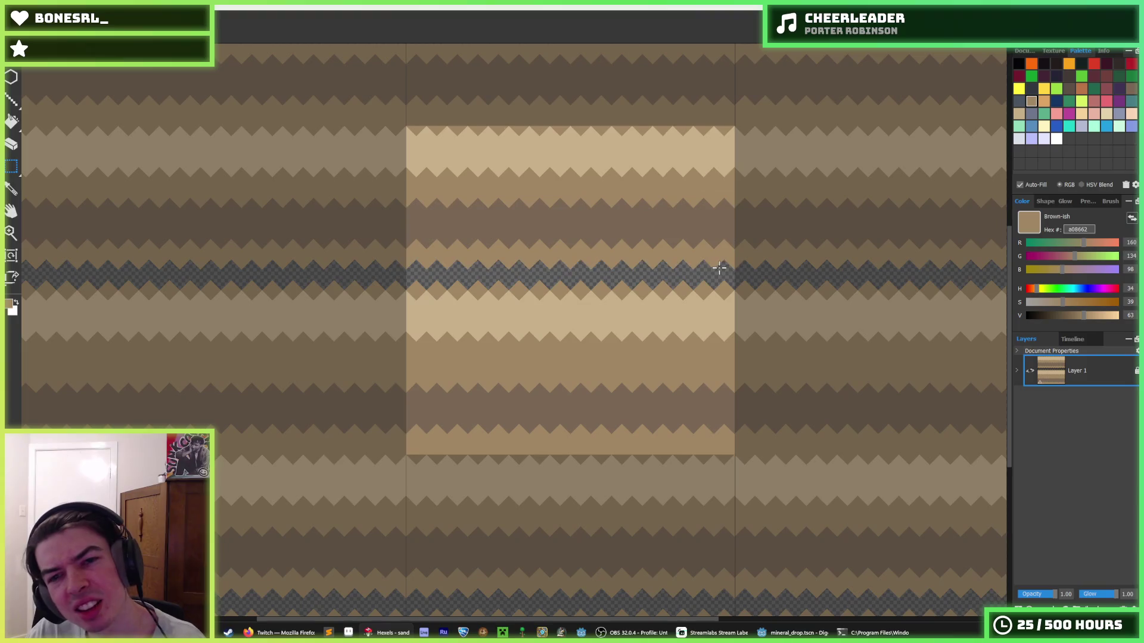
{"action": "key", "text": "ctrl+z"}
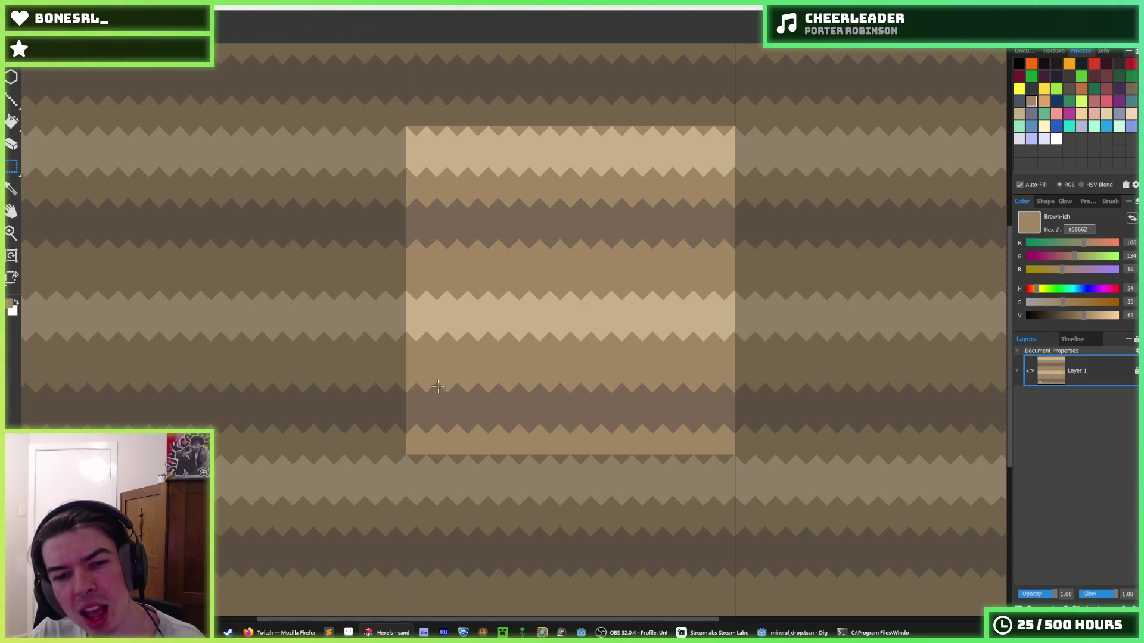